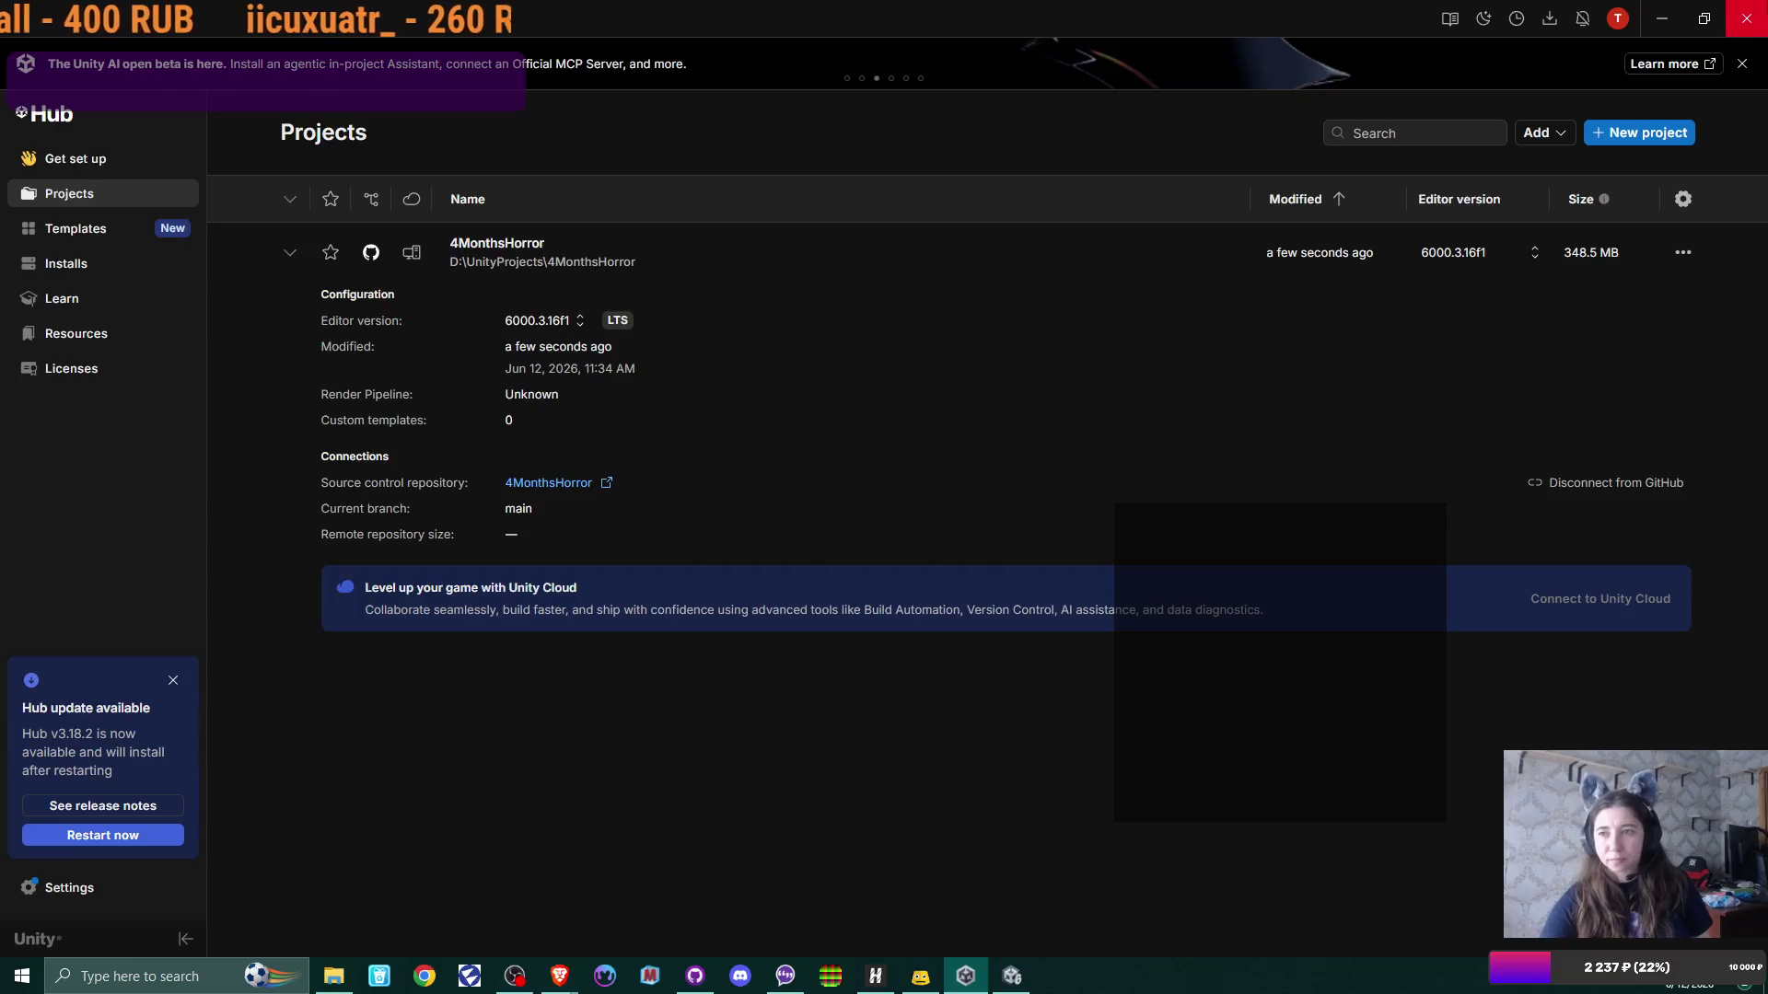
Step: Minimize Unity Hub to reveal the FontsFree folder in File Explorer
left_click(1662, 19)
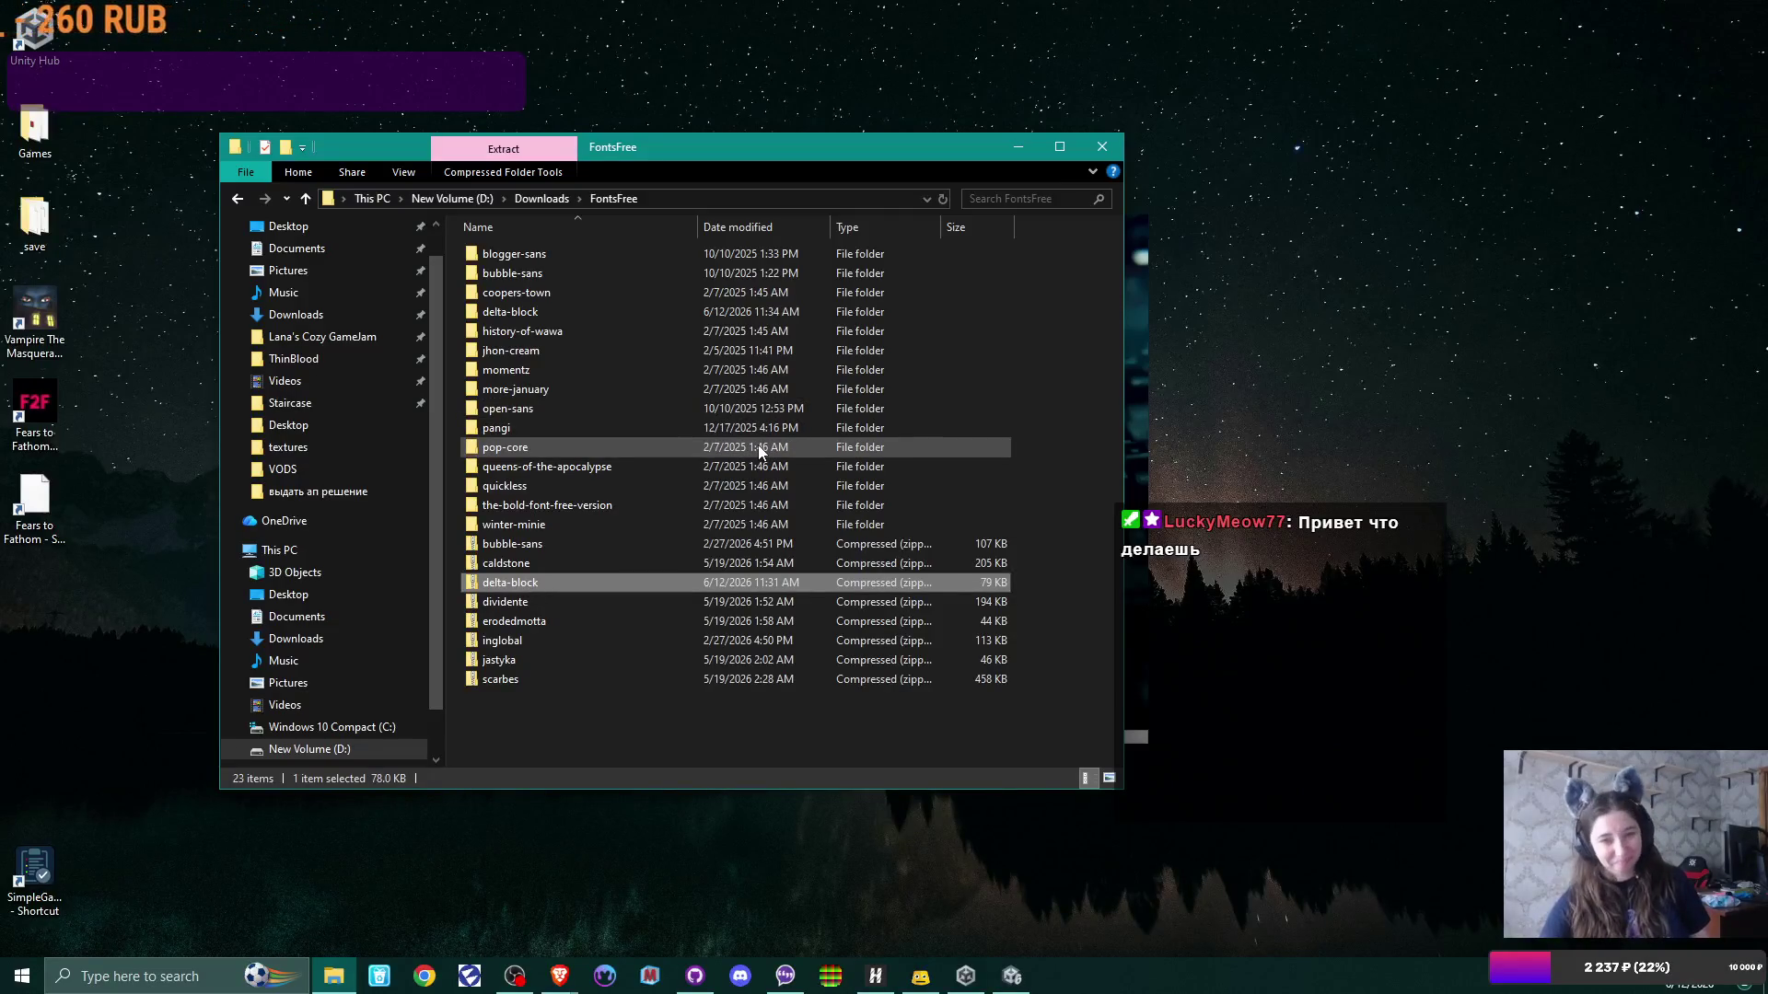
Step: Move the FontsFree Explorer window aside and switch to the Unity editor's Office Scene
mouse_move(978, 156)
left_mouse_down()
mouse_move(781, 286)
mouse_move(900, 129)
left_mouse_up()
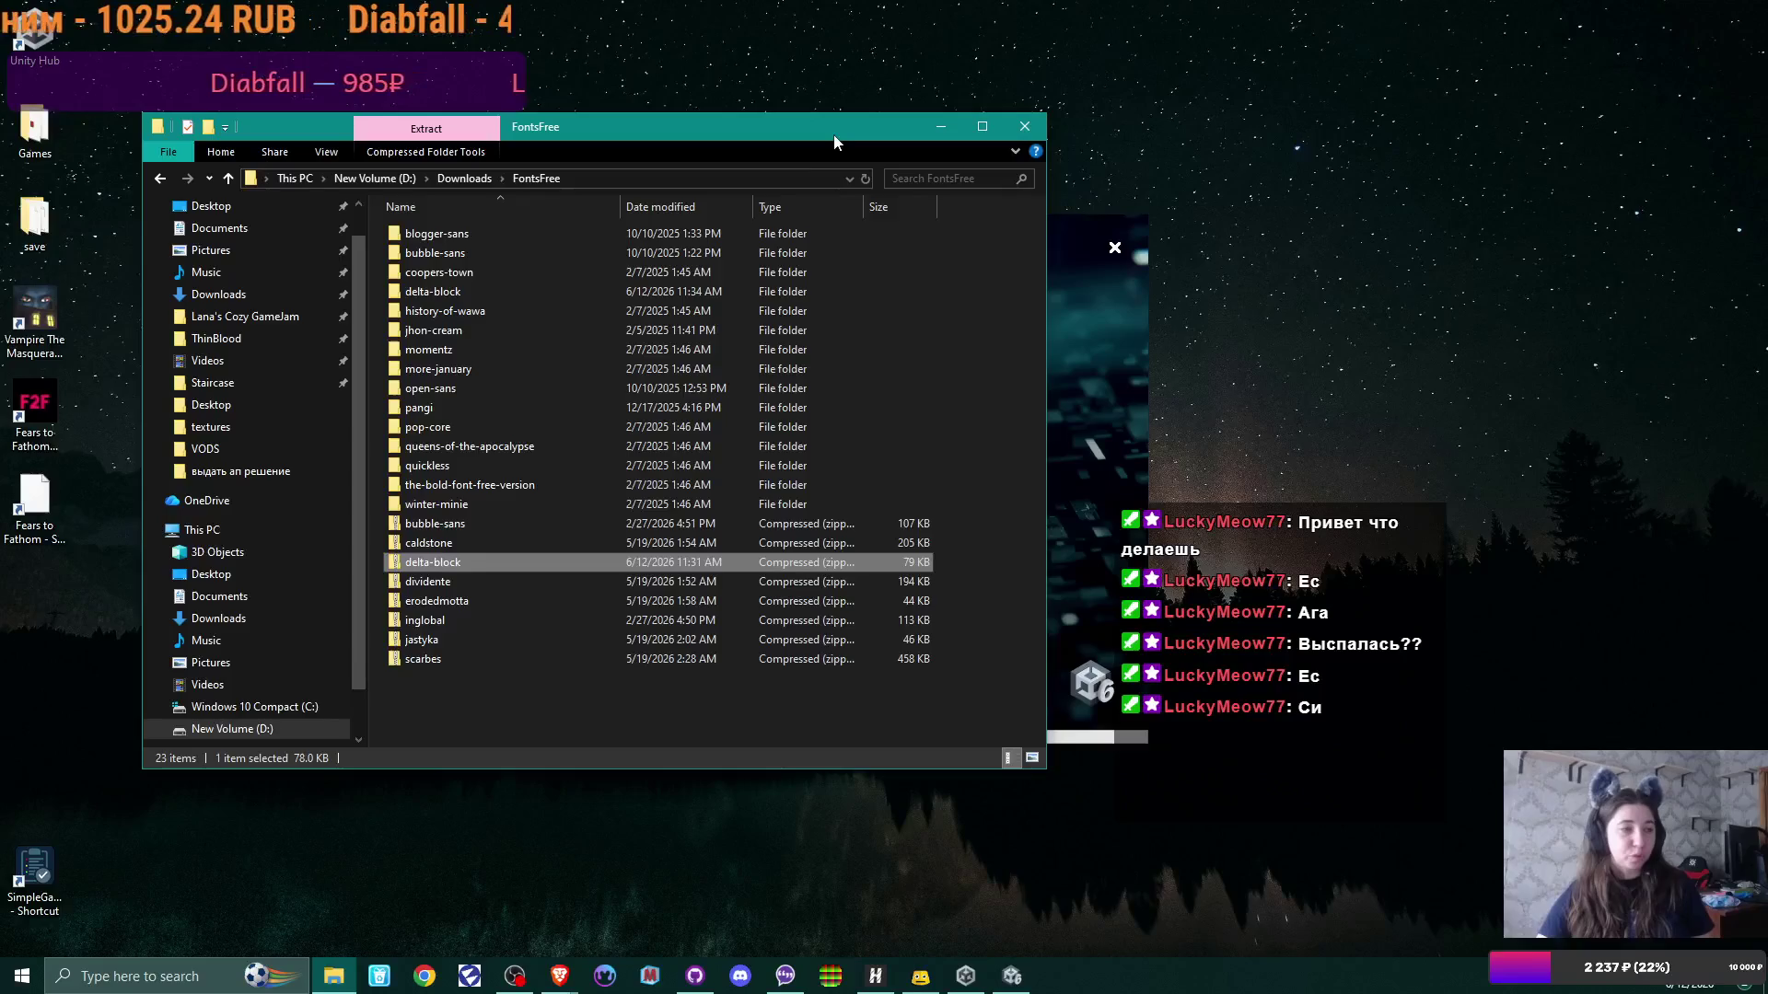
key("alt+Tab")
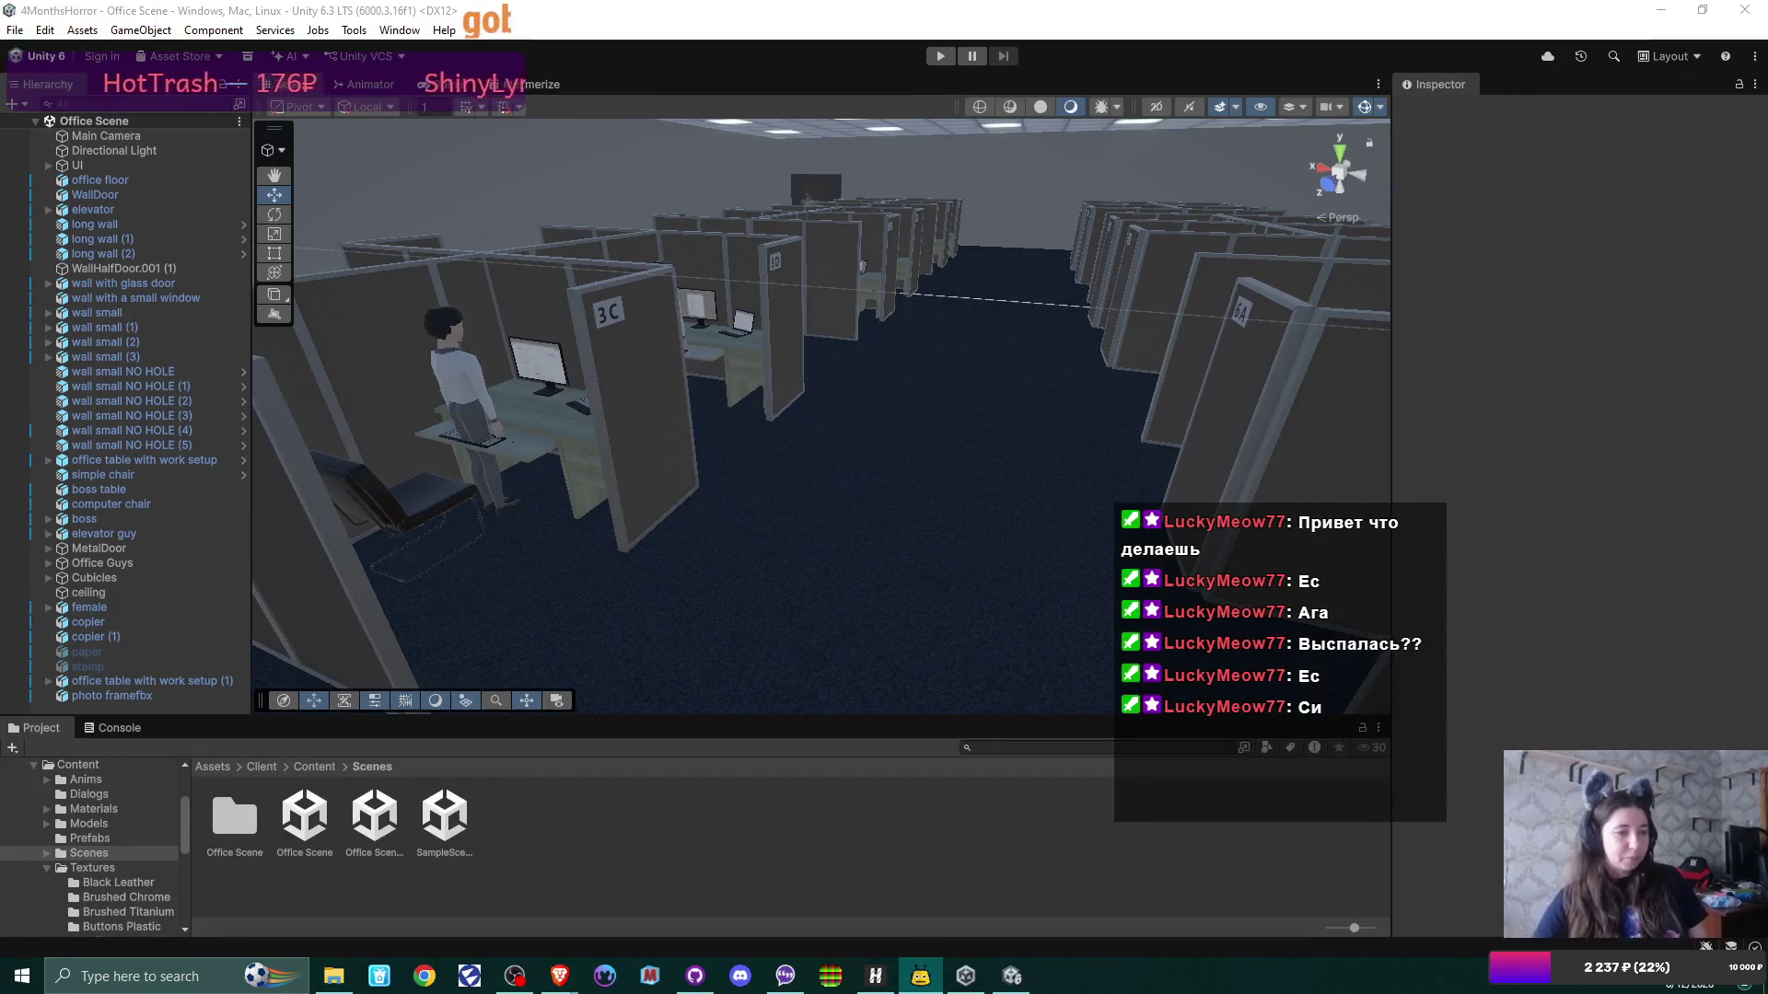
Step: Enlarge the scene view, fly the camera along the cubicles, and browse up to Assets/Client/Content
left_click(1420, 11)
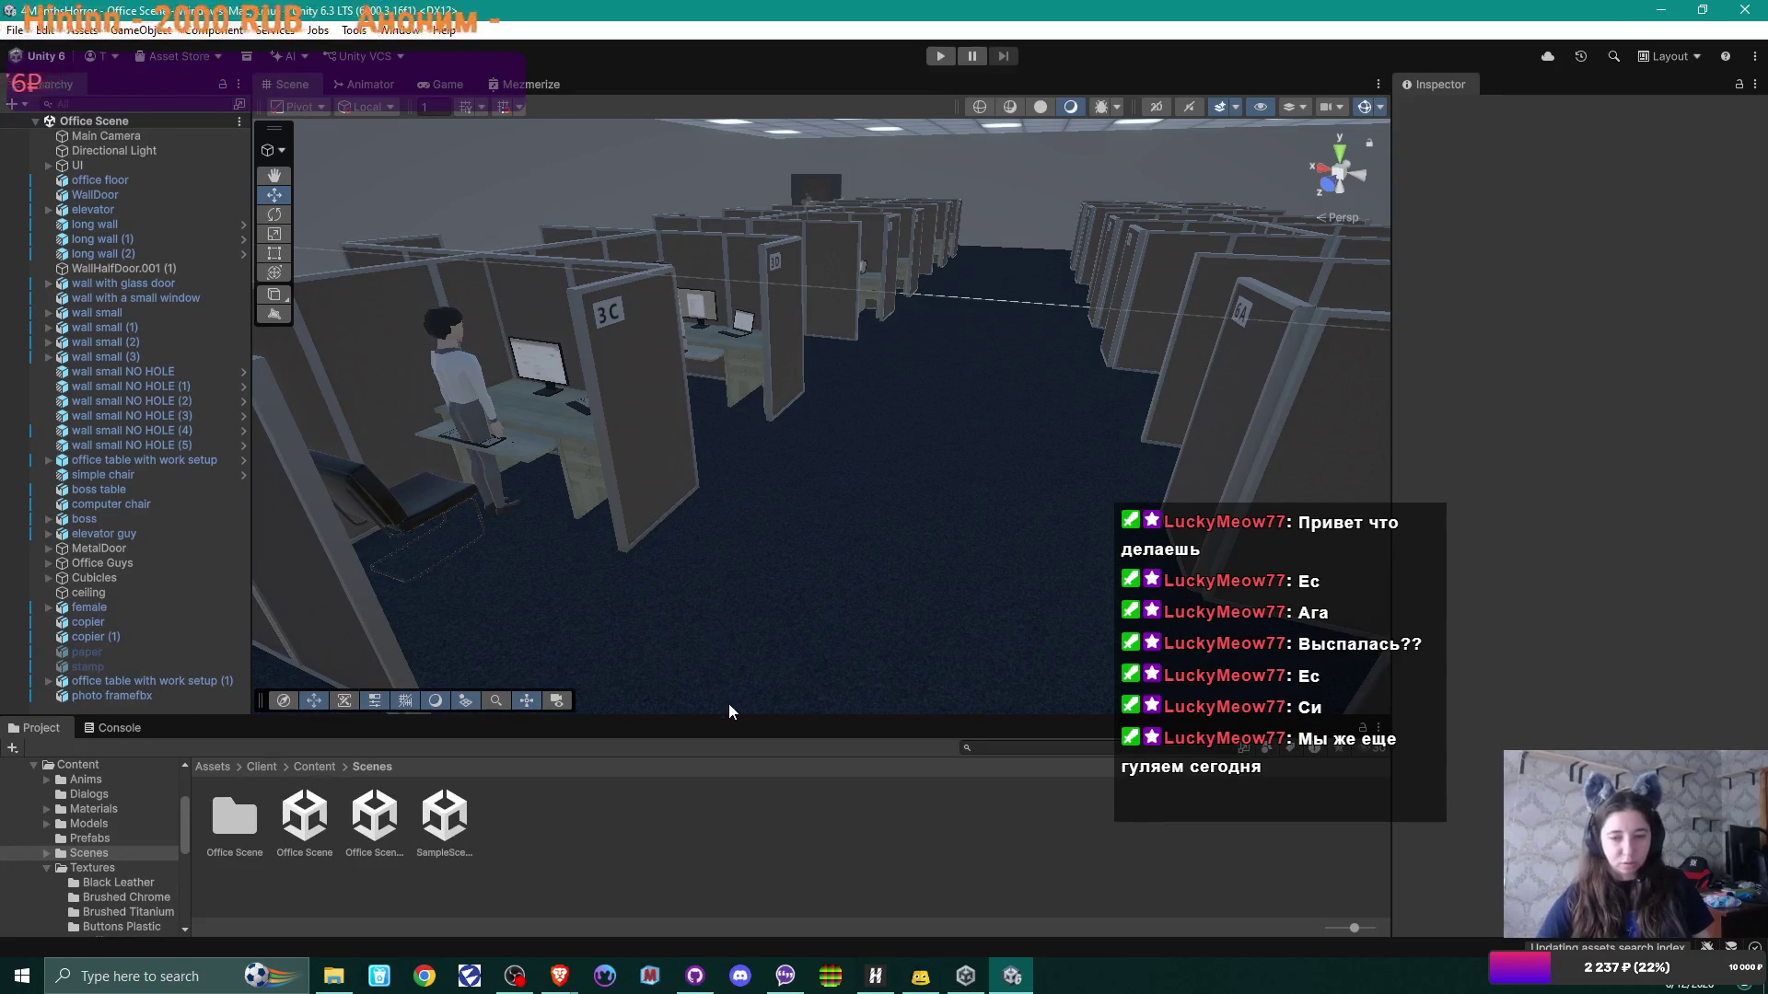
mouse_move(728, 715)
left_mouse_down()
mouse_move(727, 688)
mouse_move(741, 703)
left_mouse_up()
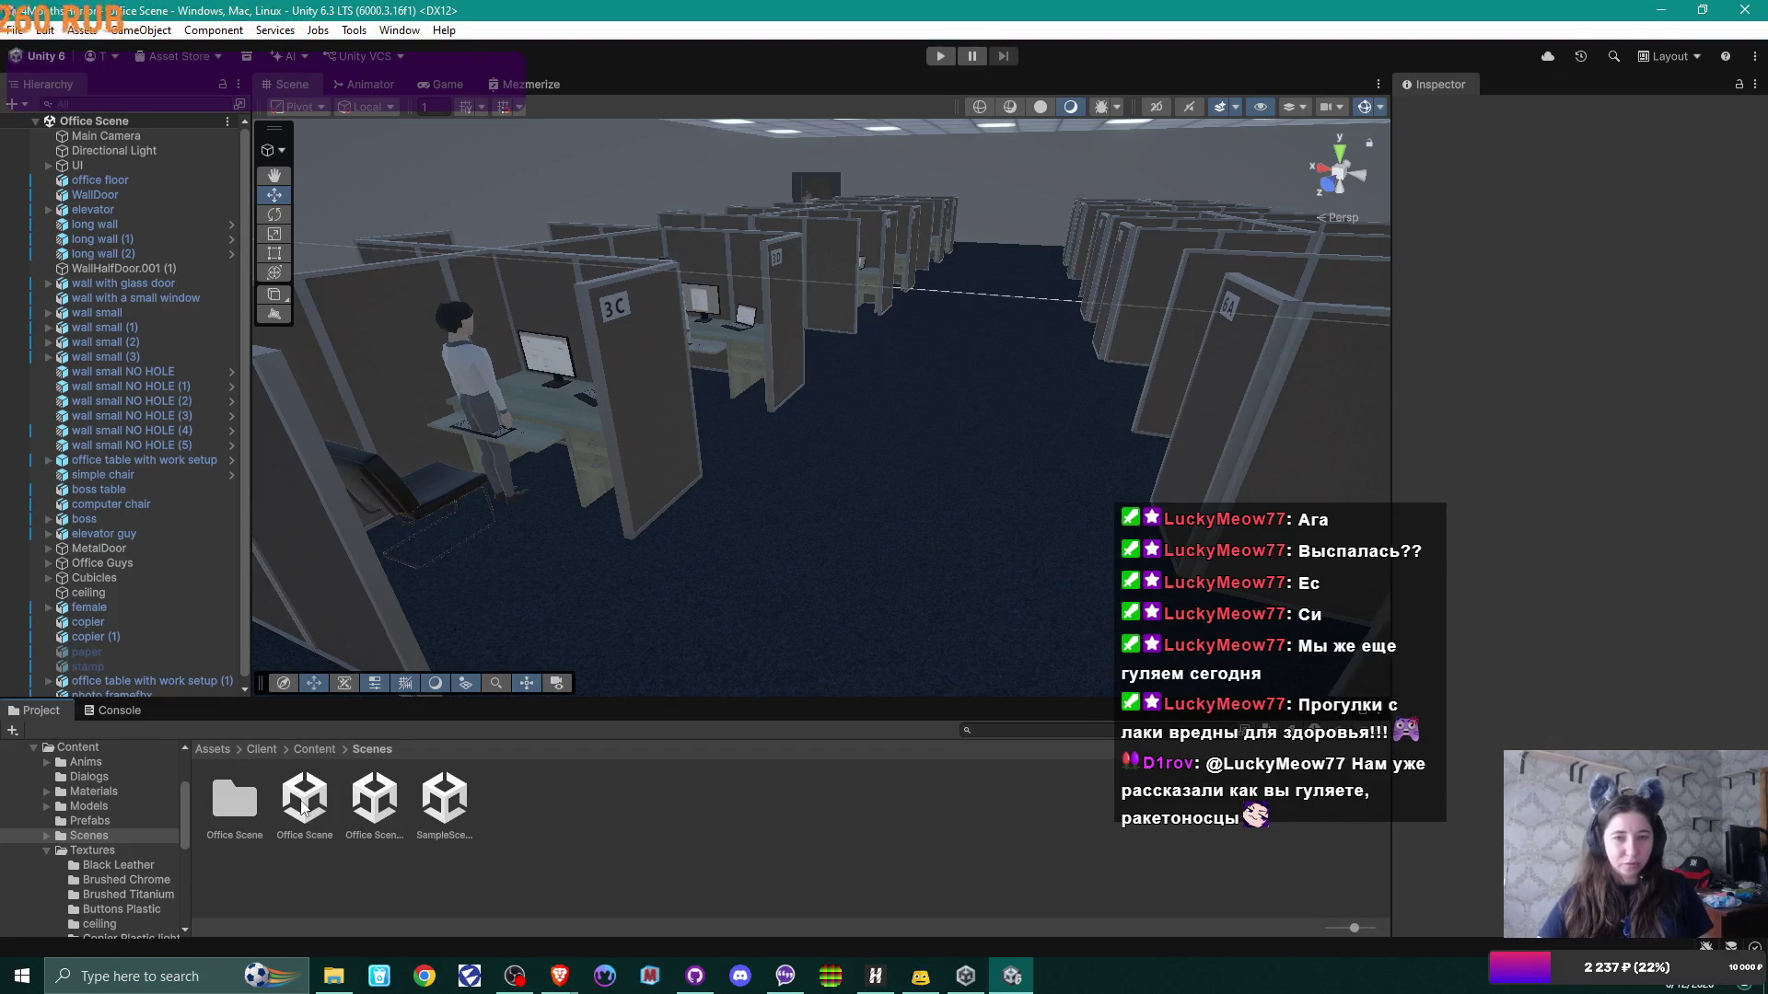
mouse_move(854, 332)
left_mouse_down()
mouse_move(1022, 284)
mouse_move(876, 327)
mouse_move(927, 414)
mouse_move(611, 438)
mouse_move(644, 442)
left_mouse_up()
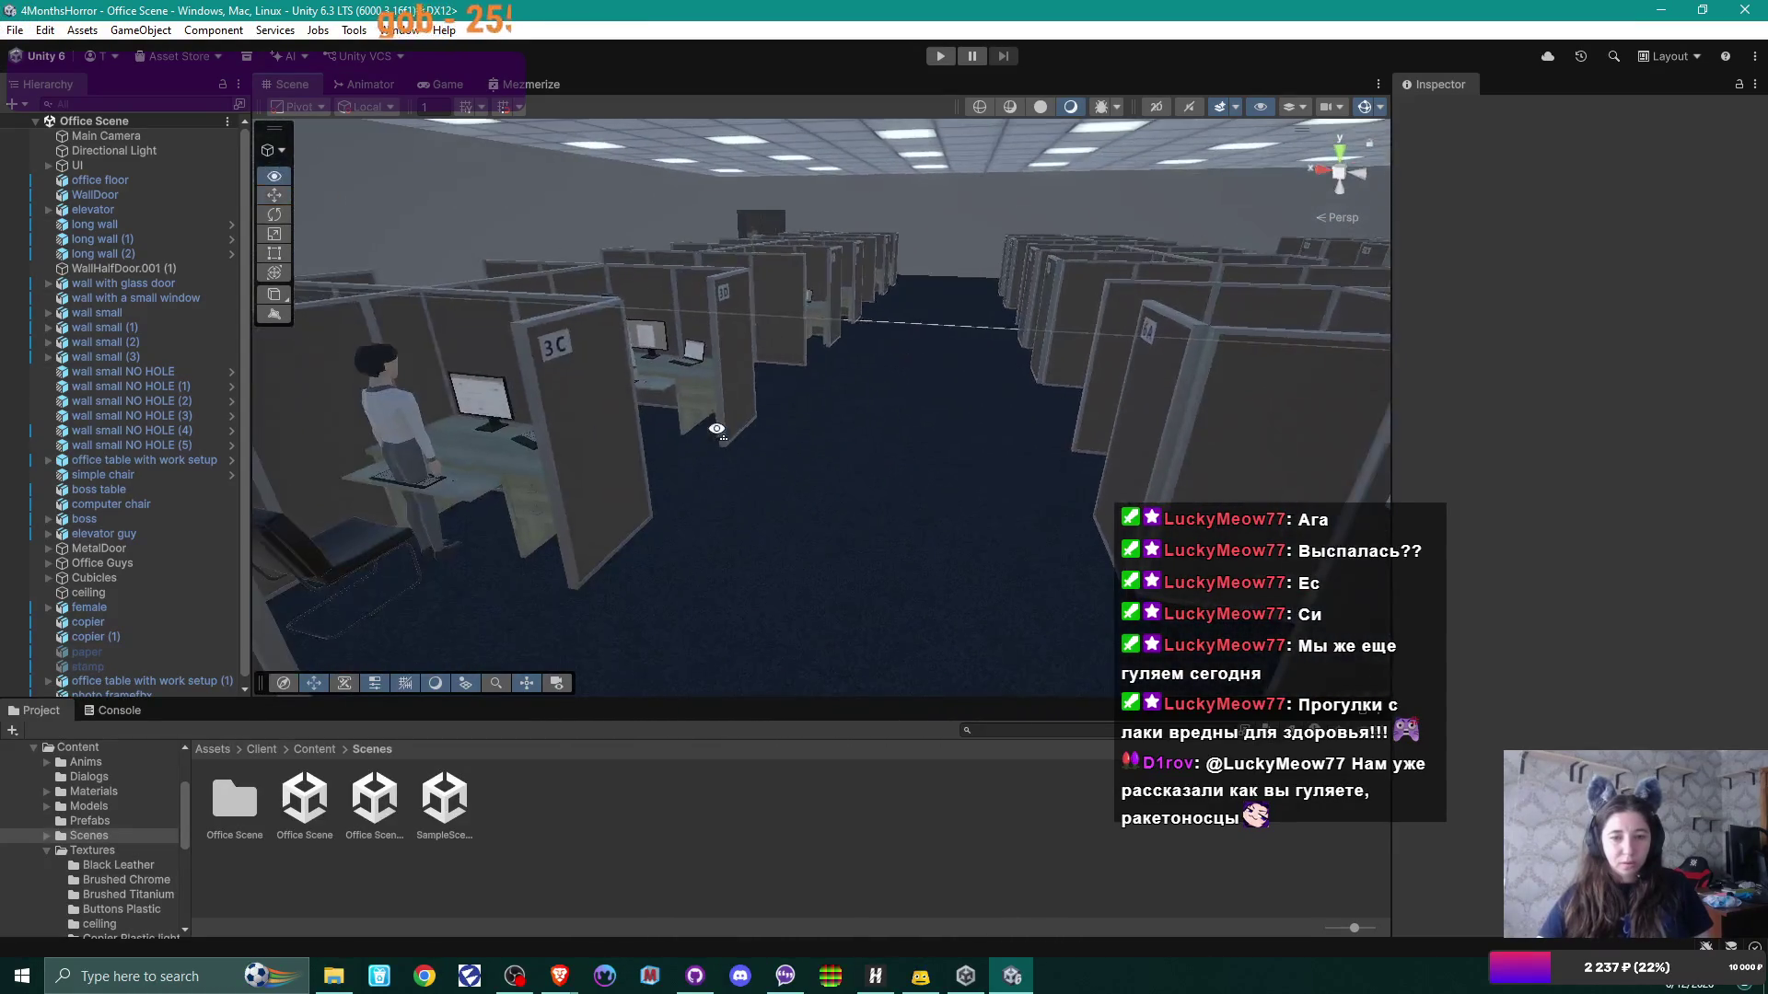
left_click(314, 751)
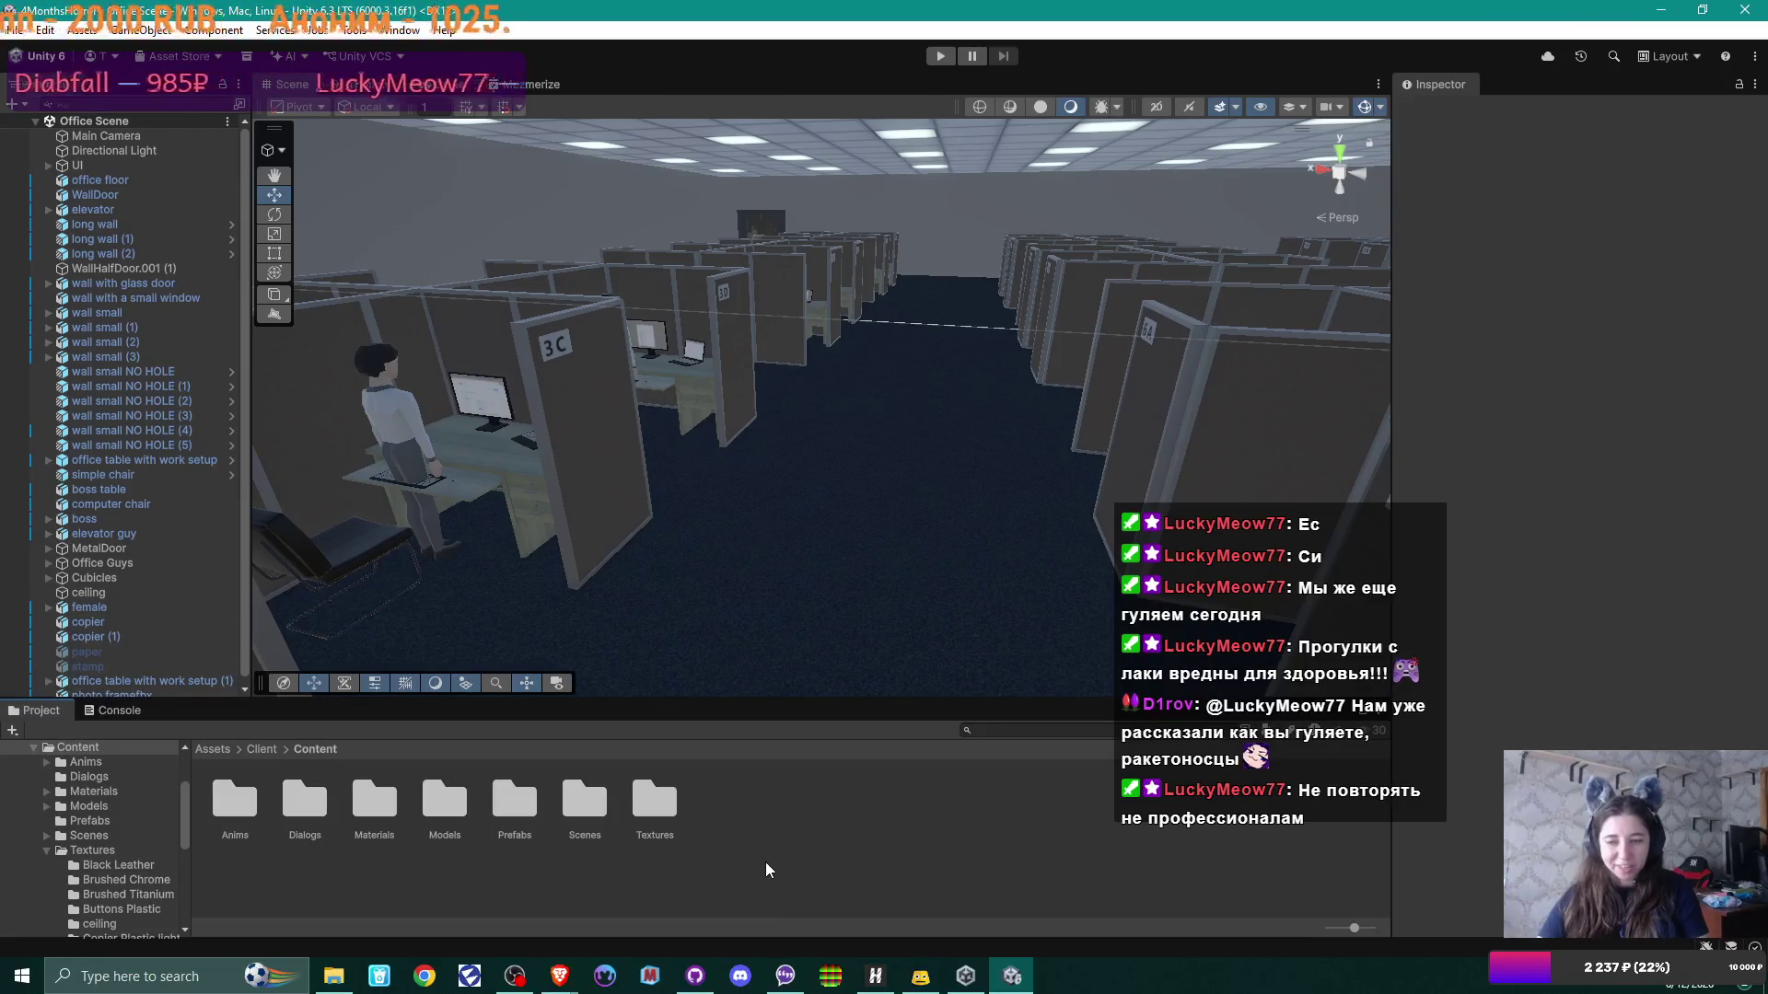
Step: Inspect the delta-block font files in Explorer and copy the folder into Unity's Content folder
left_click(333, 976)
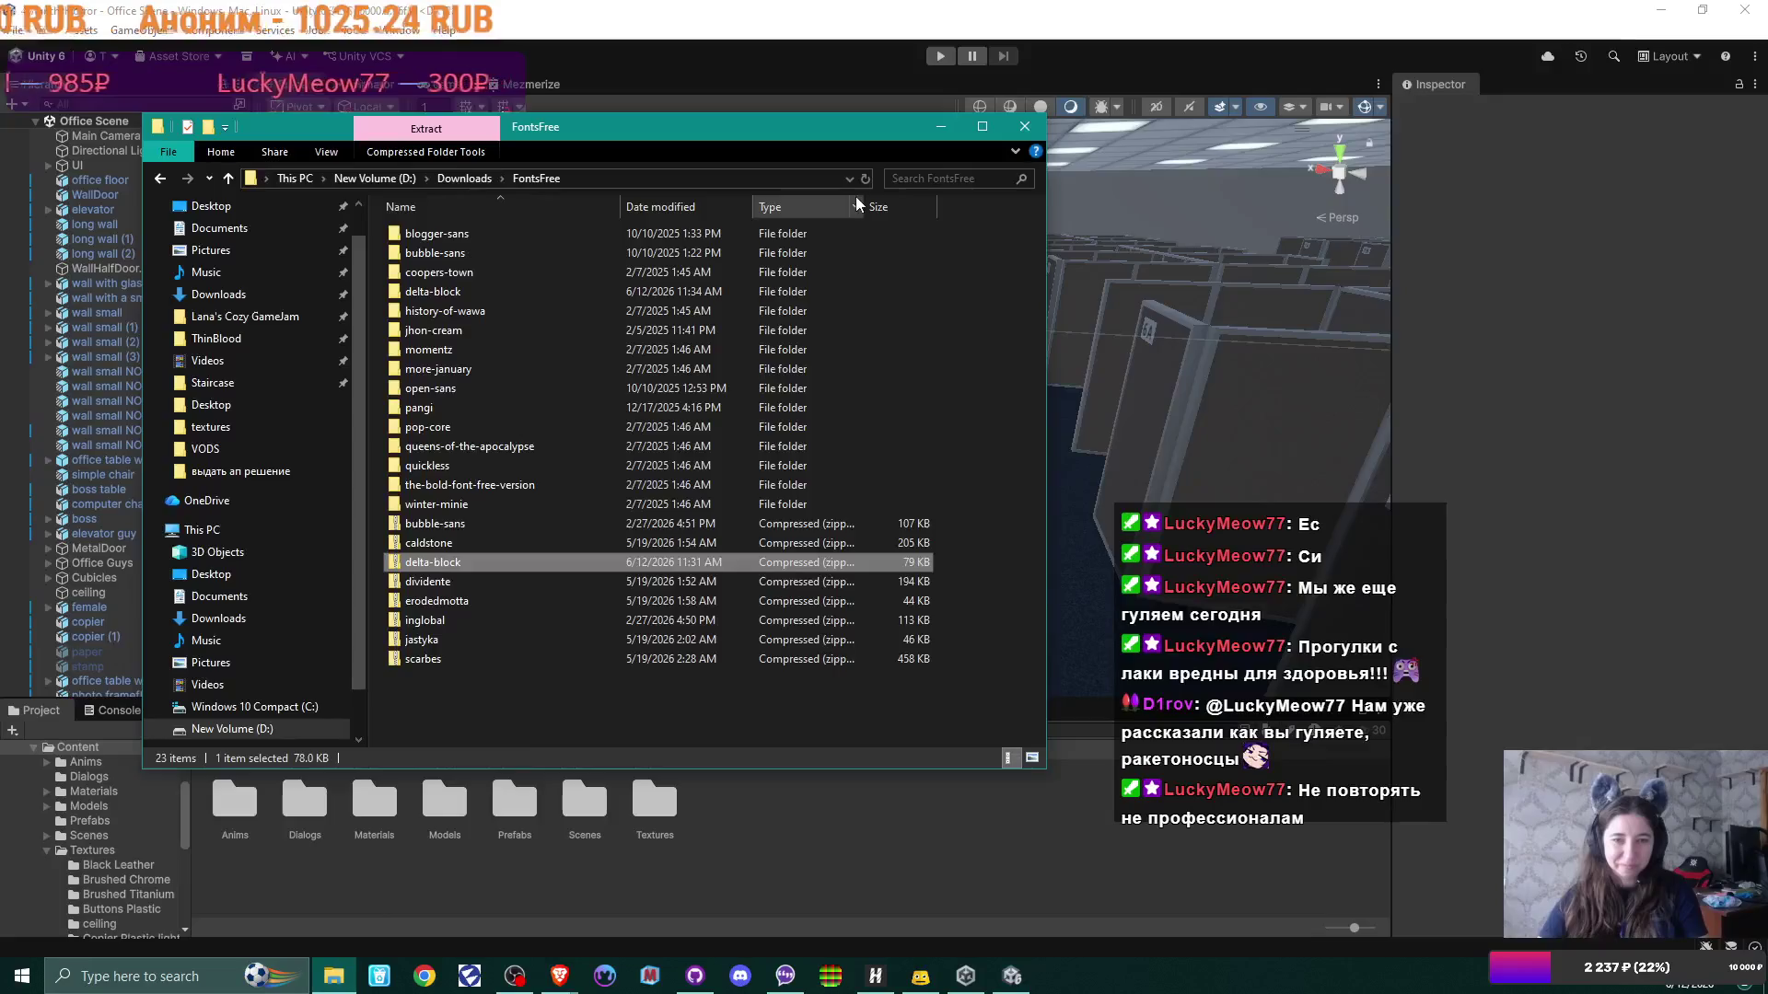
double_click(443, 292)
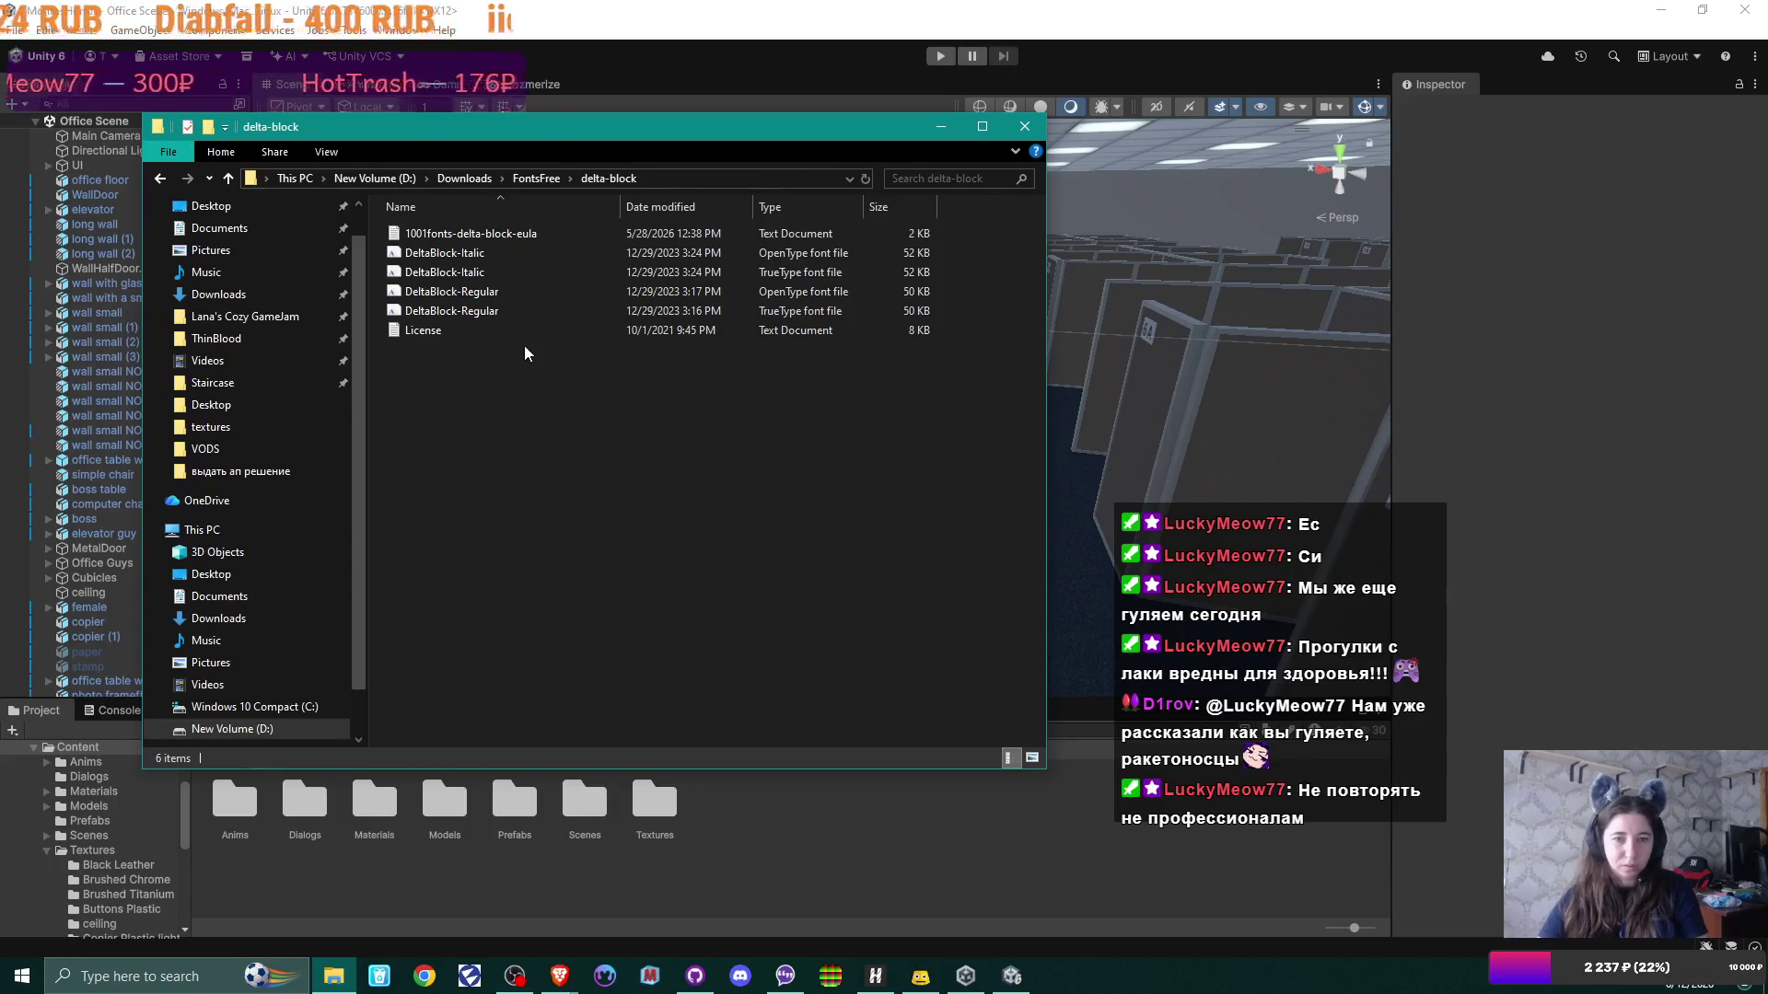
left_click(532, 180)
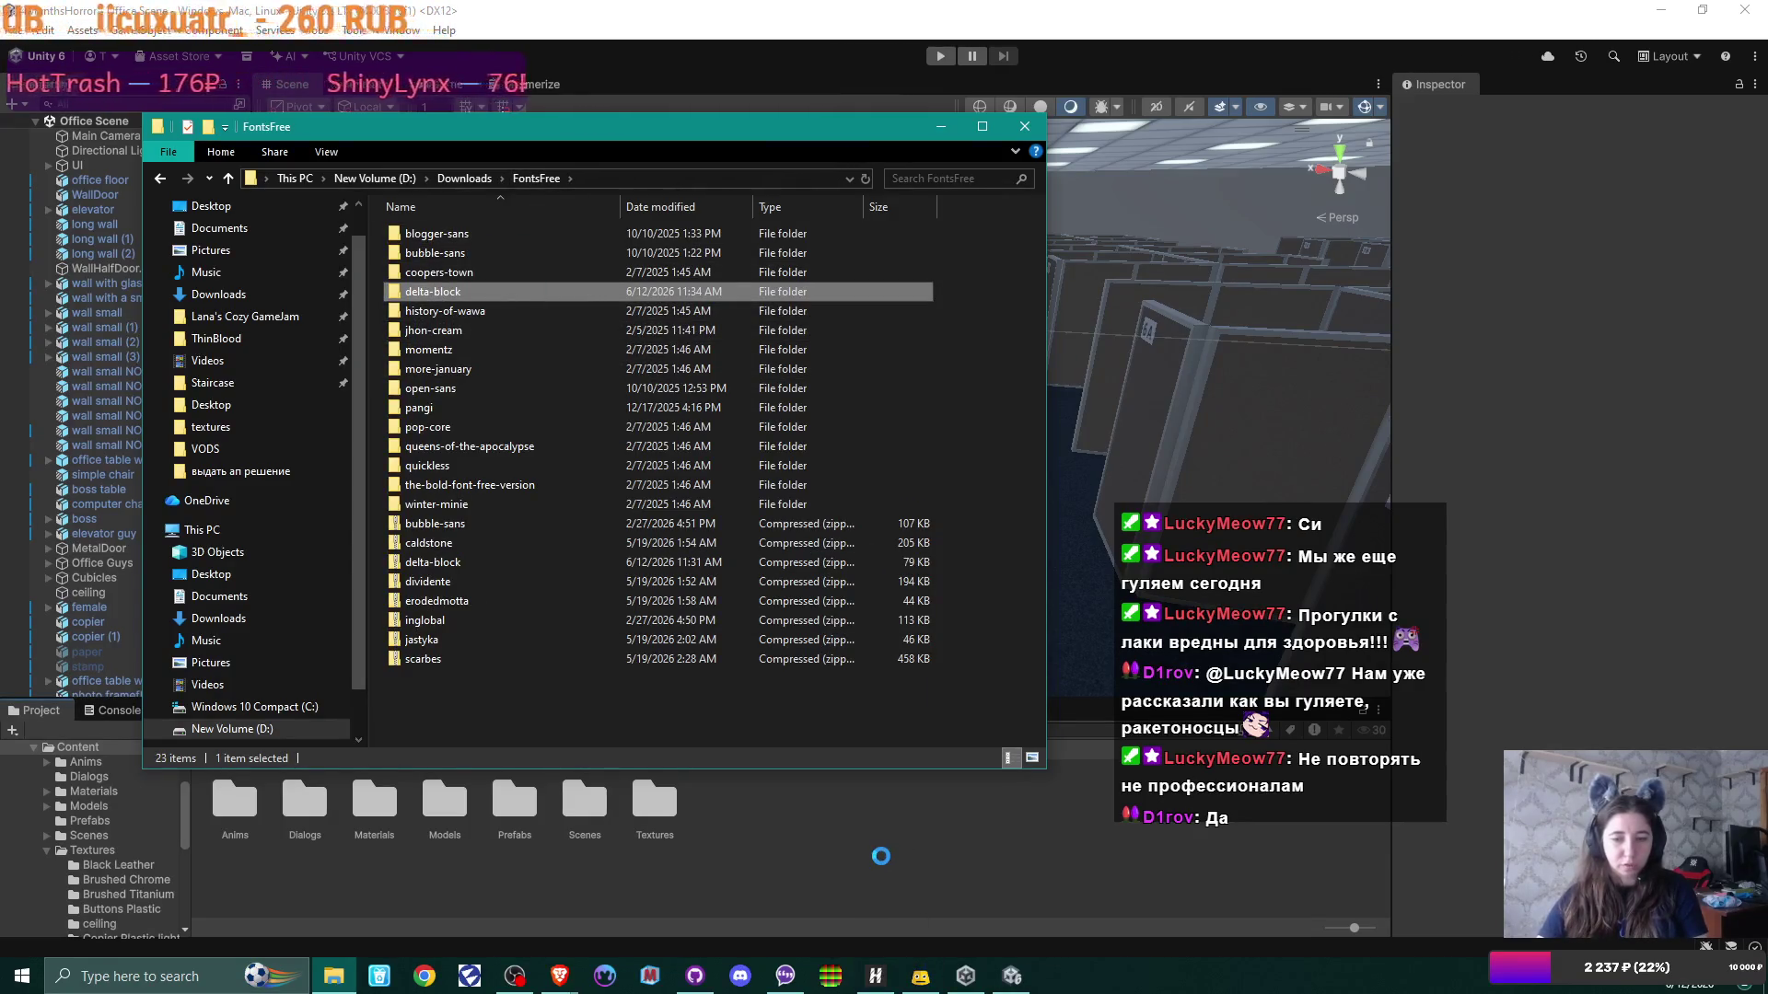
left_click(1061, 8)
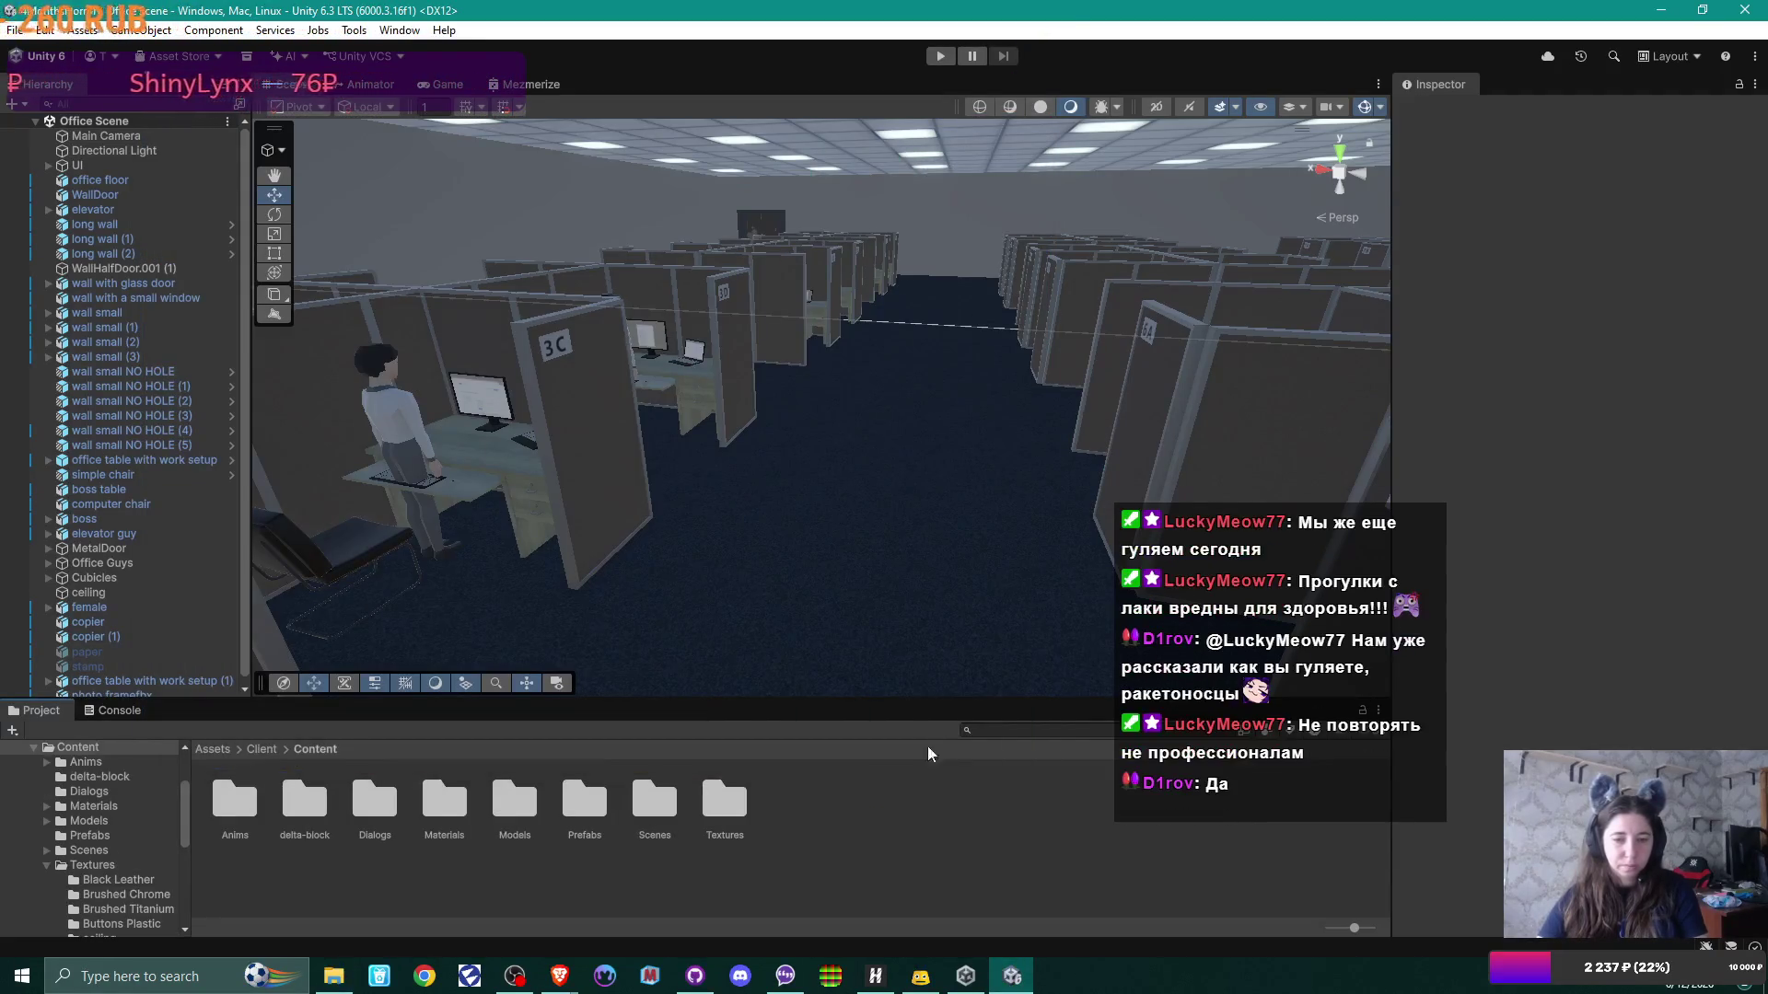
Step: Create a Fonts folder inside Content and move the delta-block font folder into it
right_click(842, 816)
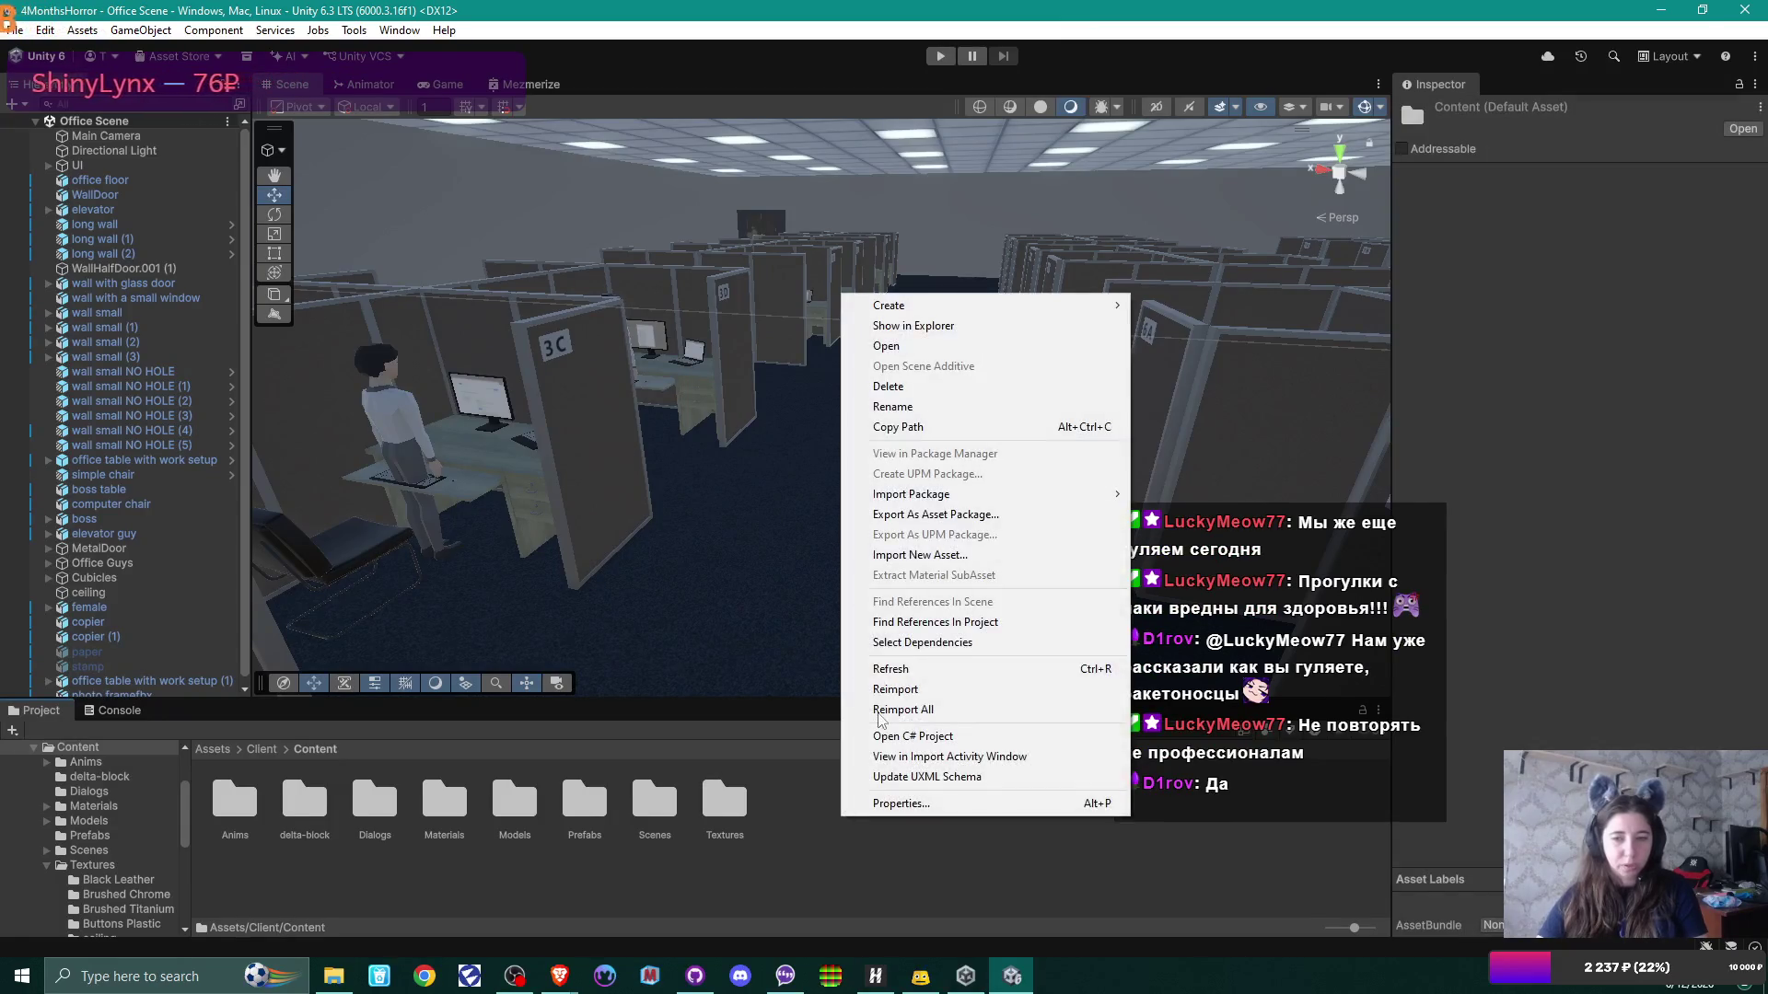
mouse_move(1018, 300)
left_click(1198, 301)
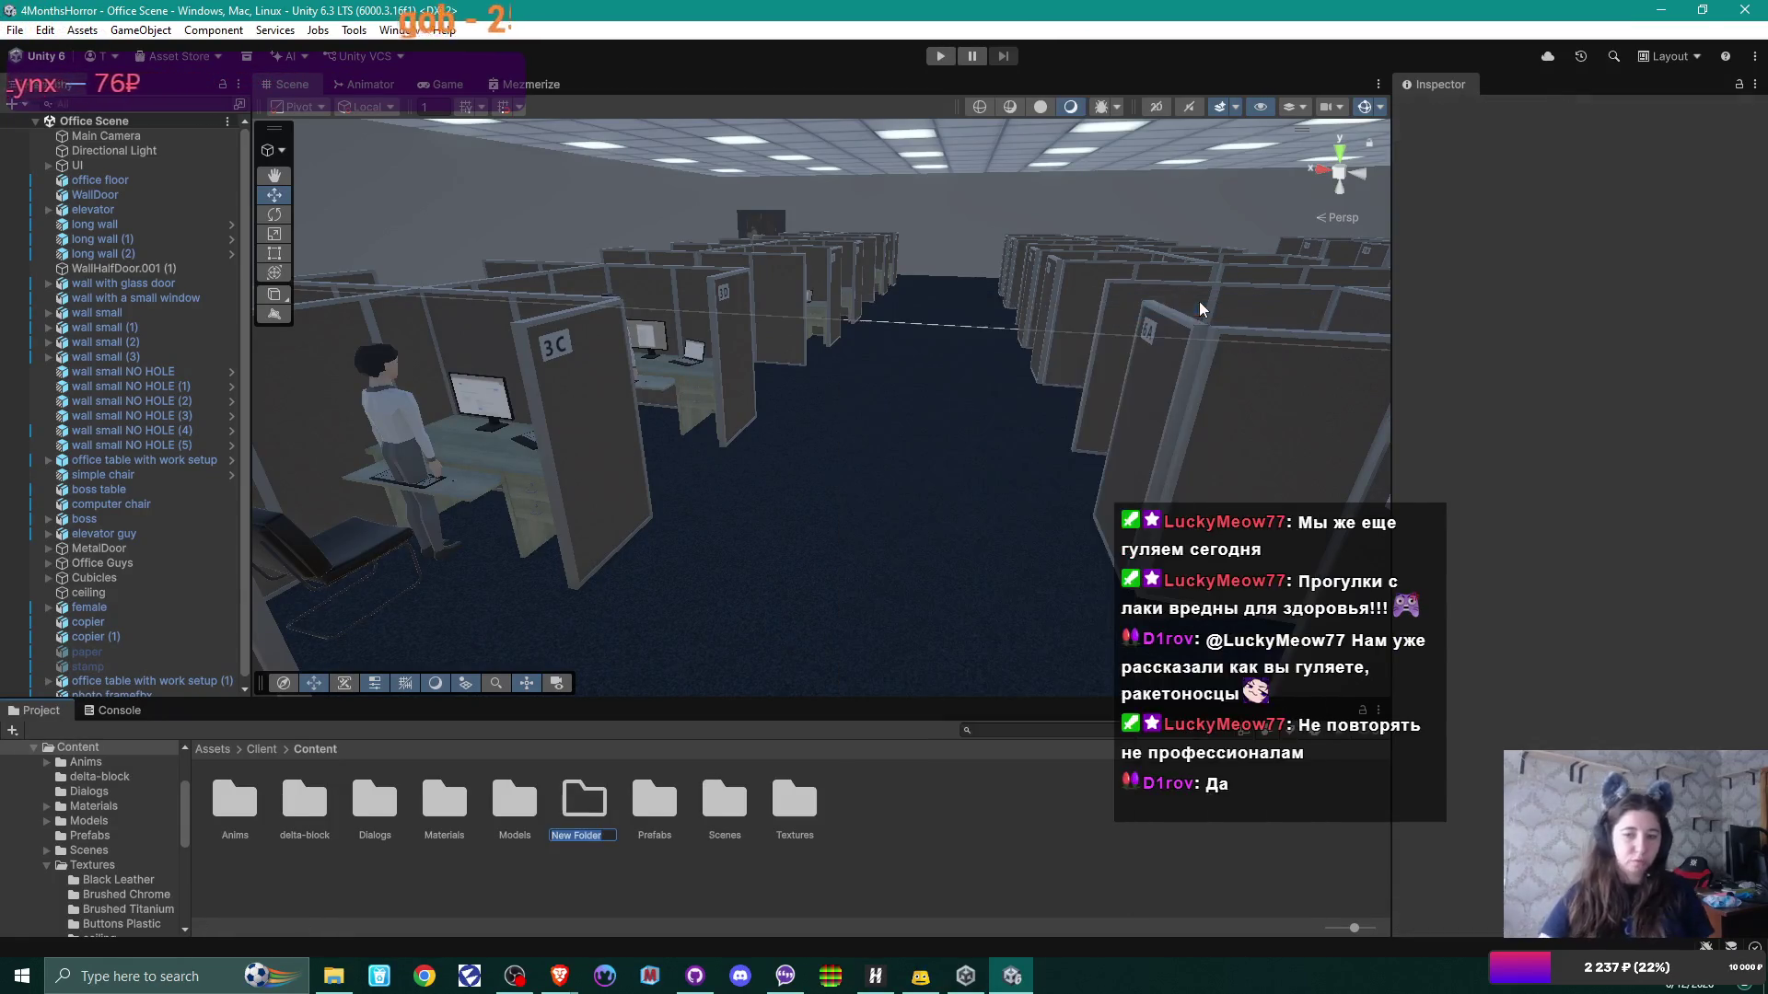
type("Fonts")
key("Return")
left_click_drag(306, 799, 451, 797)
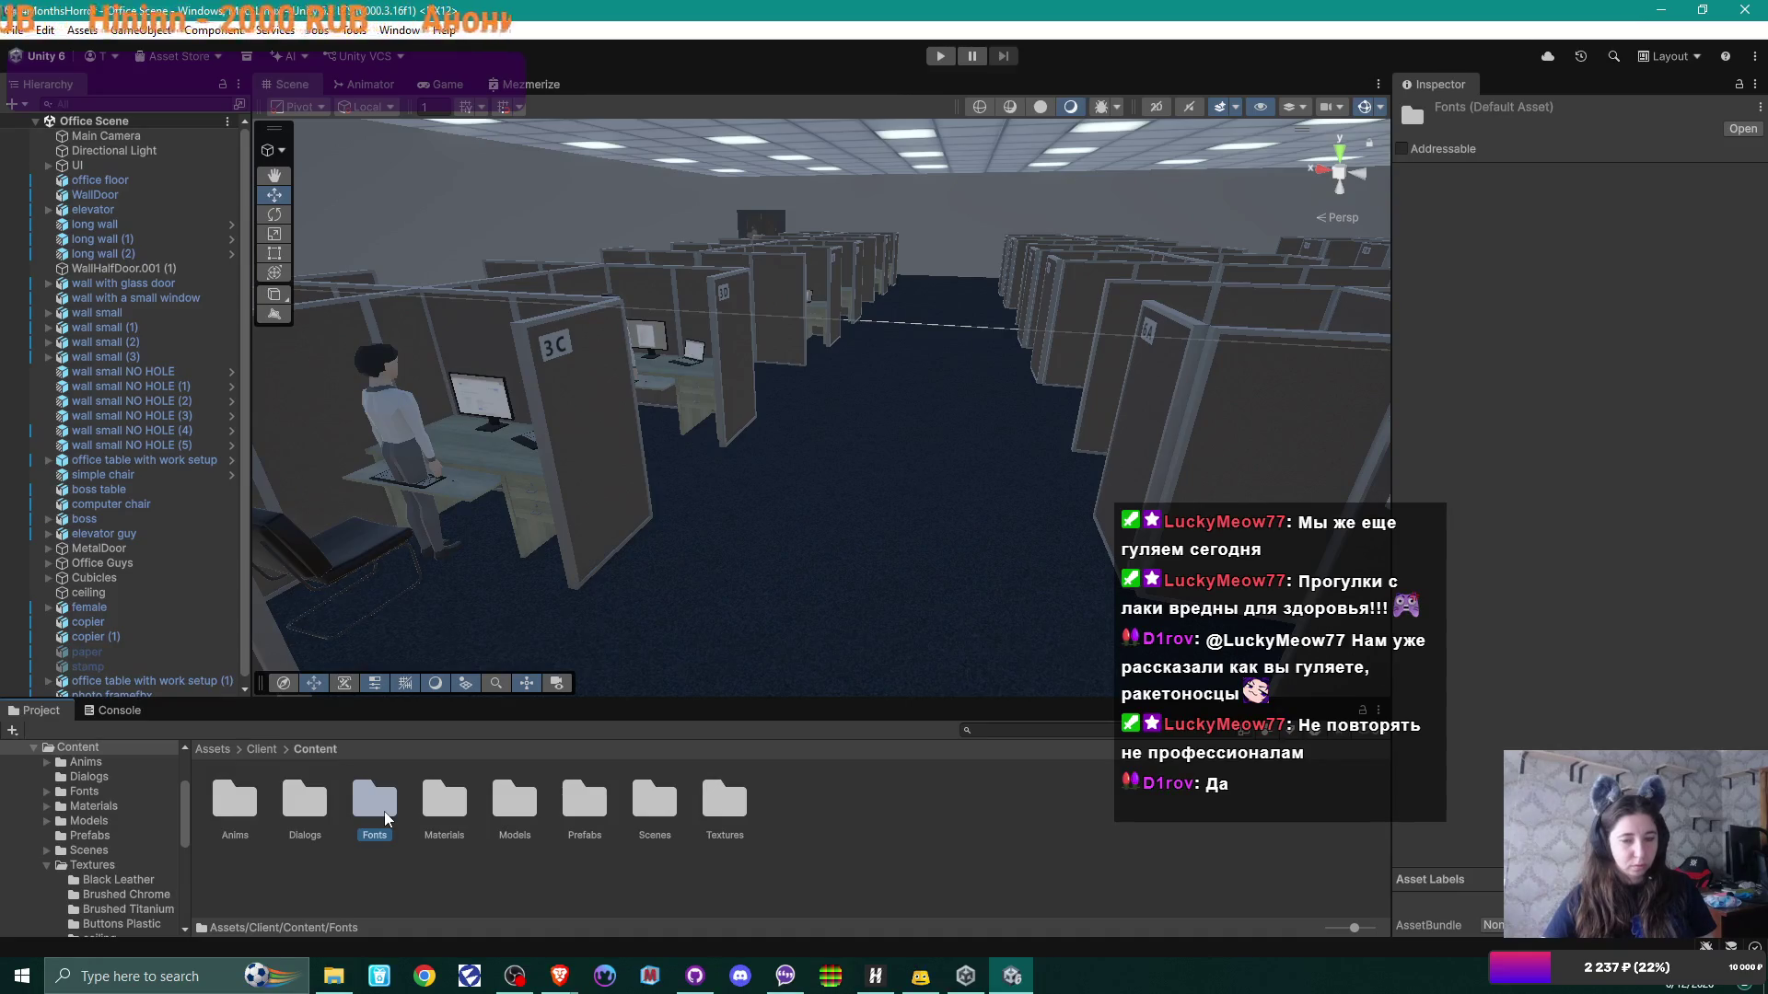
left_click(923, 837)
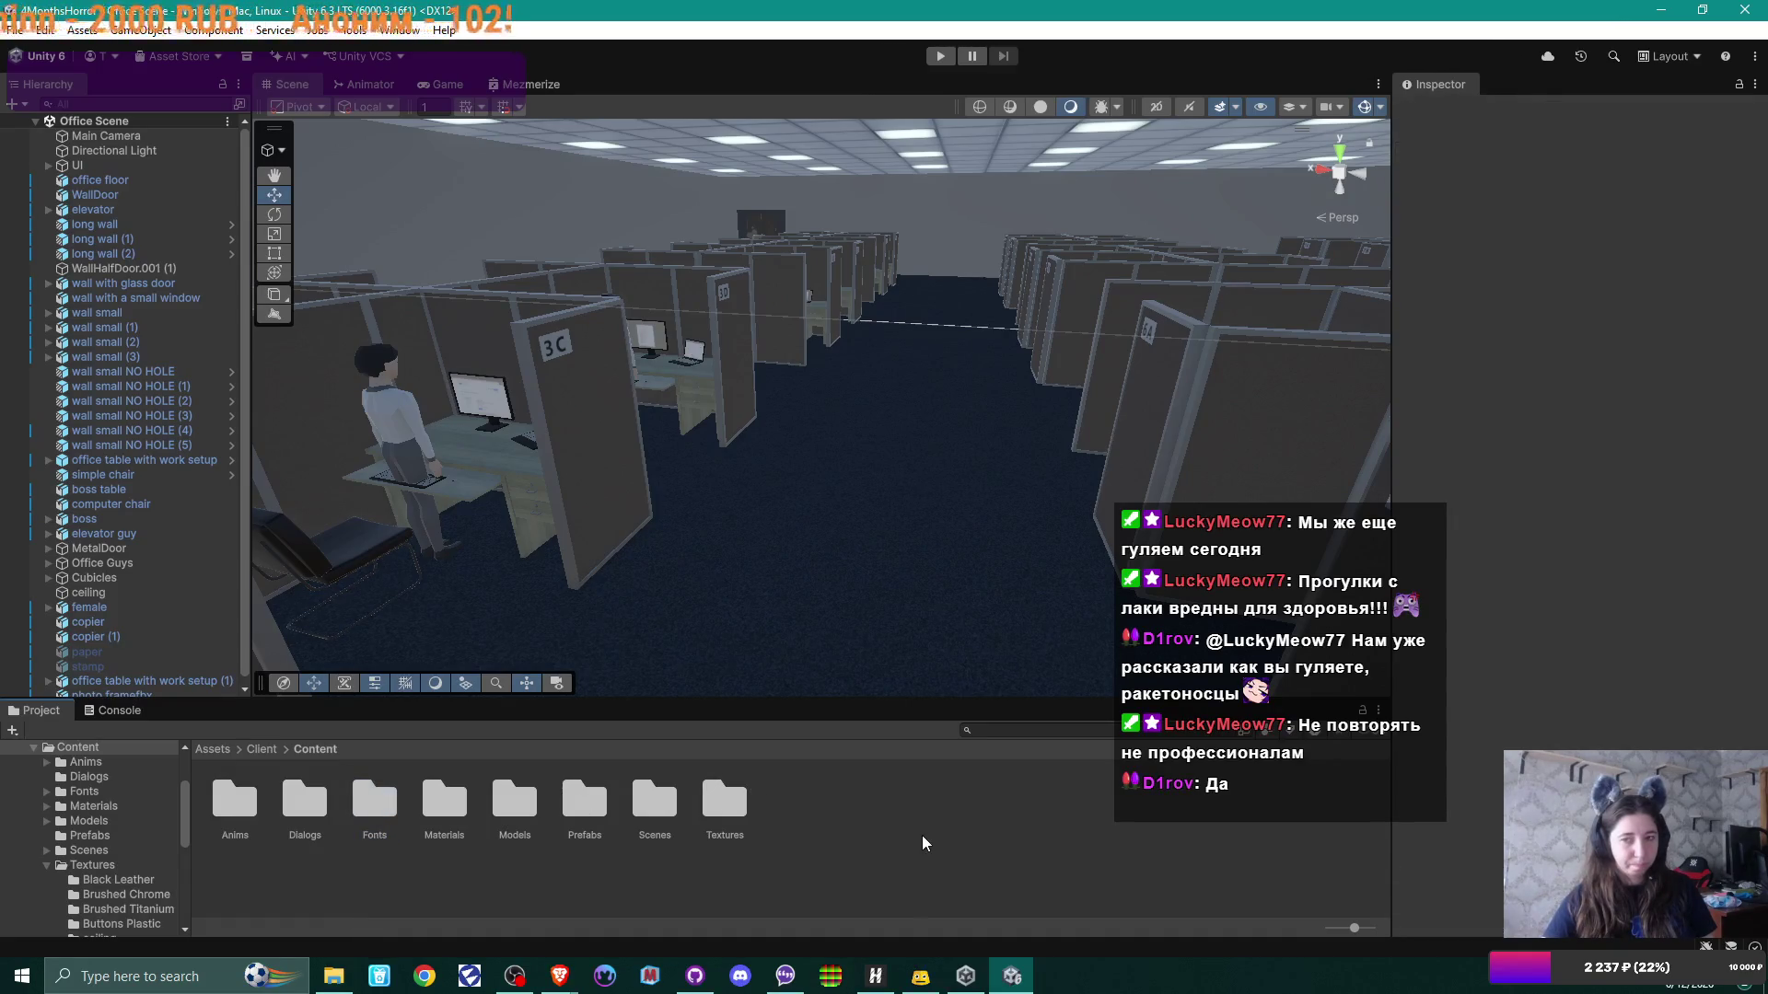
left_click(158, 164)
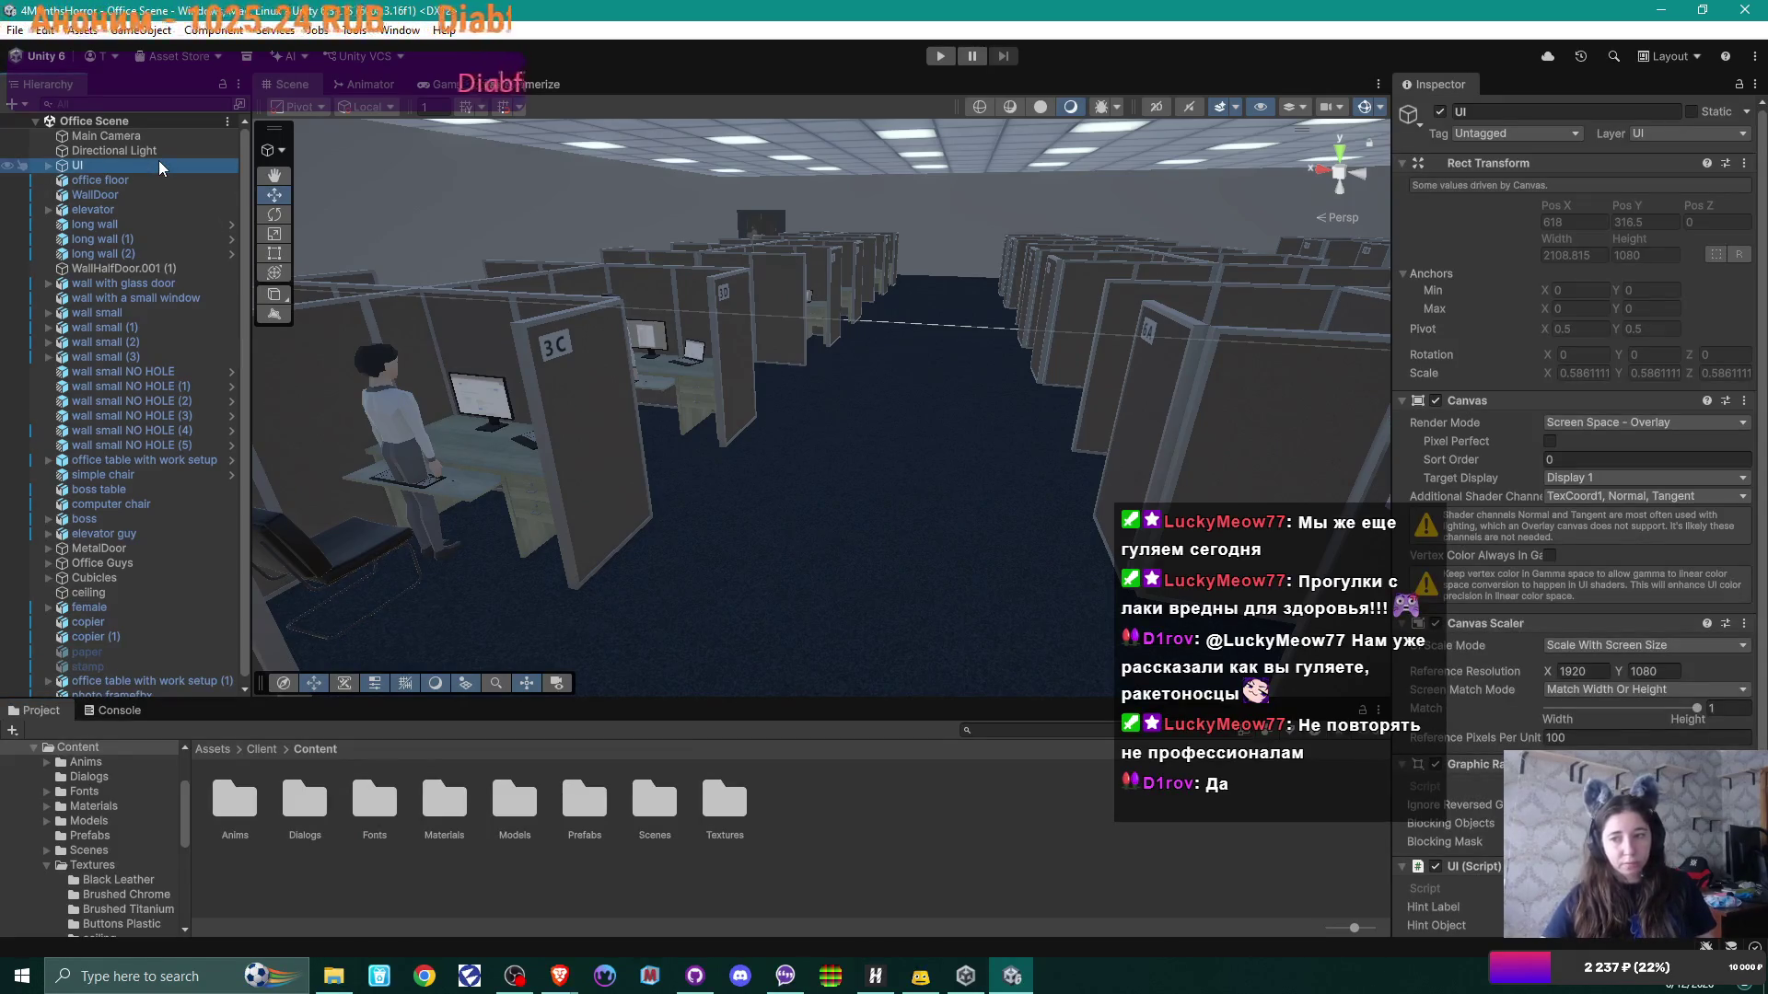
Step: Check that the UI's Hint text uses LiberationSans SDF at size 52, then open Fonts
left_click(46, 165)
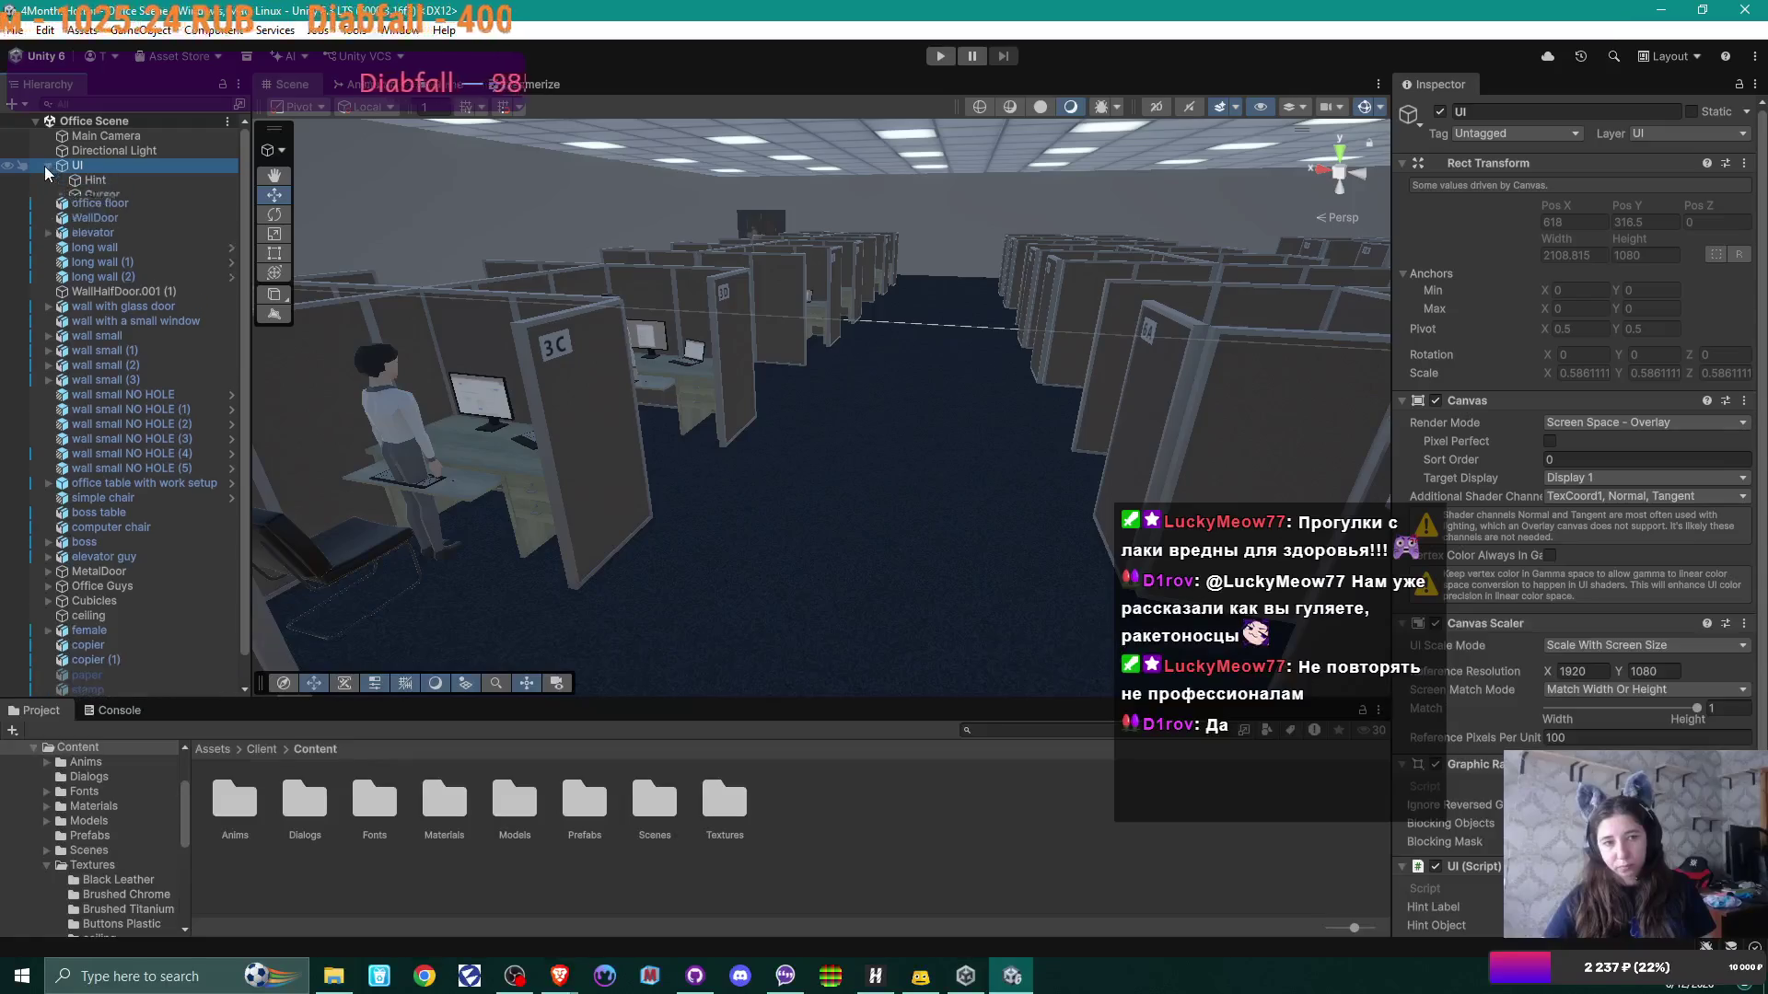
left_click(101, 181)
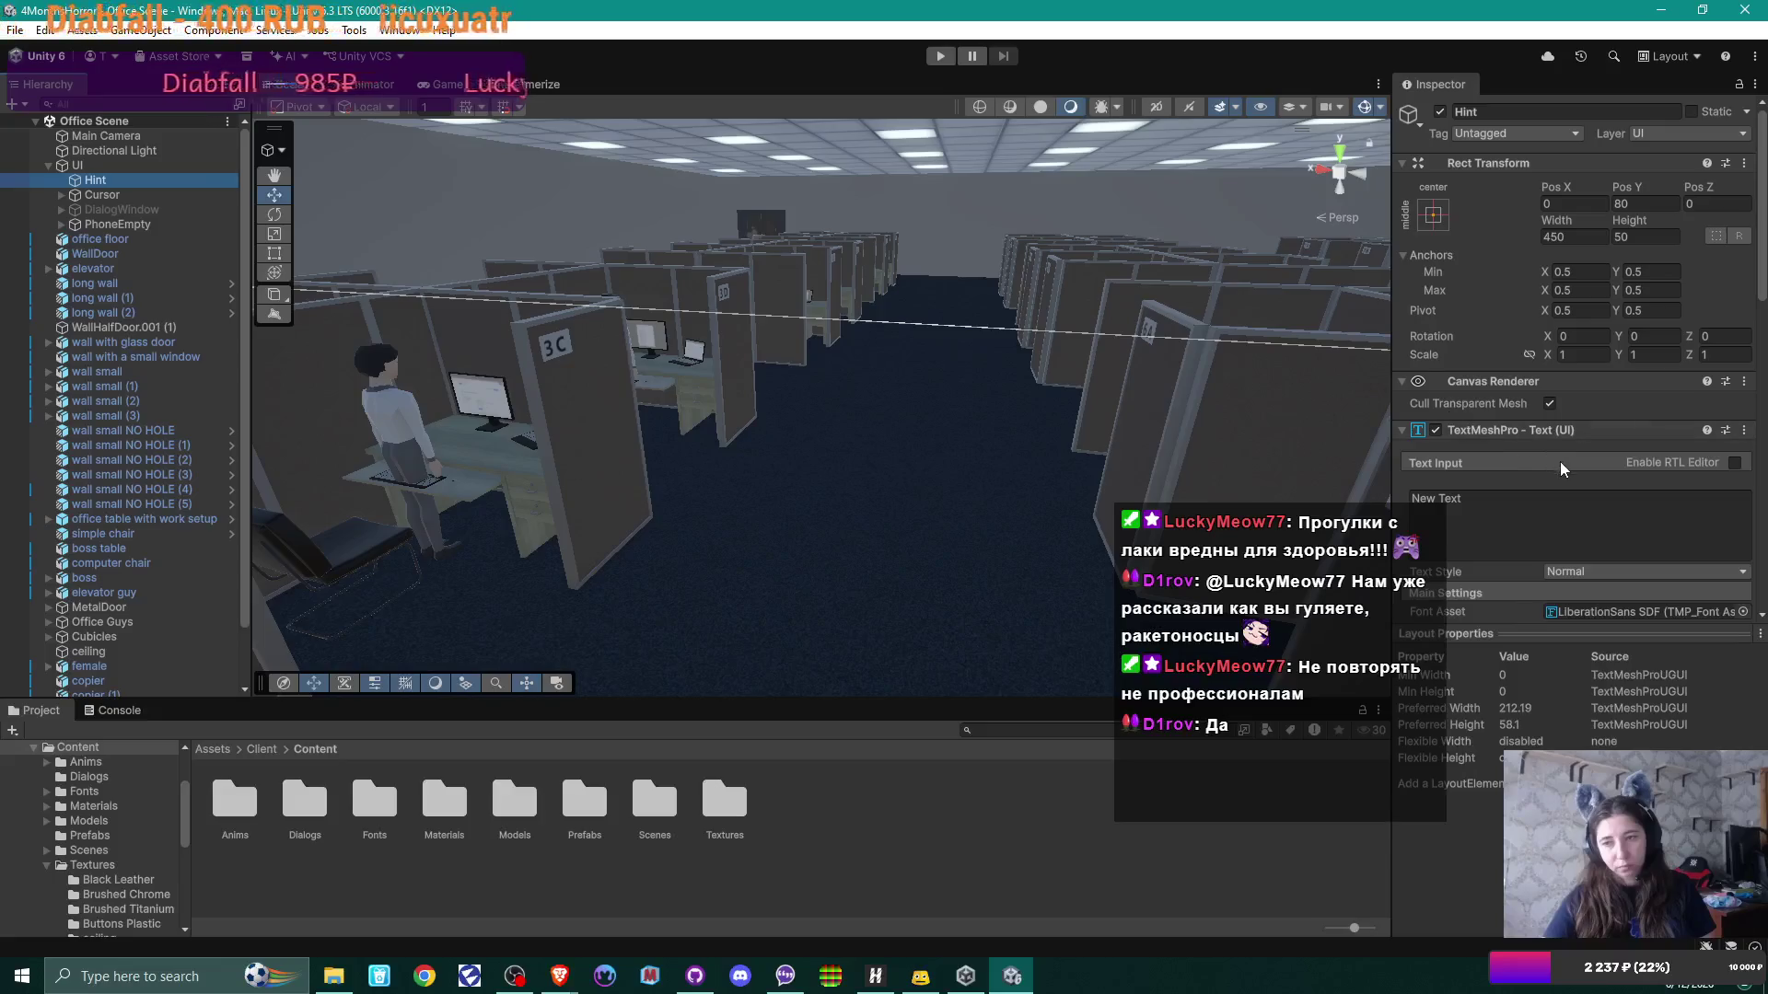
scroll(1636, 498, "down", 3)
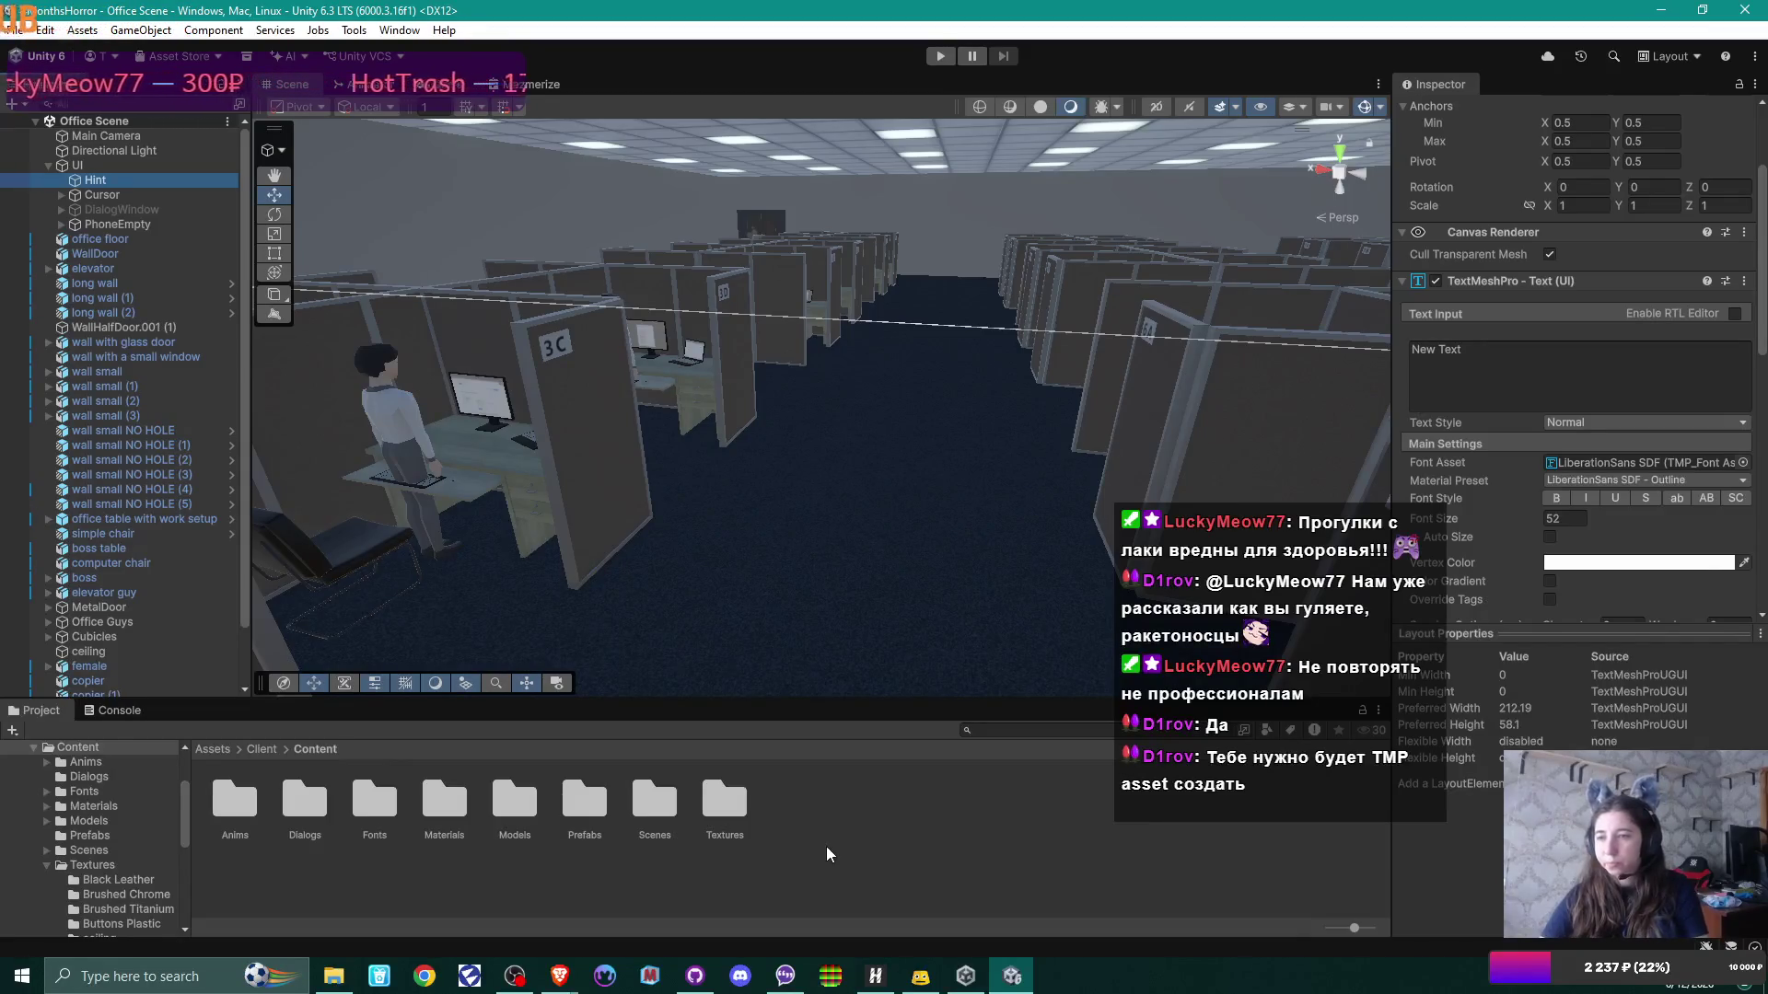
double_click(366, 812)
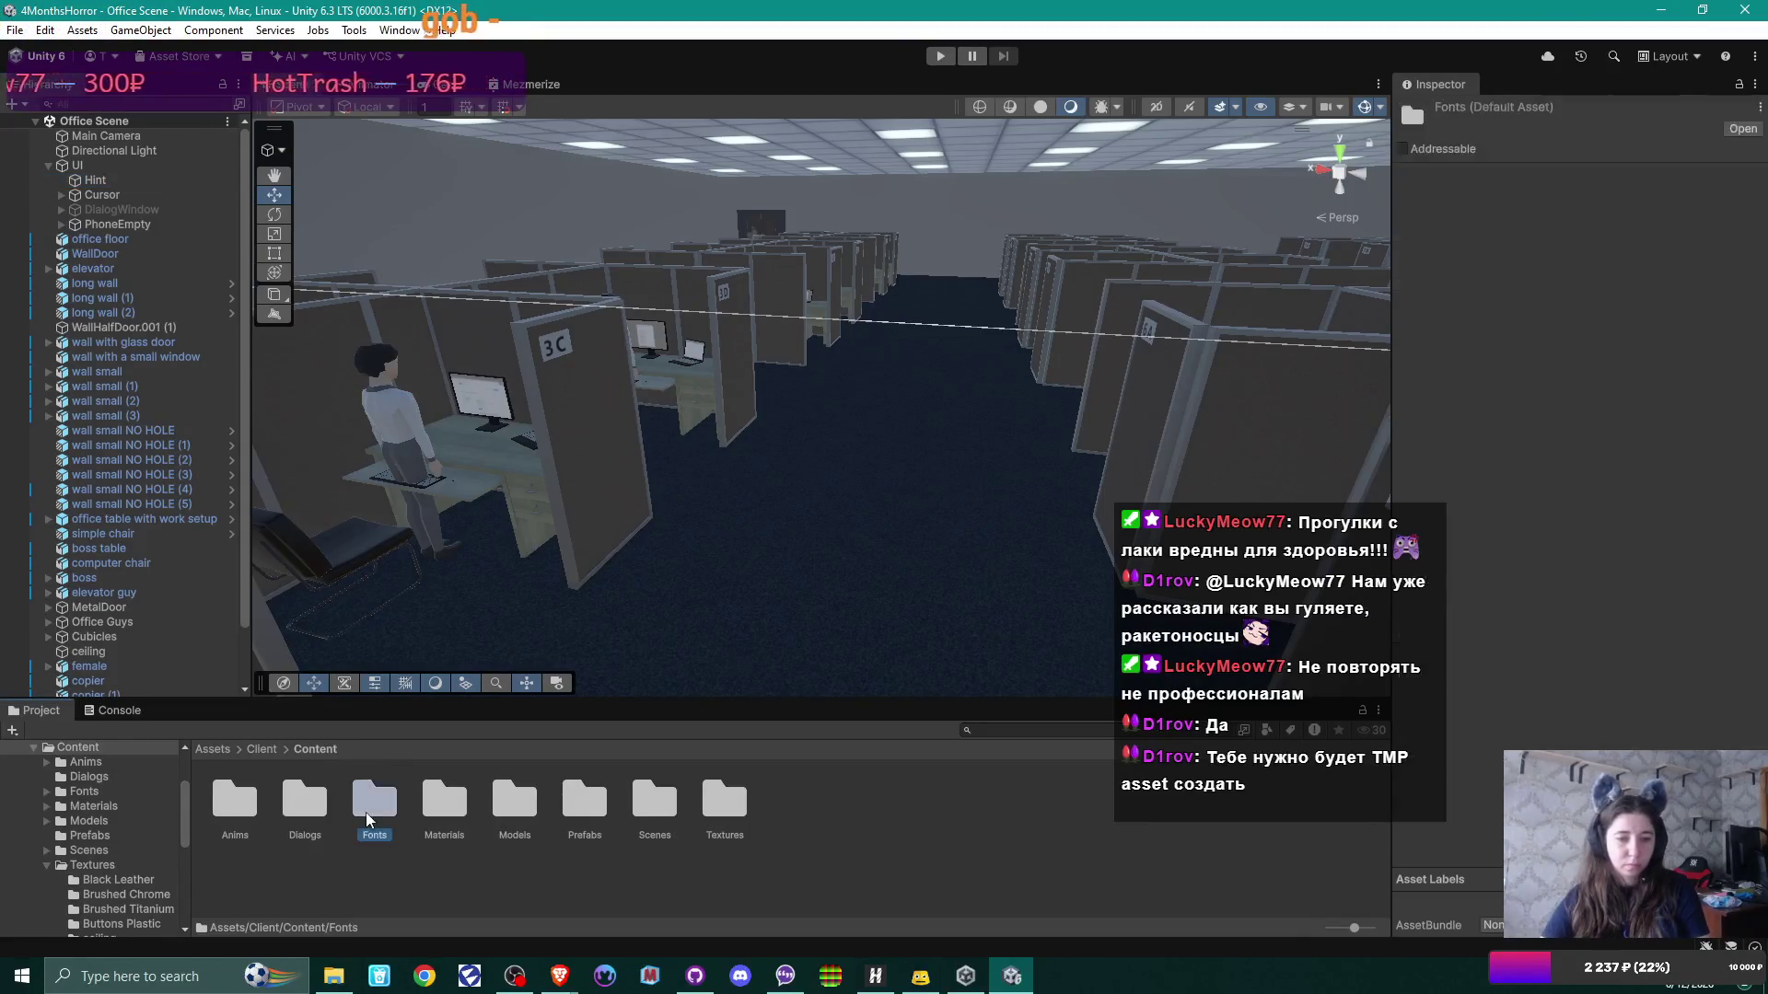
Step: Open delta-block and compare import settings of the DeltaBlock Italic and Regular font files
double_click(256, 797)
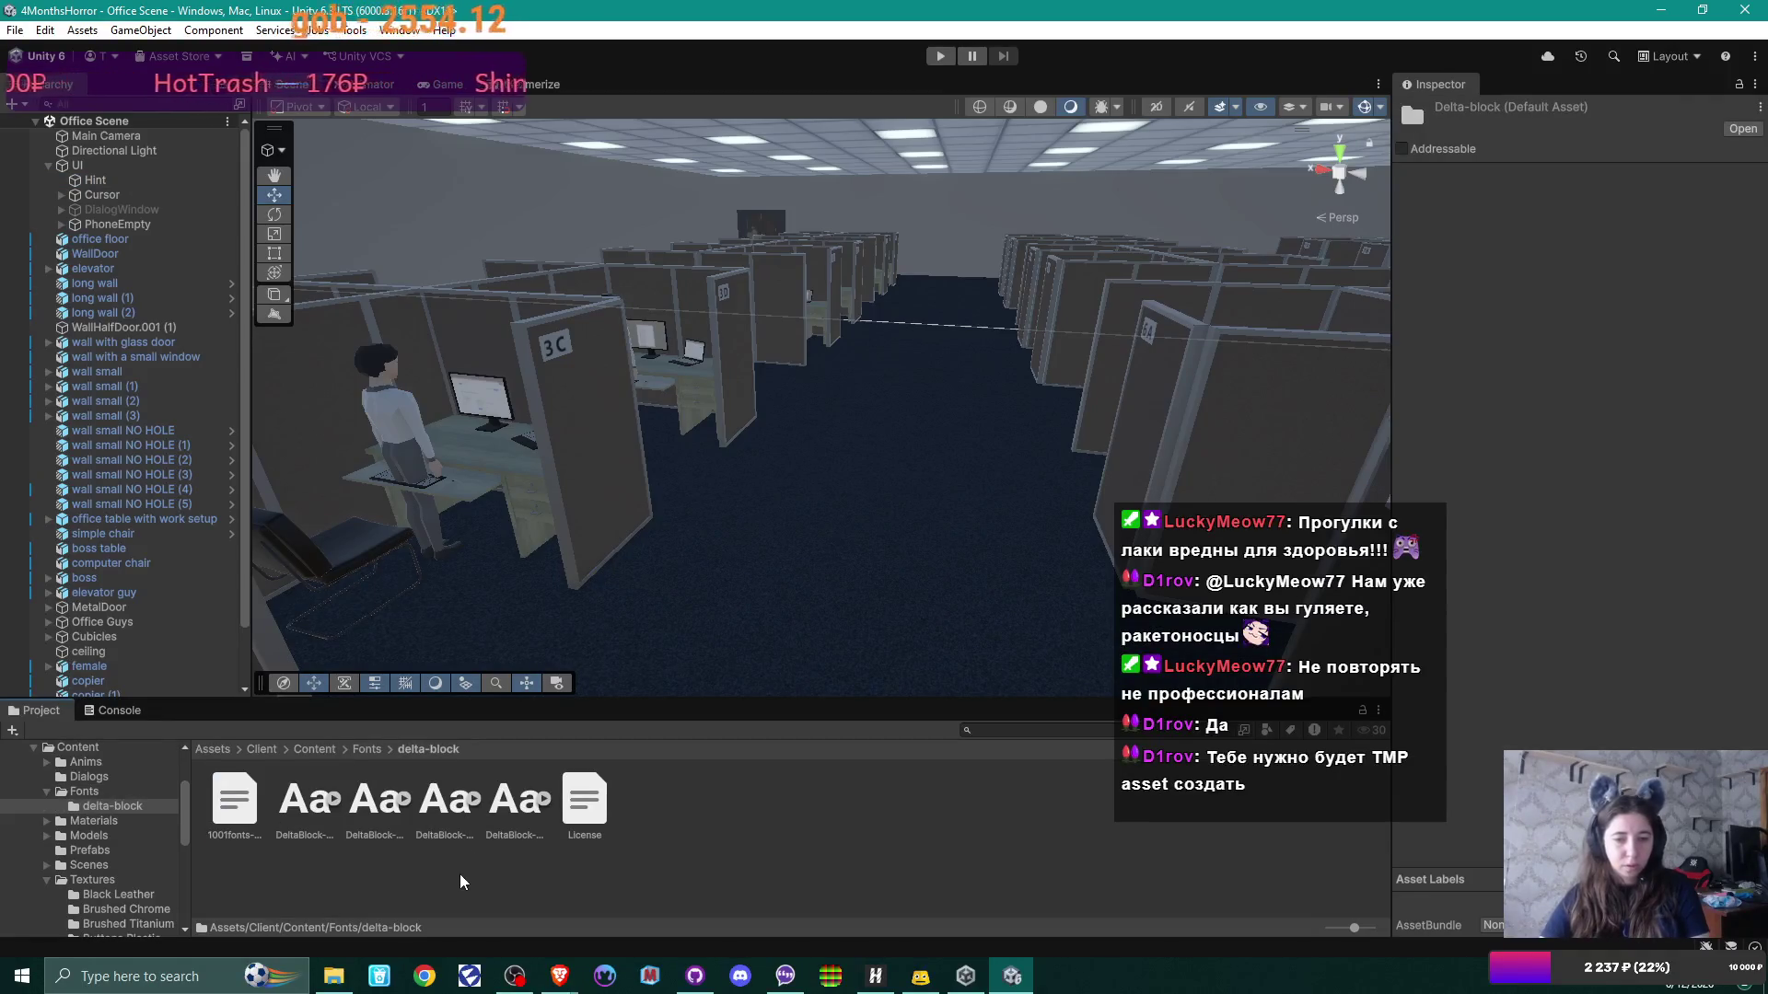
left_click(297, 793)
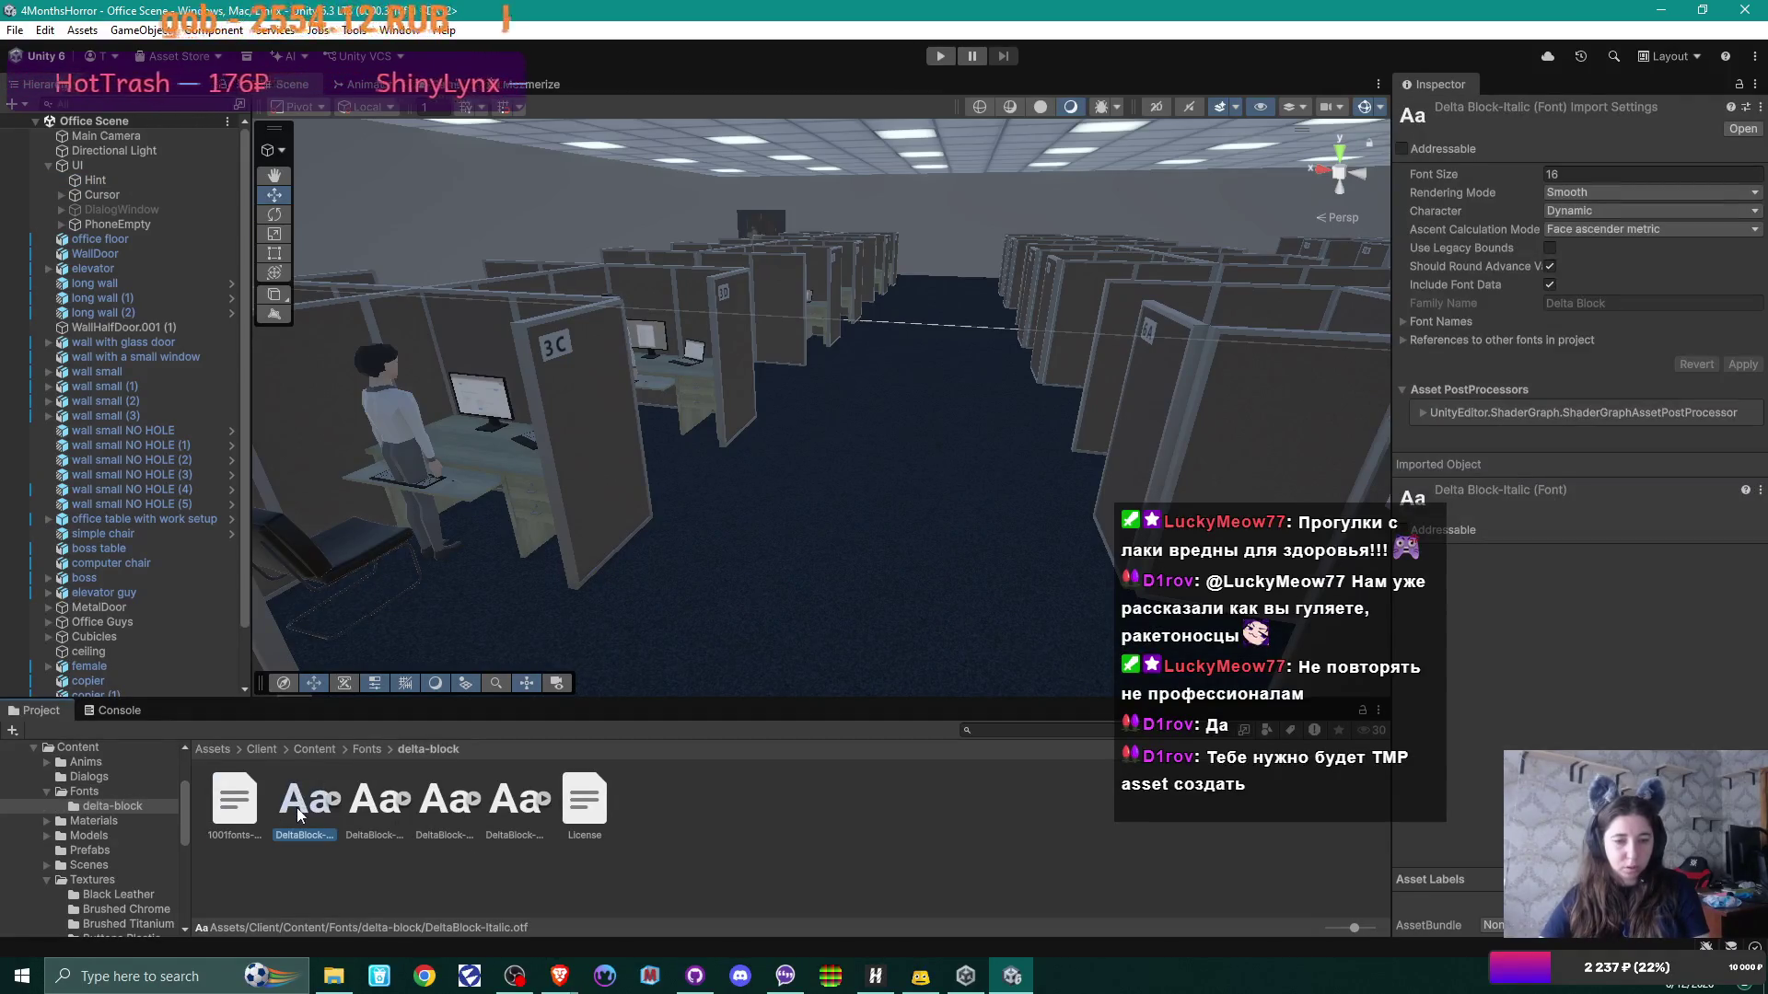
left_click(368, 808)
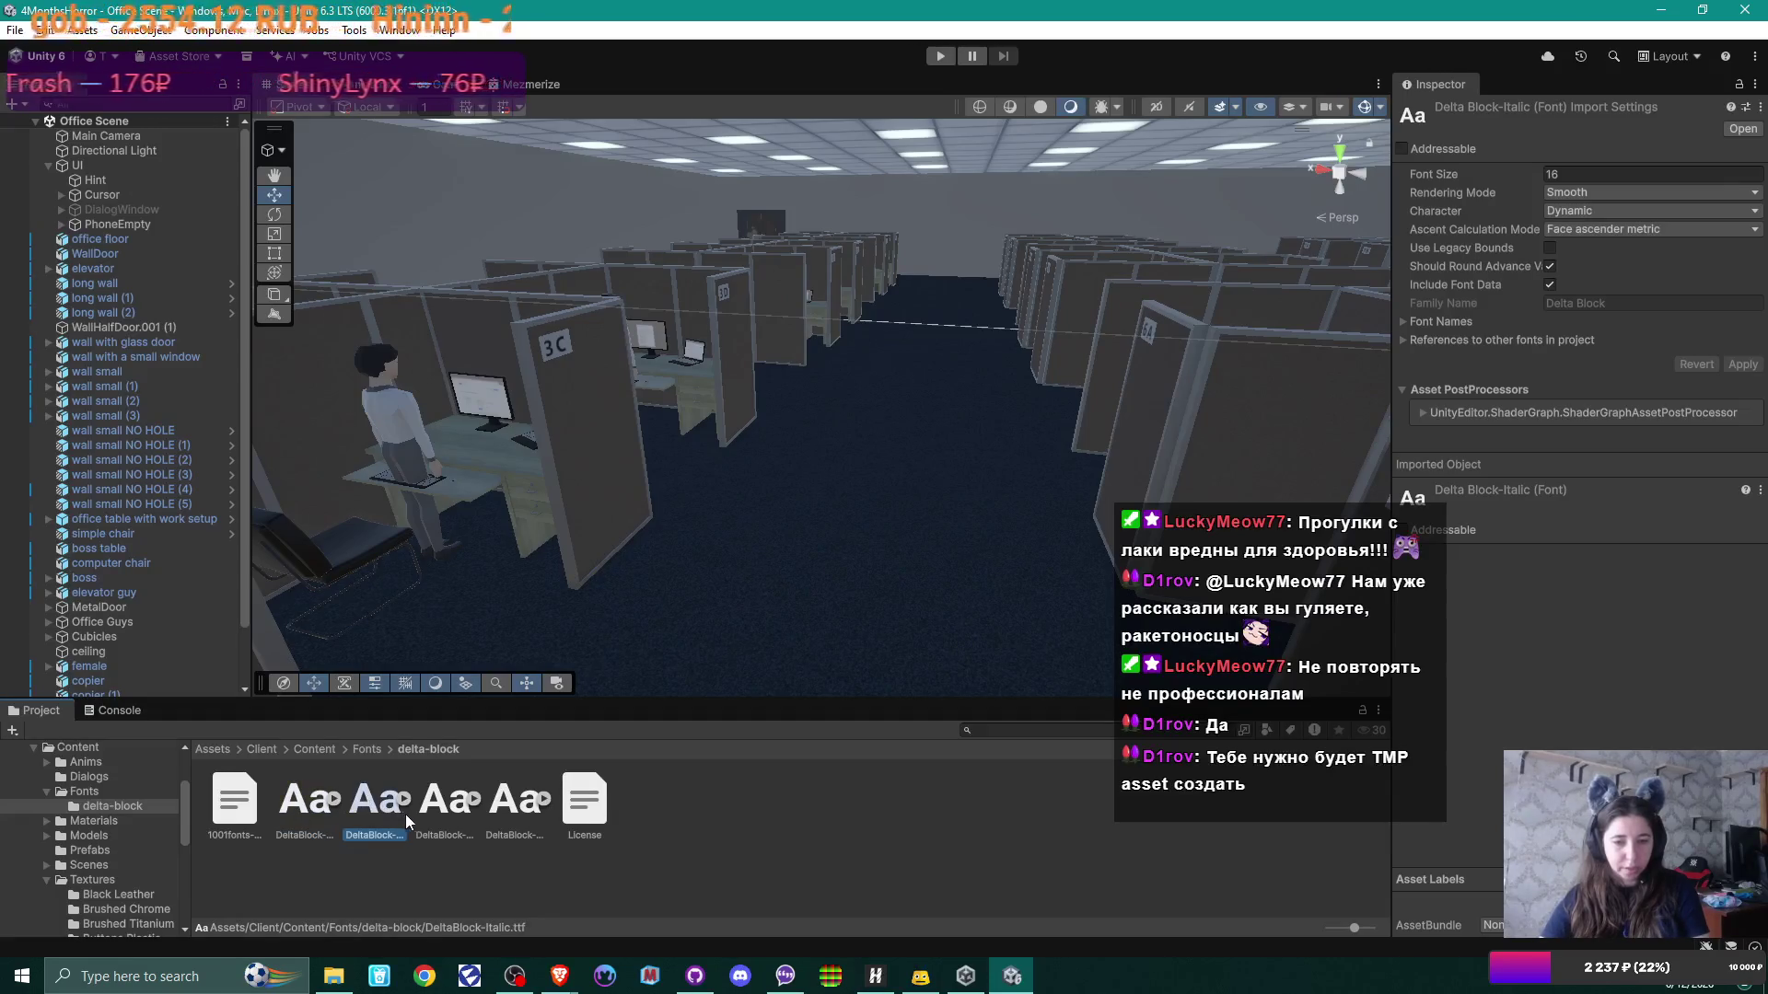
left_click(434, 814)
left_click(523, 810)
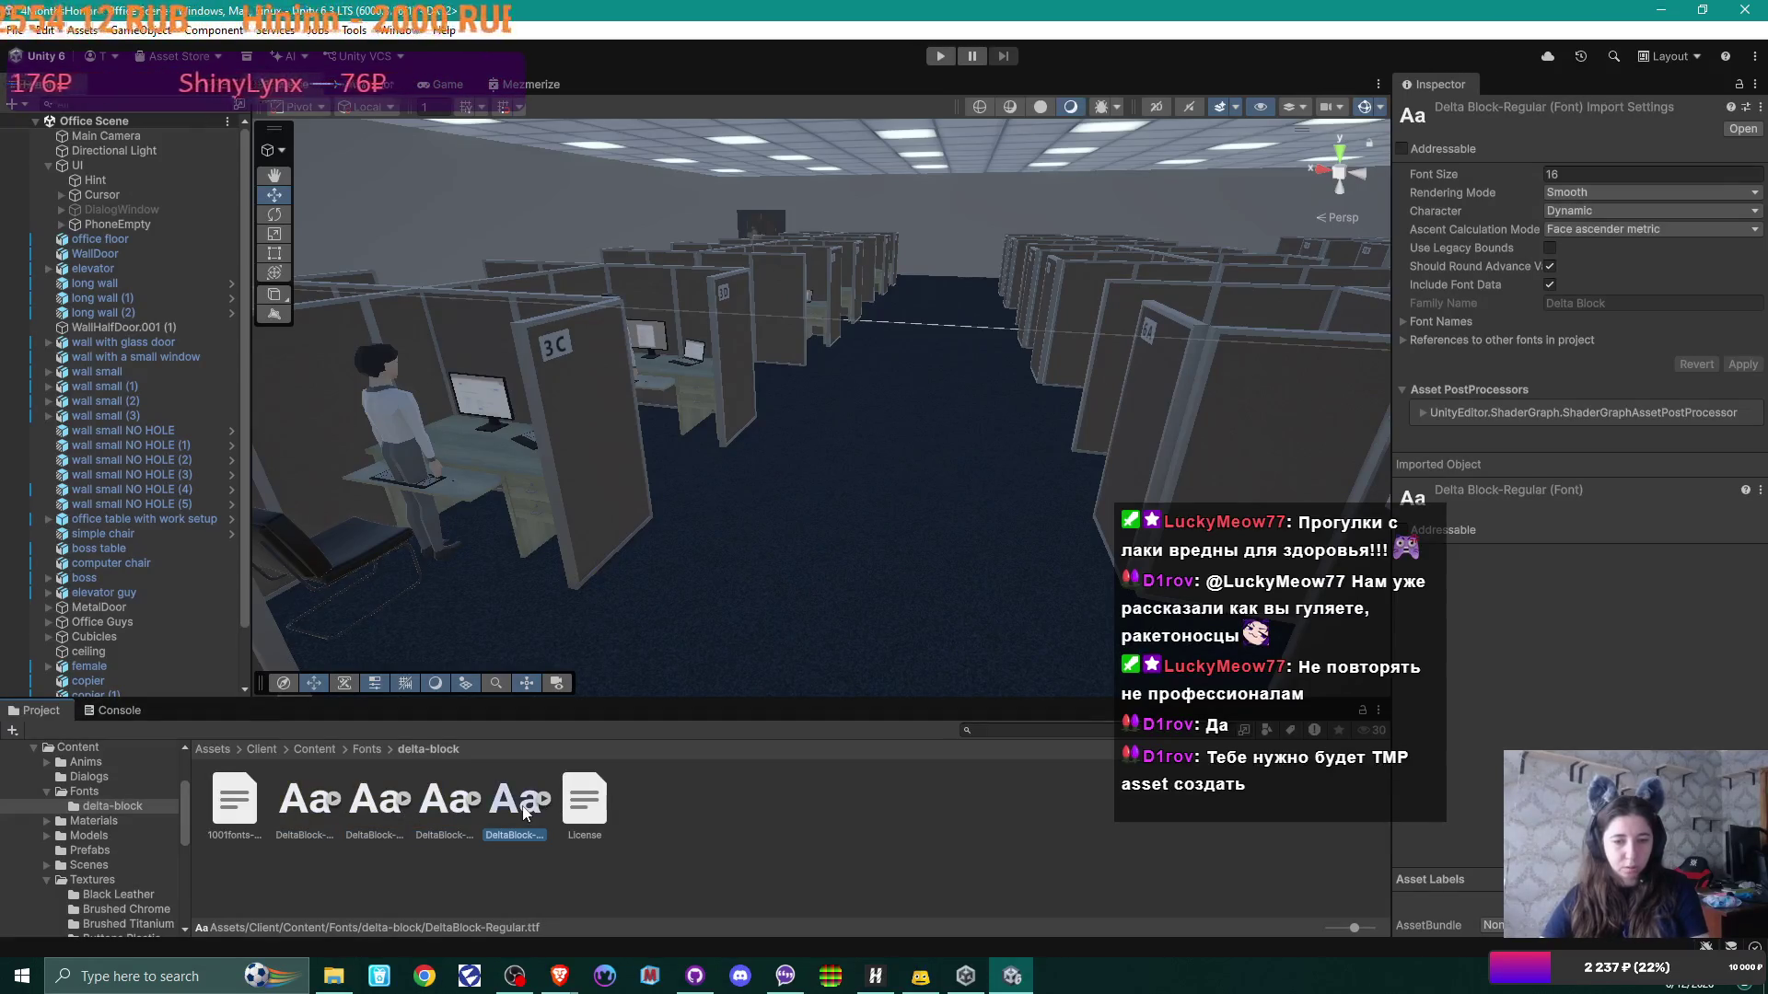
left_click(460, 806)
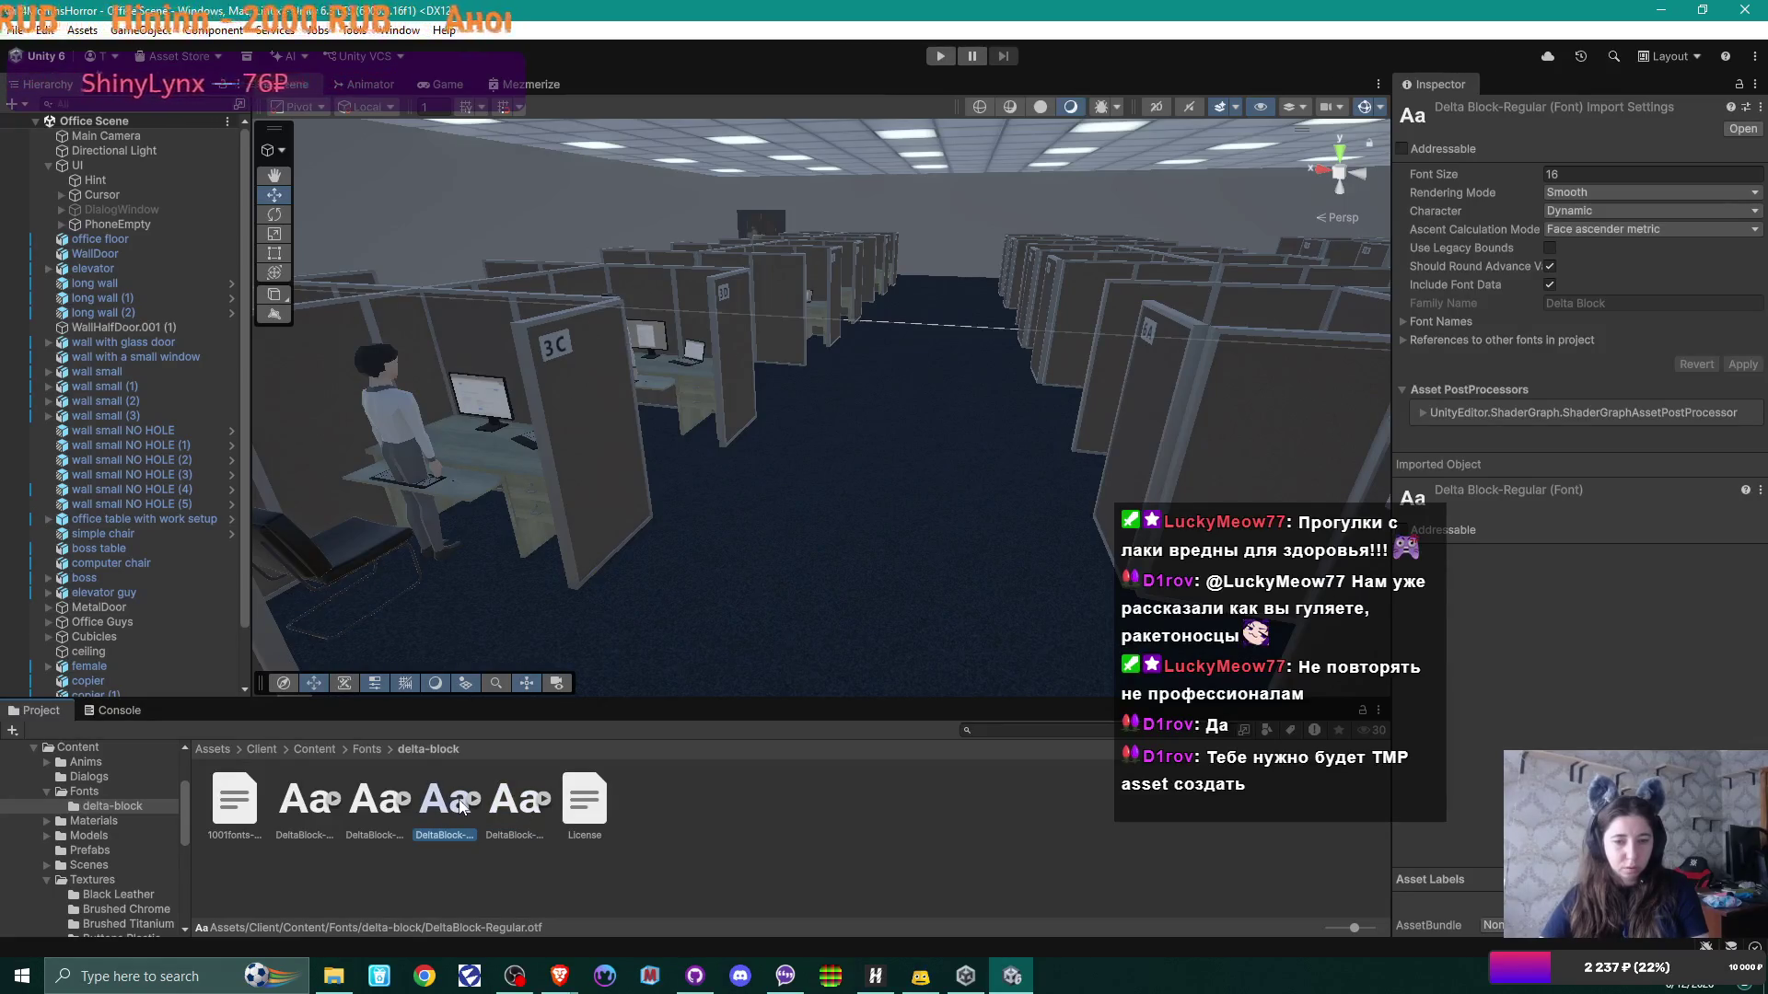
left_click(513, 803)
right_click(513, 802)
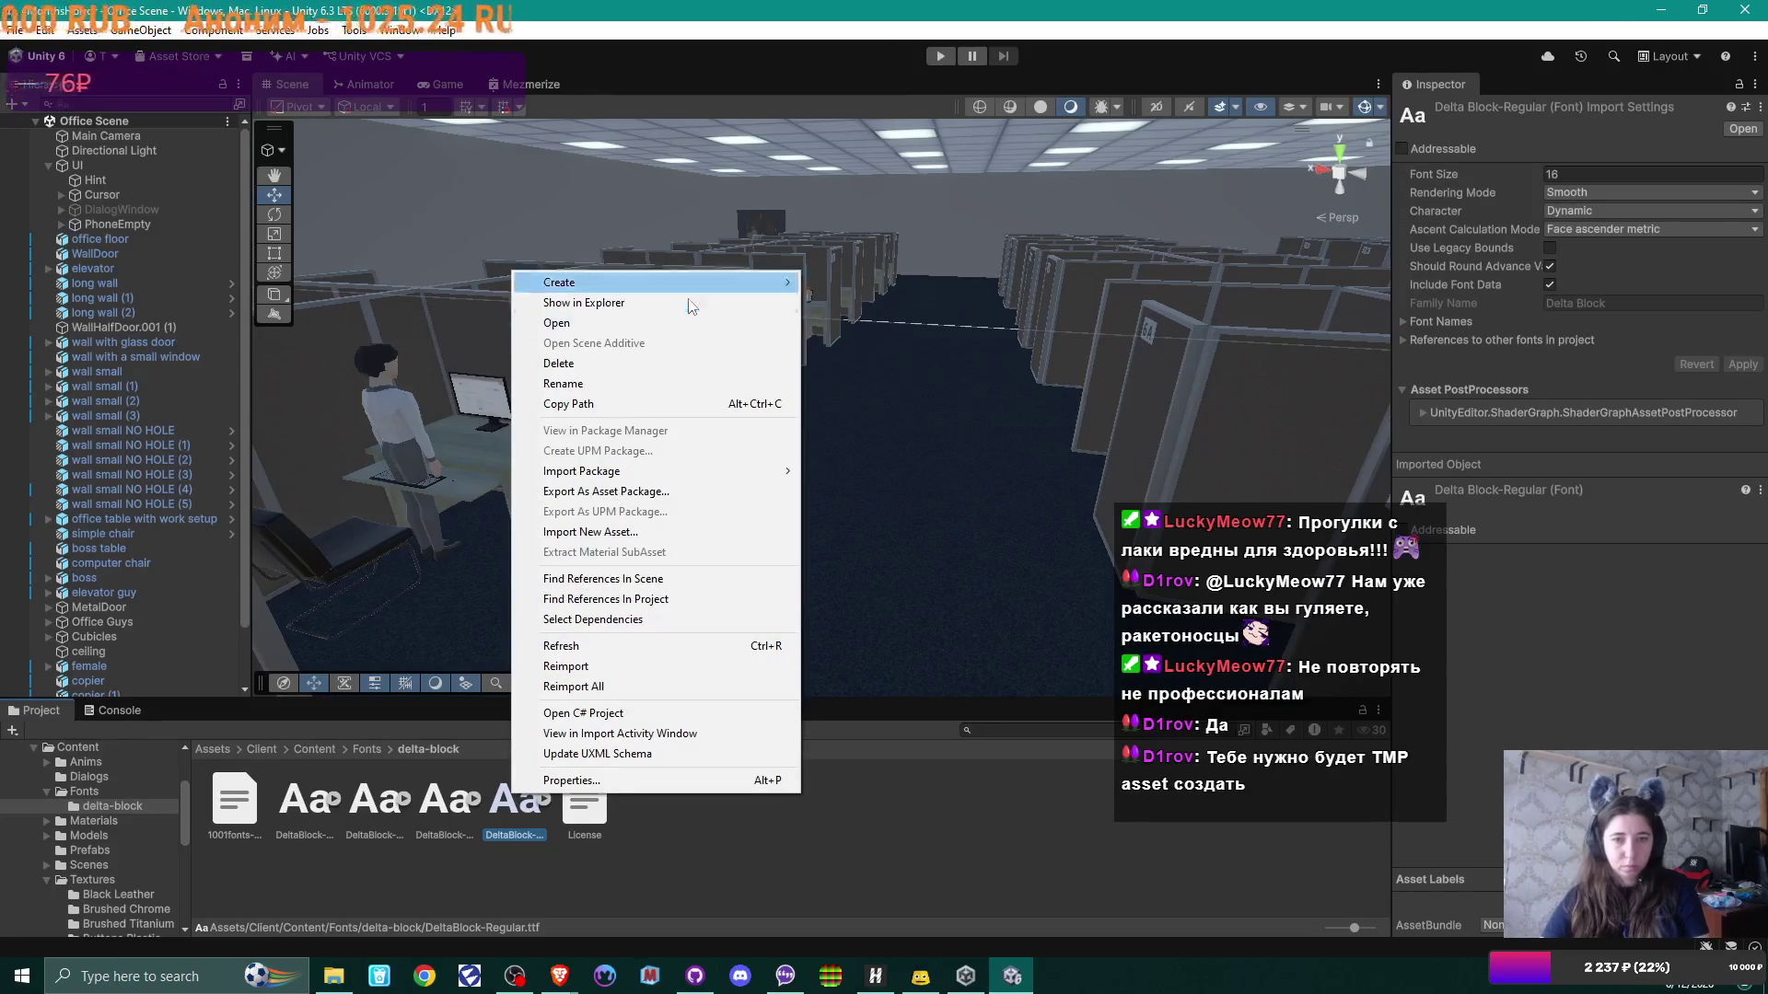
mouse_move(724, 275)
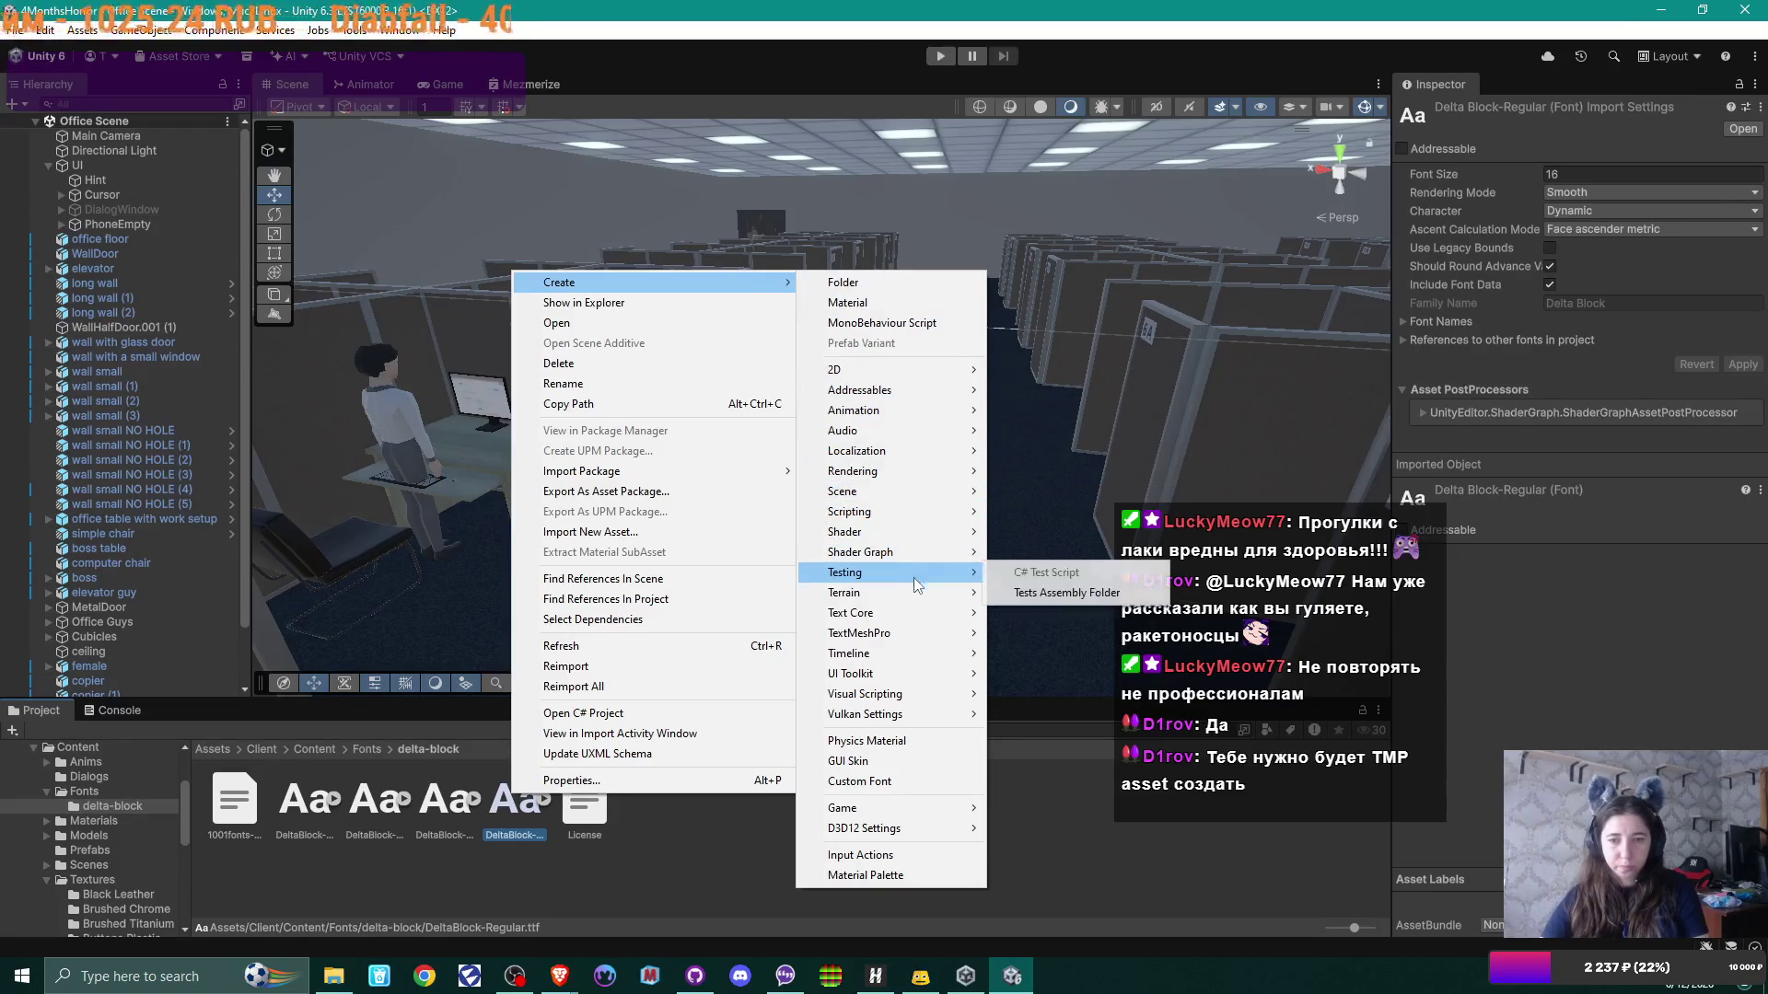
mouse_move(912, 613)
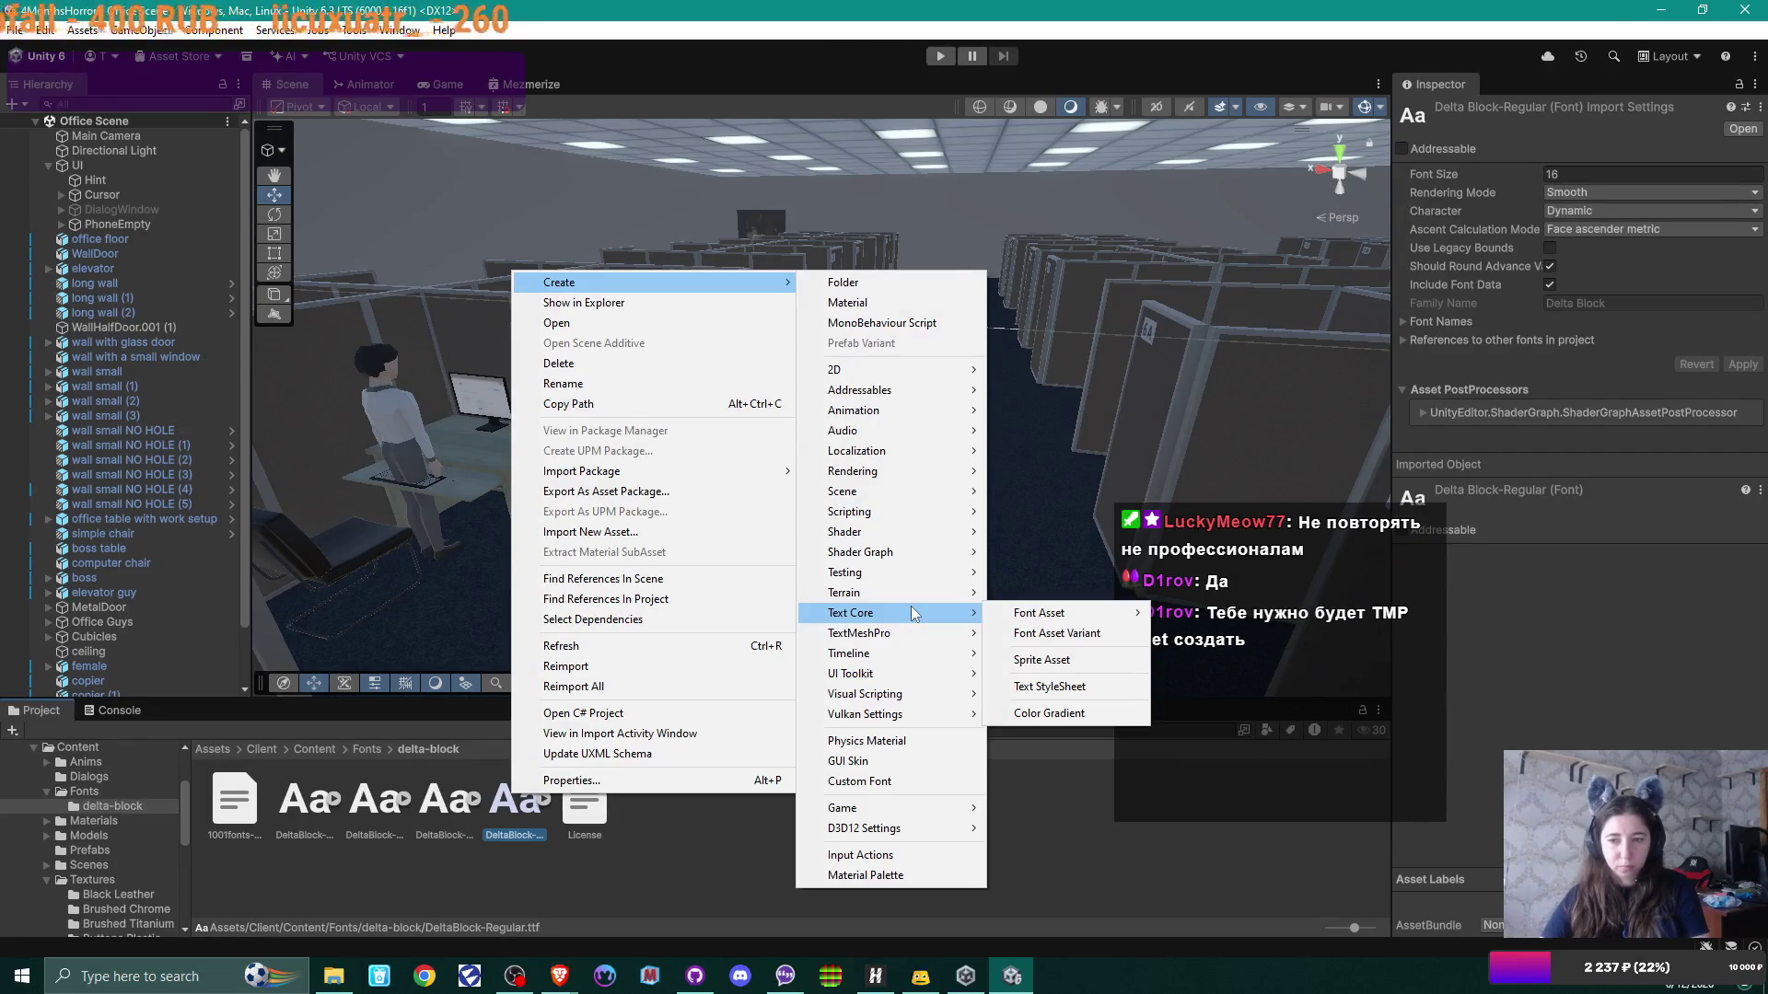
mouse_move(1042, 617)
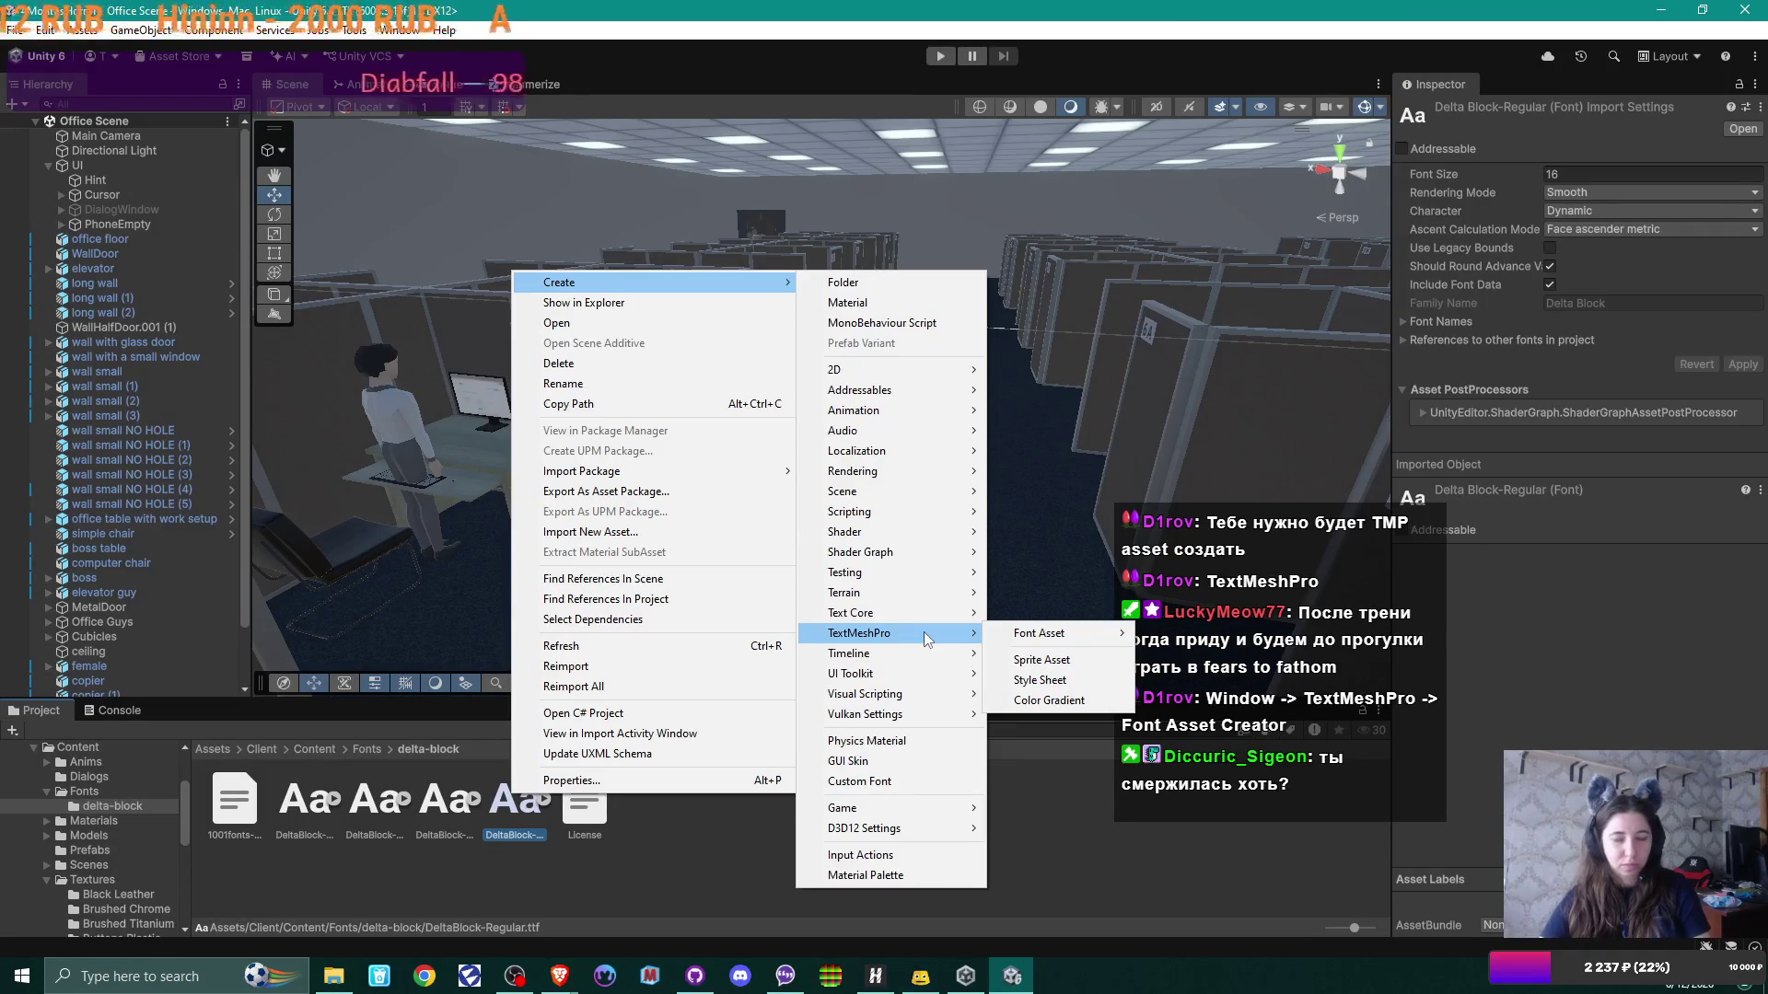
left_click(698, 869)
Step: In GitHub Desktop, start switching to TheStripyCat but cancel, staying on main
left_click(695, 978)
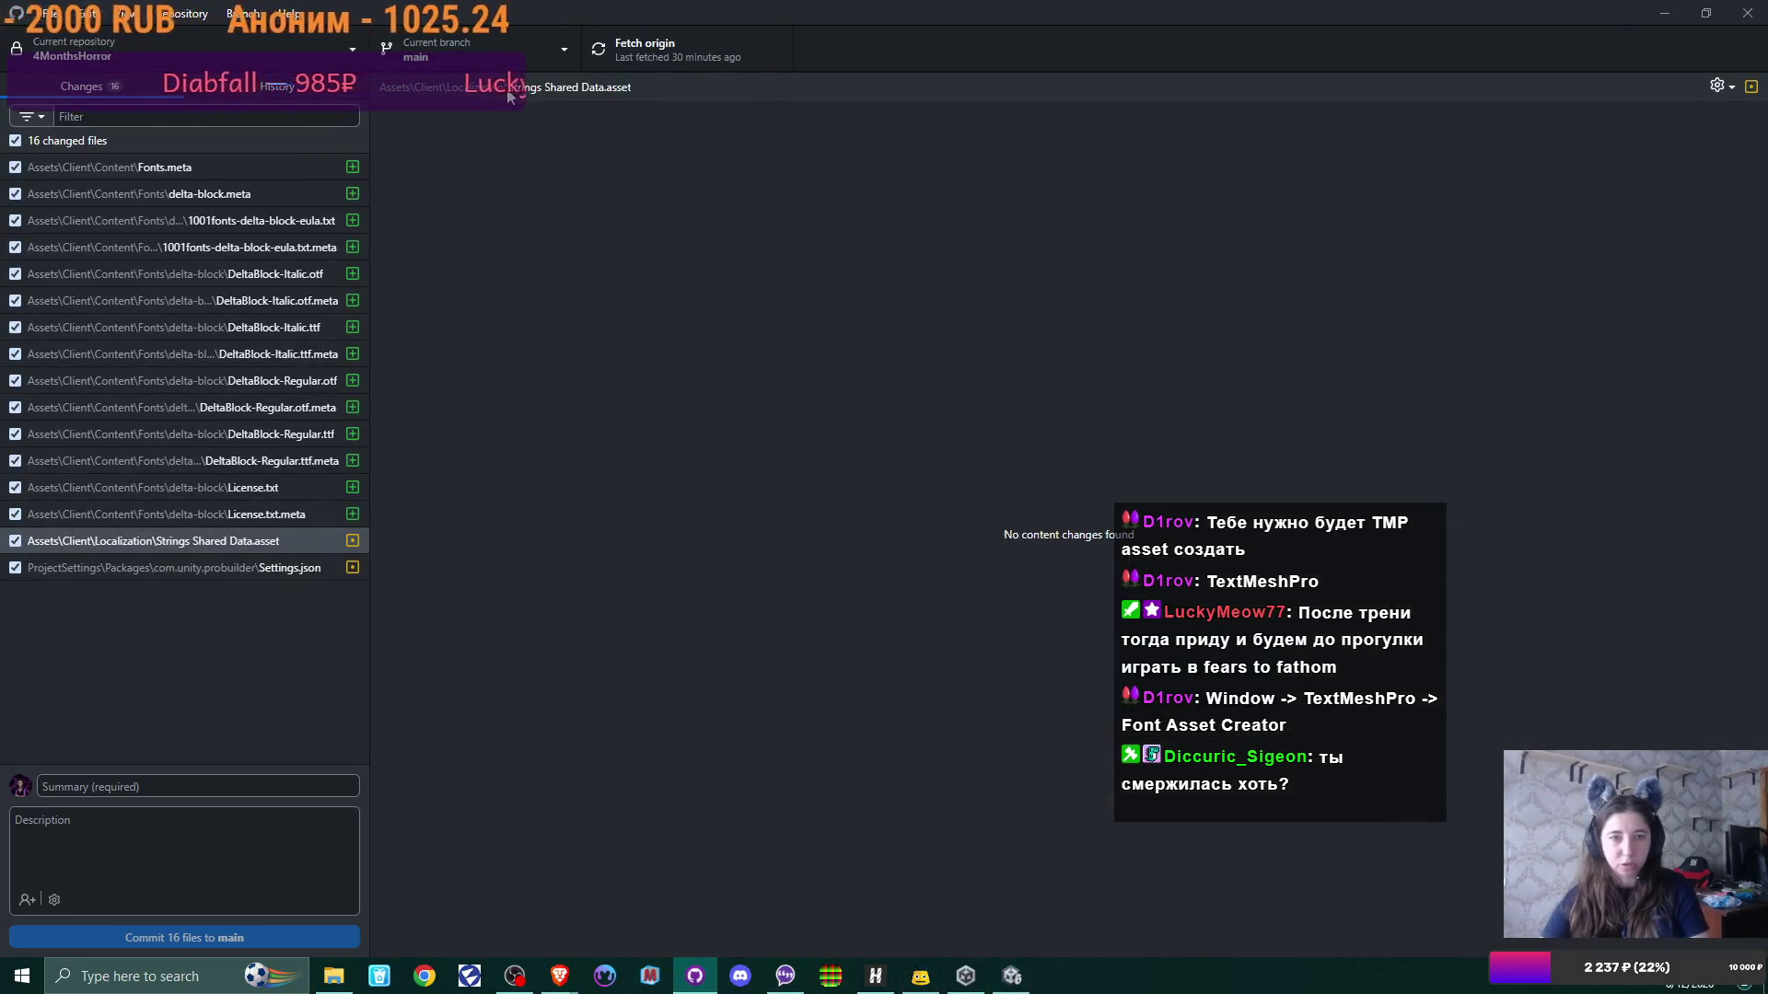
left_click(549, 44)
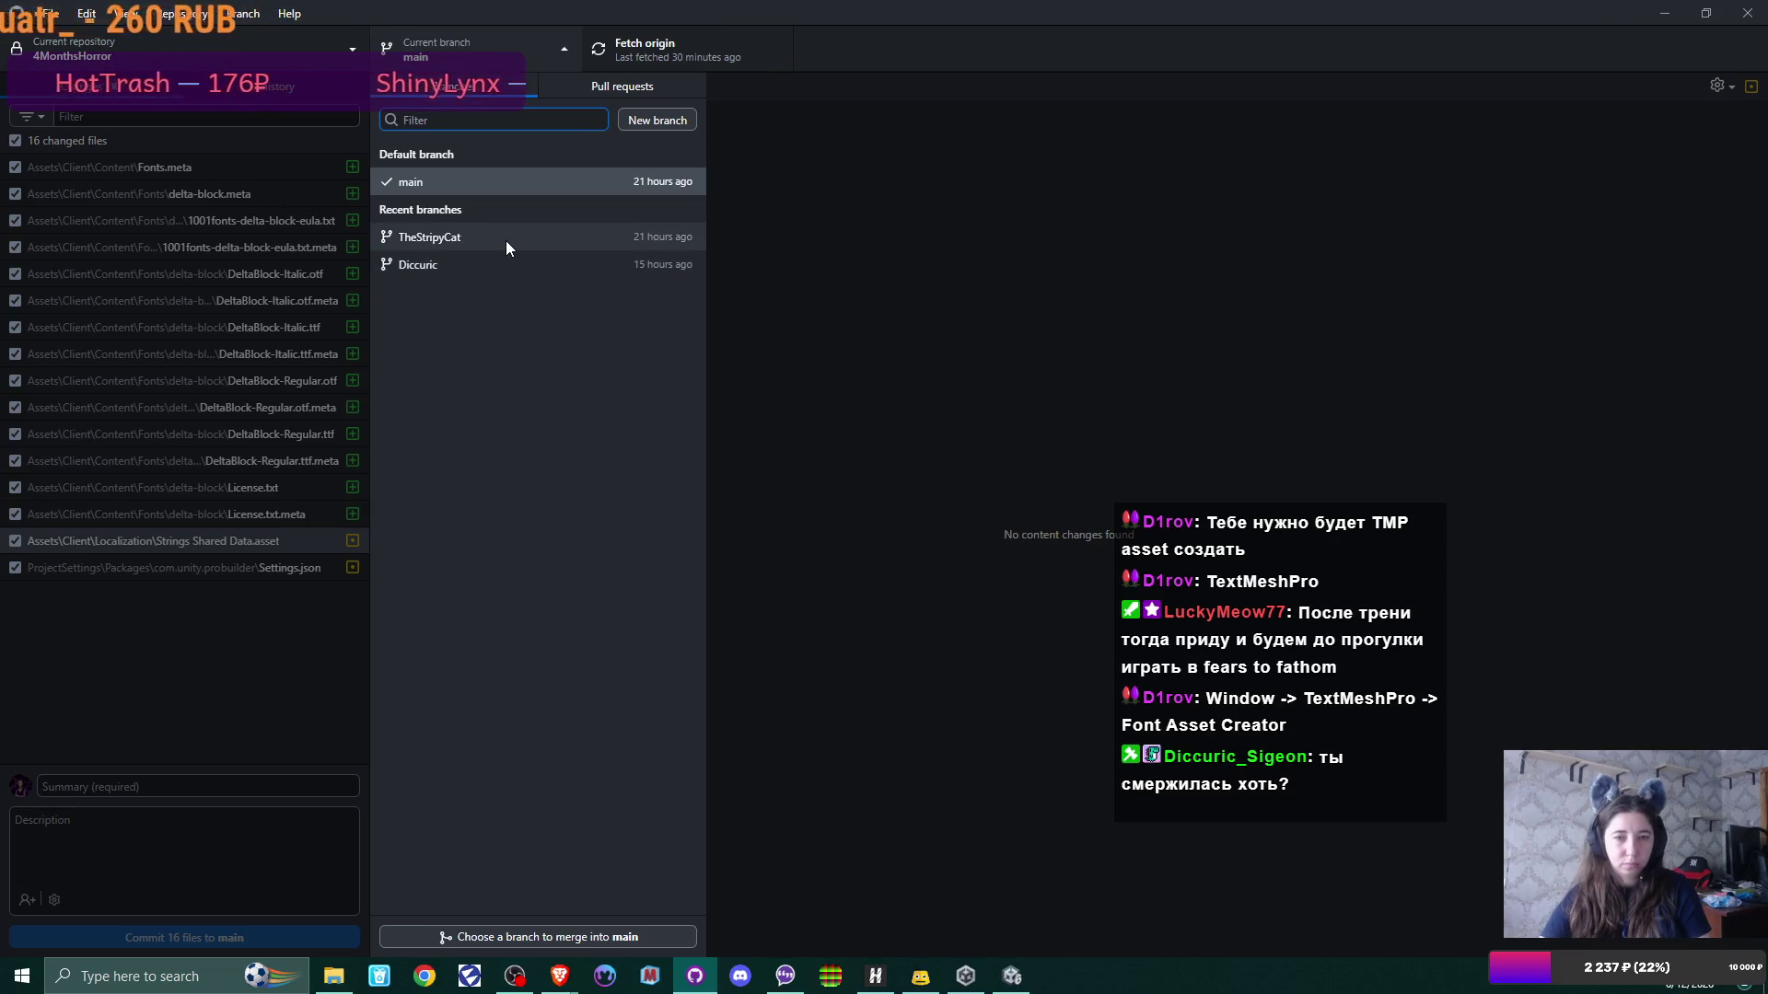
left_click(505, 241)
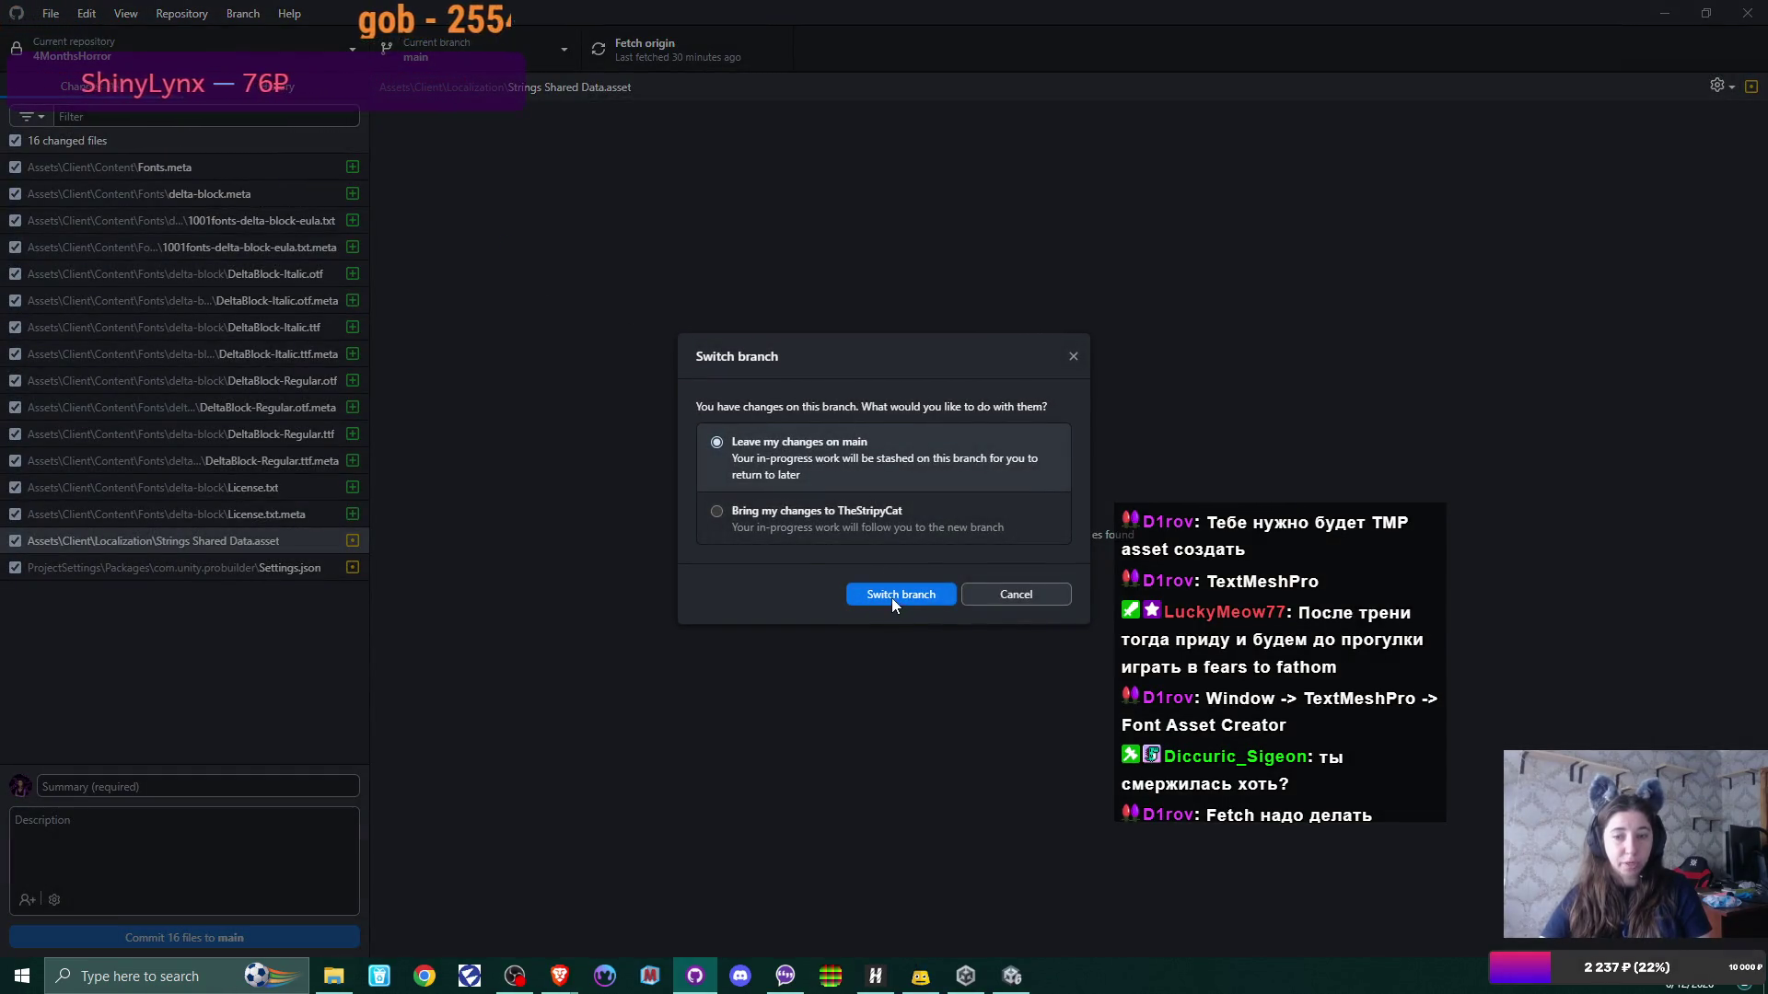
left_click(1043, 596)
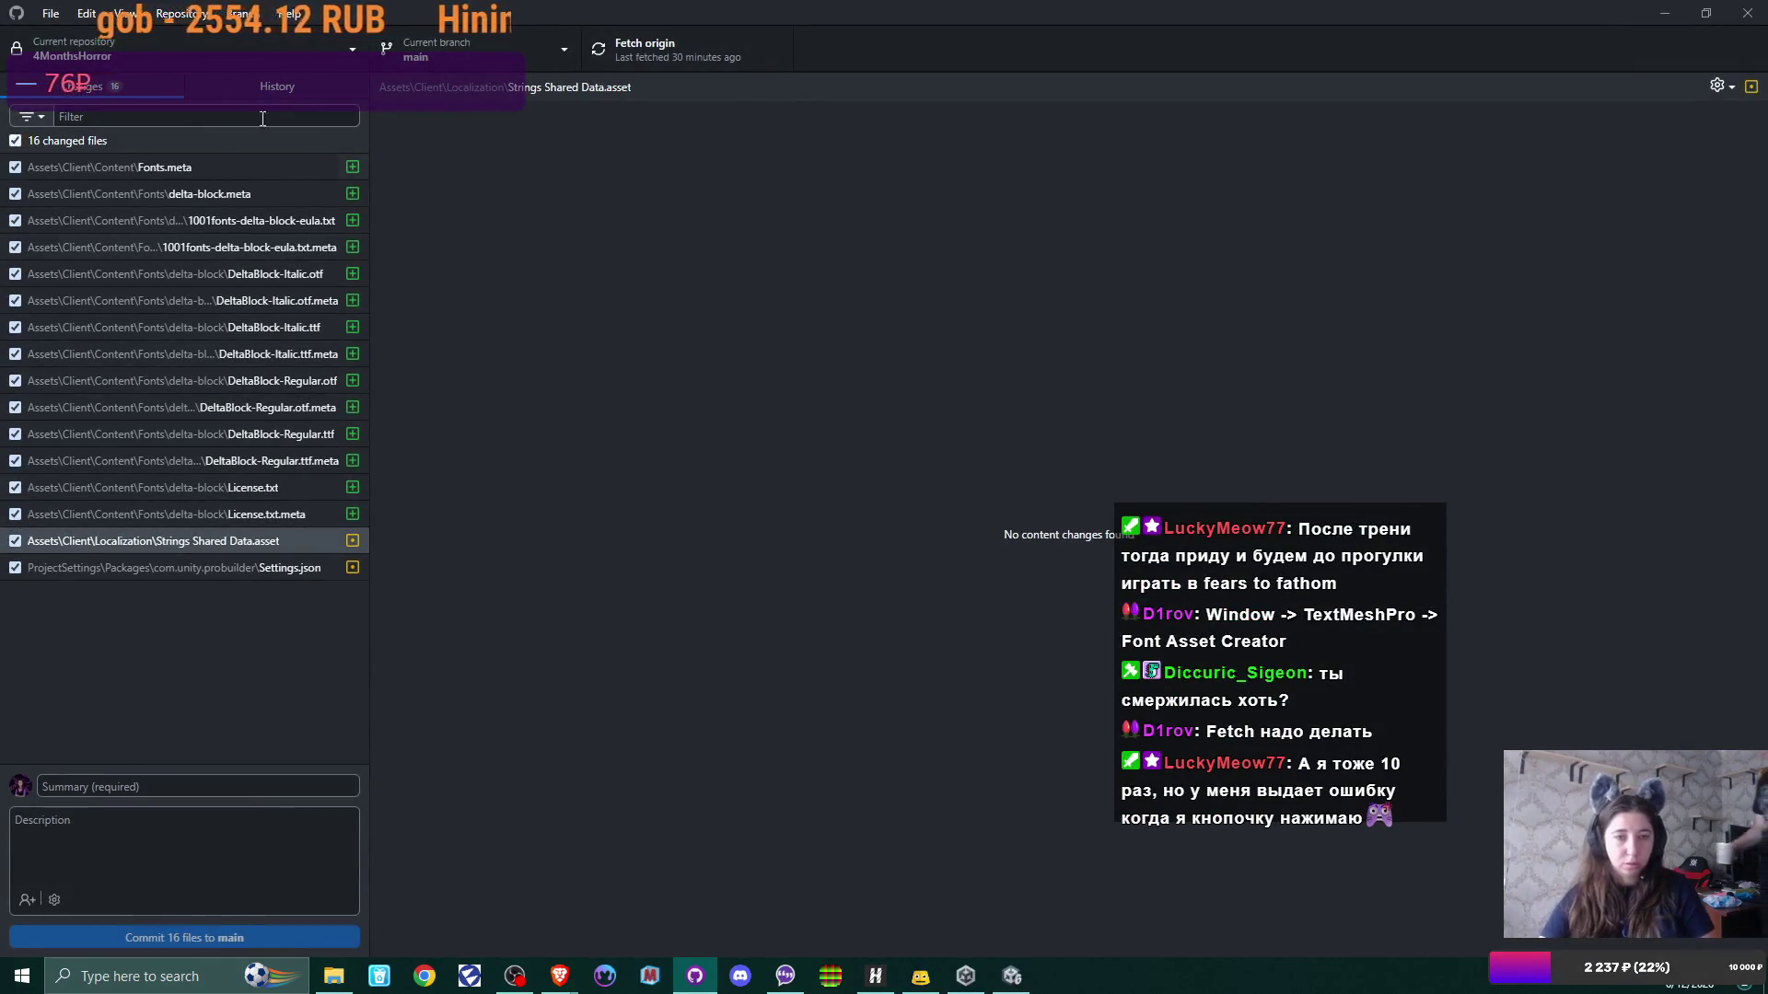
Step: Select all 16 changed files and discard them, confirming Discard all changes
left_click(229, 169)
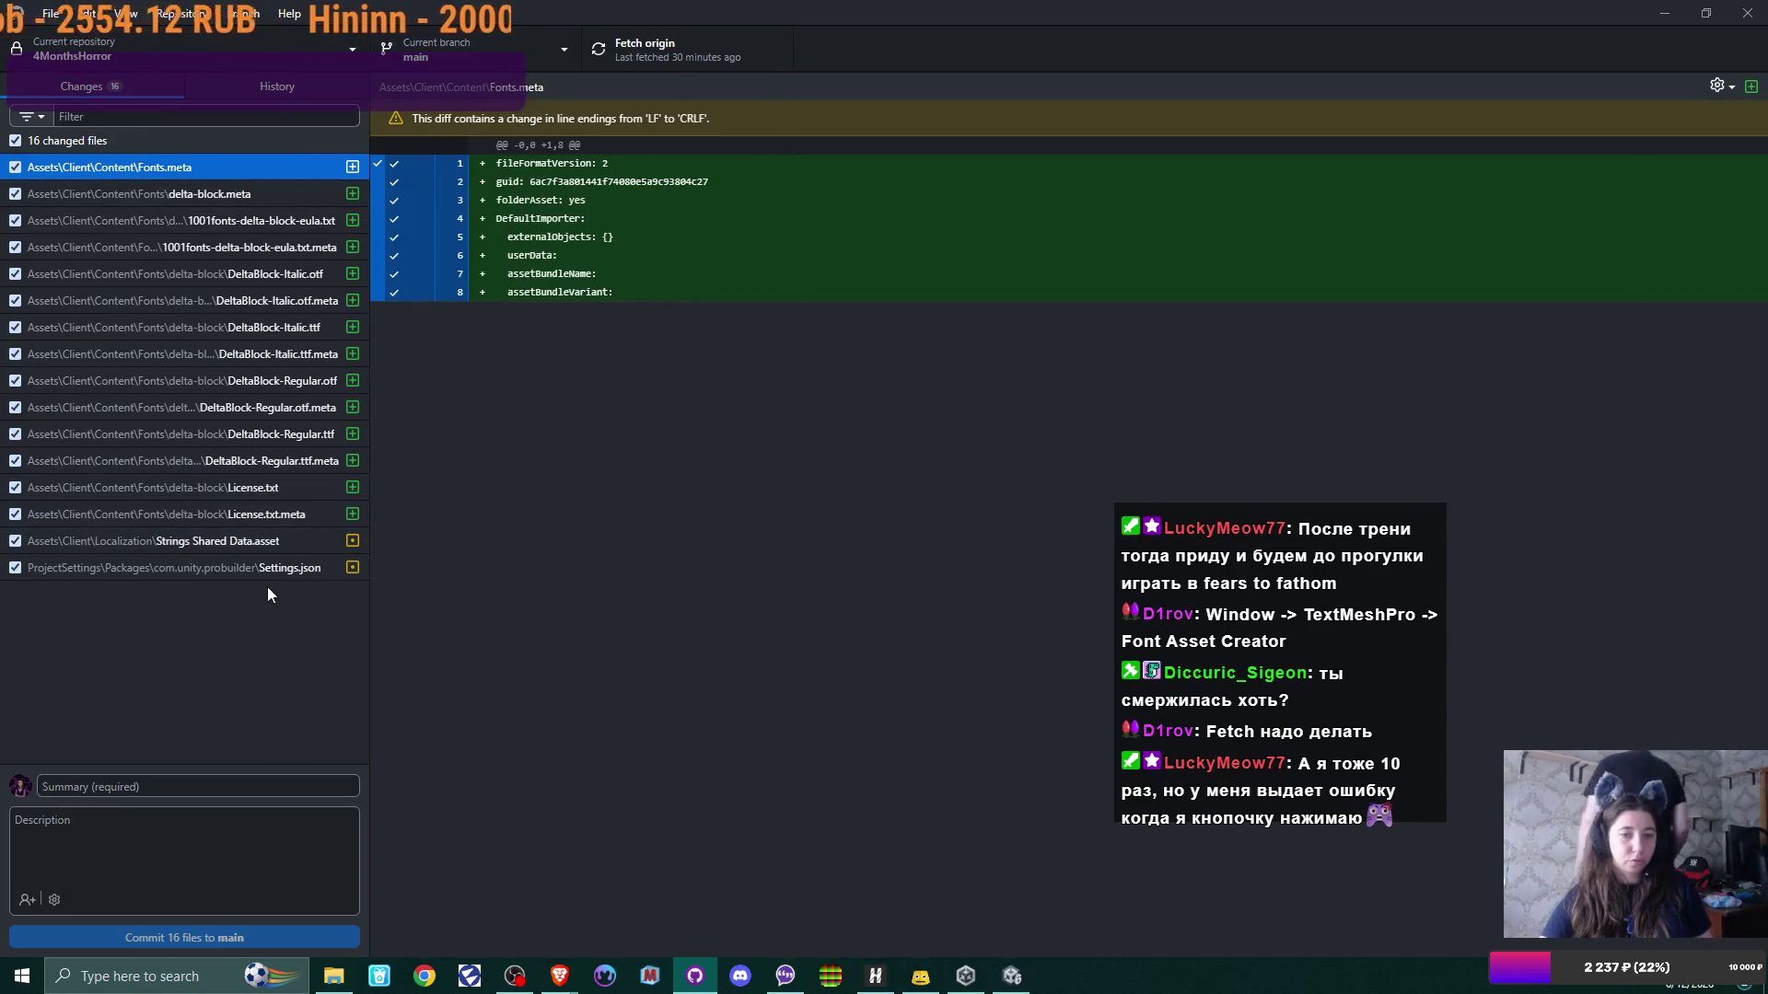
left_click(266, 569, "shift")
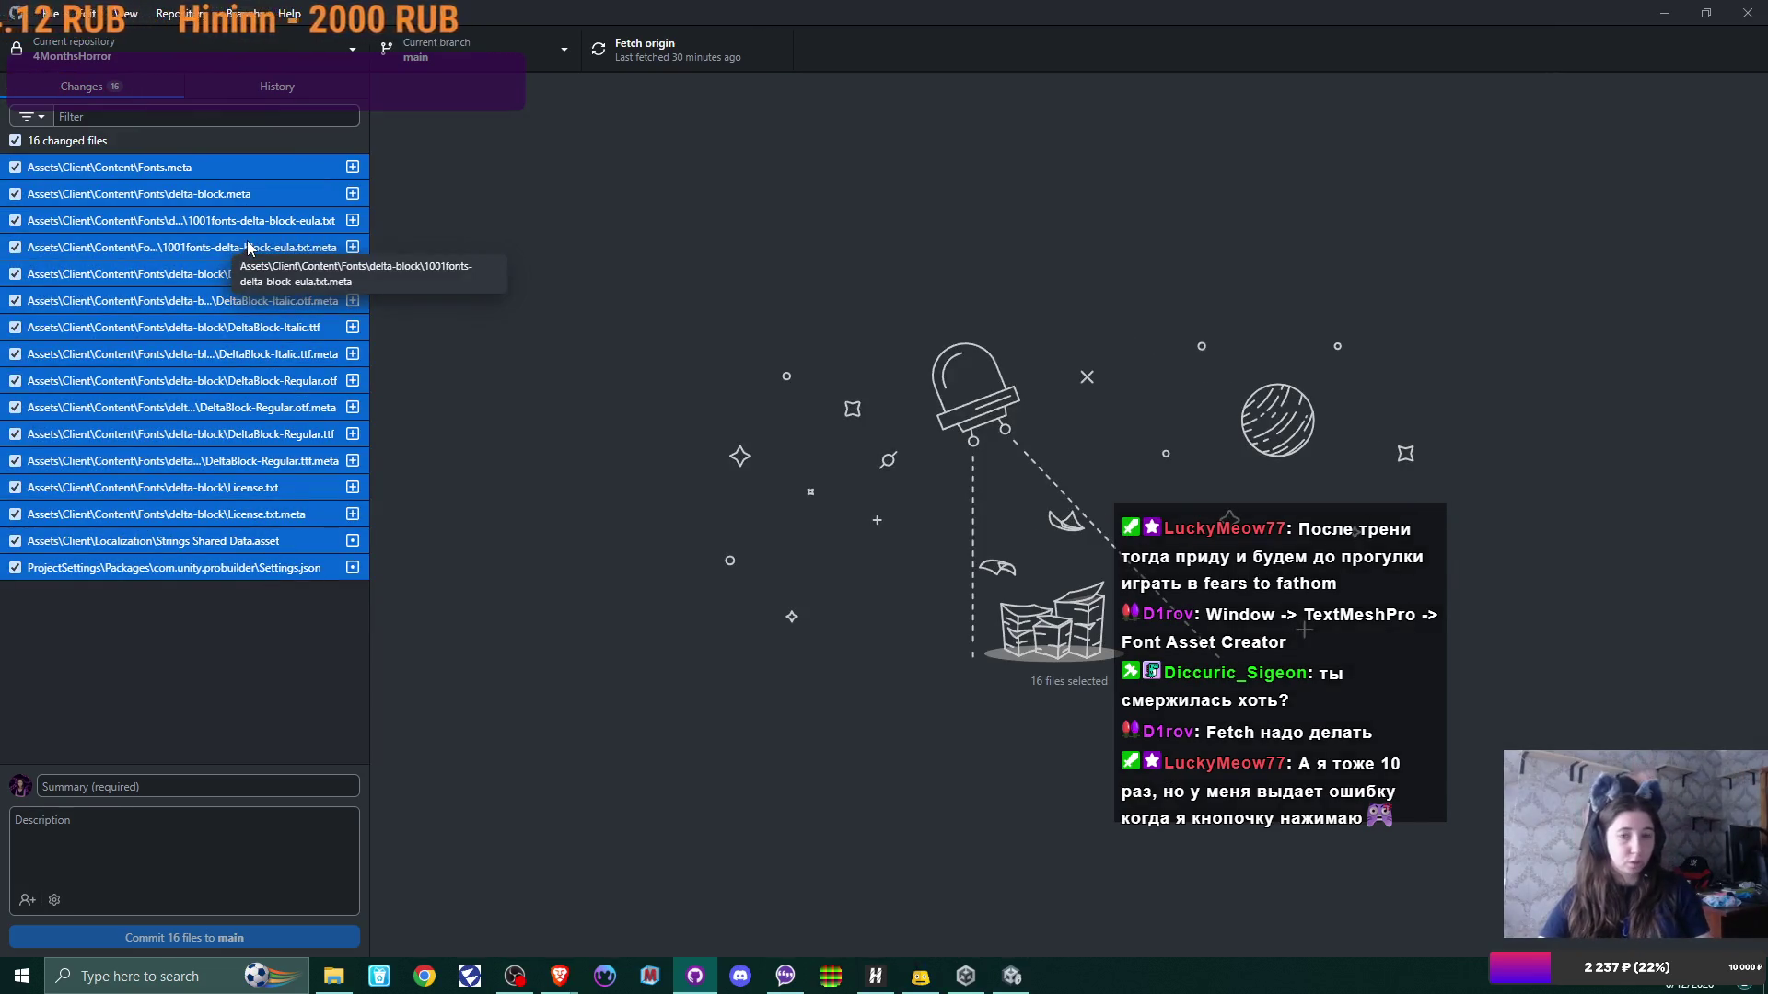
right_click(273, 189)
left_click(322, 205)
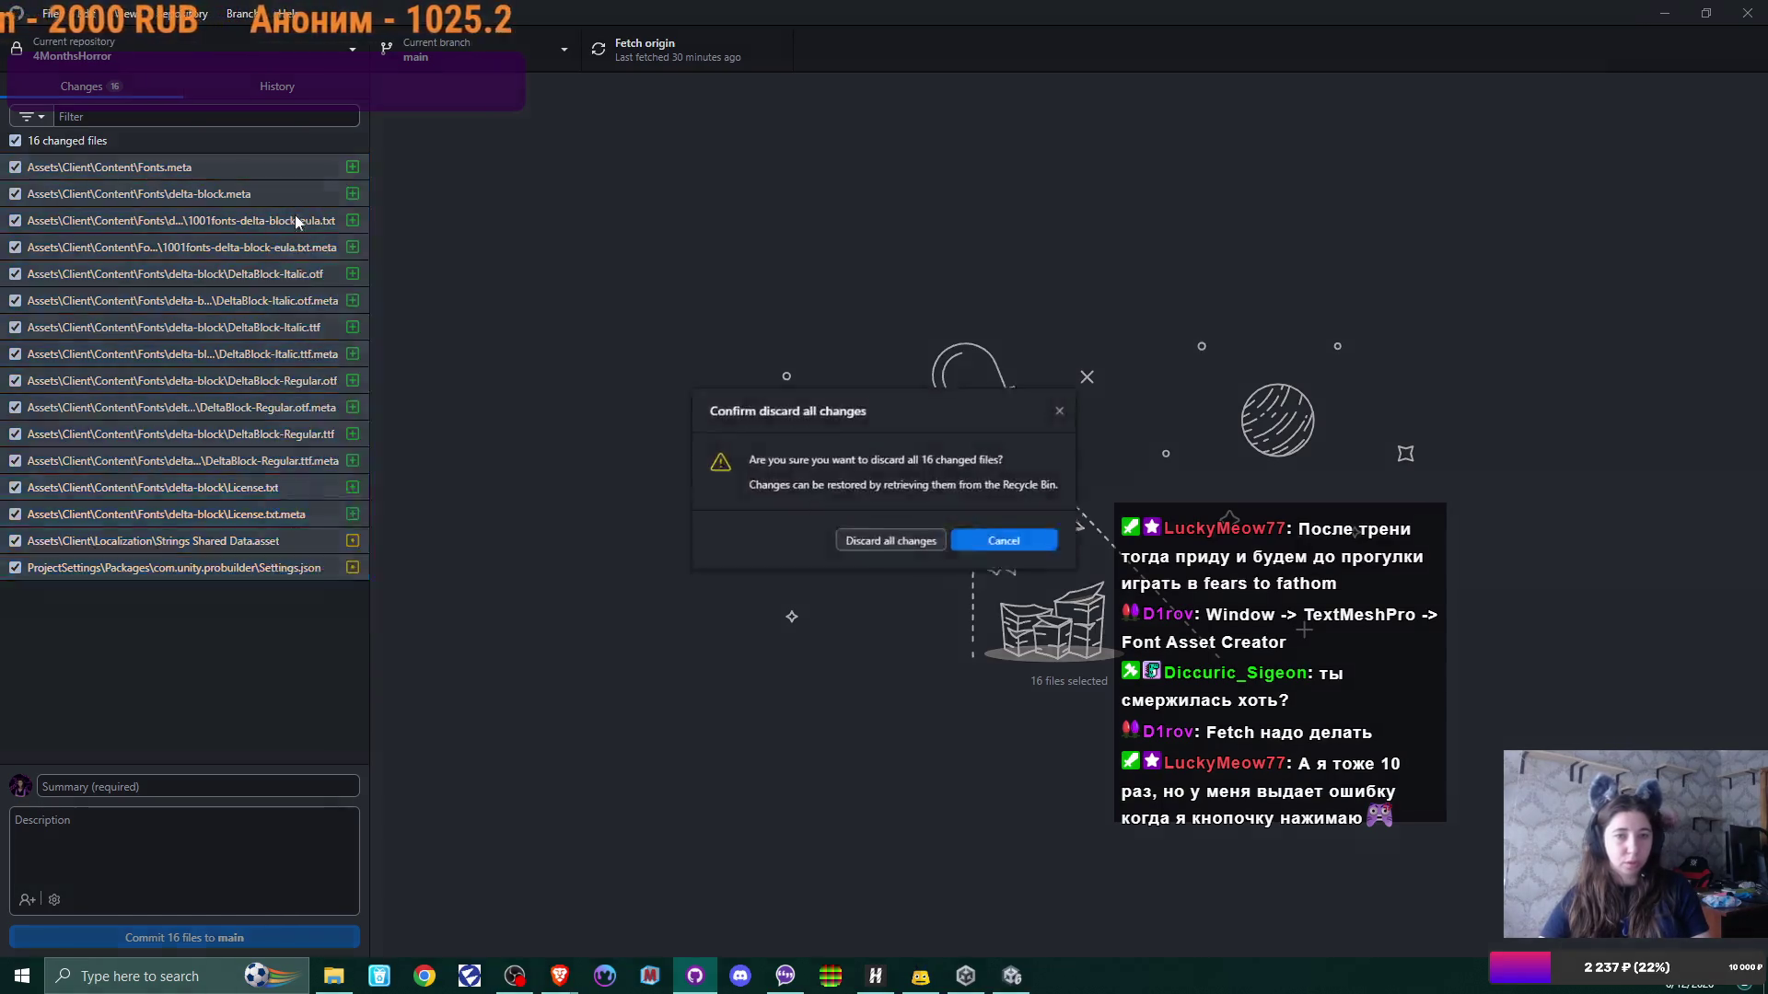
left_click(894, 545)
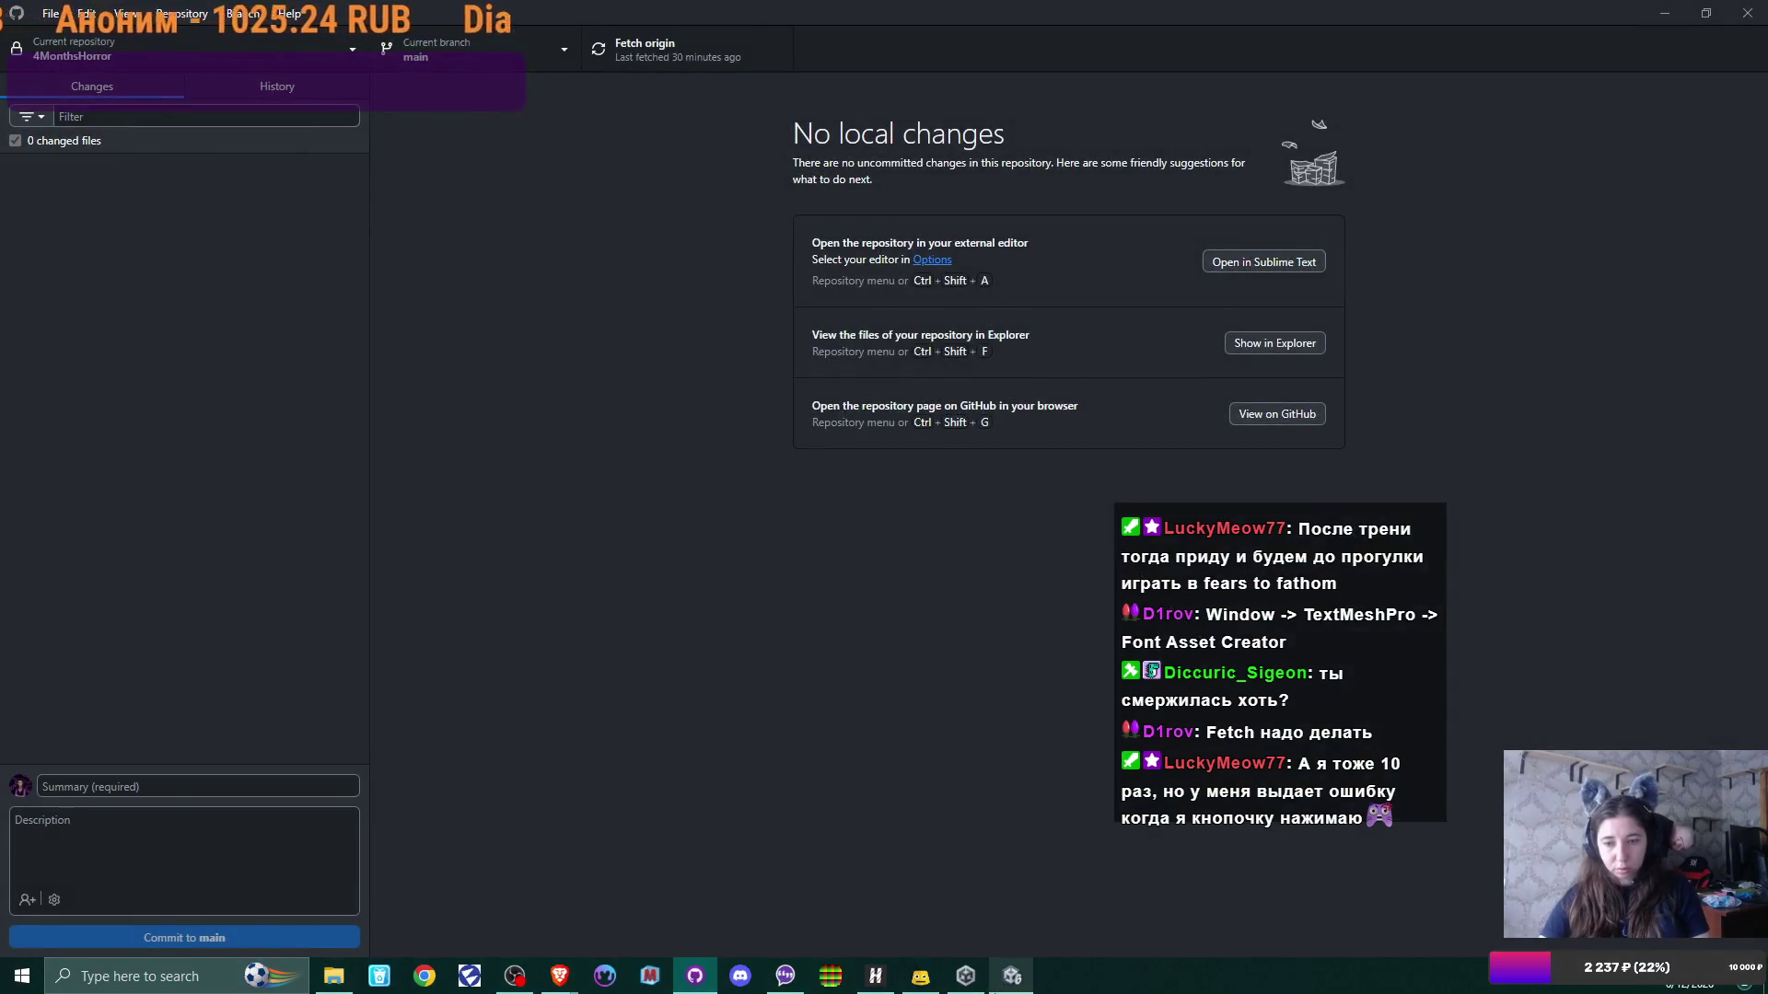
left_click(966, 978)
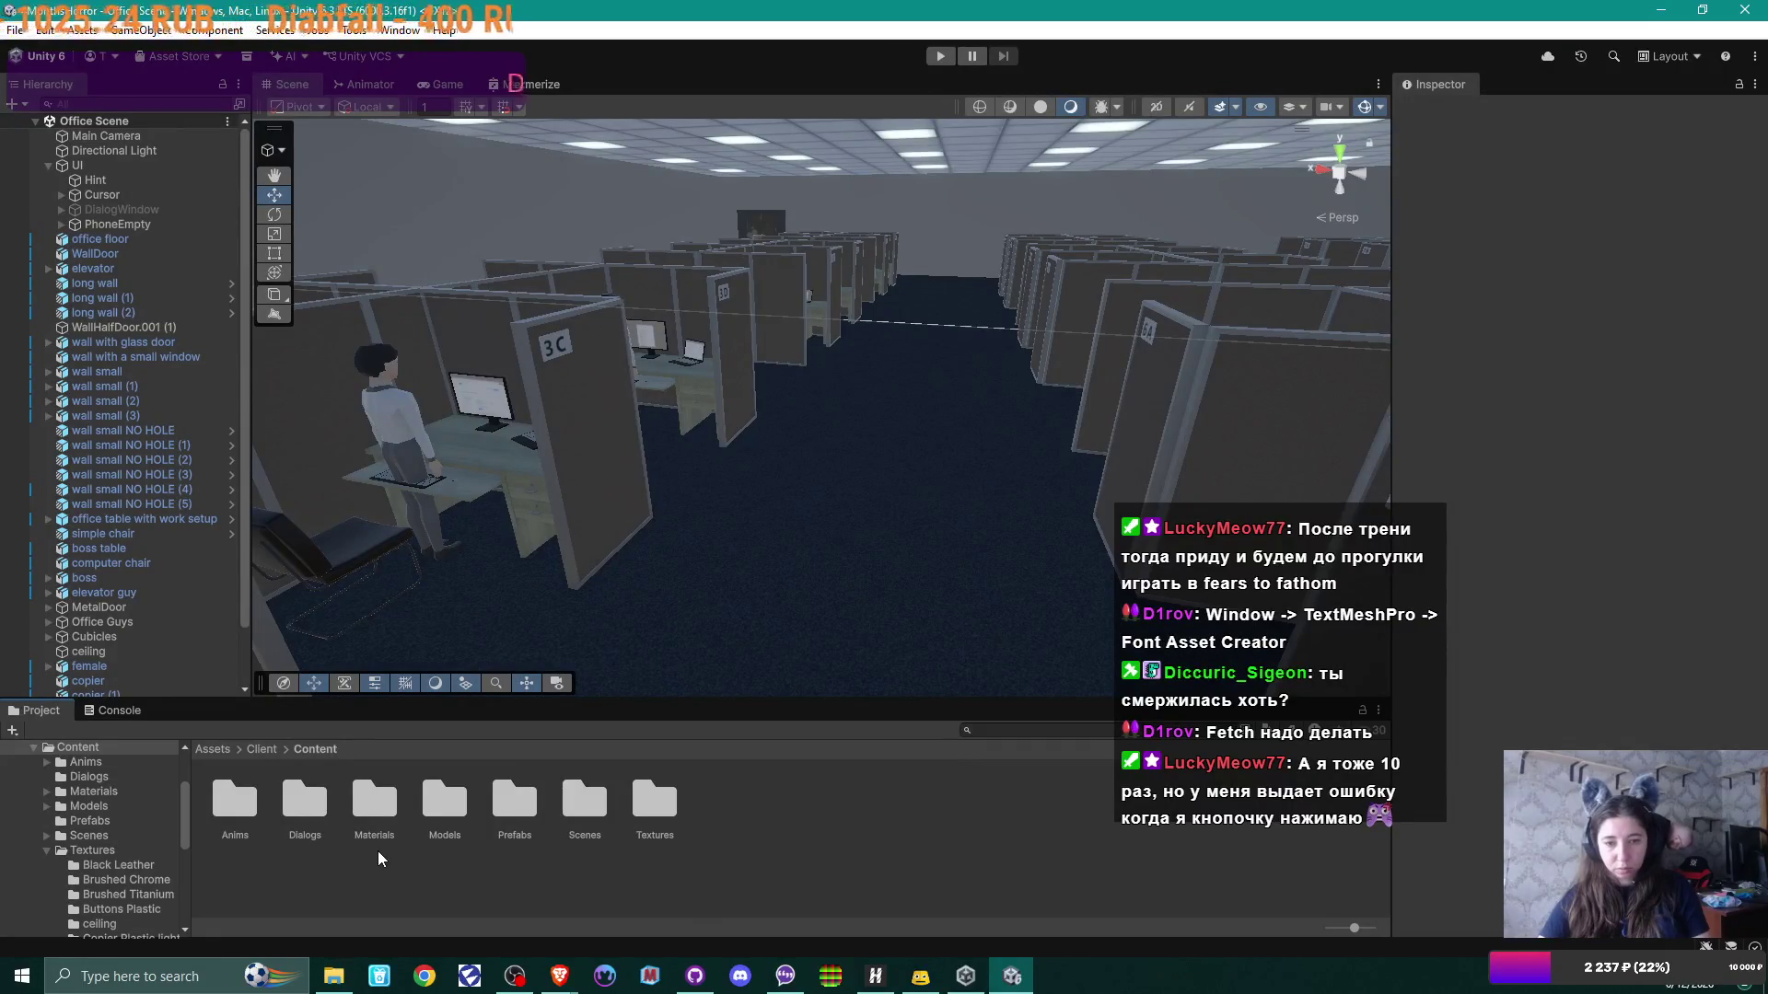
Step: Switch the 4MonthsHorror repository from main to the TheStripyCat branch
left_click(695, 976)
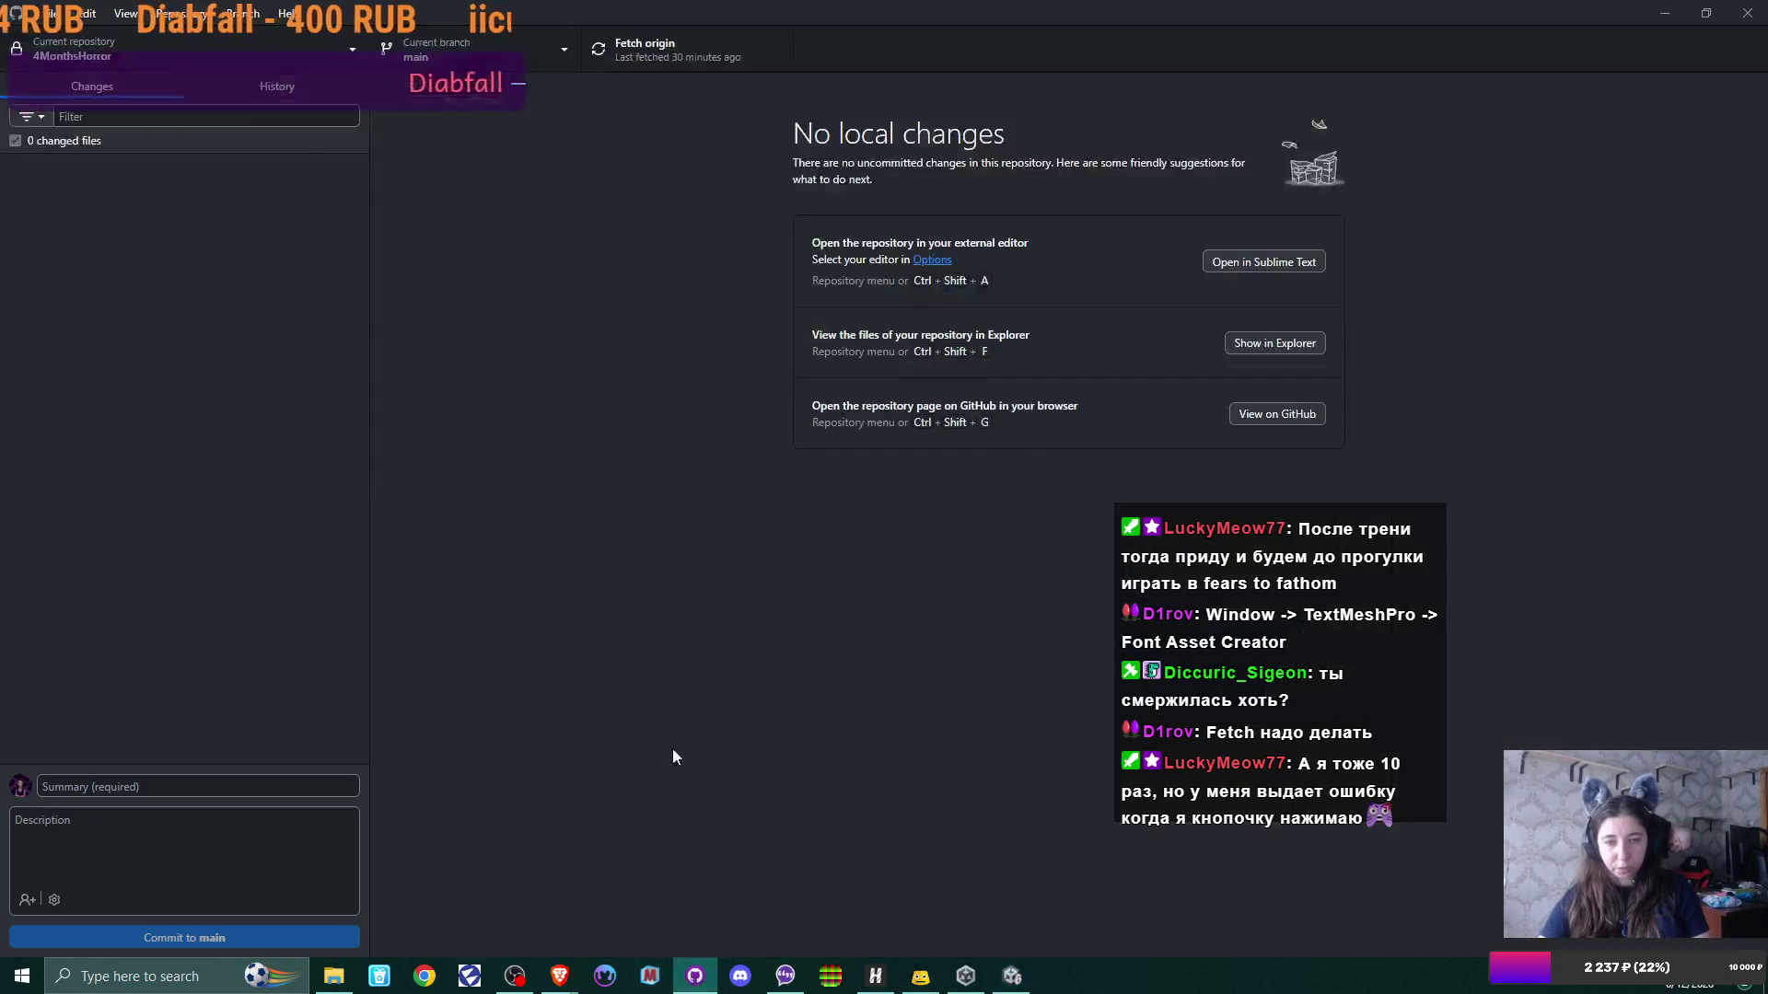
left_click(488, 48)
left_click(505, 237)
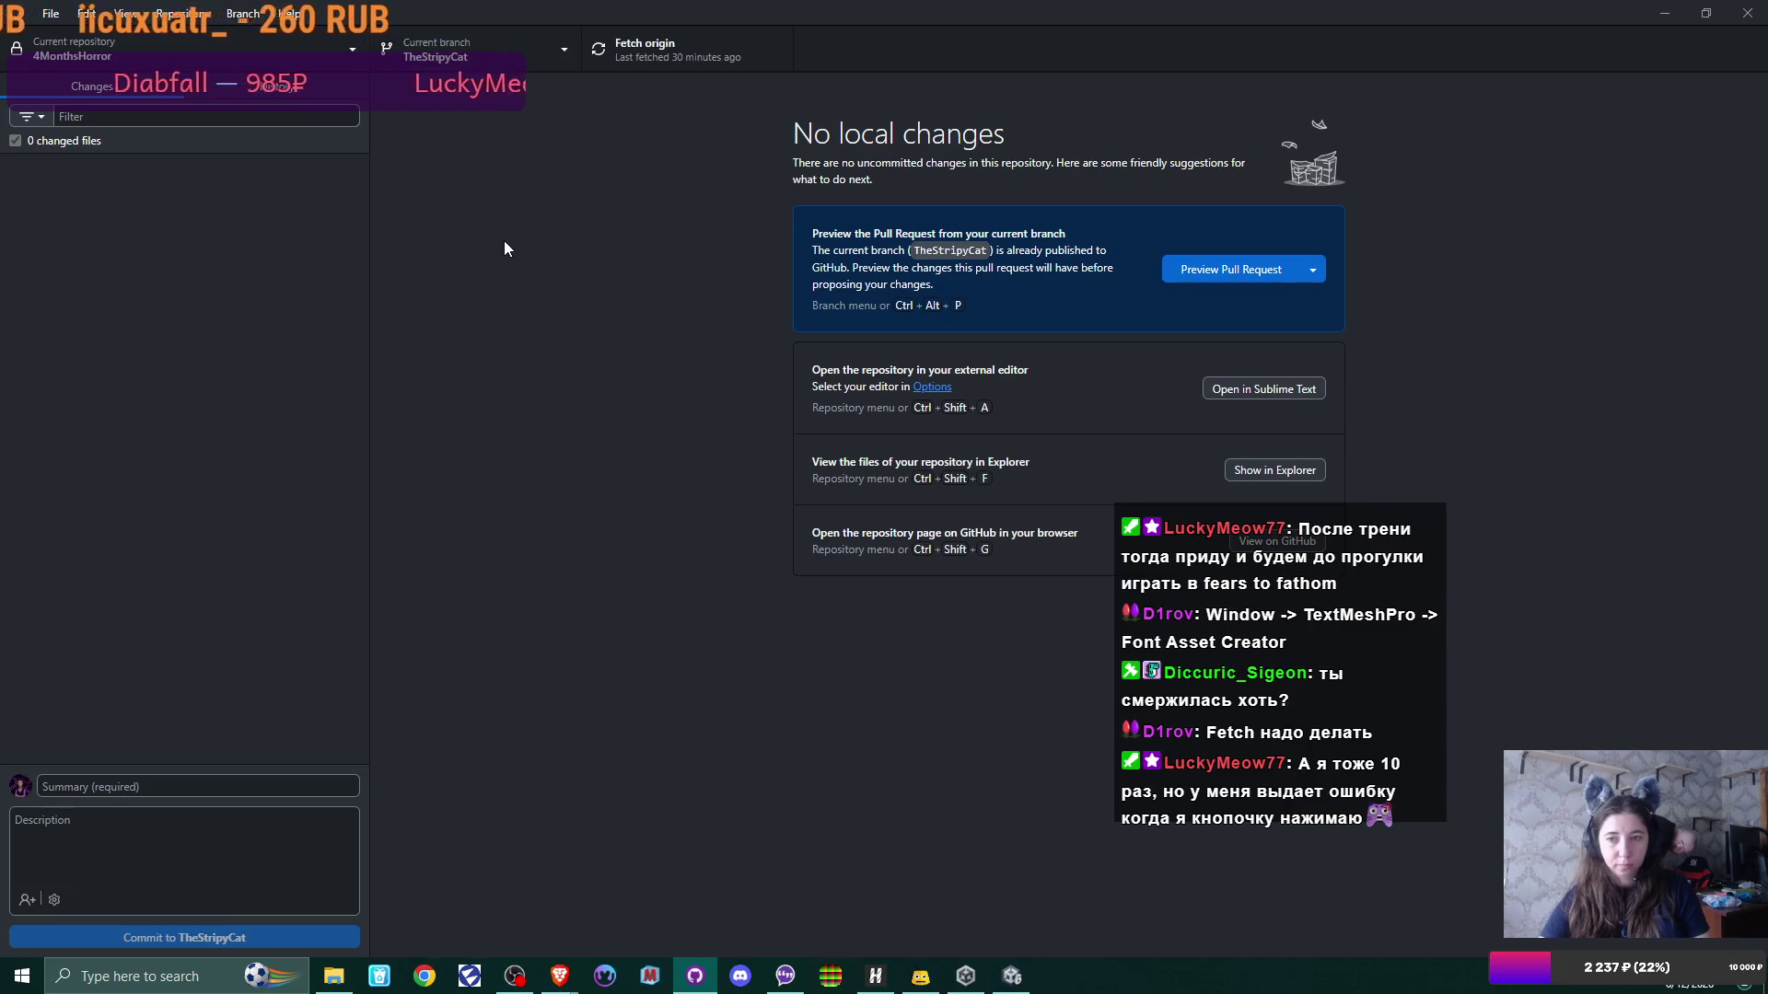
right_click(452, 61)
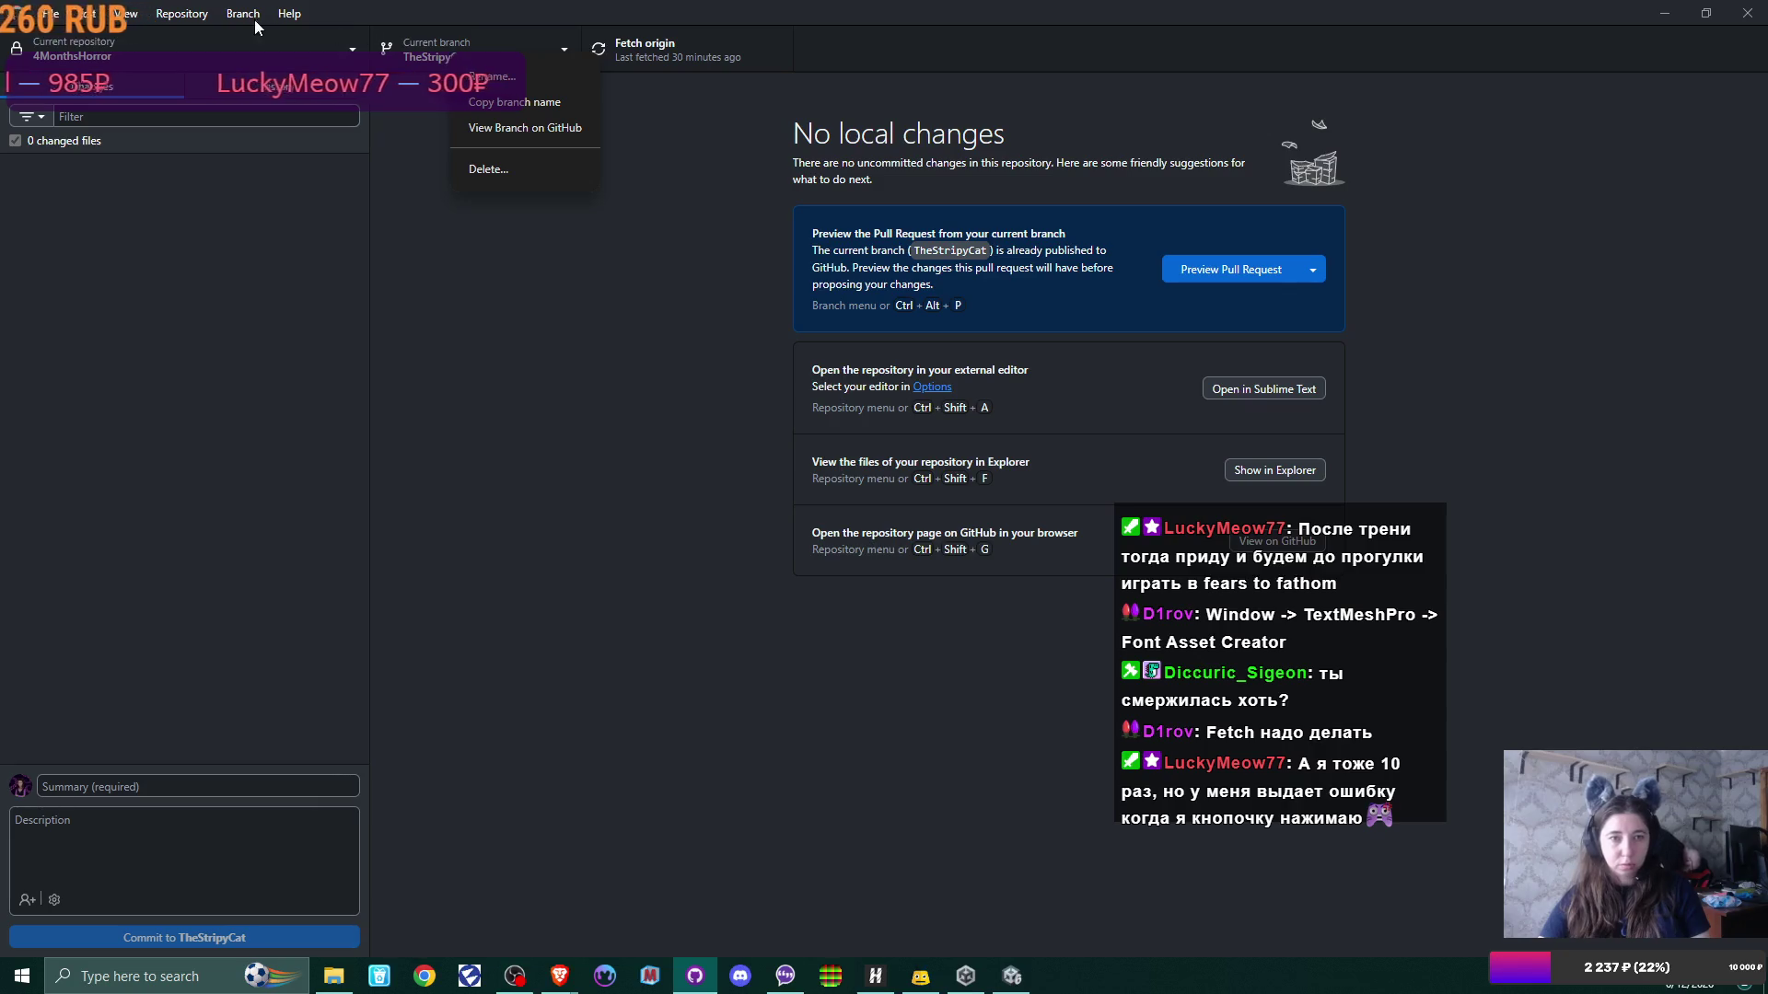
left_click(252, 17)
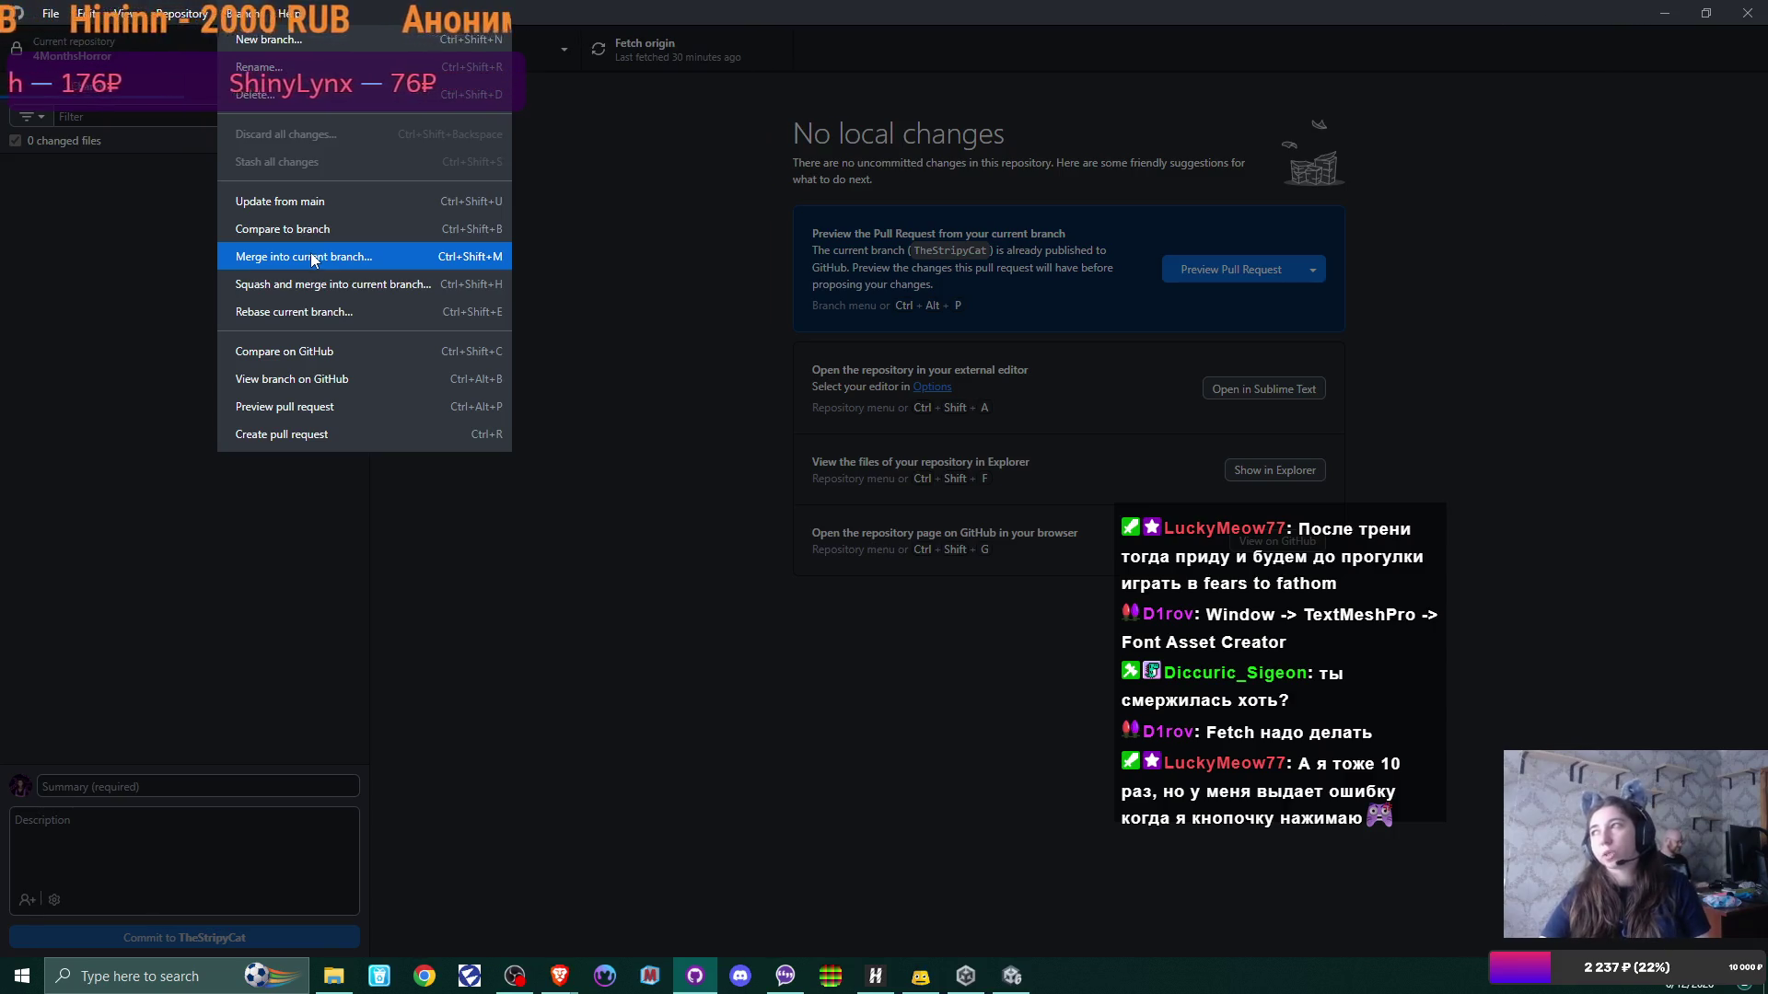
Step: Merge the Diccuric branch into TheStripyCat by creating a merge commit
left_click(313, 258)
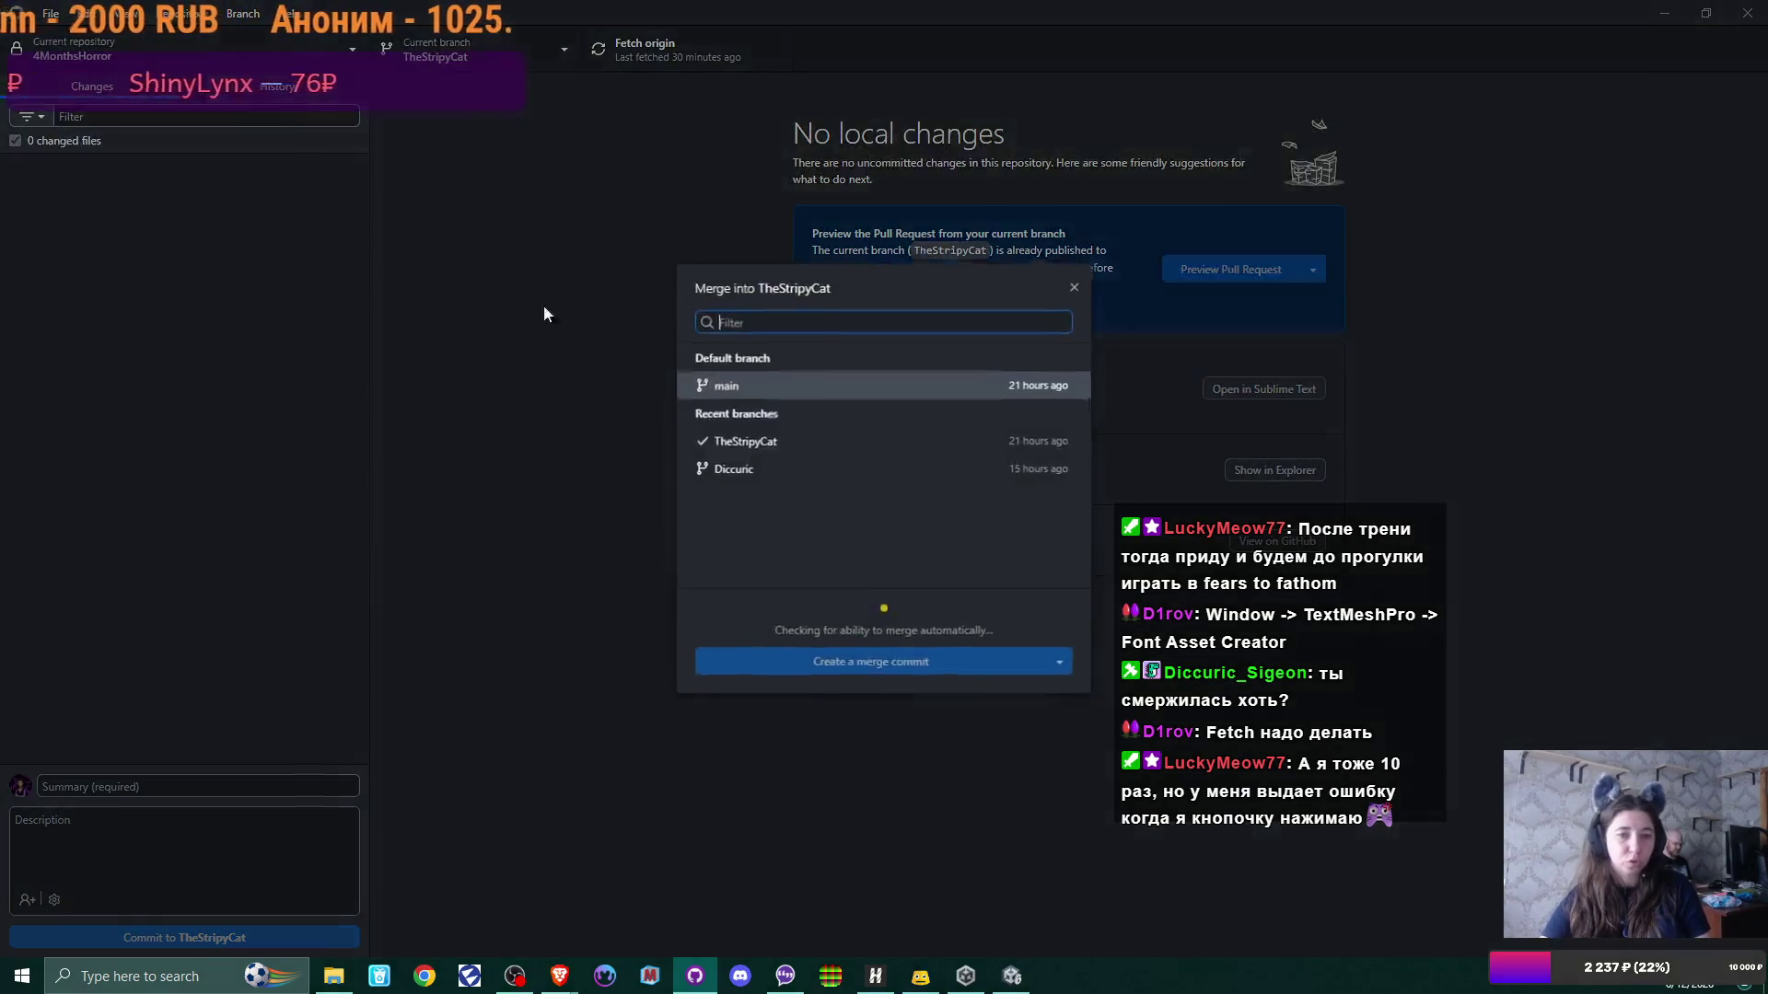
left_click(771, 473)
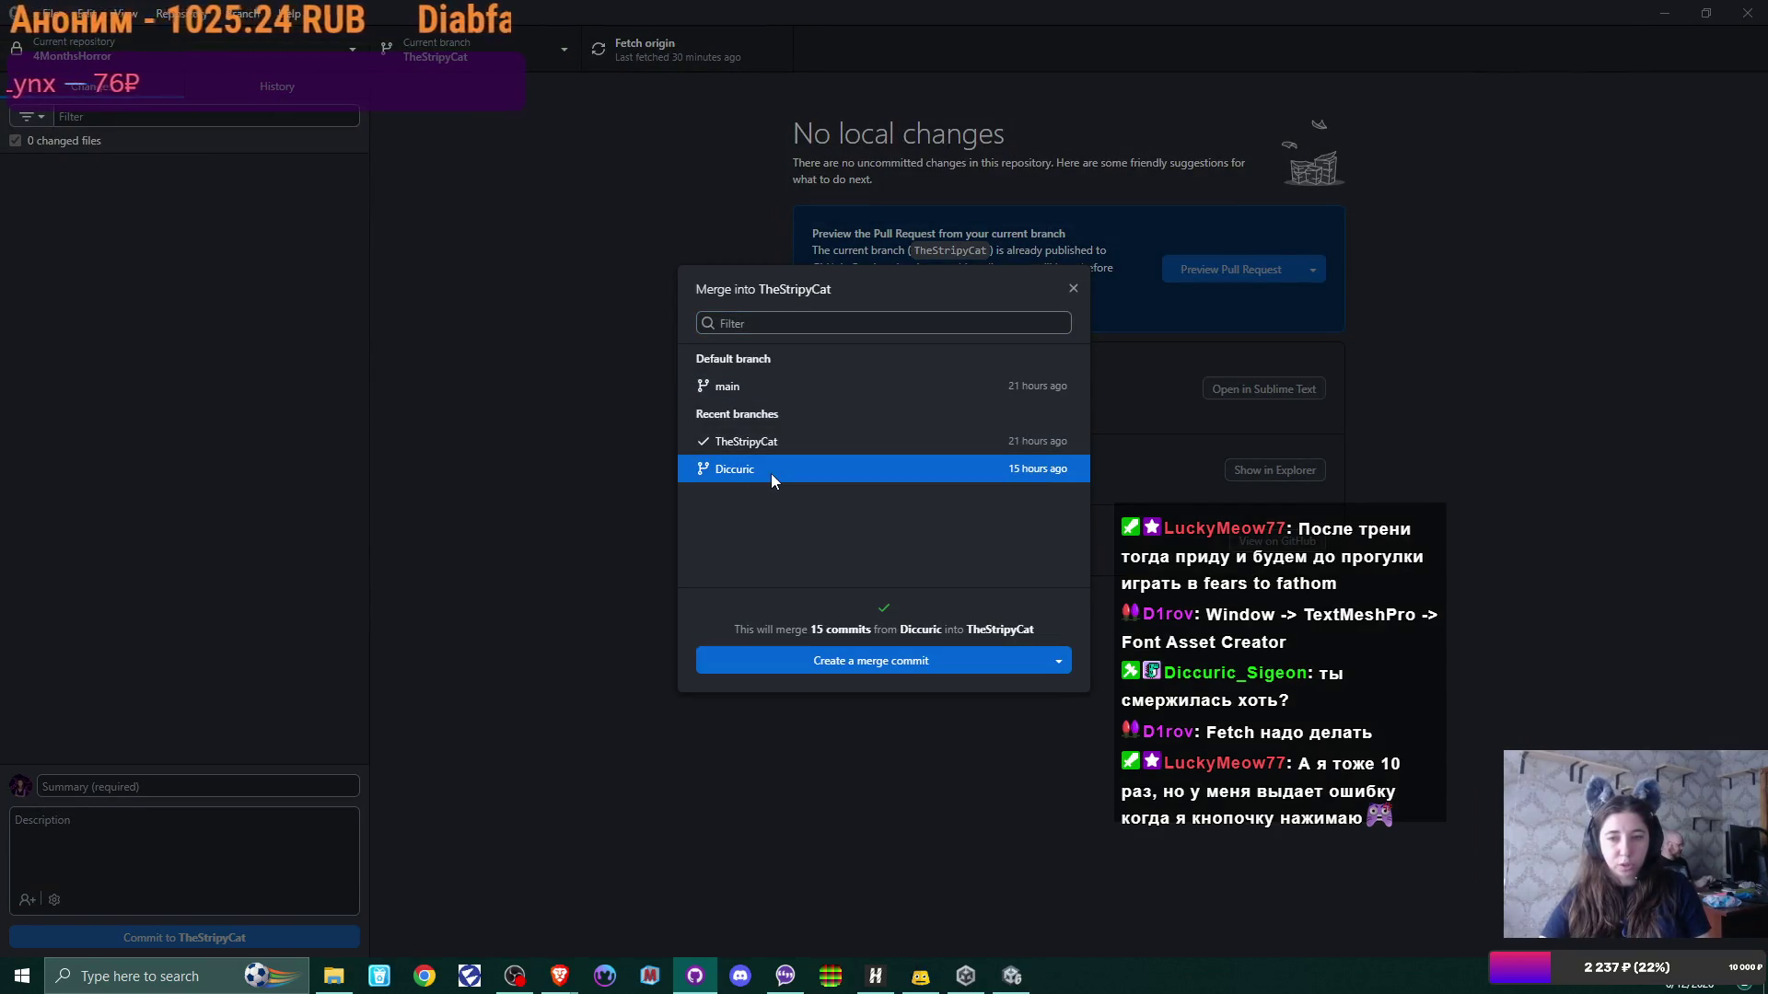
left_click(983, 662)
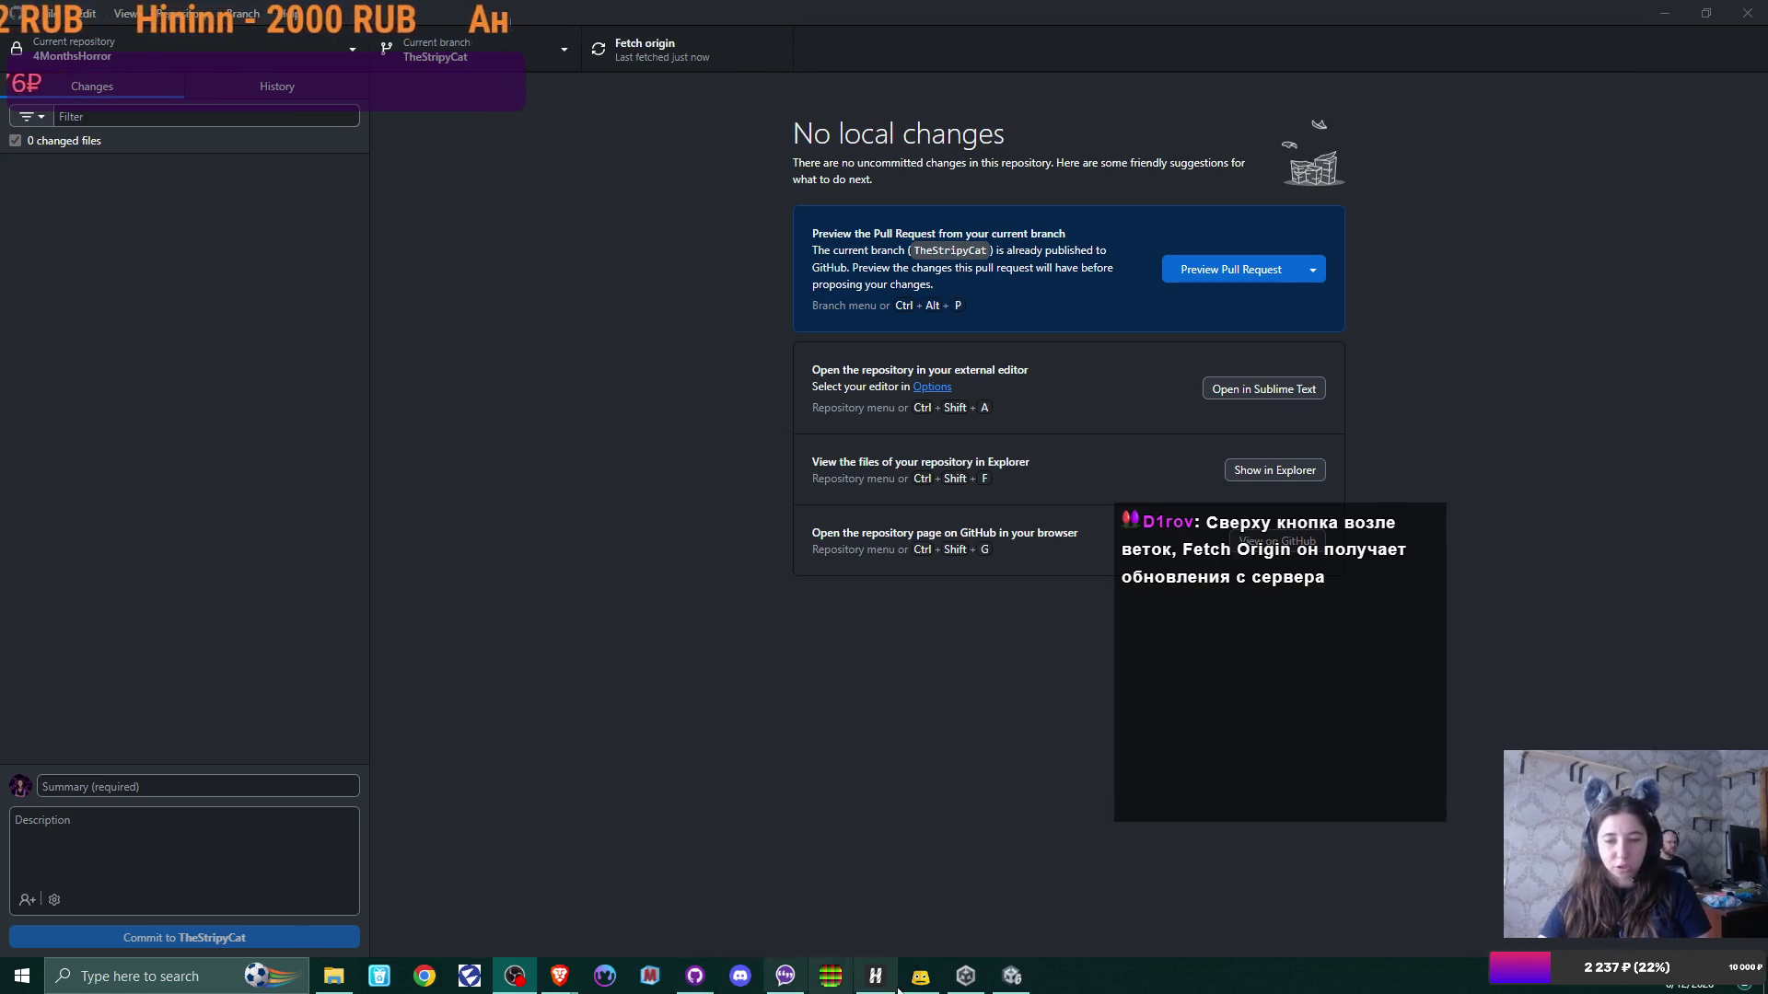
Step: Return to the Unity editor and reload the Office Scene with the merged changes
left_click(1026, 979)
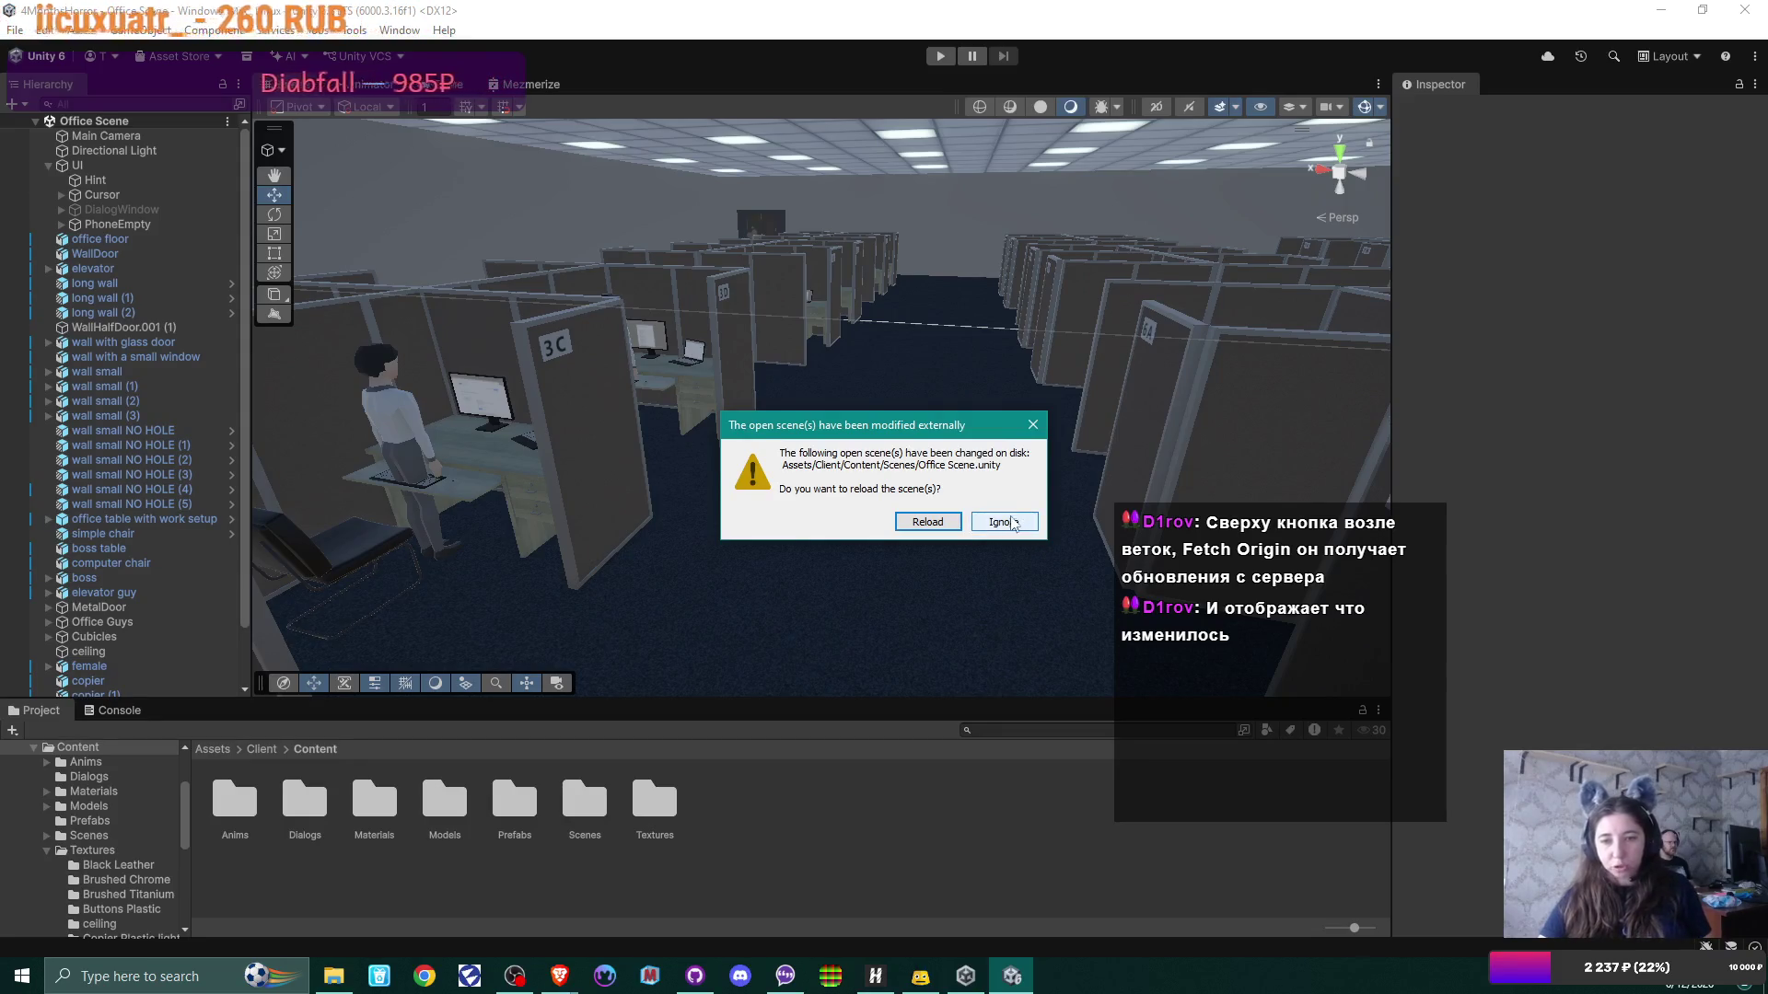
left_click(948, 525)
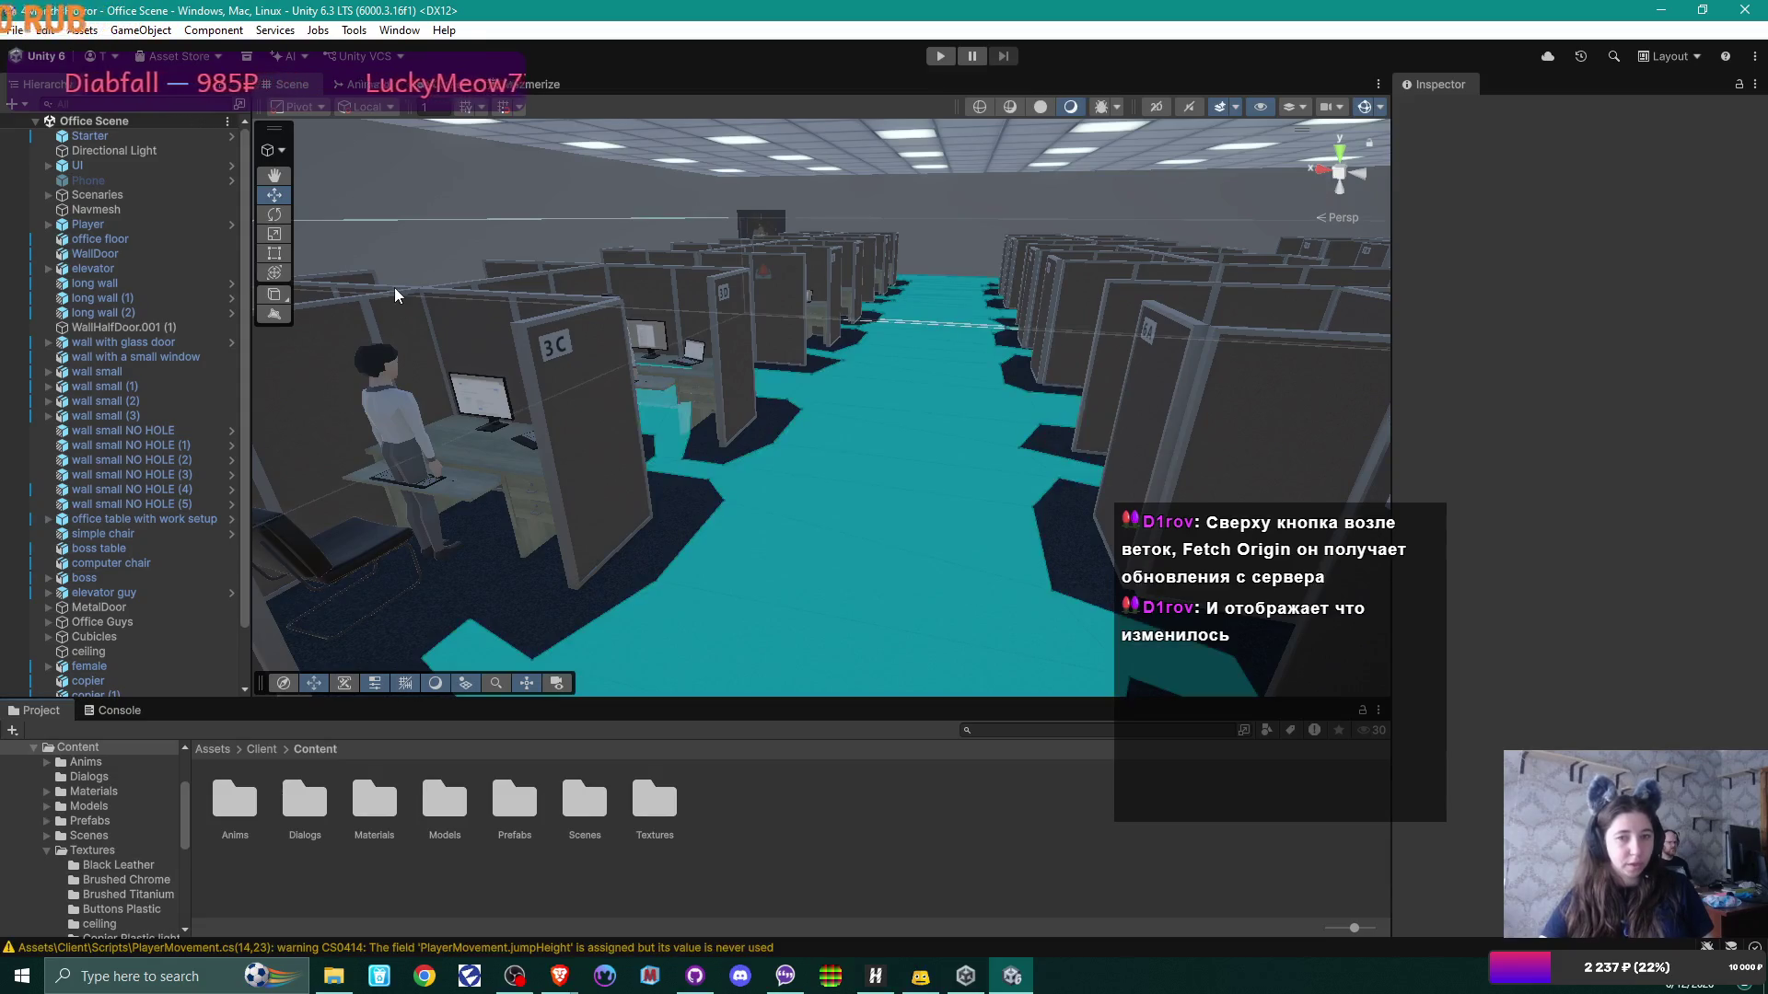
mouse_move(992, 354)
left_mouse_down()
mouse_move(337, 393)
mouse_move(1756, 384)
left_mouse_up()
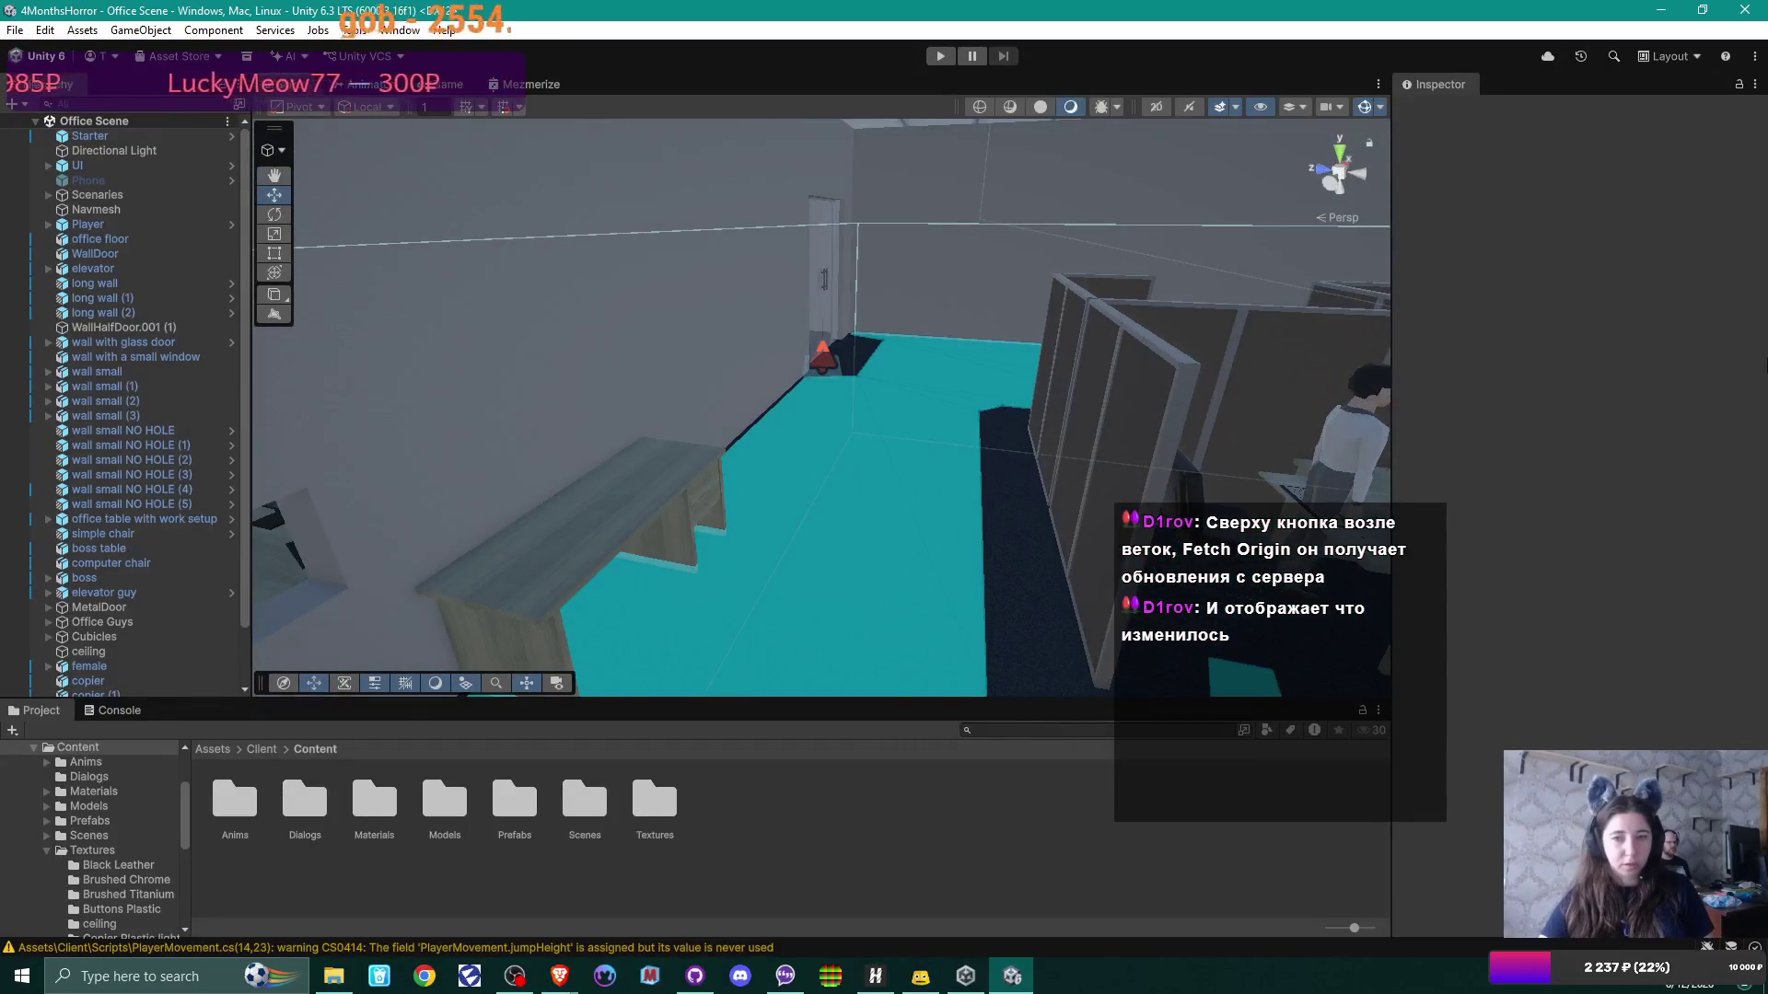
mouse_move(1037, 353)
left_mouse_down()
mouse_move(874, 383)
mouse_move(896, 448)
mouse_move(1146, 374)
mouse_move(1310, 362)
mouse_move(892, 395)
mouse_move(1261, 316)
mouse_move(829, 434)
mouse_move(777, 416)
left_mouse_up()
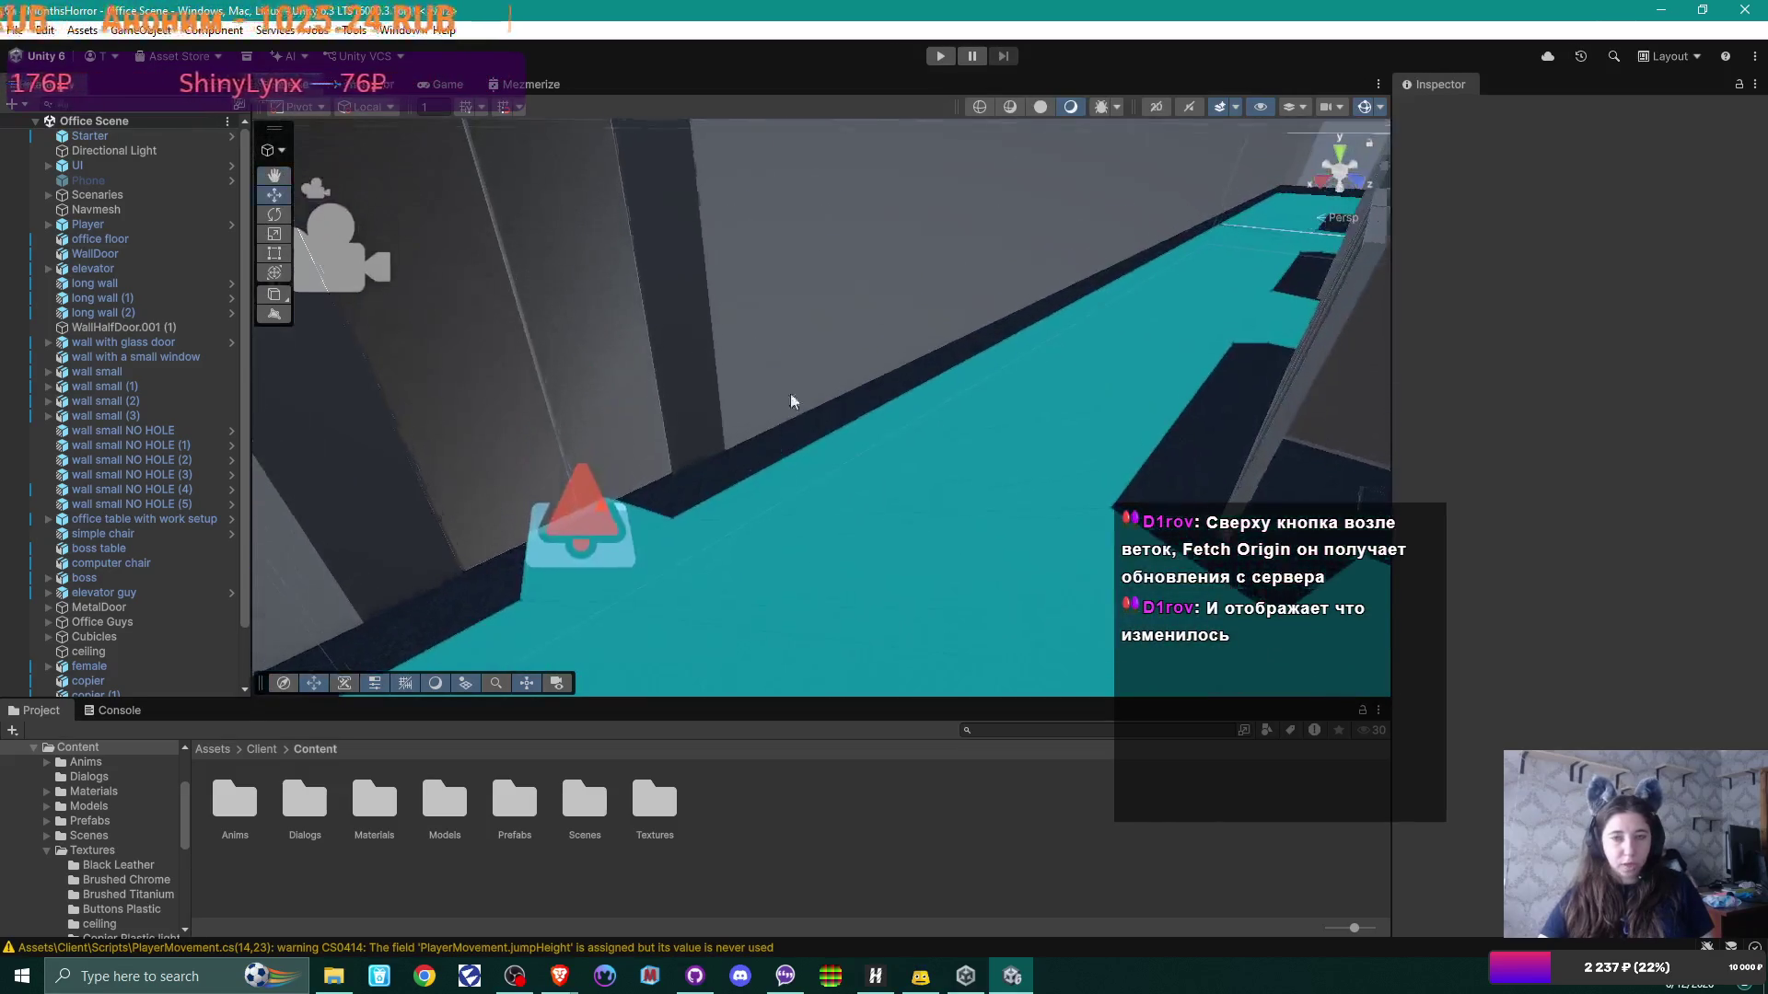
left_click(952, 57)
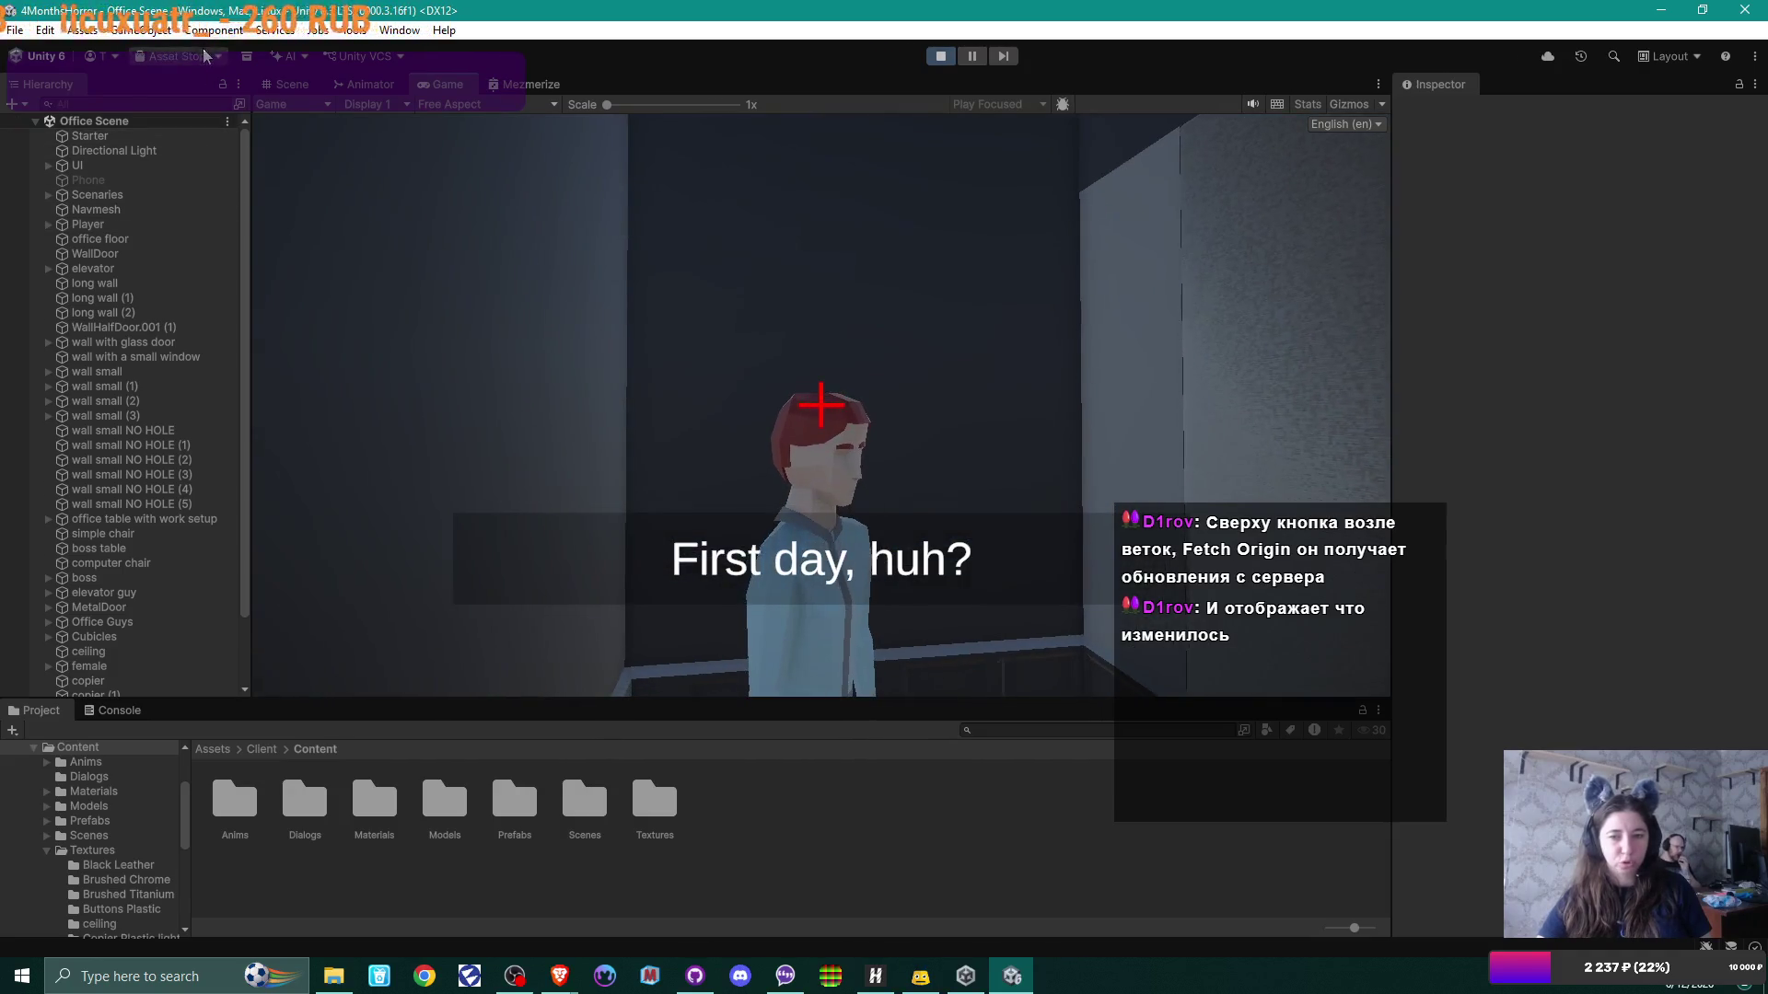
Step: Check the Phone object's components, advance the opening dialogue, and walk toward desk 2A
left_click(208, 181)
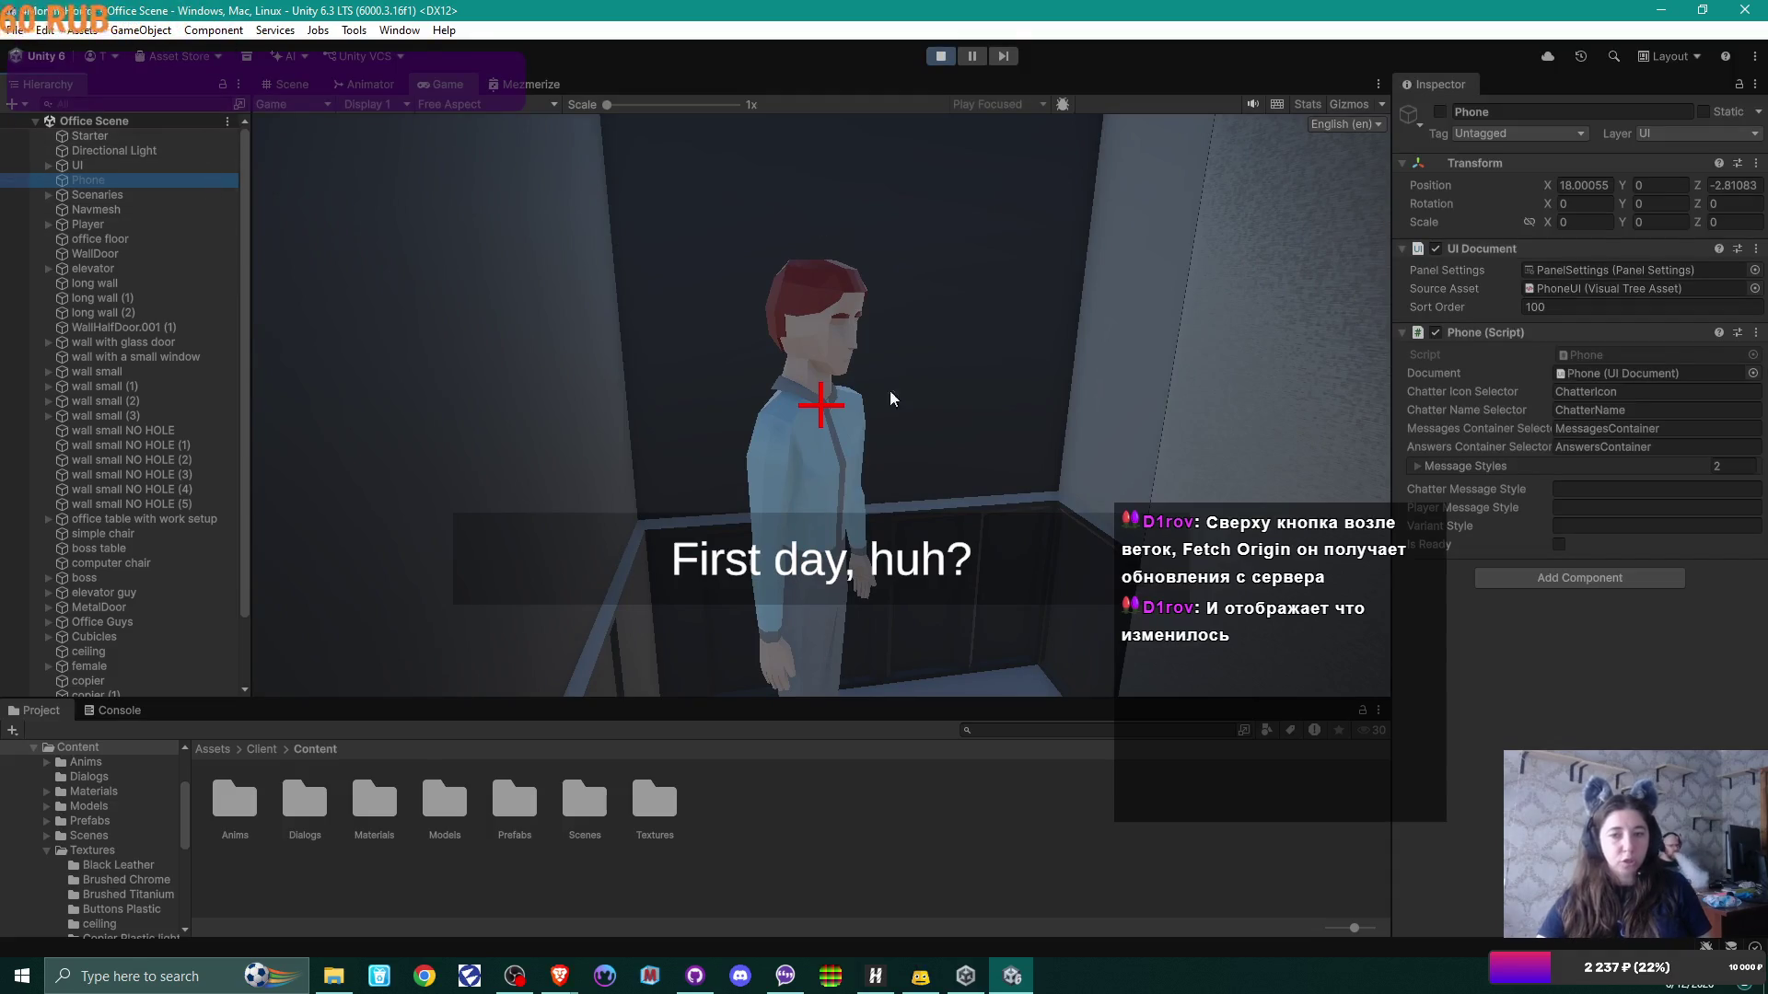
left_click(830, 417)
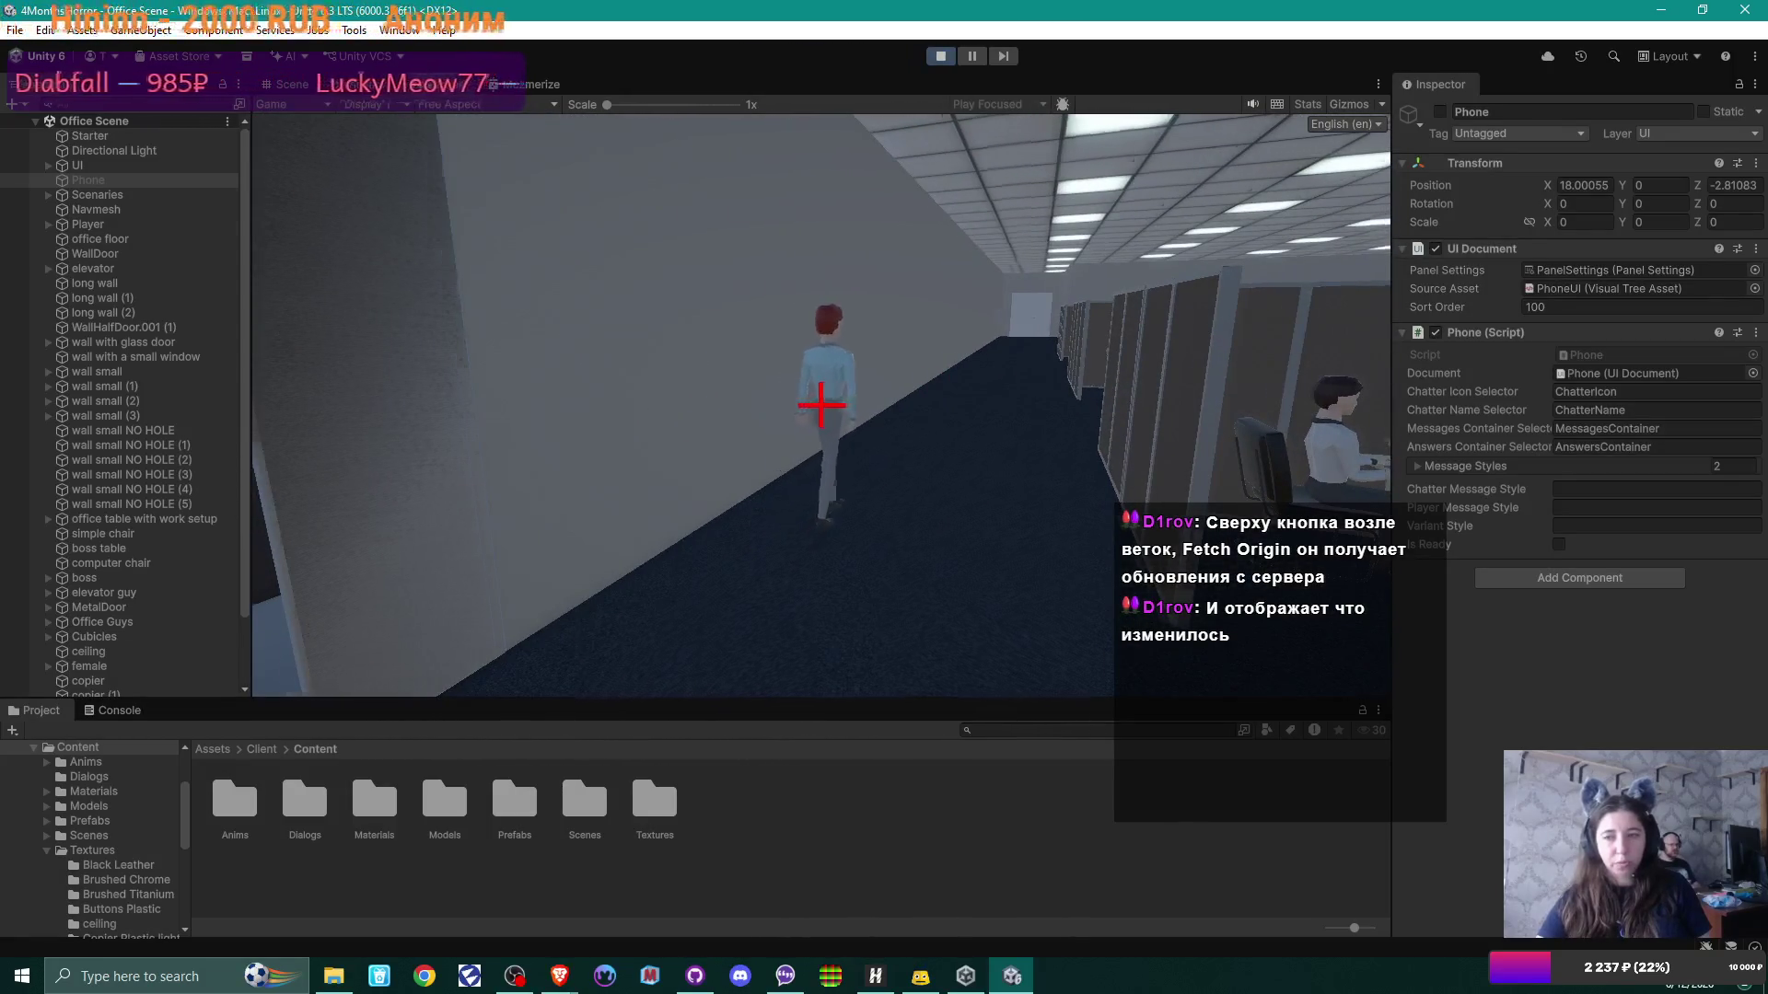
key("w")
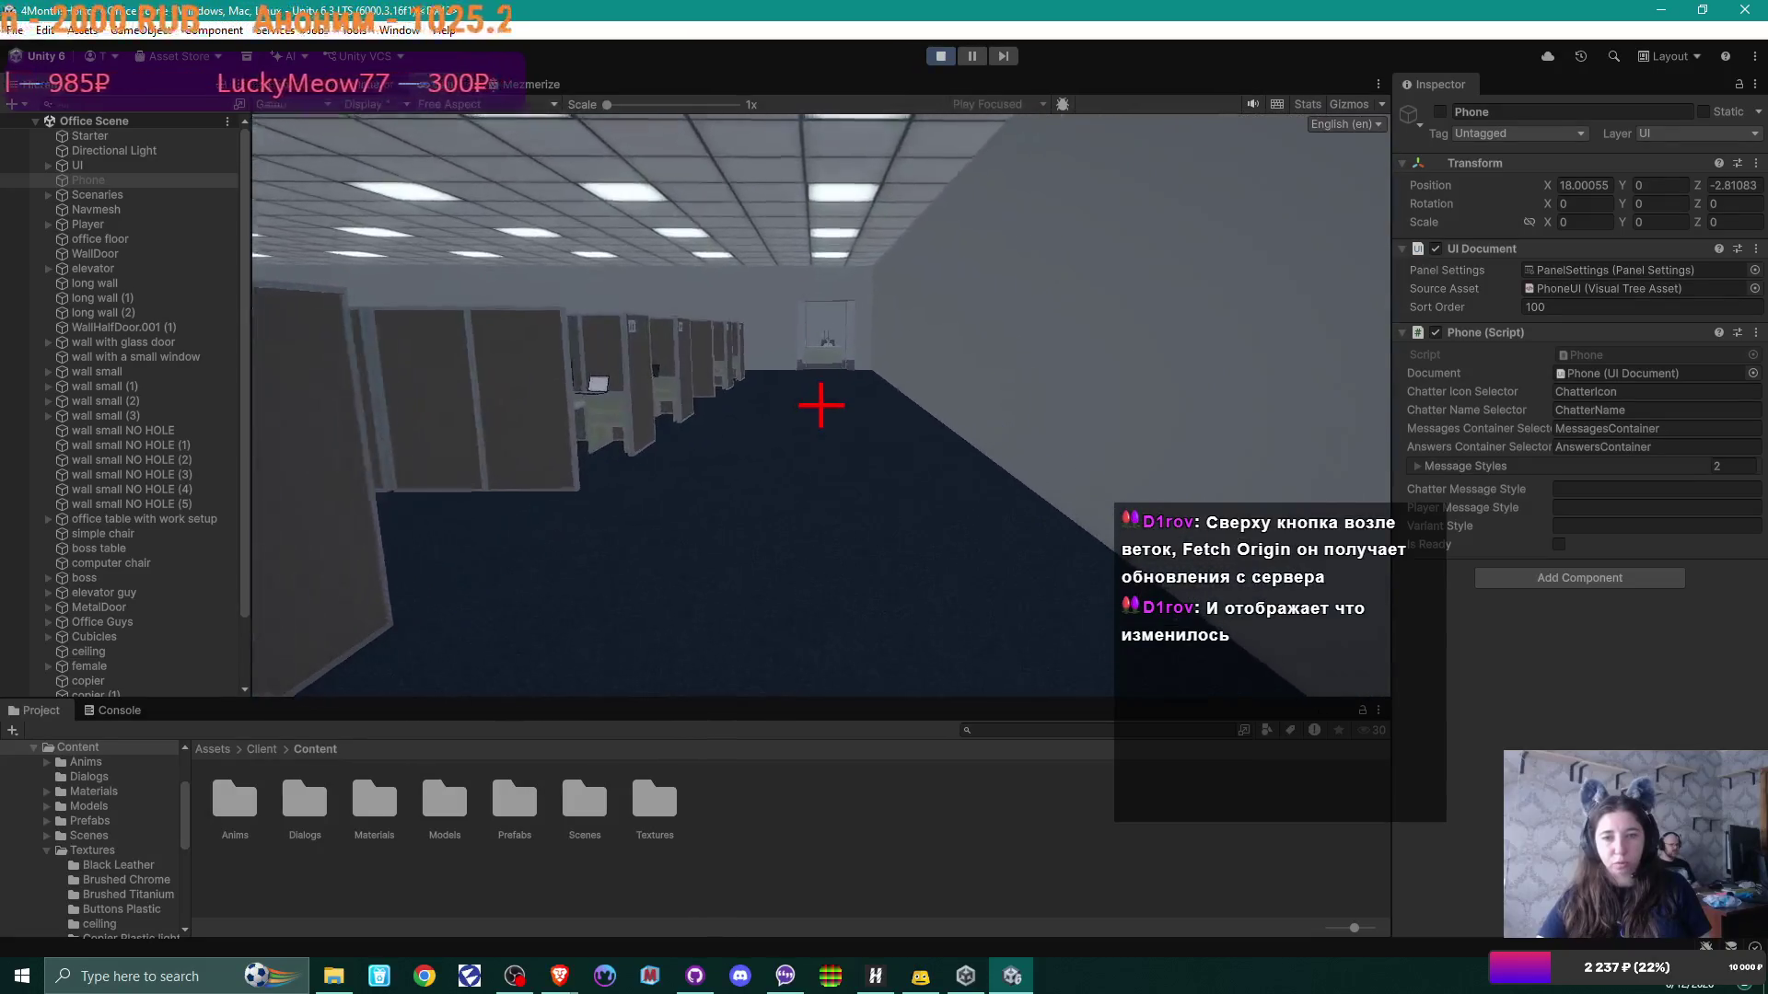
key("w")
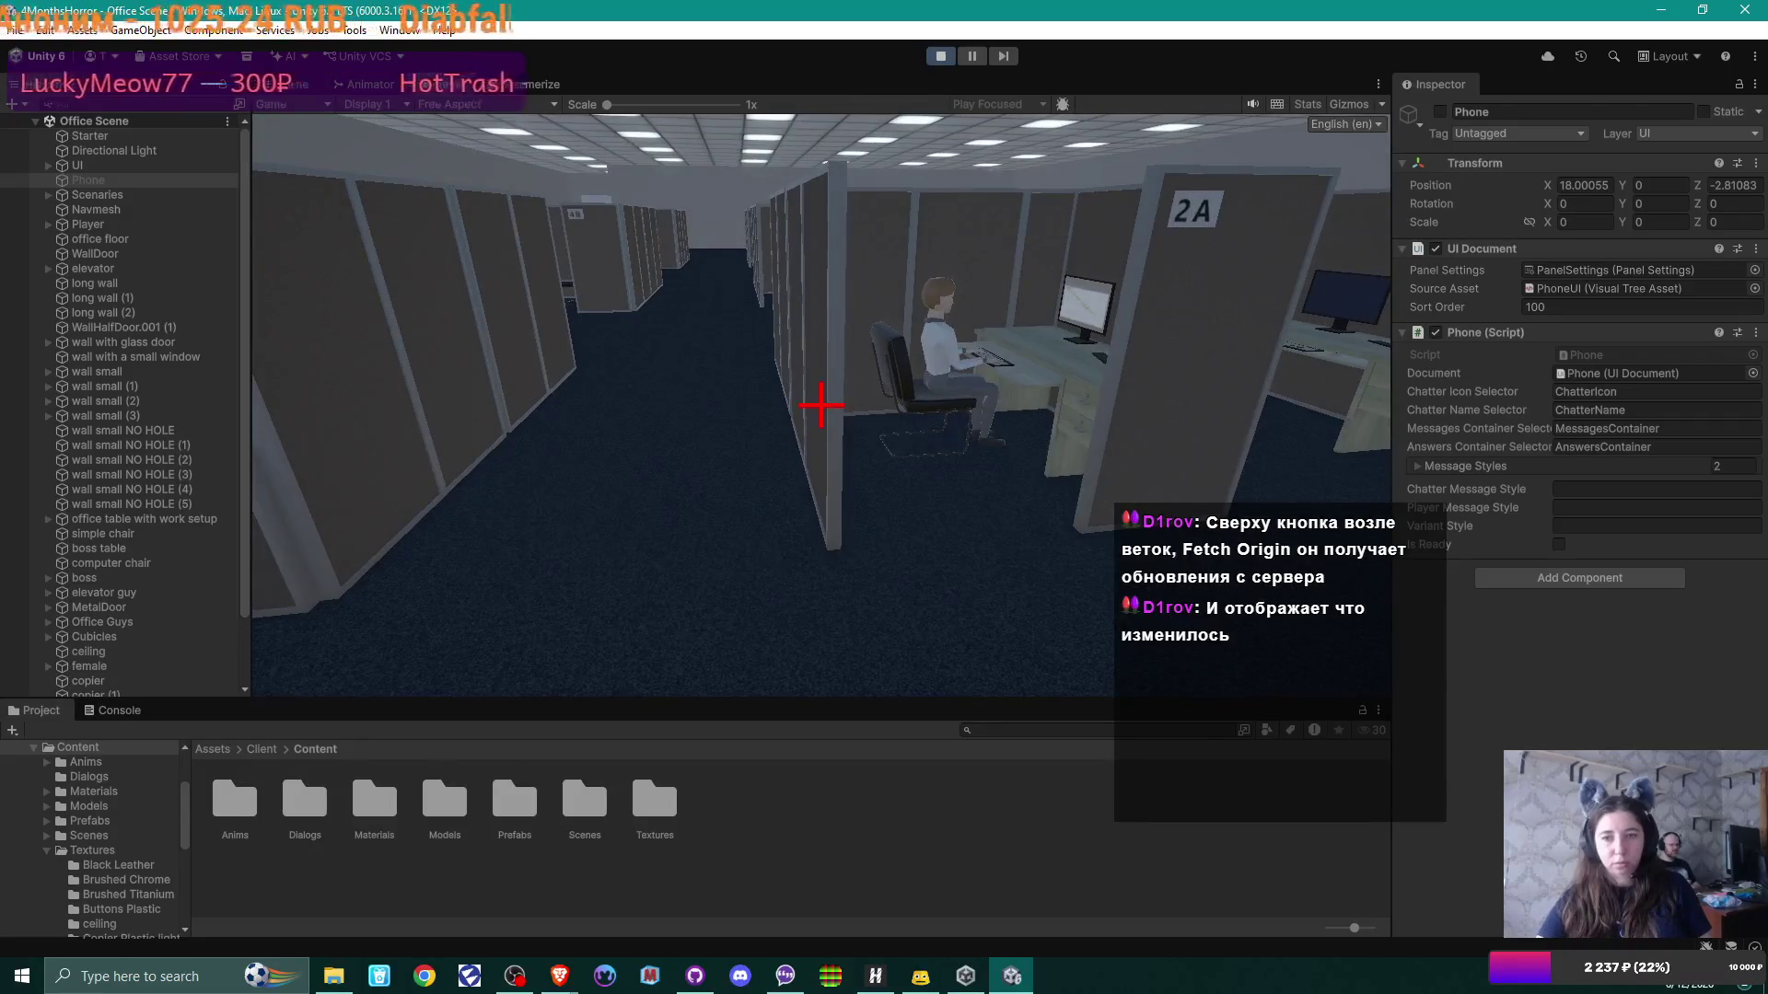
key("s")
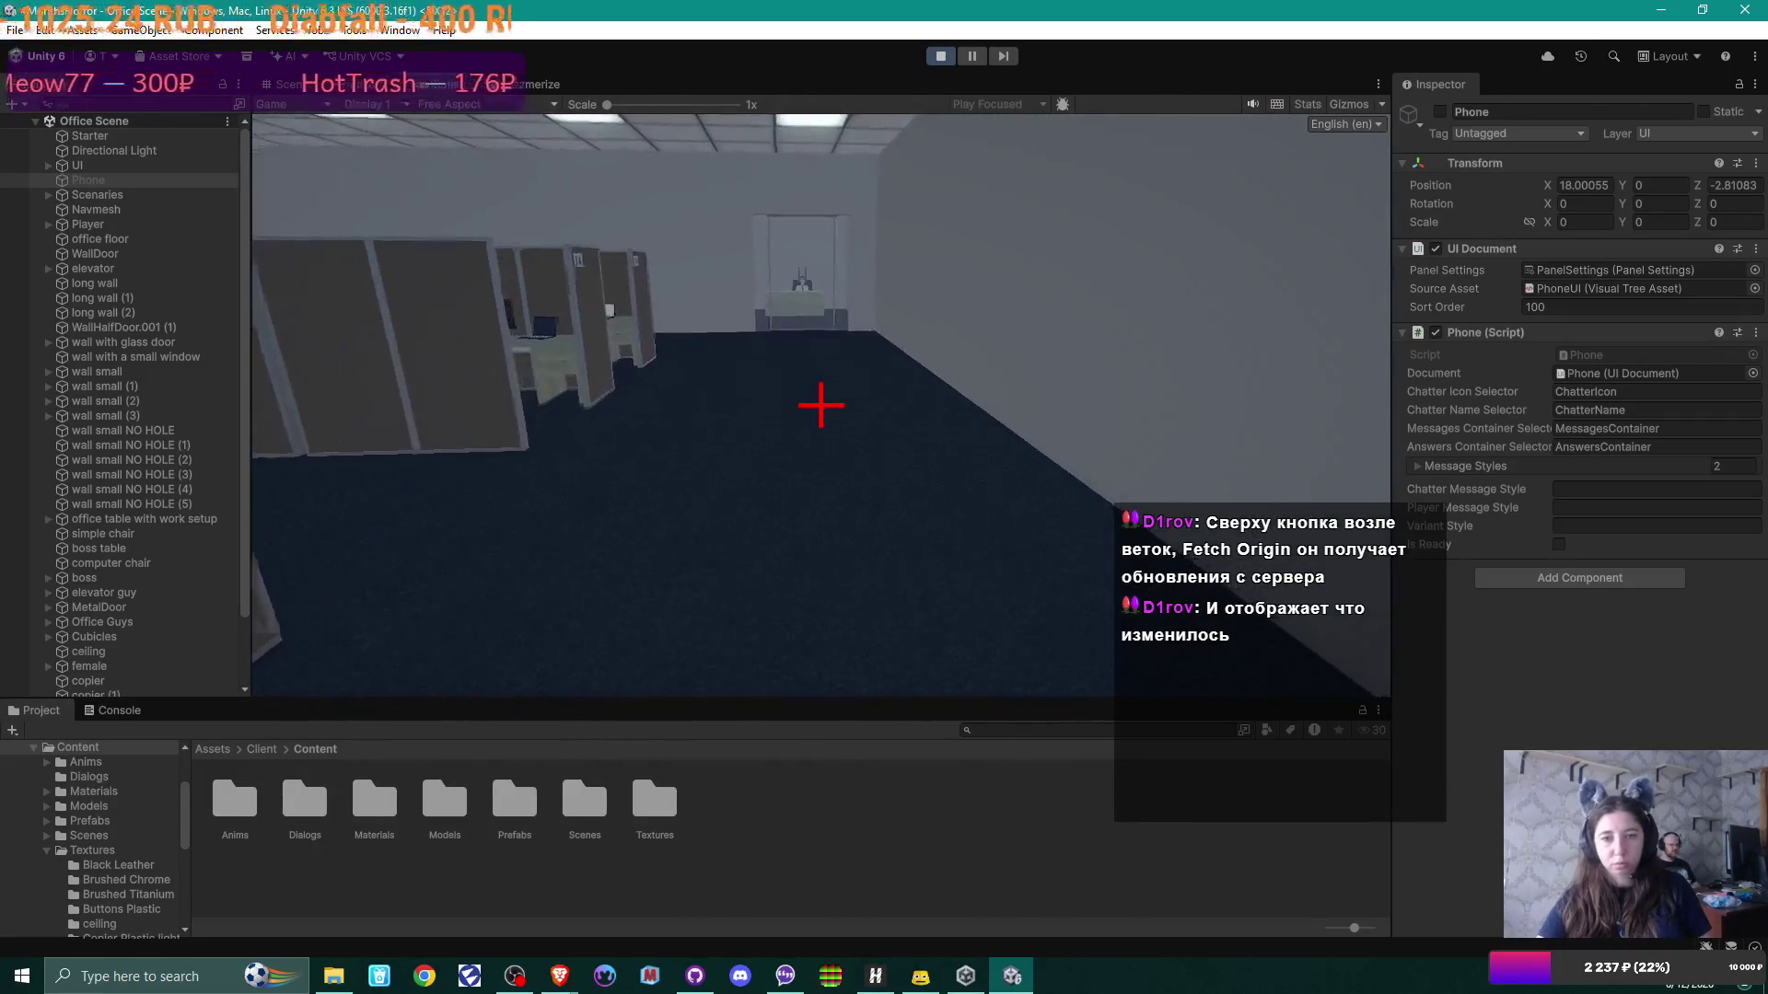
Step: Walk past cubicle 3A toward the glass-walled boss office and down the dark corridor
key("w")
key("w")
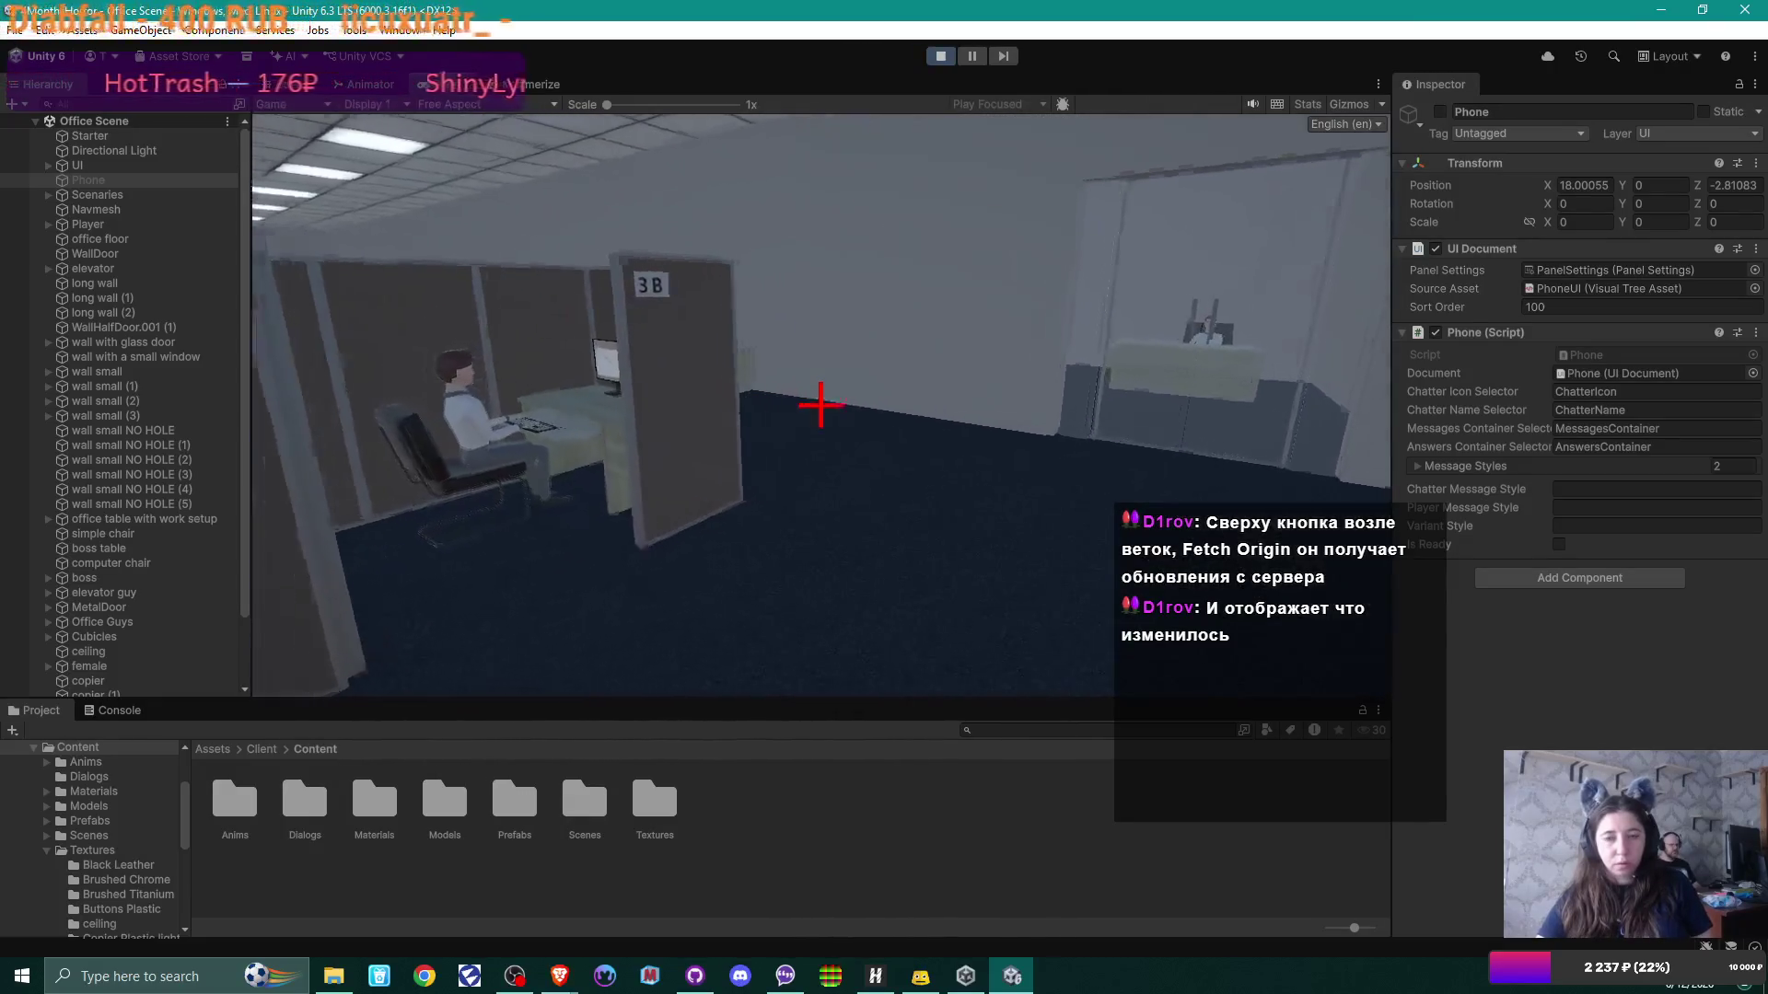
key("w")
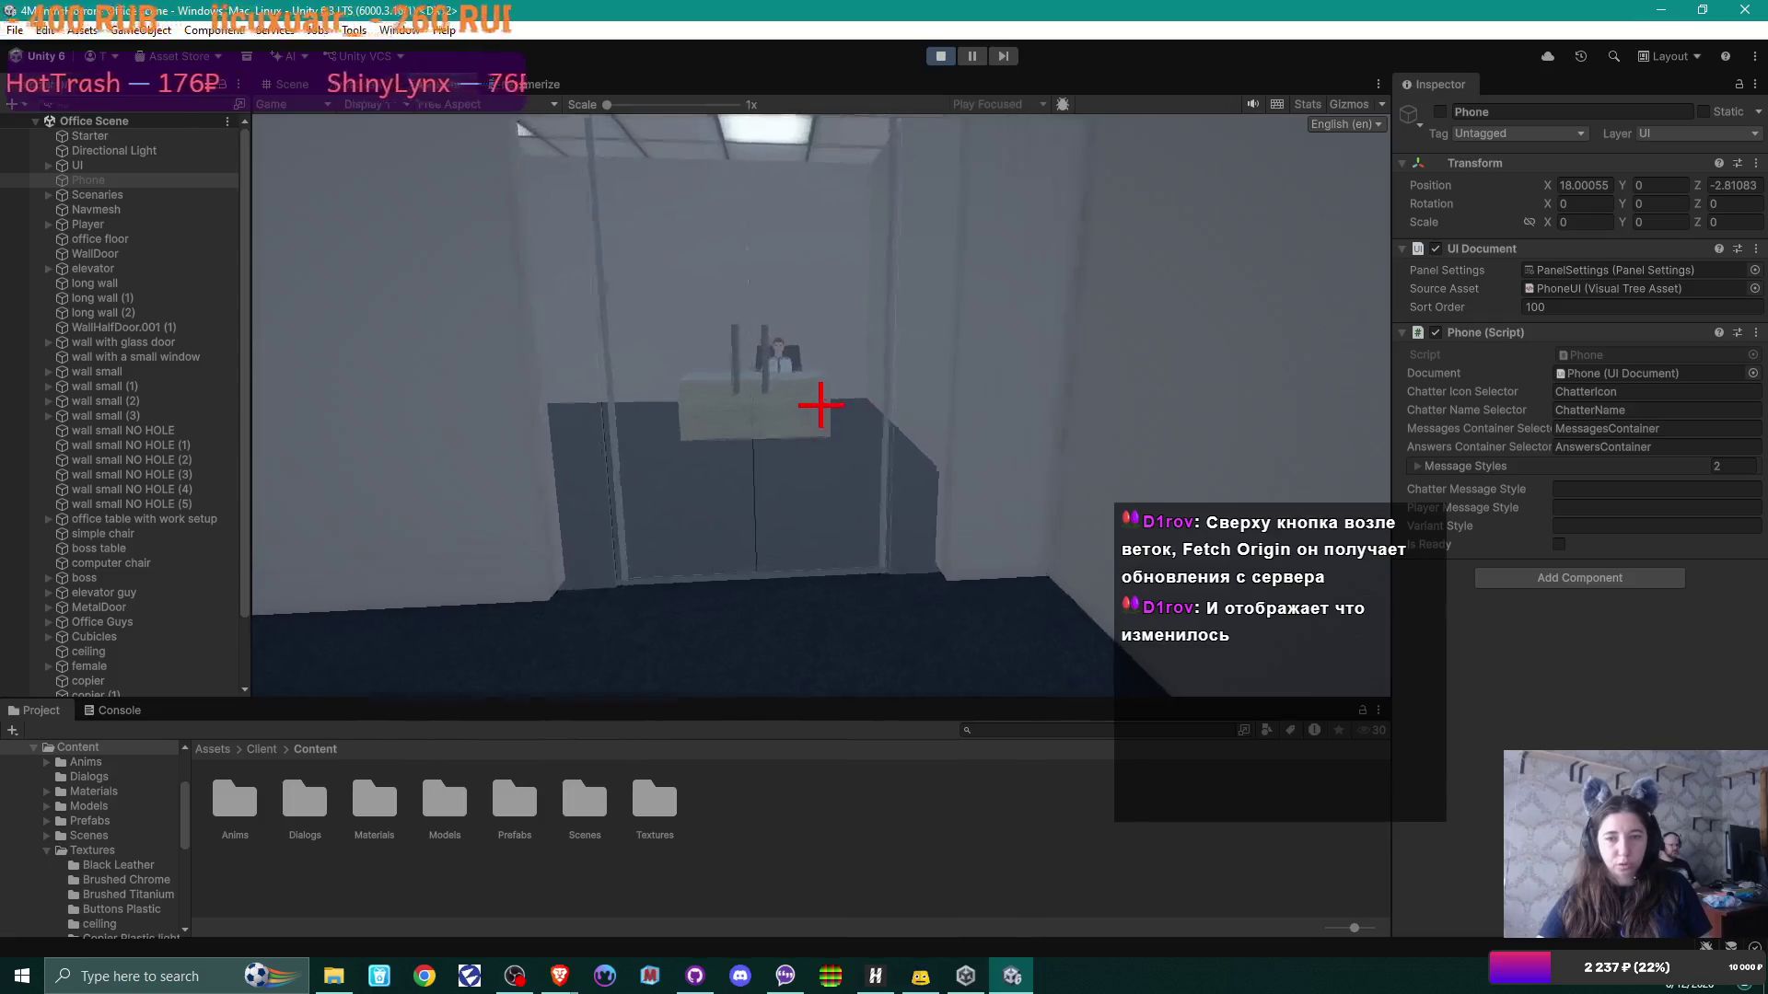
key("w")
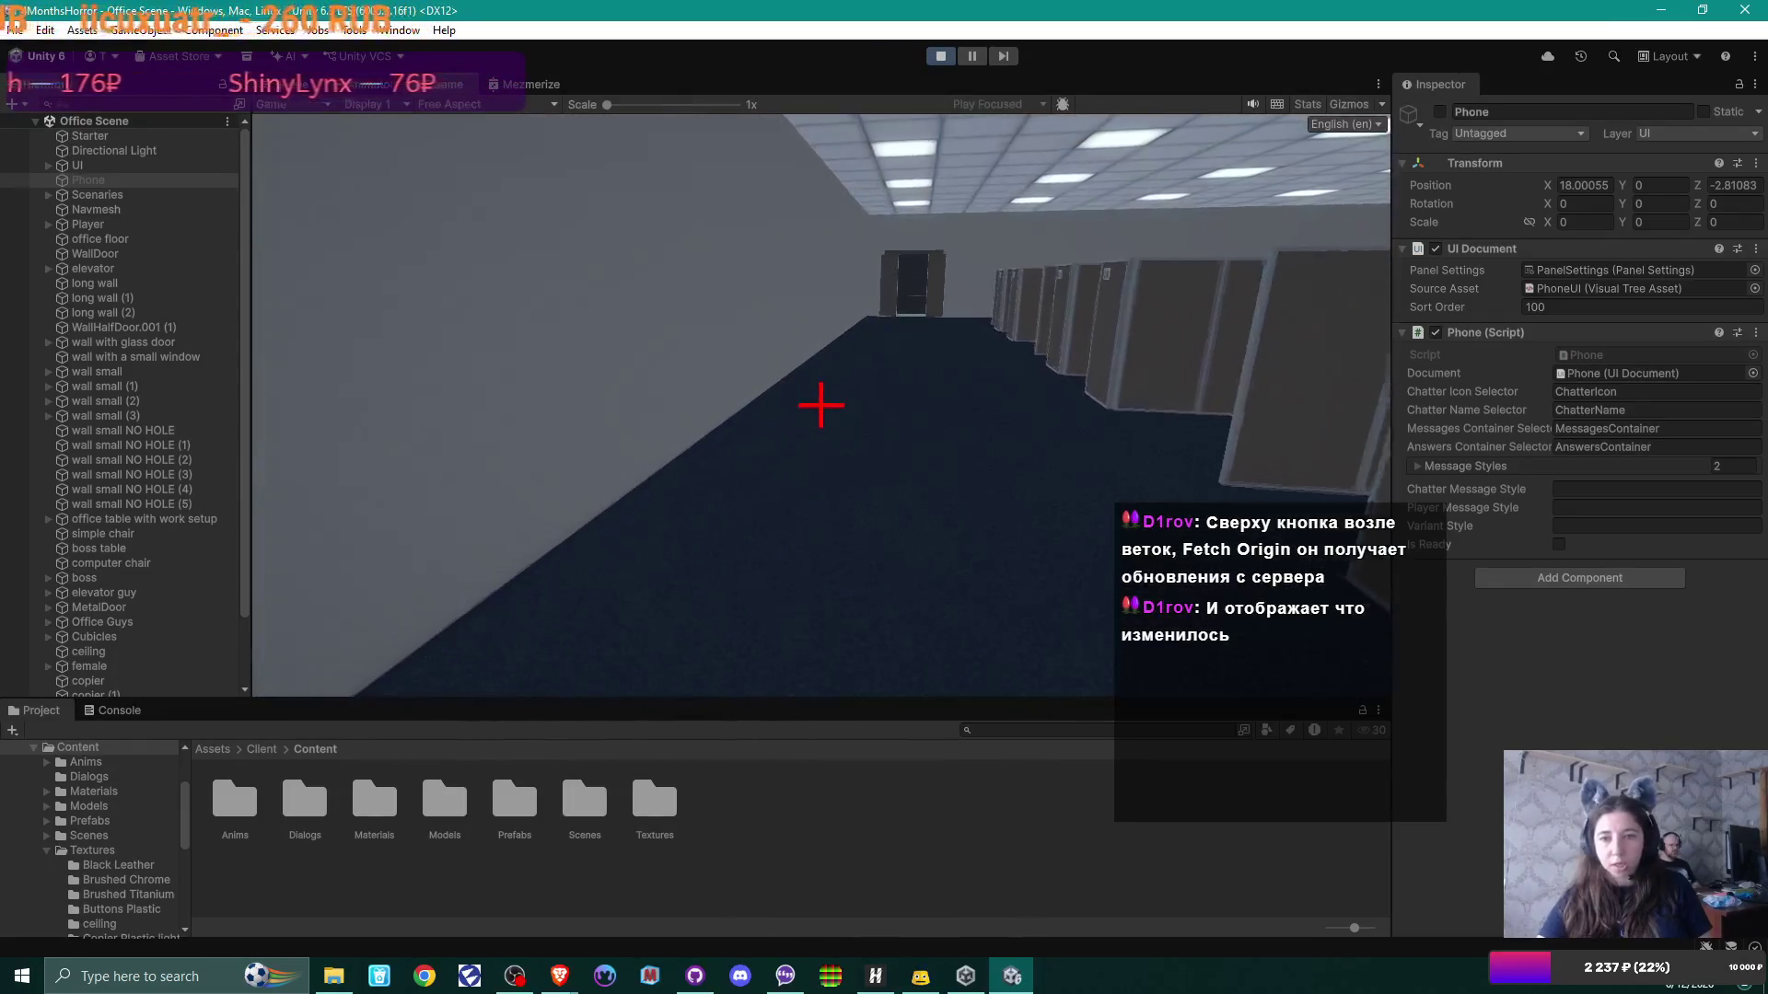
key("w")
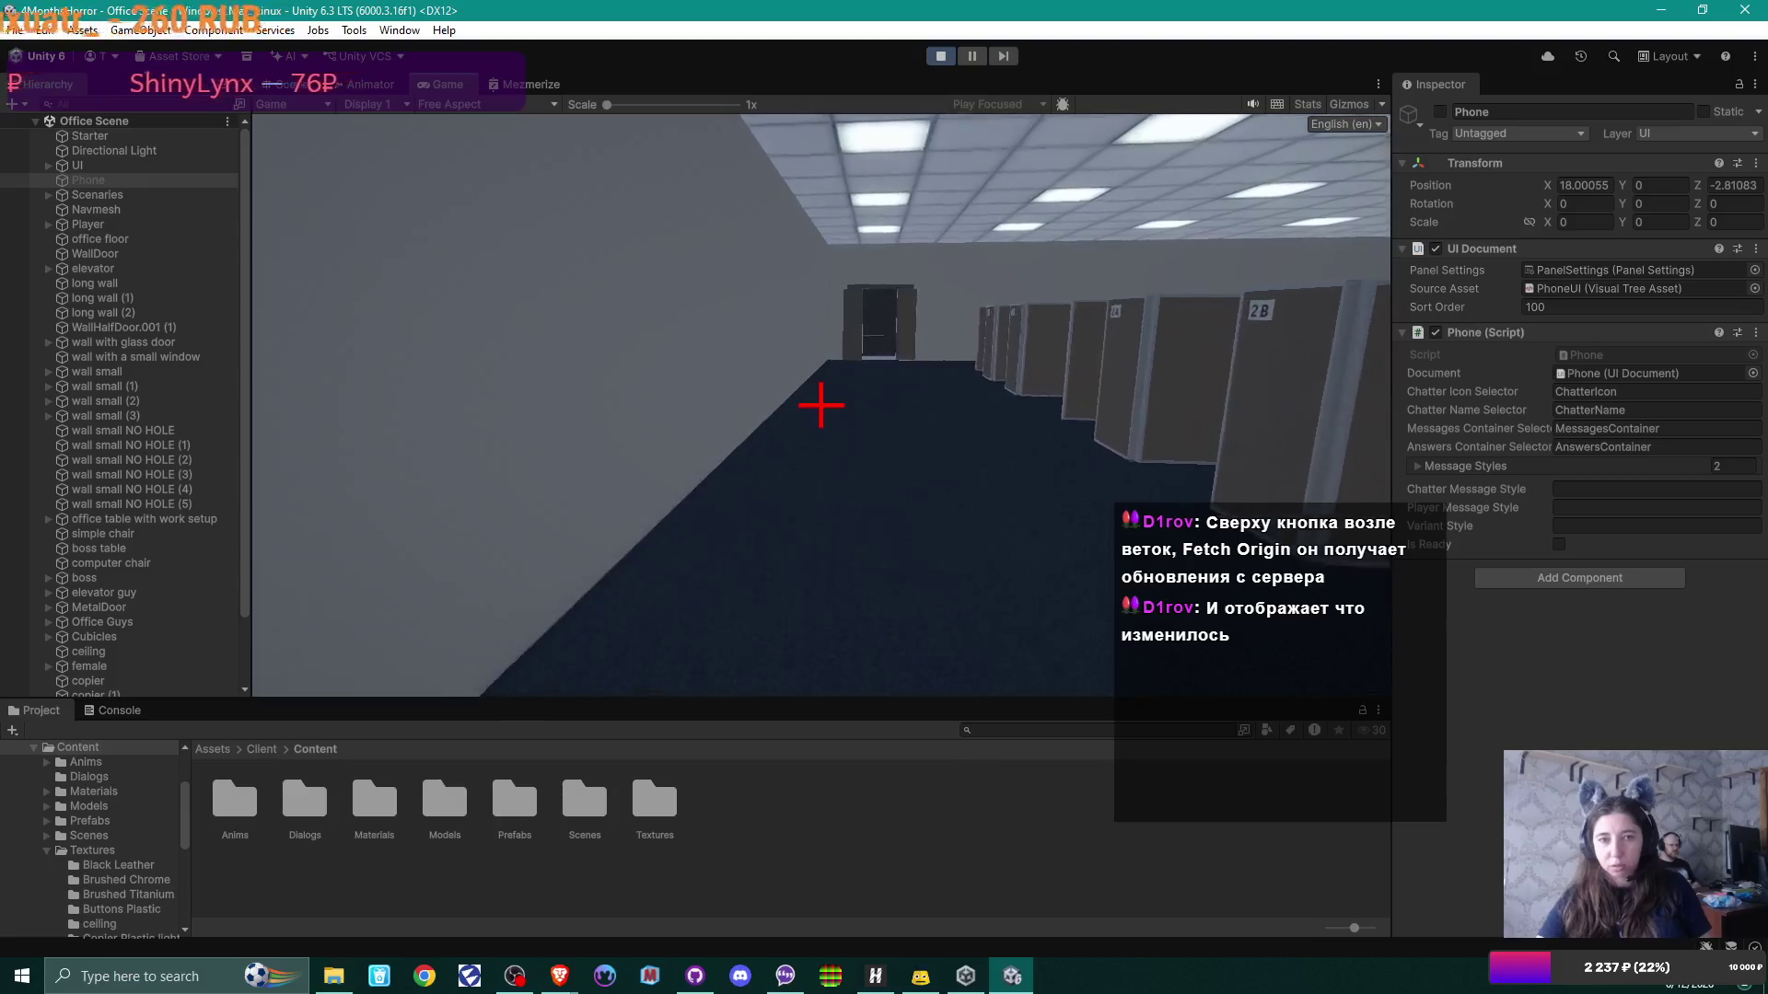
key("w")
key("w")
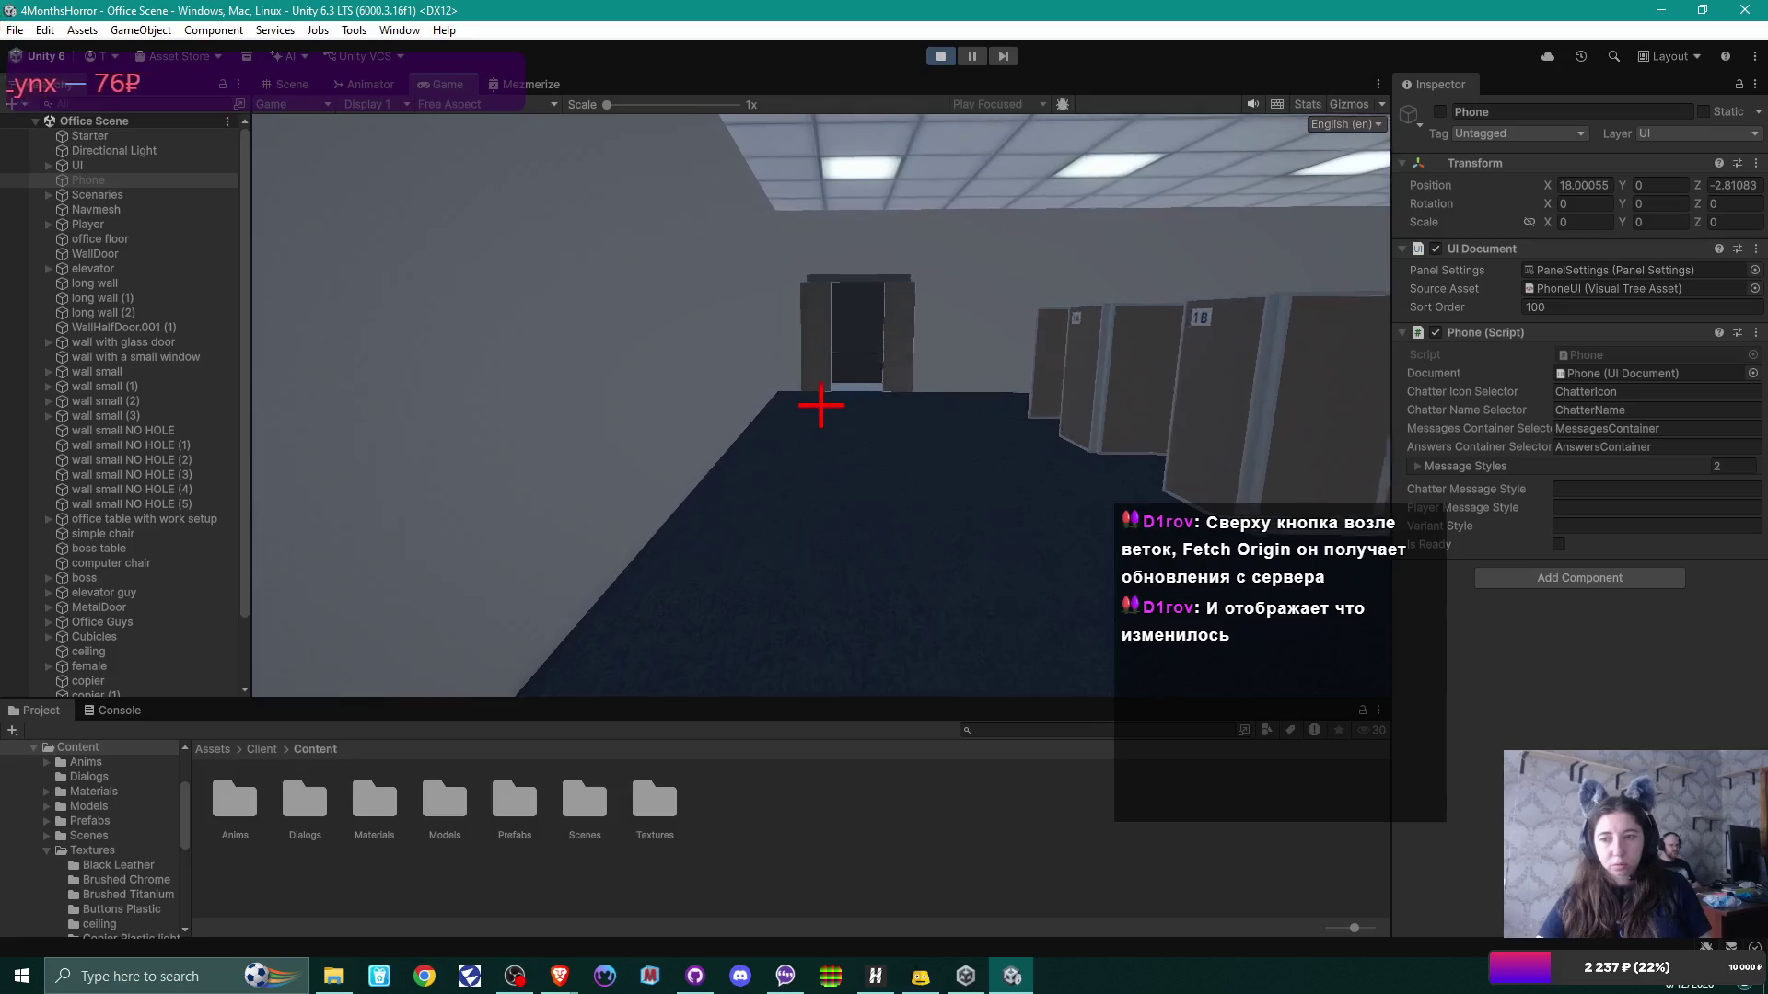
key("w")
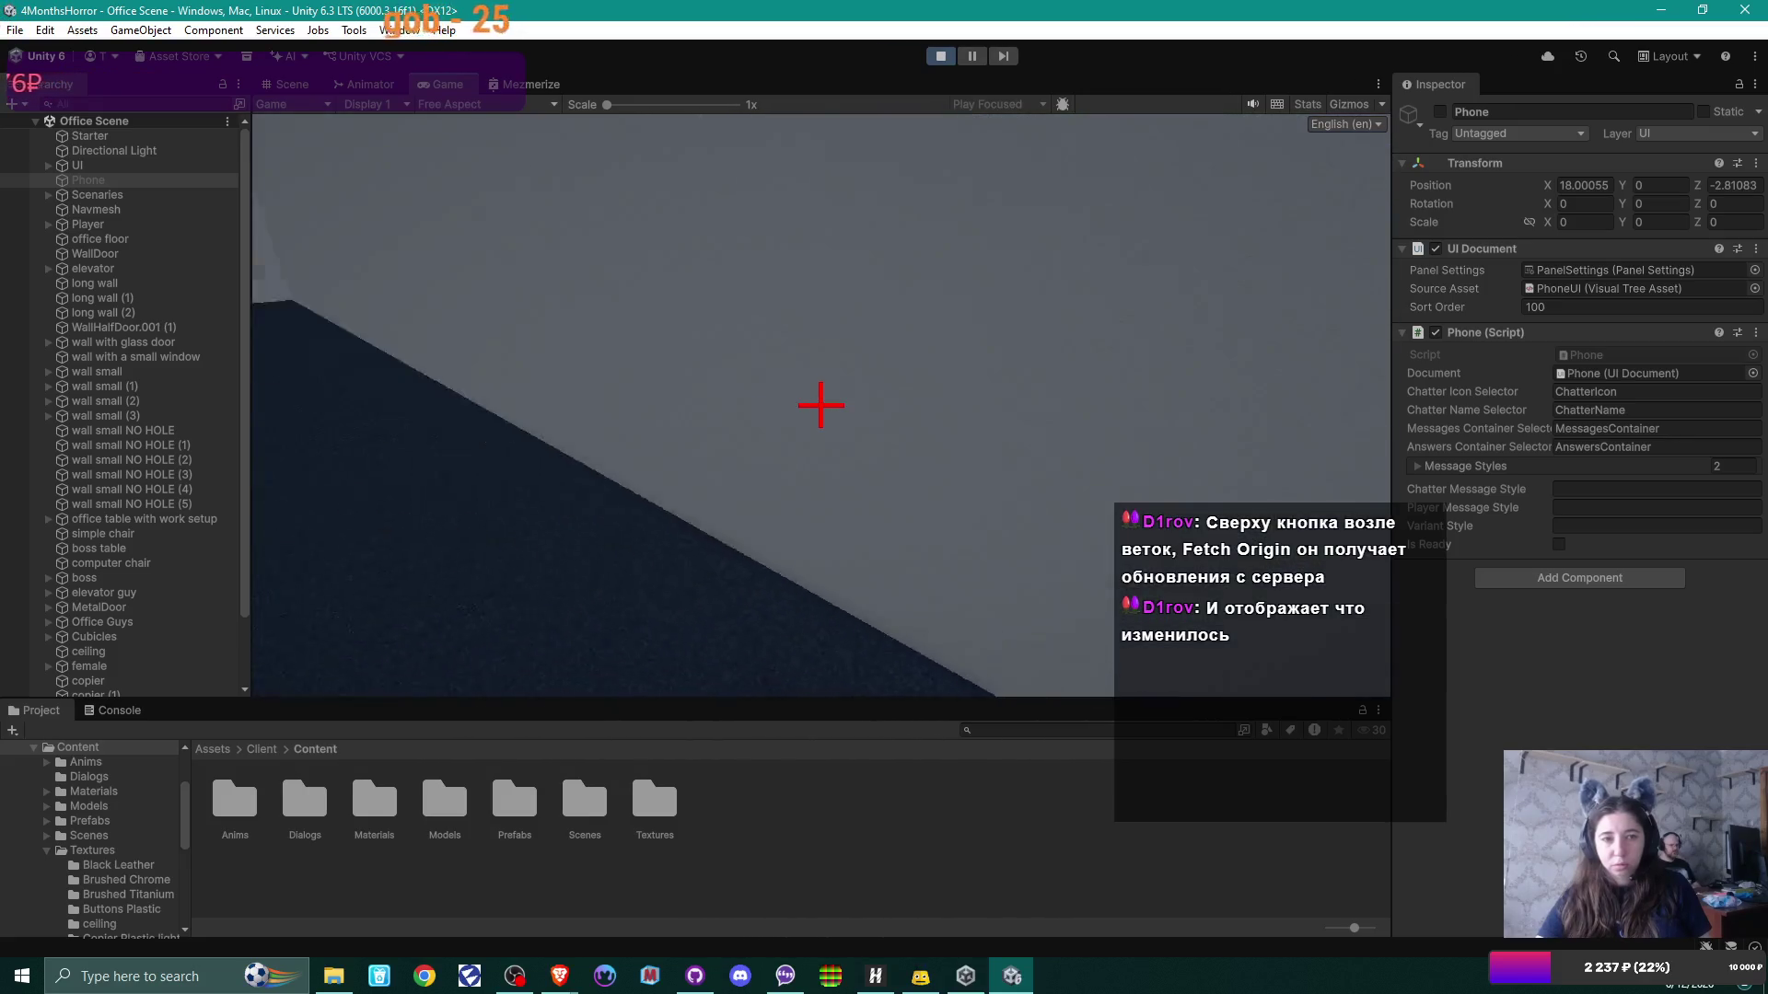
Step: Walk along the cubicle row past cubicles 2B and 3B and through the glass door
key("w")
key("w")
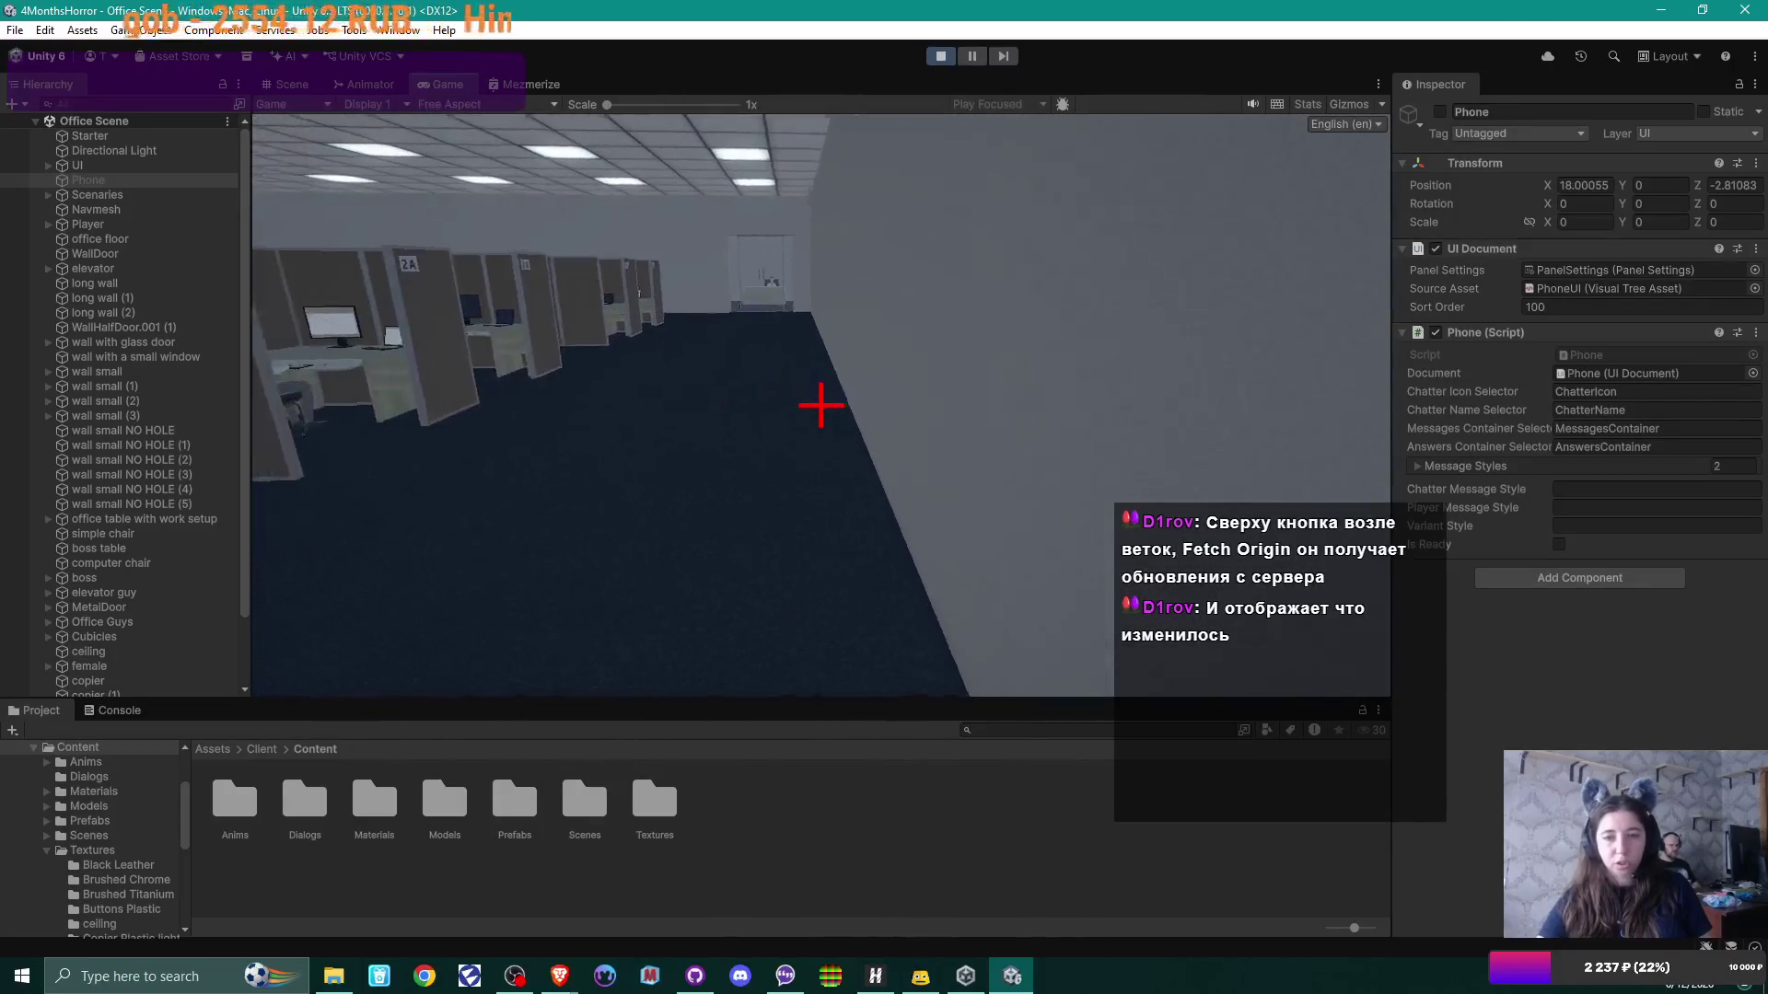
key("w")
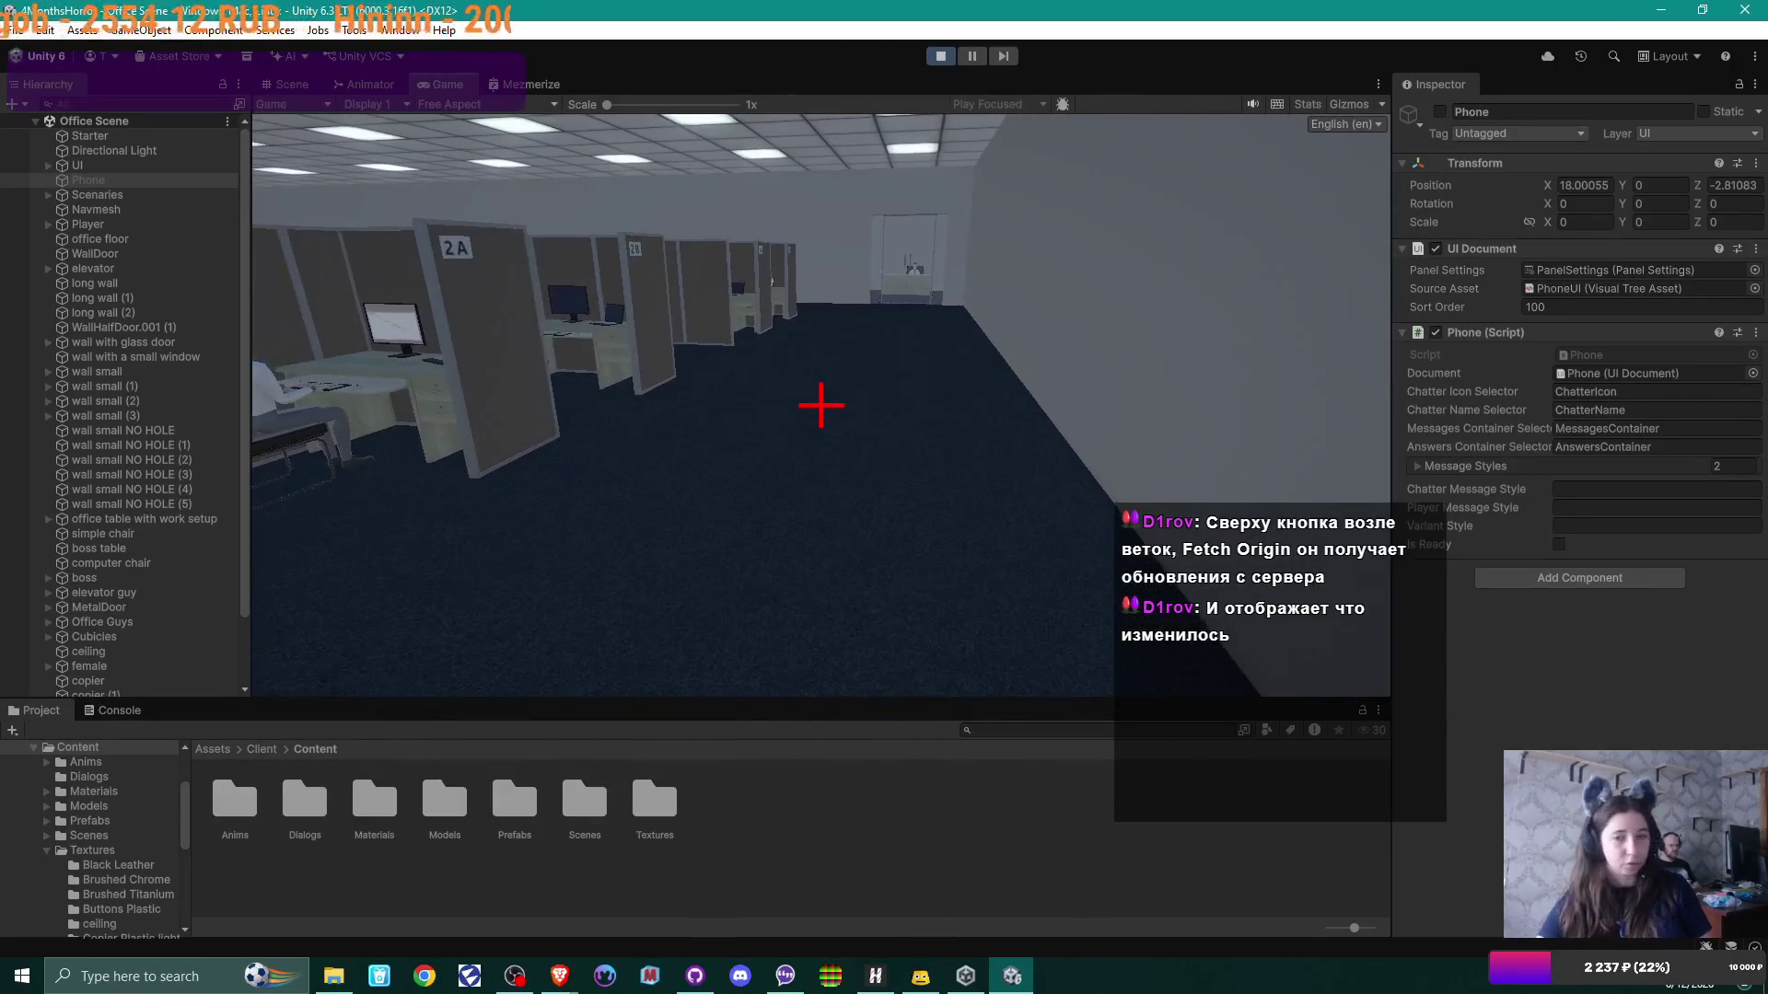
key("w")
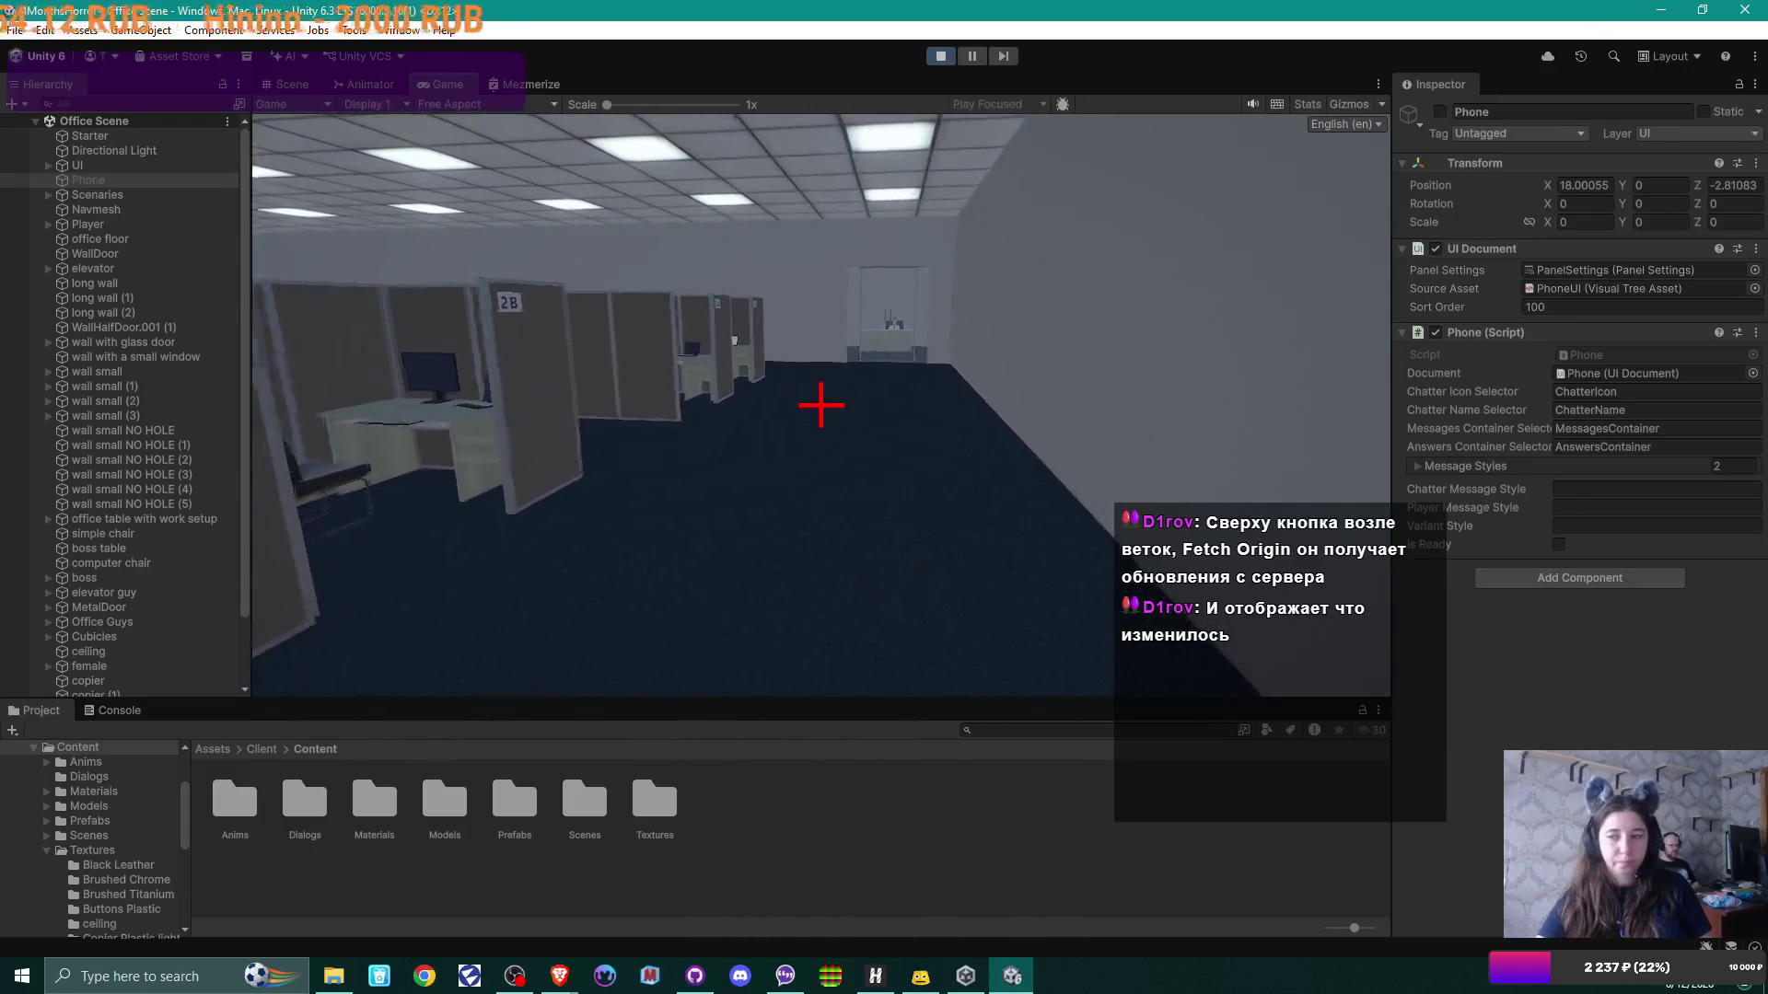
key("w")
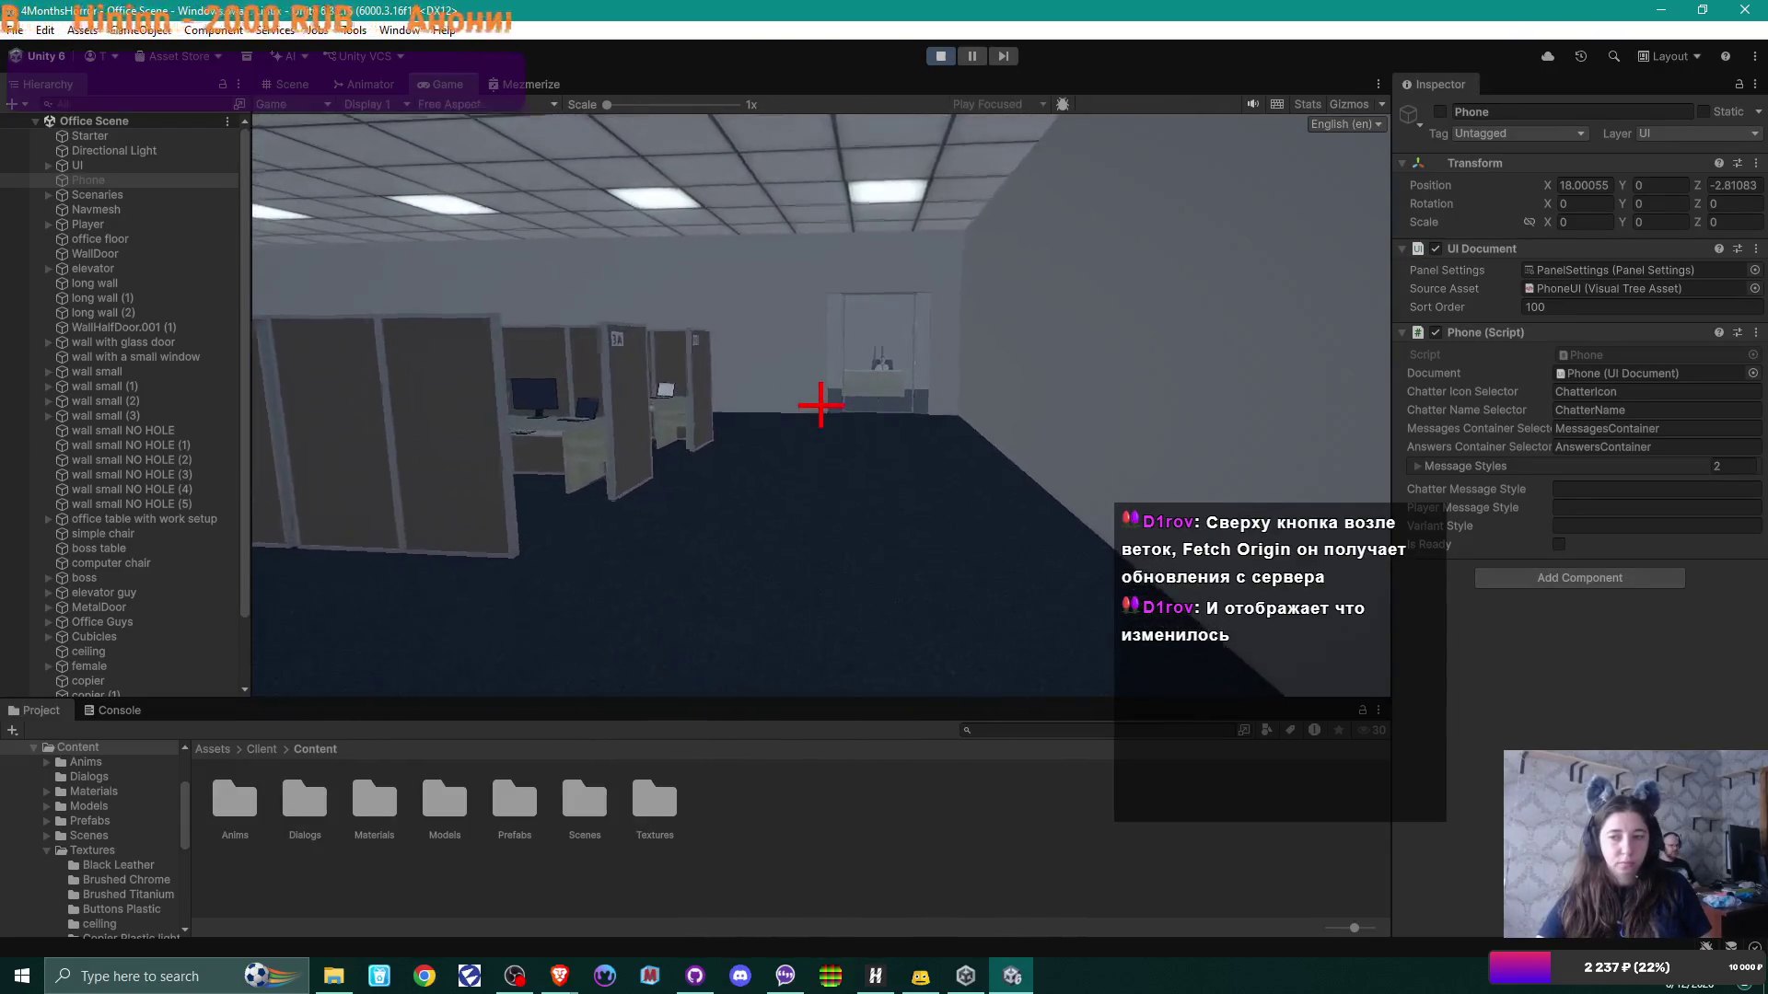
key("w")
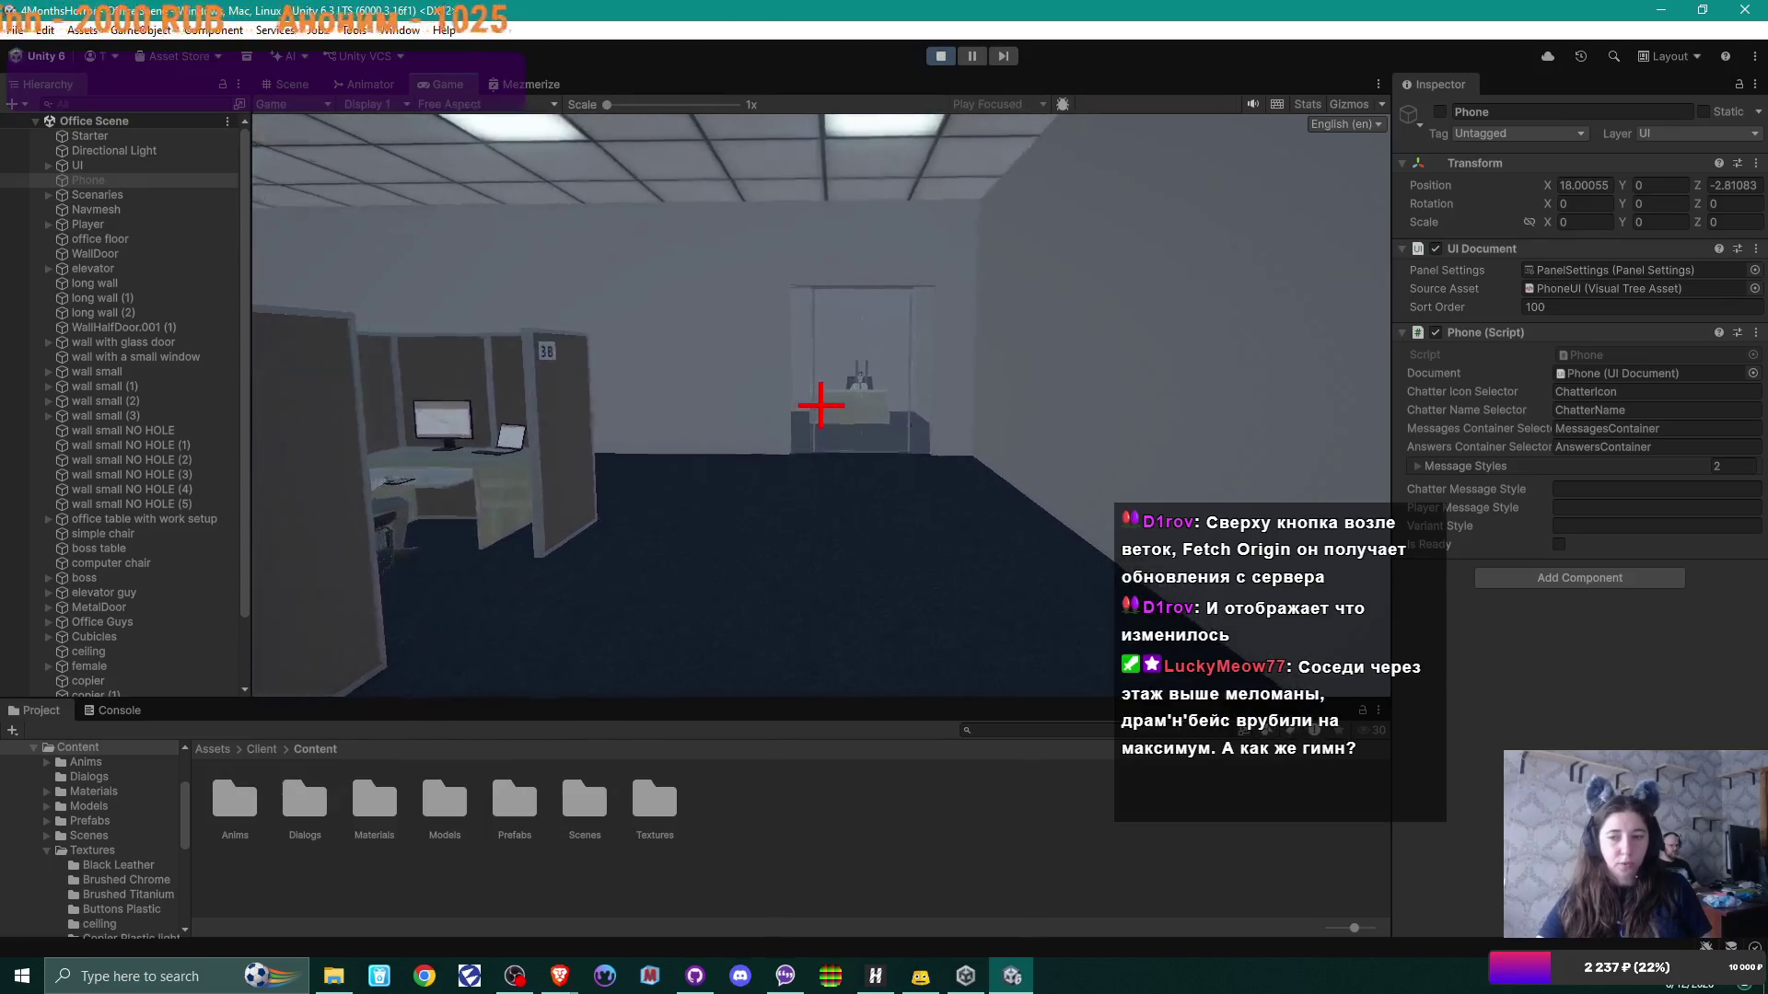
key("w")
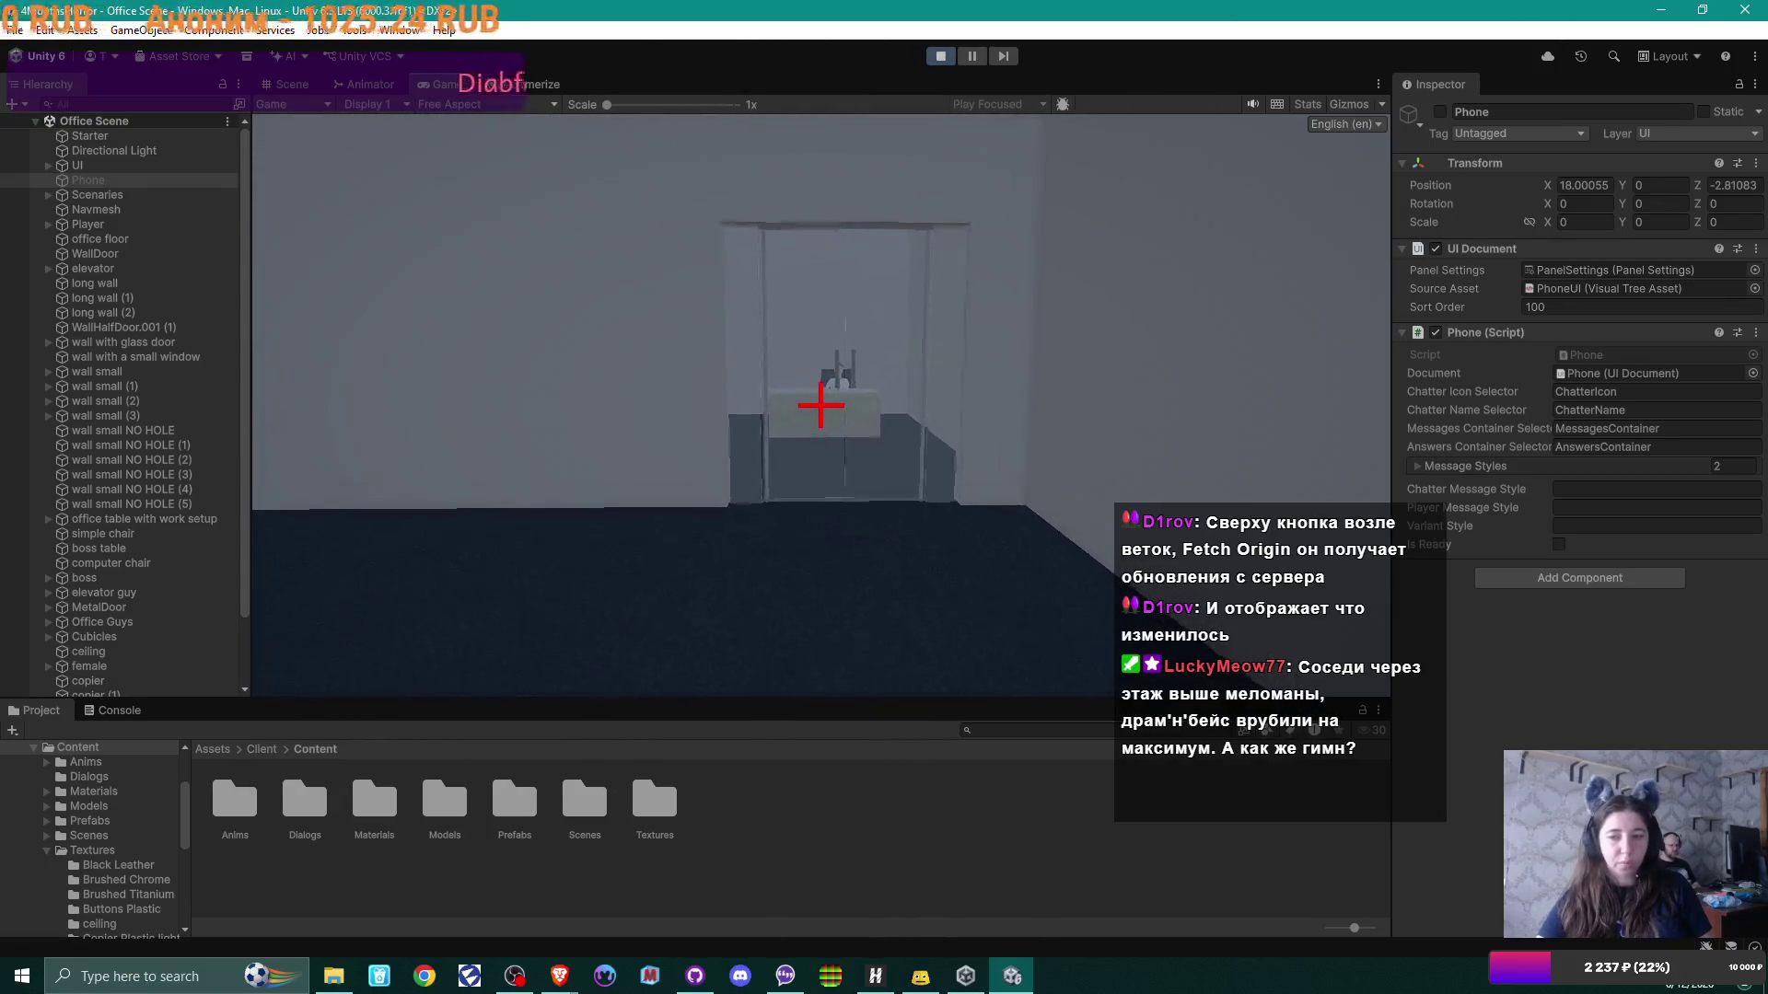
key("w")
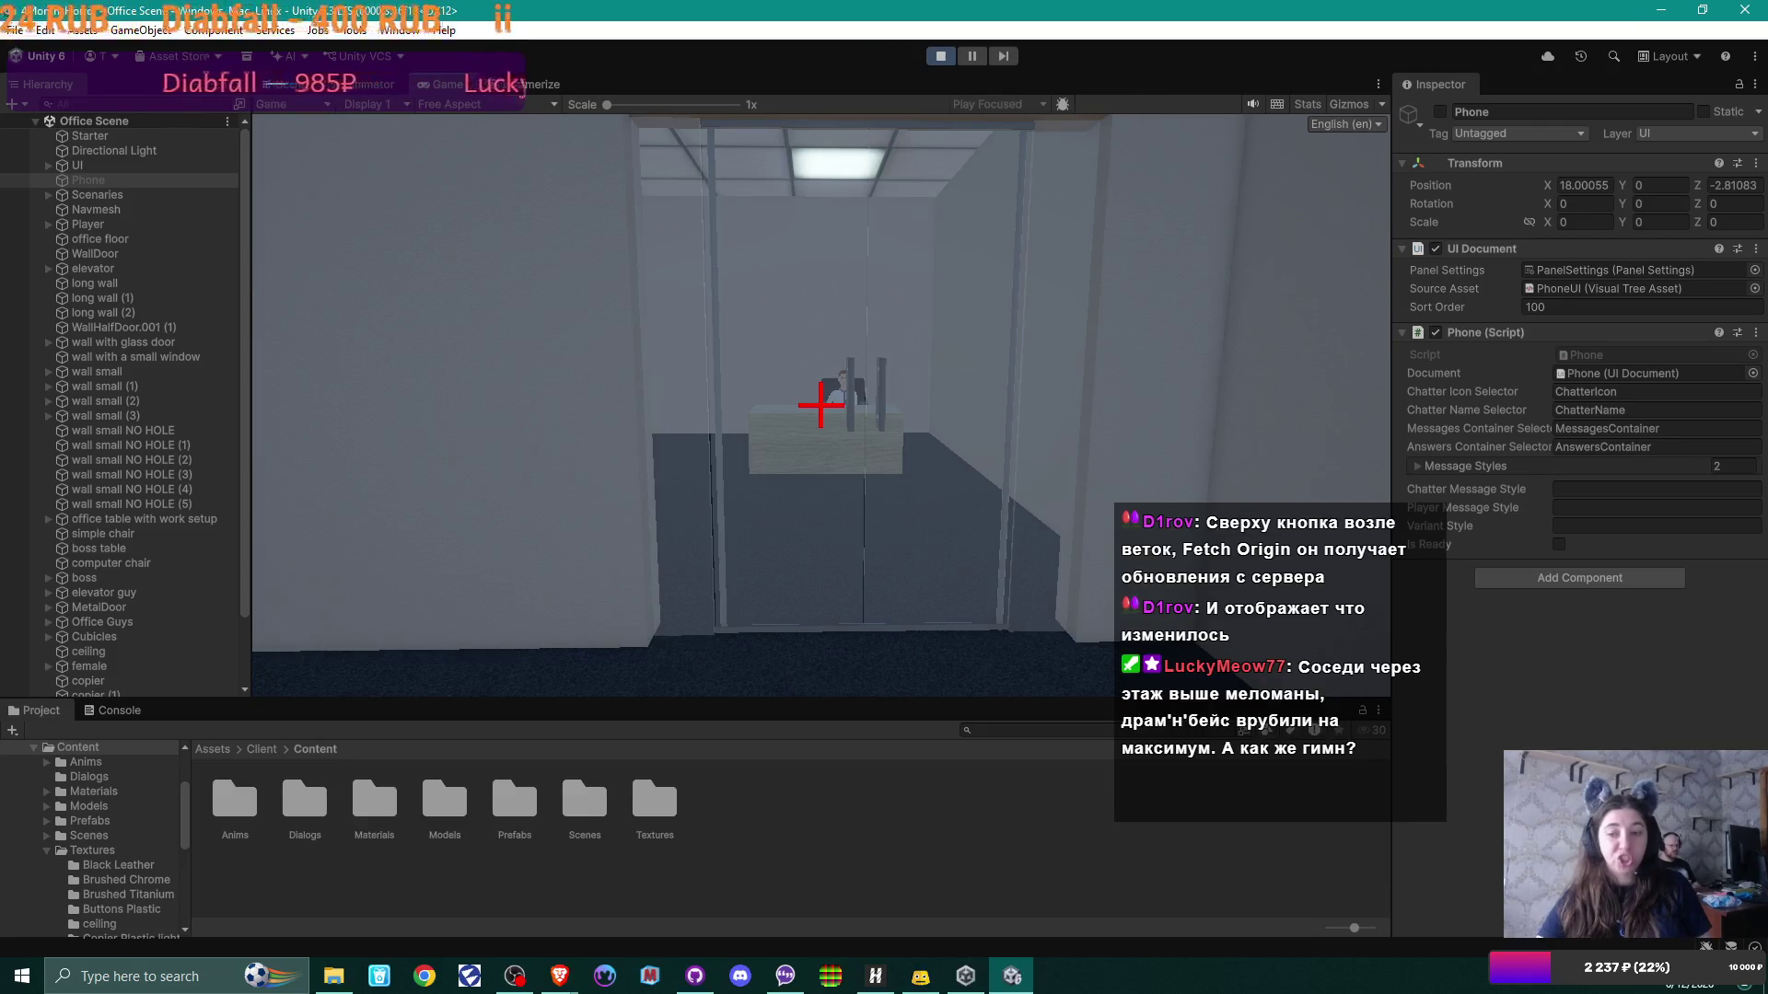
Step: Walk across the boss's office up to his desk, then stop the play test with Ctrl+P
key("w")
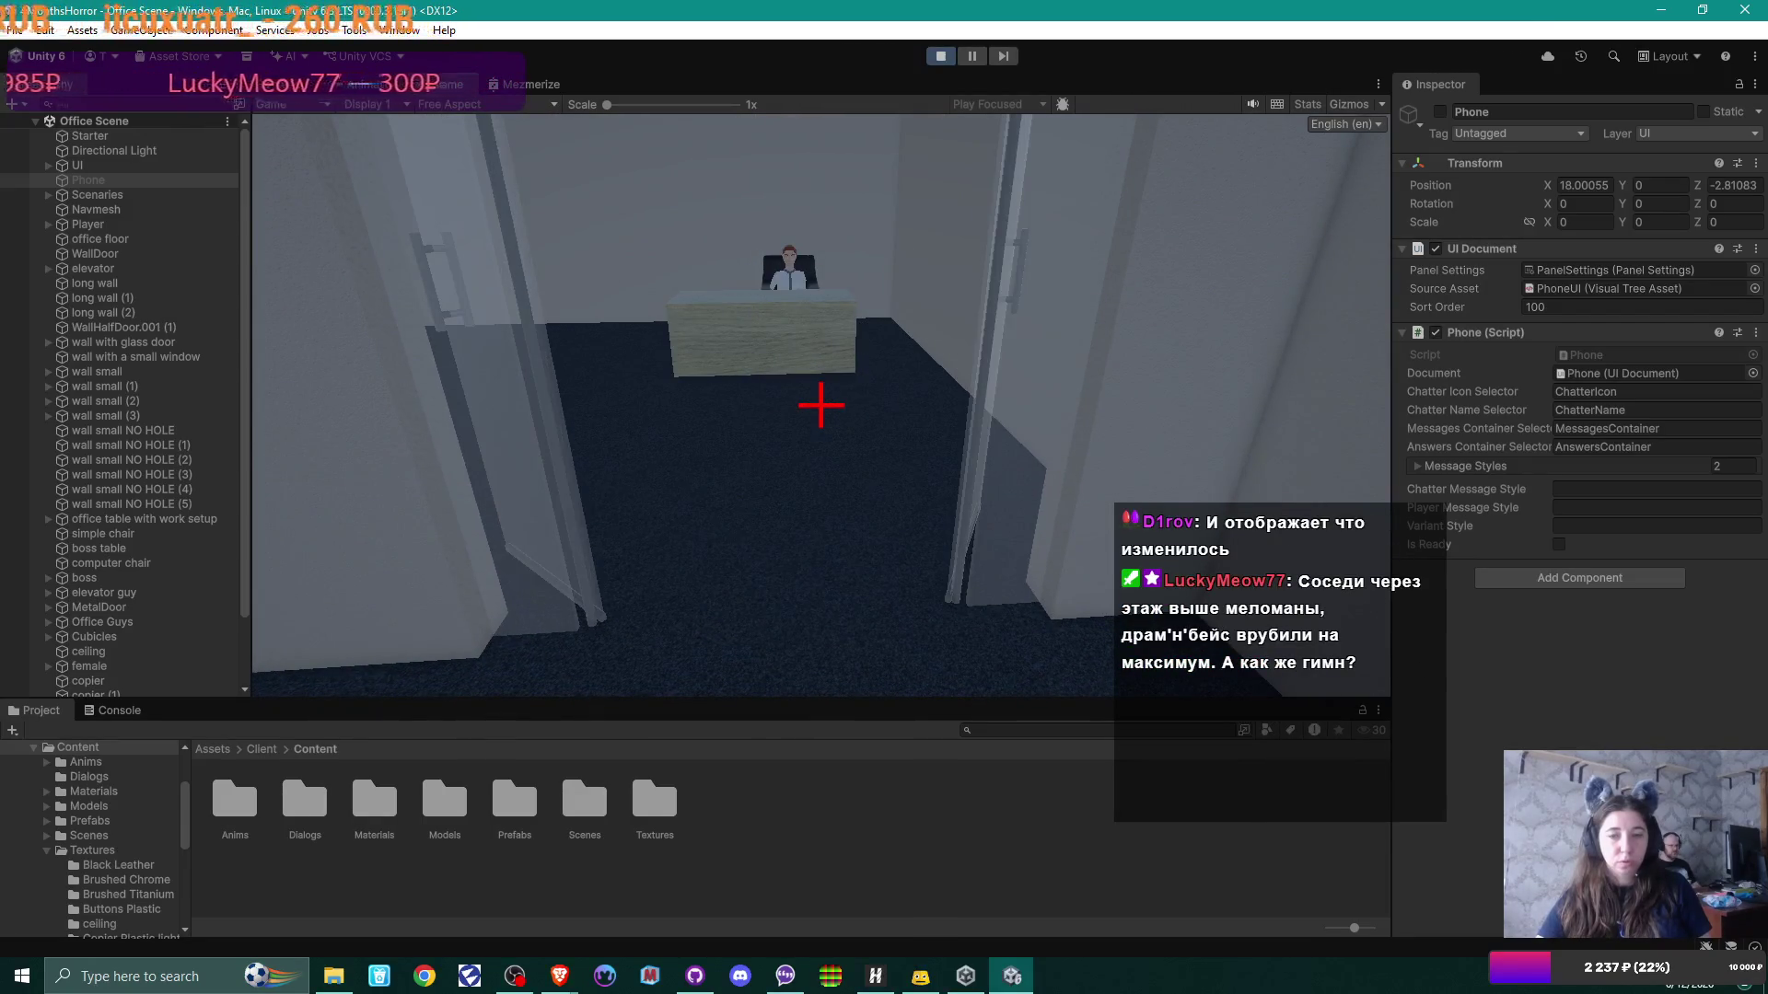
key("w")
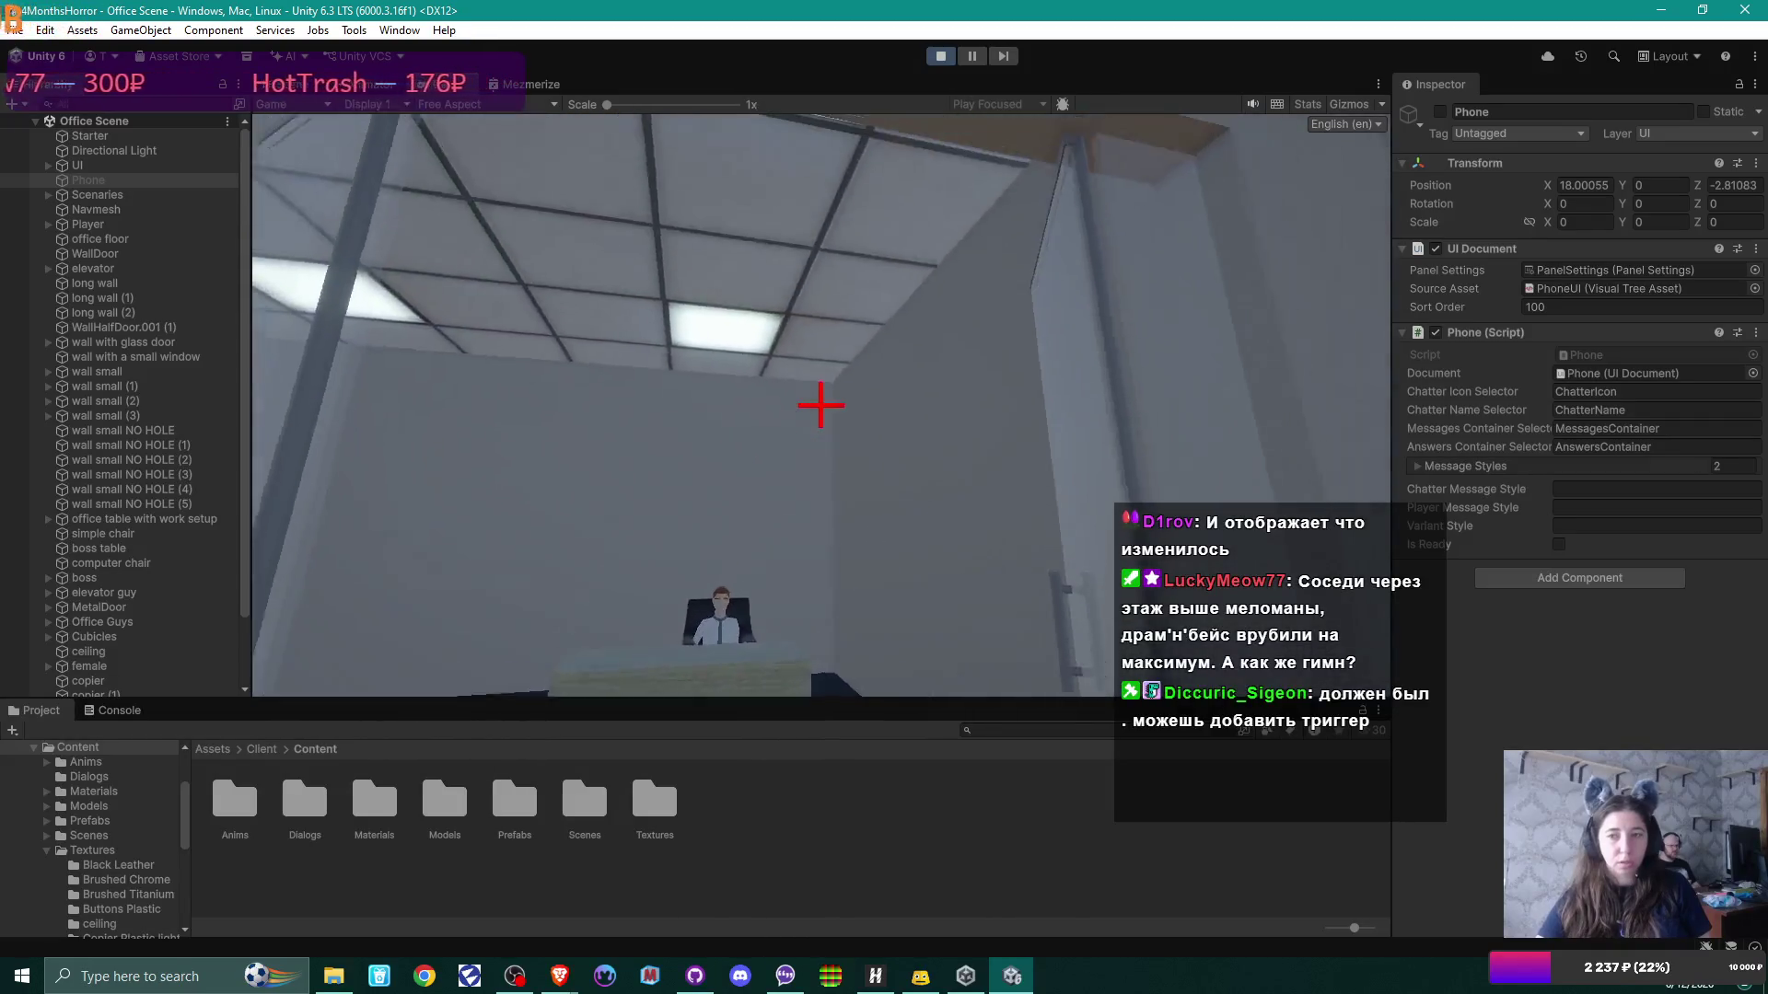
key("w")
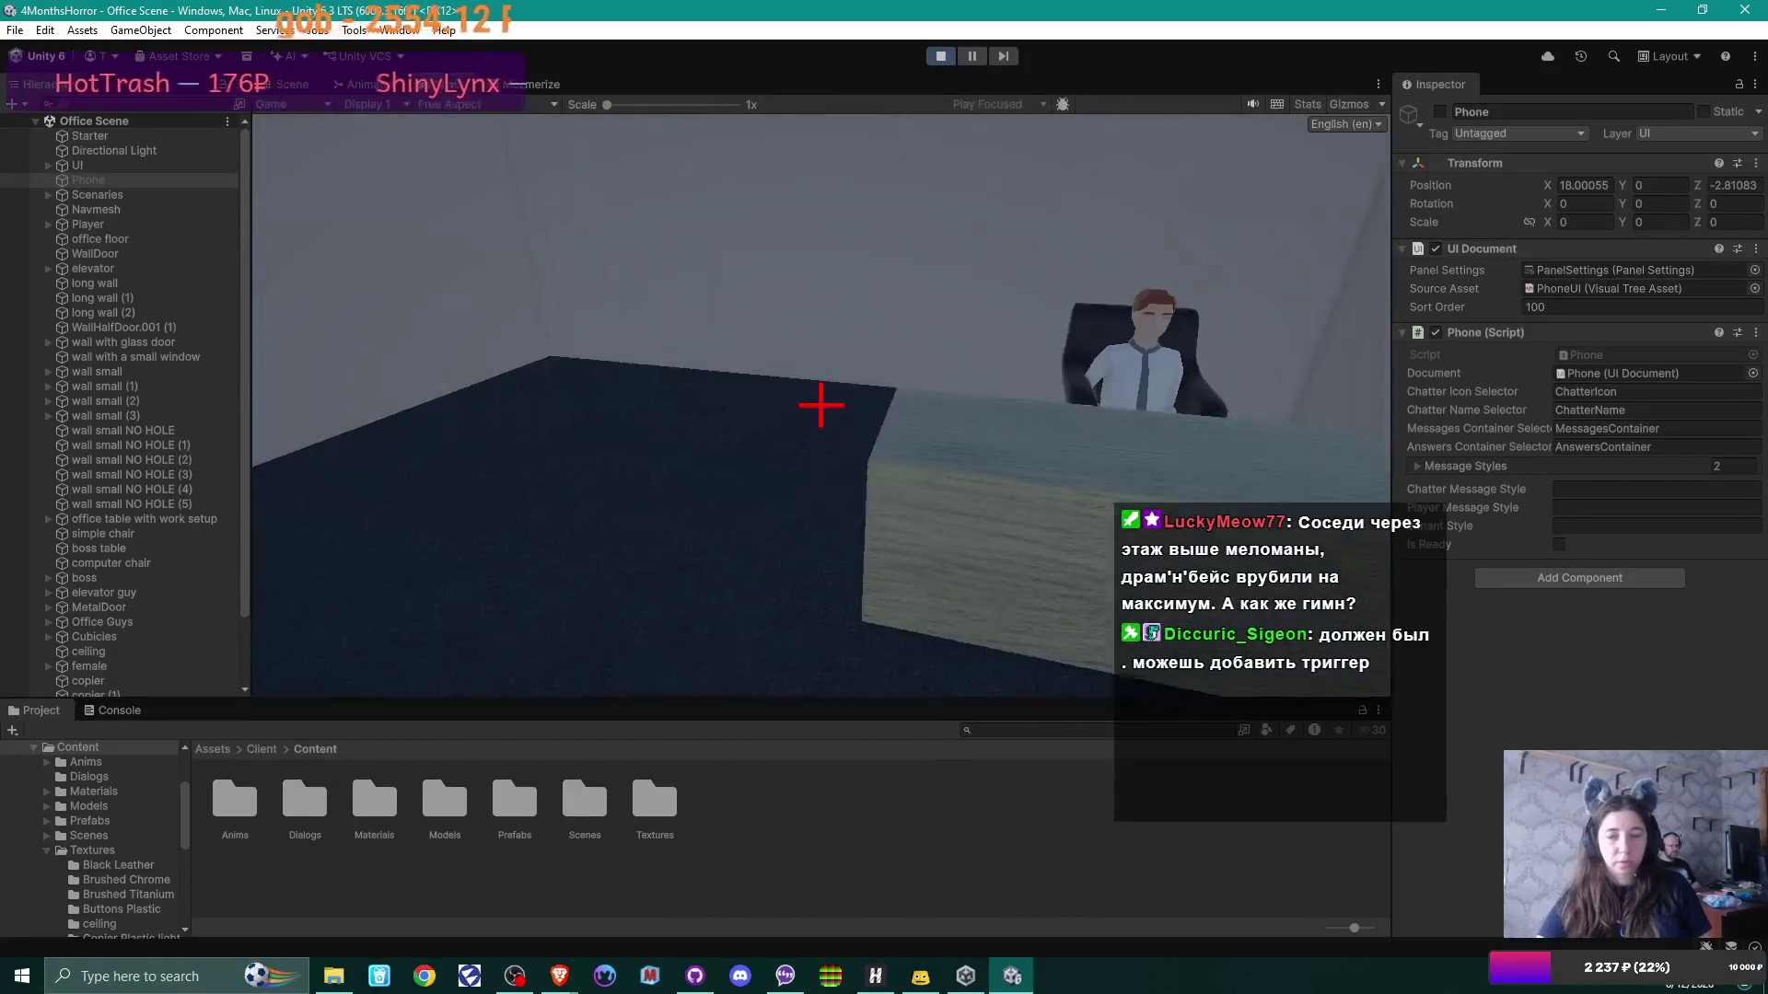
key("w")
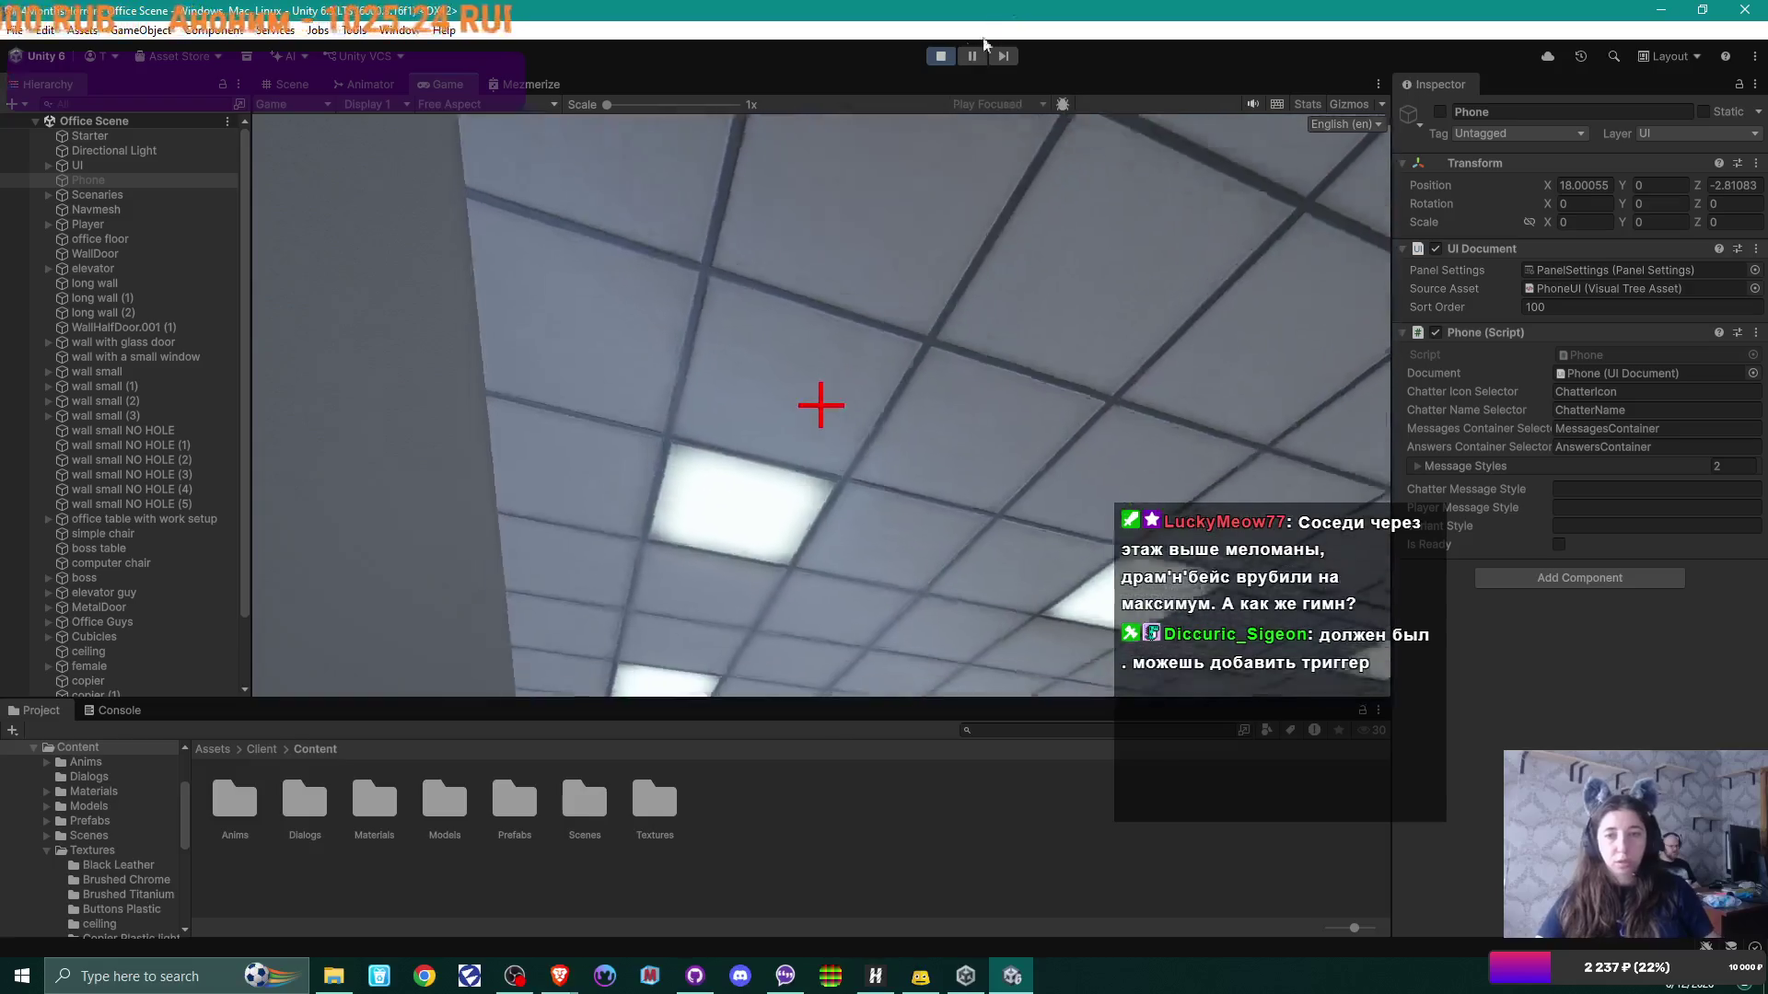
key("ctrl+p")
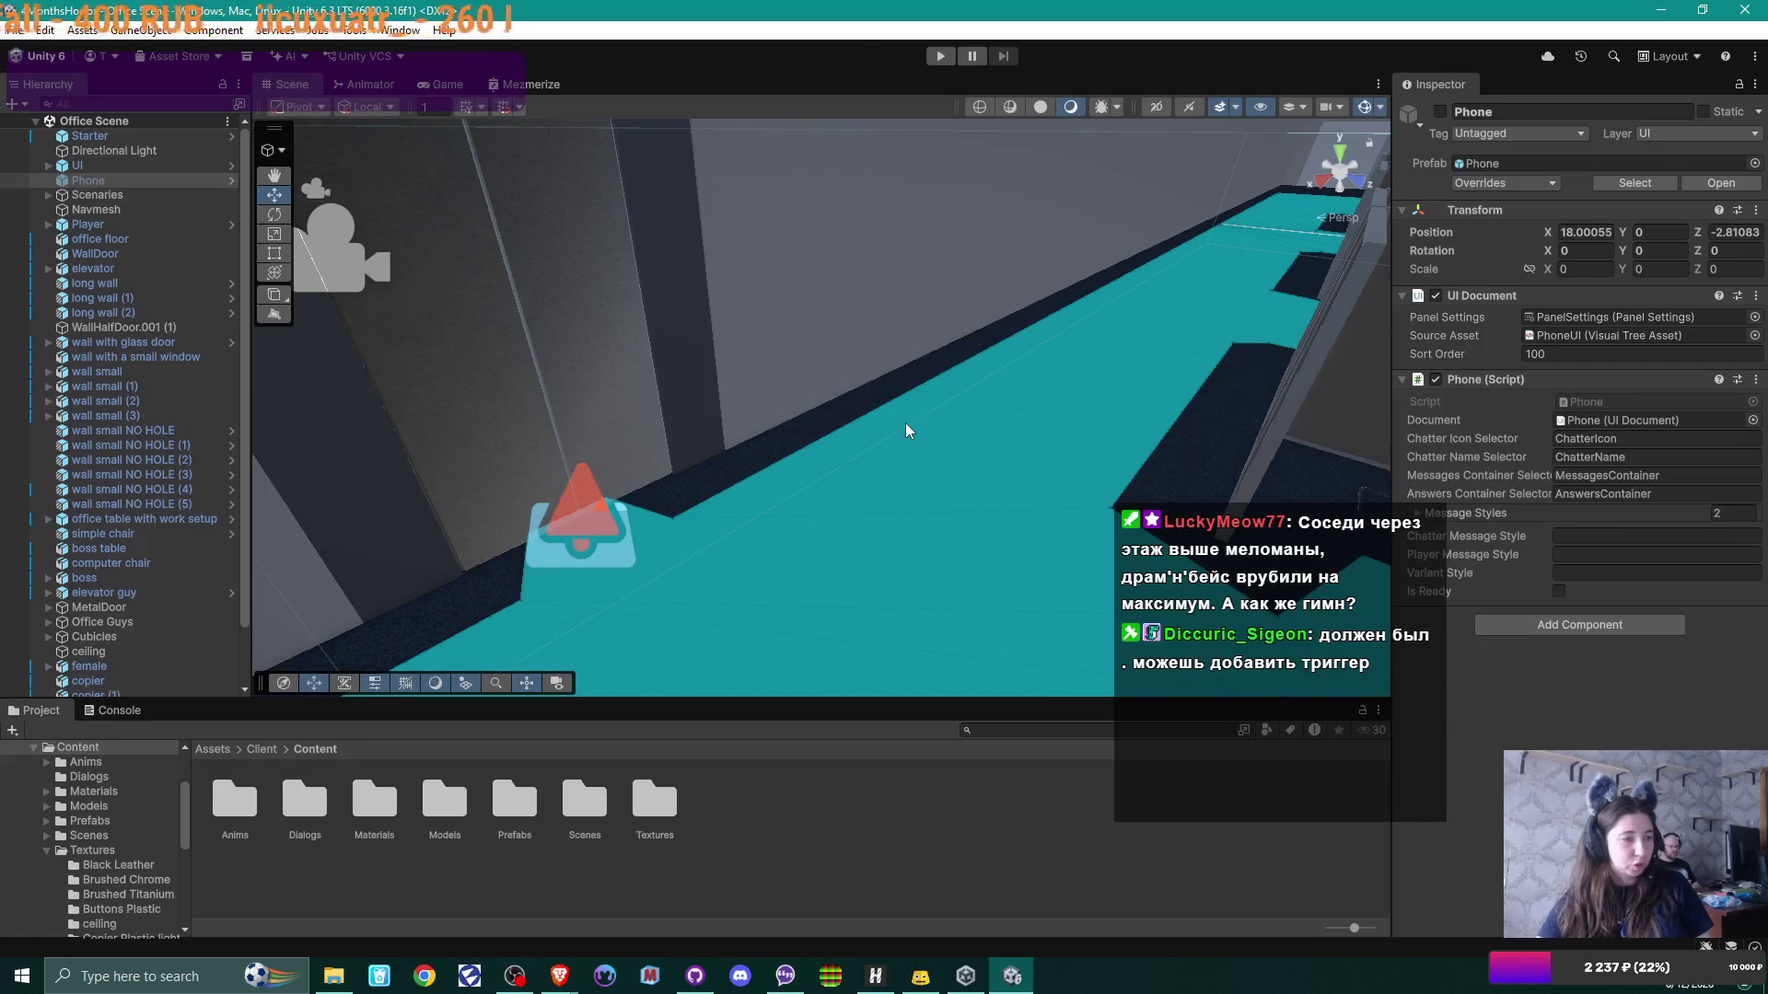
Step: Orbit over cubicles 1A and 1B and the teal NavMesh corridor, then restart the play test
mouse_move(777, 440)
left_mouse_down()
mouse_move(969, 390)
mouse_move(1156, 390)
mouse_move(1121, 405)
left_mouse_up()
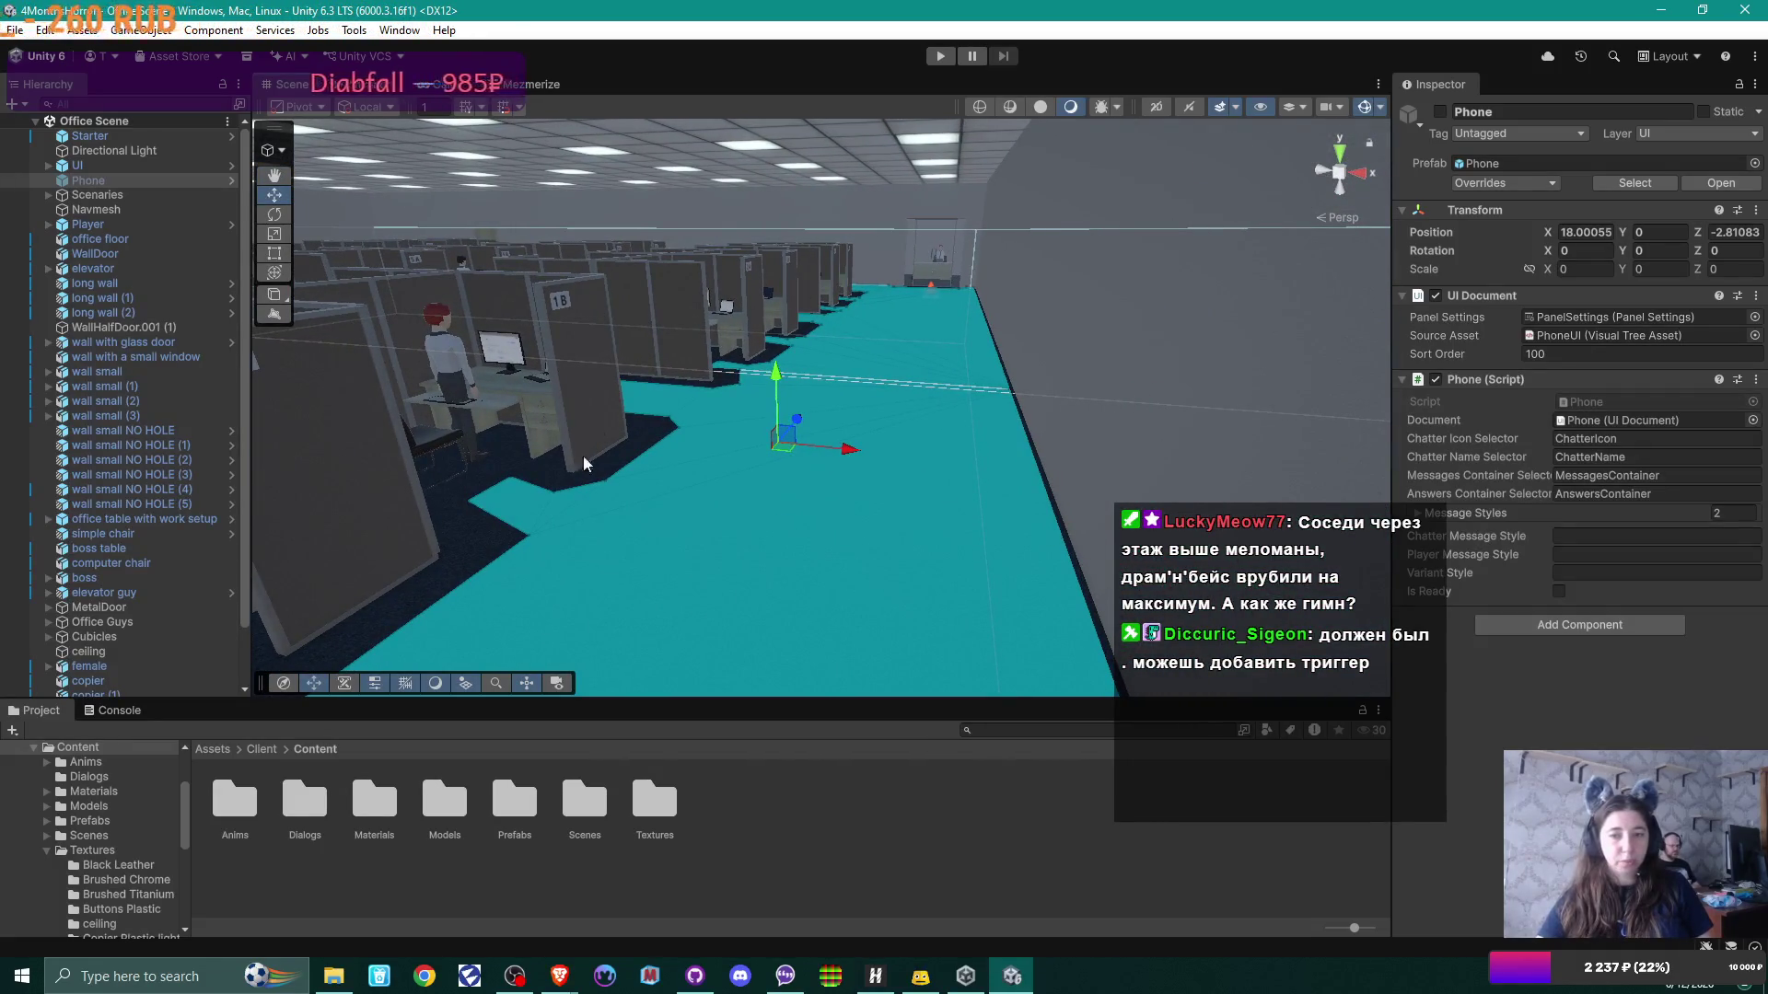
mouse_move(1003, 460)
left_mouse_down()
mouse_move(612, 466)
mouse_move(727, 455)
left_mouse_up()
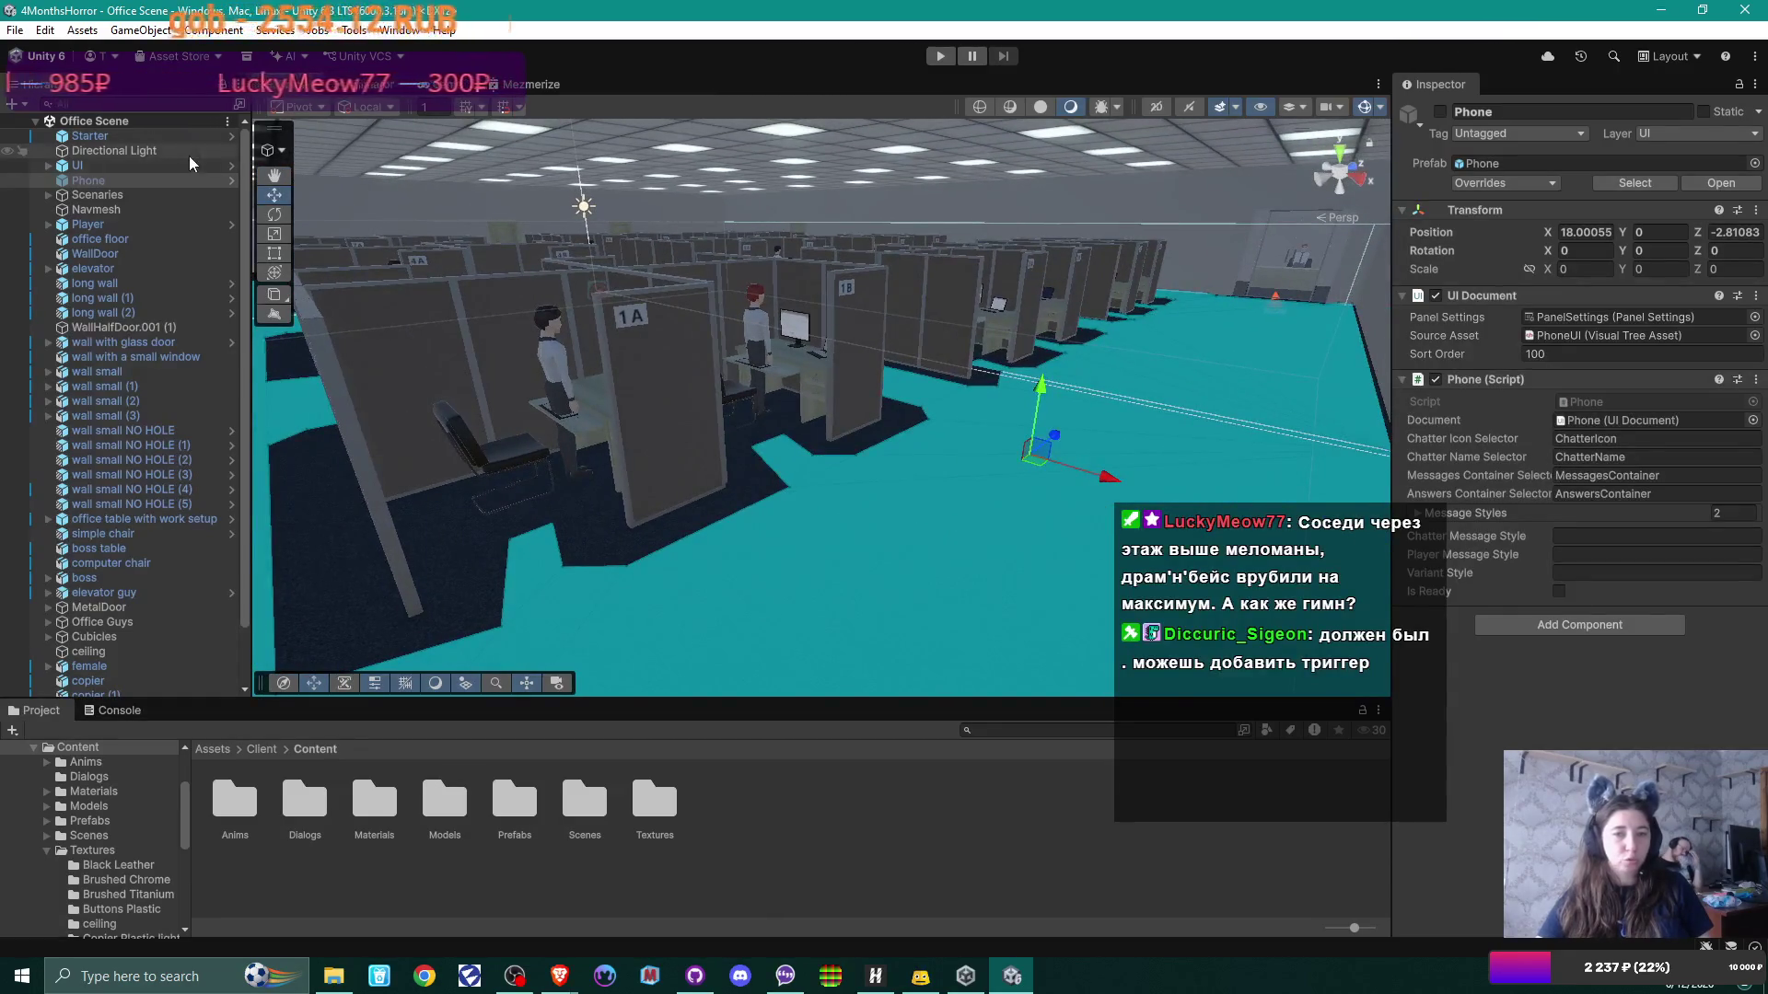
mouse_move(832, 356)
left_mouse_down()
mouse_move(1158, 385)
mouse_move(1057, 419)
mouse_move(828, 276)
mouse_move(899, 323)
mouse_move(844, 355)
mouse_move(765, 454)
mouse_move(600, 501)
mouse_move(723, 498)
mouse_move(904, 251)
left_mouse_up()
key("ctrl+p")
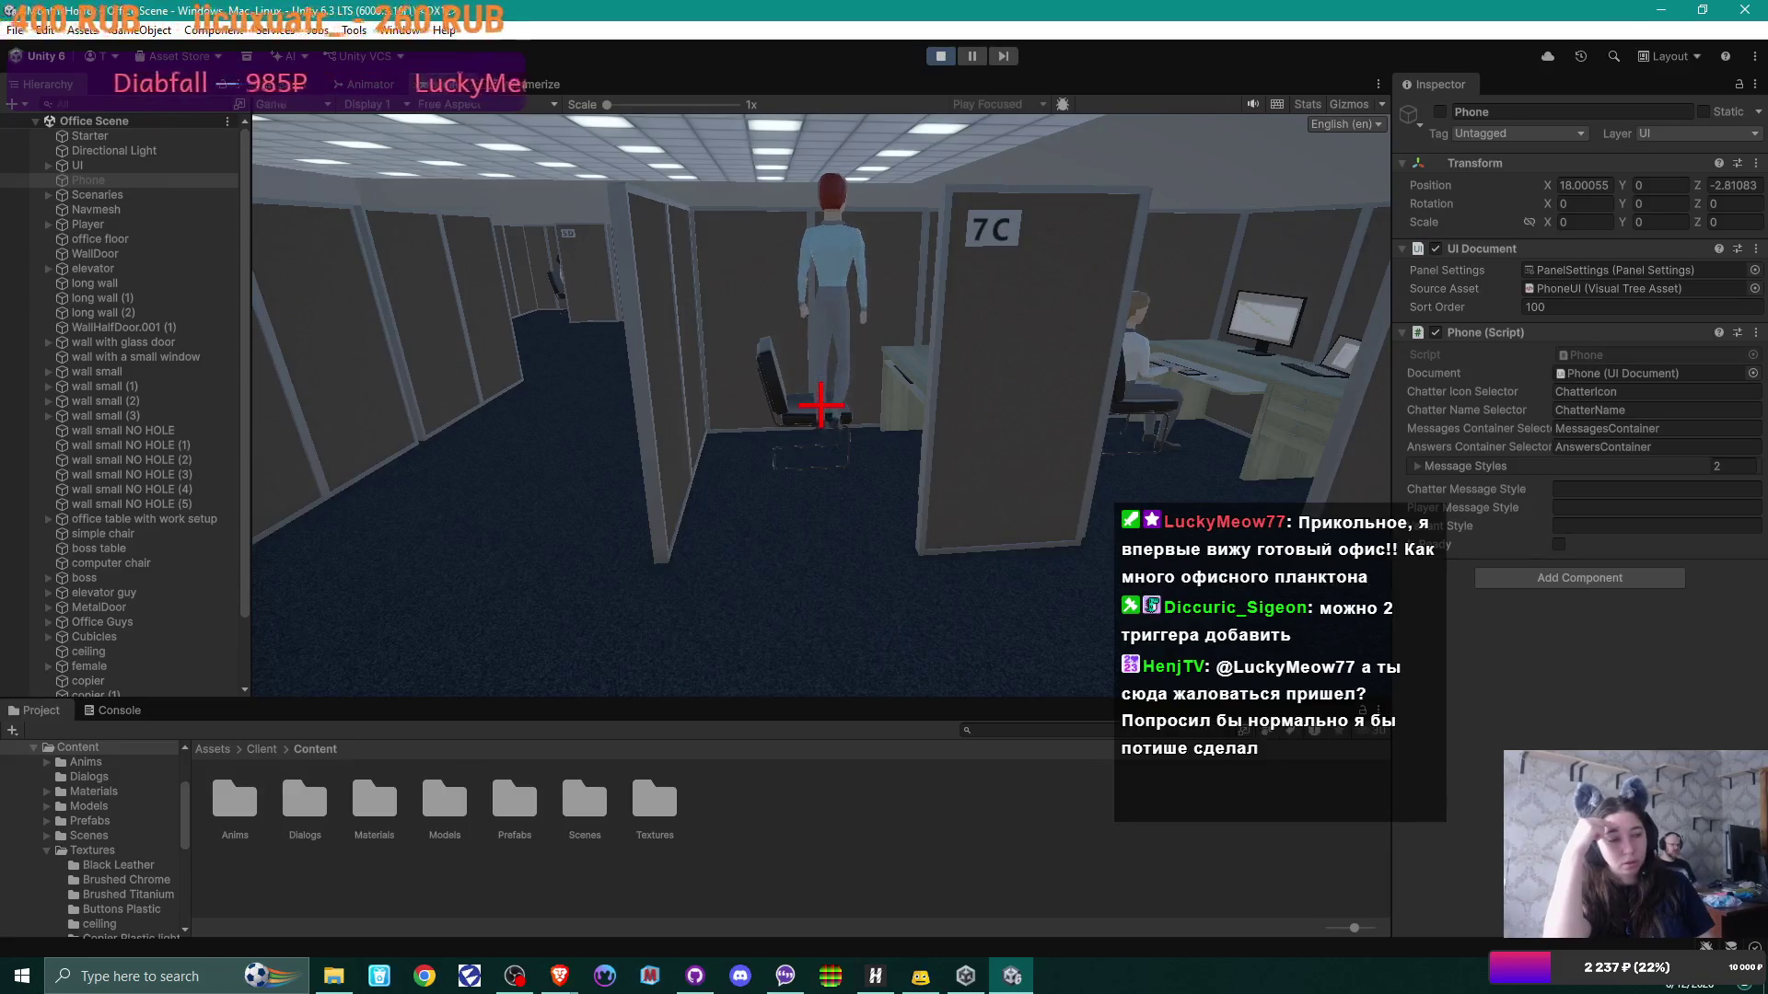
Step: Exit Play mode and rotate the Scene view closer to the cubicles
mouse_move(821, 405)
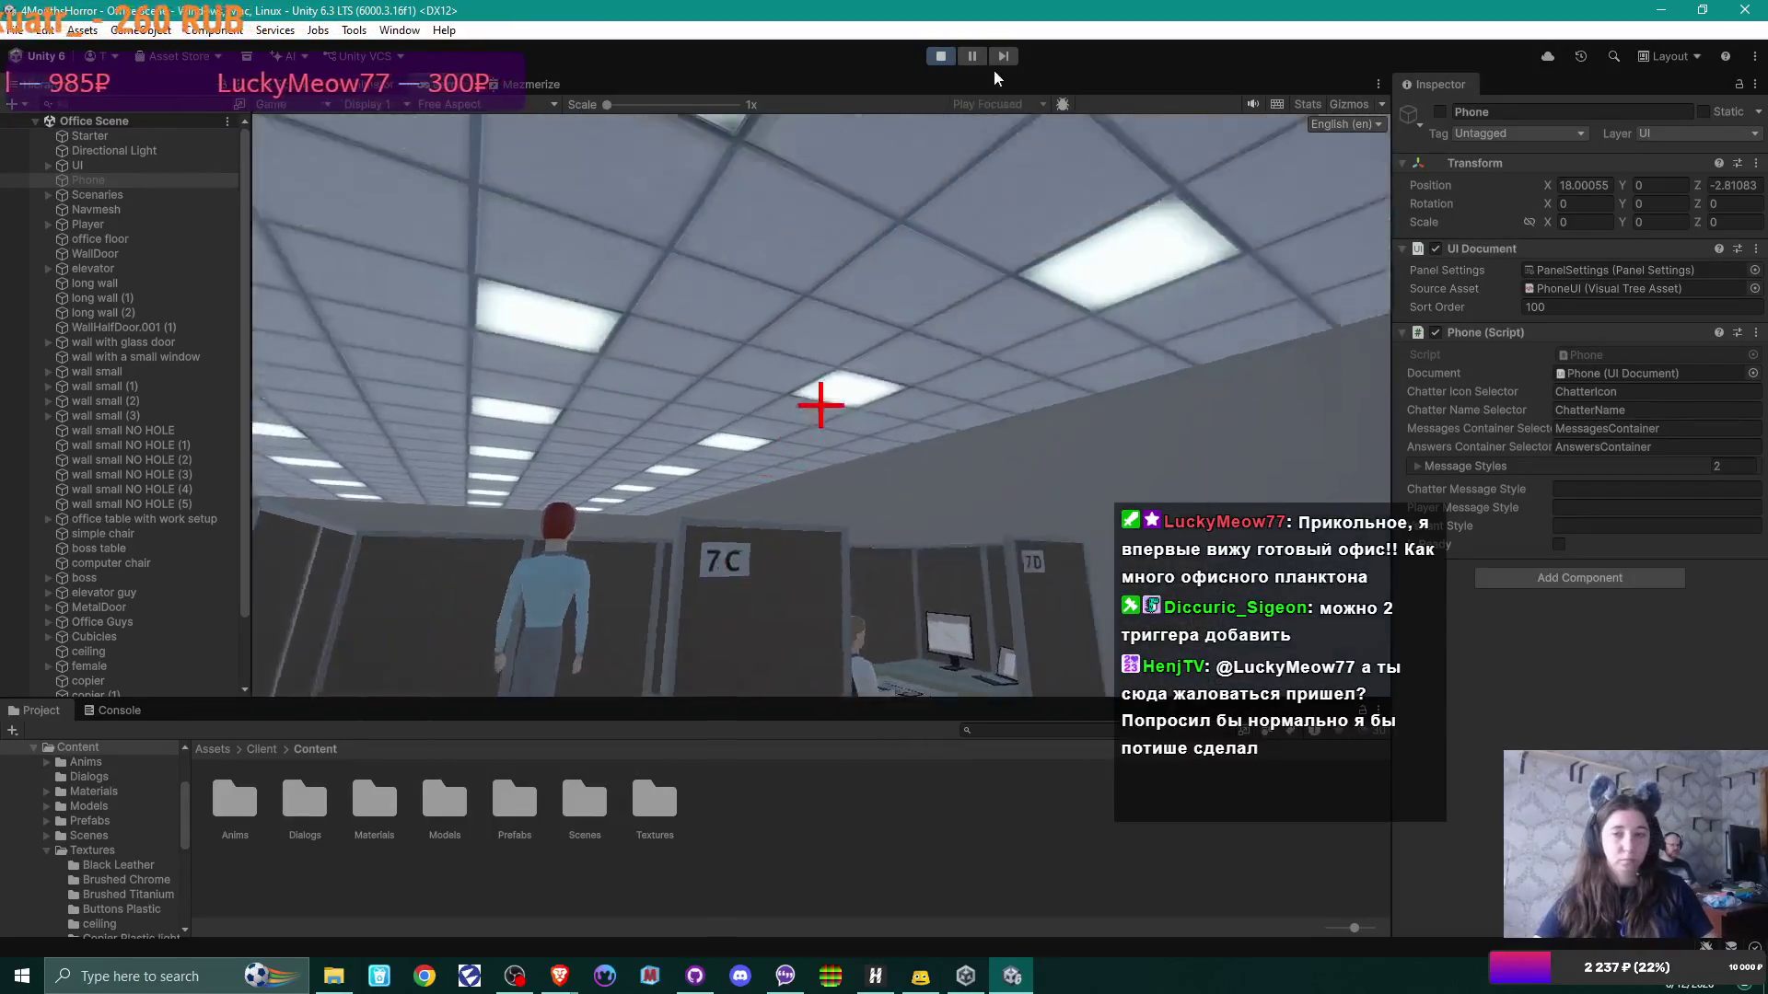
left_click(941, 59)
mouse_move(903, 442)
left_mouse_down()
mouse_move(929, 456)
mouse_move(854, 375)
mouse_move(971, 501)
mouse_move(889, 654)
mouse_move(925, 355)
mouse_move(900, 535)
mouse_move(967, 544)
mouse_move(935, 495)
mouse_move(971, 560)
mouse_move(955, 580)
mouse_move(919, 399)
mouse_move(956, 414)
mouse_move(935, 373)
mouse_move(1063, 382)
mouse_move(1065, 406)
mouse_move(930, 405)
mouse_move(919, 427)
mouse_move(948, 438)
mouse_move(883, 406)
mouse_move(1068, 524)
left_mouse_up()
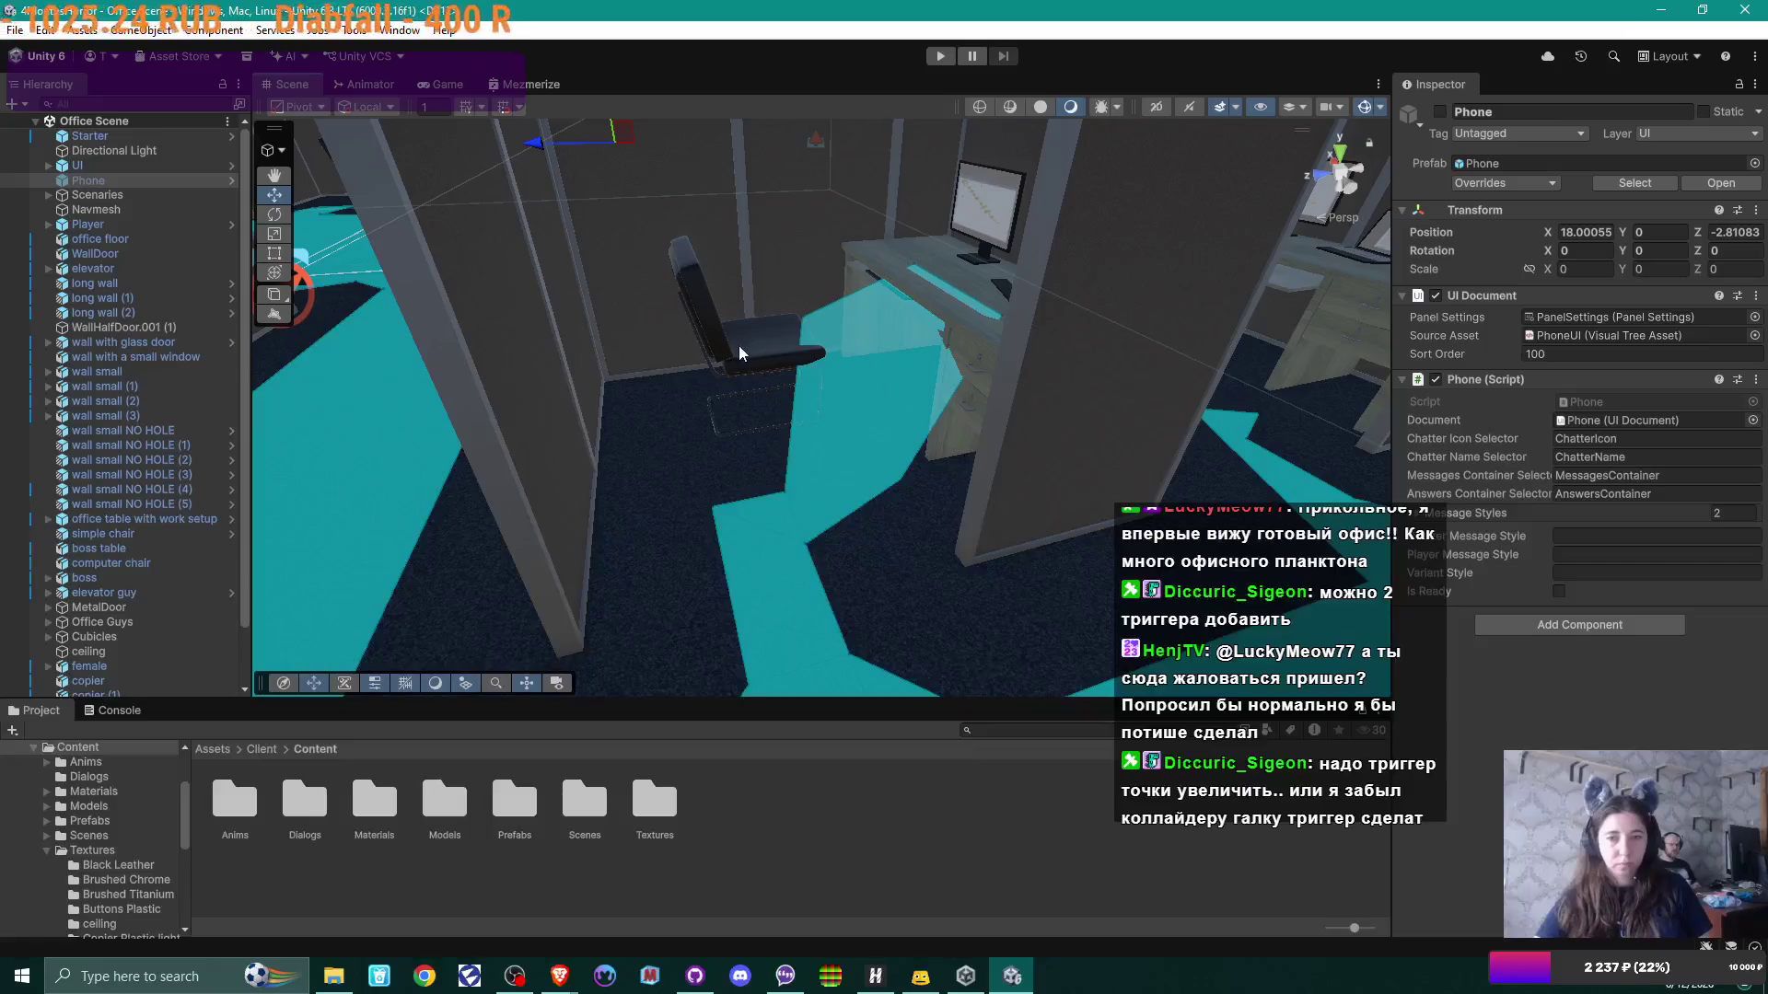
Step: Select simple chair (2) inside Cubicle (6) in the Scene view
left_click(789, 379)
left_click(776, 367)
left_click_drag(679, 424, 618, 433)
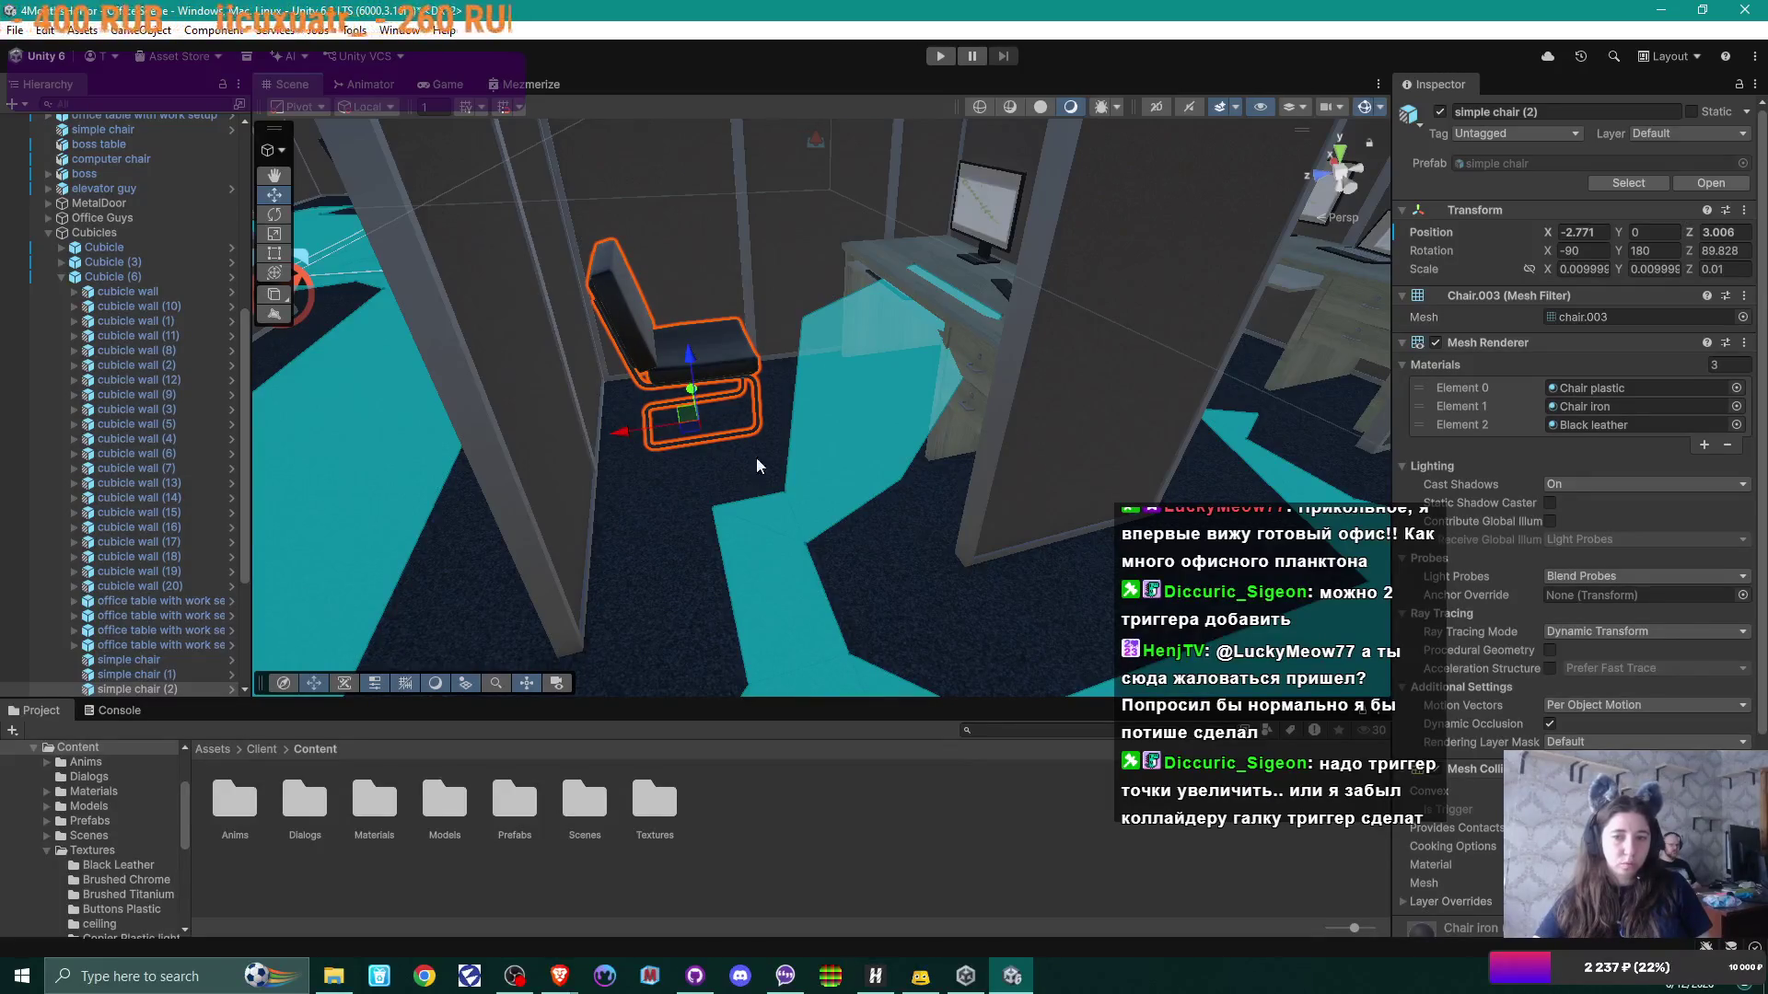
left_click_drag(815, 450, 907, 454)
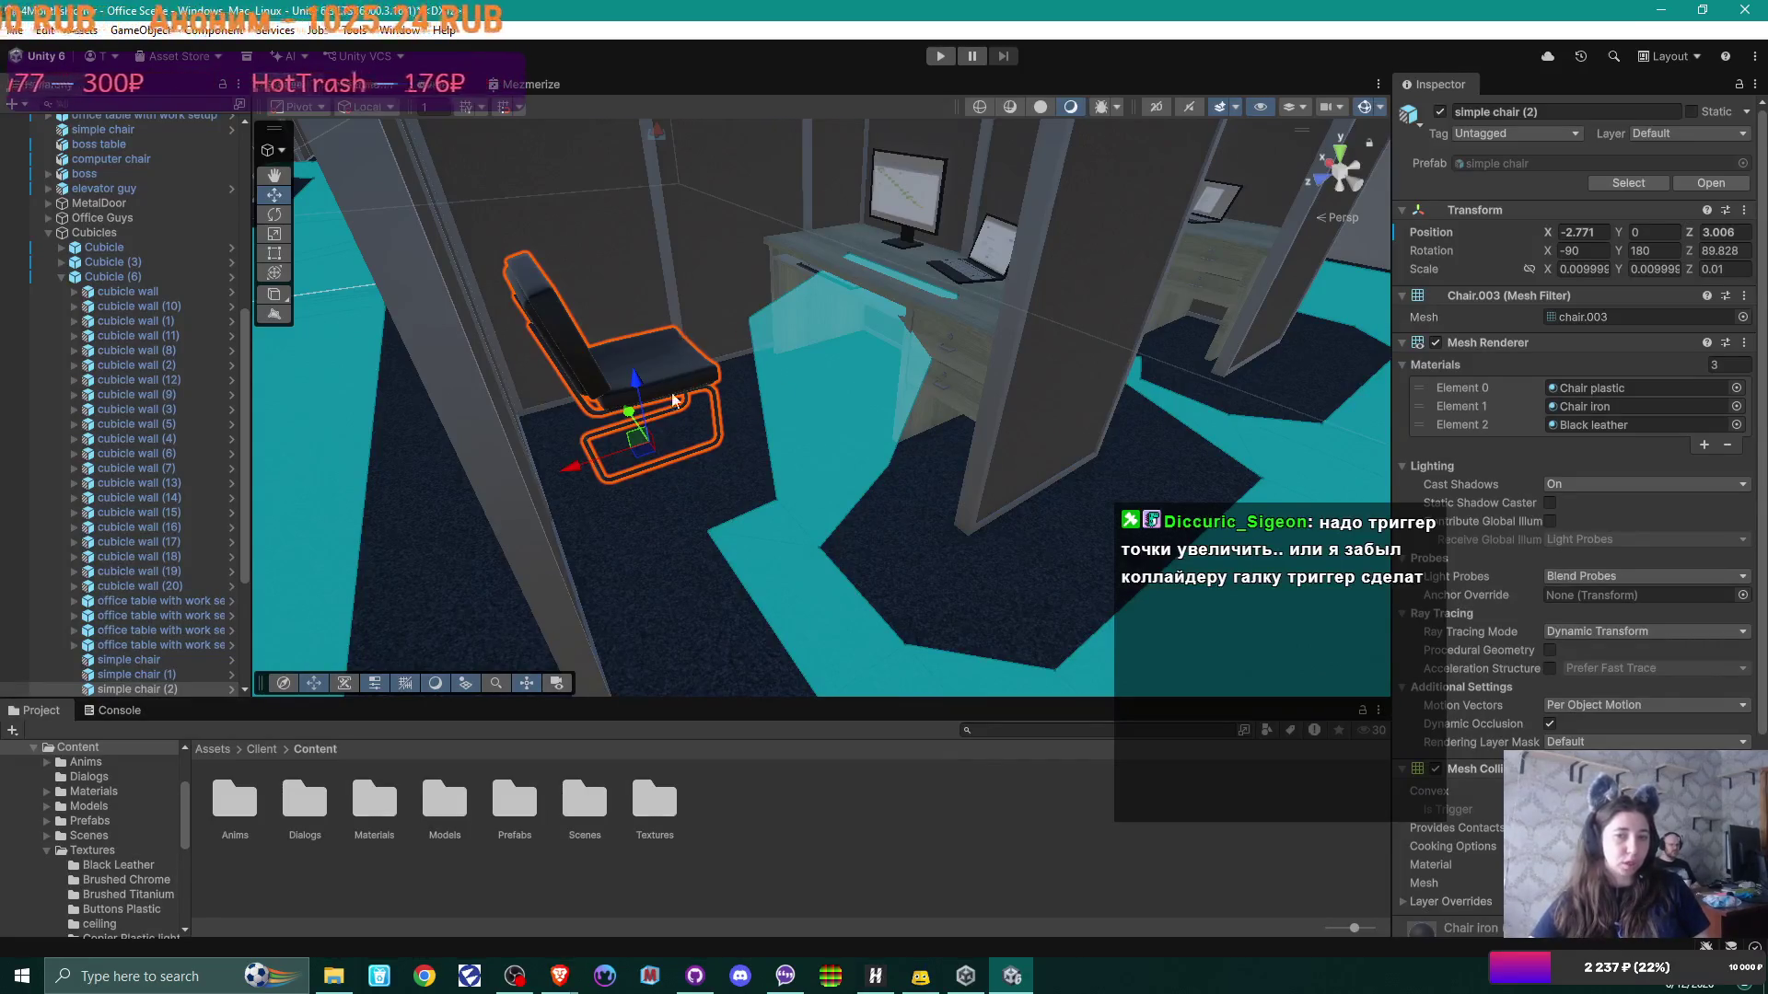
mouse_move(925, 449)
left_mouse_down()
mouse_move(1014, 406)
mouse_move(684, 387)
mouse_move(804, 422)
left_mouse_up()
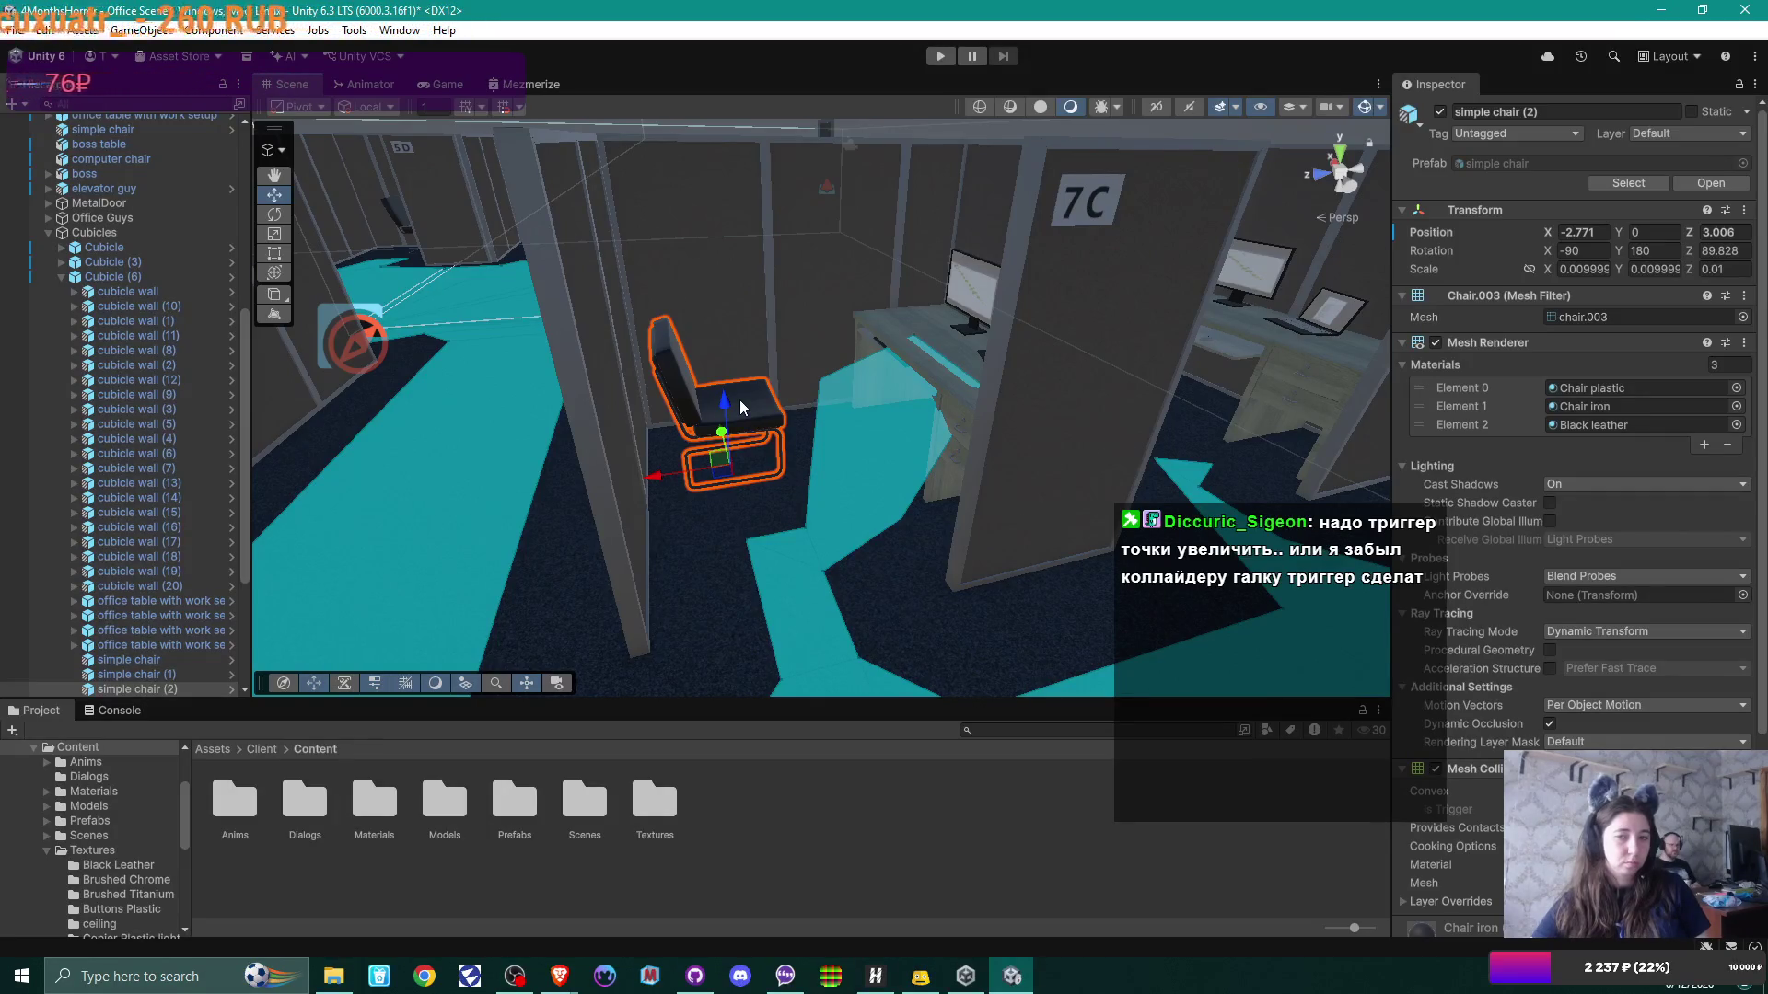
key("ctrl+z")
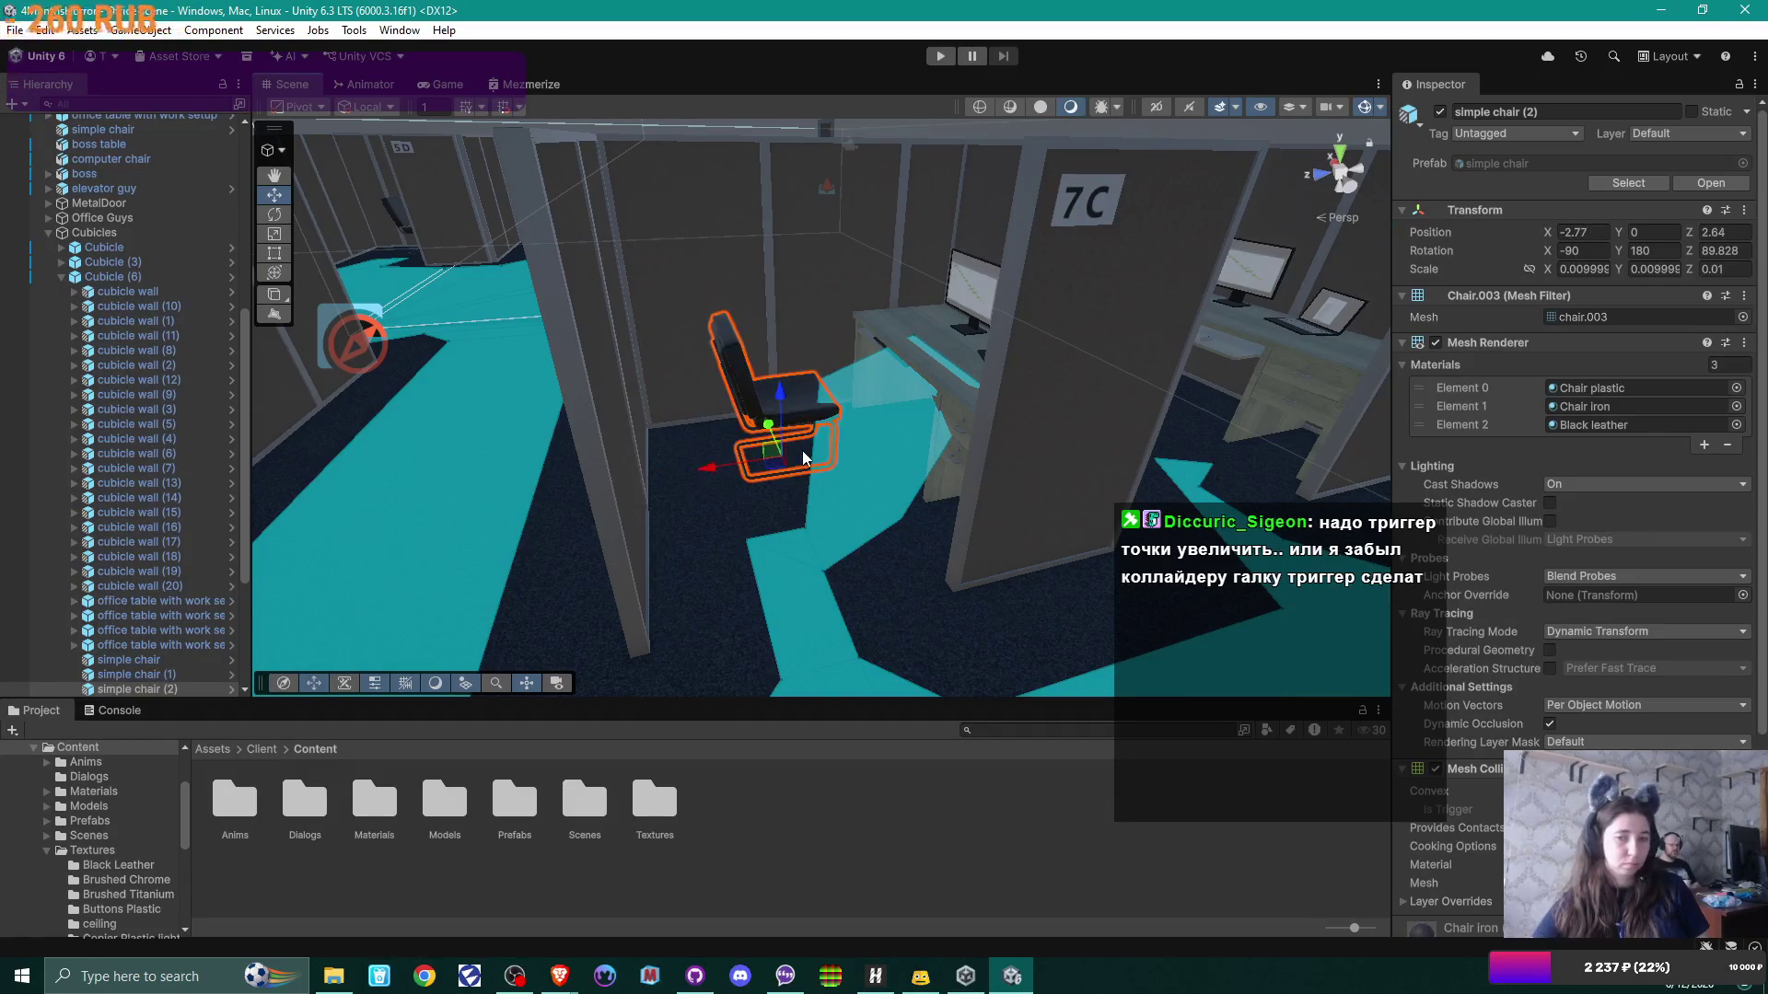
mouse_move(838, 456)
left_mouse_down()
mouse_move(858, 464)
mouse_move(797, 568)
left_mouse_up()
key("s")
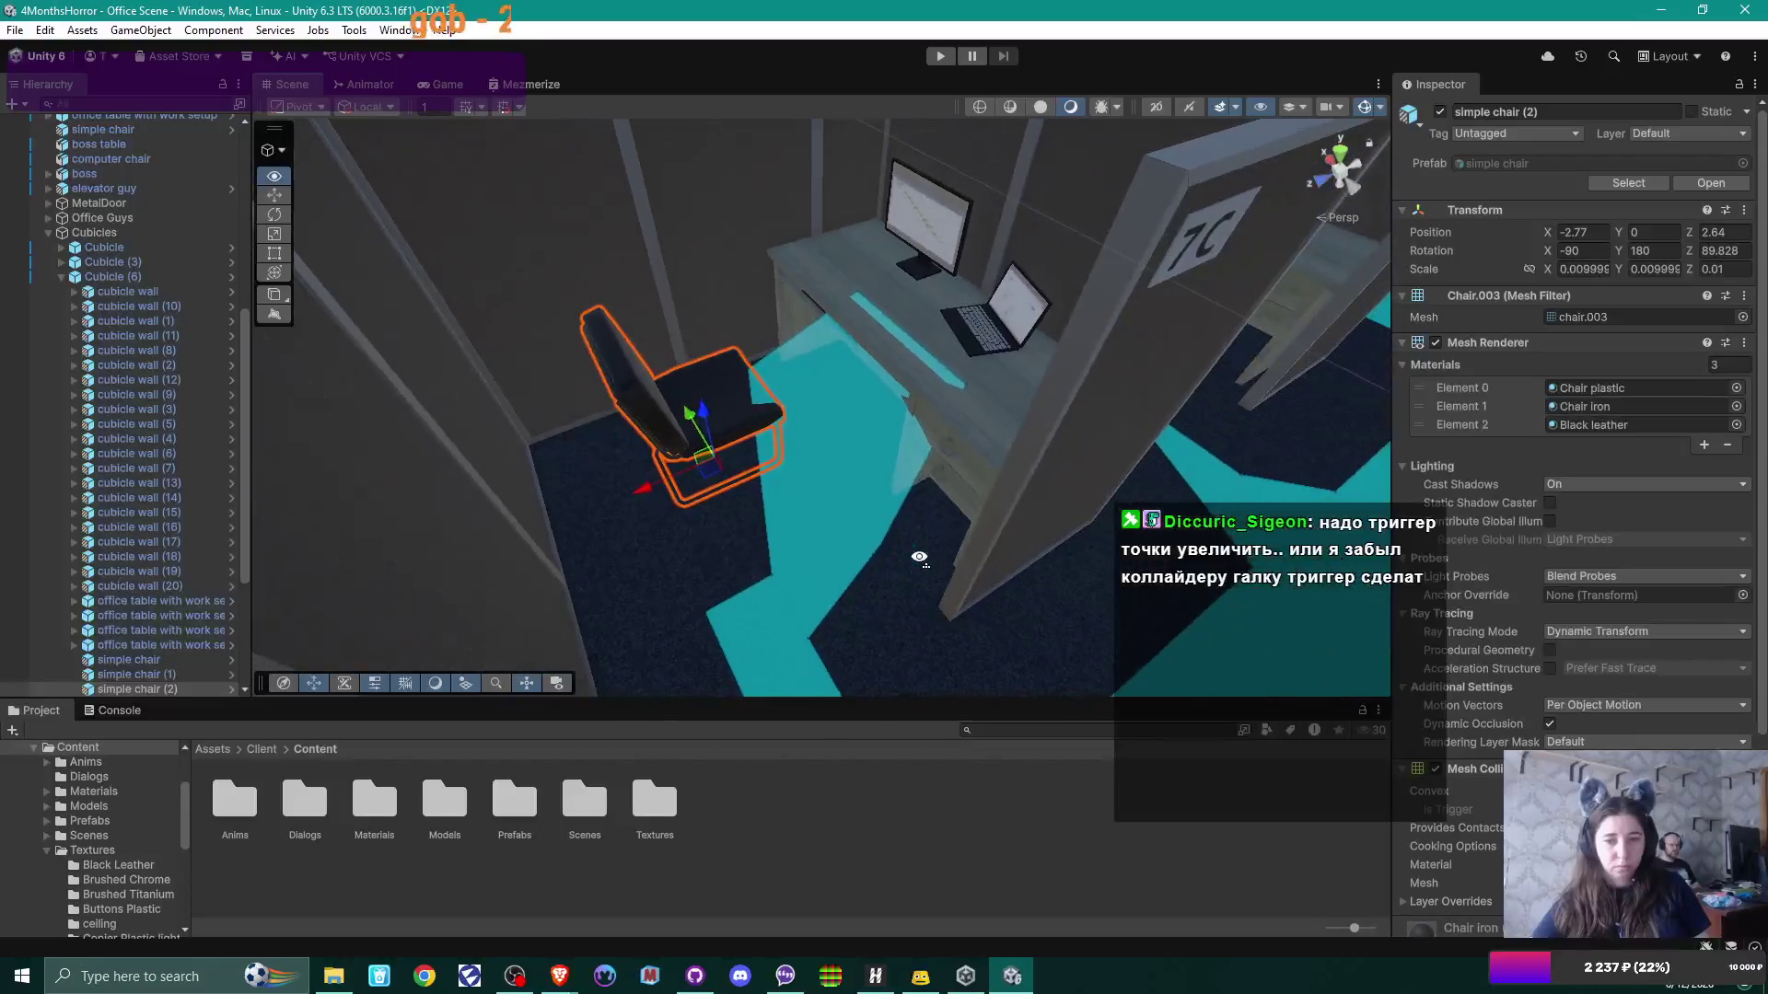
mouse_move(877, 521)
left_mouse_down()
mouse_move(933, 540)
mouse_move(745, 455)
left_mouse_up()
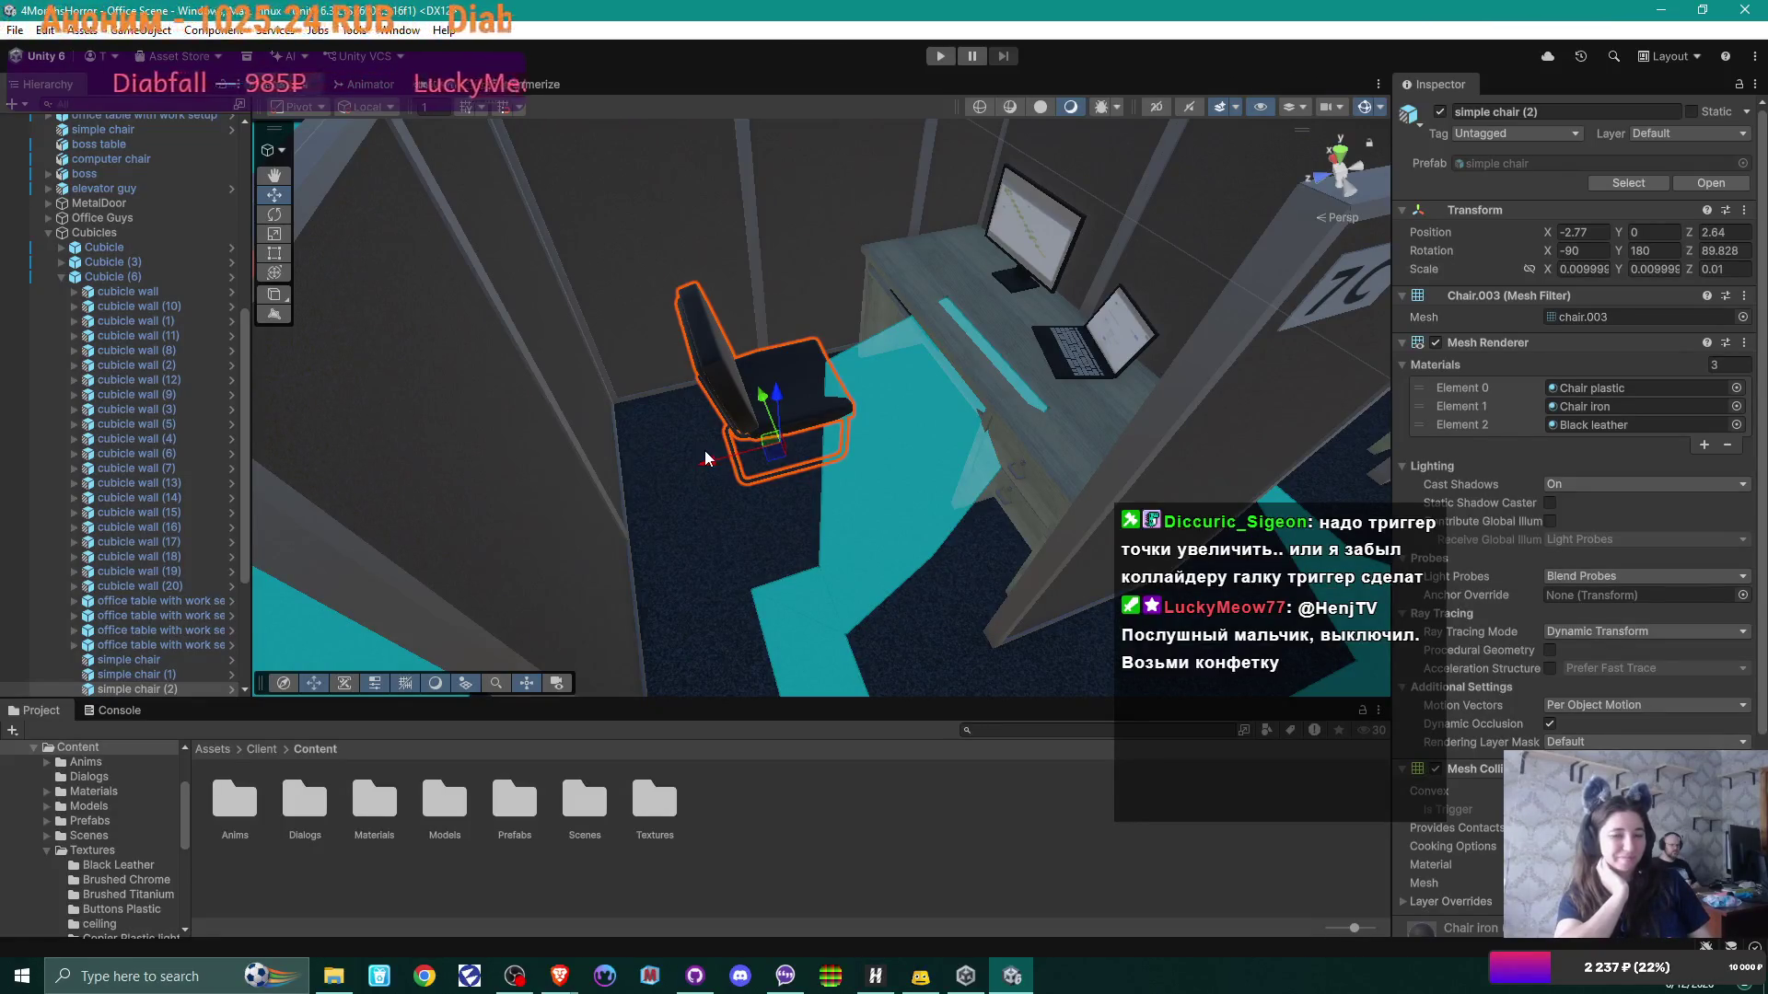
mouse_move(698, 327)
left_mouse_down()
mouse_move(301, 233)
mouse_move(765, 344)
mouse_move(864, 276)
mouse_move(659, 350)
mouse_move(766, 343)
mouse_move(571, 426)
mouse_move(544, 427)
mouse_move(560, 124)
mouse_move(809, 157)
mouse_move(872, 368)
mouse_move(872, 332)
mouse_move(772, 337)
mouse_move(766, 382)
mouse_move(830, 398)
mouse_move(694, 396)
left_mouse_up()
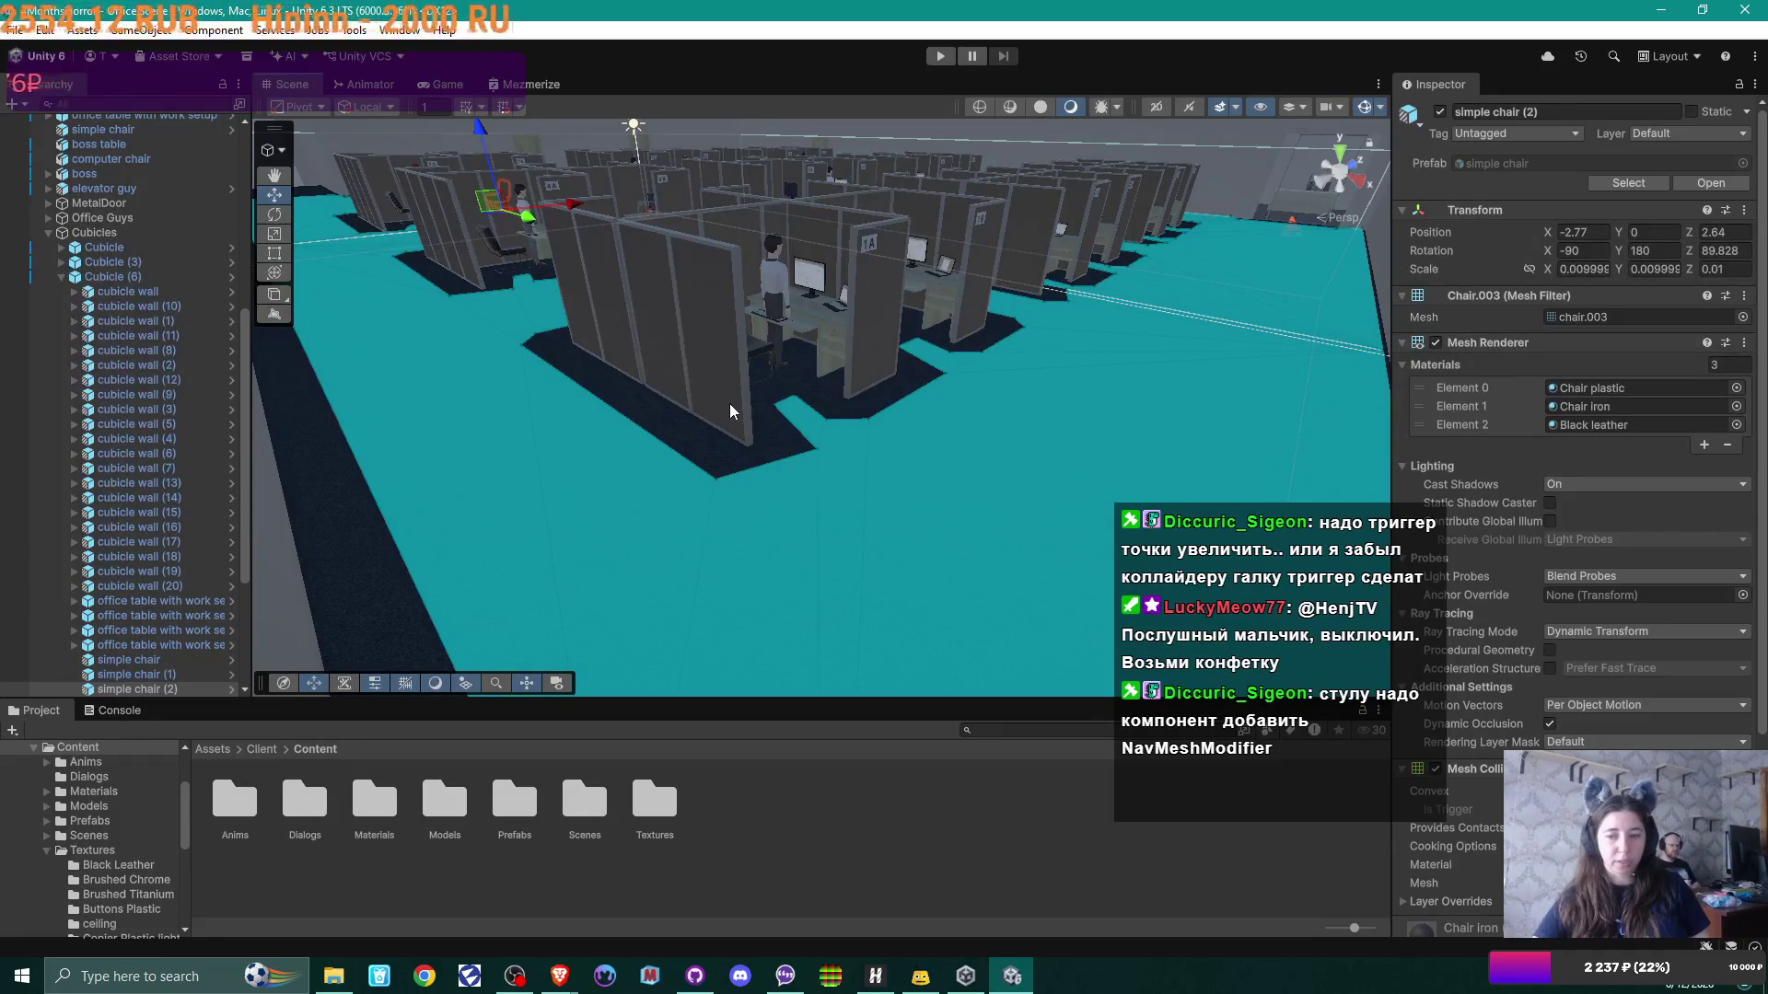
mouse_move(814, 431)
left_mouse_down()
mouse_move(808, 372)
mouse_move(810, 409)
mouse_move(1013, 461)
mouse_move(1363, 487)
mouse_move(848, 936)
left_mouse_up()
Step: Add a NavMesh Modifier to simple chair (2) and set its Mode to Remove Object
mouse_move(864, 572)
left_mouse_down()
mouse_move(1069, 447)
mouse_move(999, 424)
left_mouse_up()
left_click(747, 363)
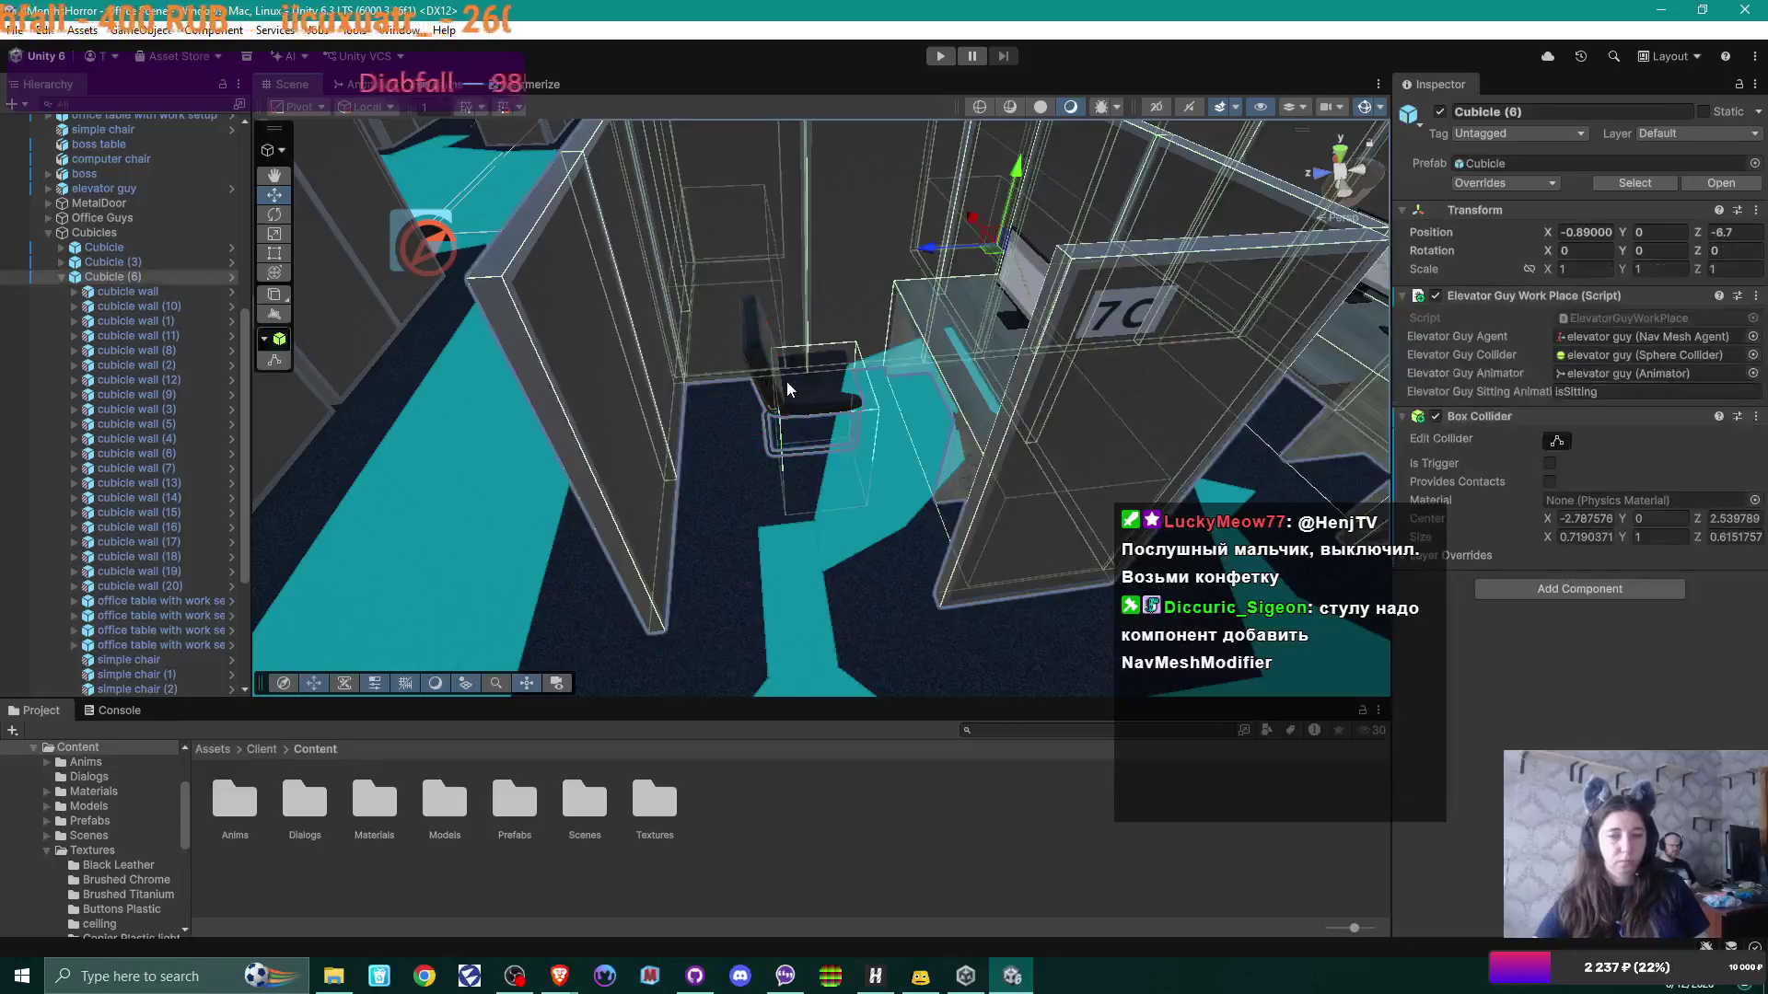
left_click(797, 413)
scroll(1650, 696, "down", 5)
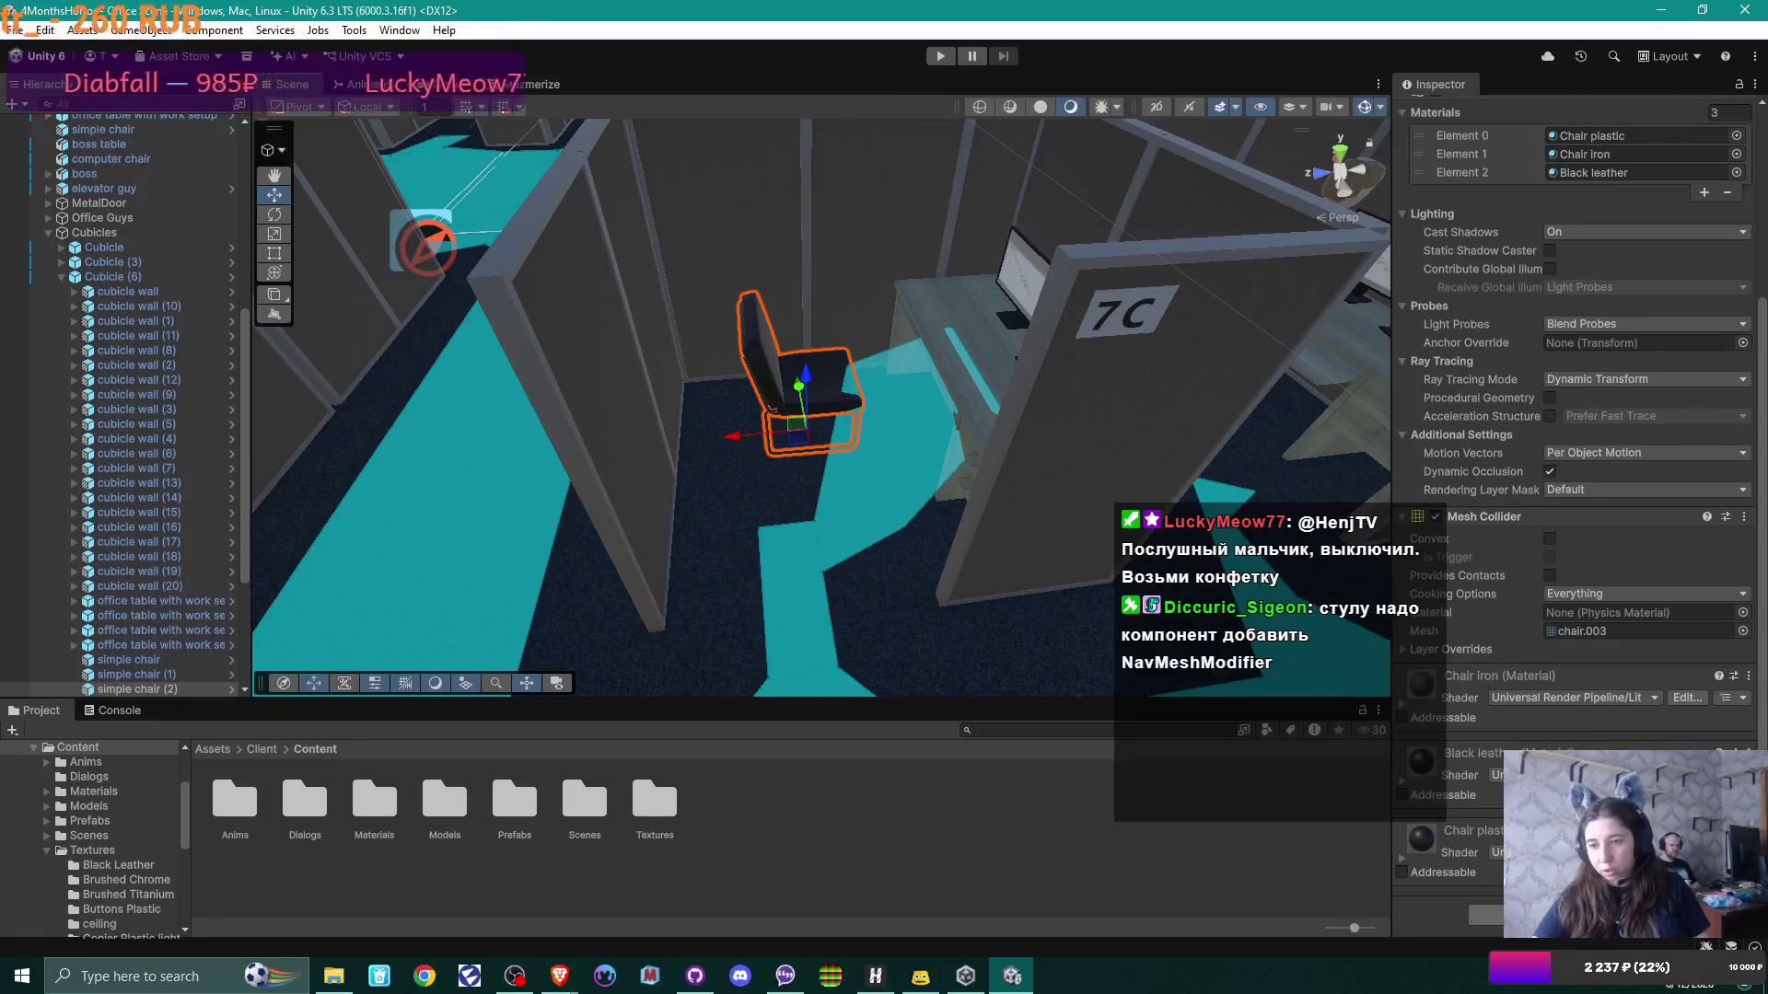
left_click(1532, 916)
type("col")
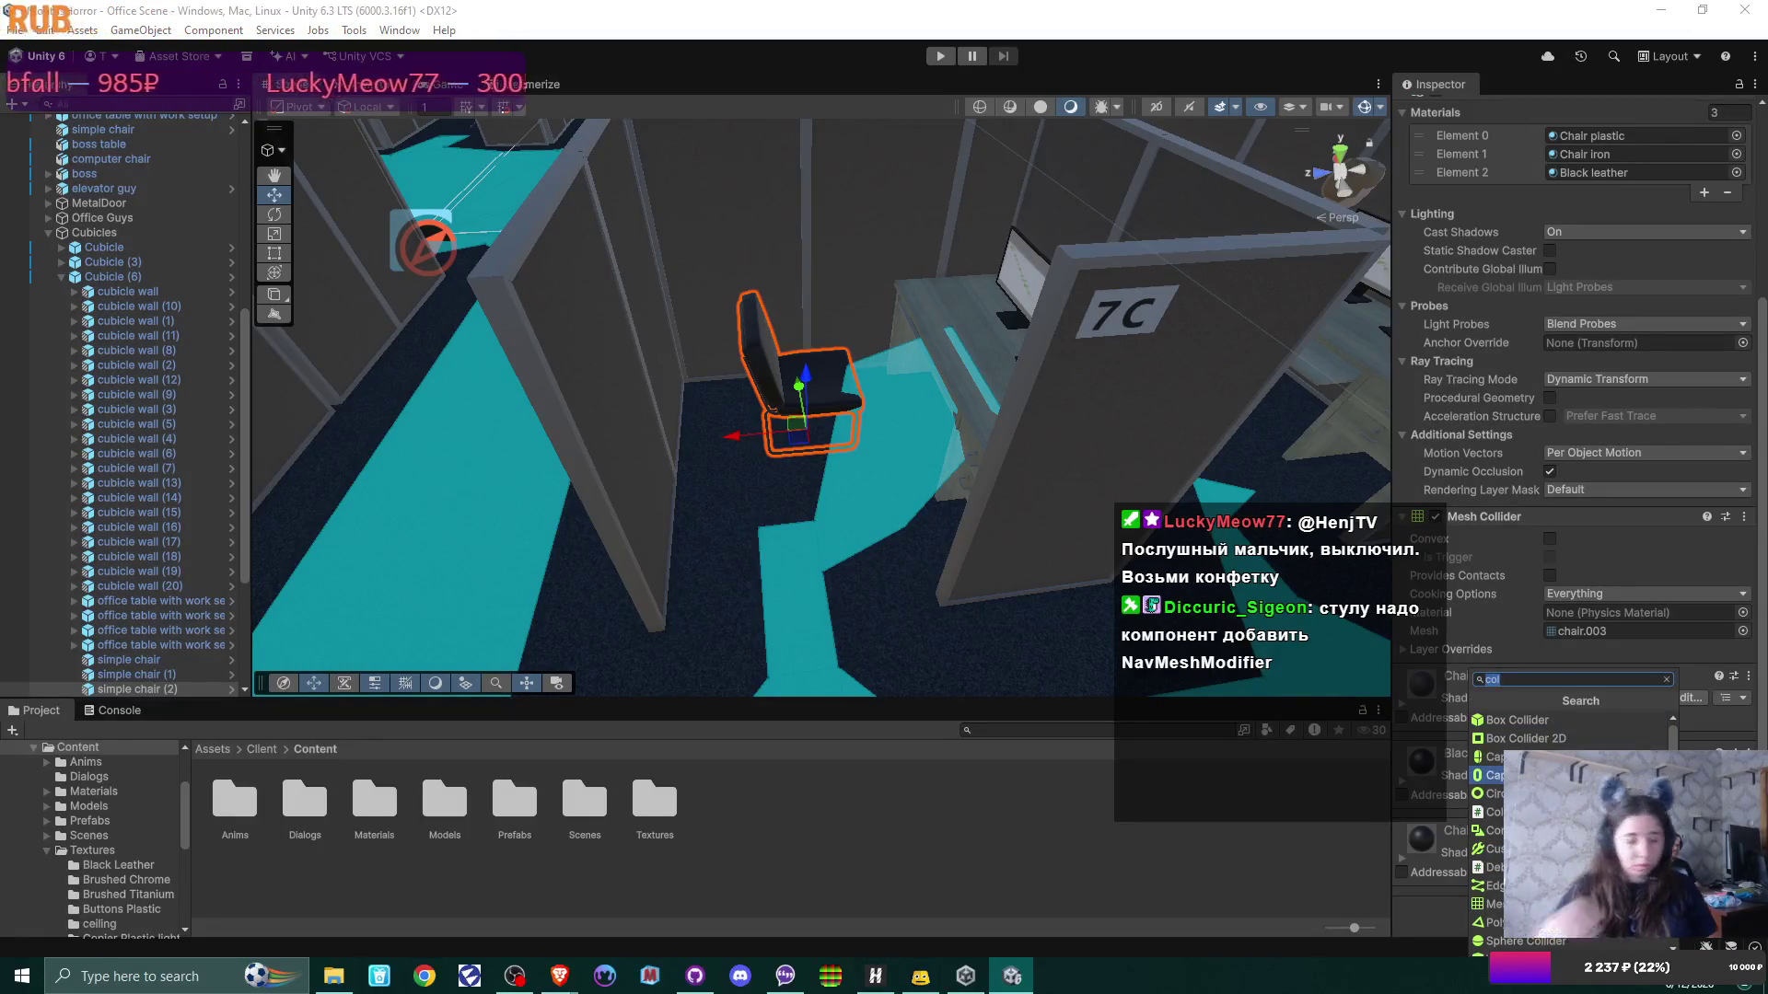
type("nav")
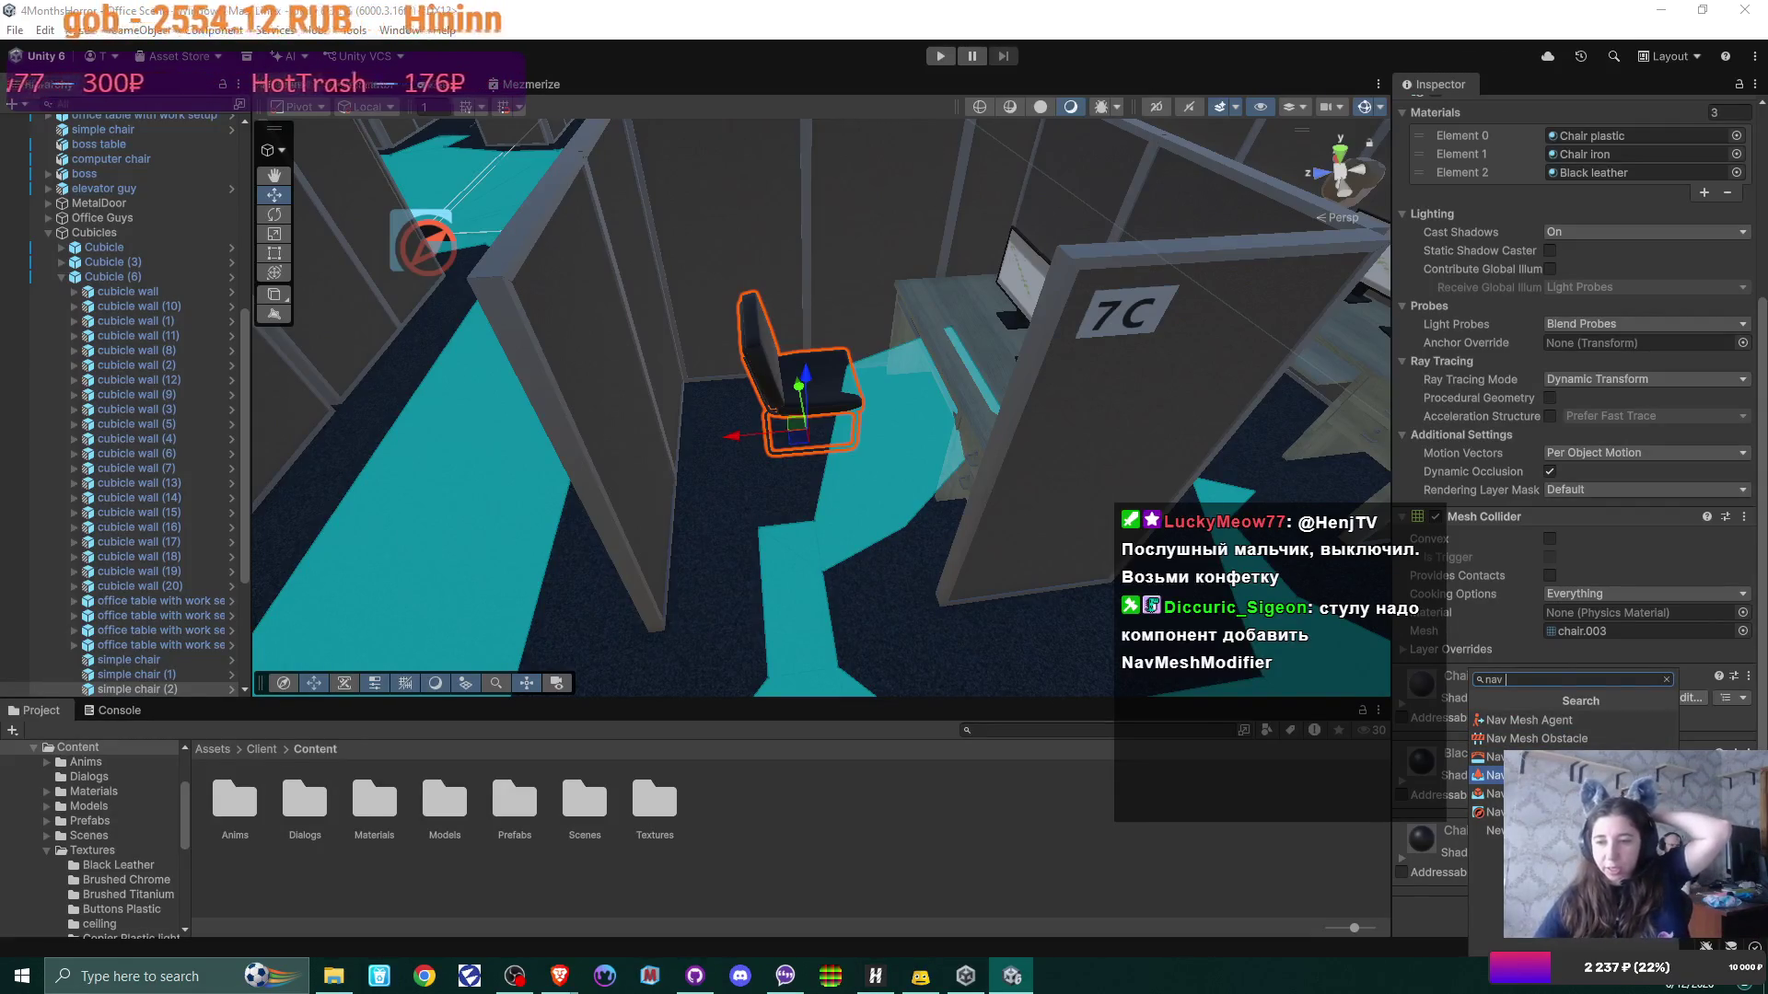
left_click(1565, 776)
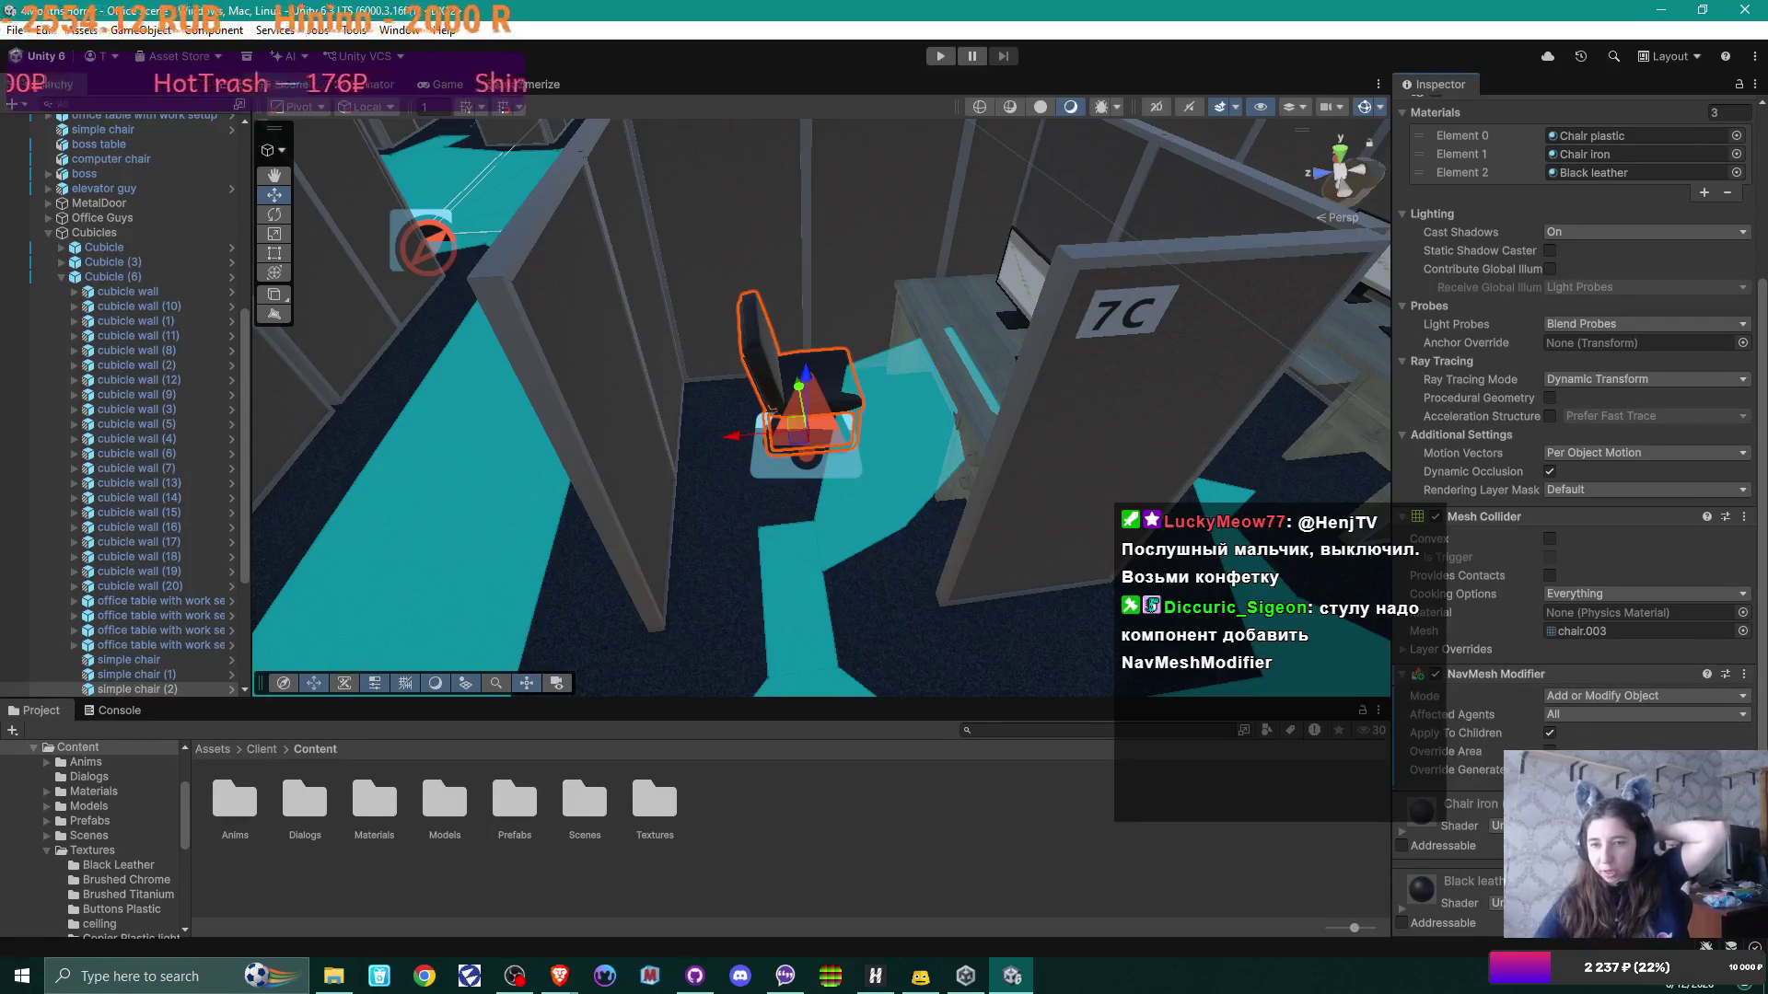
scroll(1623, 671, "down", 3)
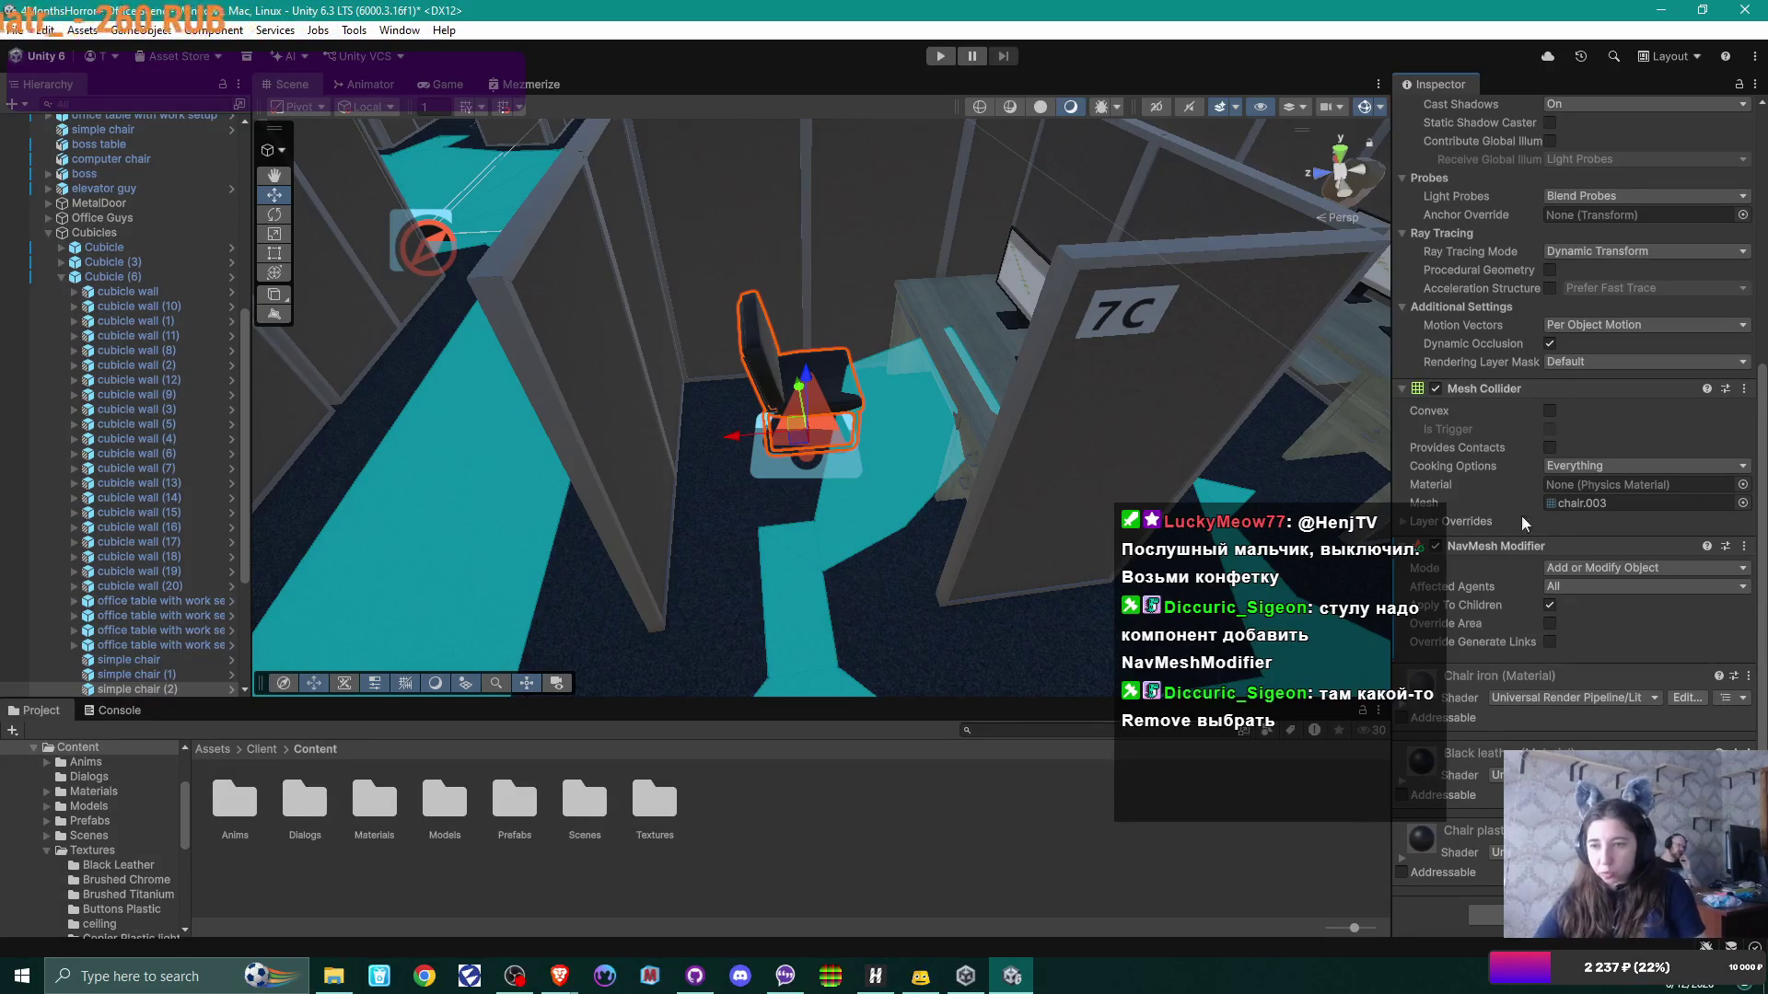
left_click(1600, 566)
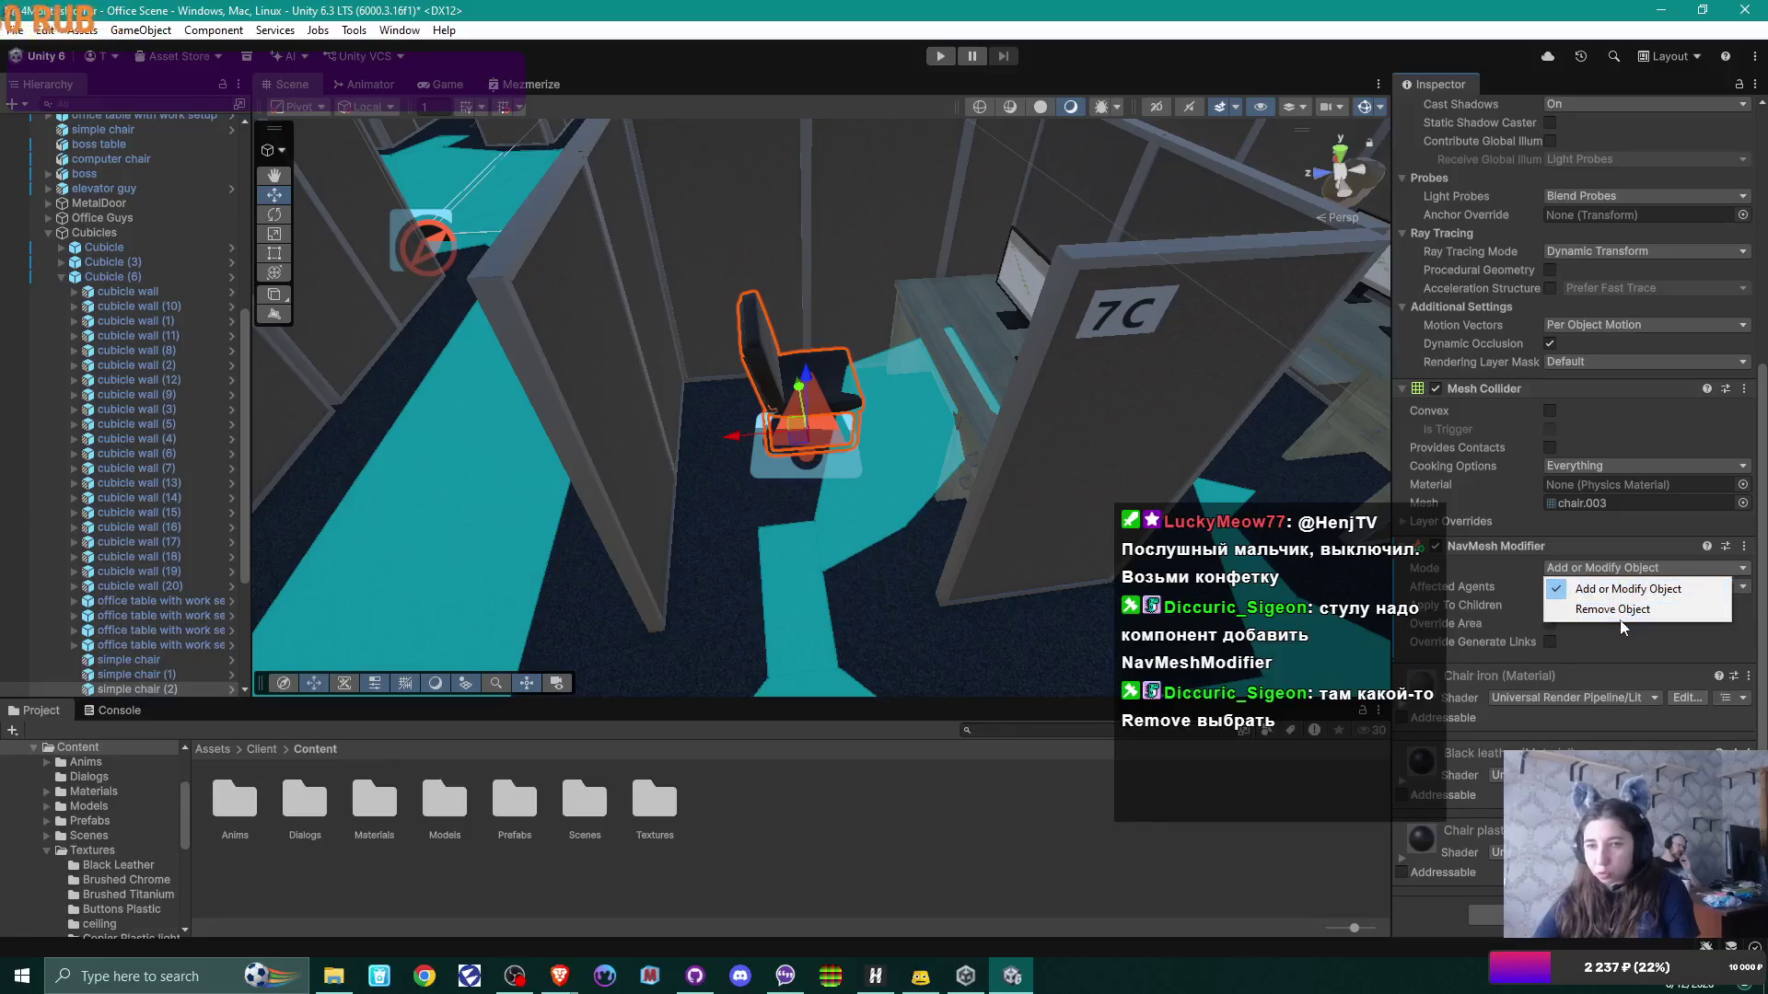
left_click(1620, 610)
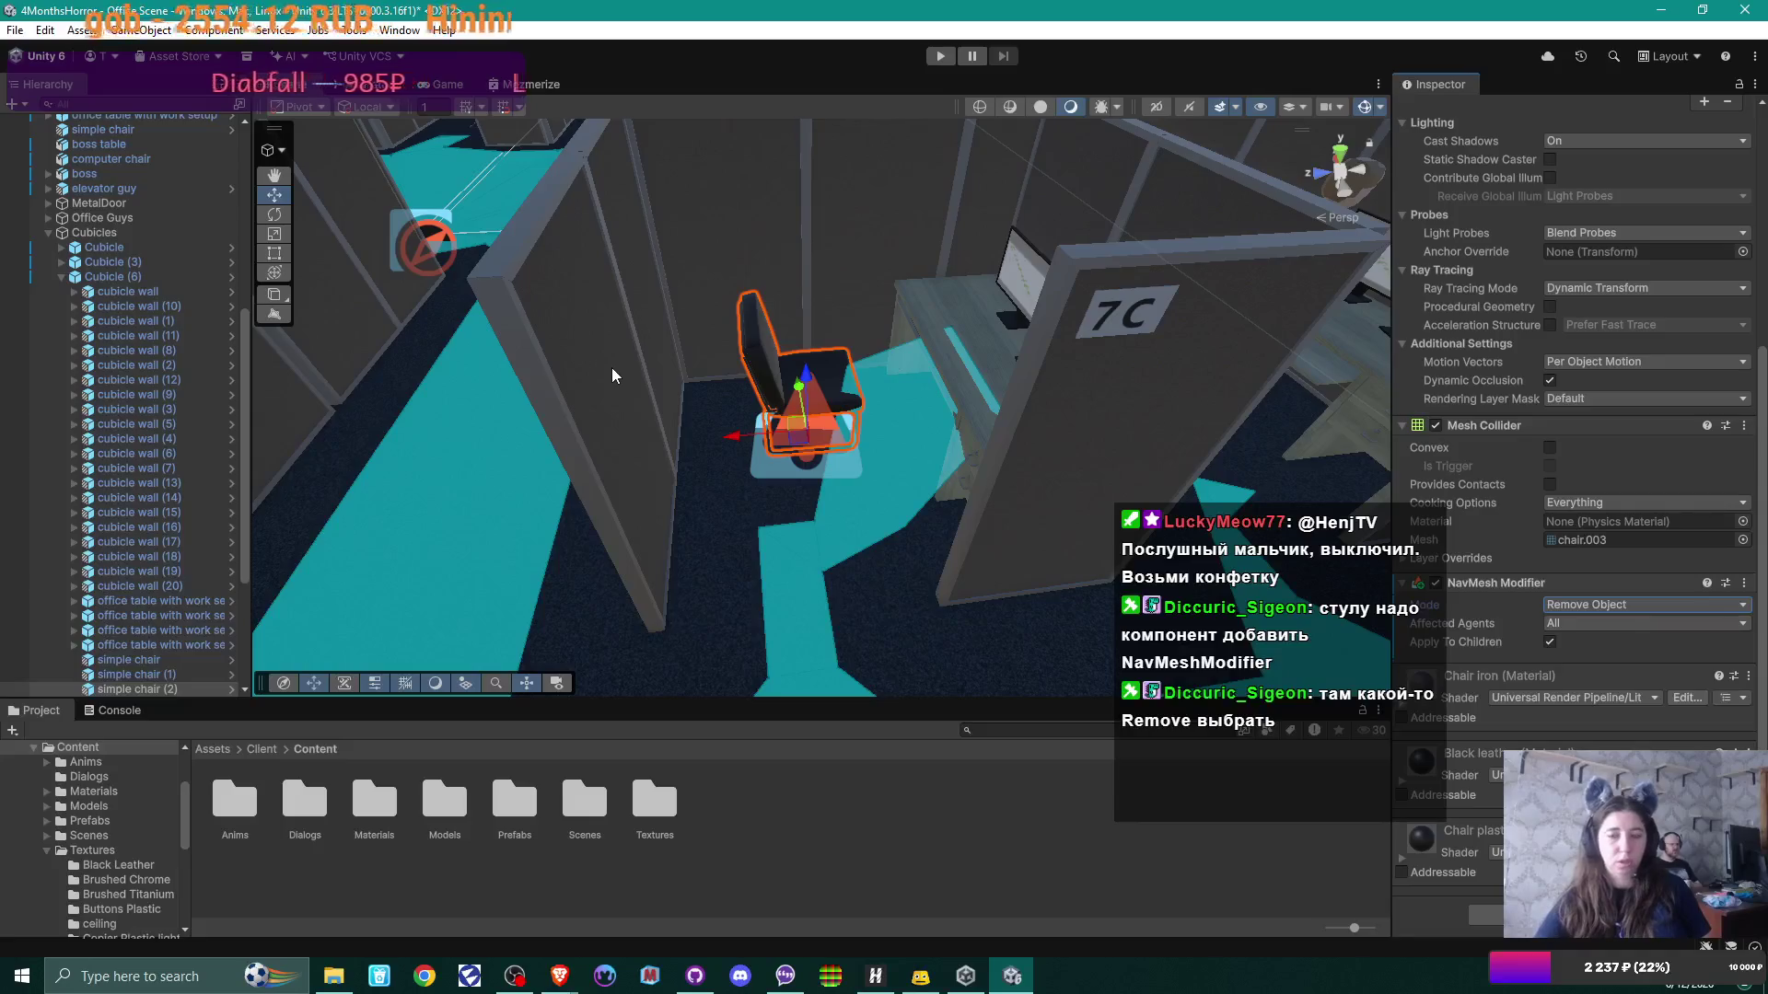
Step: Search the editor's top menus for the NavMesh baking settings, then dismiss them
mouse_move(801, 278)
left_mouse_down()
mouse_move(1091, 270)
mouse_move(801, 188)
mouse_move(935, 299)
left_mouse_up()
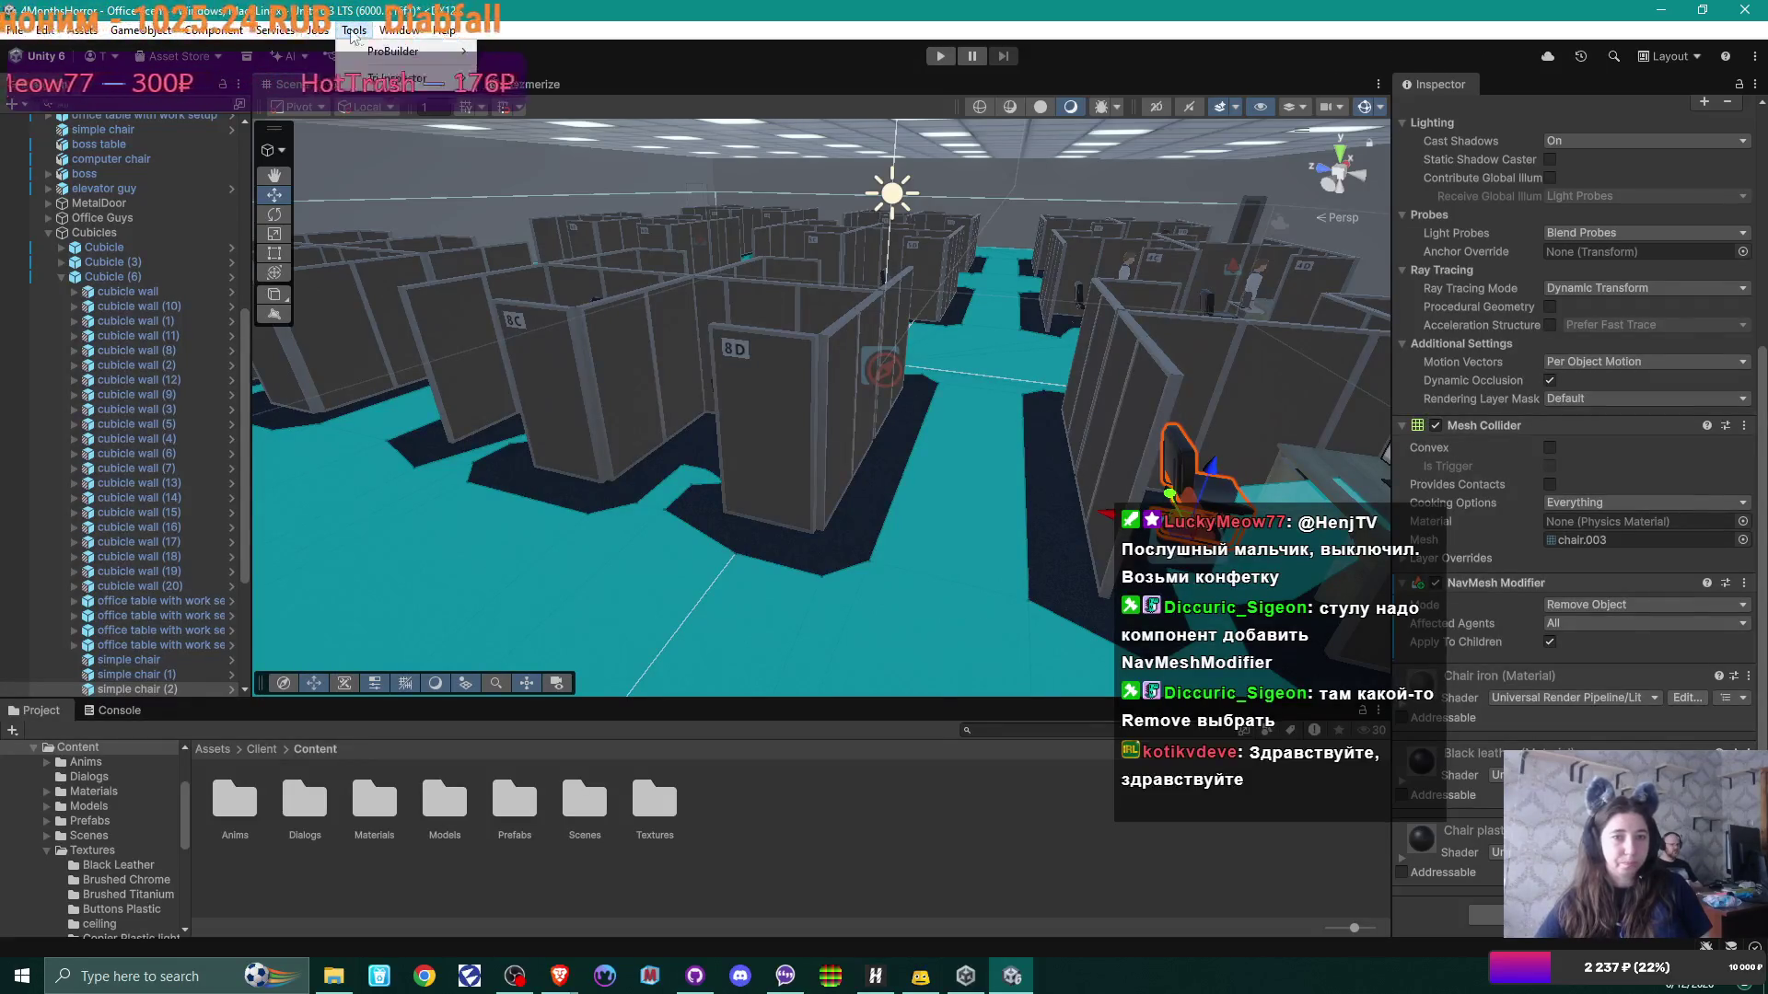
left_click(385, 31)
left_click(375, 37)
left_click(388, 35)
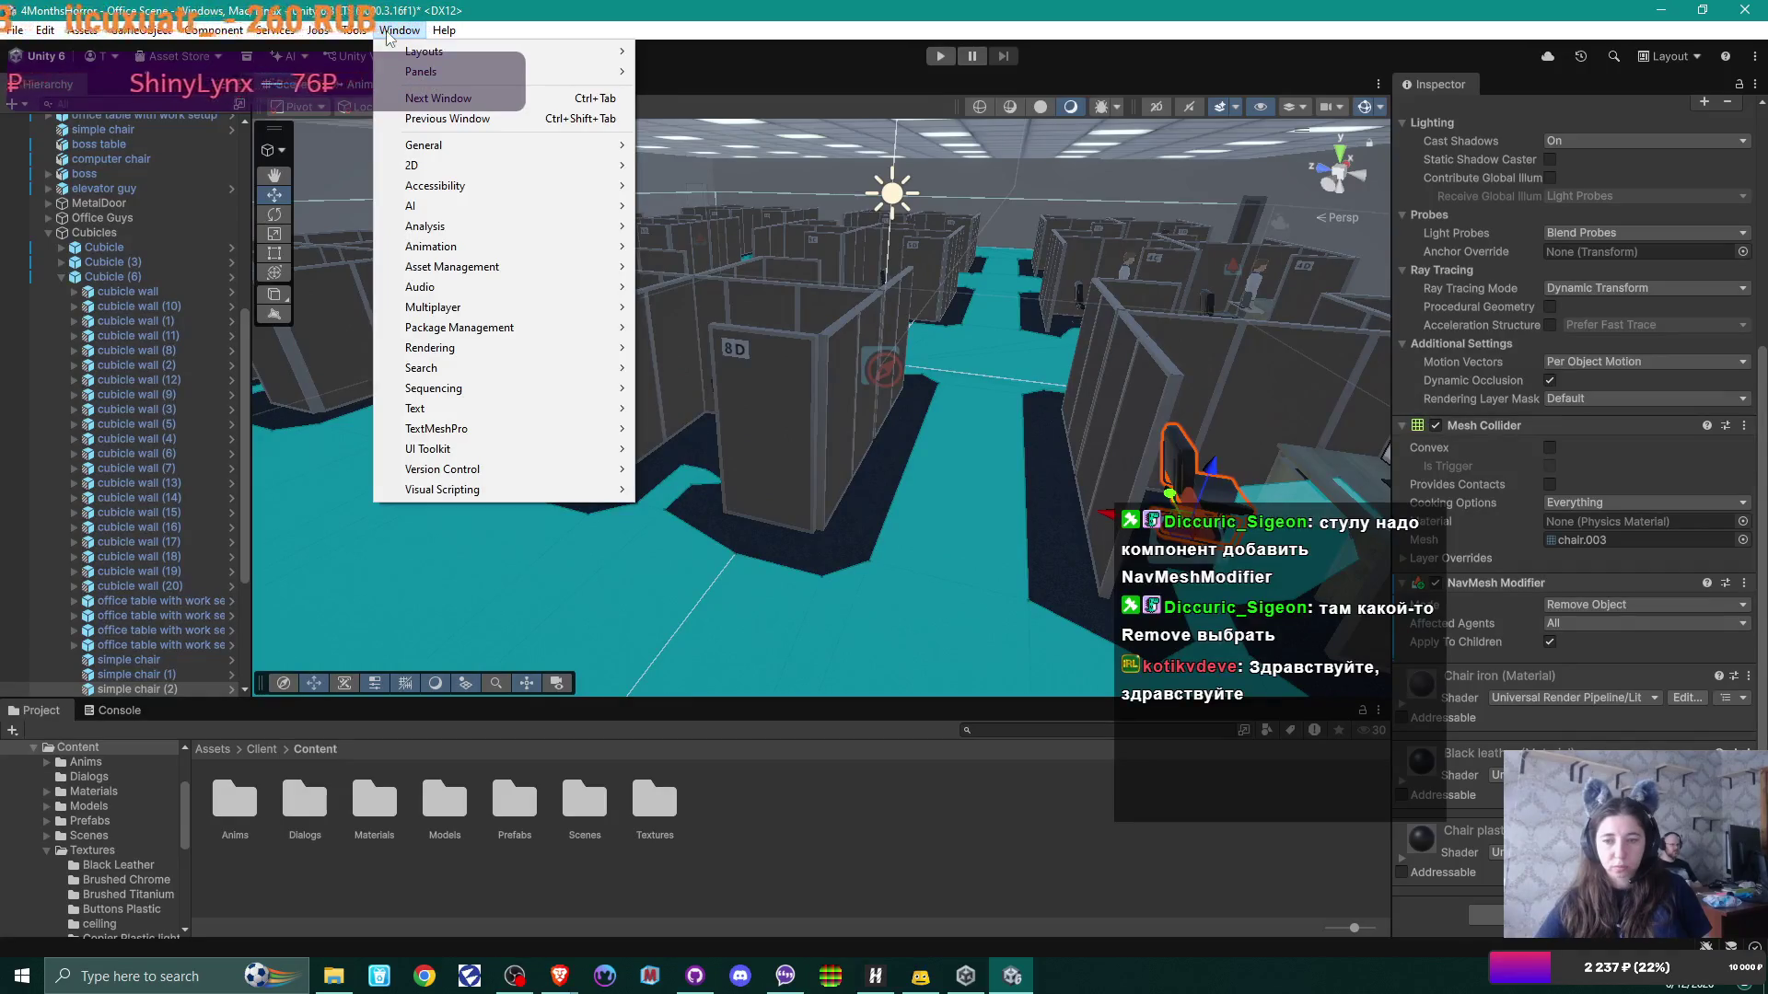
mouse_move(352, 35)
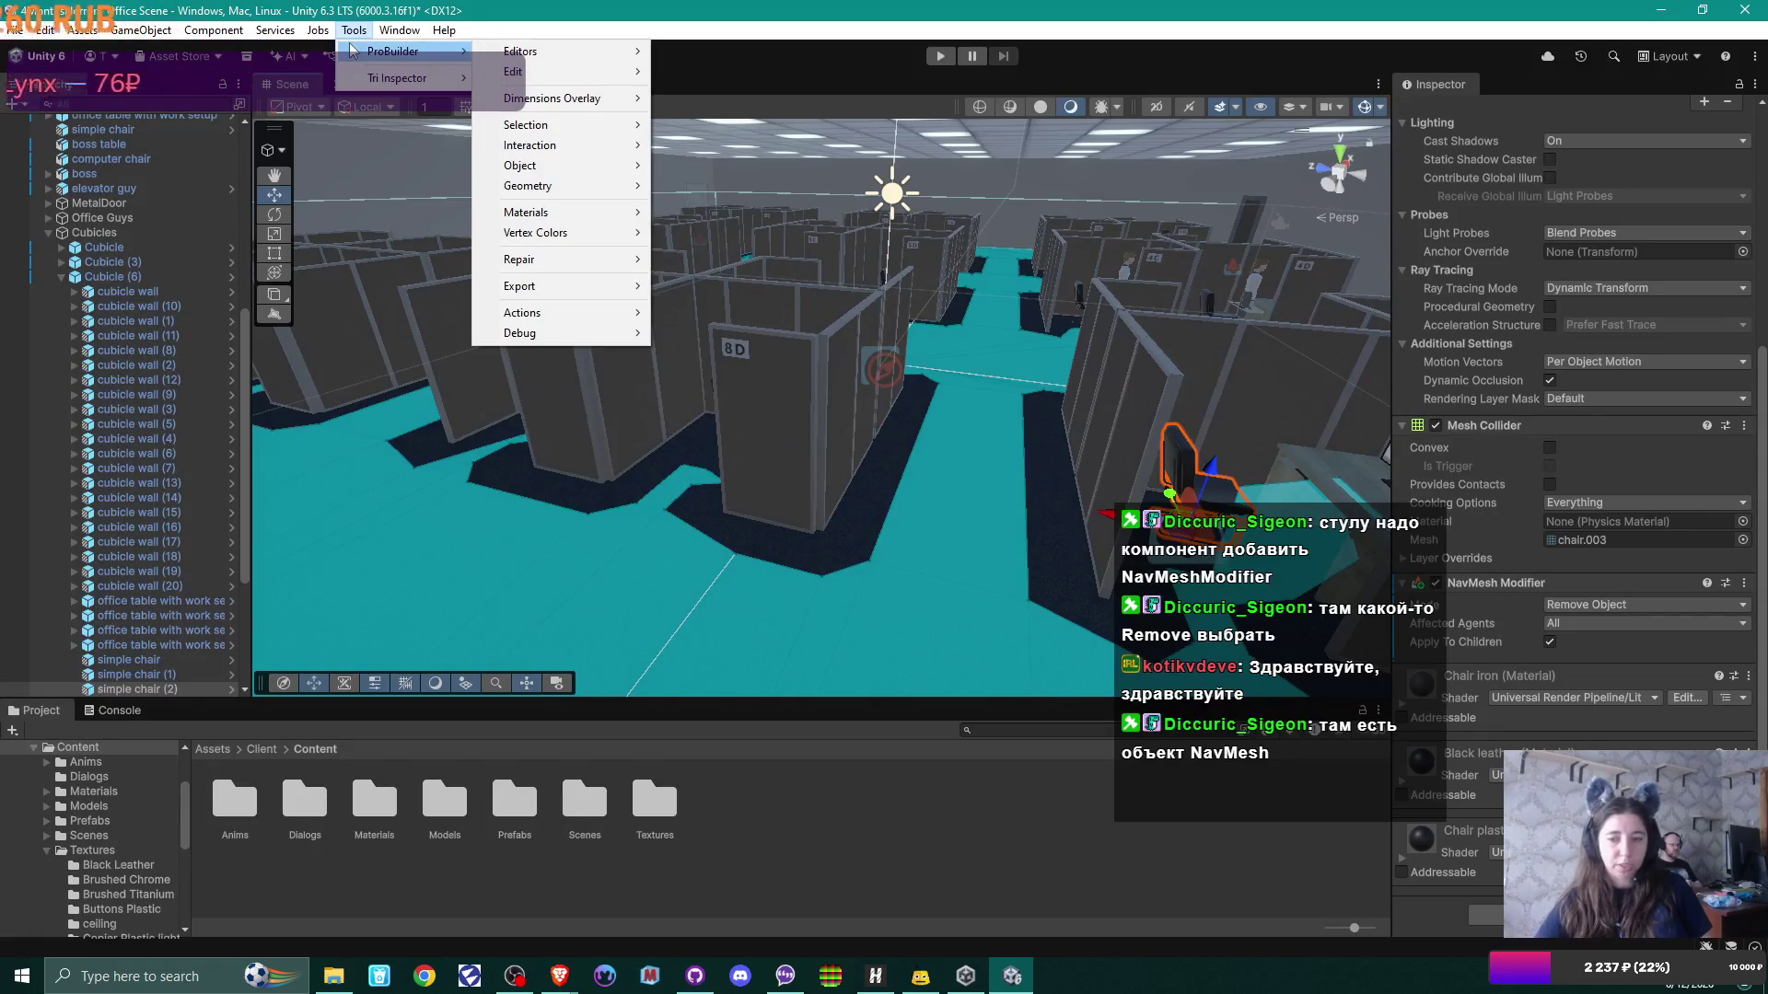
key("Escape")
right_click(10, 92)
key("Escape")
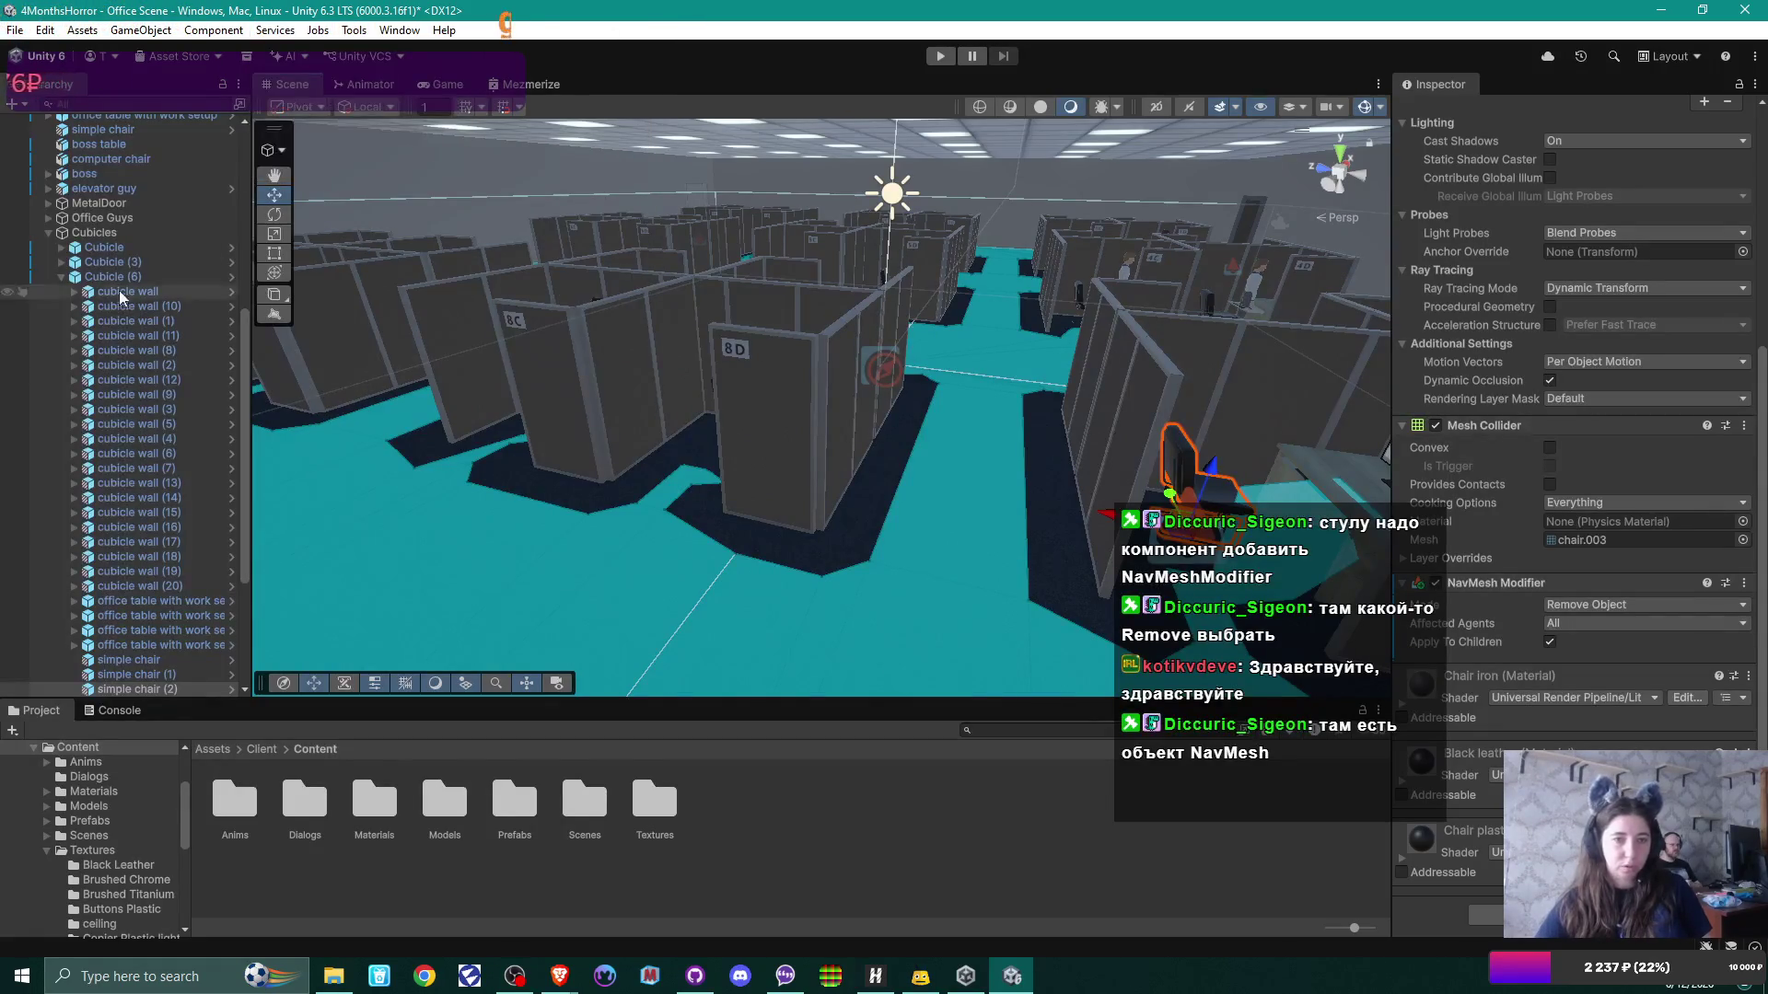
Step: Collapse the Cubicles group in the Hierarchy and select the Navmesh object
left_click(53, 276)
left_click(49, 233)
scroll(118, 228, "up", 3)
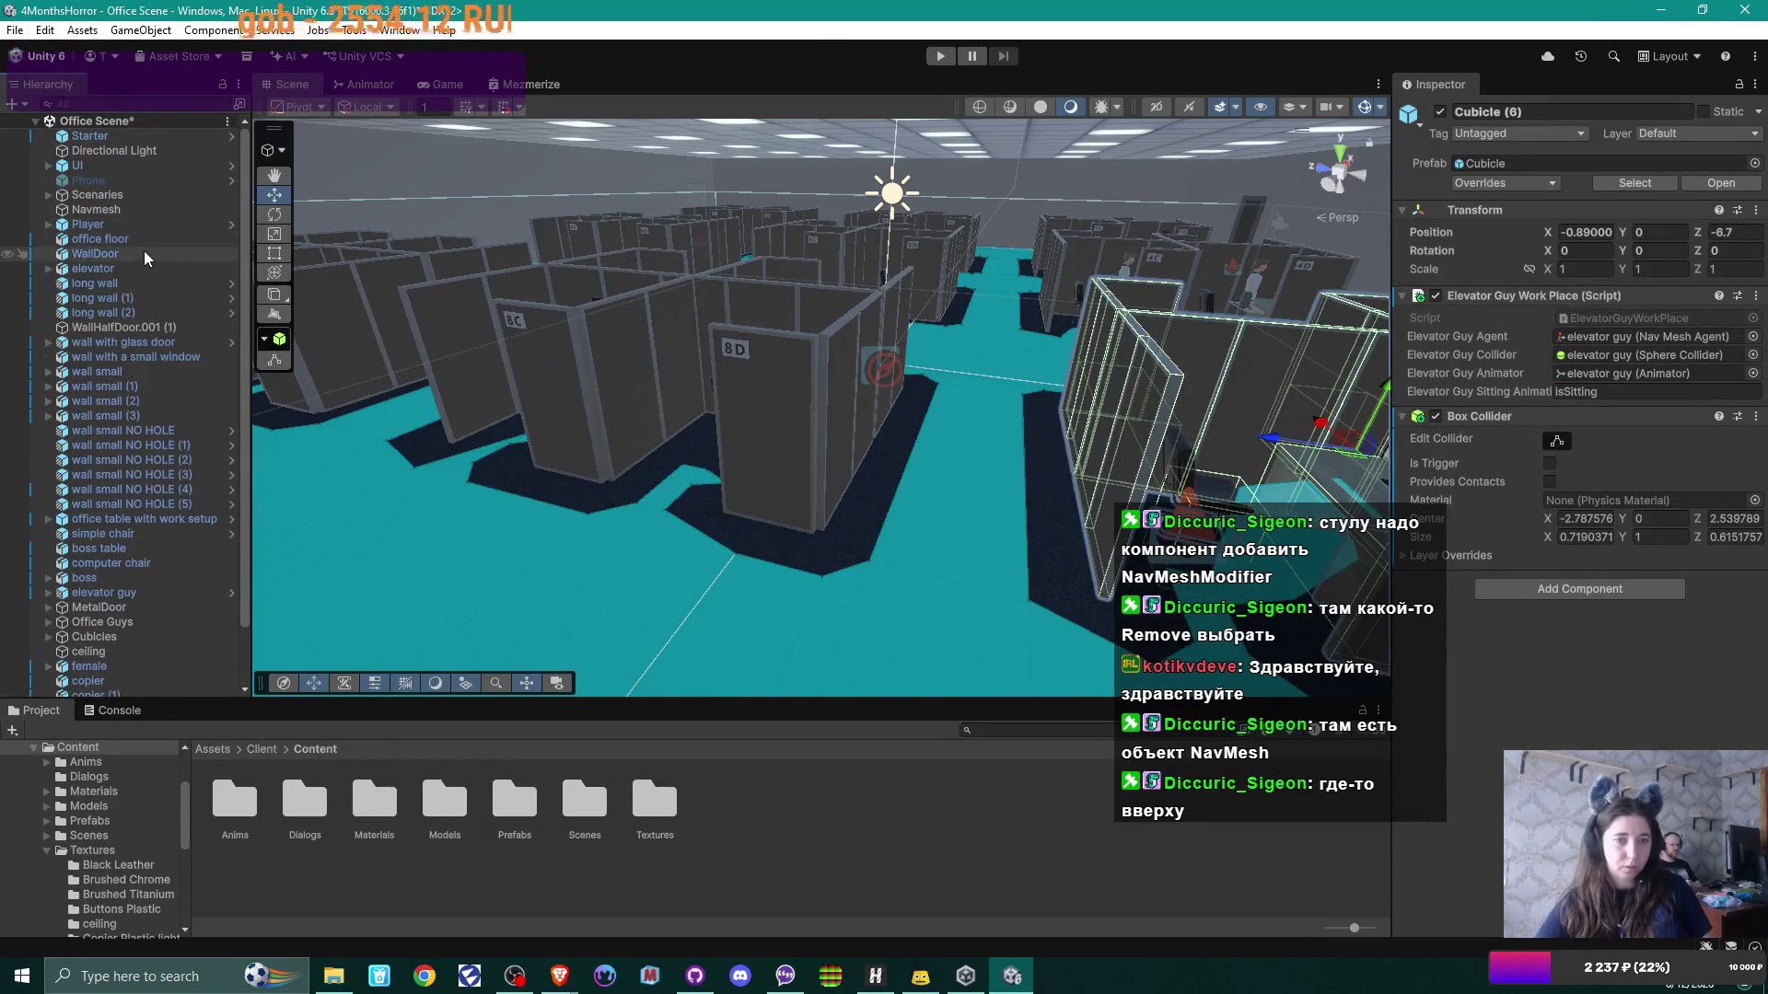
left_click(145, 210)
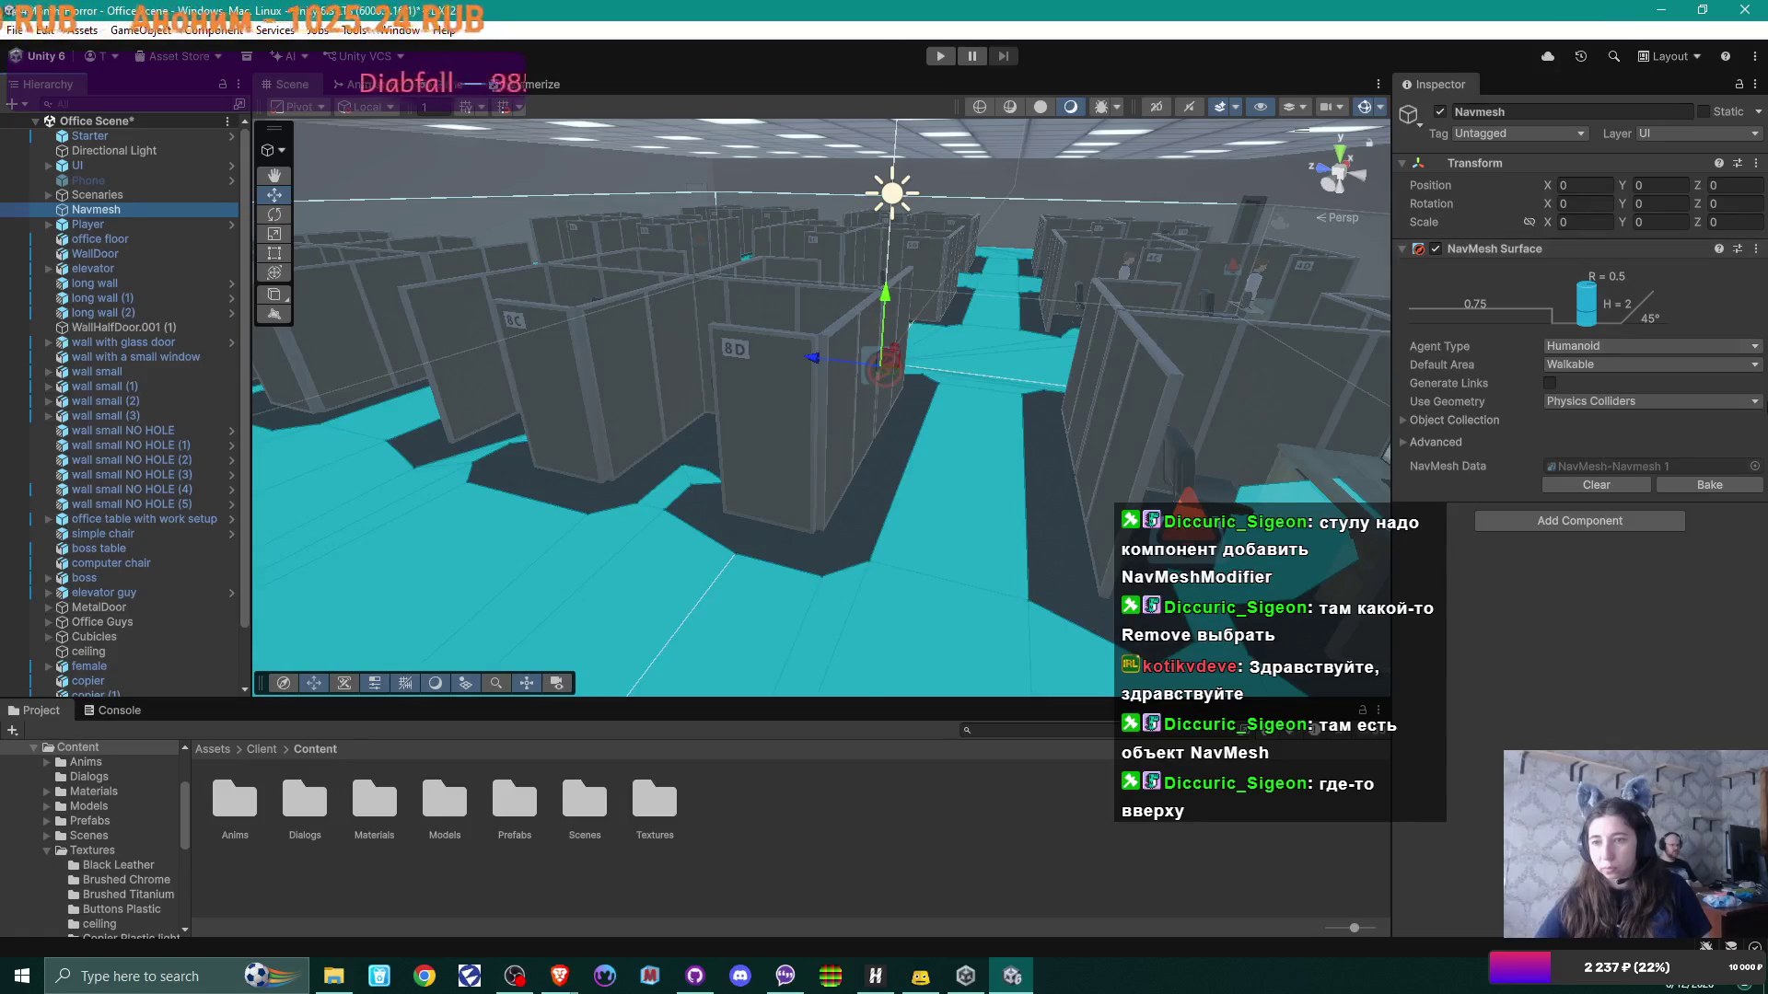
Step: Bake the NavMesh Surface and orbit in to inspect cubicle 7C's new walkable area
left_click(1751, 482)
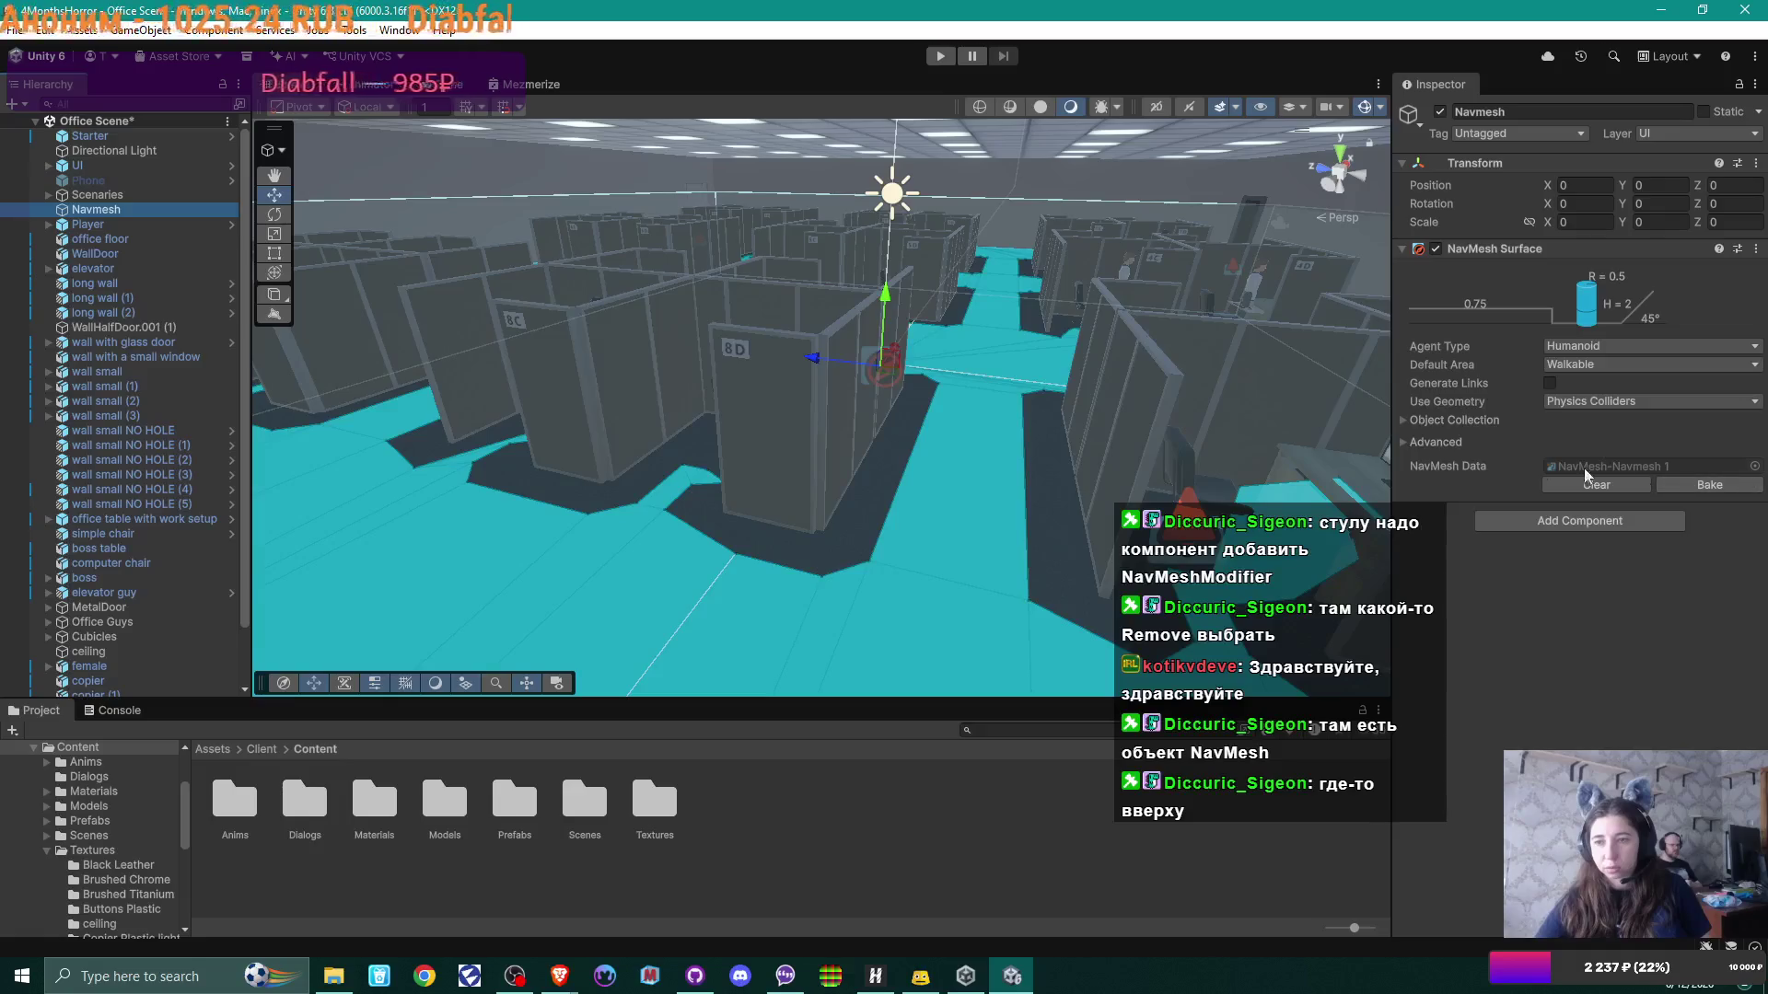
left_click(1738, 494)
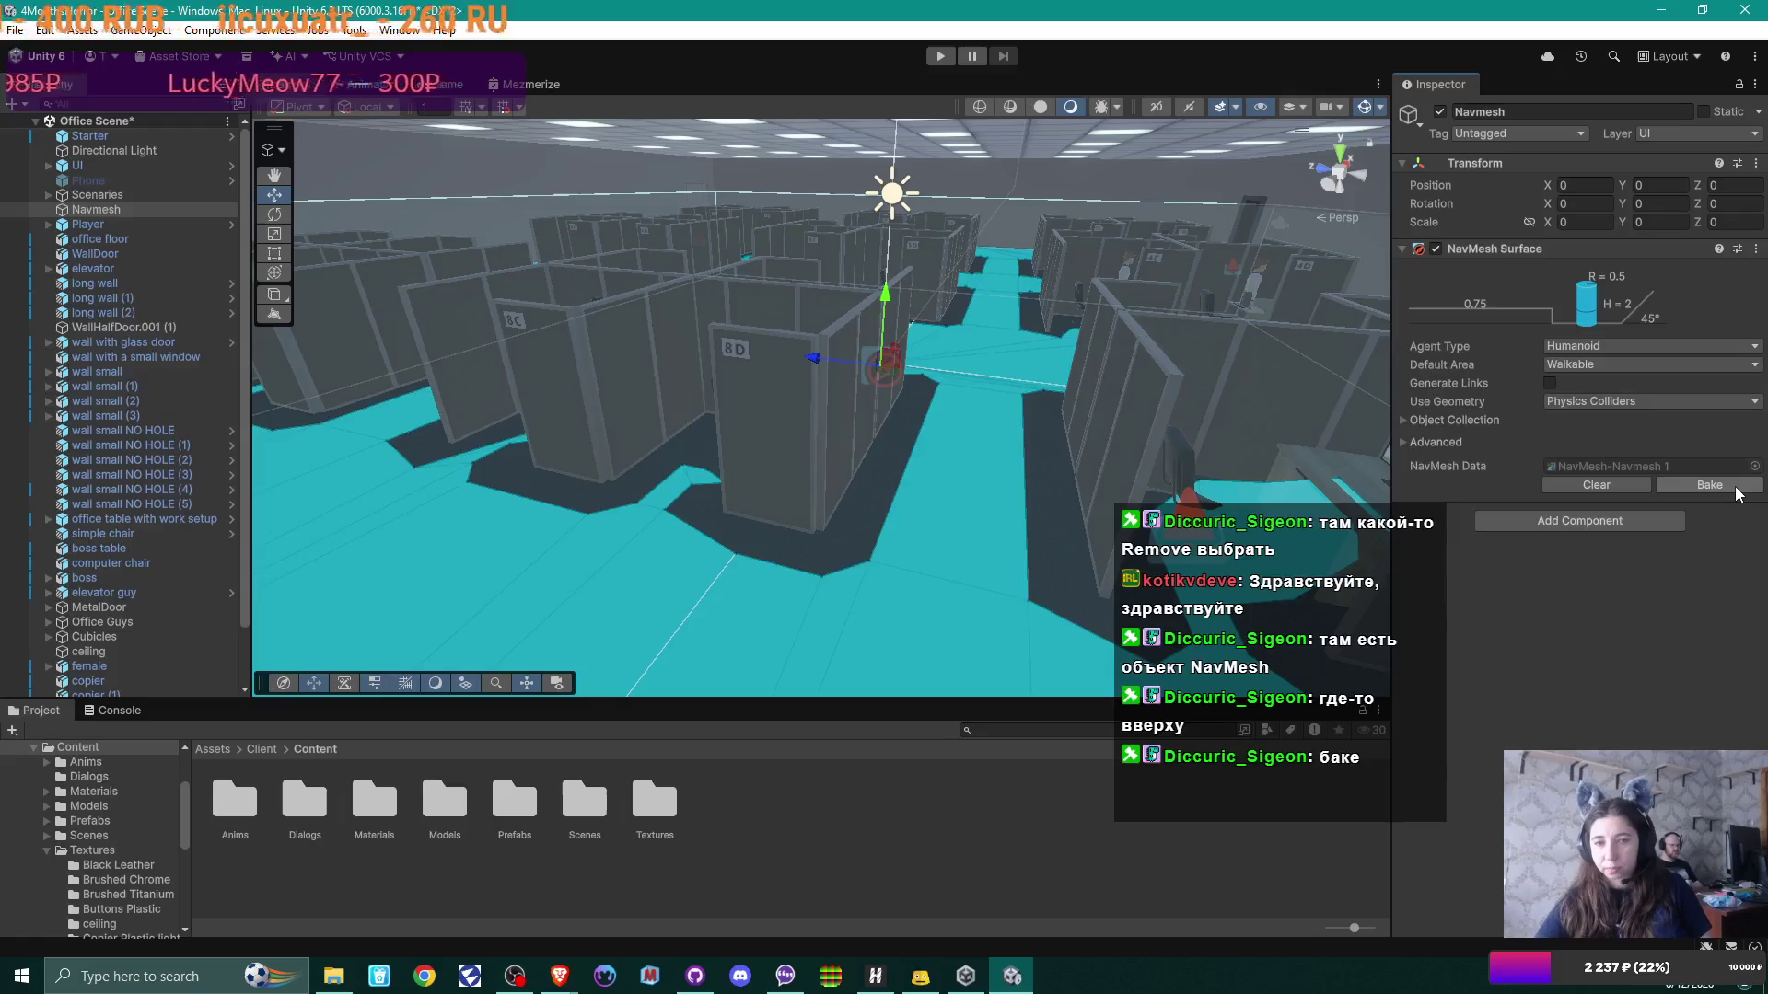
left_click_drag(871, 479, 1058, 532)
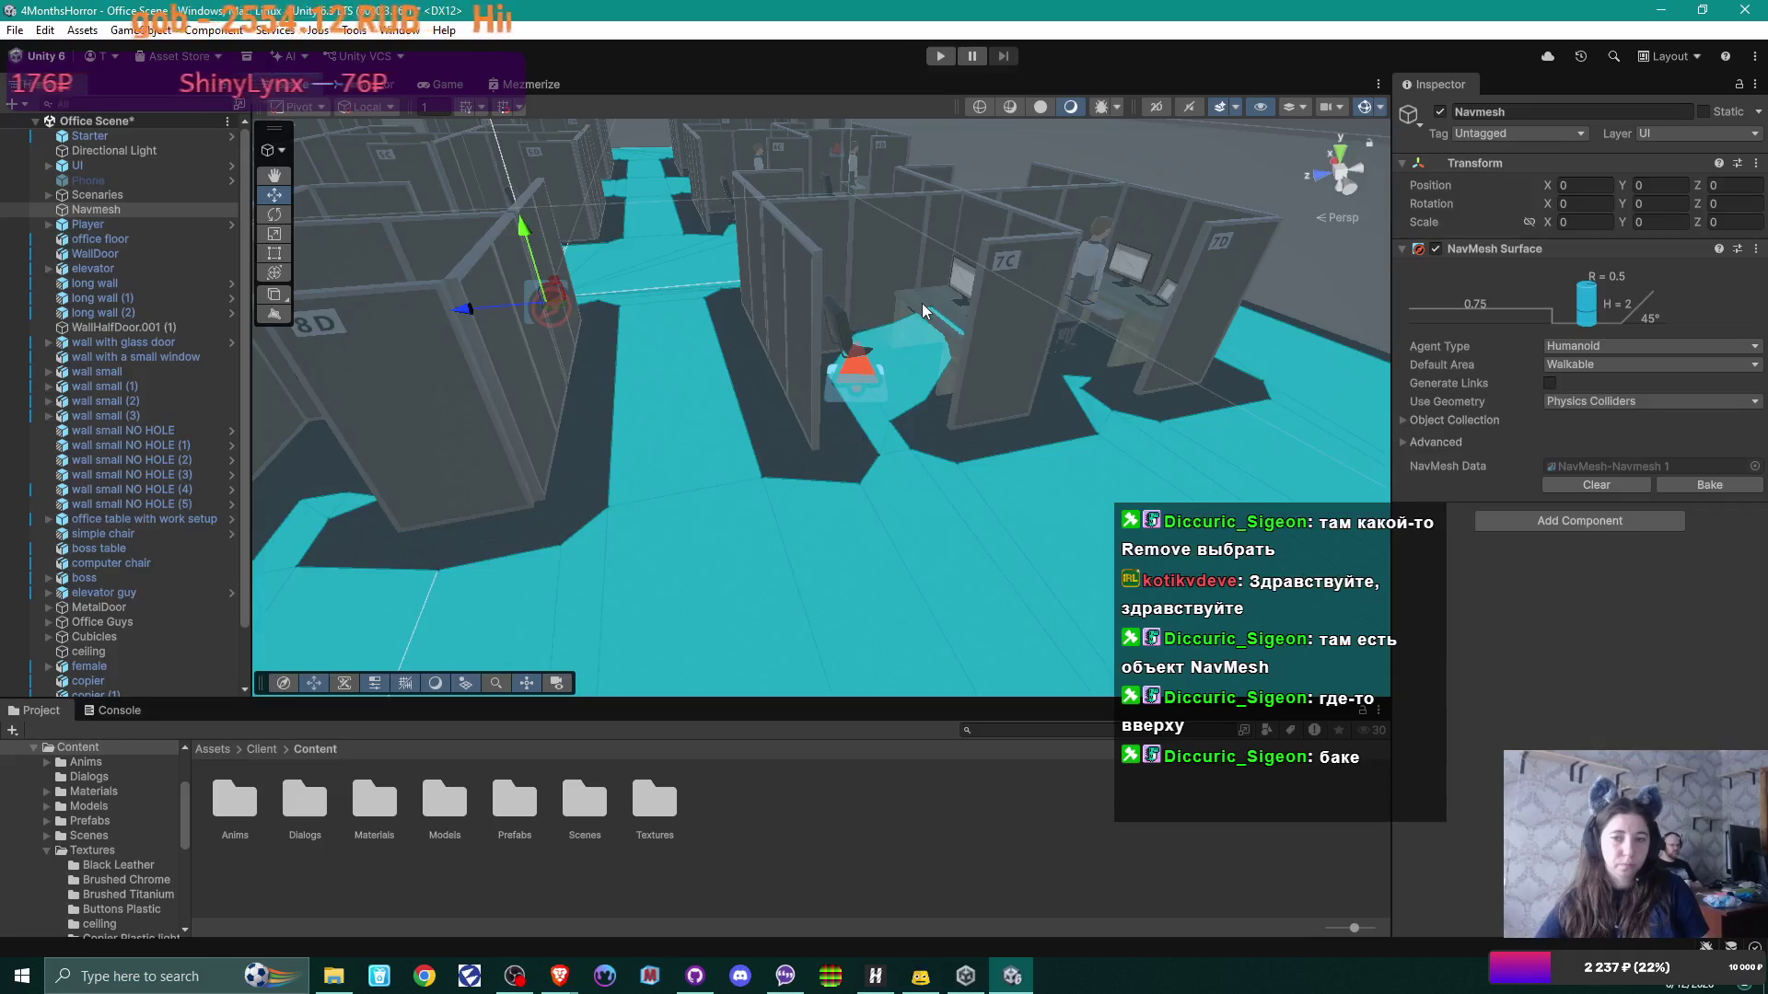
left_click_drag(1137, 445, 1113, 449)
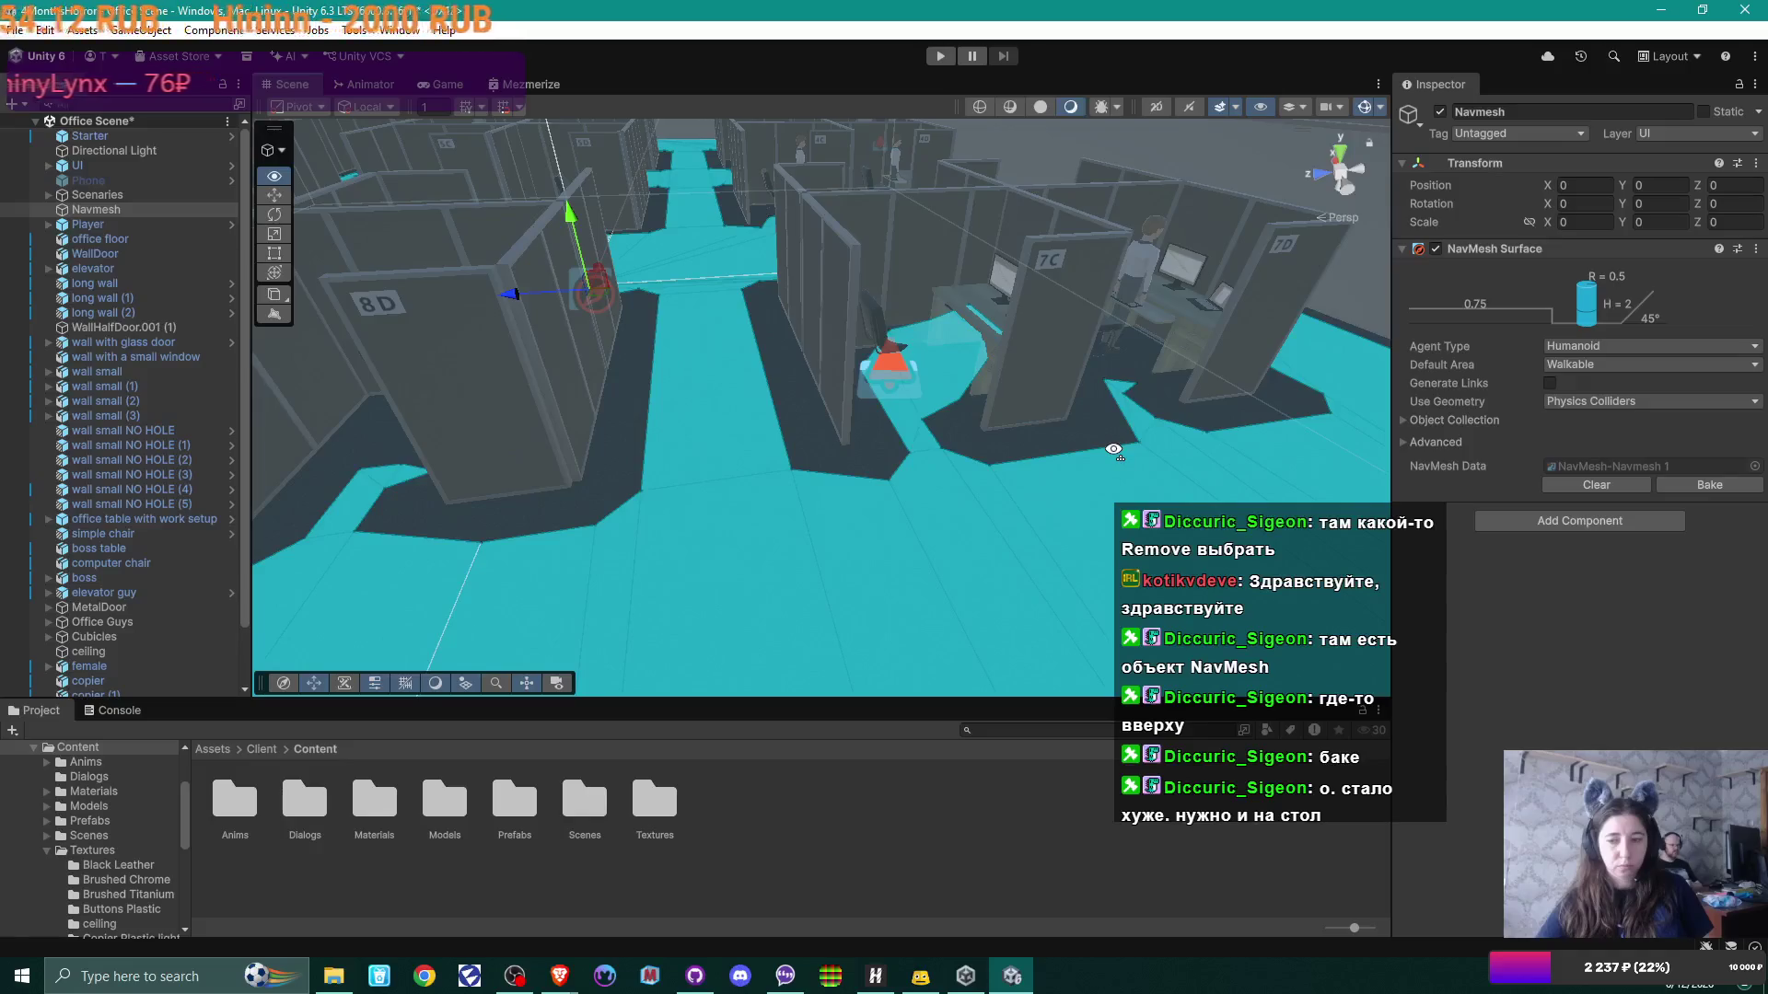
mouse_move(1113, 450)
left_mouse_down()
mouse_move(1224, 463)
mouse_move(583, 361)
left_mouse_up()
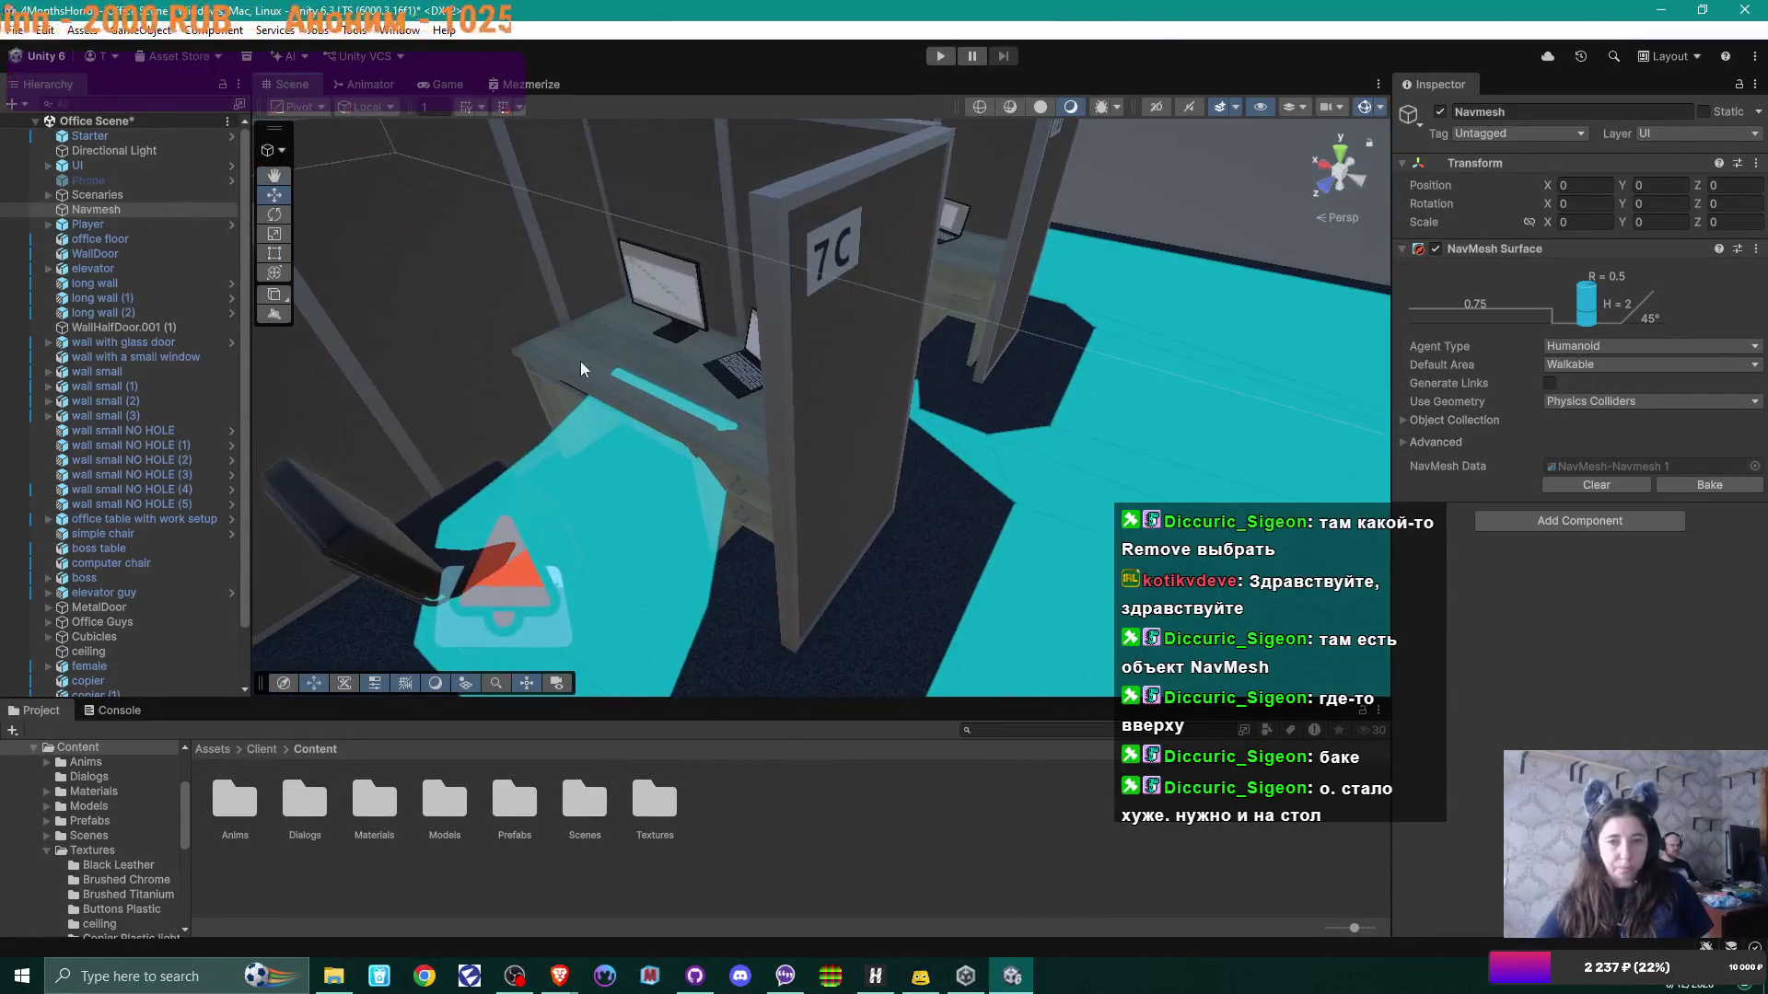
Step: Add a NavMesh Modifier set to Remove Object on office table.003
left_click(575, 362)
left_click(561, 368)
key("f")
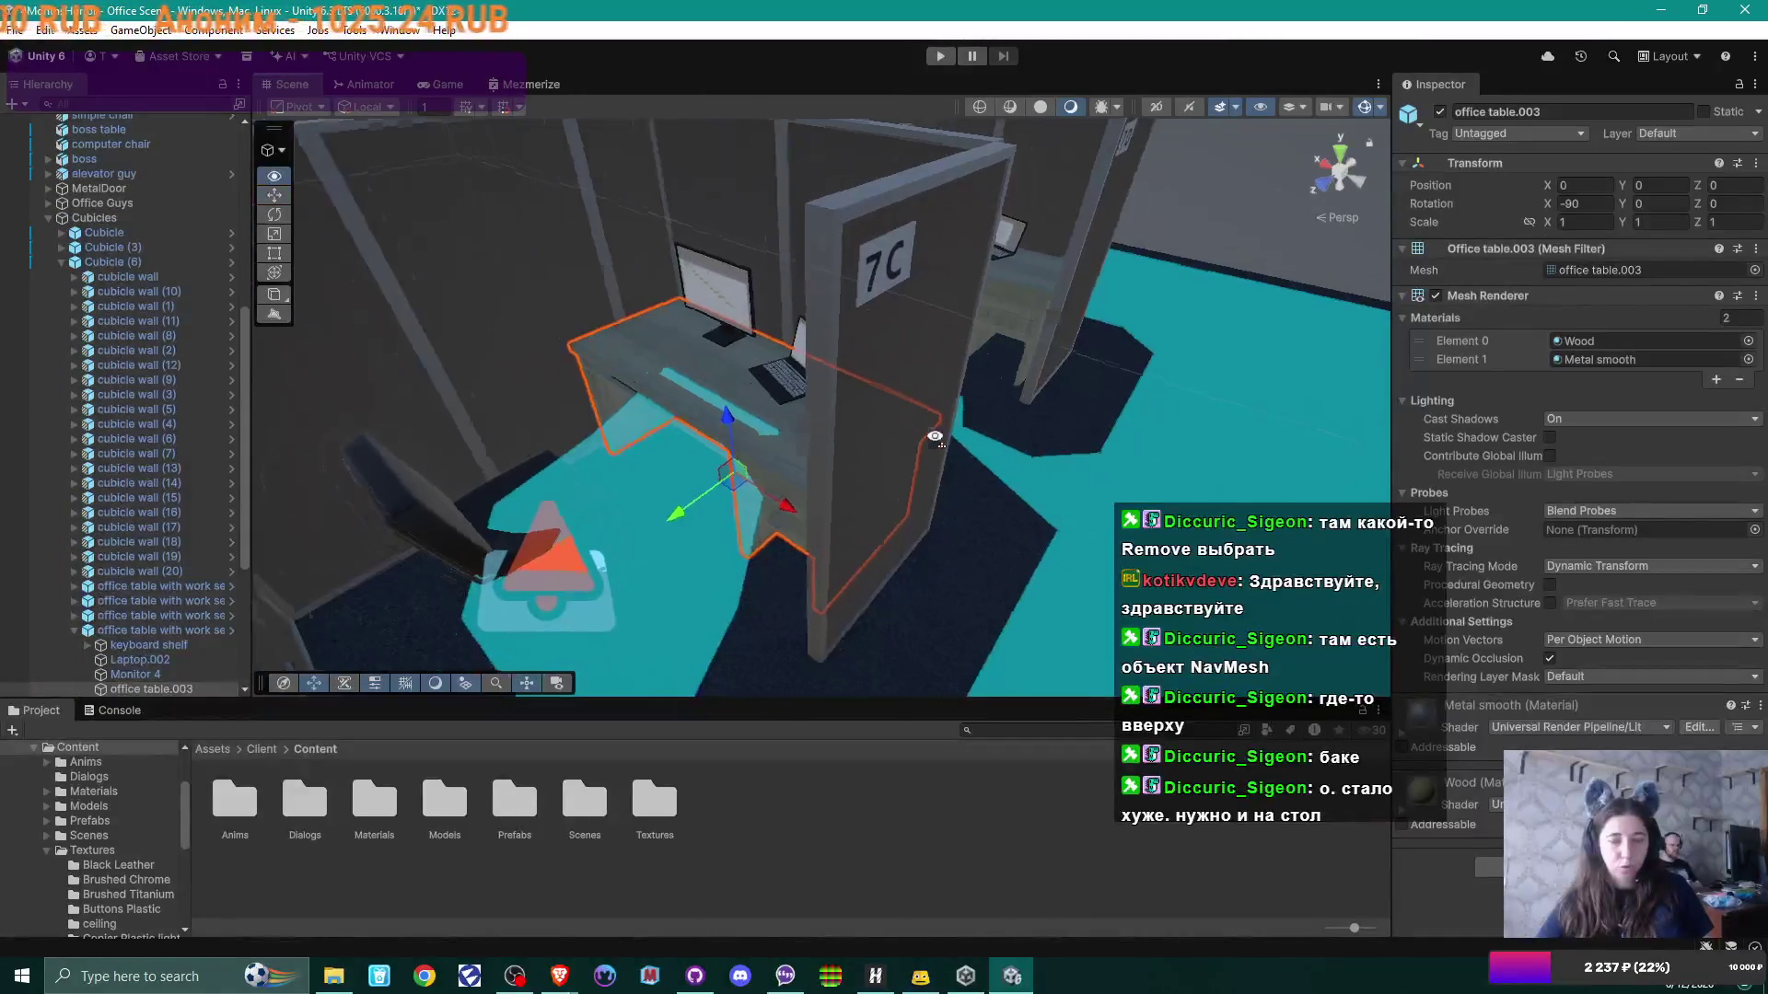
left_click(1580, 867)
type("nav")
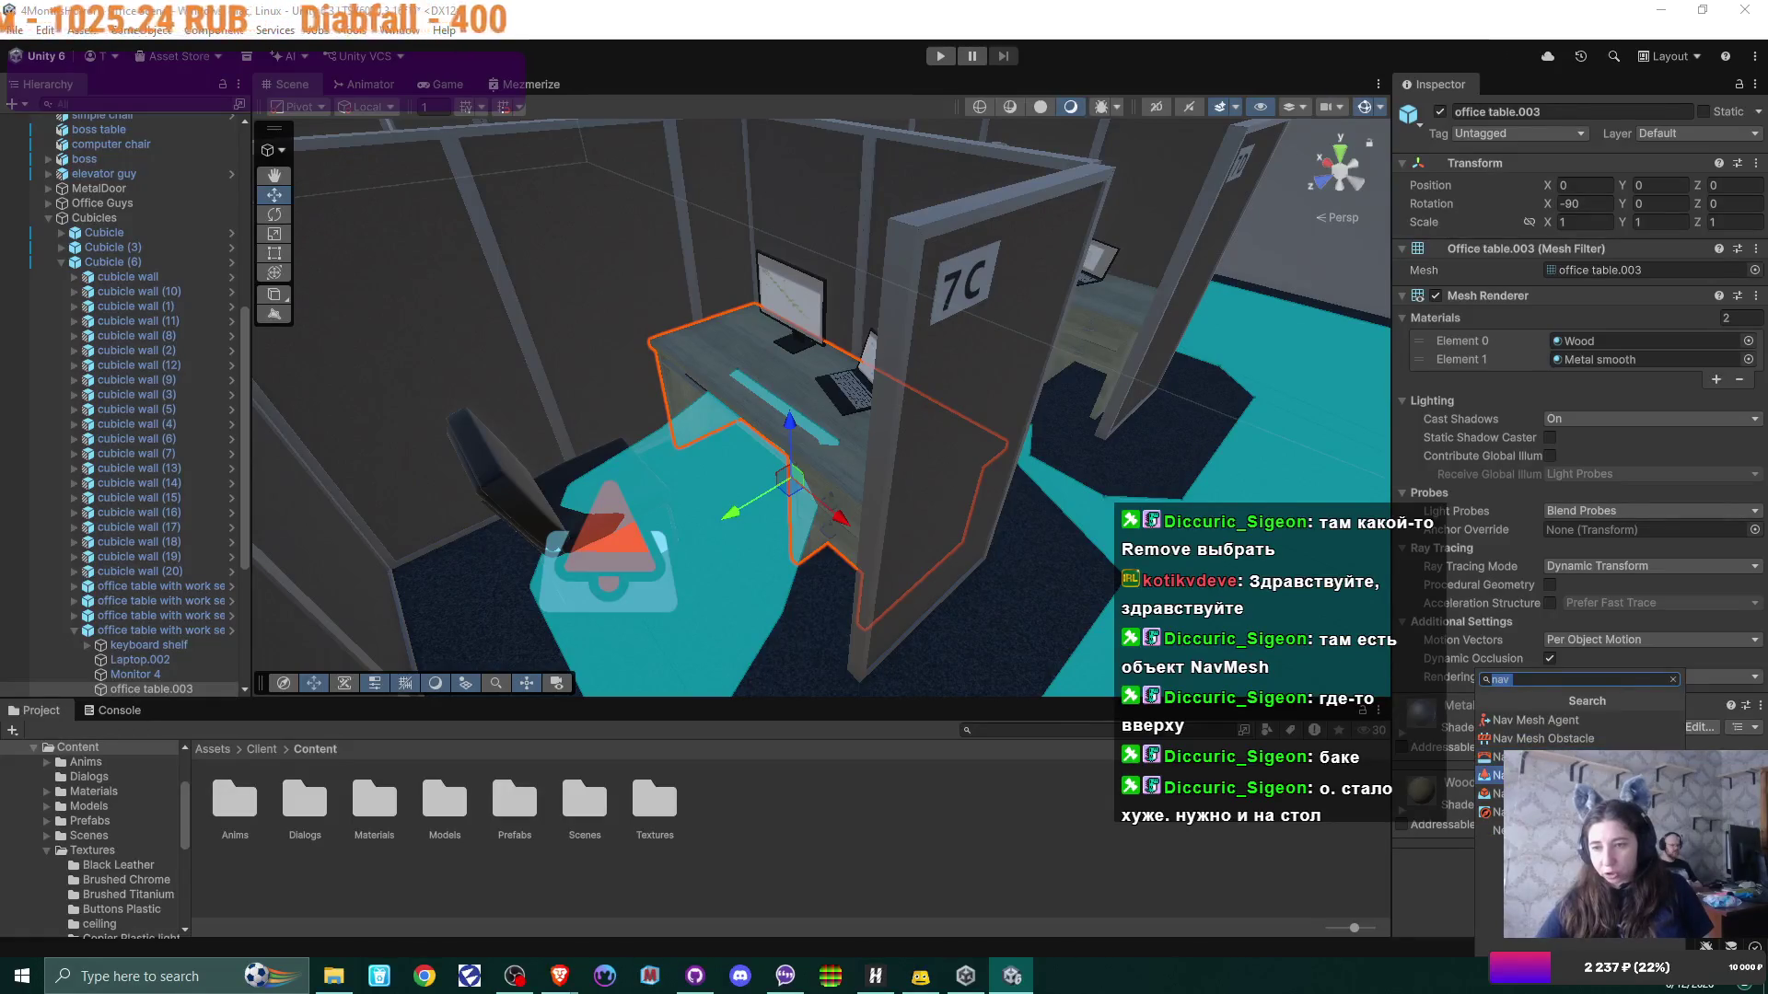
left_click(1565, 775)
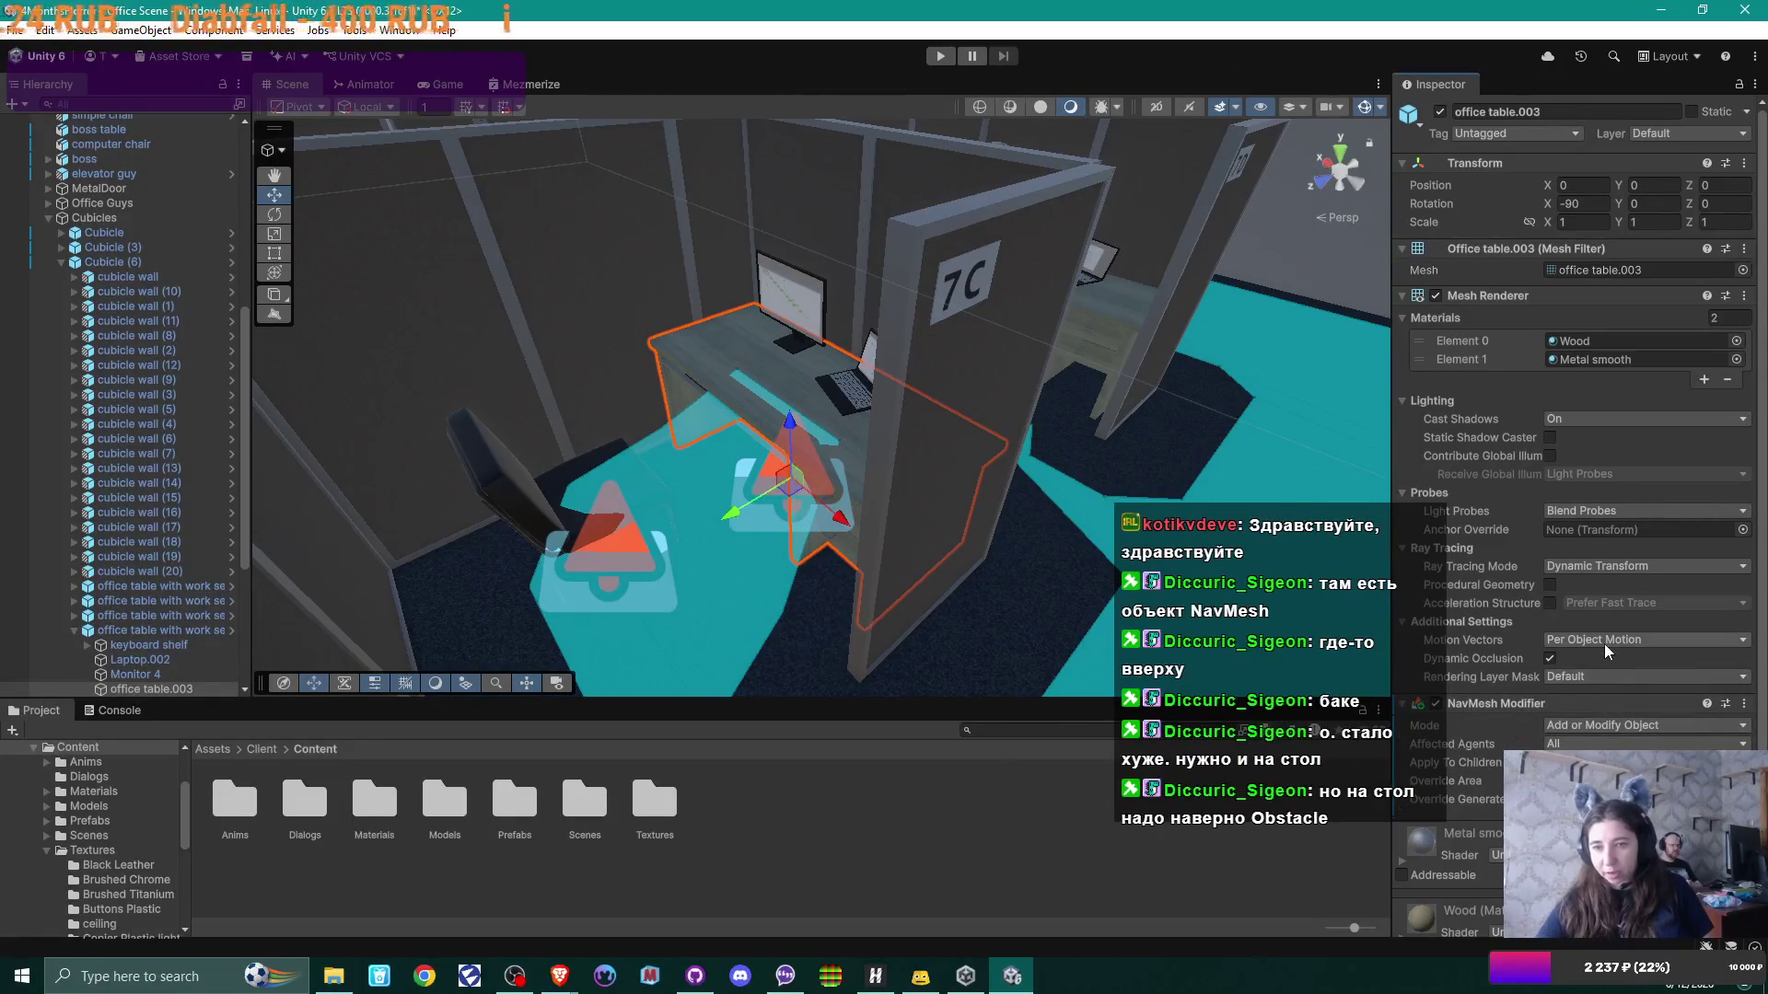
left_click(1607, 682)
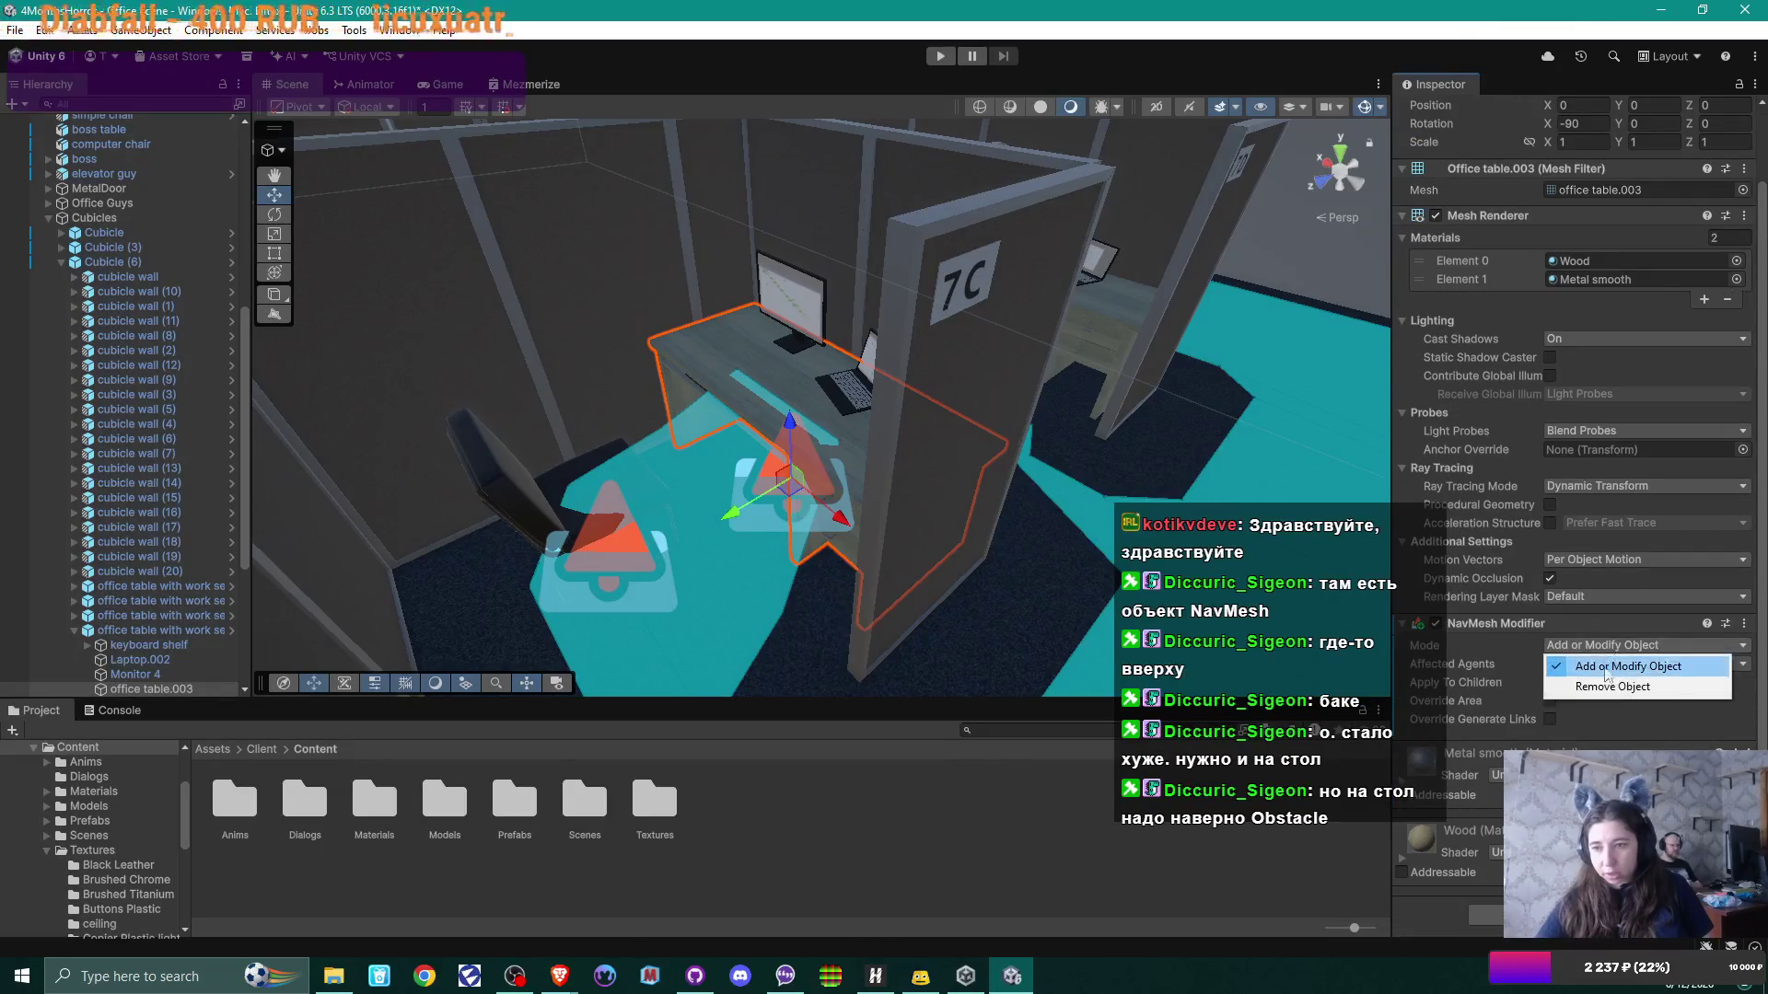
left_click(1610, 696)
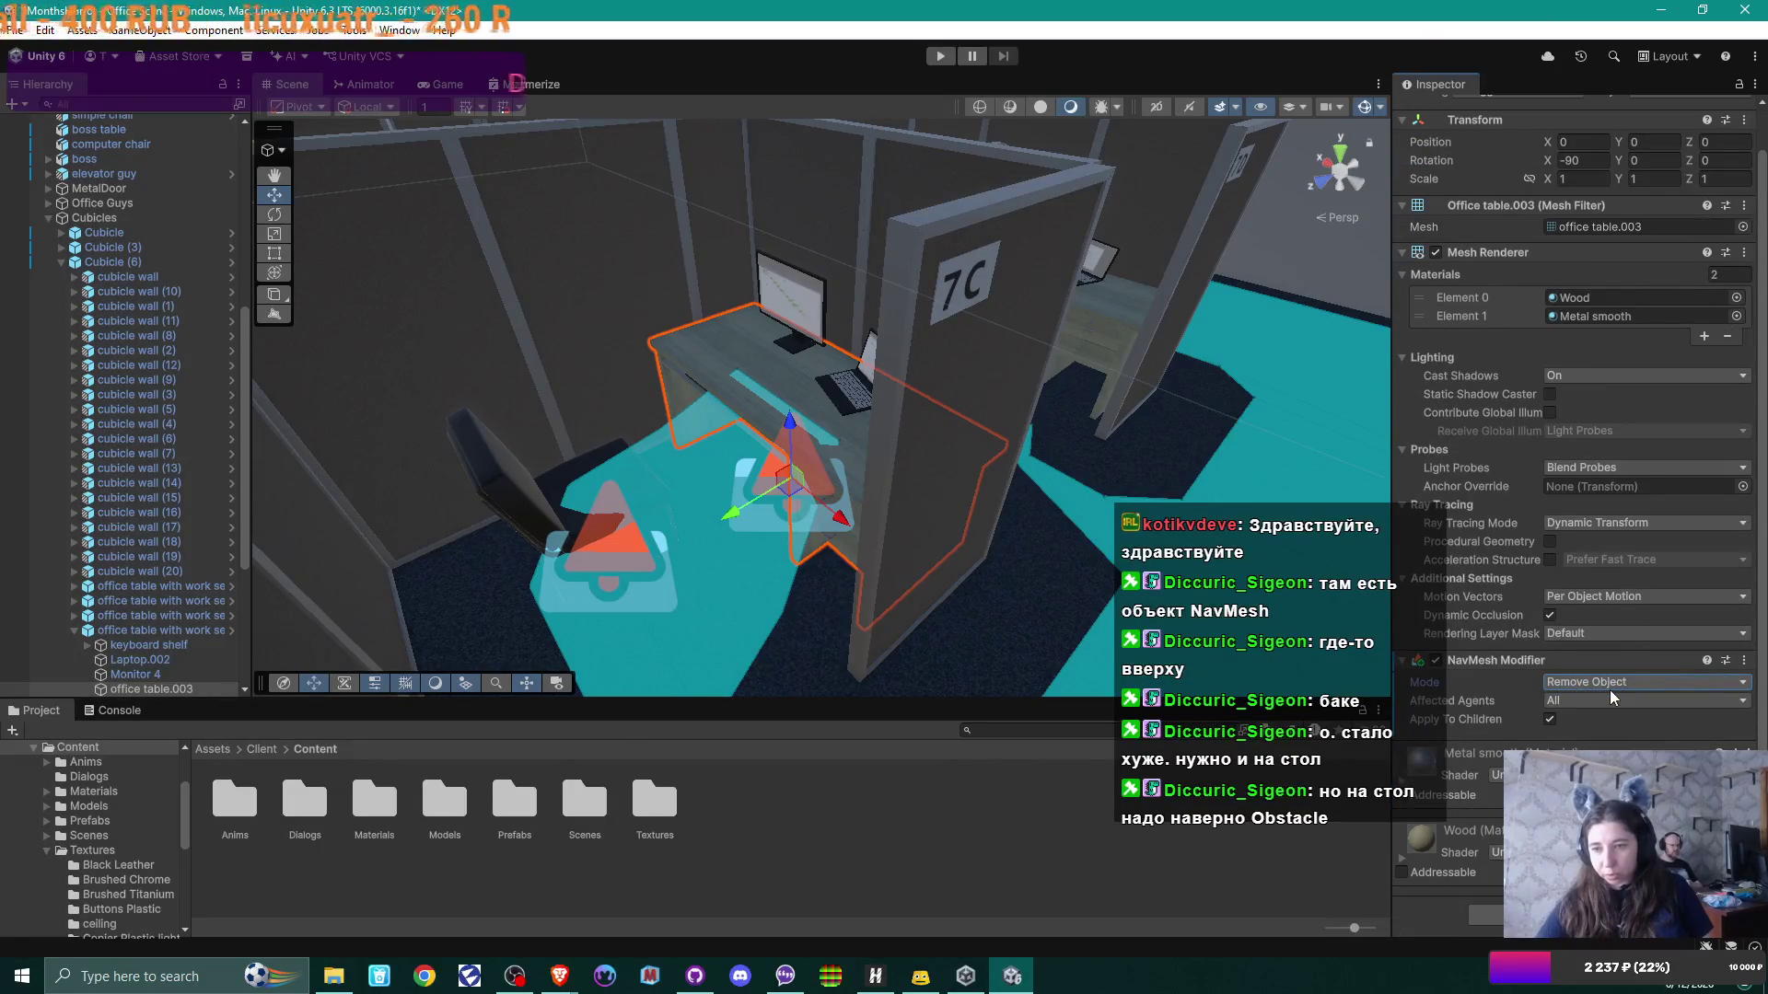
Step: Select the Navmesh object, rebake it, and orbit over the cubicle to check the result
scroll(99, 185, "up", 10)
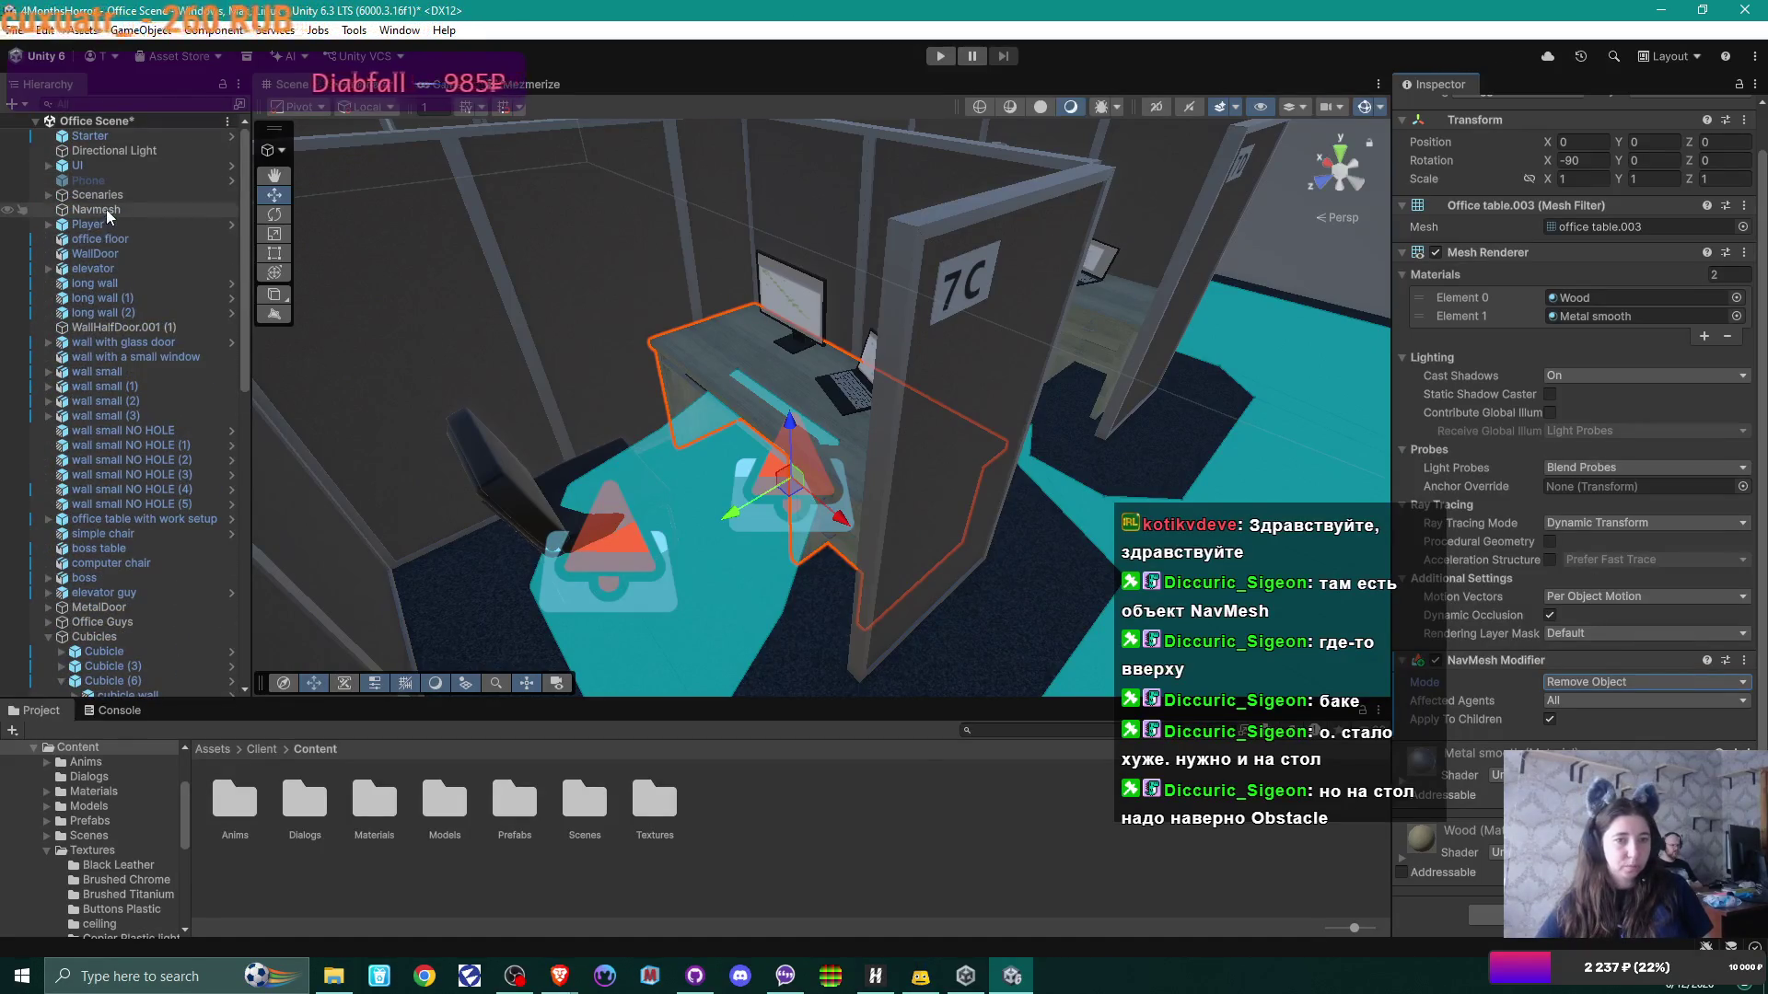
left_click(107, 209)
left_click(1698, 481)
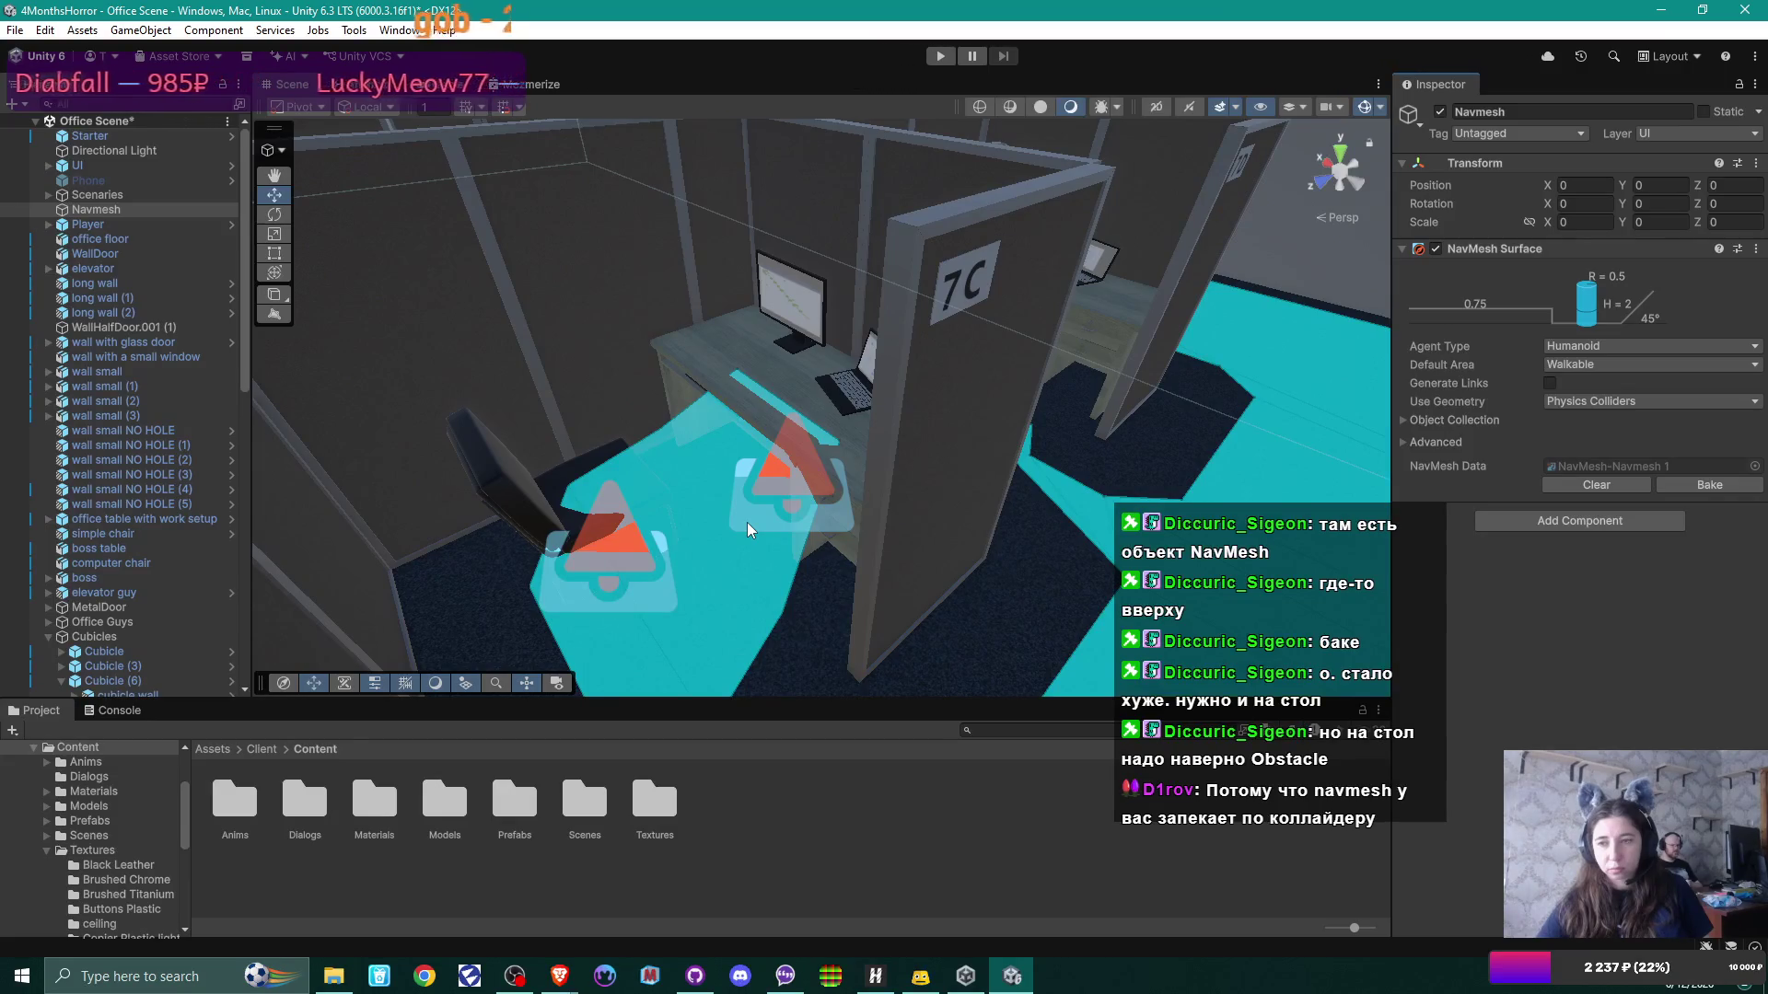
mouse_move(916, 483)
left_mouse_down()
mouse_move(900, 611)
mouse_move(898, 553)
mouse_move(703, 604)
mouse_move(876, 525)
mouse_move(852, 269)
left_mouse_up()
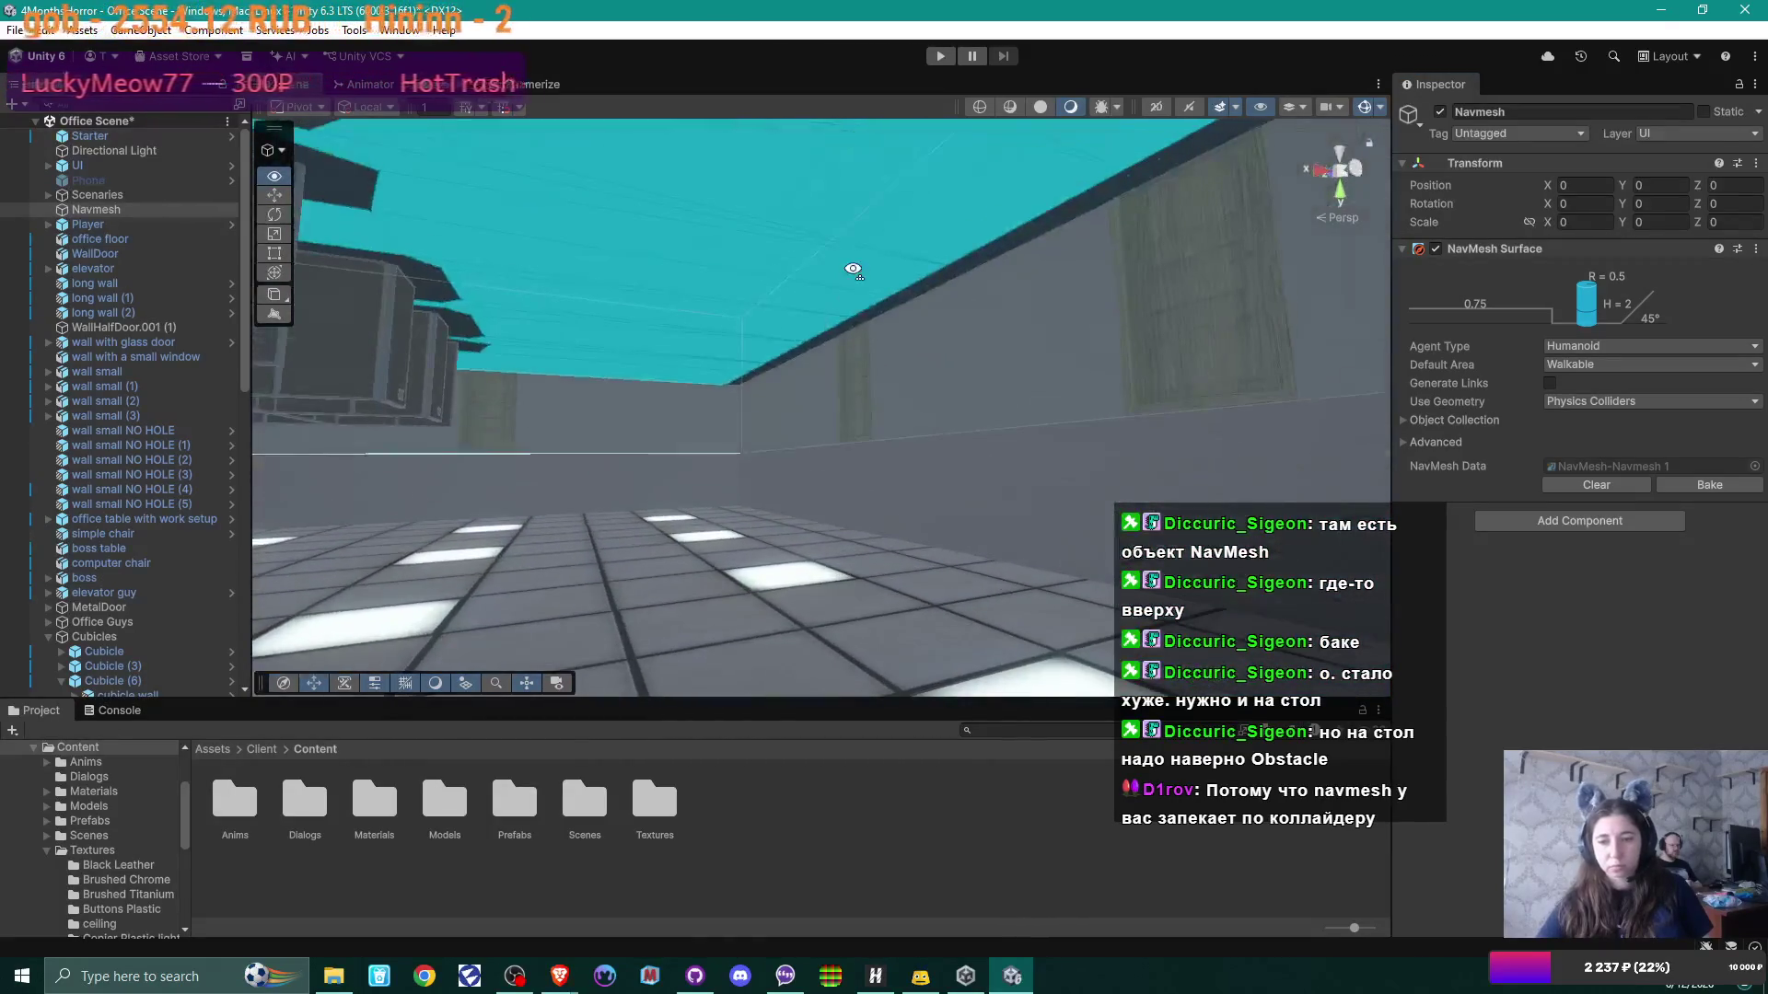
mouse_move(1004, 498)
left_mouse_down()
mouse_move(856, 497)
mouse_move(934, 394)
mouse_move(840, 208)
mouse_move(940, 362)
left_mouse_up()
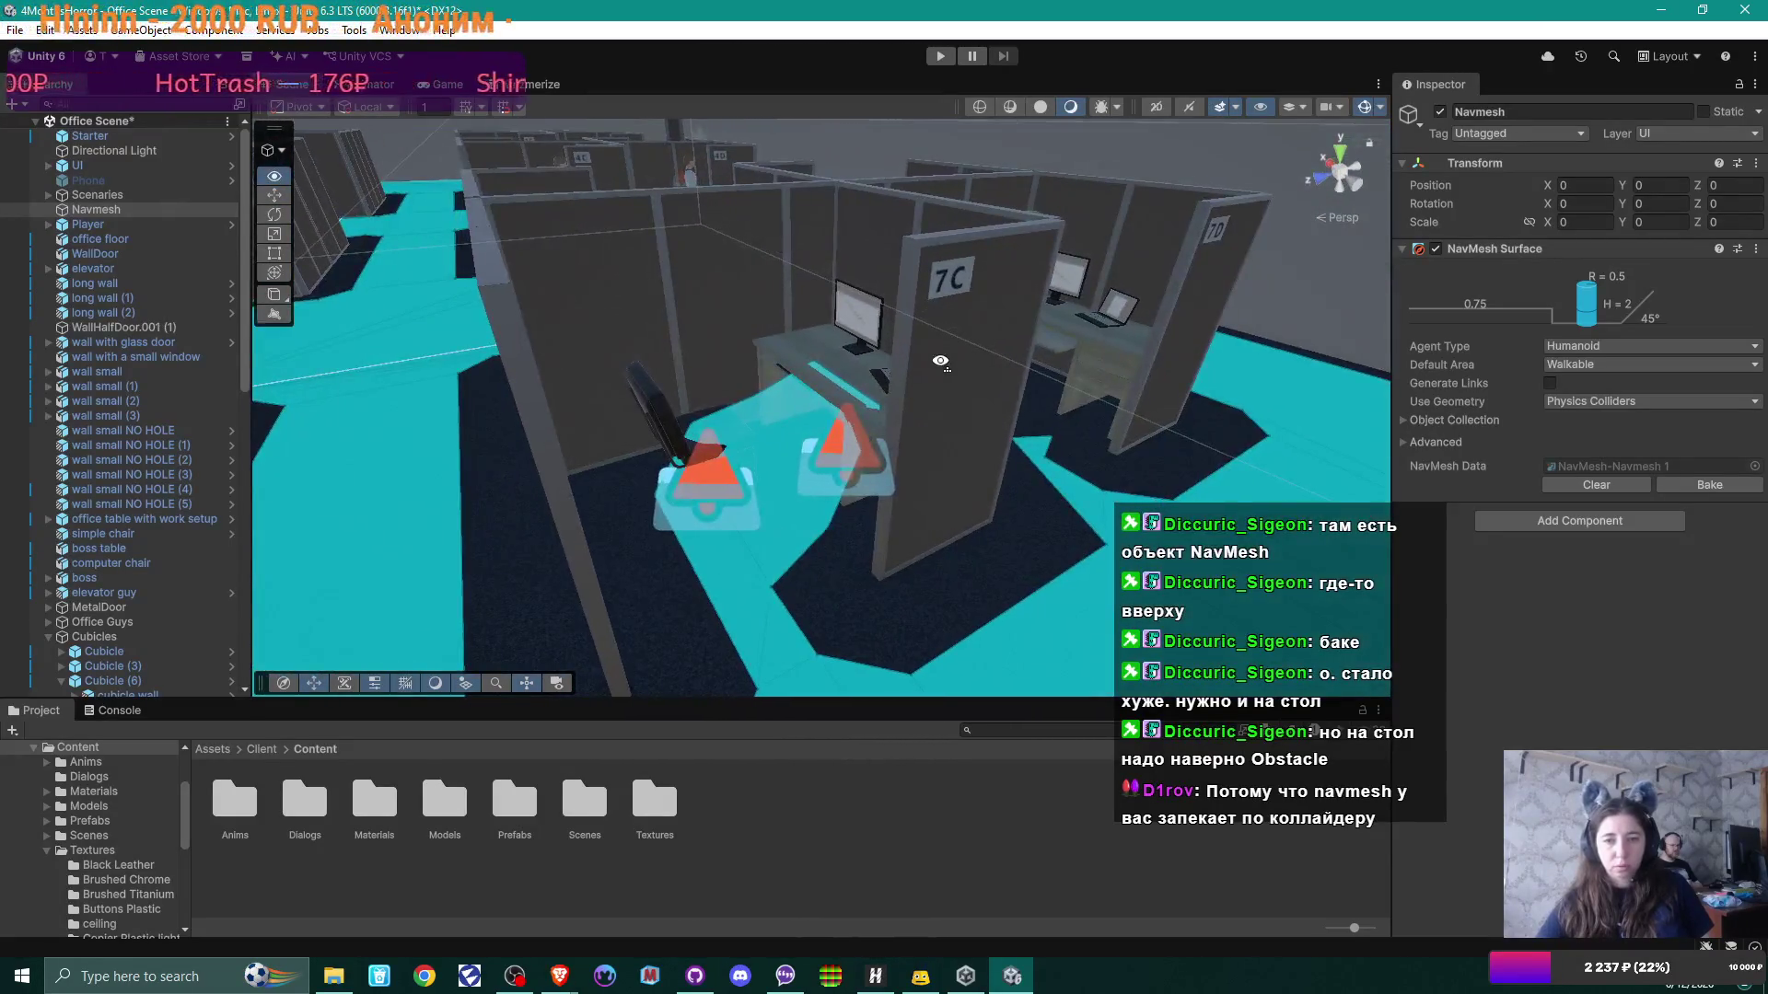
left_click(788, 355)
left_click(786, 369)
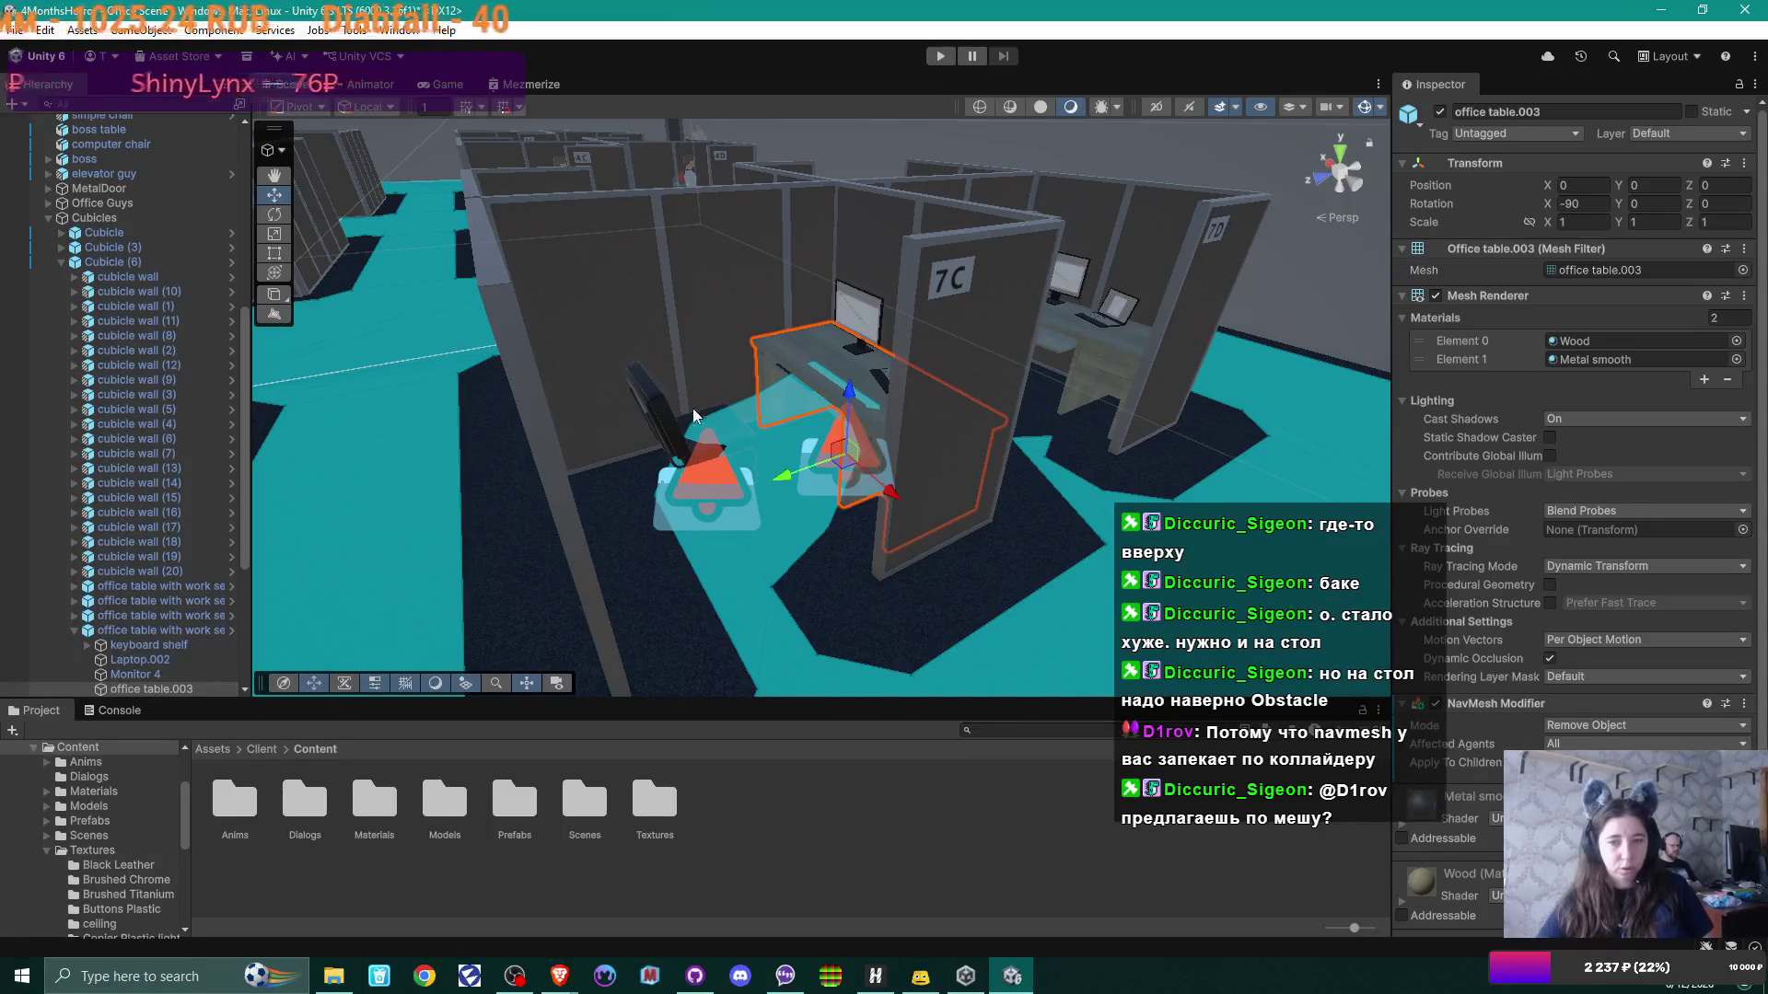
left_click(659, 407)
scroll(791, 488, "up", 5)
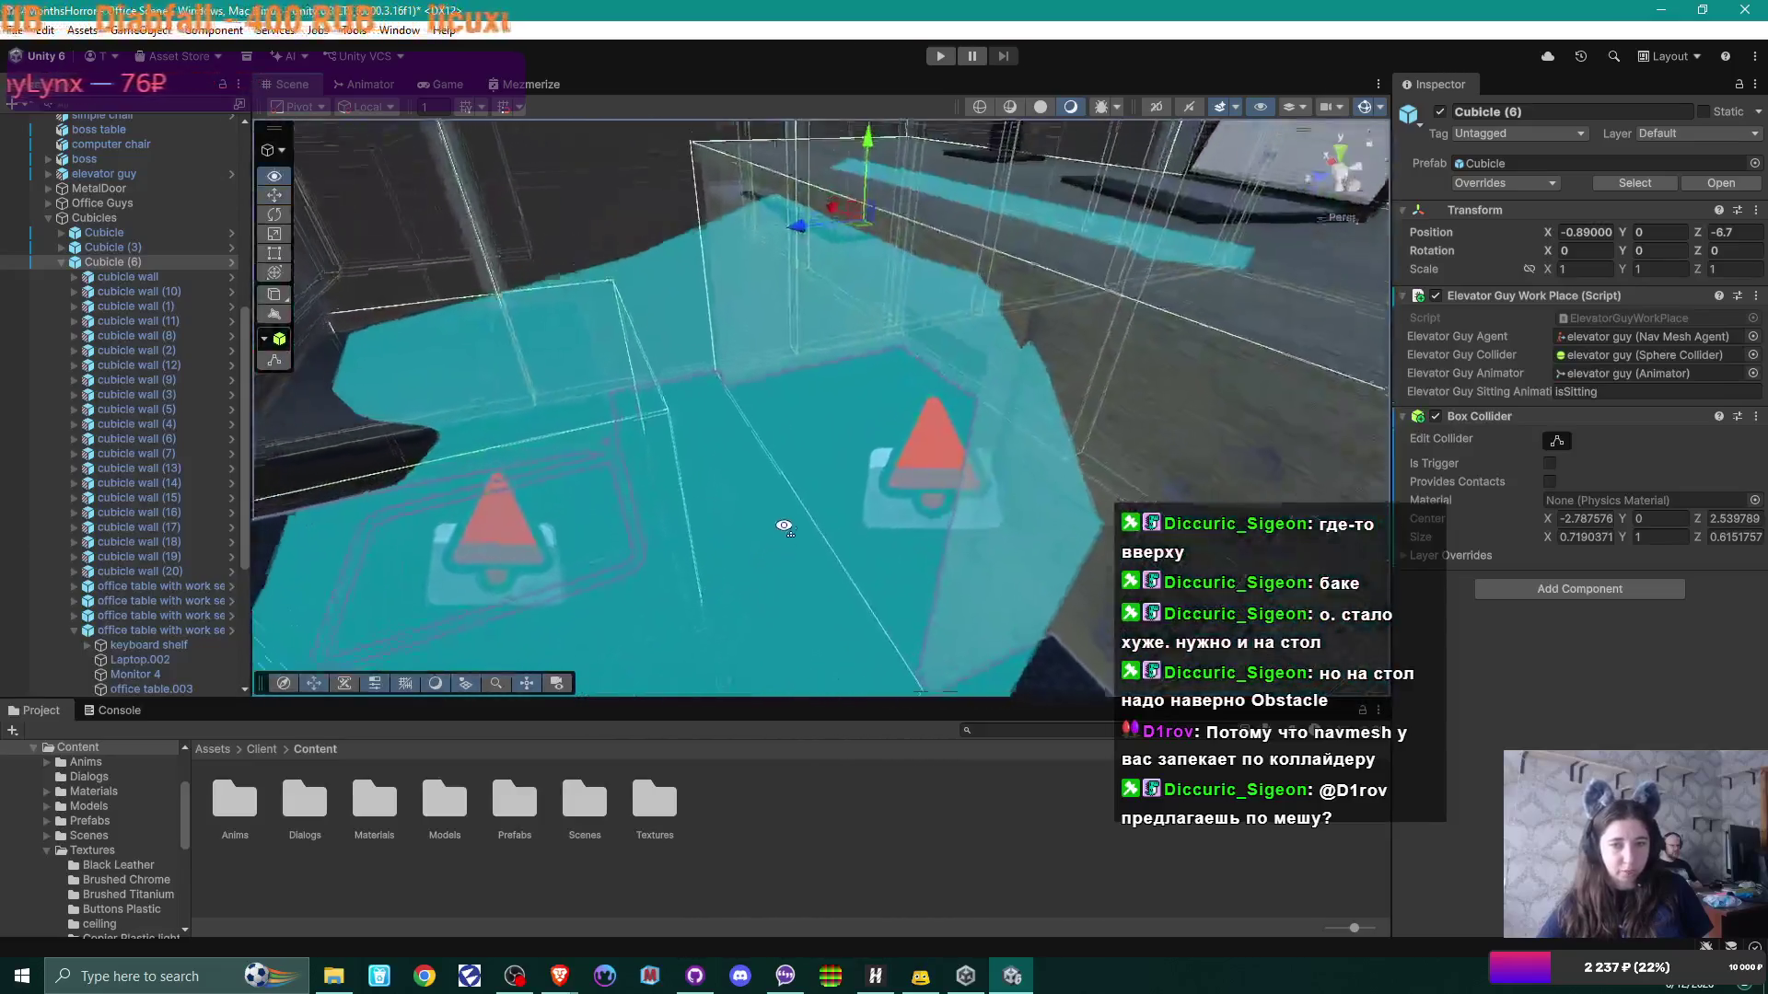
mouse_move(783, 526)
left_mouse_down()
mouse_move(777, 501)
mouse_move(843, 479)
left_mouse_up()
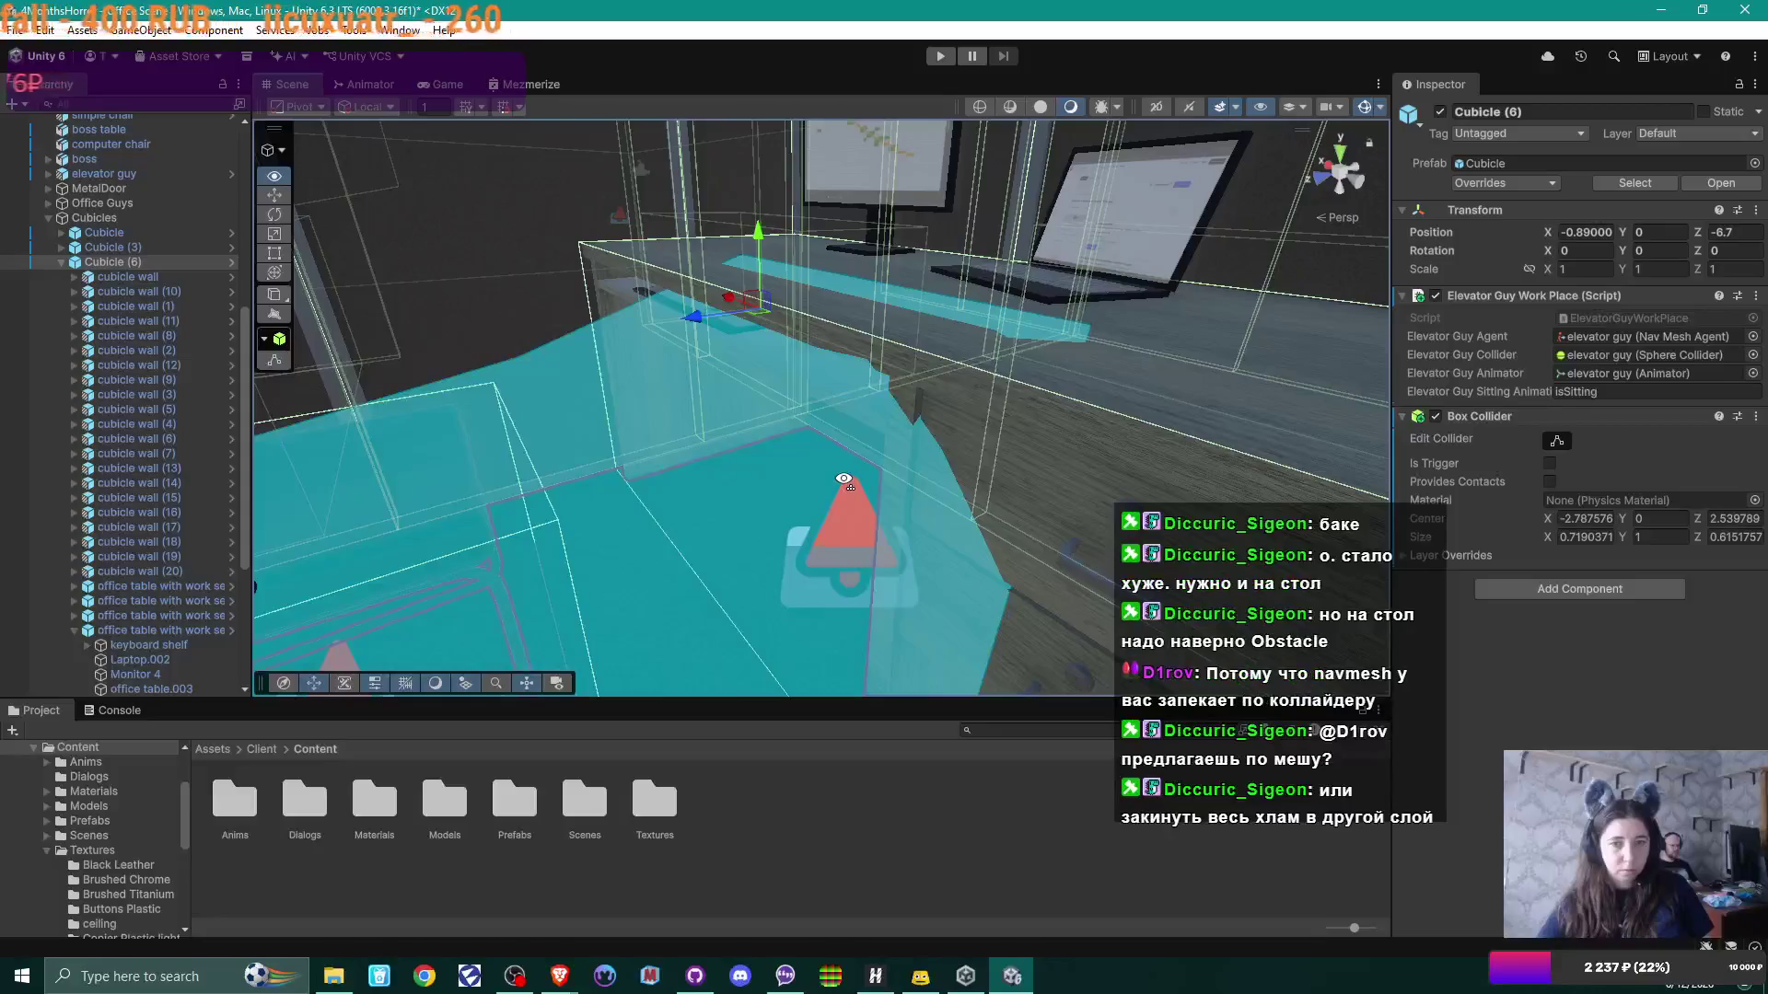
scroll(843, 479, "down", 8)
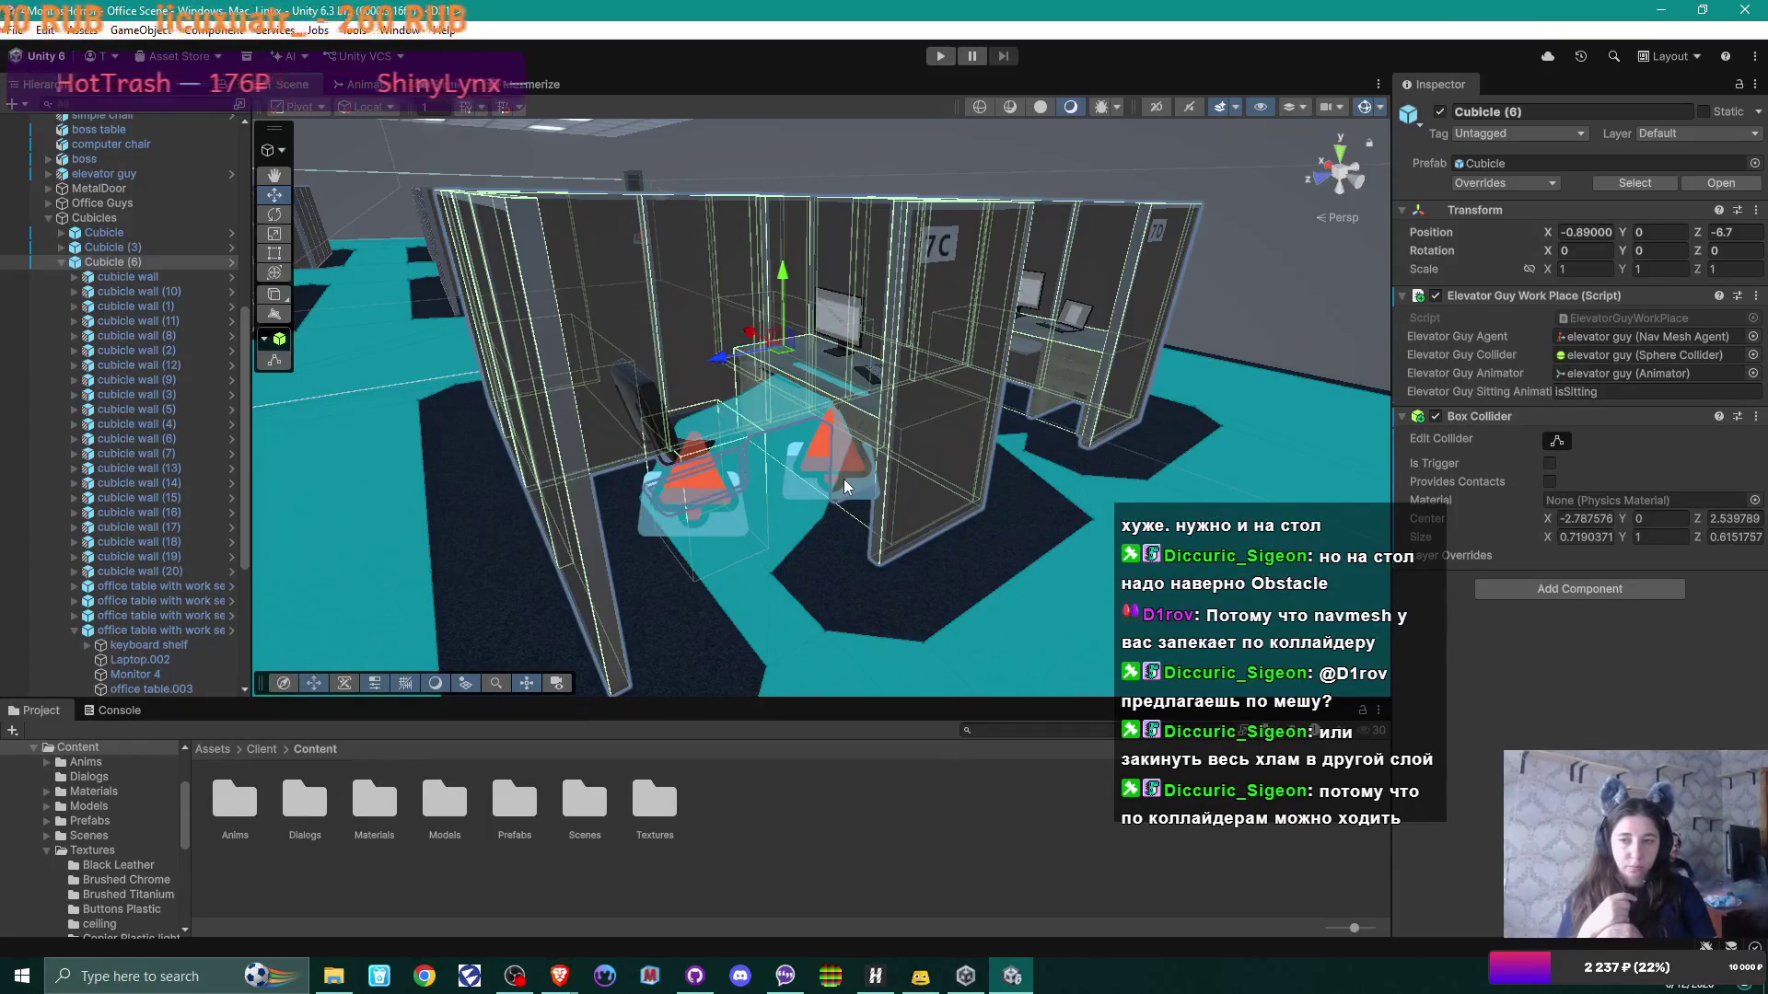
scroll(146, 267, "up", 10)
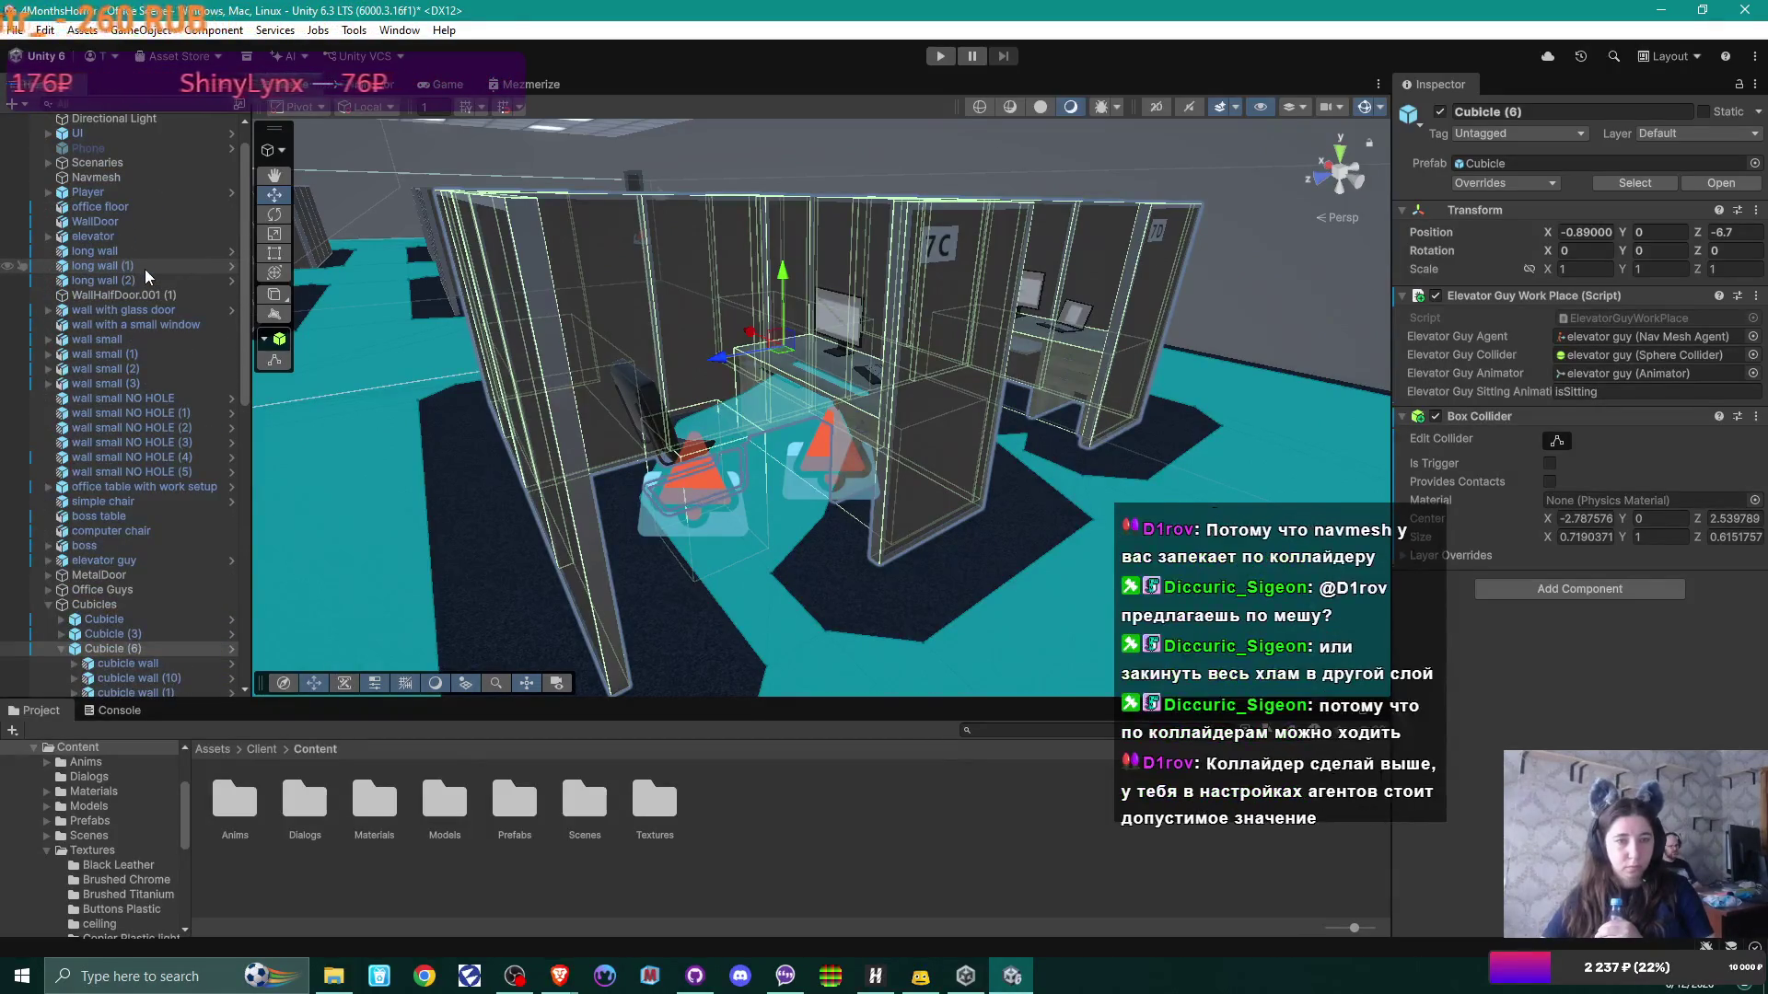
scroll(146, 269, "up", 1)
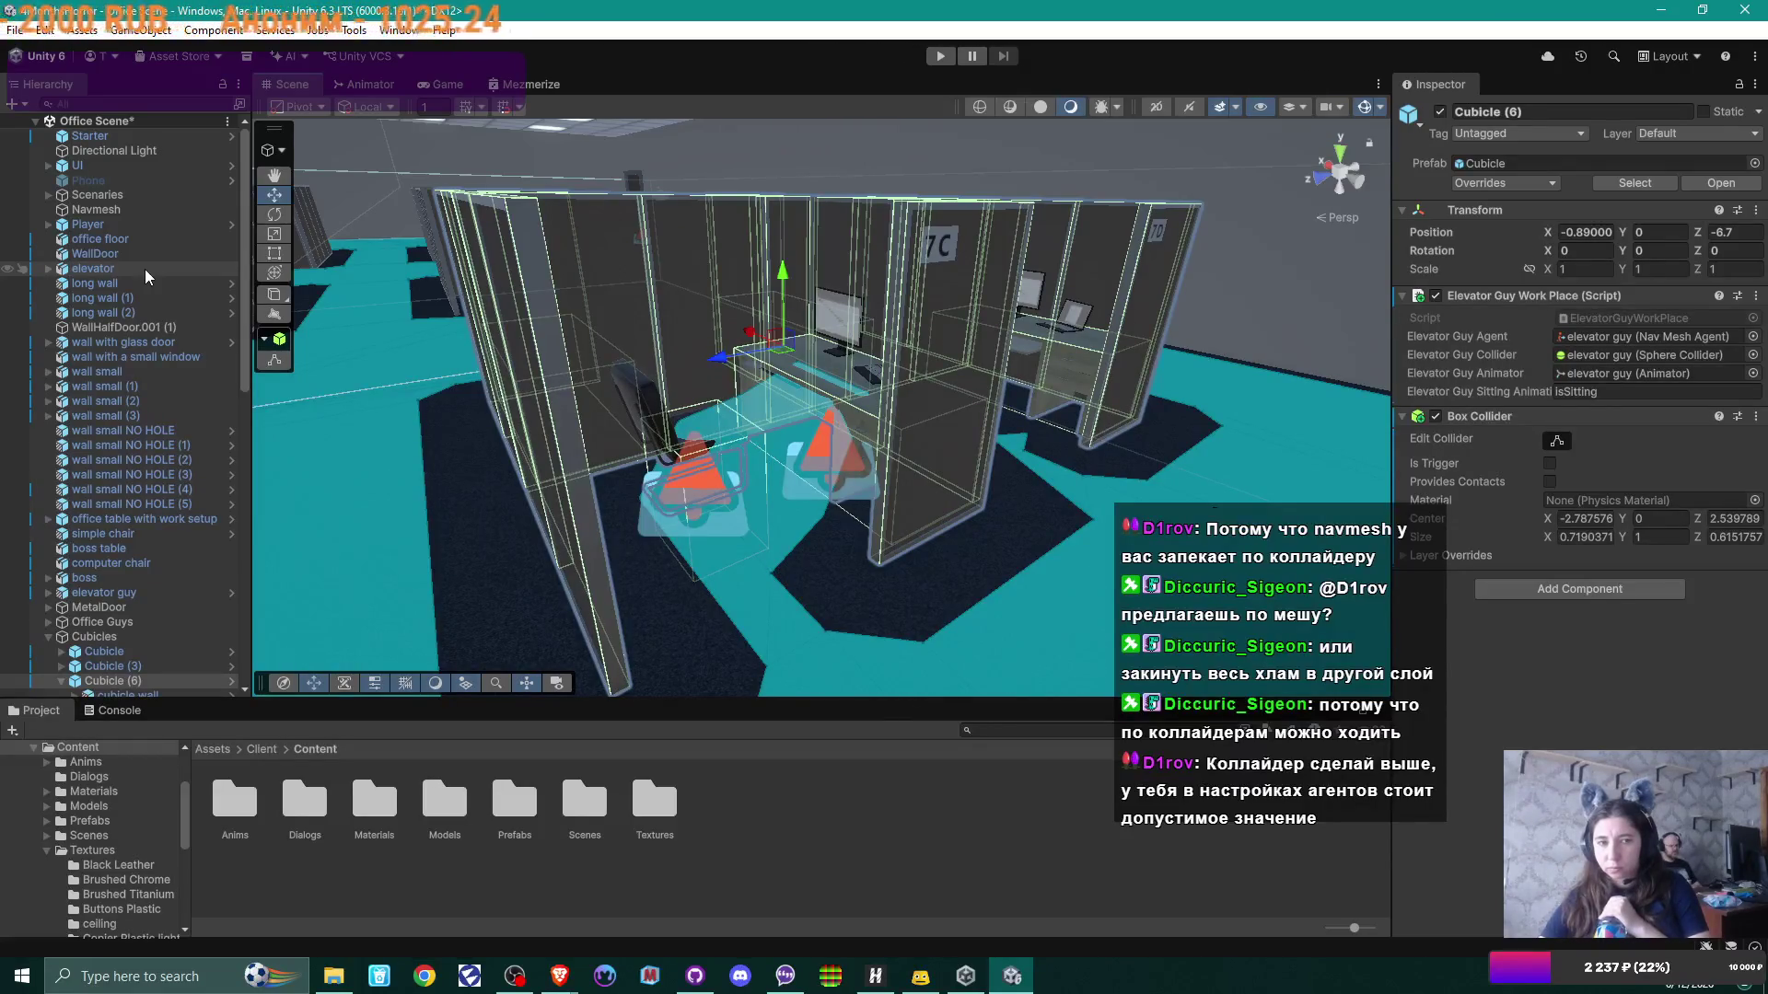
left_click(103, 209)
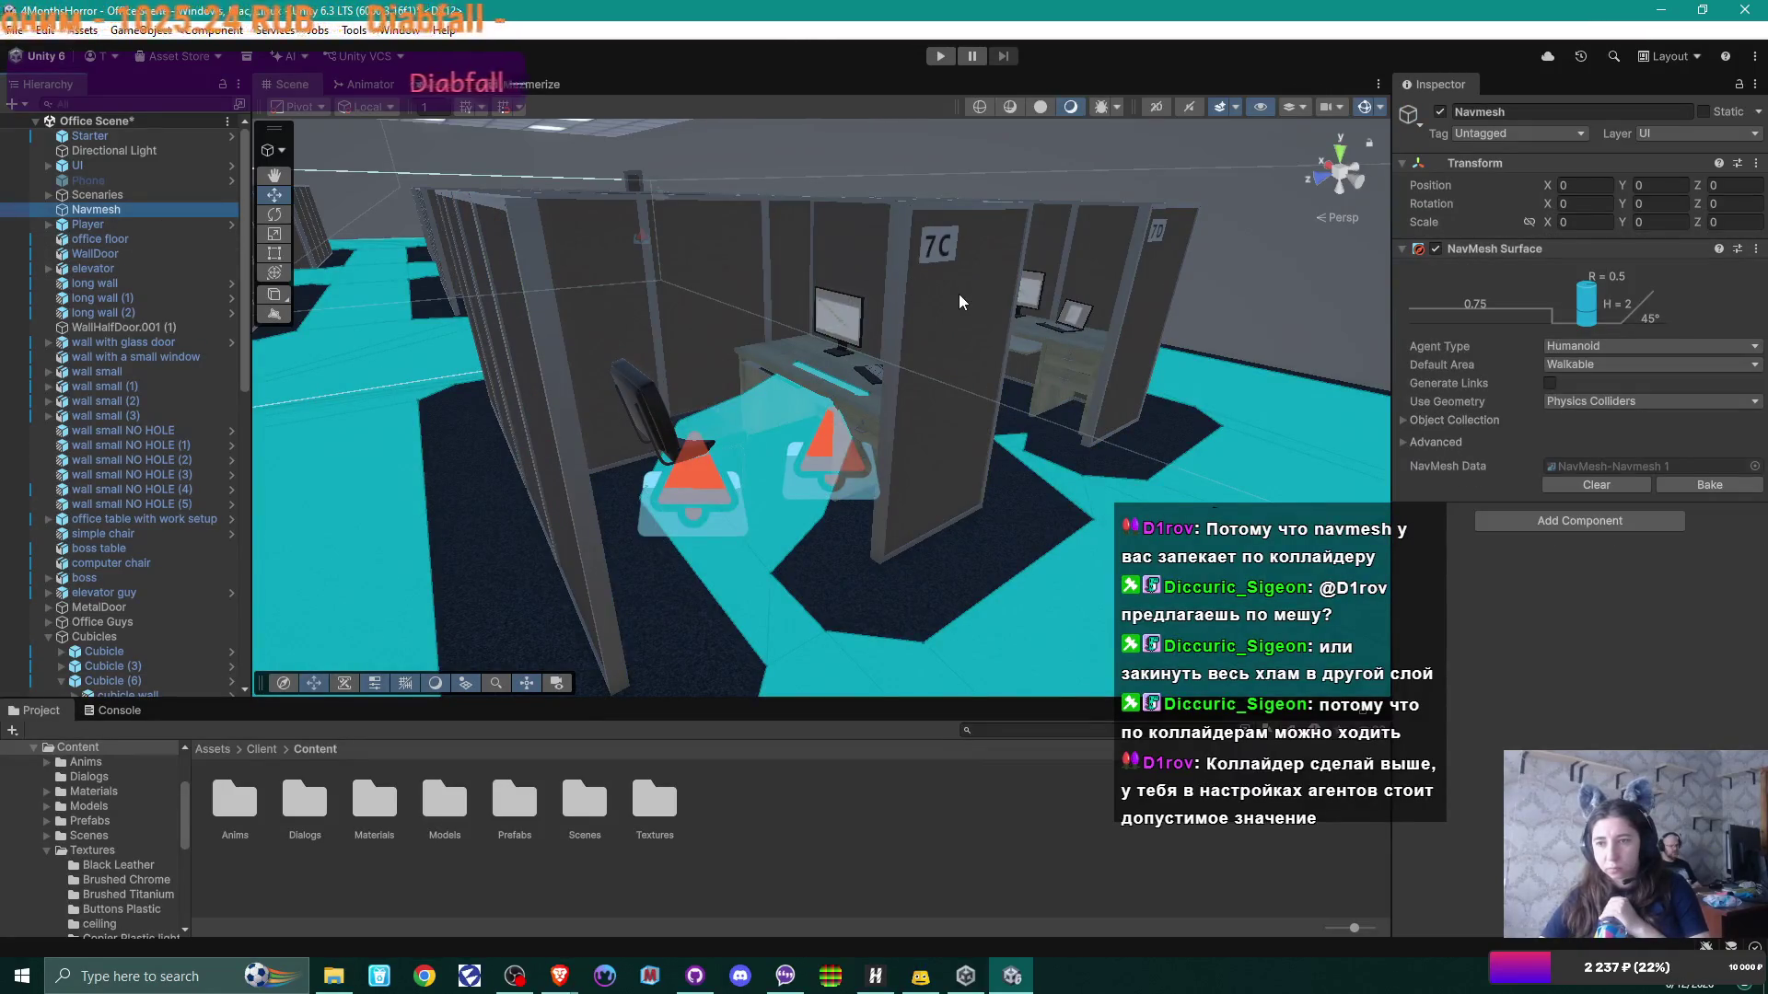
left_click(1402, 440)
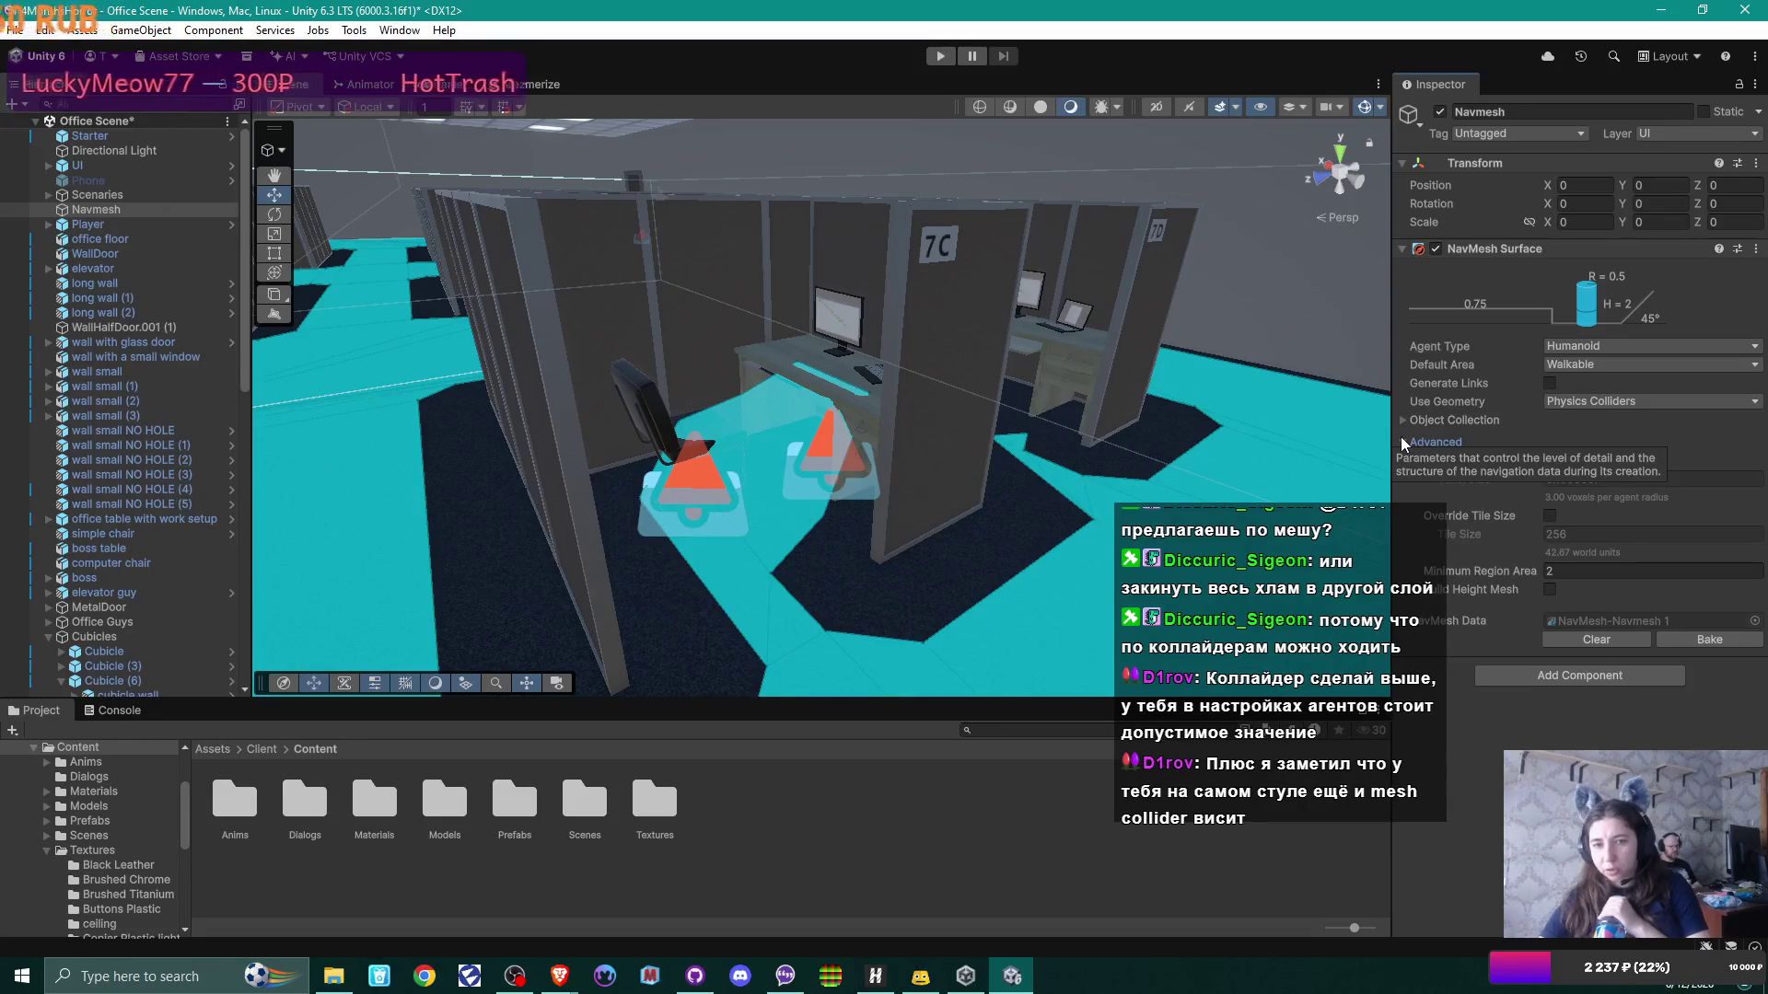
left_click(1401, 440)
left_click(641, 388)
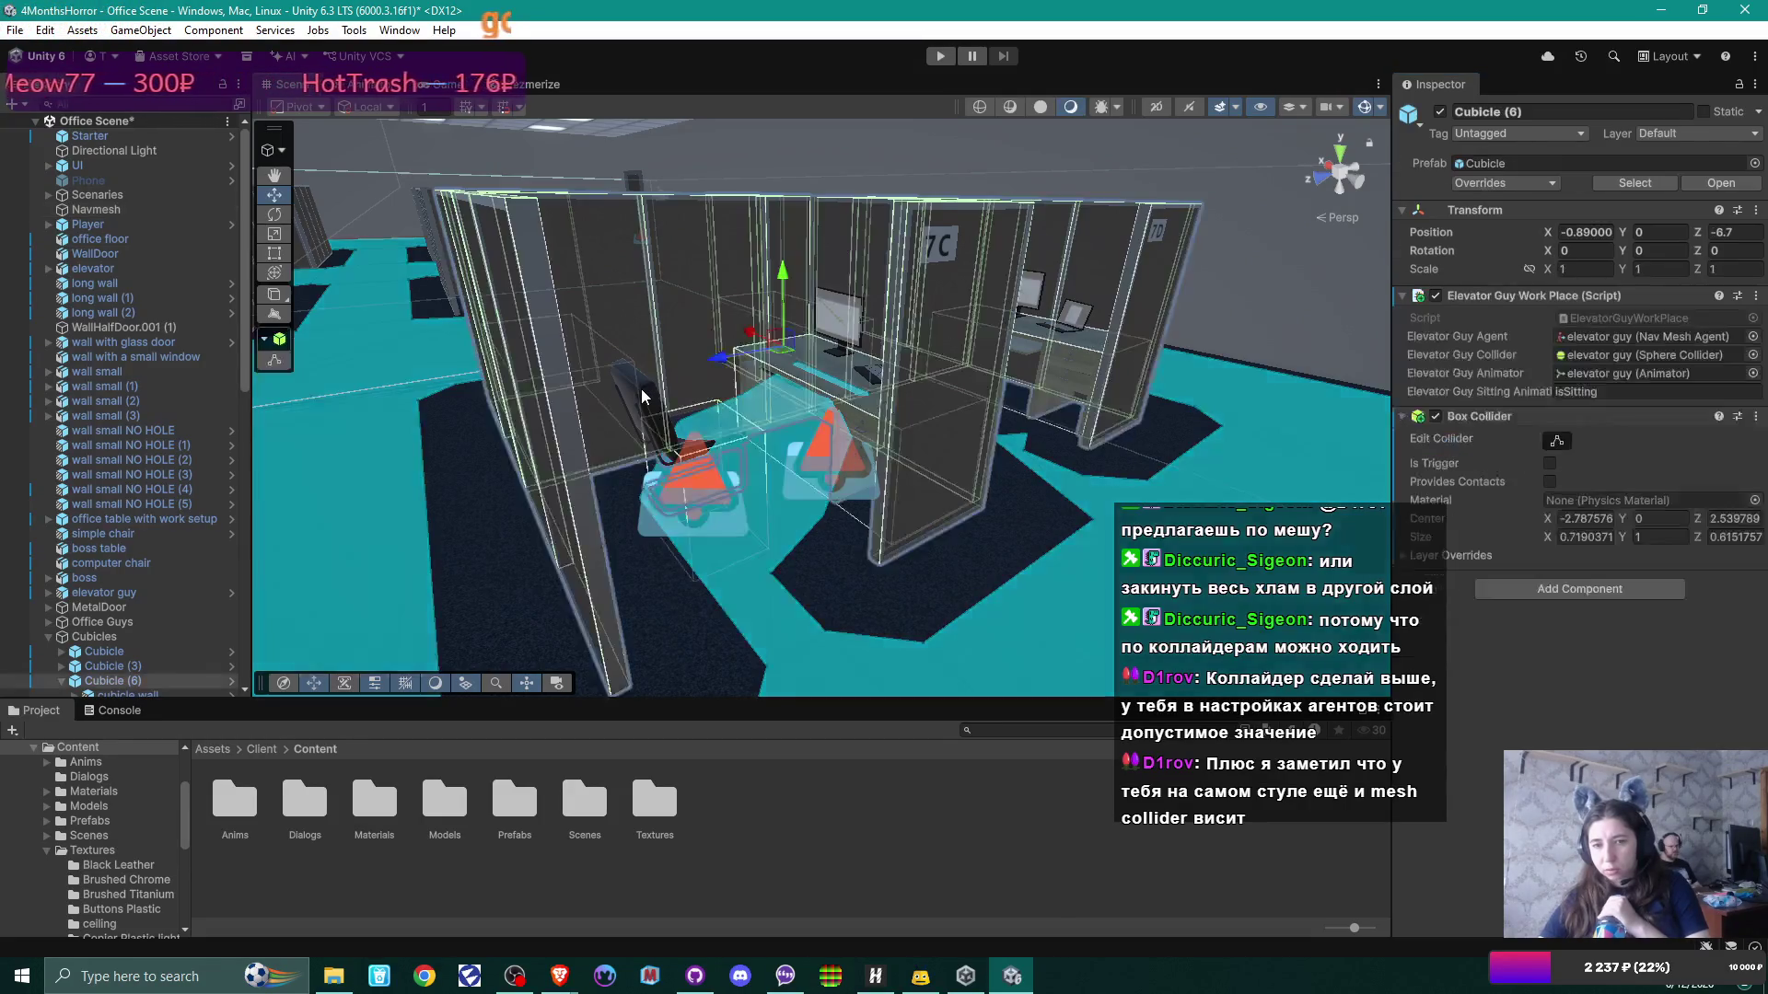
left_click_drag(1042, 447, 914, 479)
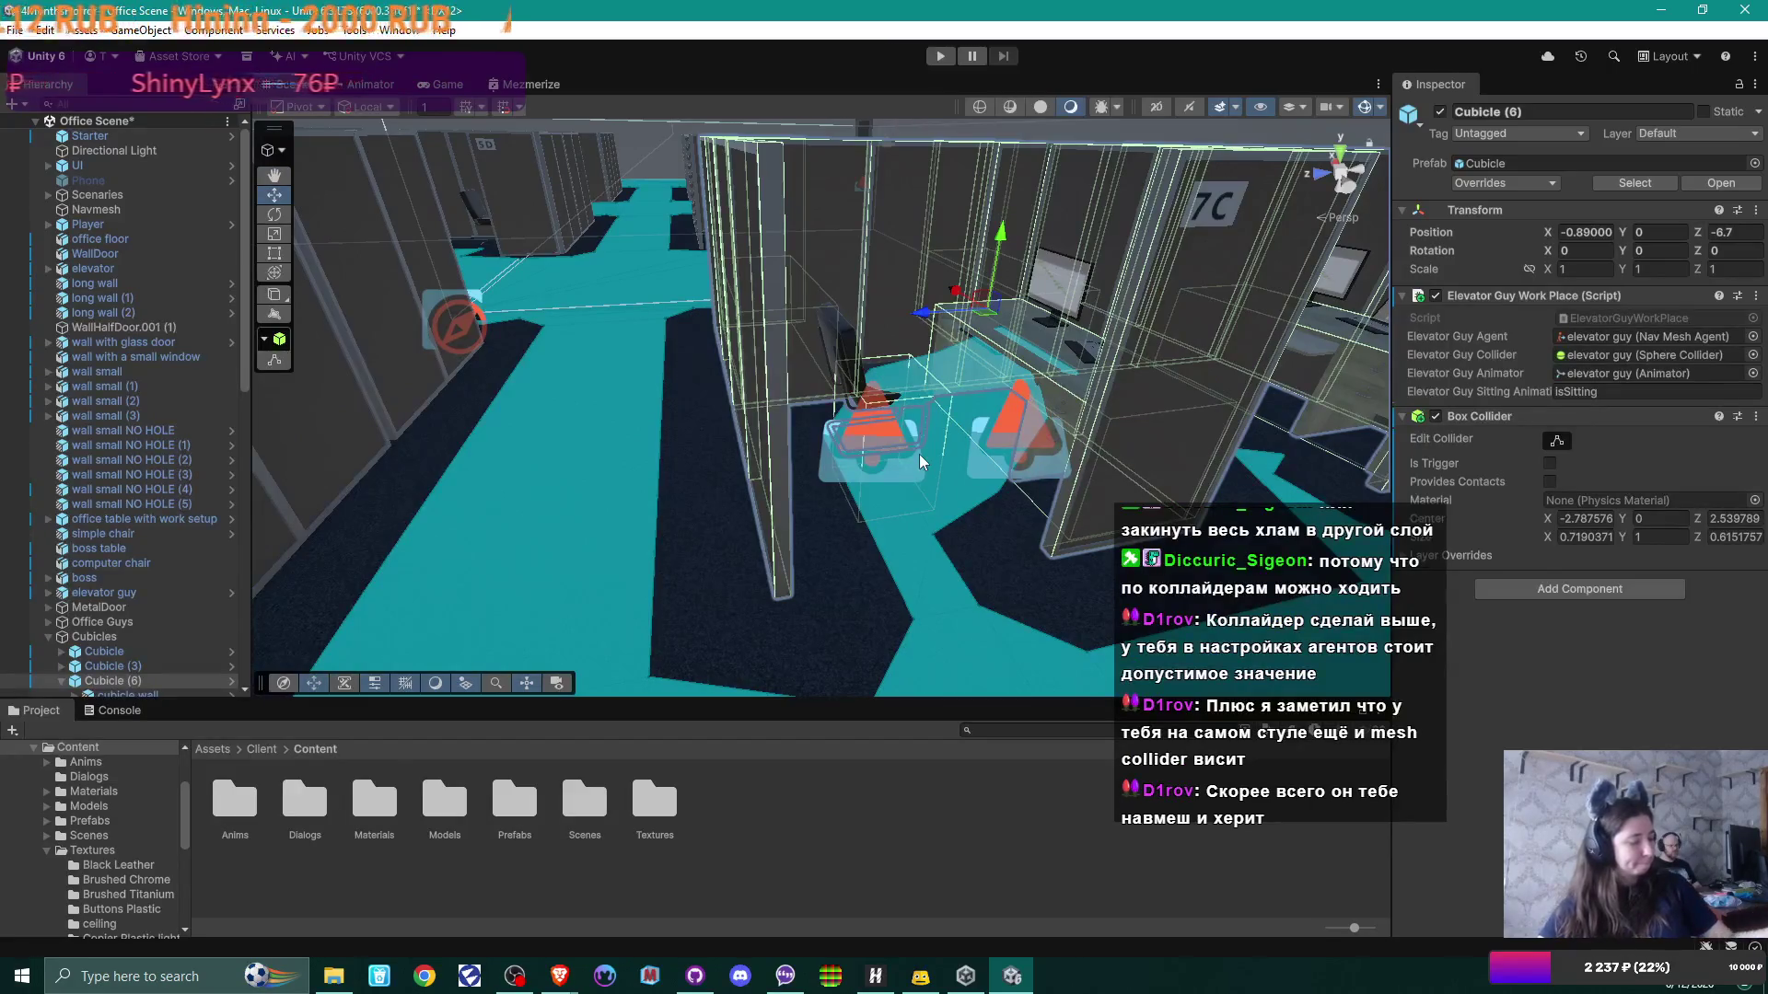
mouse_move(1070, 425)
left_mouse_down()
mouse_move(1031, 465)
mouse_move(1068, 506)
mouse_move(929, 513)
mouse_move(889, 483)
left_mouse_up()
Step: Browse Prefabs > Office, return to Content via the breadcrumbs, then open Models > Prefabs
scroll(135, 384, "down", 3)
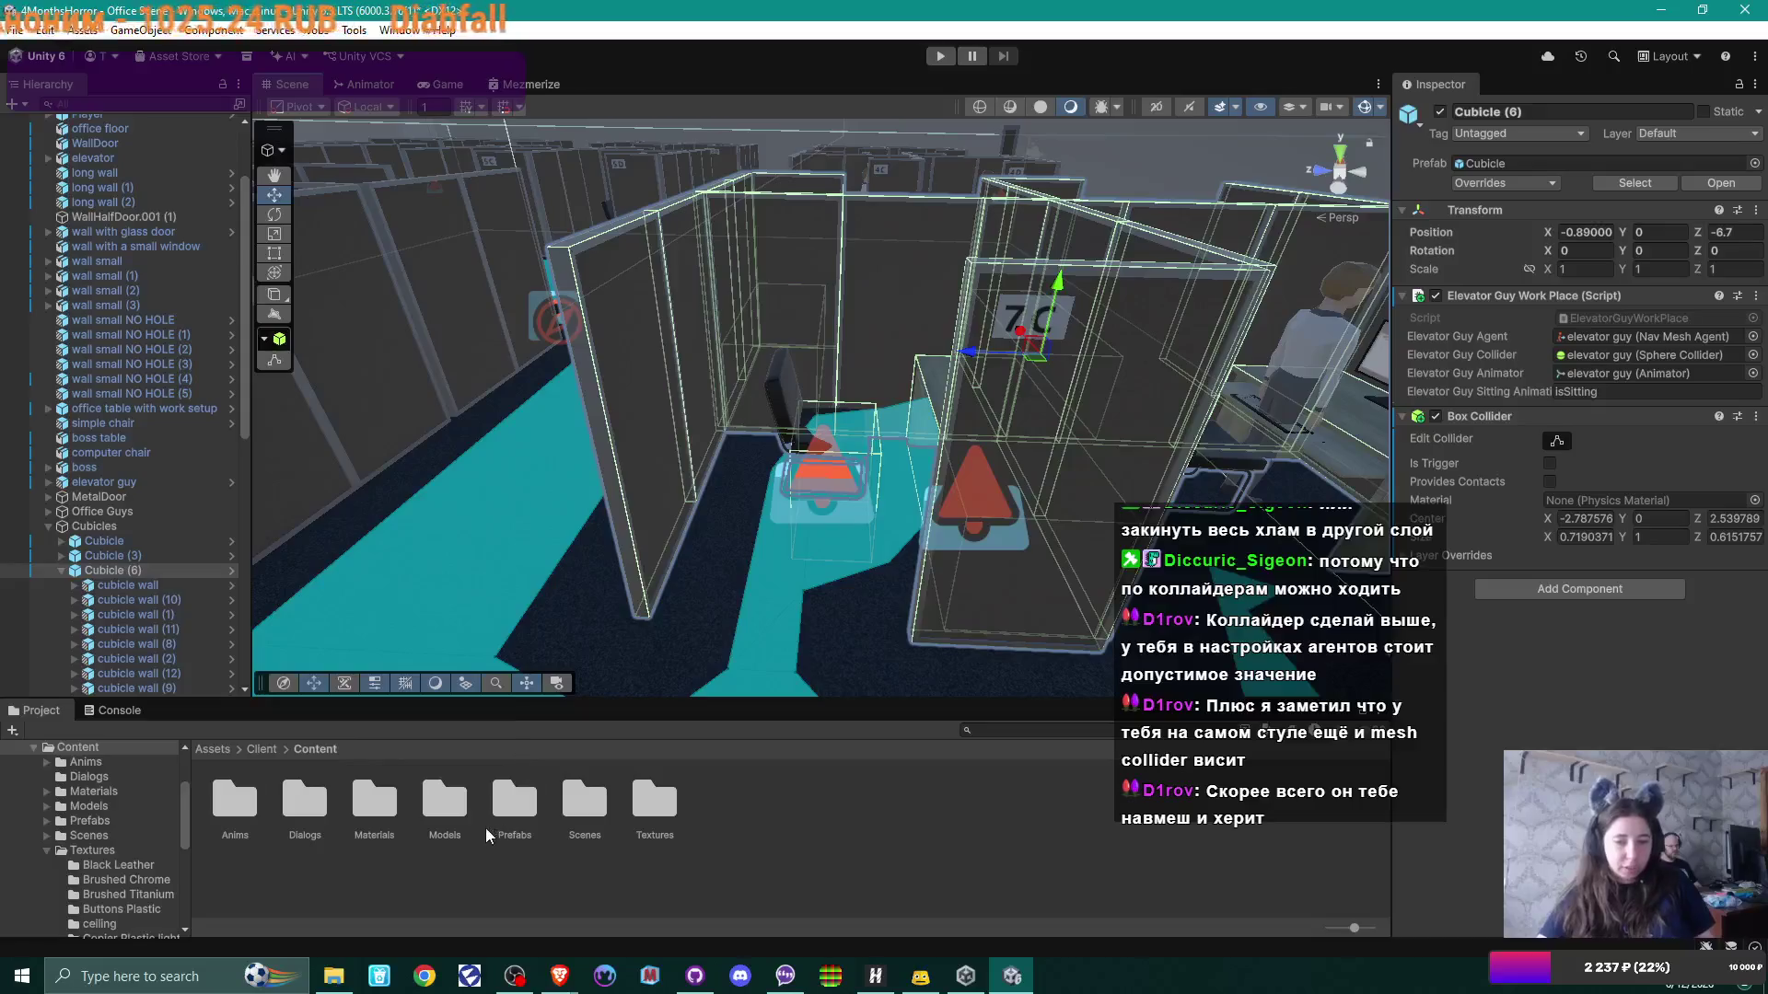
double_click(525, 797)
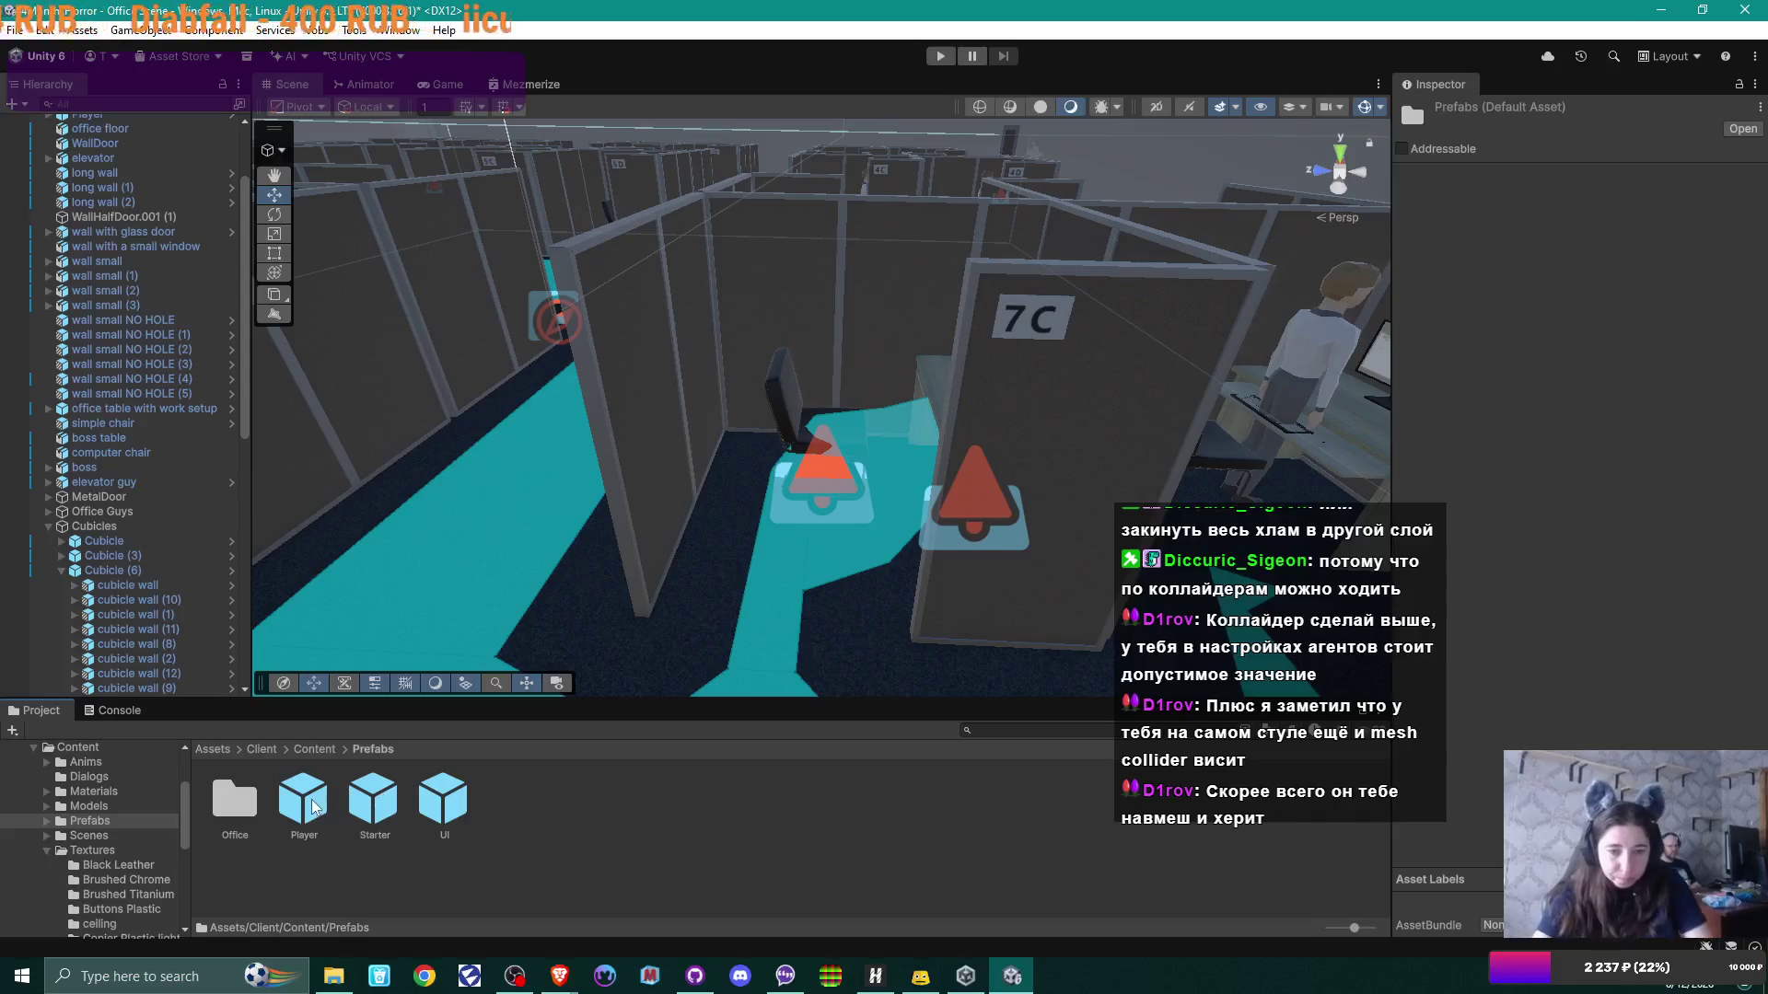
double_click(235, 789)
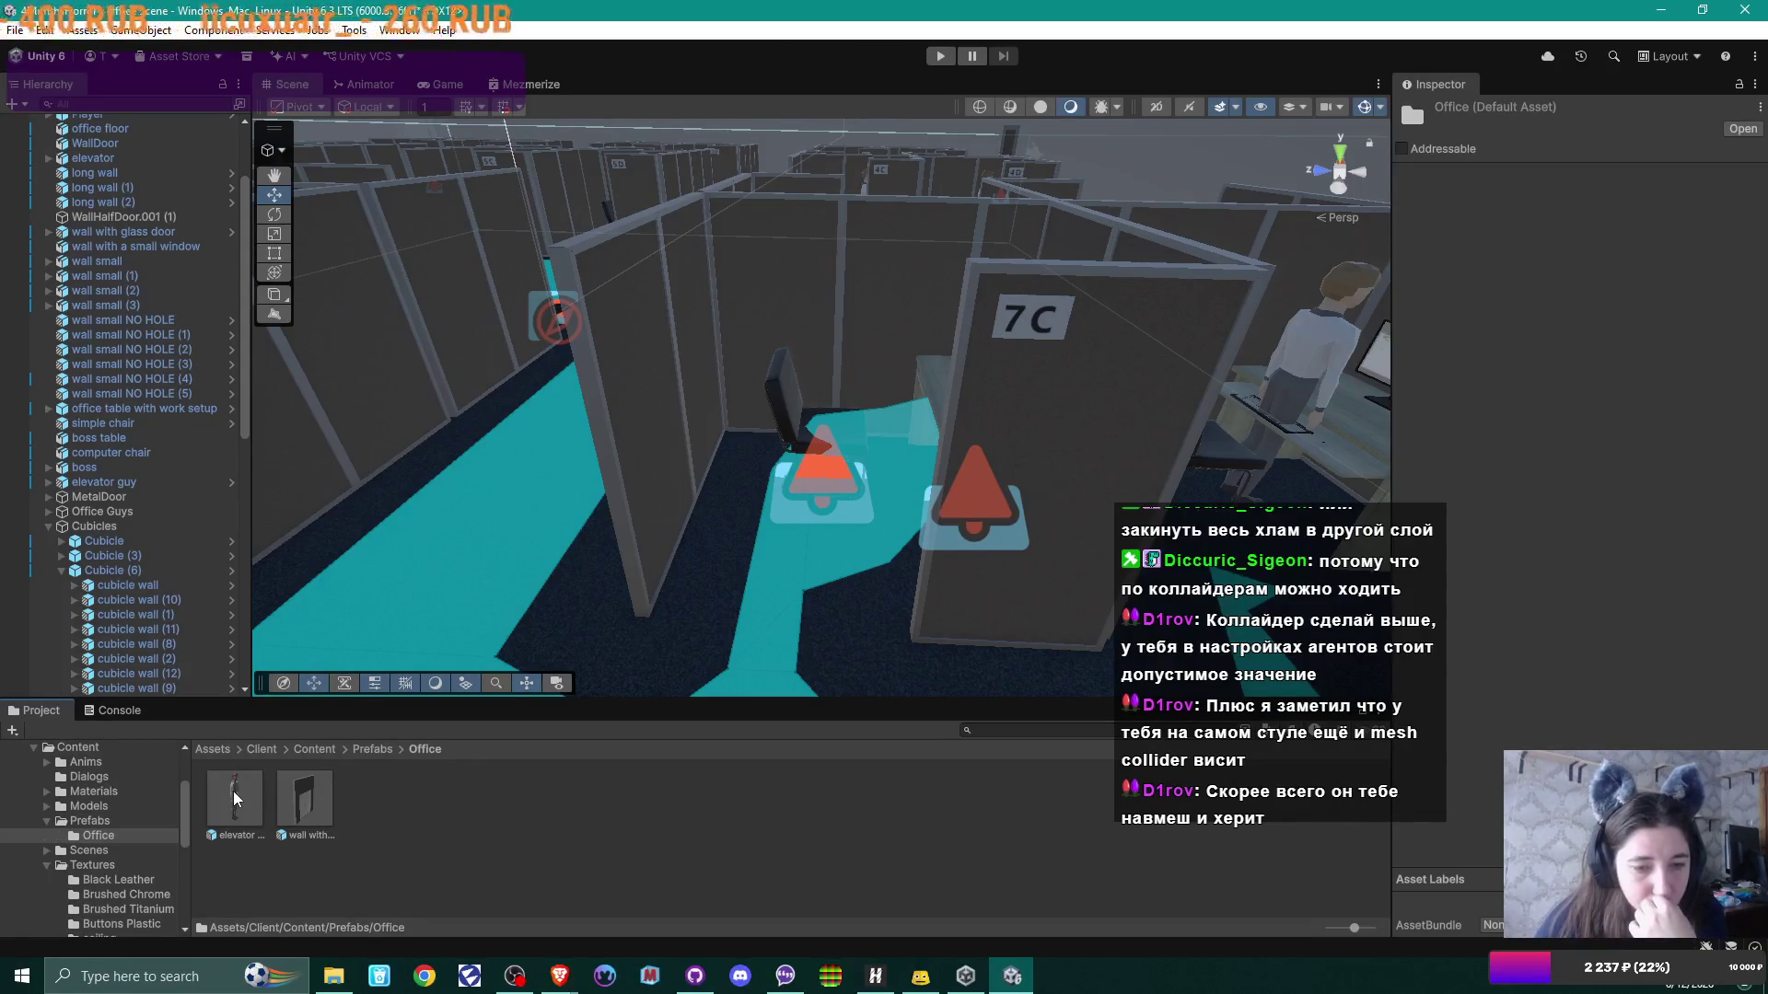
left_click(379, 748)
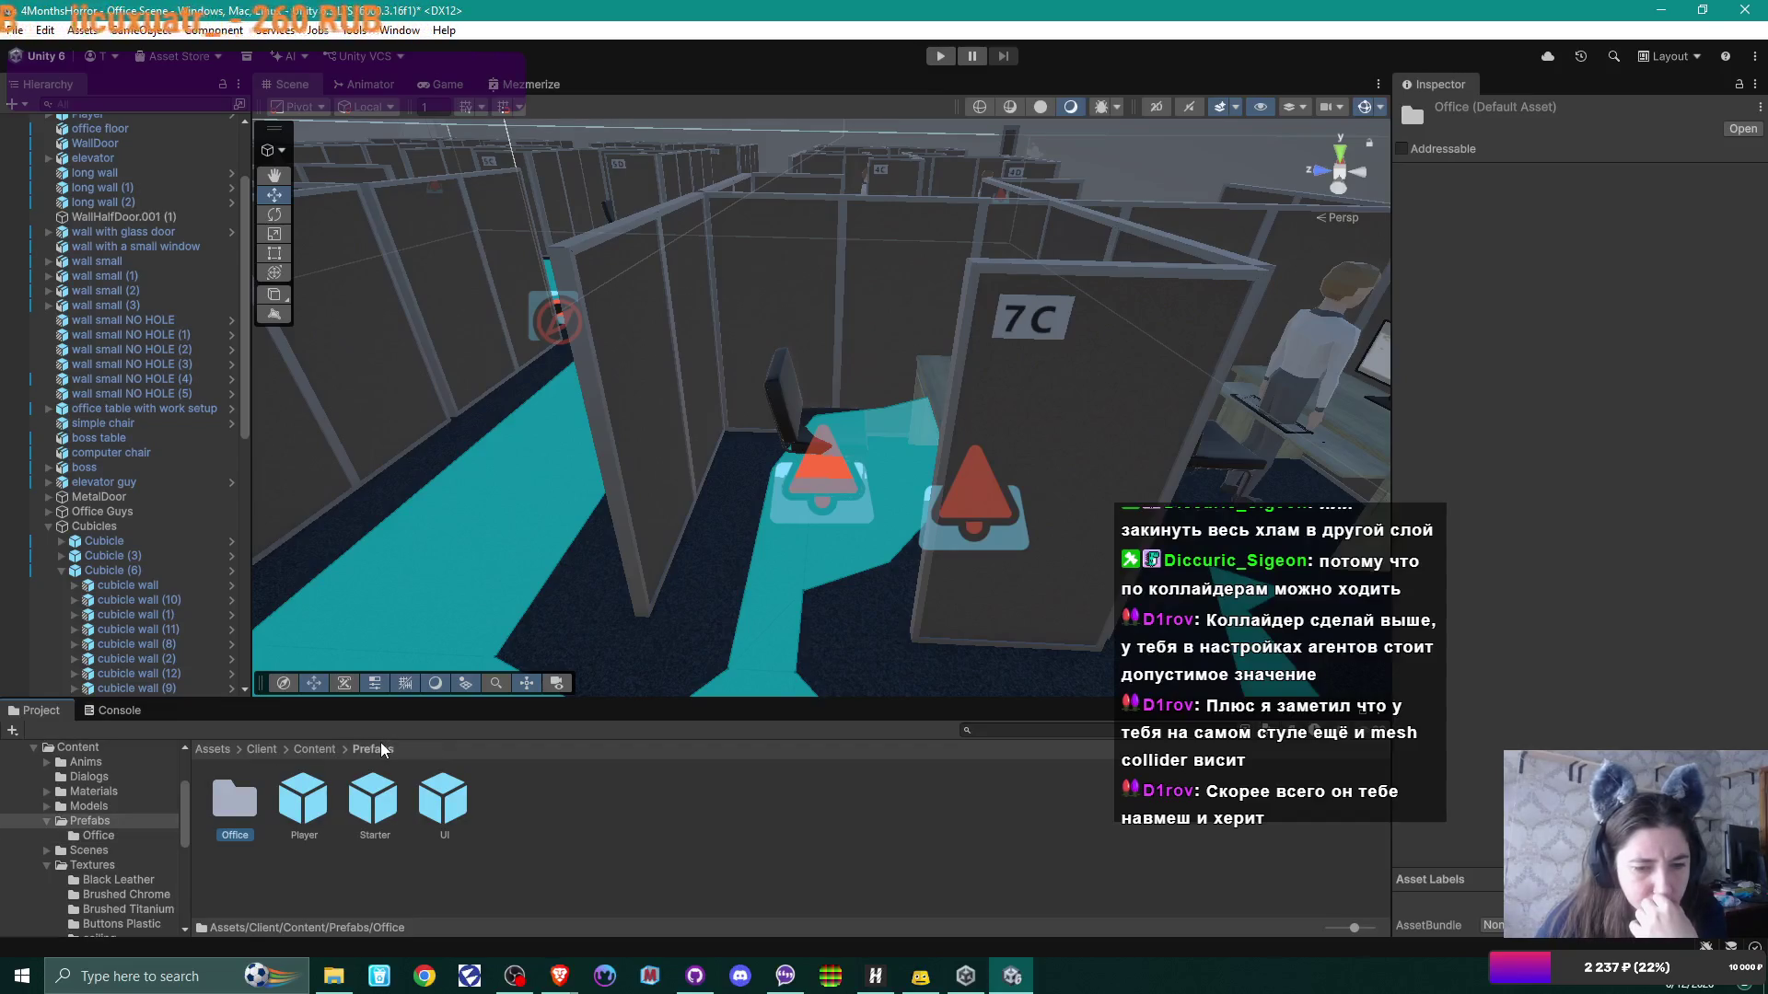
left_click(316, 749)
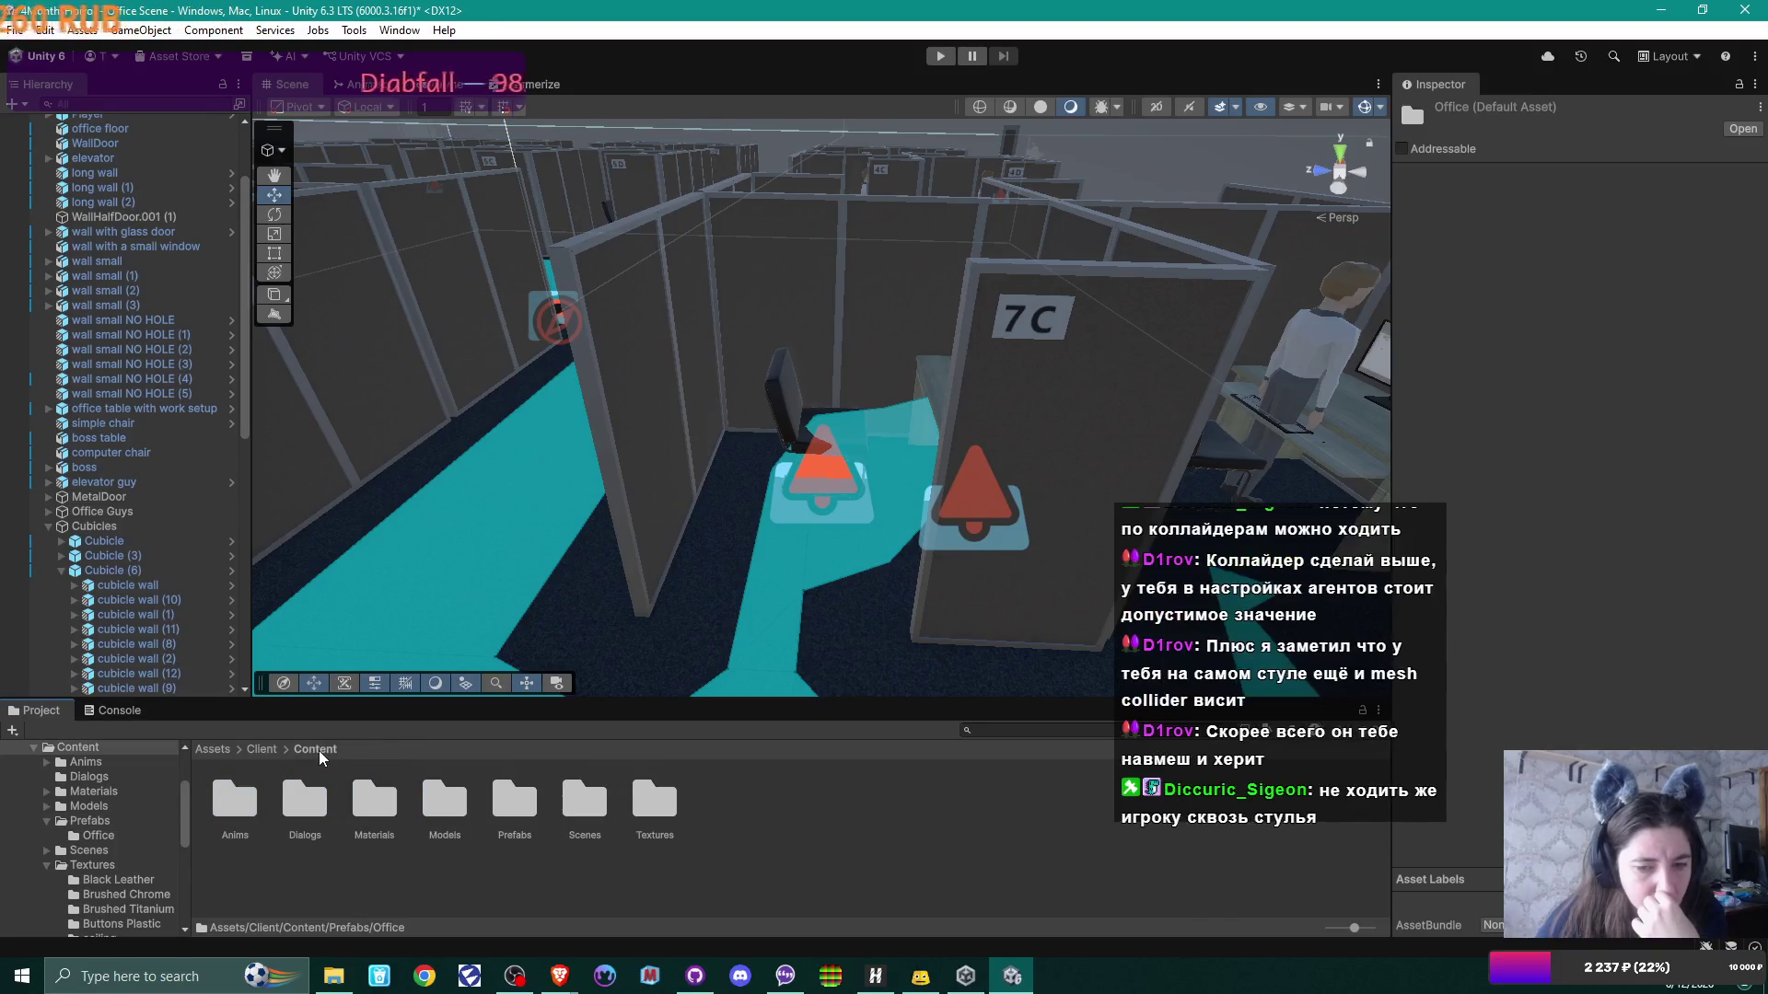
double_click(444, 801)
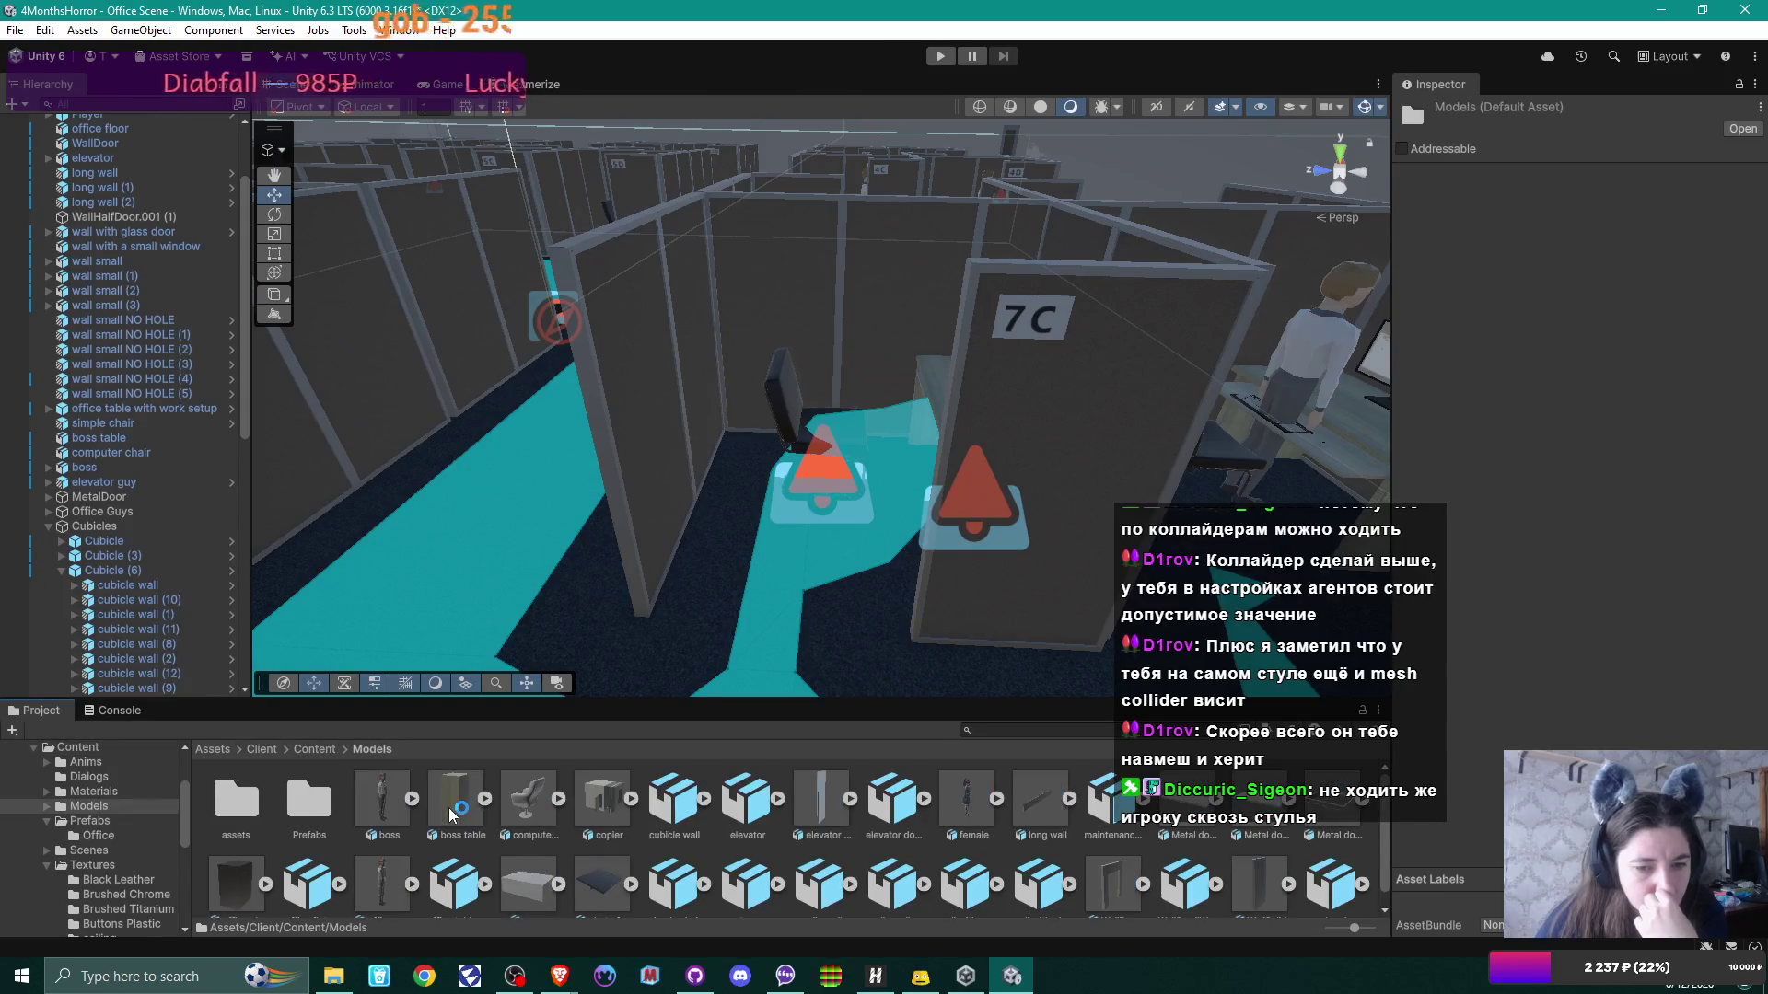
double_click(309, 799)
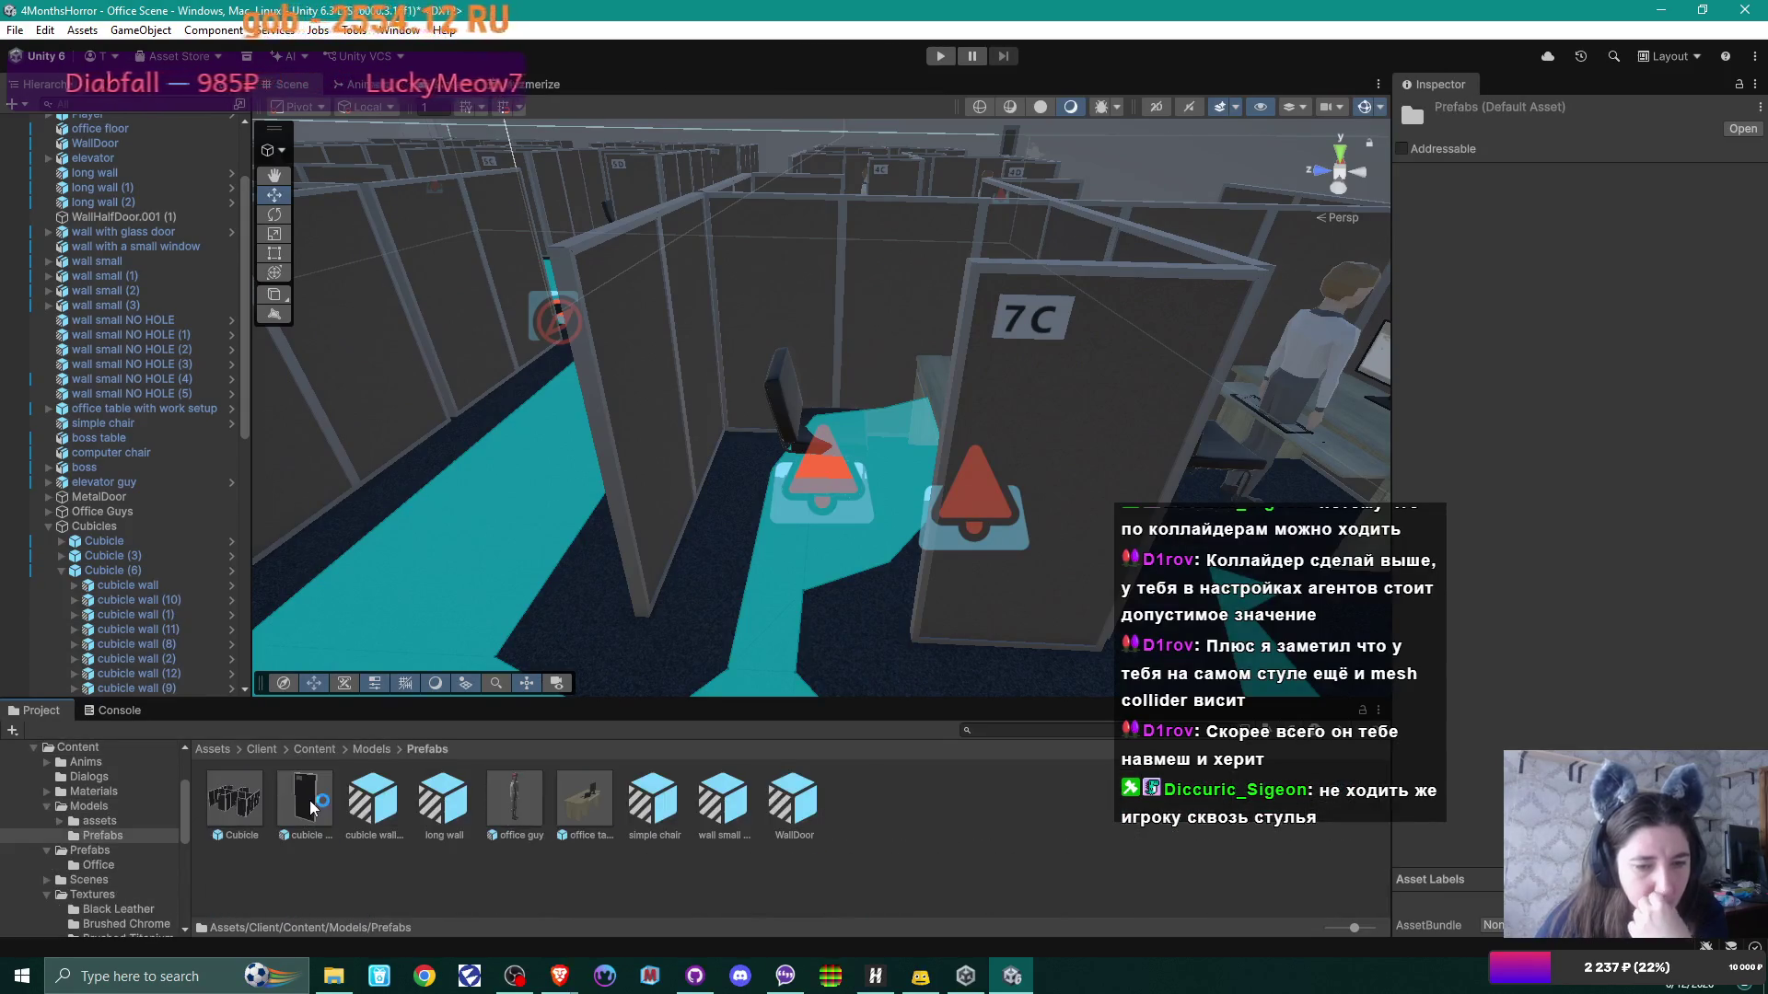
Step: Replace the simple chair prefab's Mesh Collider with a Box Collider and exit Prefab Mode
double_click(648, 799)
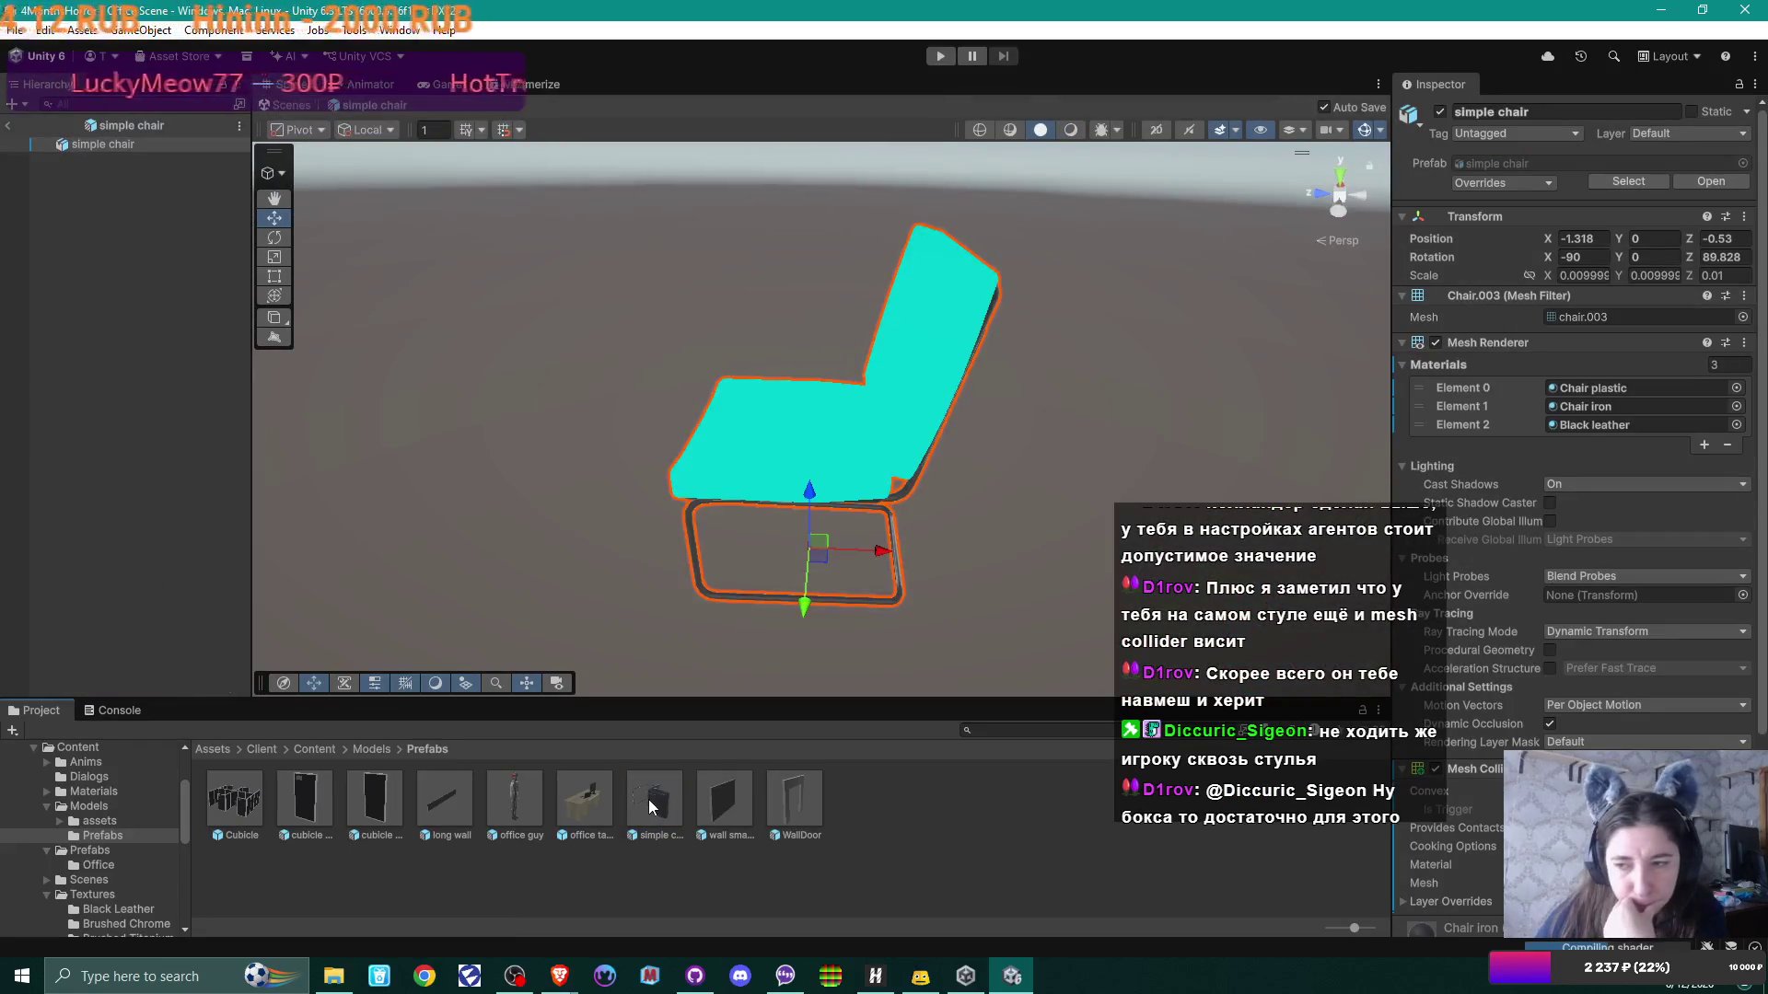
scroll(1711, 637, "down", 5)
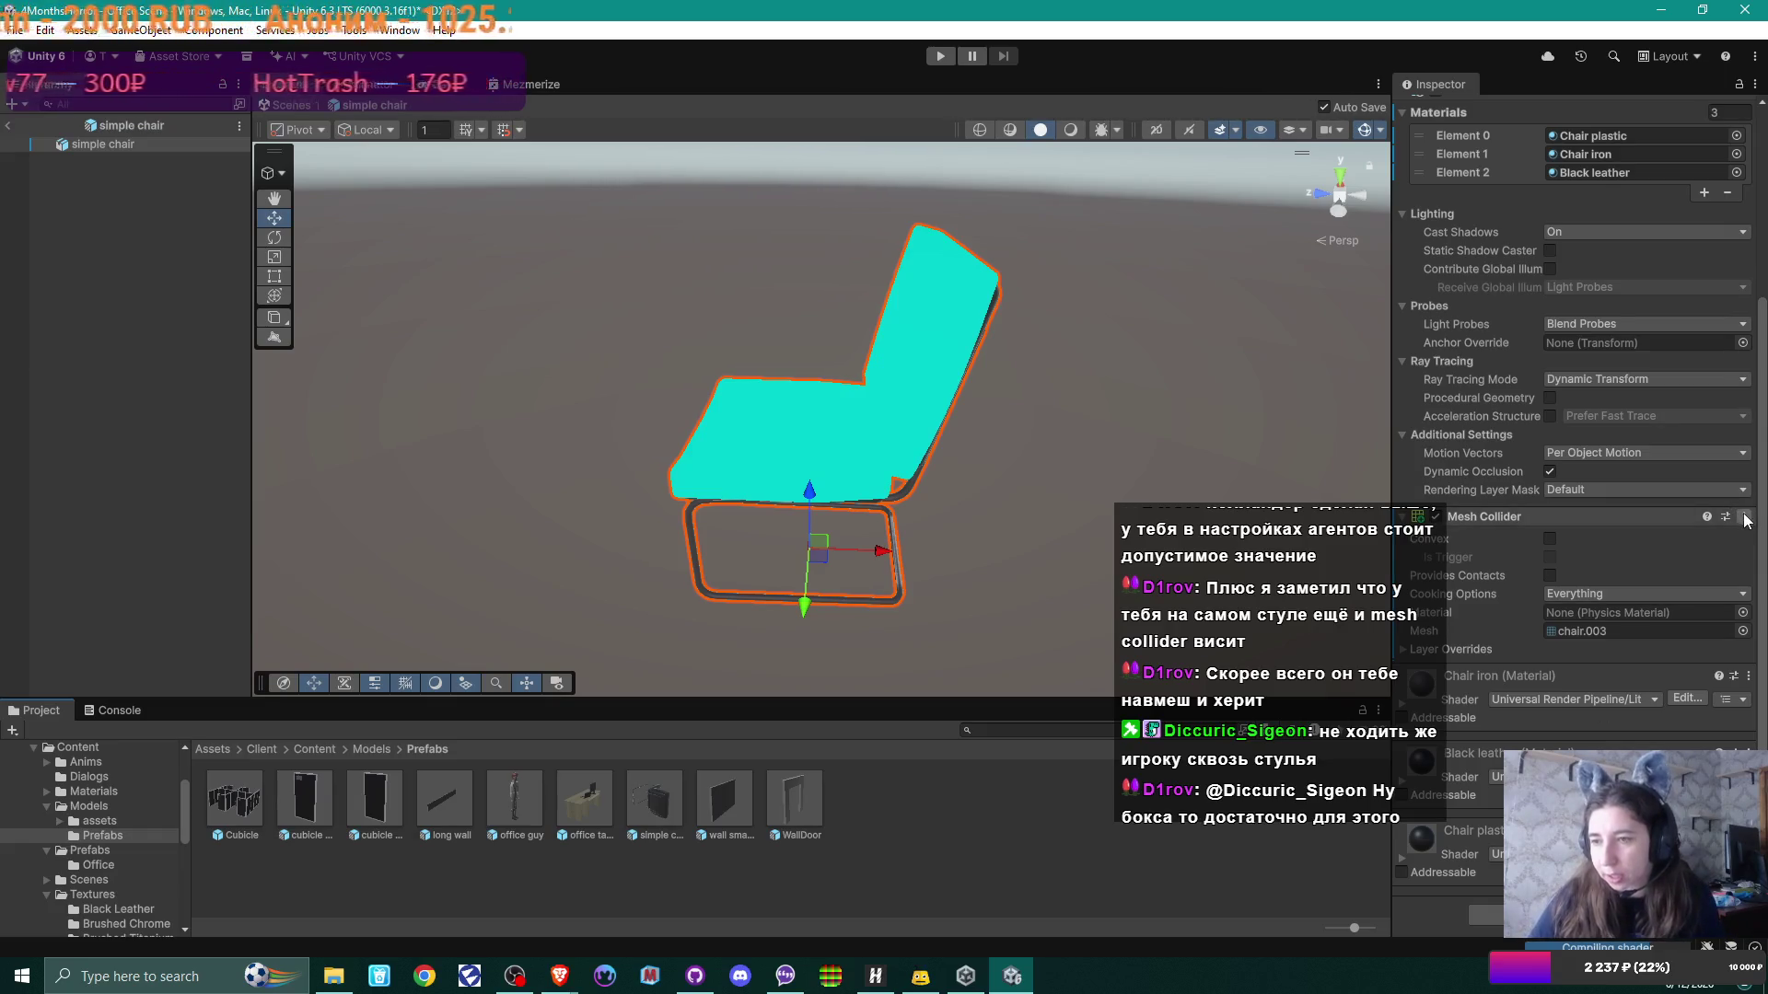
left_click(1744, 517)
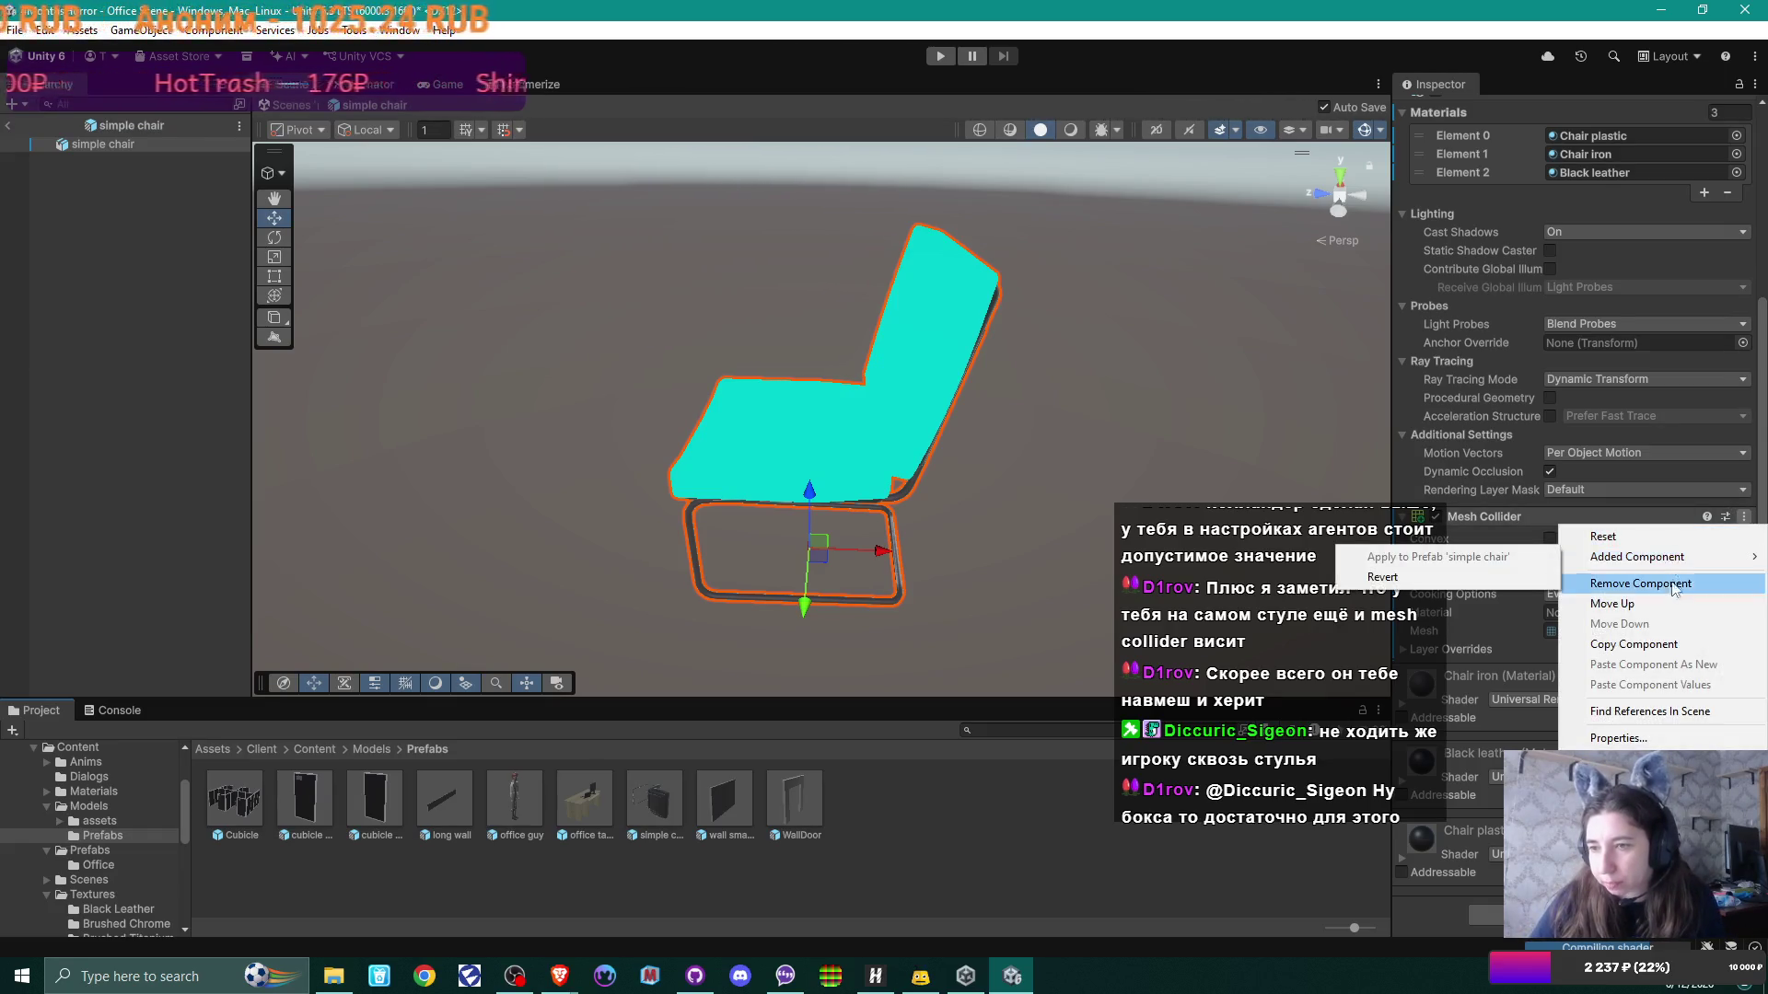
left_click(1640, 583)
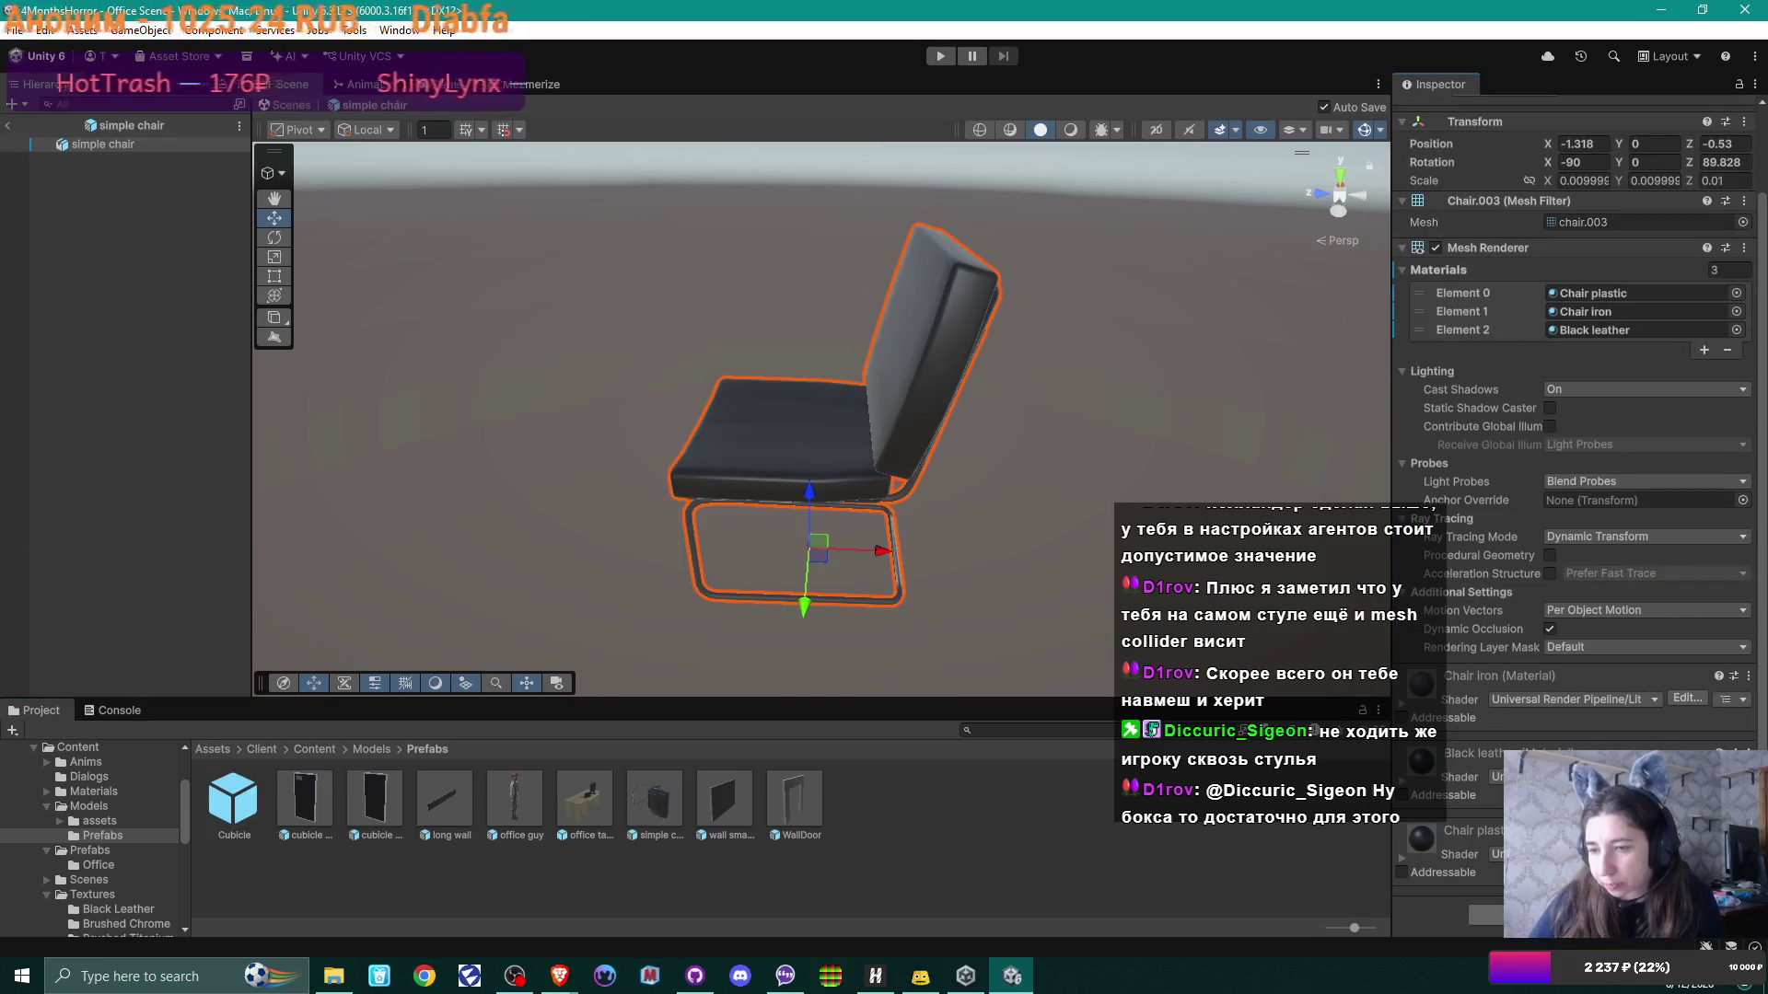
left_click(1565, 914)
type("nav")
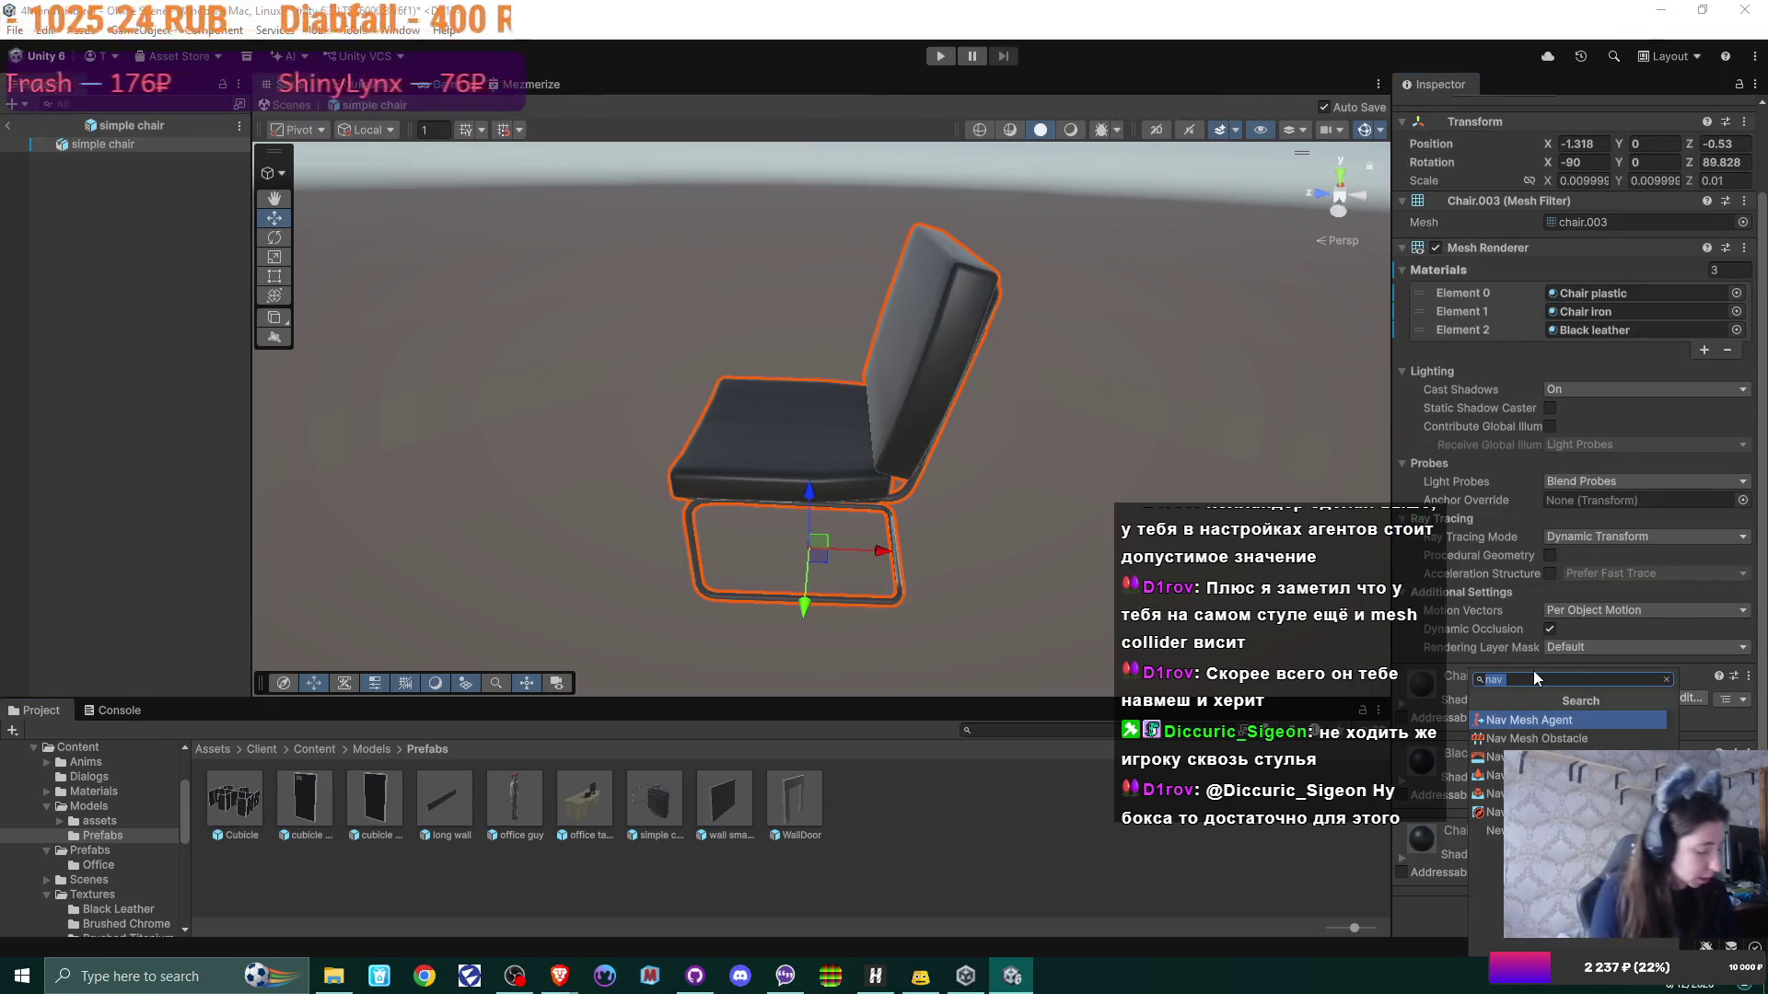
type("coll")
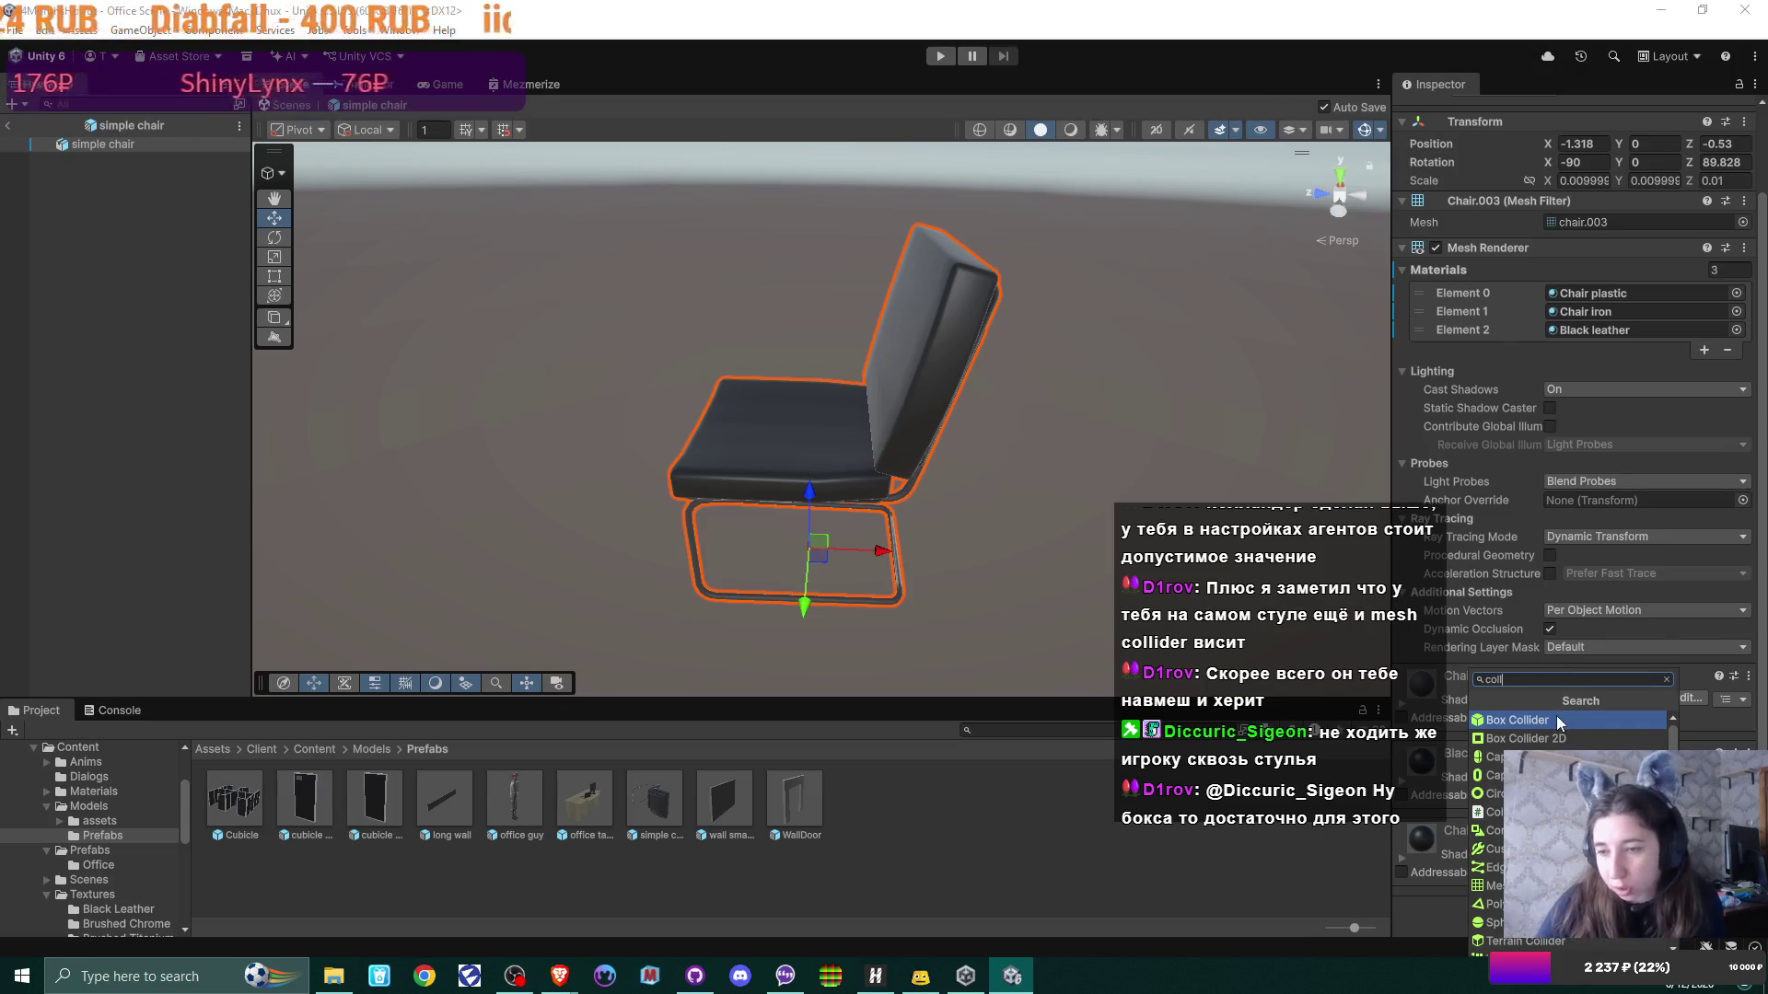
left_click(1556, 716)
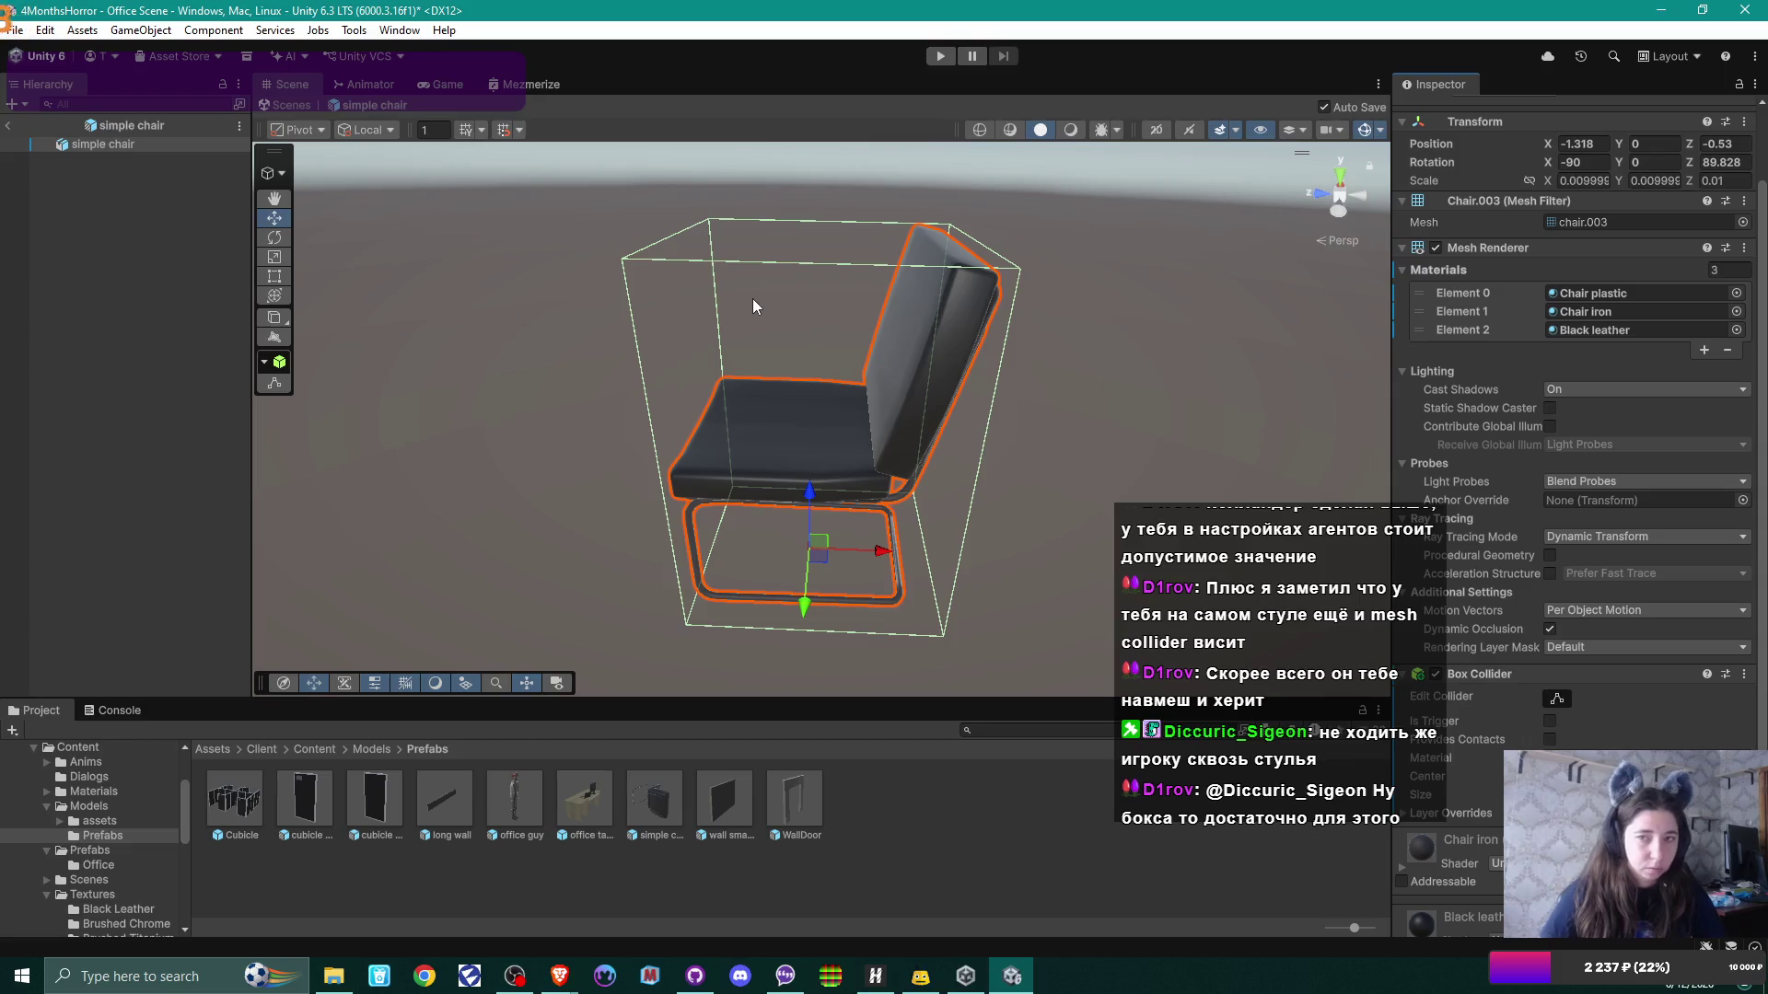
left_click(8, 126)
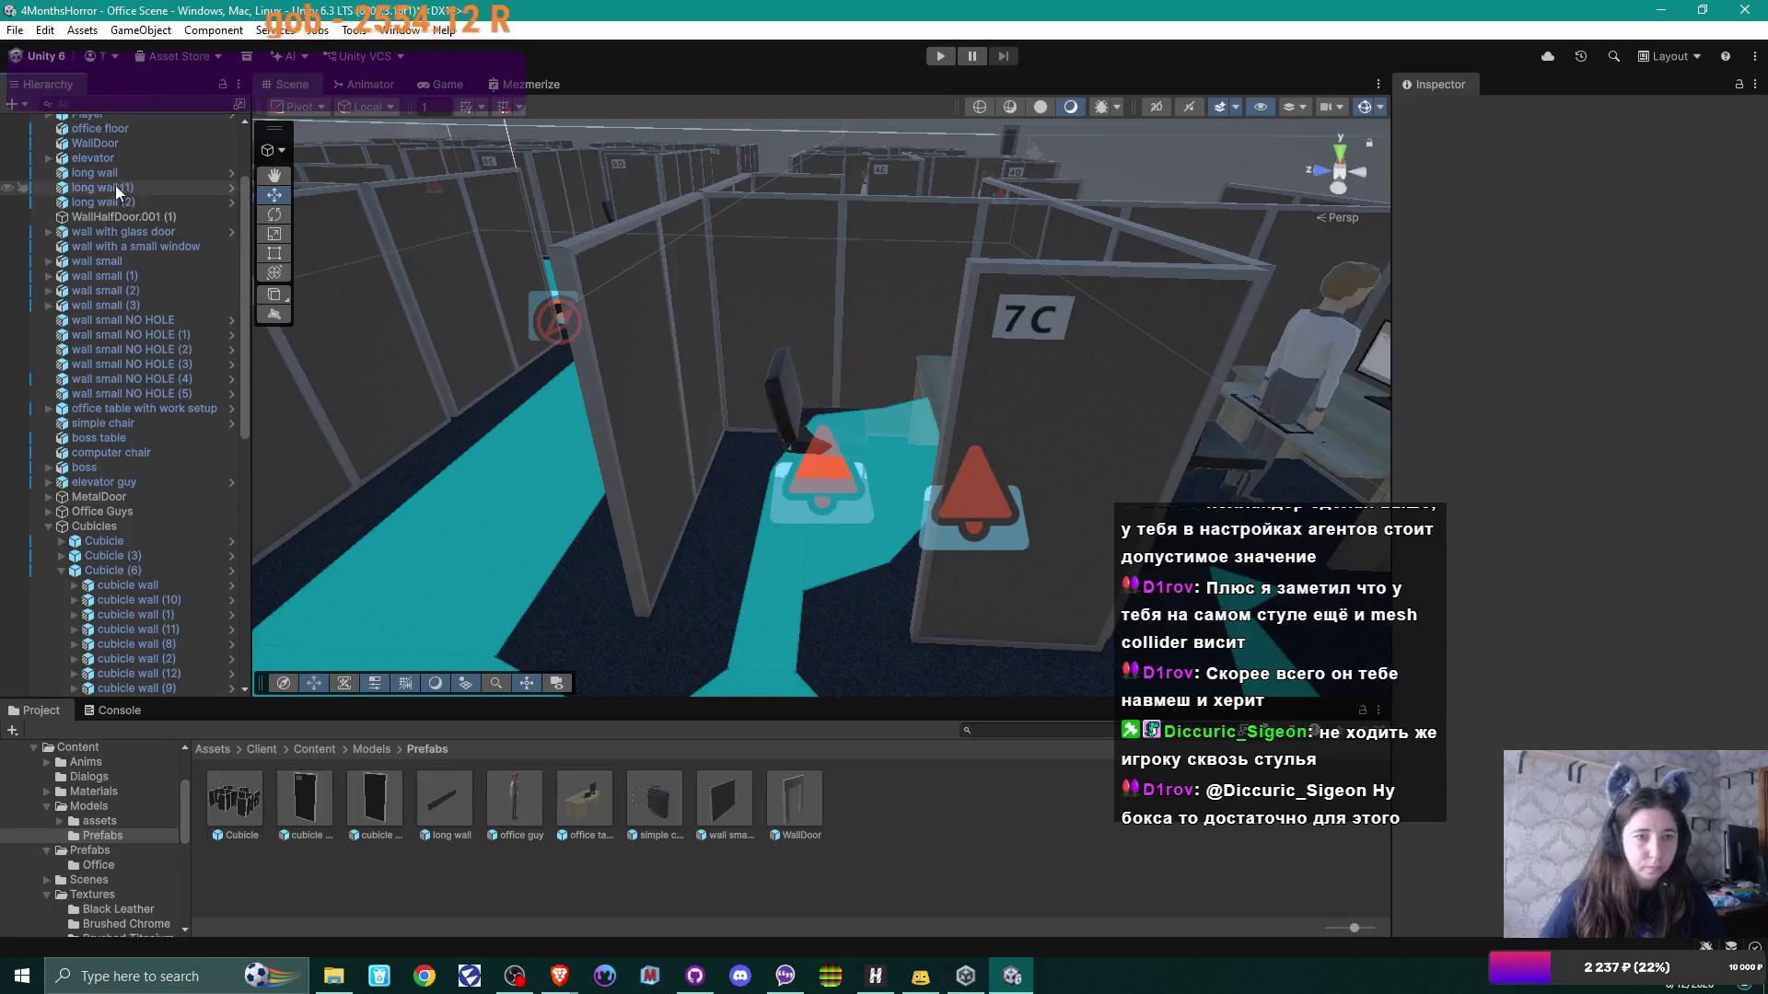
Step: Select Navmesh, then inspect cubicle 7C's simple chair (2), office table and Cubicle (6)
scroll(110, 185, "up", 3)
left_click(112, 213)
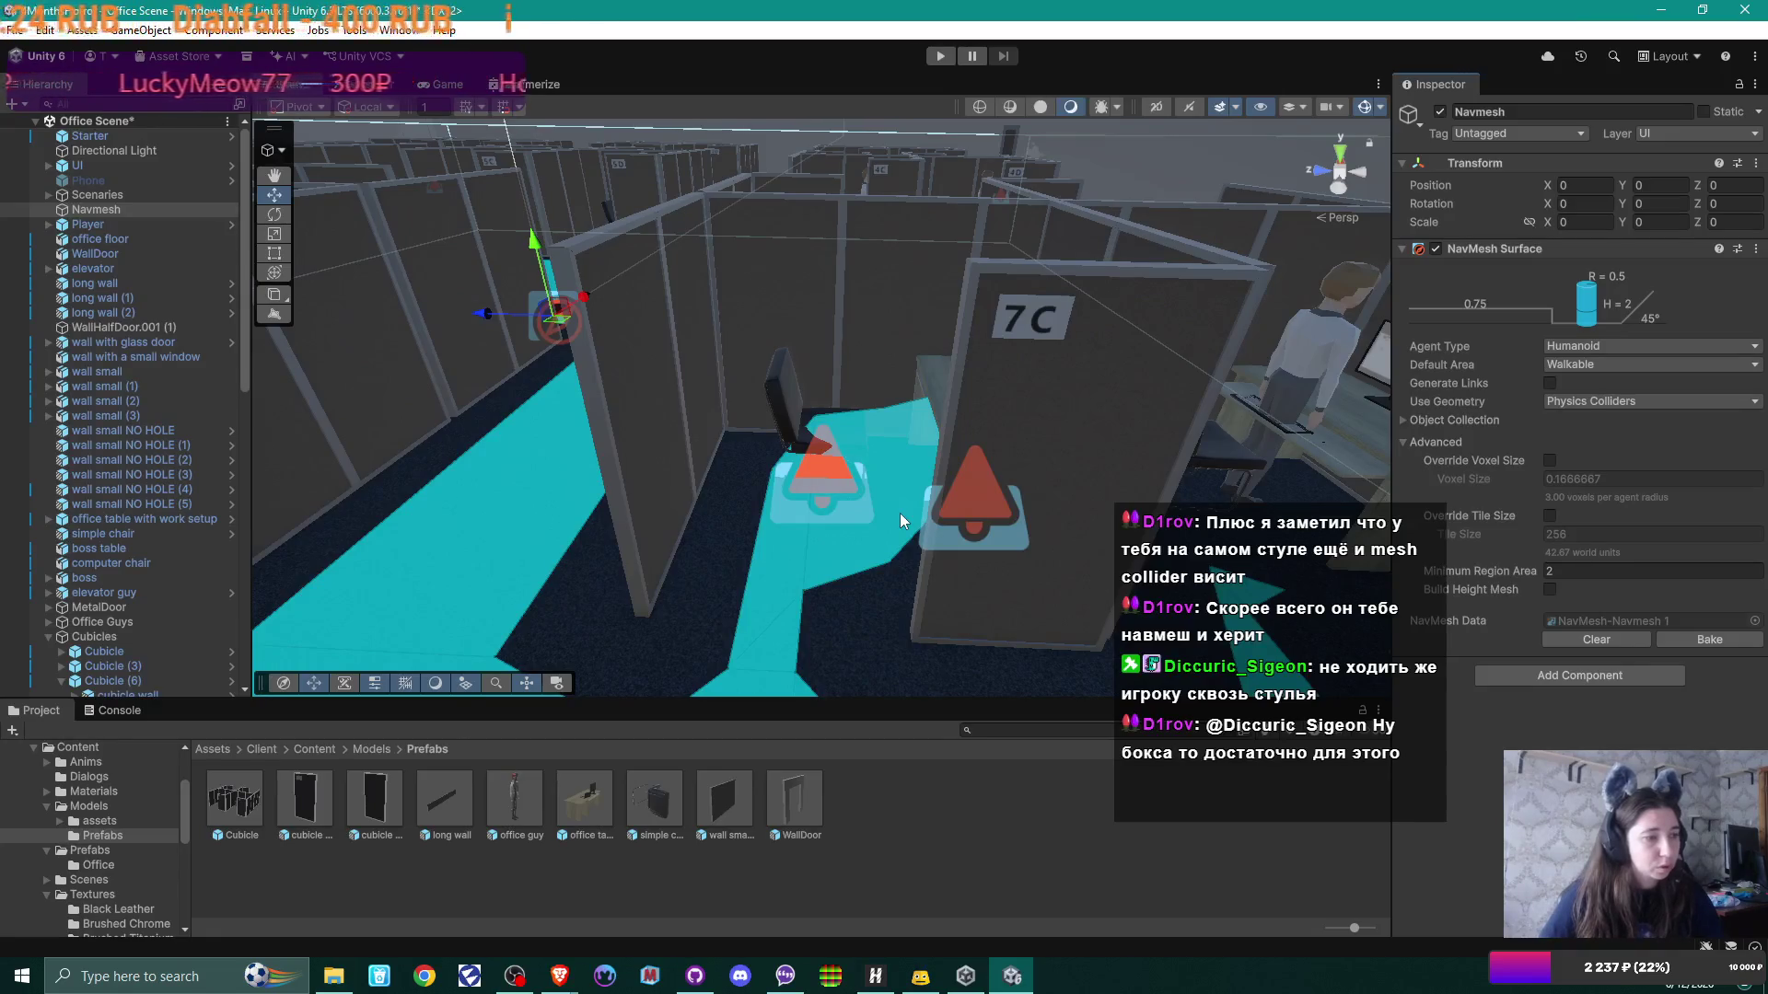
mouse_move(848, 489)
left_mouse_down()
mouse_move(933, 534)
mouse_move(1036, 501)
left_mouse_up()
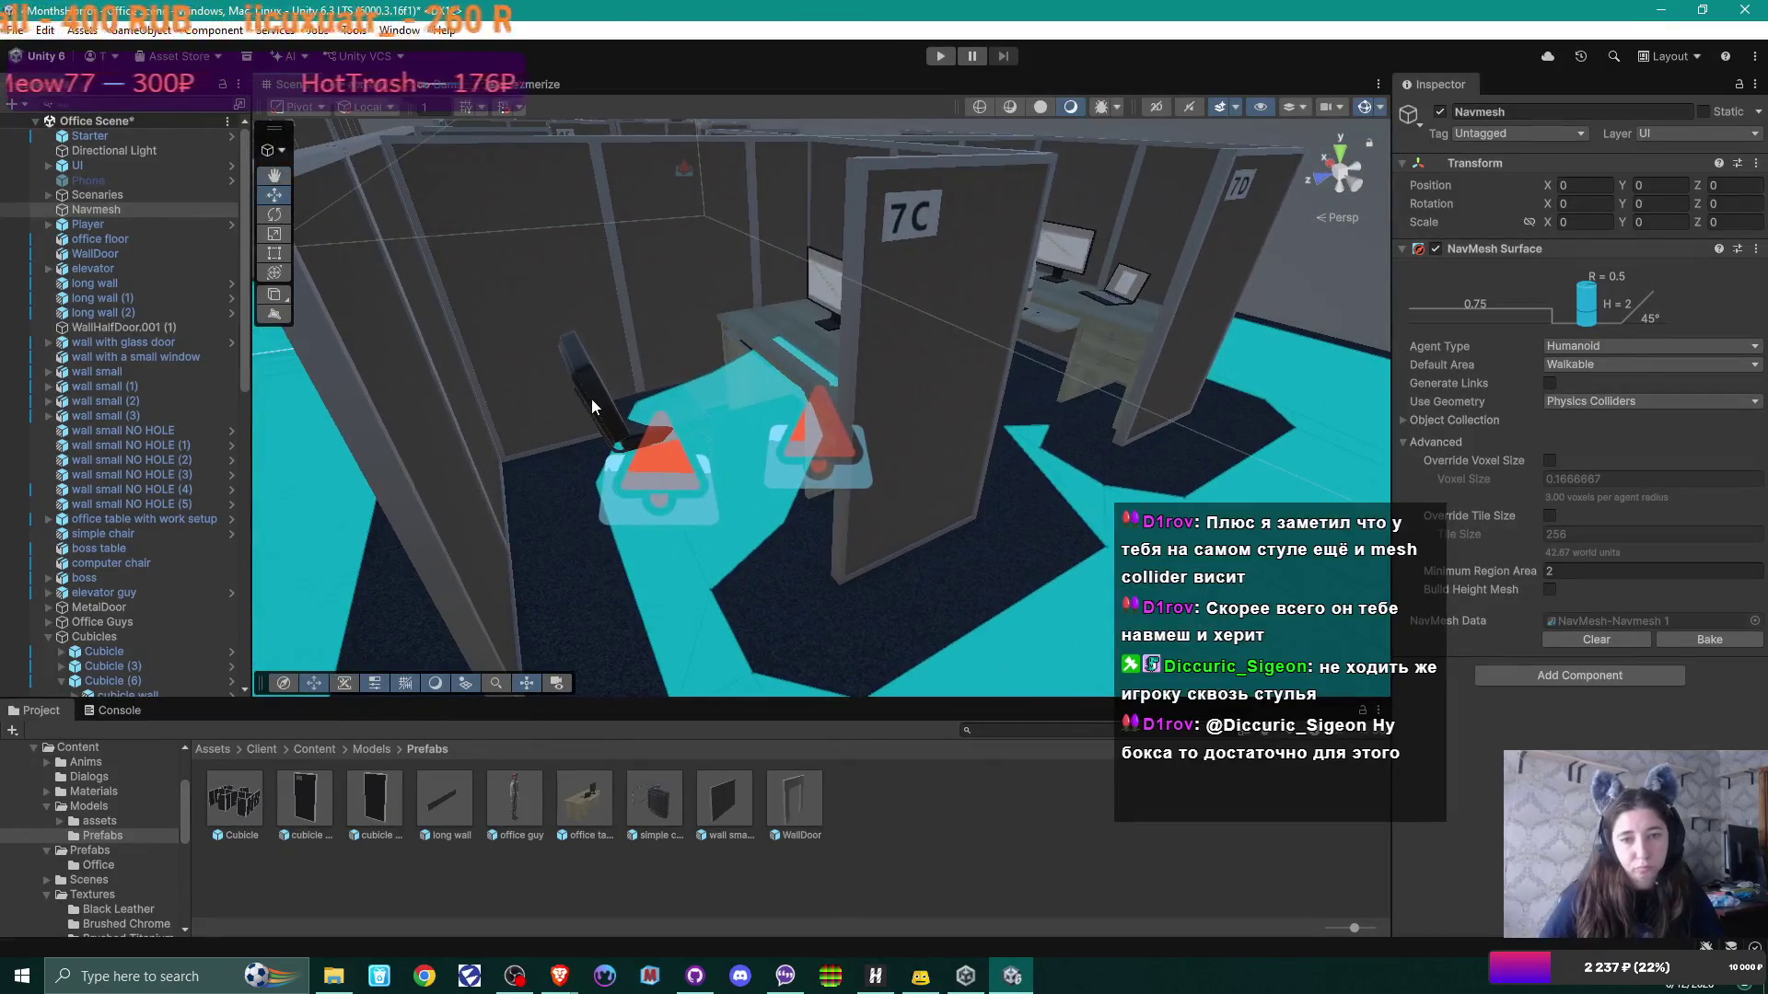
left_click(591, 400)
left_click(593, 399)
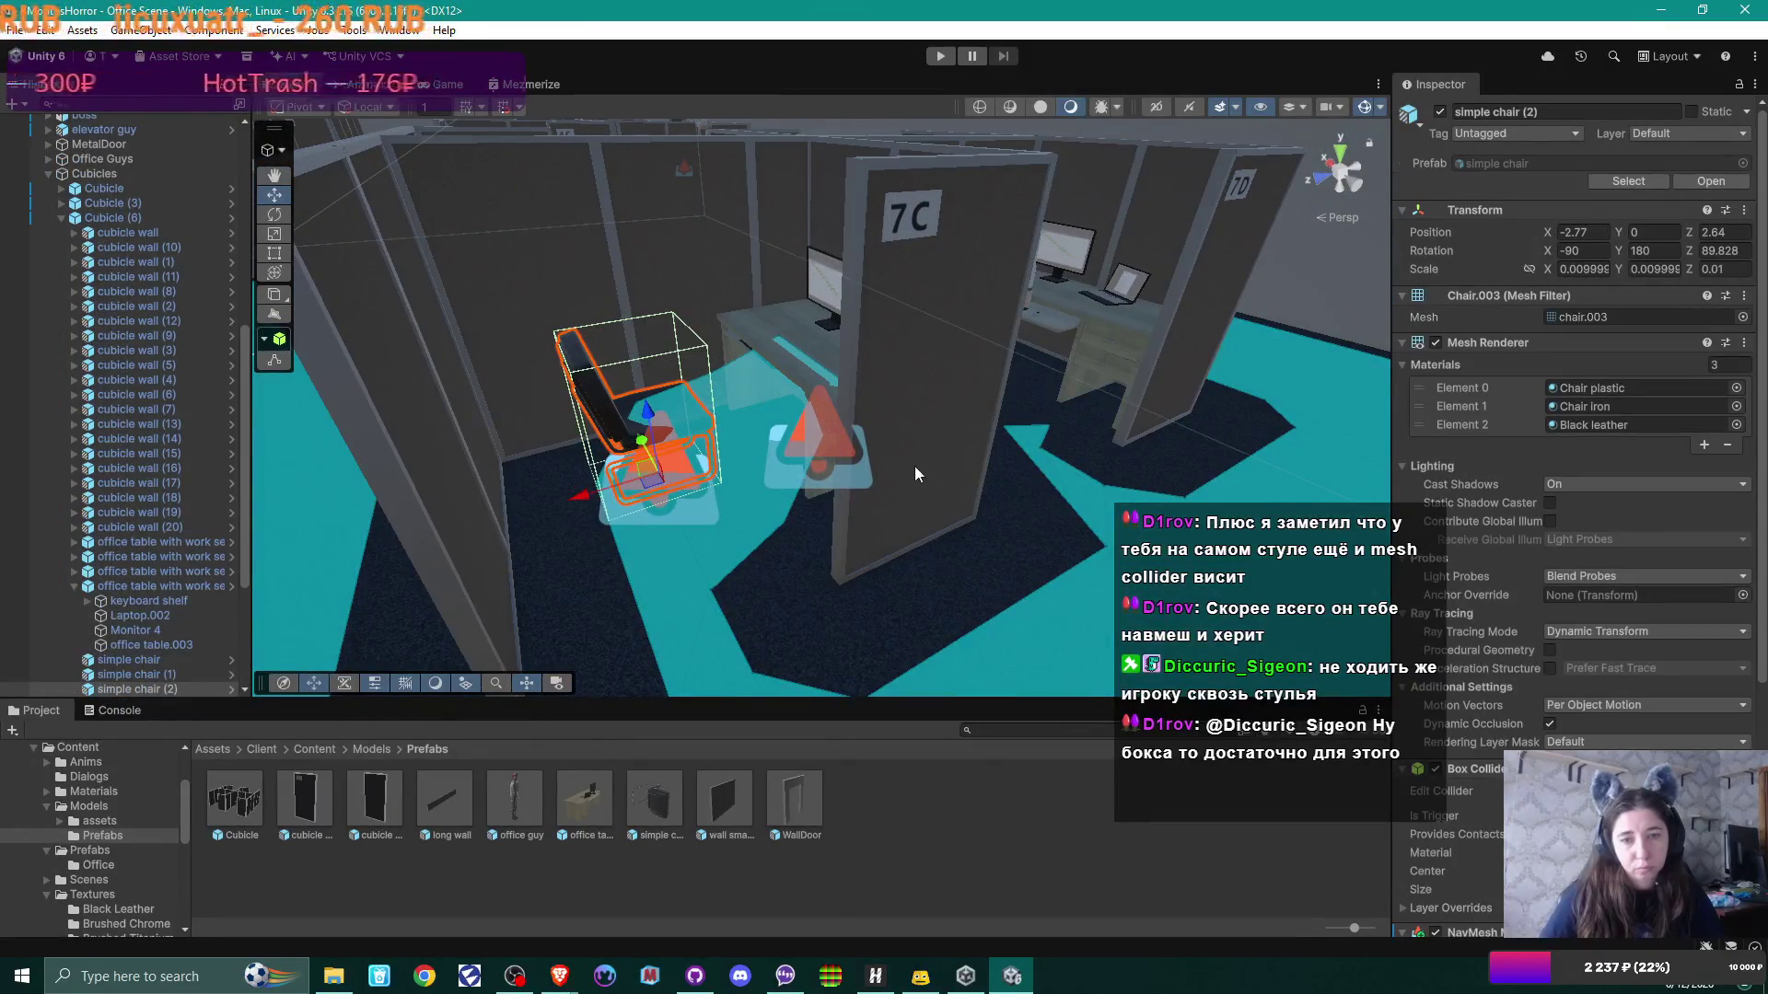
left_click_drag(847, 459, 847, 458)
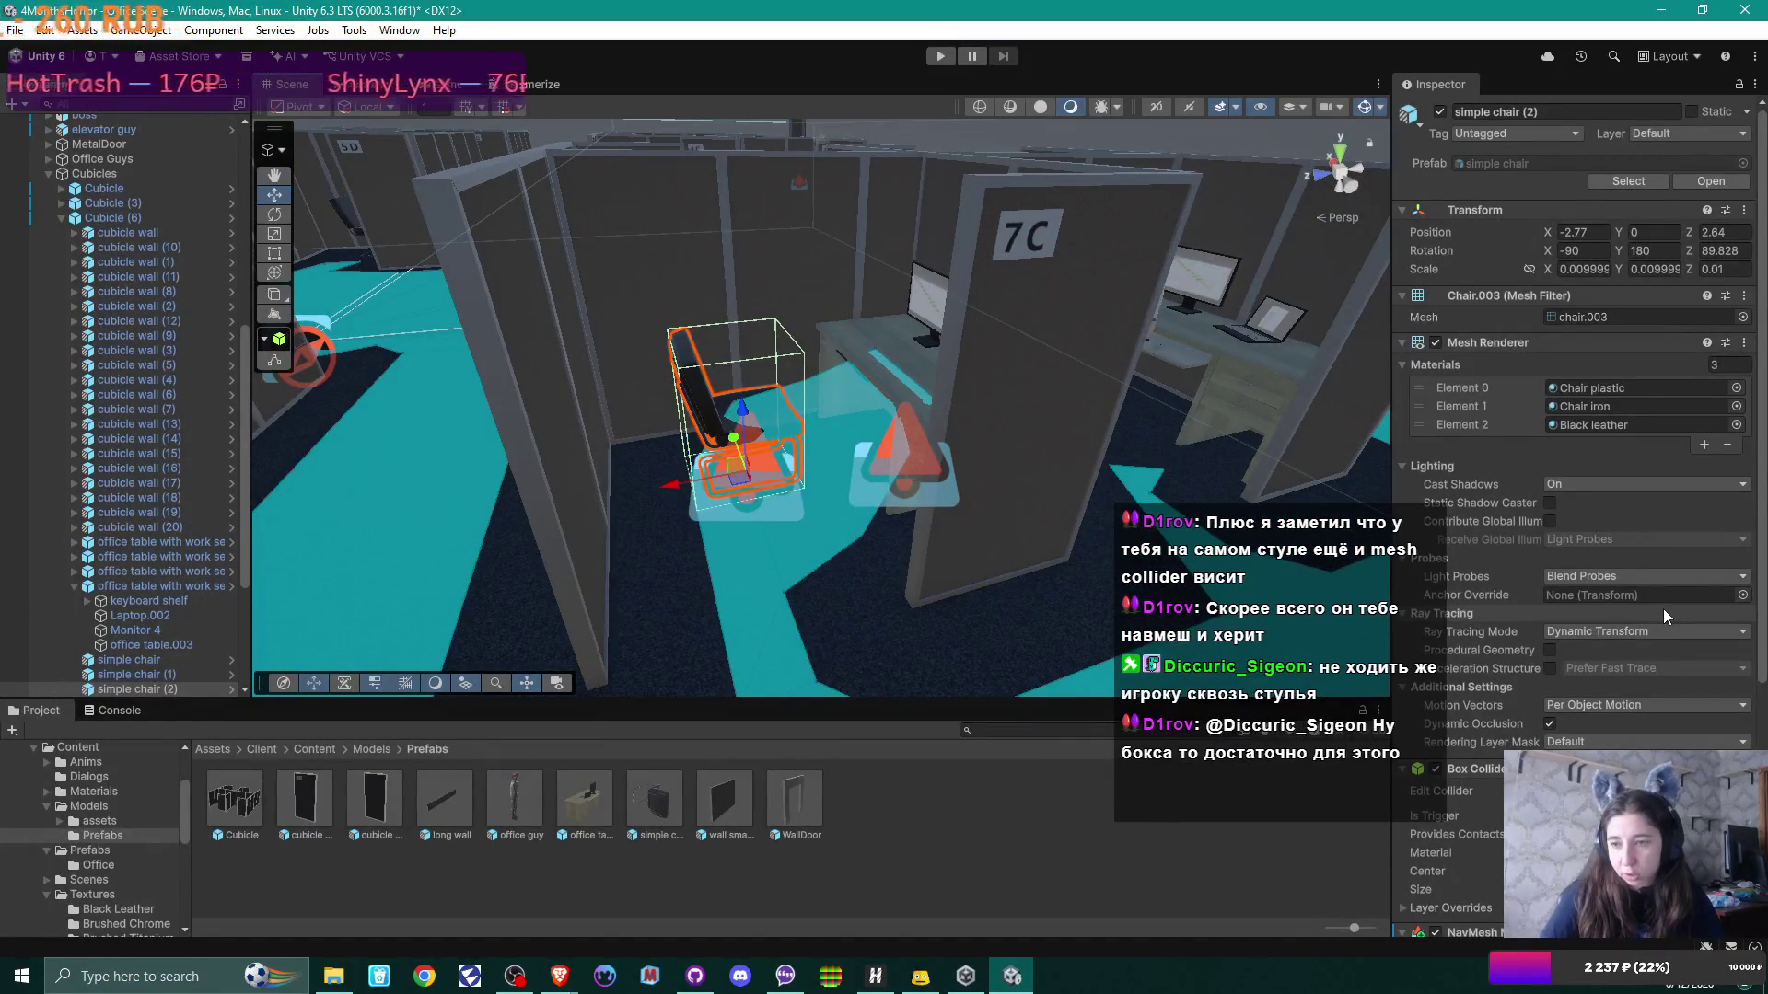
left_click(817, 340)
left_click(833, 342)
left_click(843, 343)
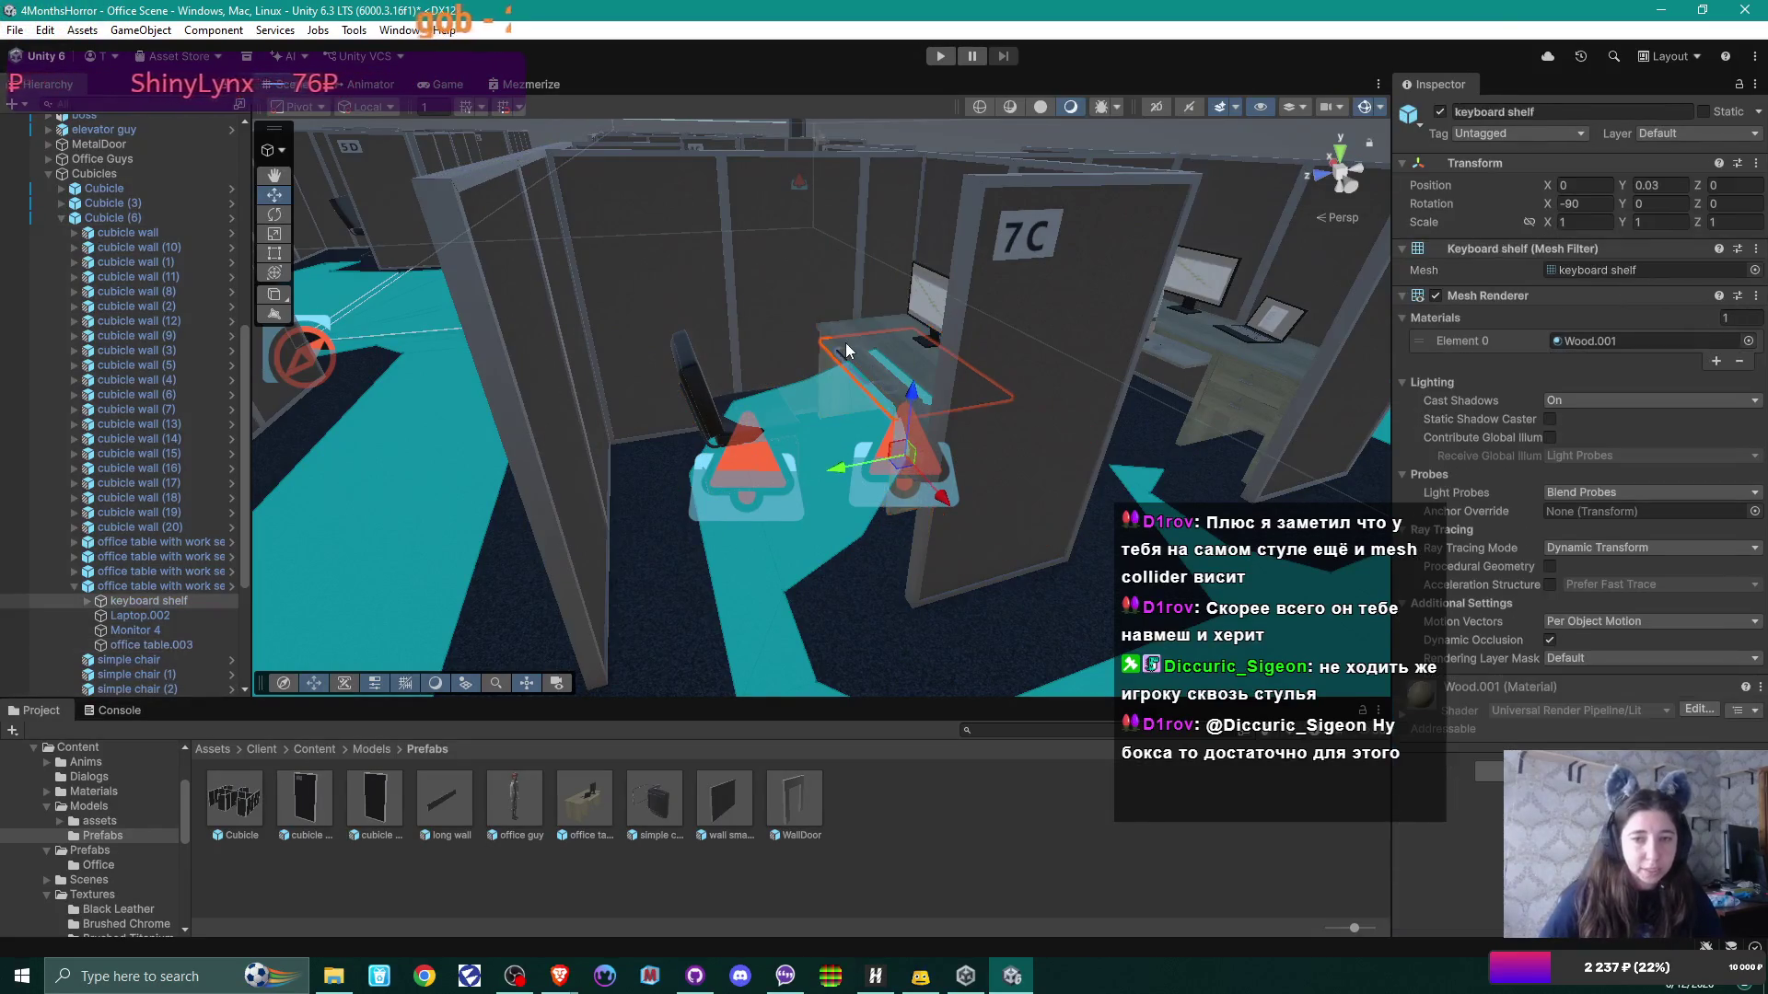
left_click(833, 340)
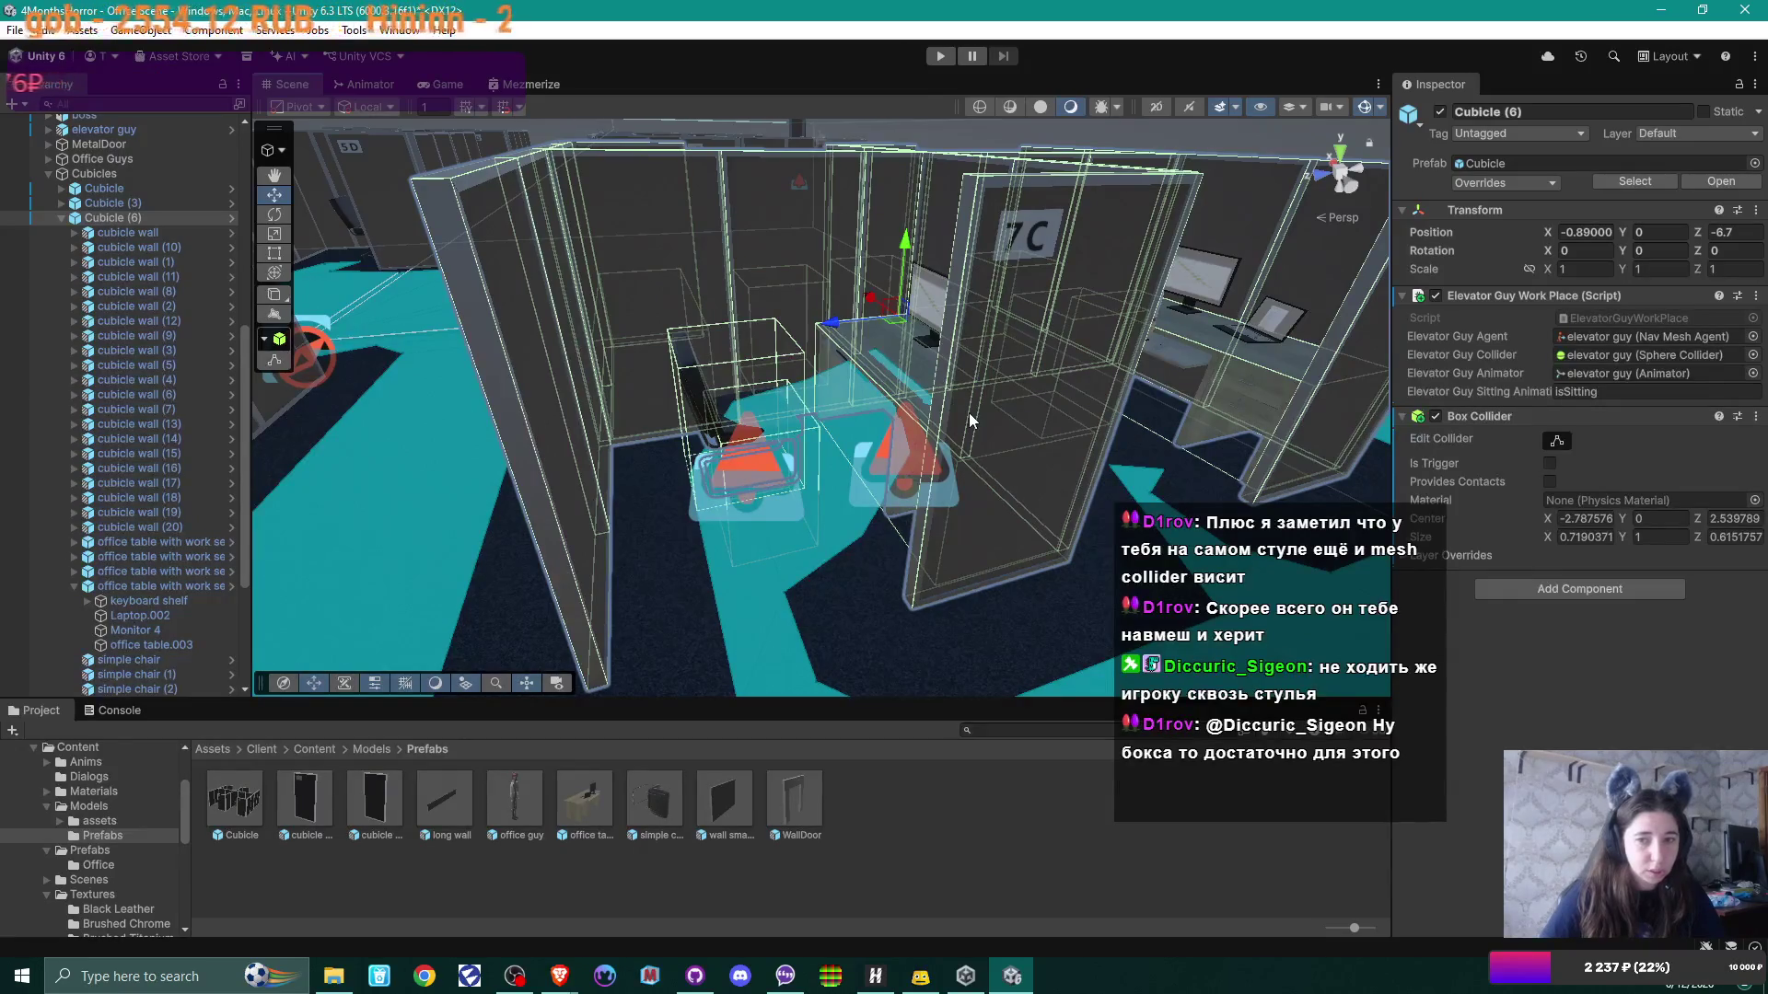
Step: Collapse Cubicle (6) and the Cubicles group, then view Office Guys in the Inspector
left_click(61, 218)
scroll(88, 263, "up", 5)
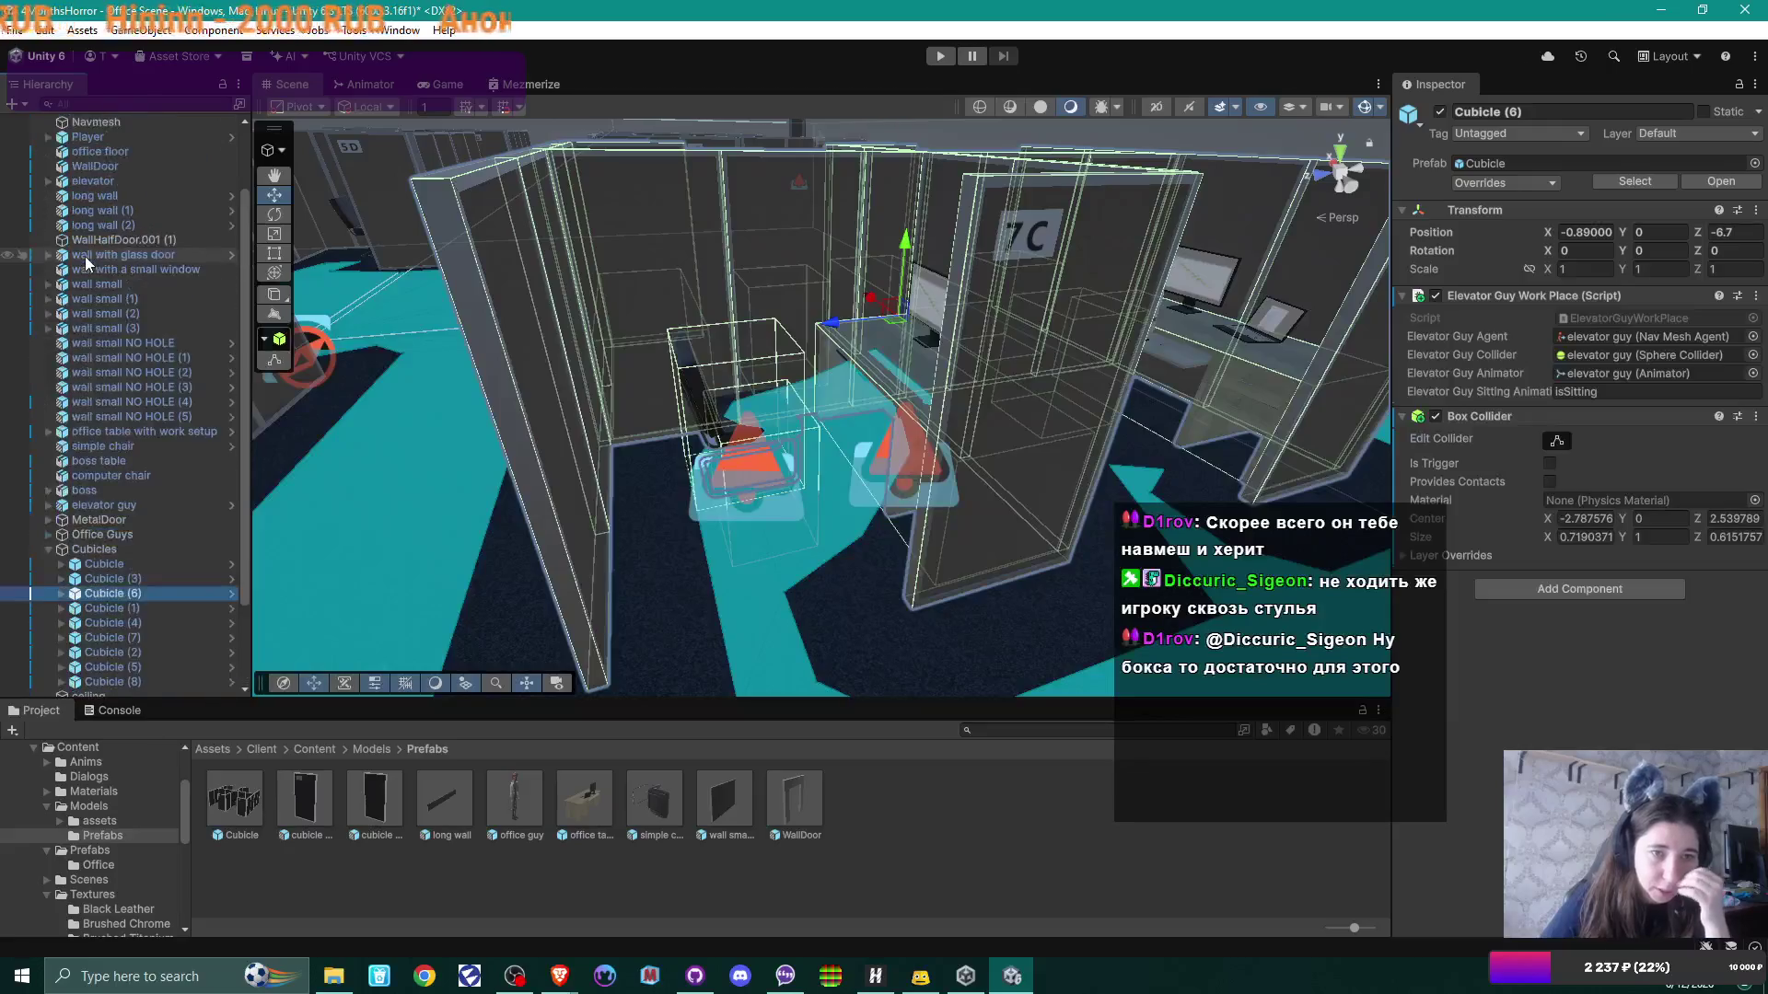
scroll(86, 263, "up", 3)
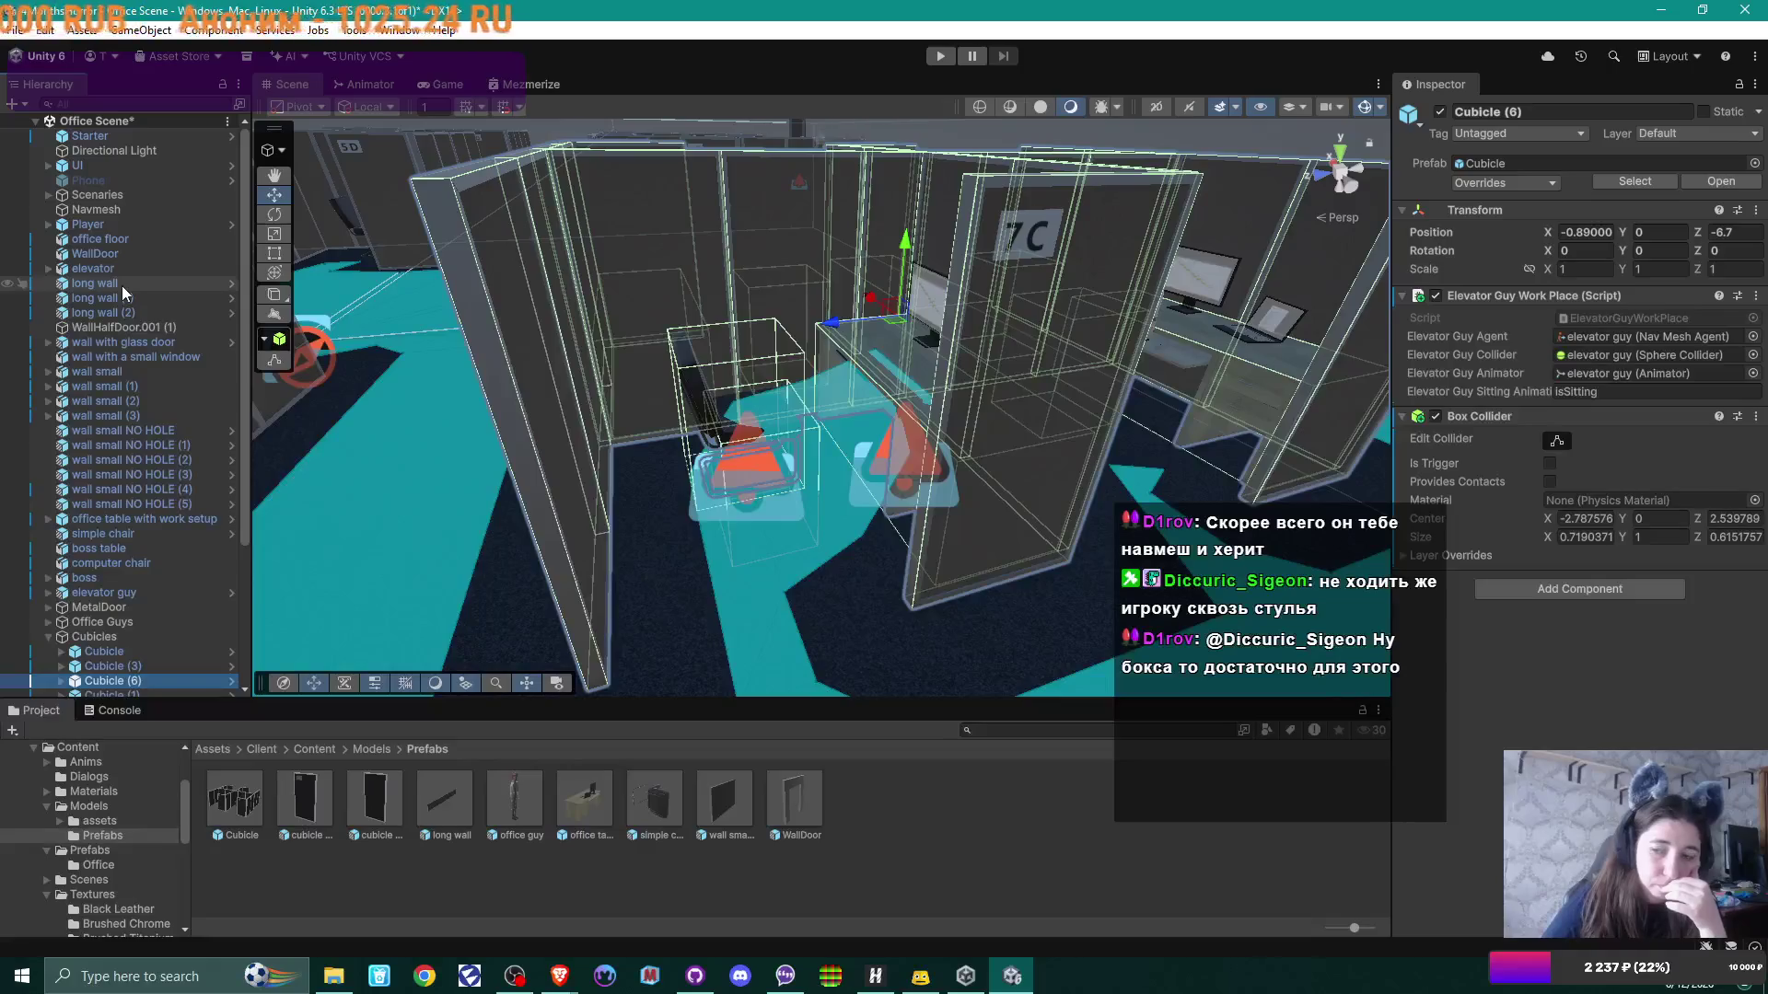
left_click(109, 209)
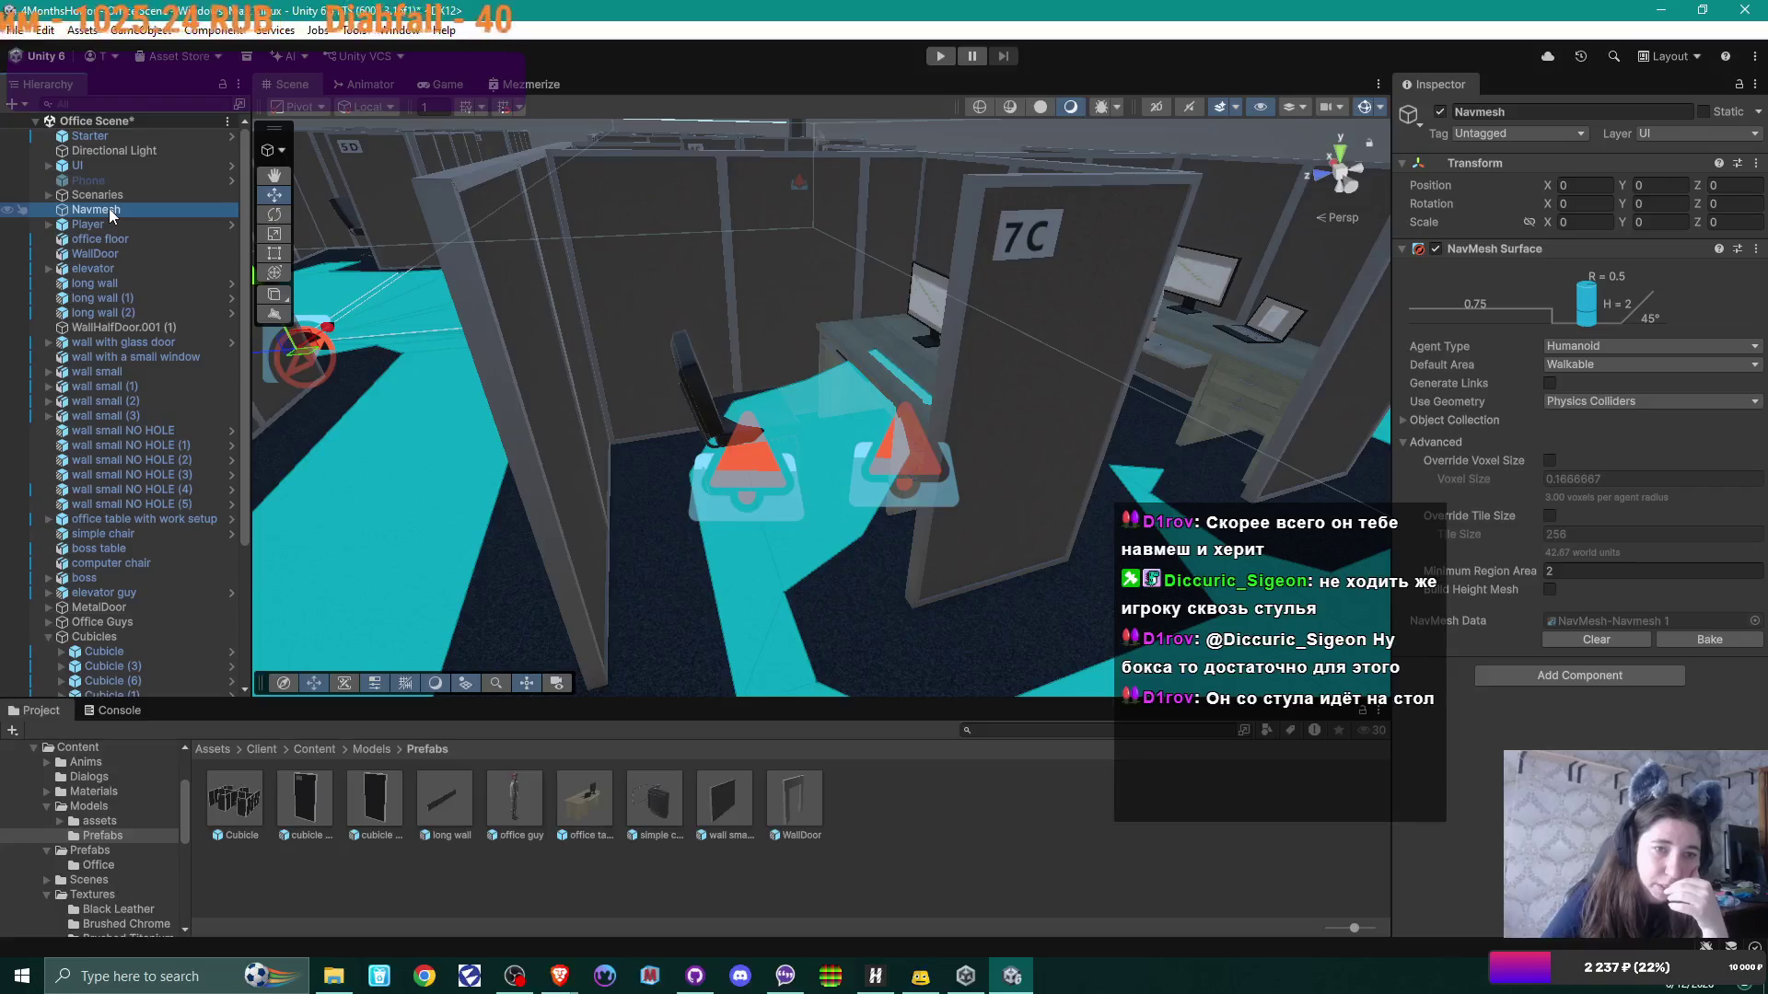
scroll(109, 208, "down", 4)
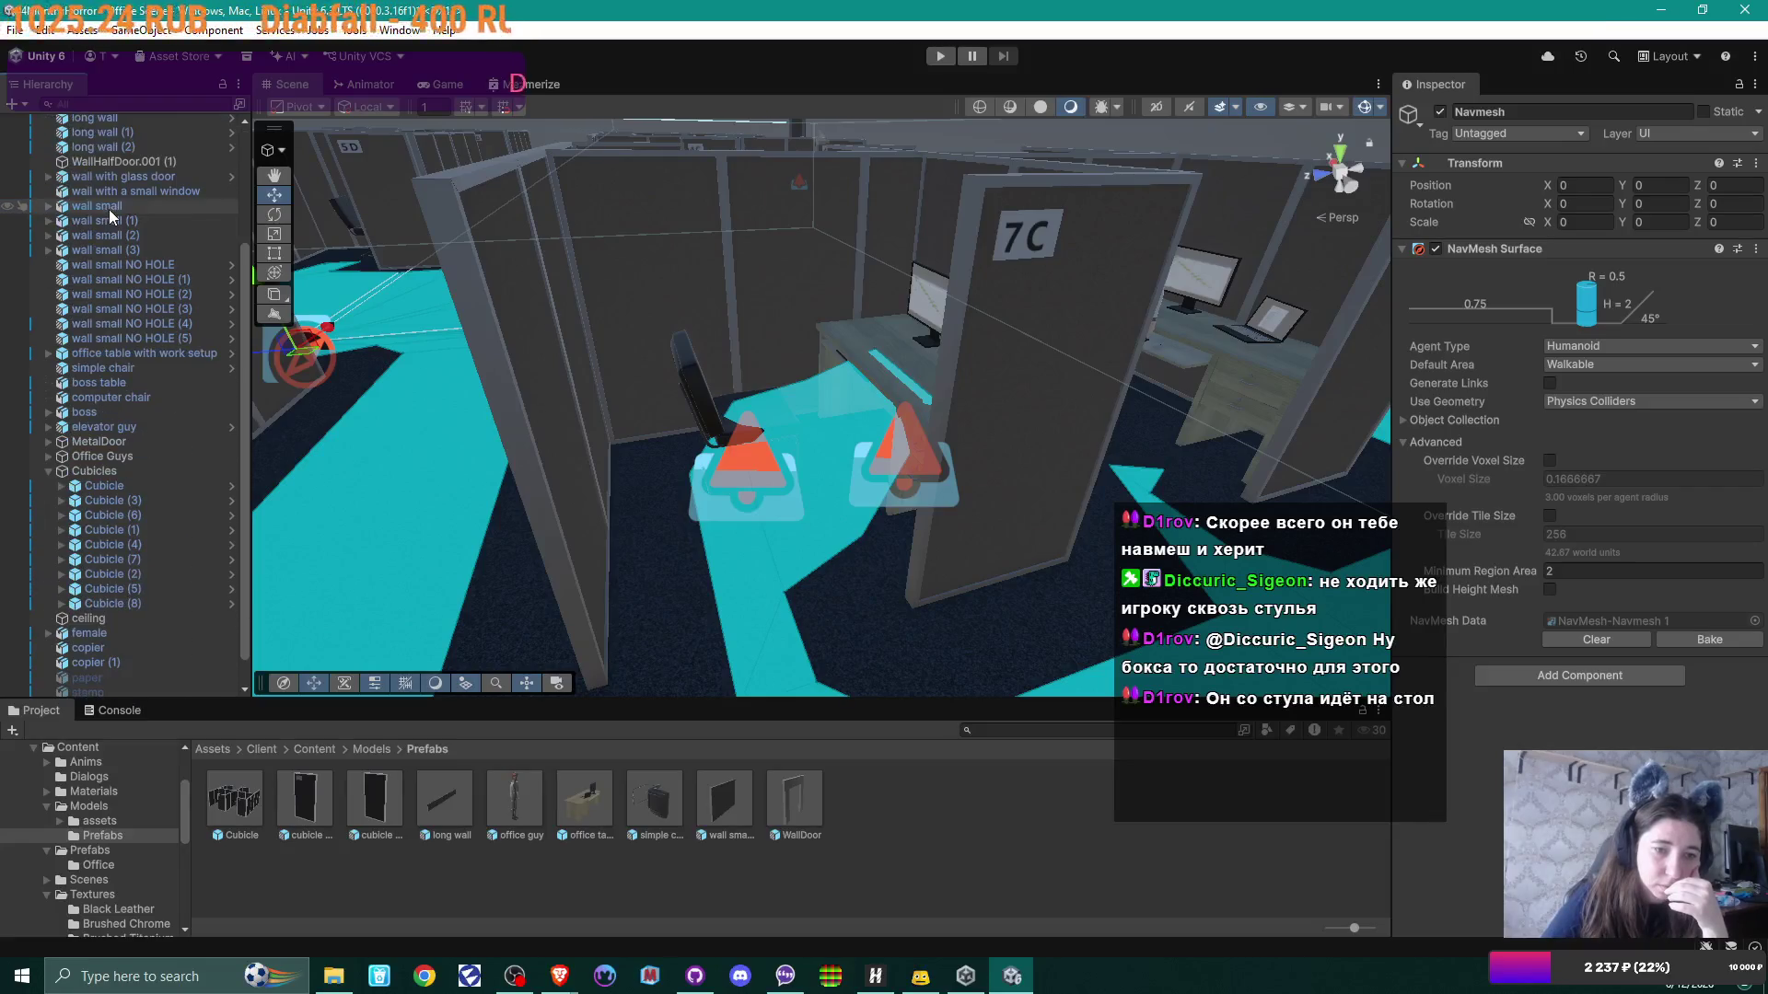
left_click(49, 471)
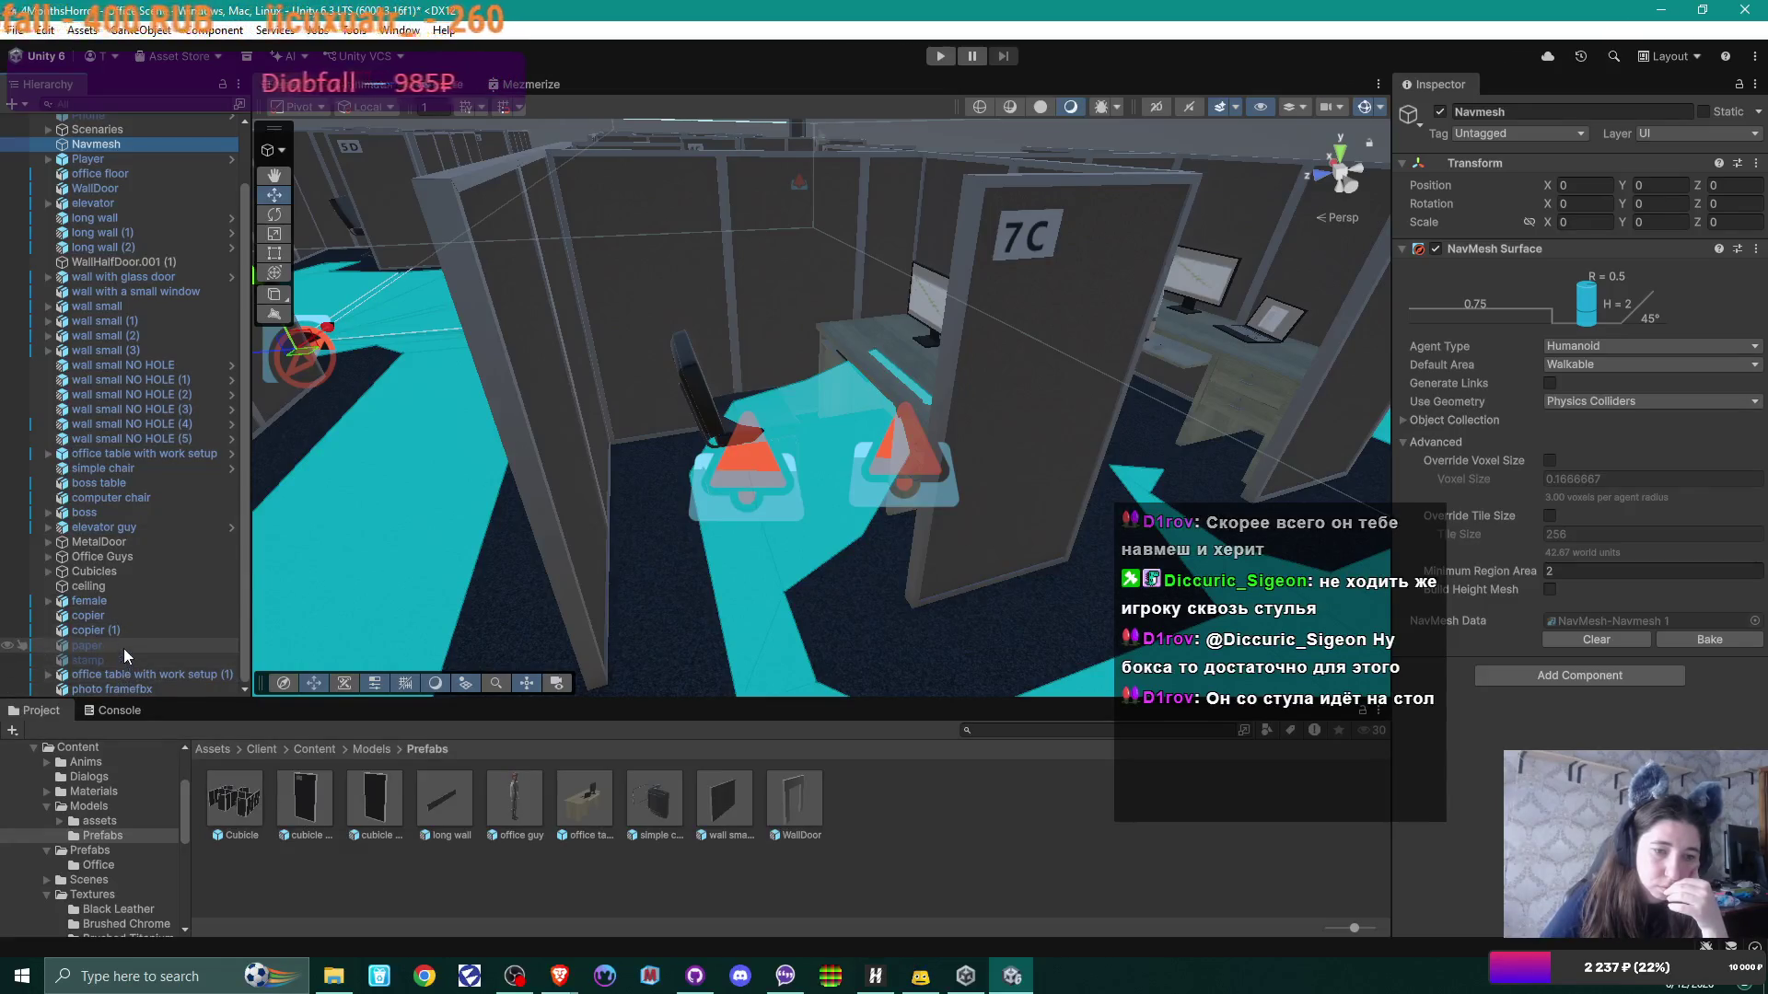
left_click(125, 555)
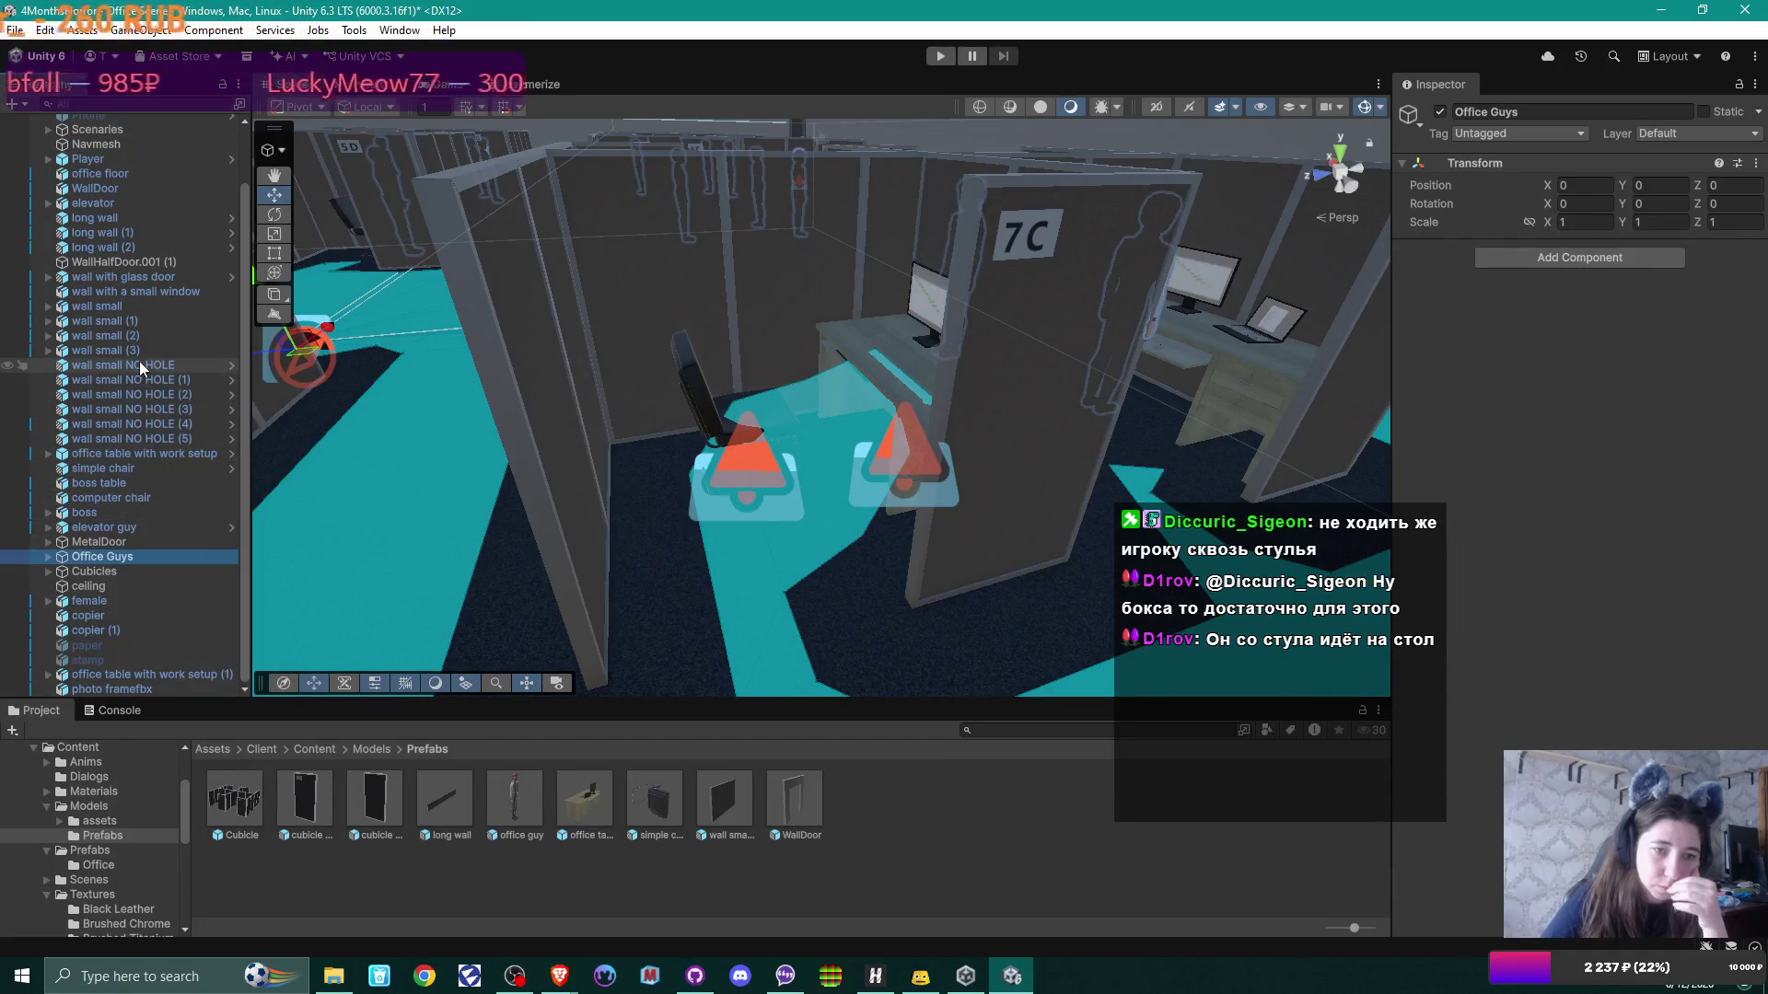
Step: Review elevator guy's Nav Mesh Agent: Humanoid type, speed 0.7, radius 0.3, height 1.8
left_click(136, 526)
scroll(1641, 605, "down", 5)
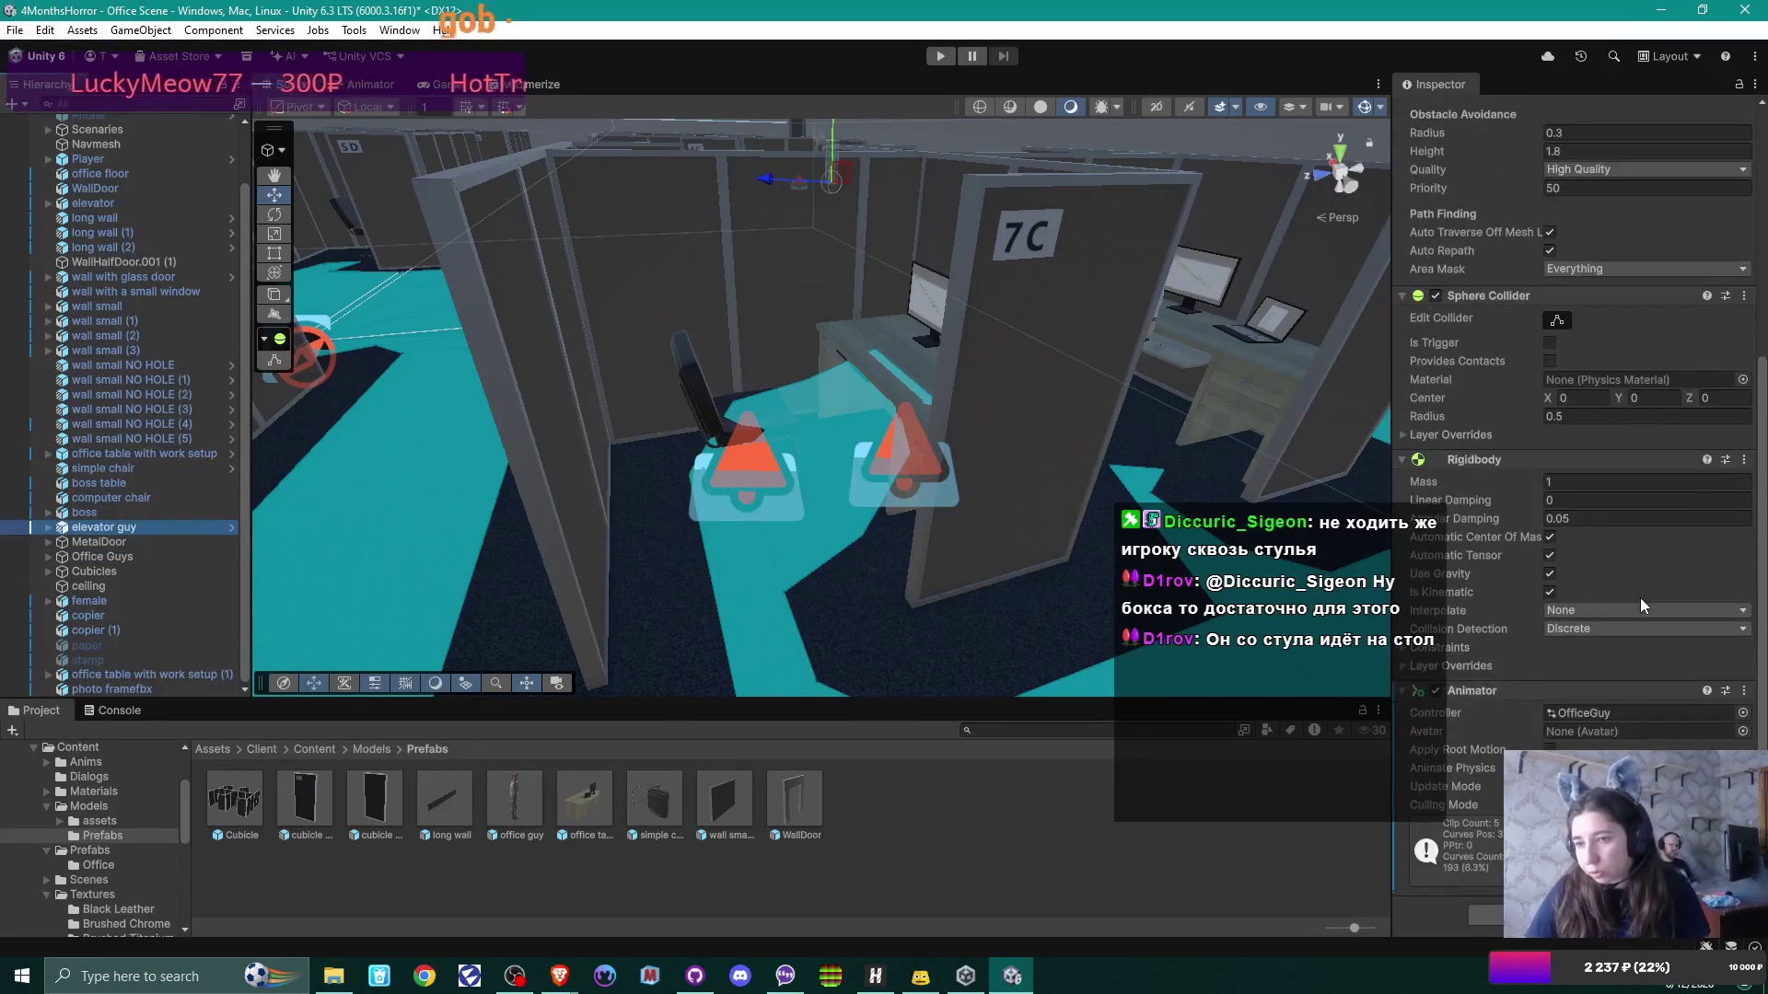
scroll(1642, 605, "up", 4)
scroll(1639, 599, "up", 2)
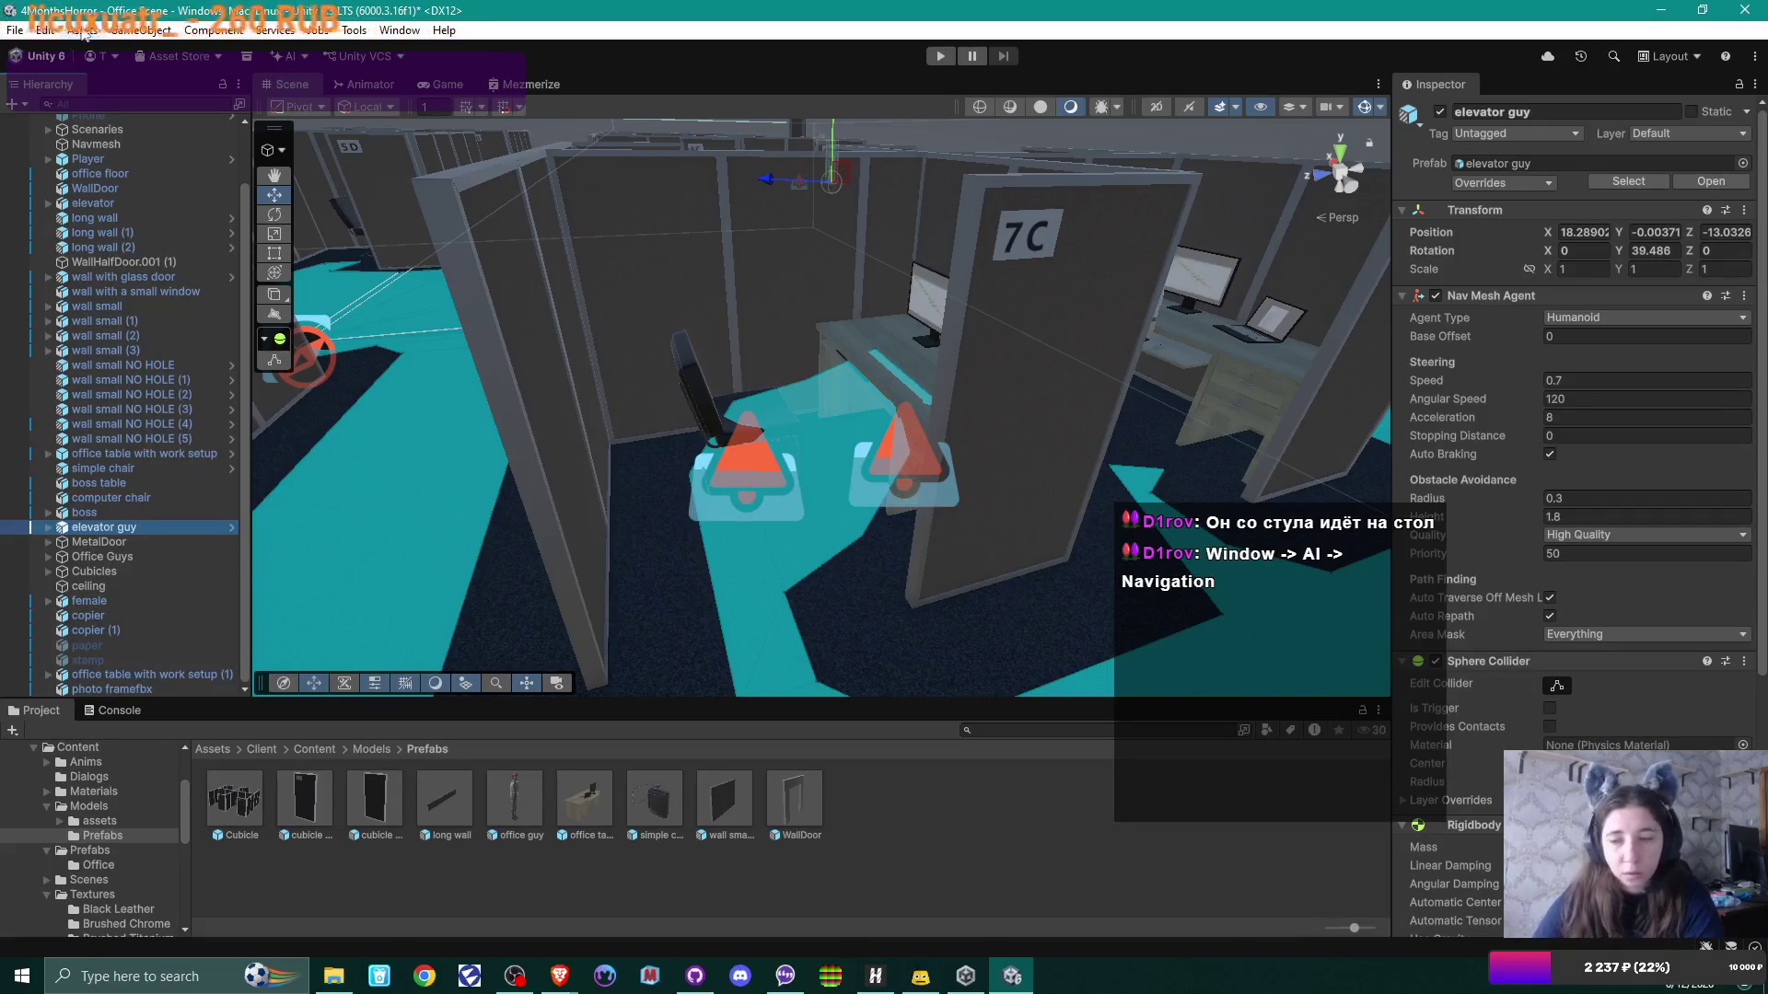
Step: Set the Humanoid agent's Step Height to 0.35 in the Navigation window's Agents settings
left_click(400, 29)
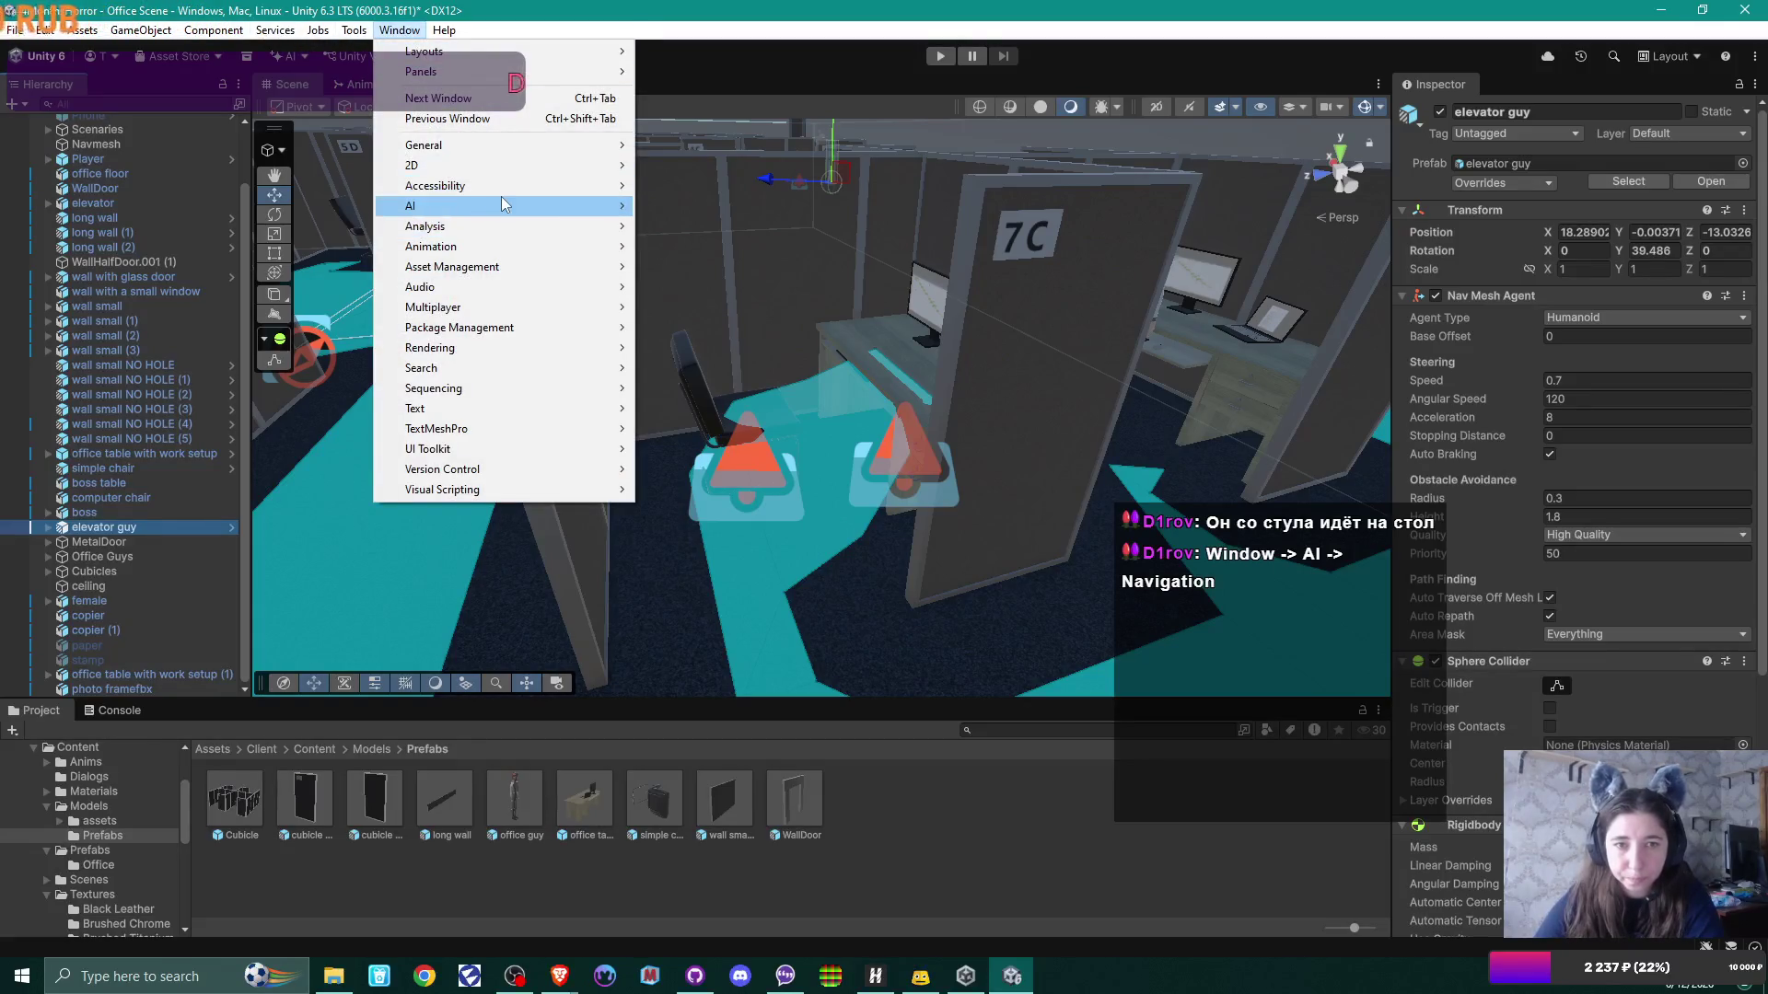
mouse_move(500, 196)
left_click(737, 204)
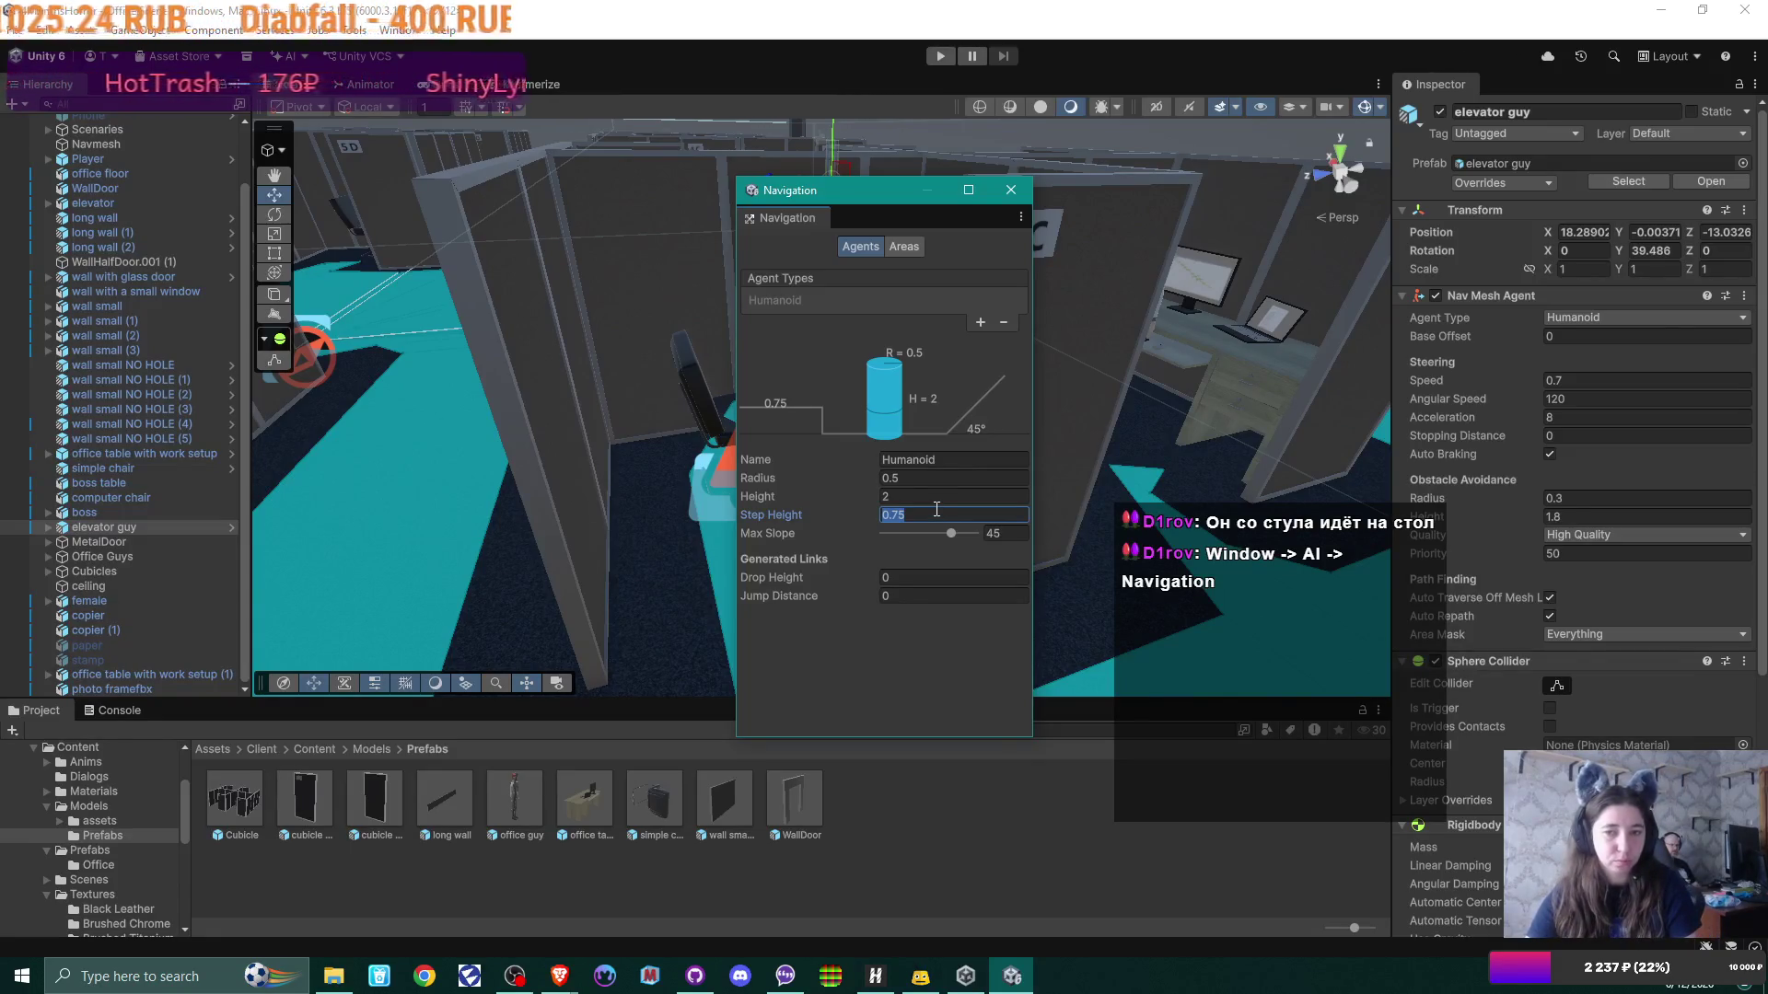
type("0.3")
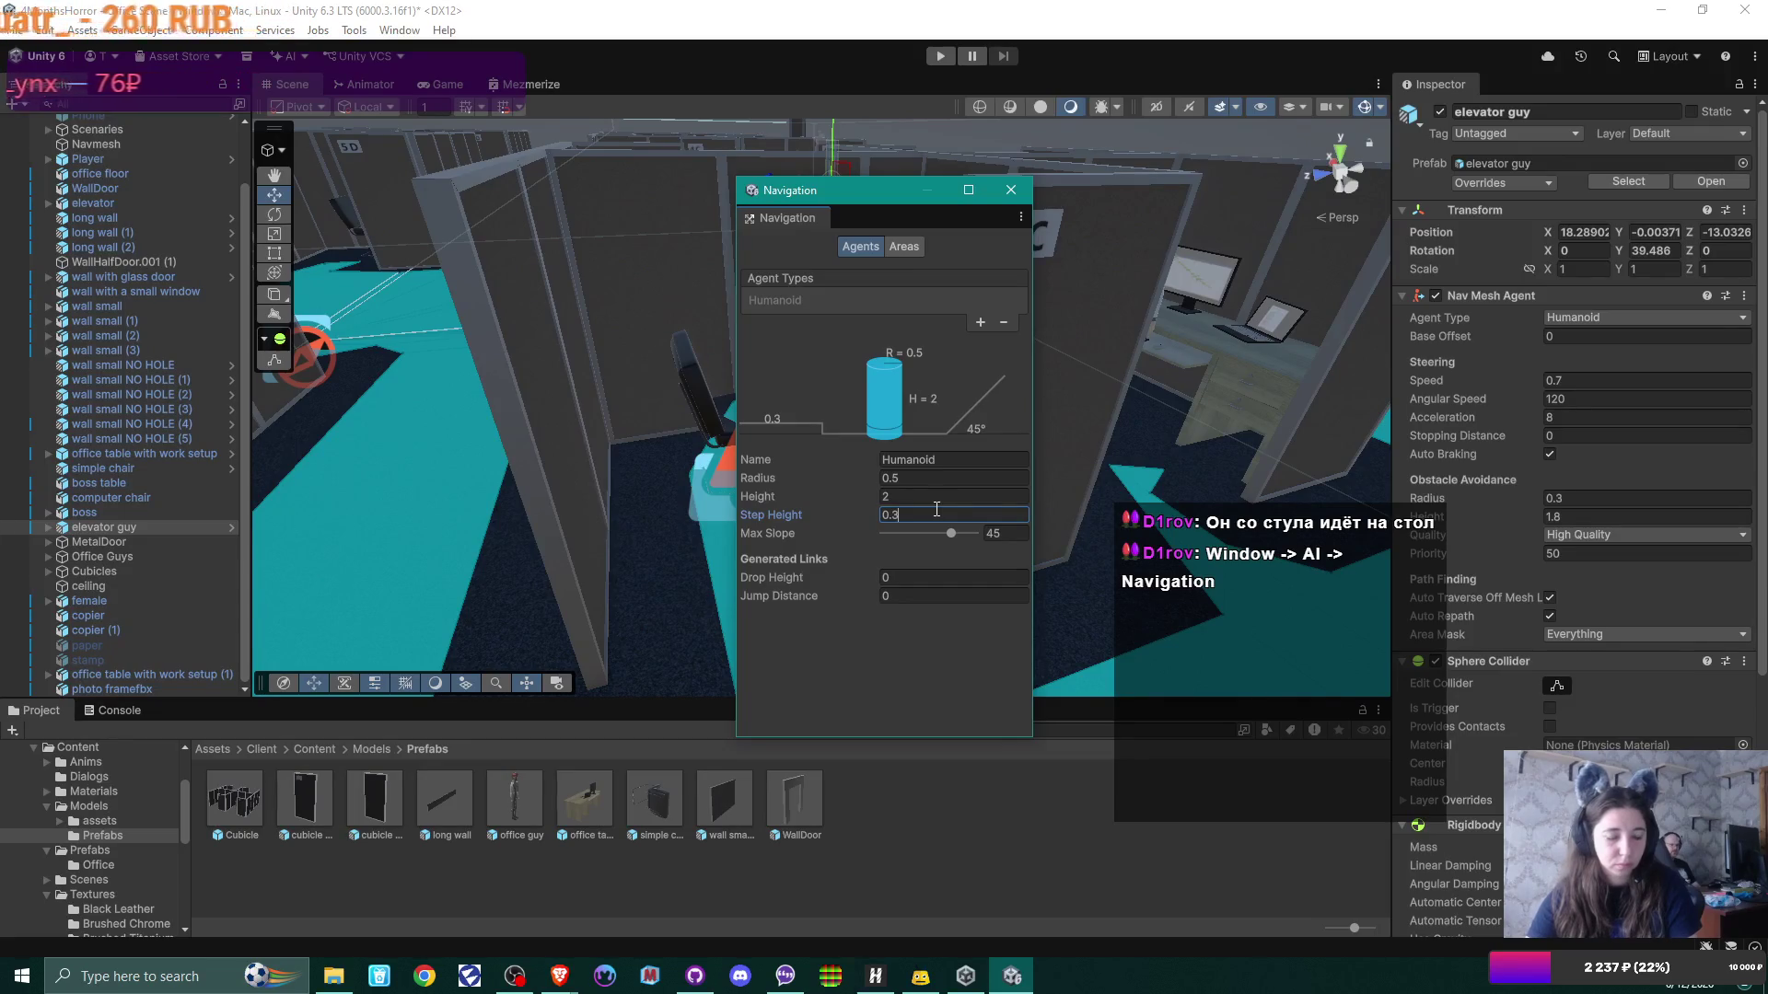
type("5")
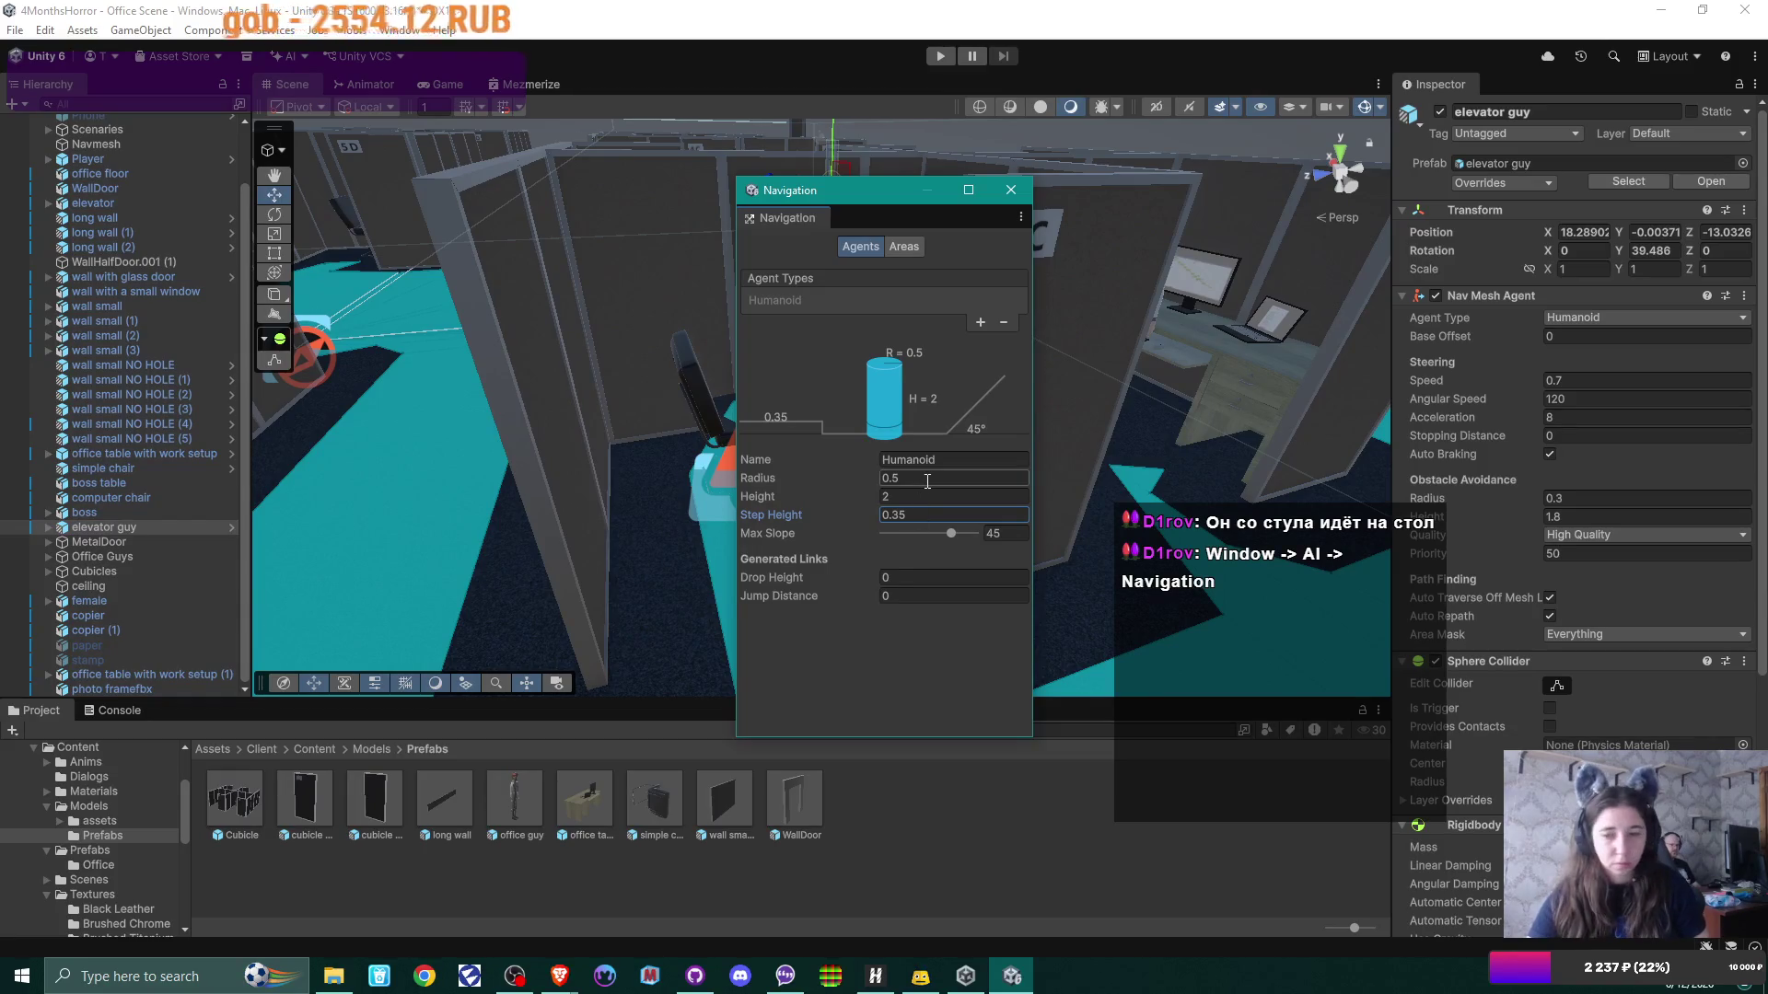
left_click(1011, 191)
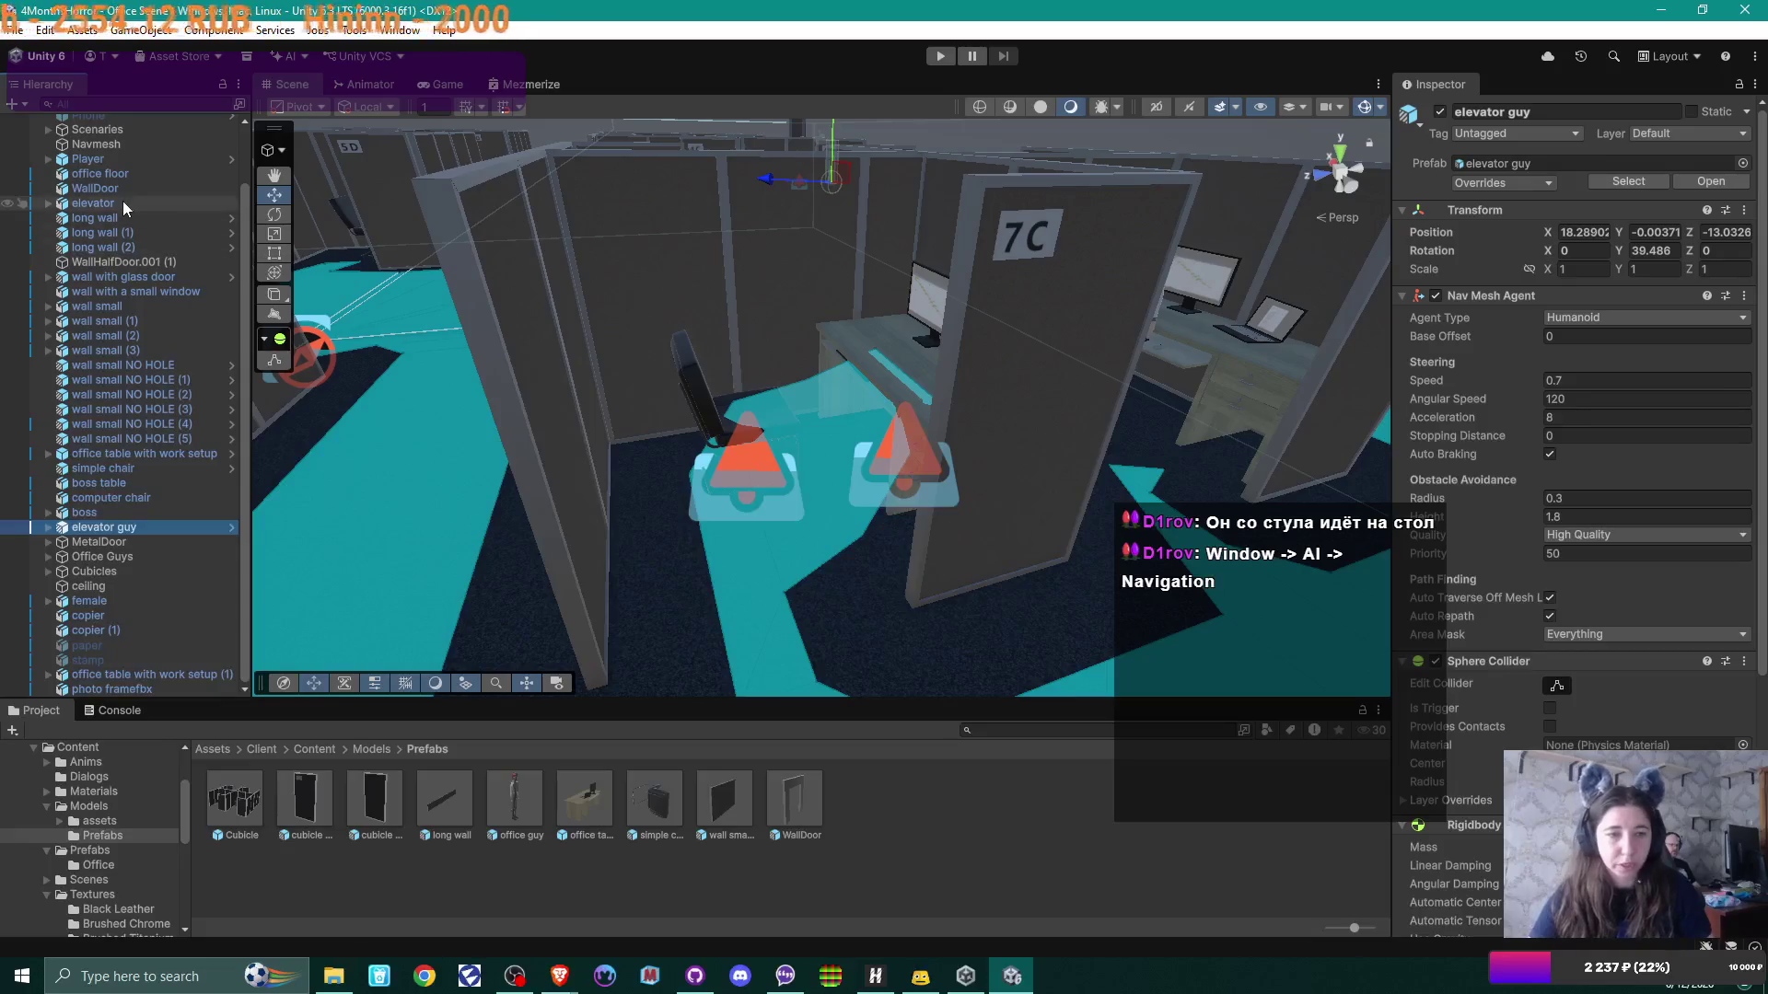
Step: Rebake the Navmesh surface using the new 0.35 step height
scroll(123, 201, "up", 3)
left_click(96, 209)
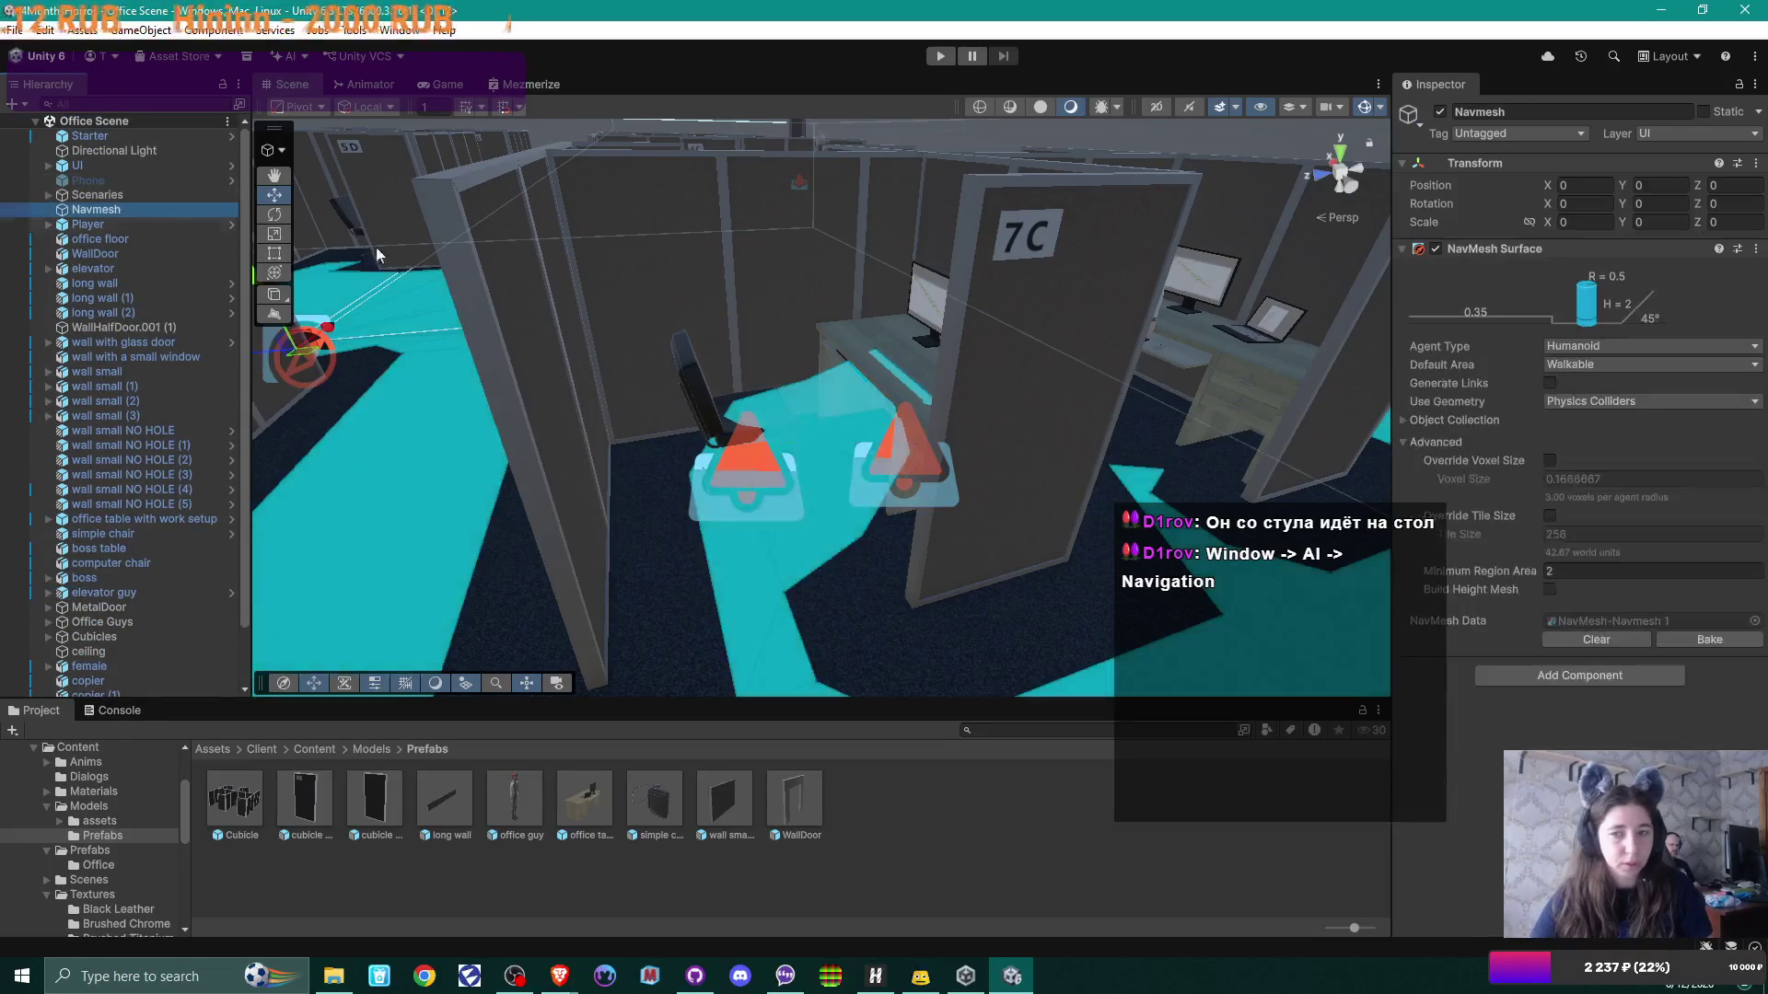
left_click(1712, 639)
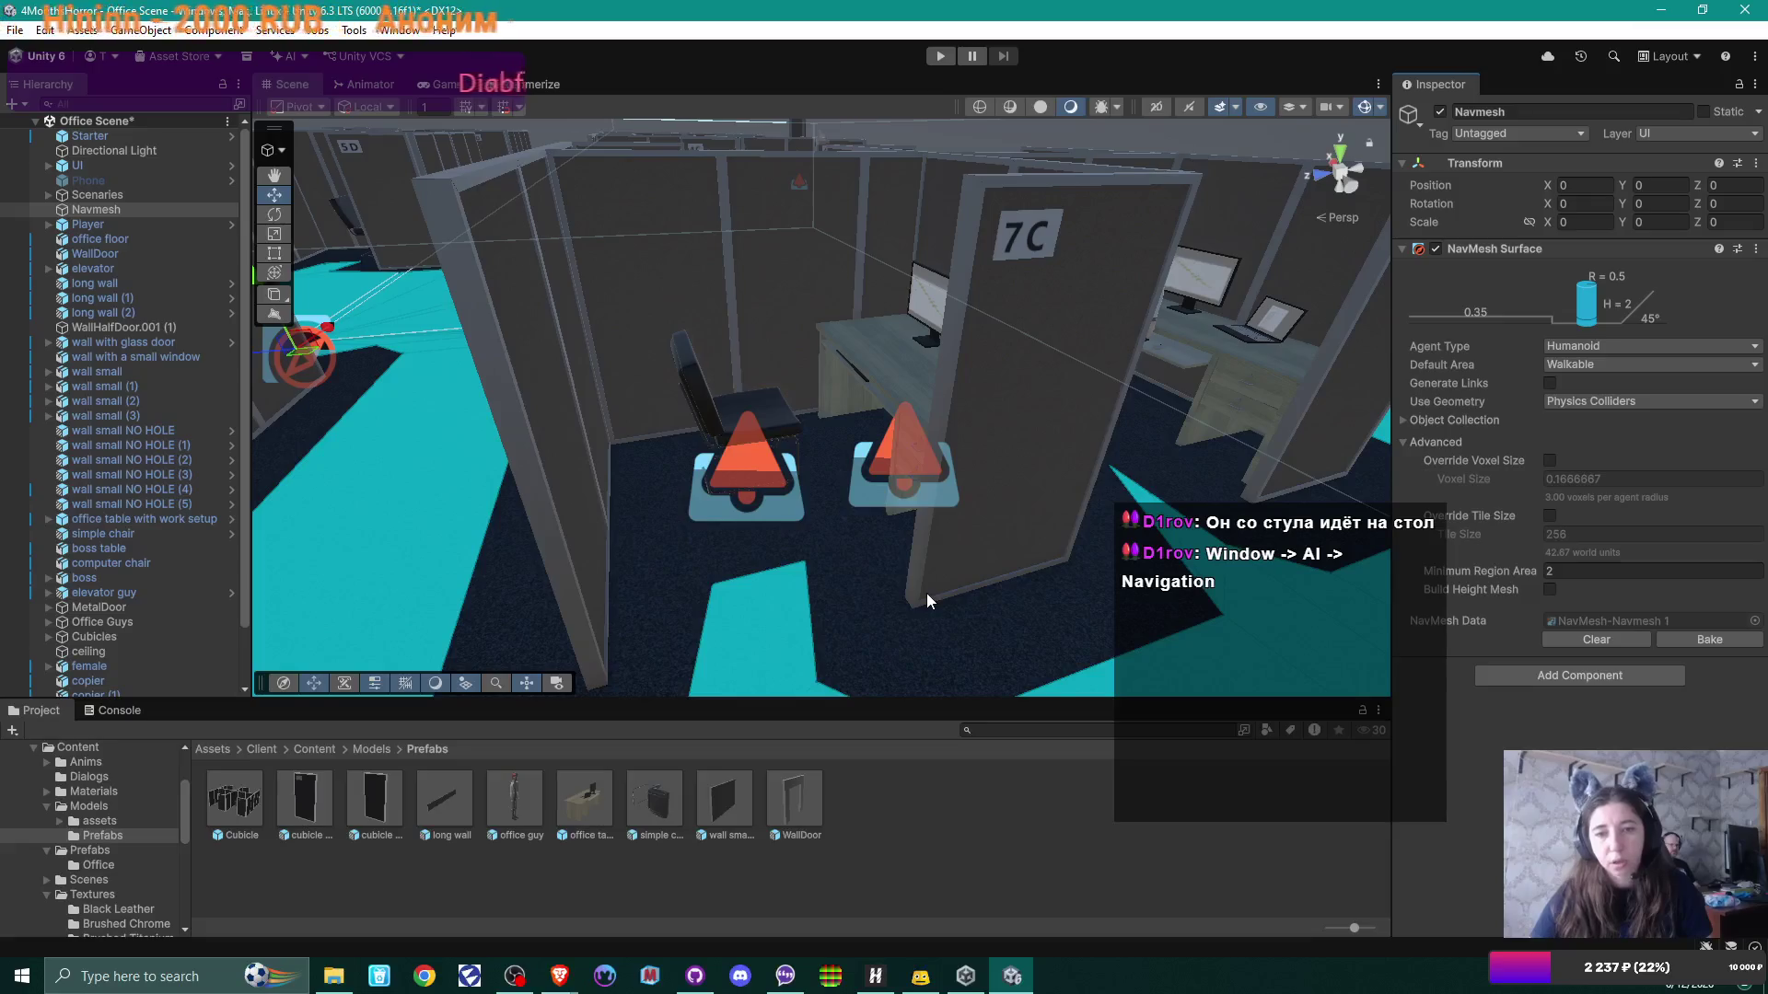
Step: Nudge the chair in cubicle 7C slightly with the move gizmo
mouse_move(926, 600)
left_mouse_down()
mouse_move(974, 619)
mouse_move(920, 595)
mouse_move(869, 454)
left_mouse_up()
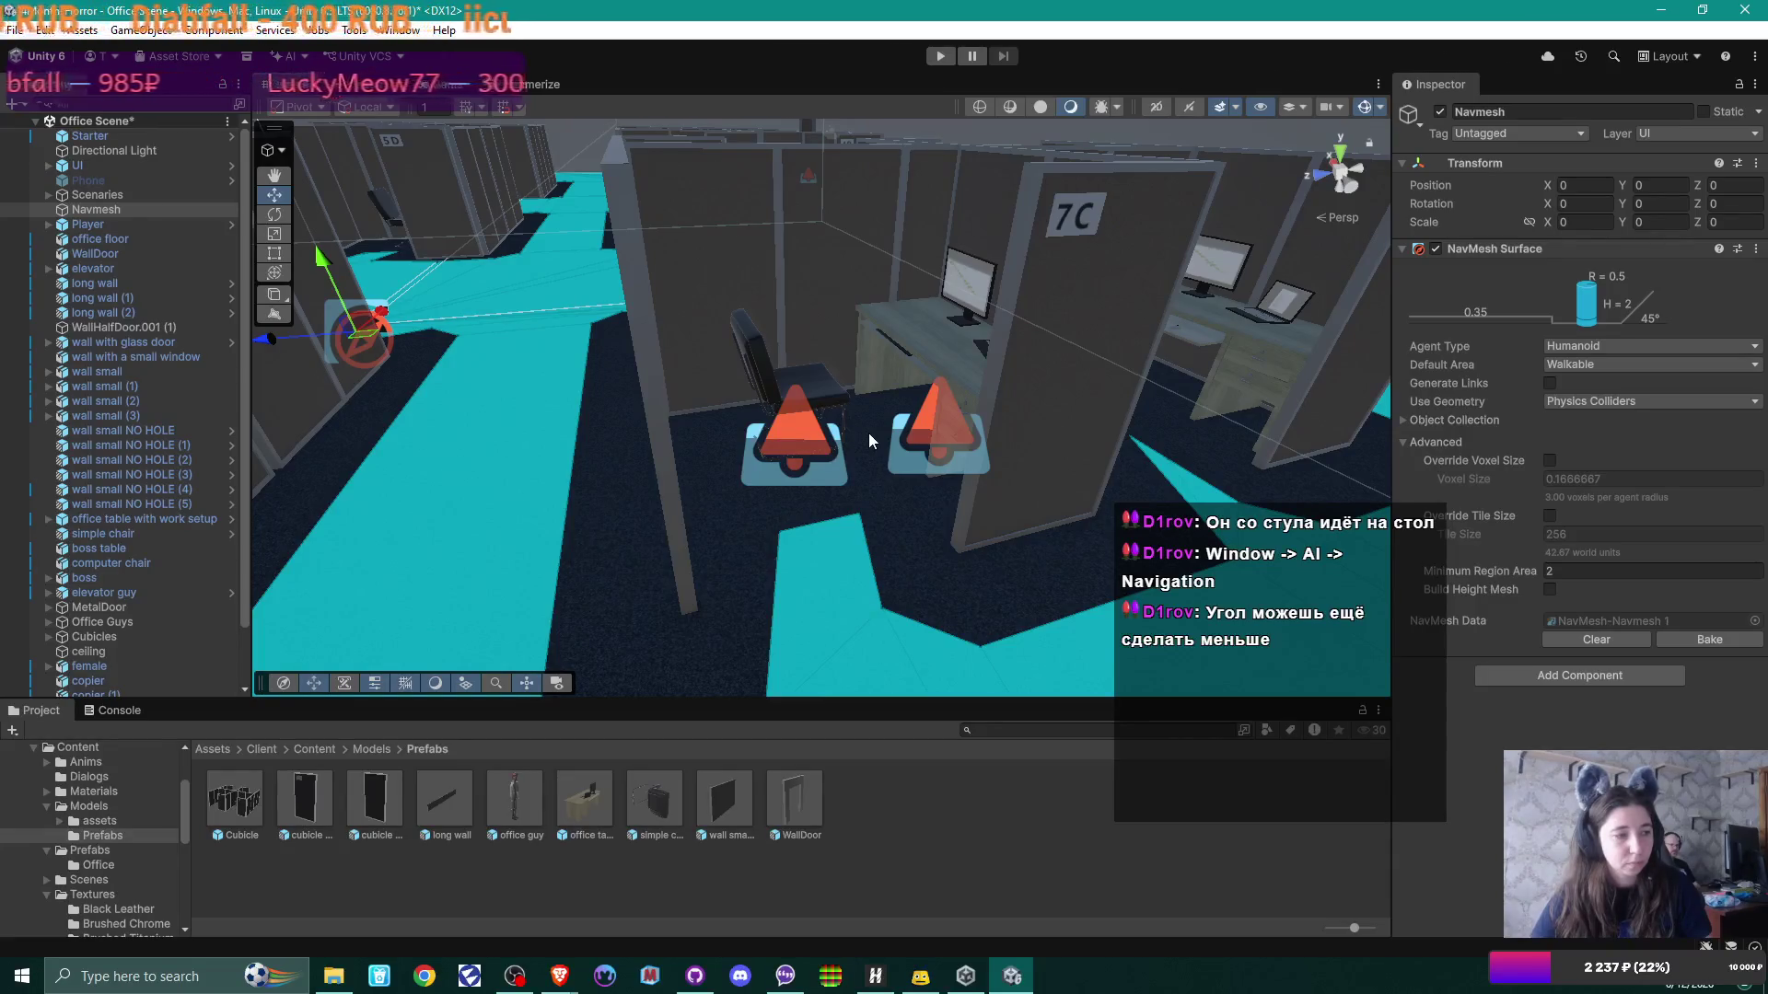
mouse_move(869, 433)
left_mouse_down()
mouse_move(926, 464)
mouse_move(866, 559)
left_mouse_up()
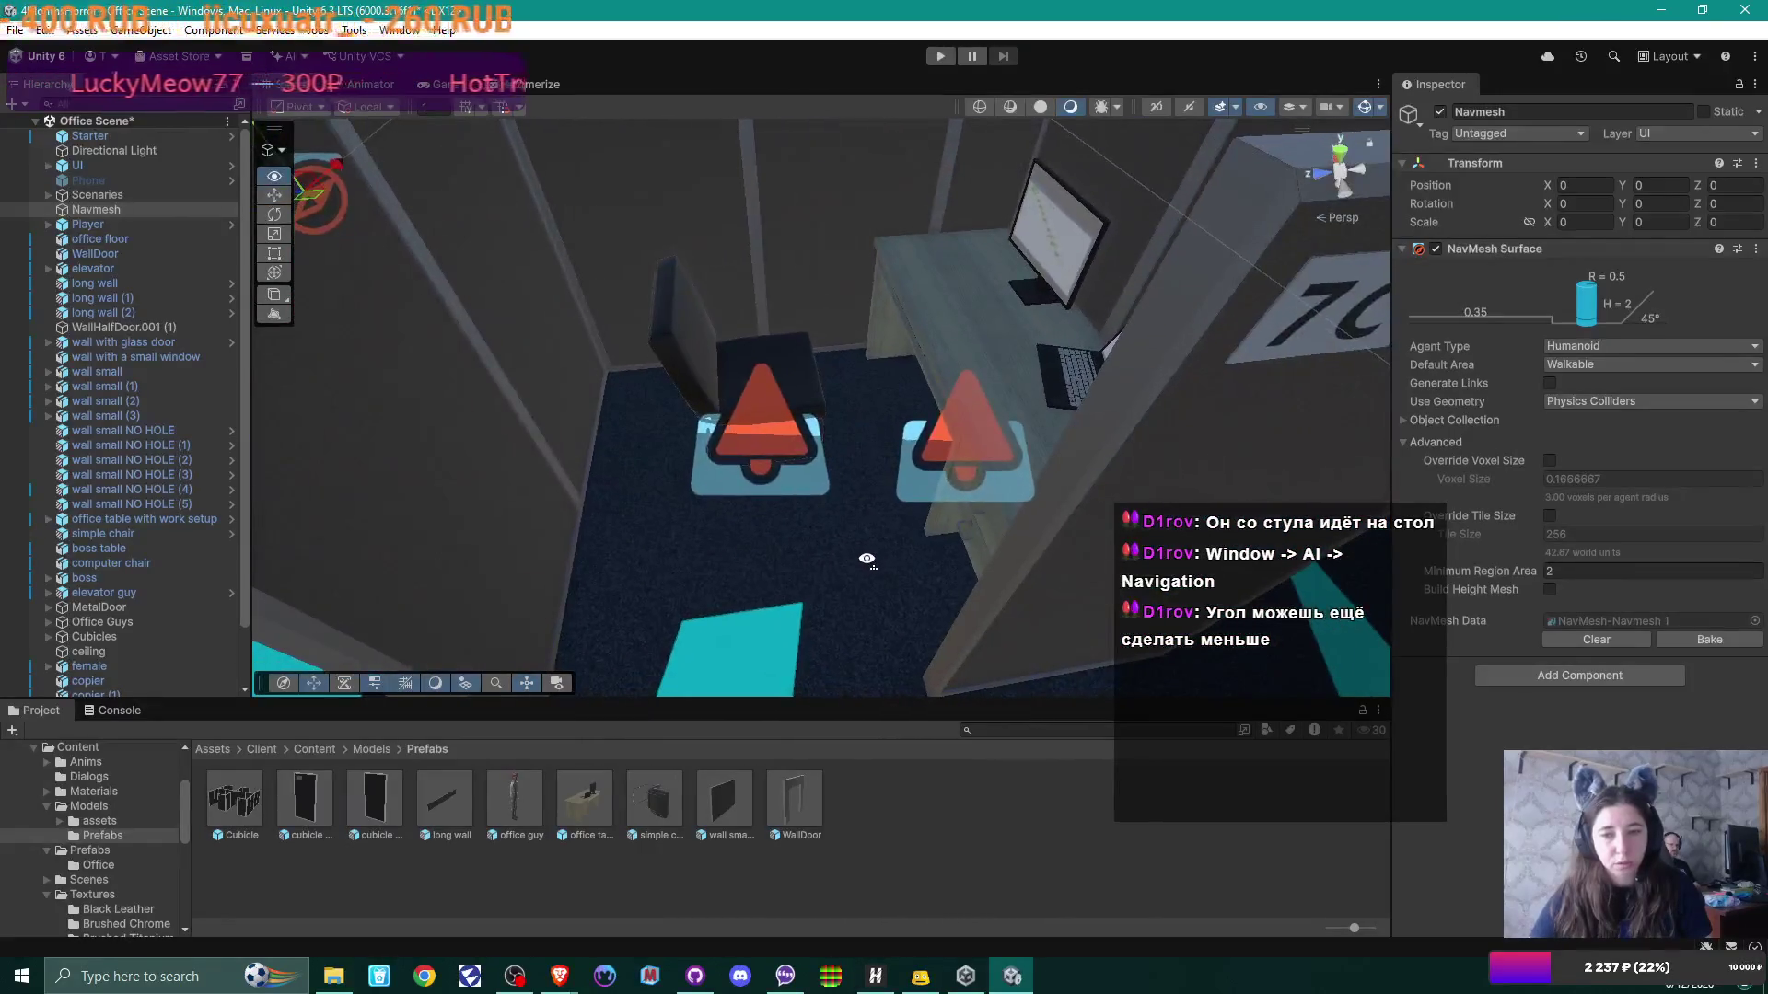
left_click(796, 401)
left_click(804, 405)
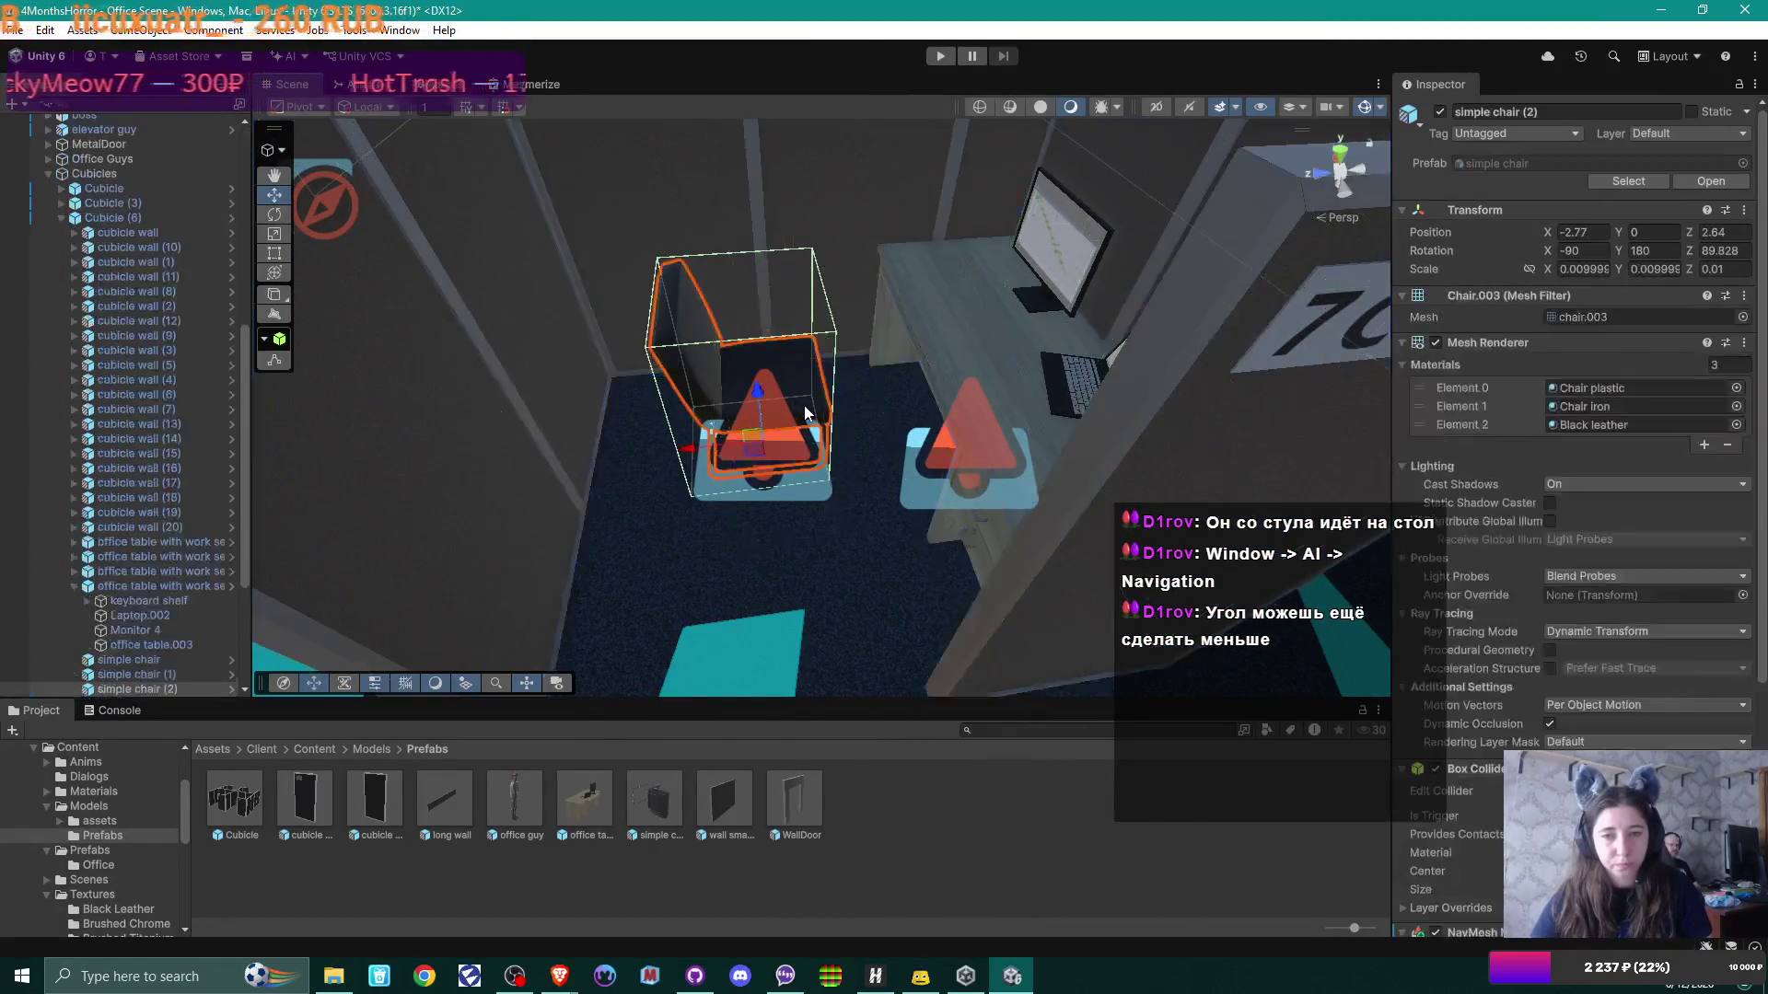
mouse_move(688, 448)
left_mouse_down()
mouse_move(605, 461)
mouse_move(687, 504)
mouse_move(817, 506)
mouse_move(644, 405)
left_mouse_up()
Step: Rebake the Navmesh around the moved cubicle 7C chair
scroll(125, 163, "up", 3)
scroll(125, 163, "up", 10)
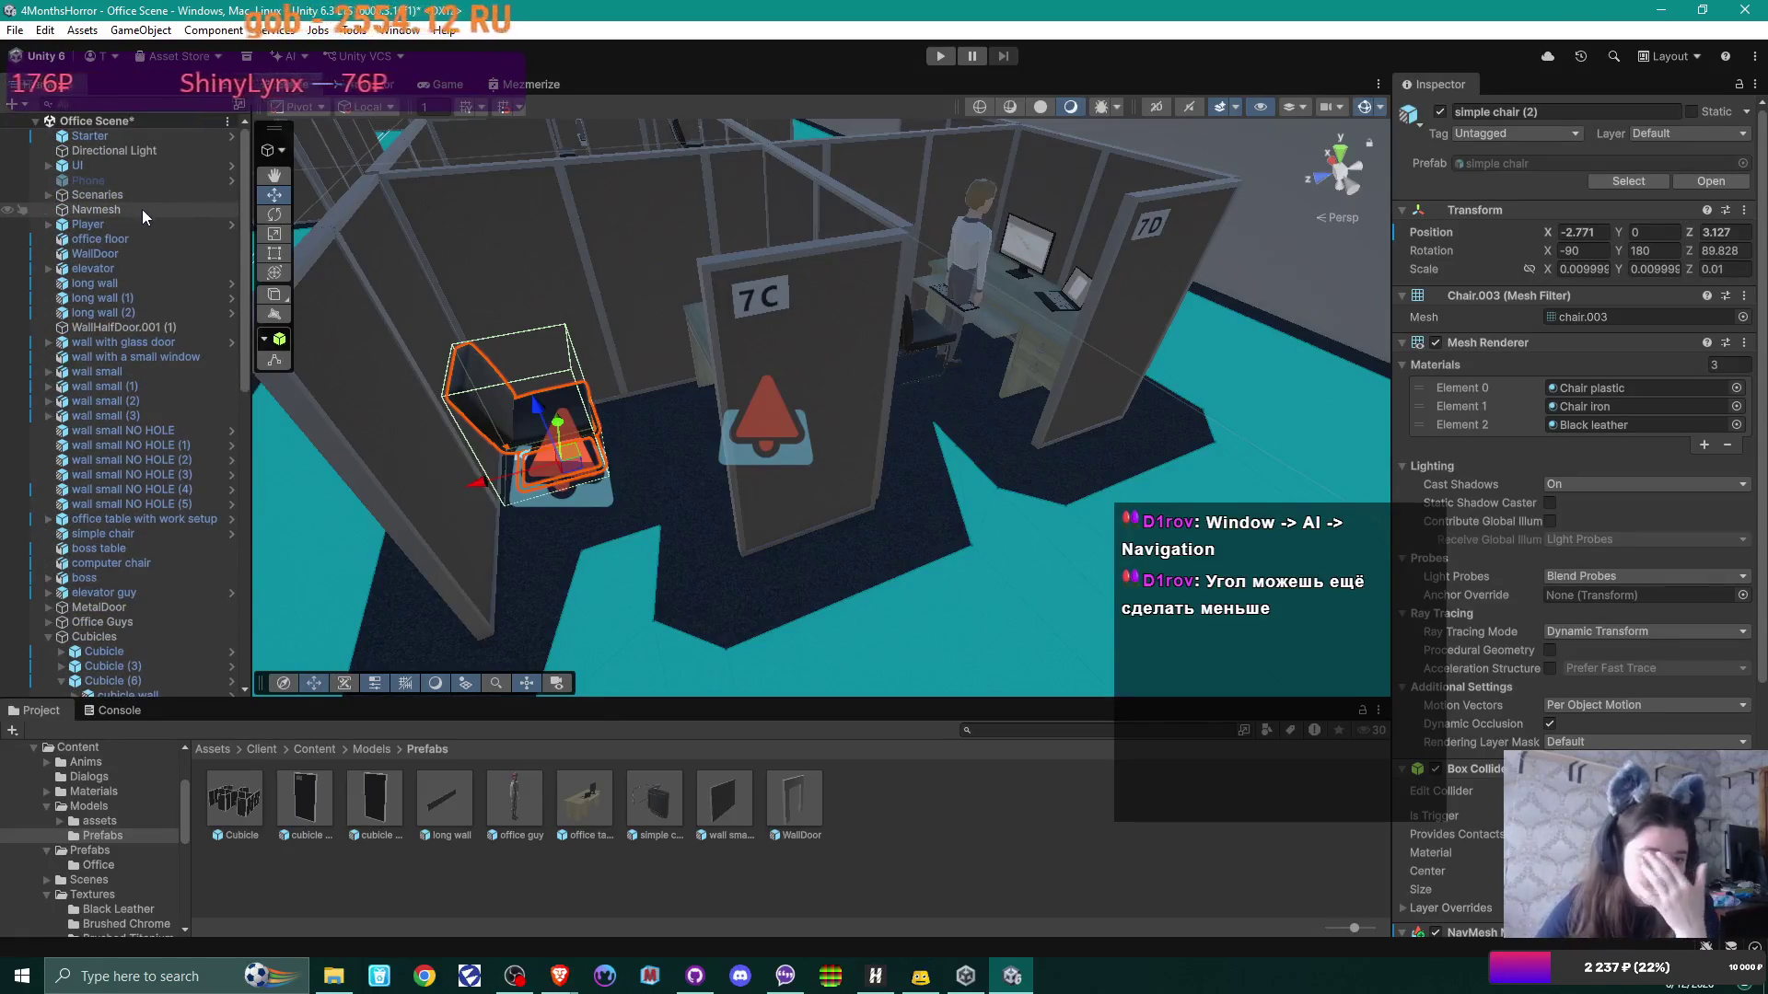
left_click(142, 208)
left_click(1712, 638)
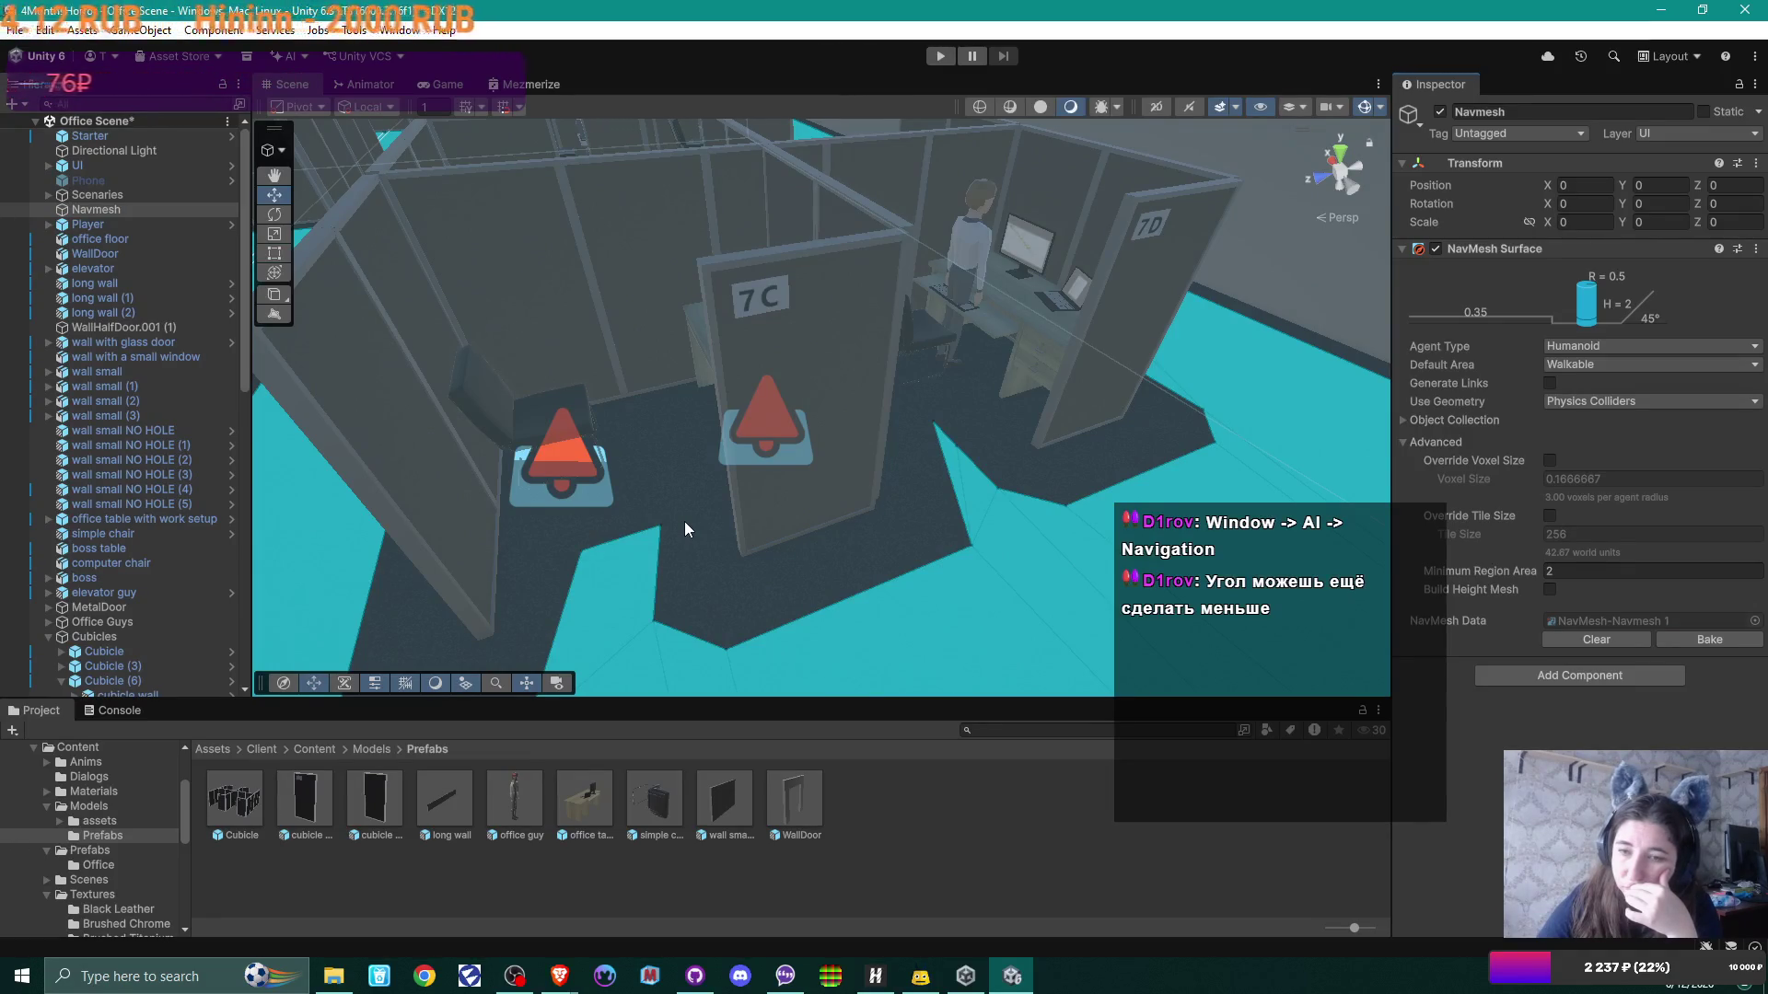
mouse_move(683, 521)
left_mouse_down()
mouse_move(659, 497)
mouse_move(703, 521)
mouse_move(750, 515)
left_mouse_up()
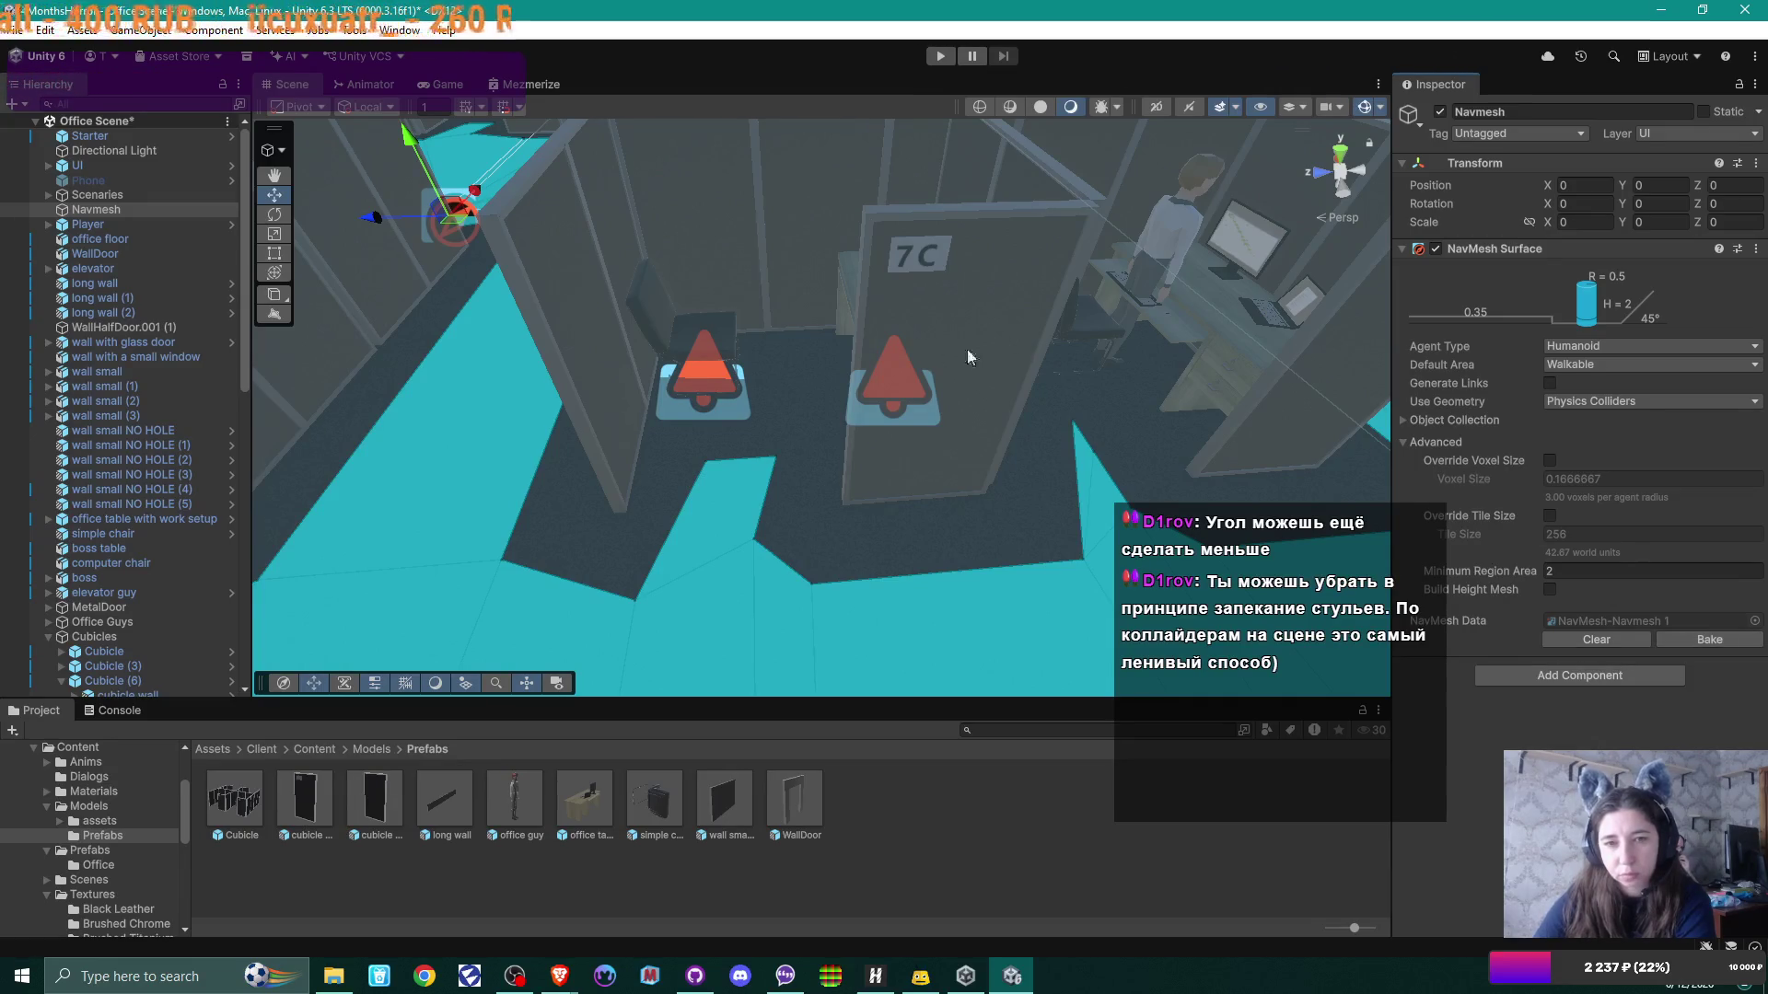
Step: Select cubicle 7C's simple chair (2) and scroll to its Box Collider and NavMesh Modifier
left_click(668, 335)
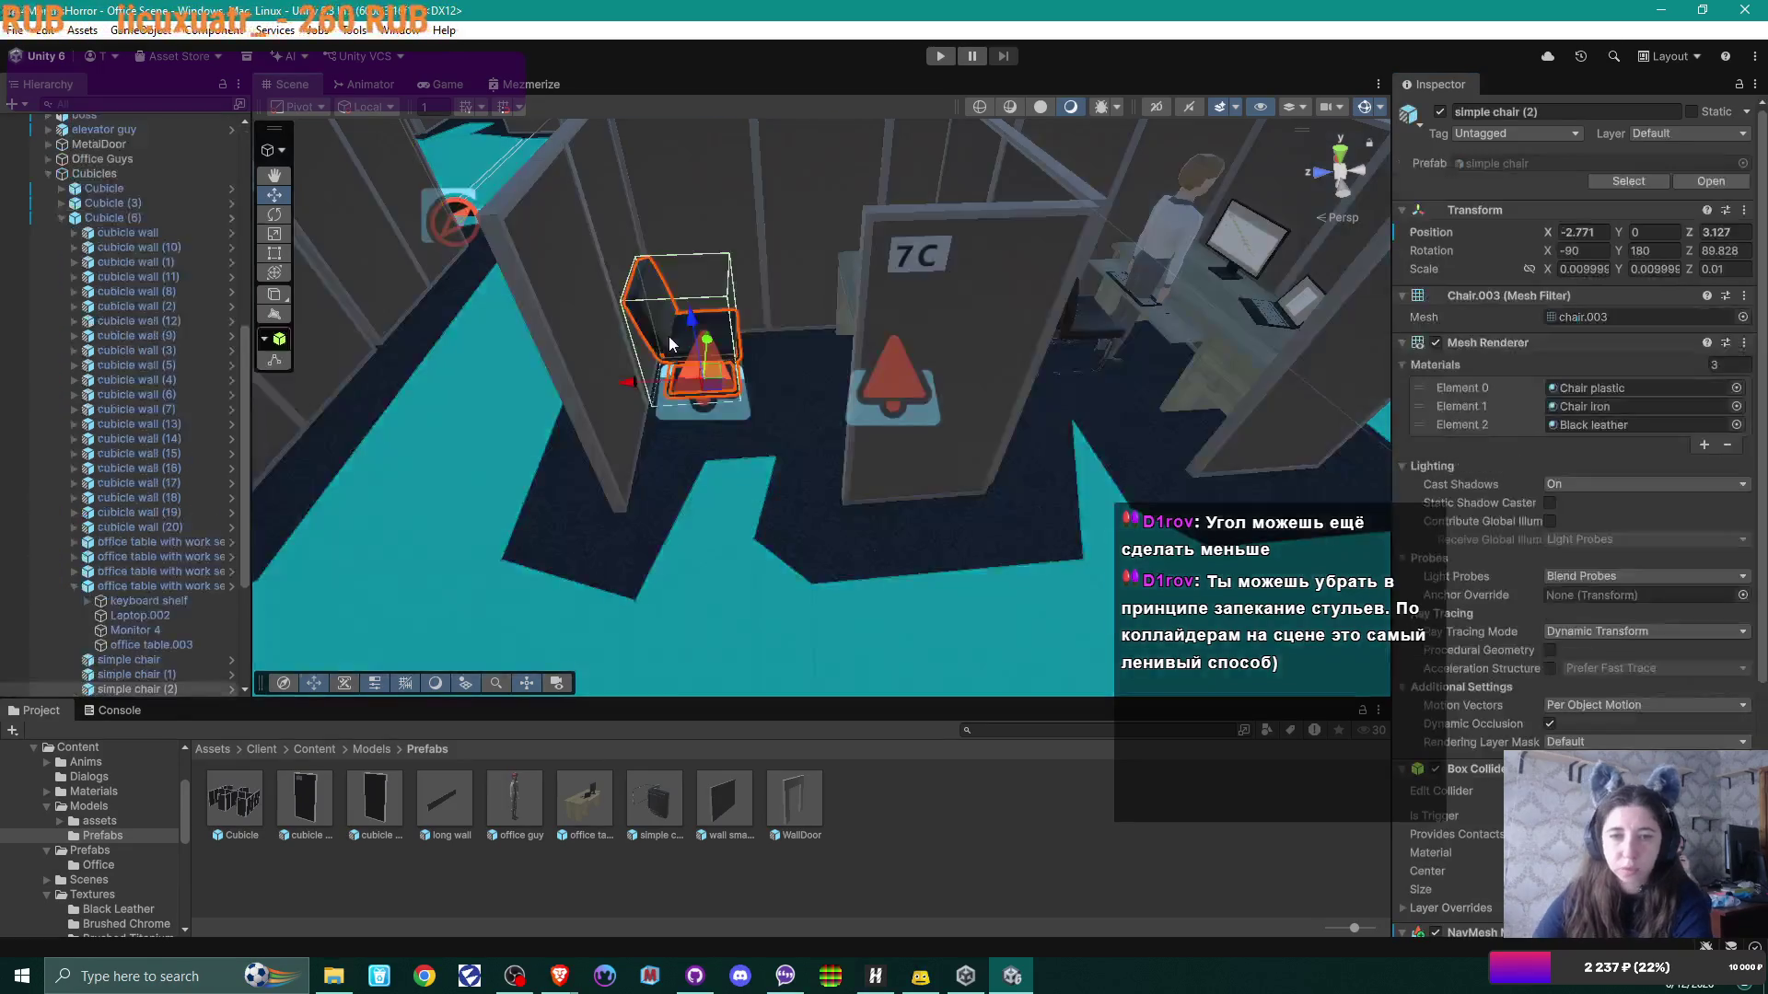
scroll(1685, 503, "down", 2)
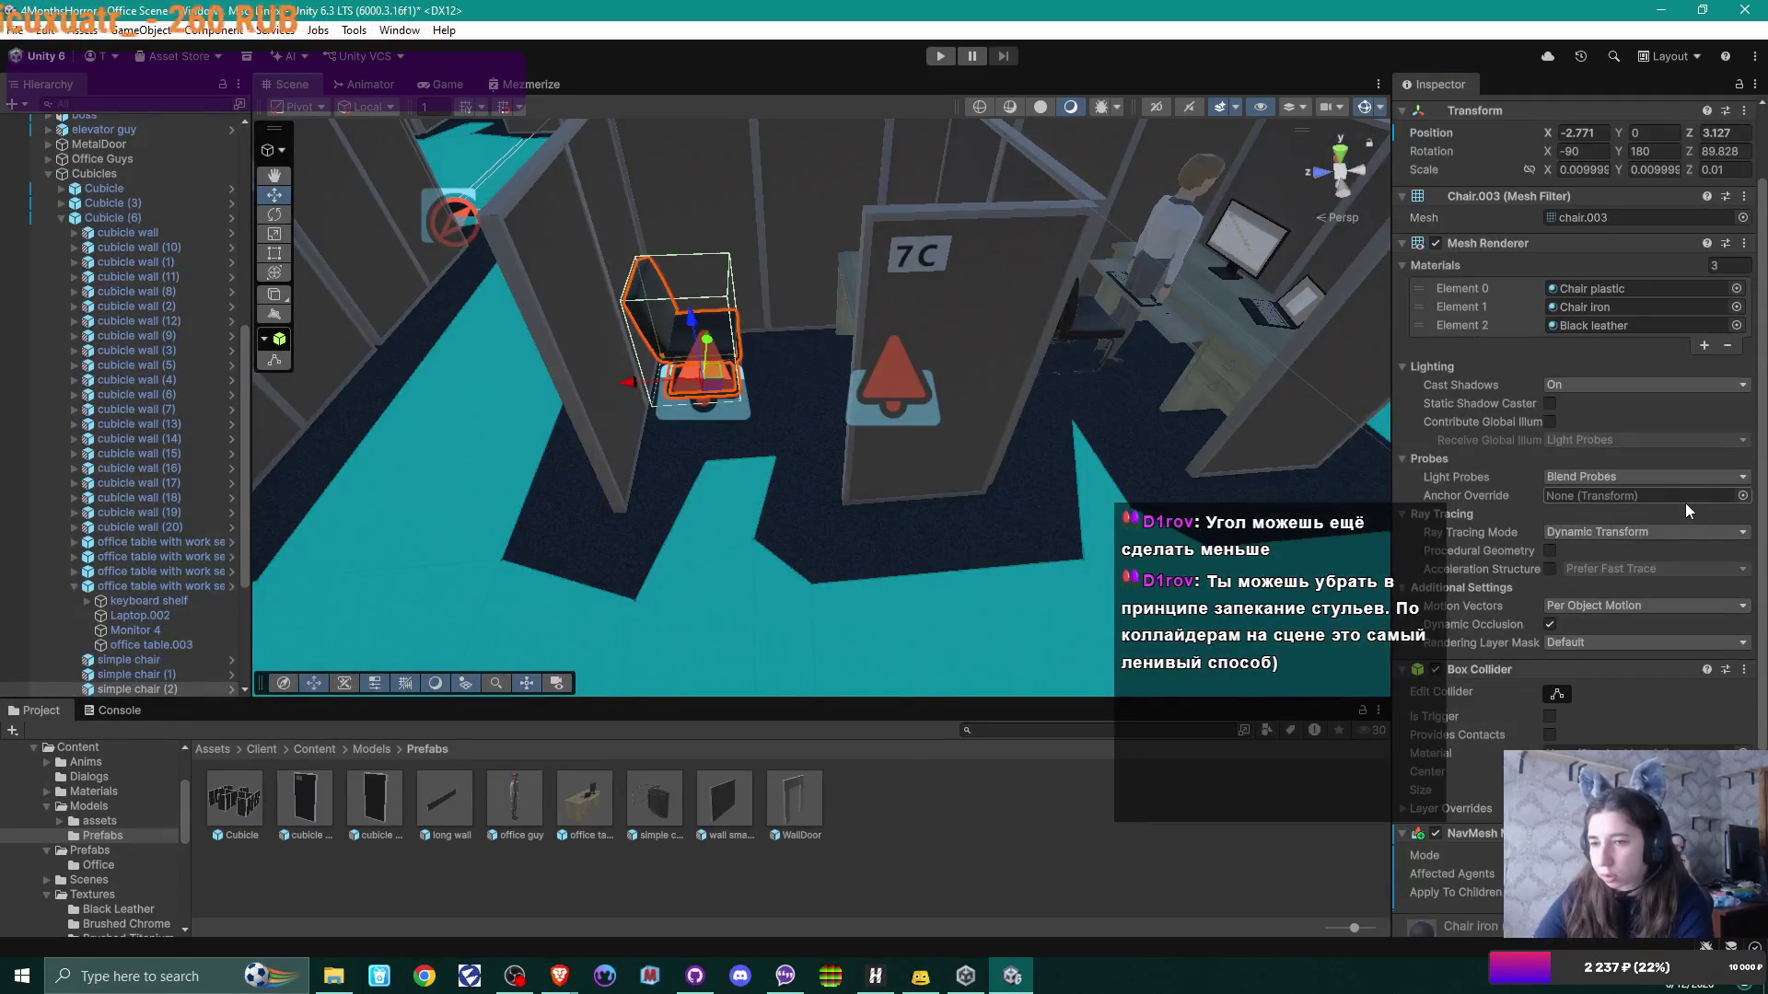
scroll(1685, 502, "down", 5)
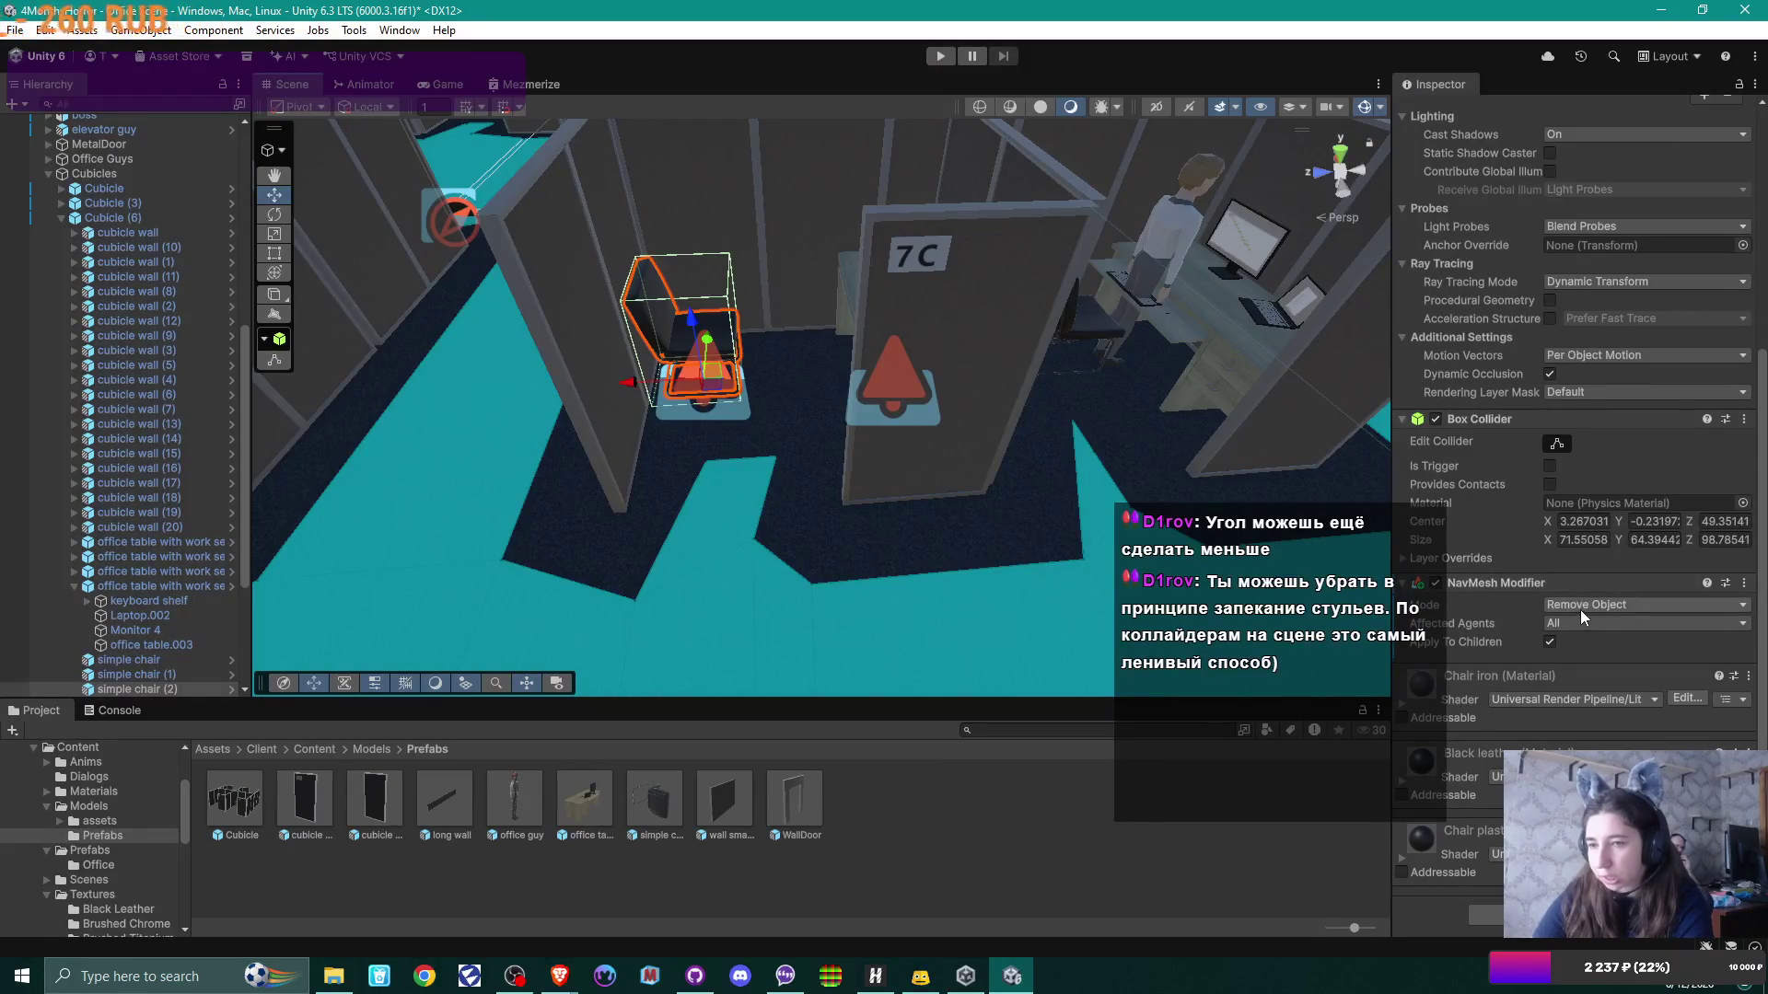
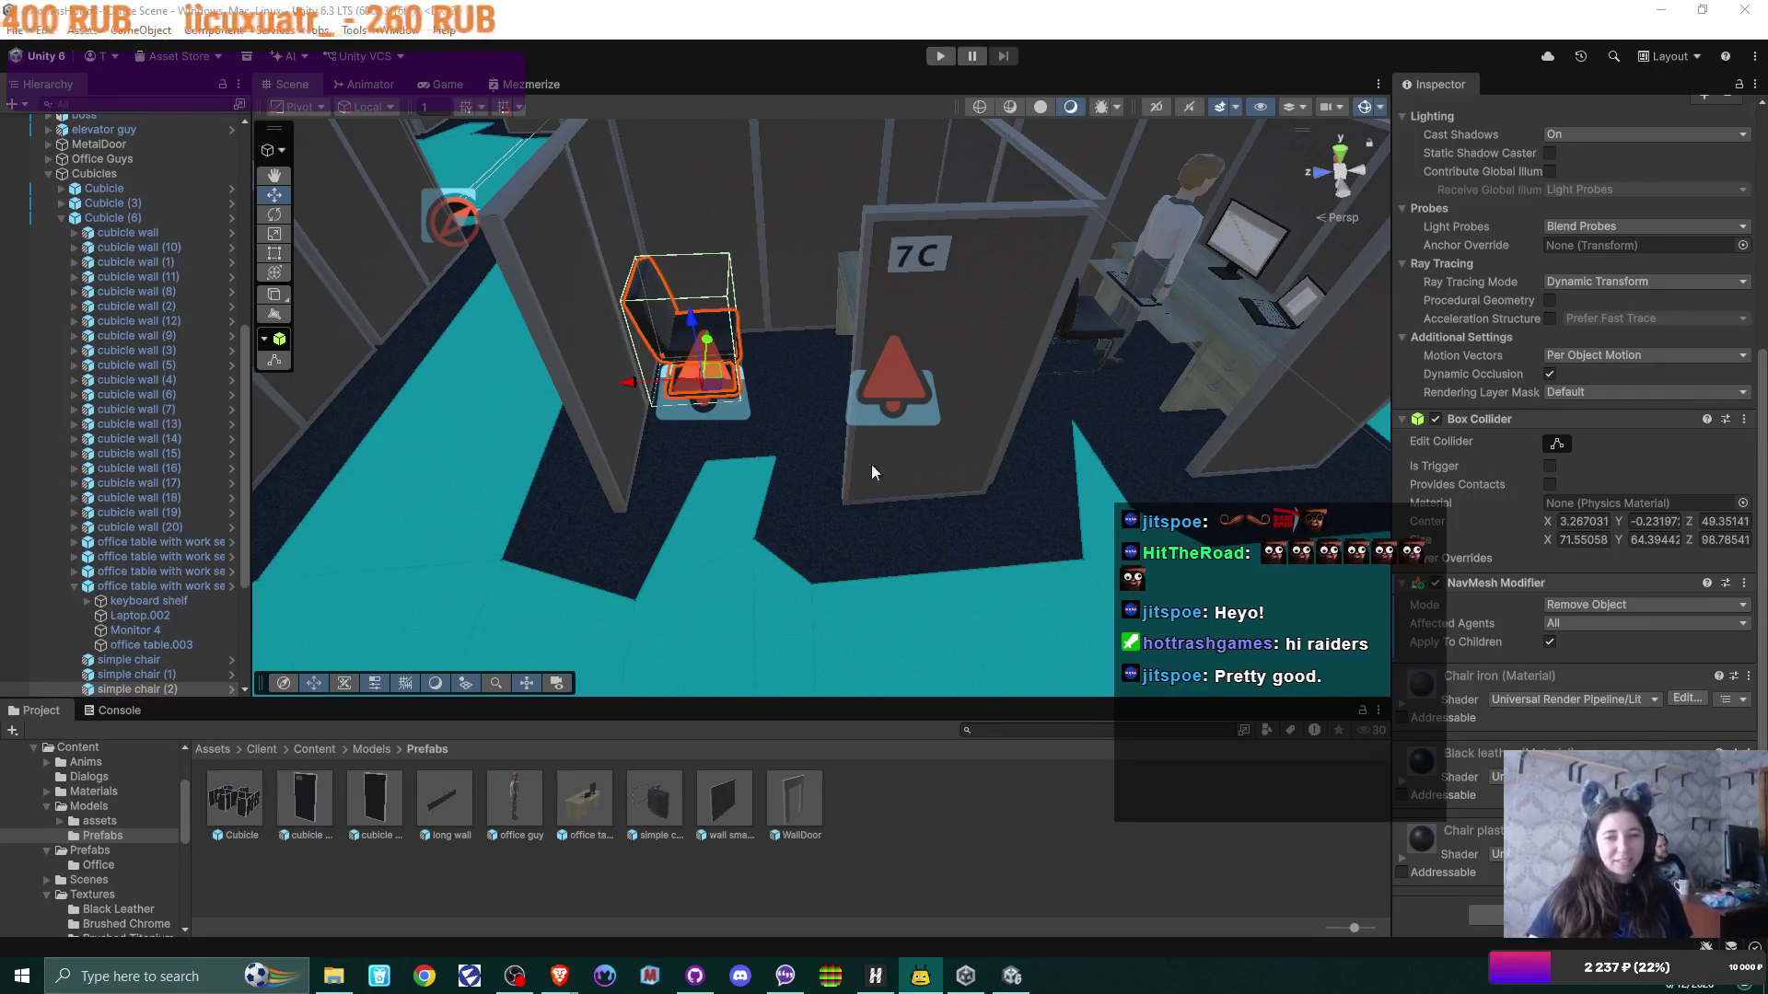
Step: Move the view across the office floor and frame the selected chair in cubicle 7C
mouse_move(706, 406)
left_mouse_down()
mouse_move(1057, 295)
mouse_move(1189, 313)
mouse_move(497, 361)
mouse_move(799, 490)
mouse_move(598, 431)
mouse_move(654, 411)
mouse_move(656, 429)
left_mouse_up()
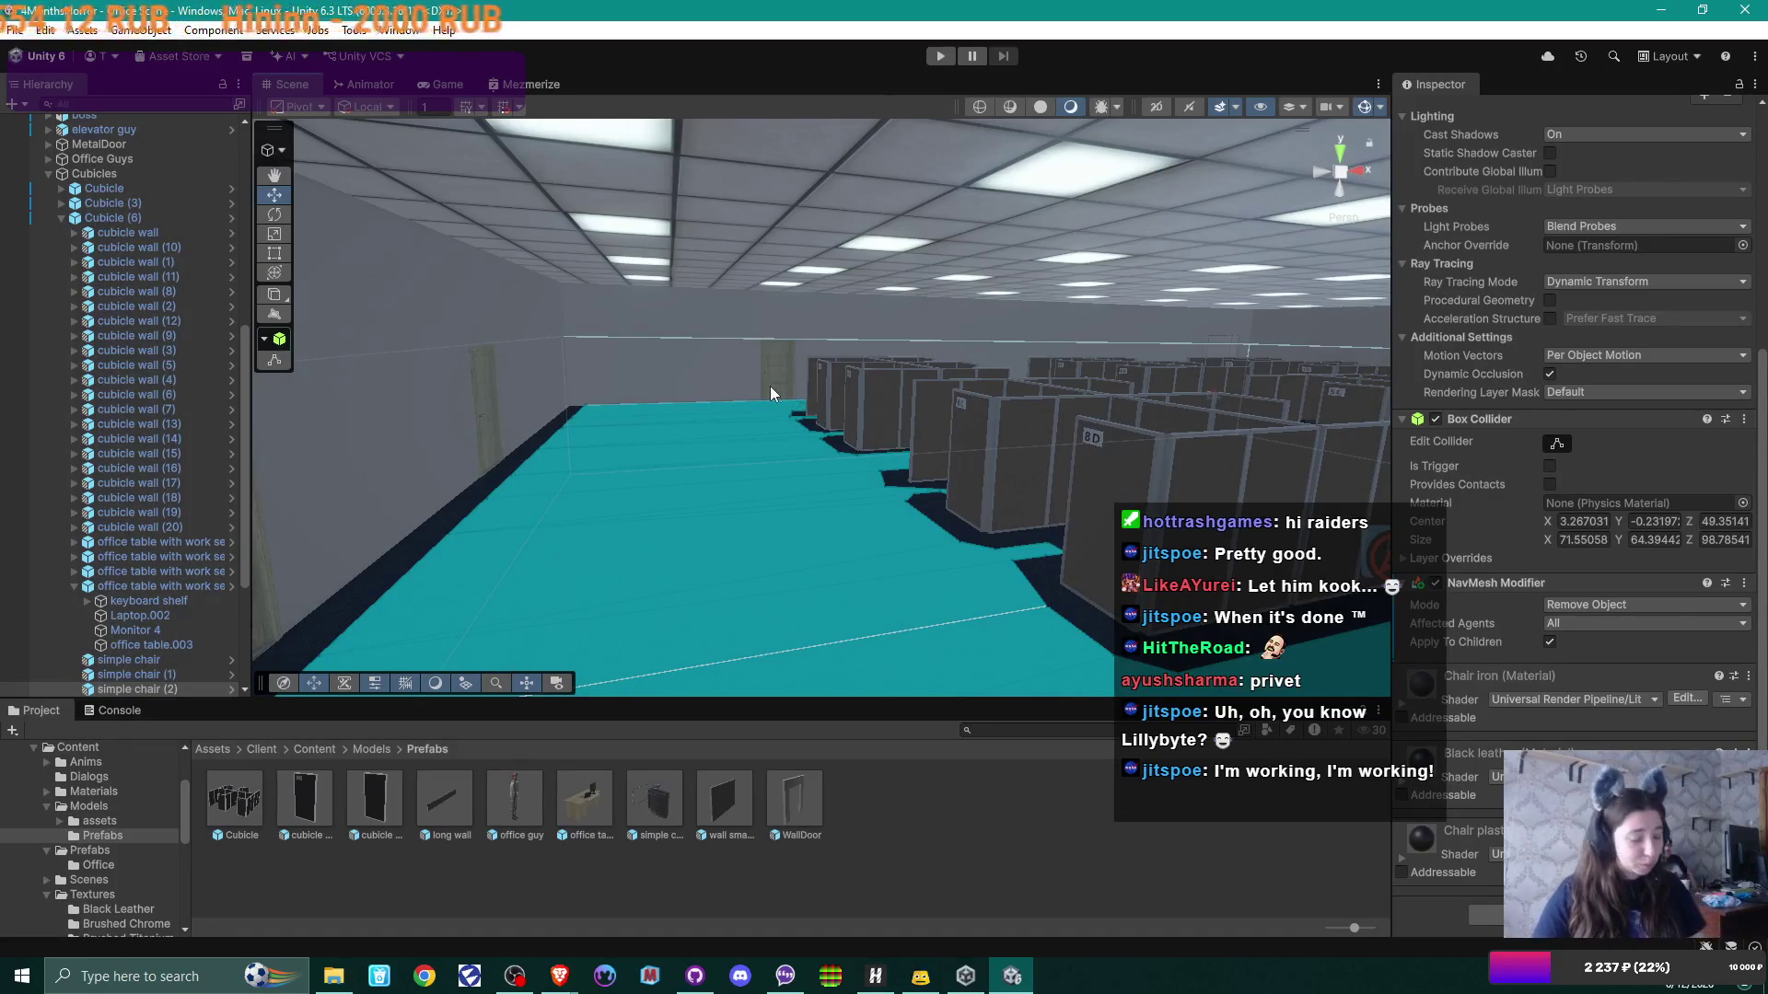
mouse_move(673, 411)
left_mouse_down()
mouse_move(1032, 406)
mouse_move(773, 411)
mouse_move(838, 425)
mouse_move(832, 460)
left_mouse_up()
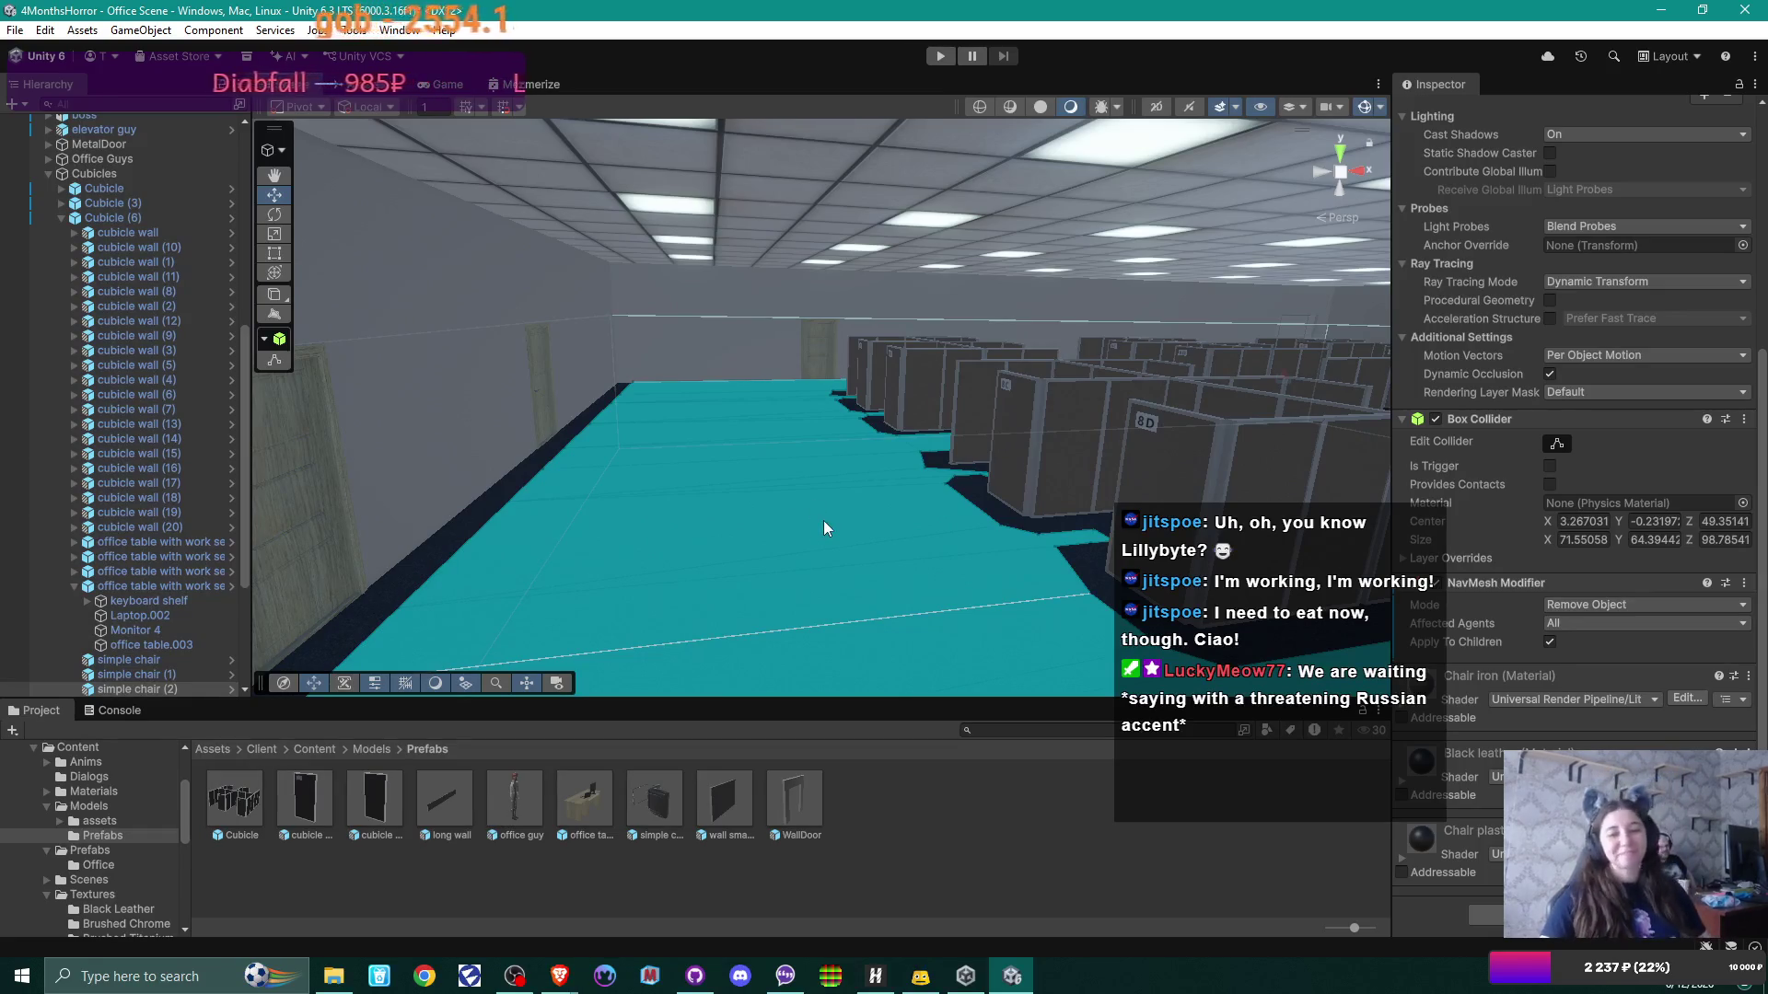
key("f")
mouse_move(566, 440)
left_mouse_down()
mouse_move(655, 572)
mouse_move(749, 576)
mouse_move(725, 565)
mouse_move(746, 562)
left_mouse_up()
scroll(751, 560, "up", 3)
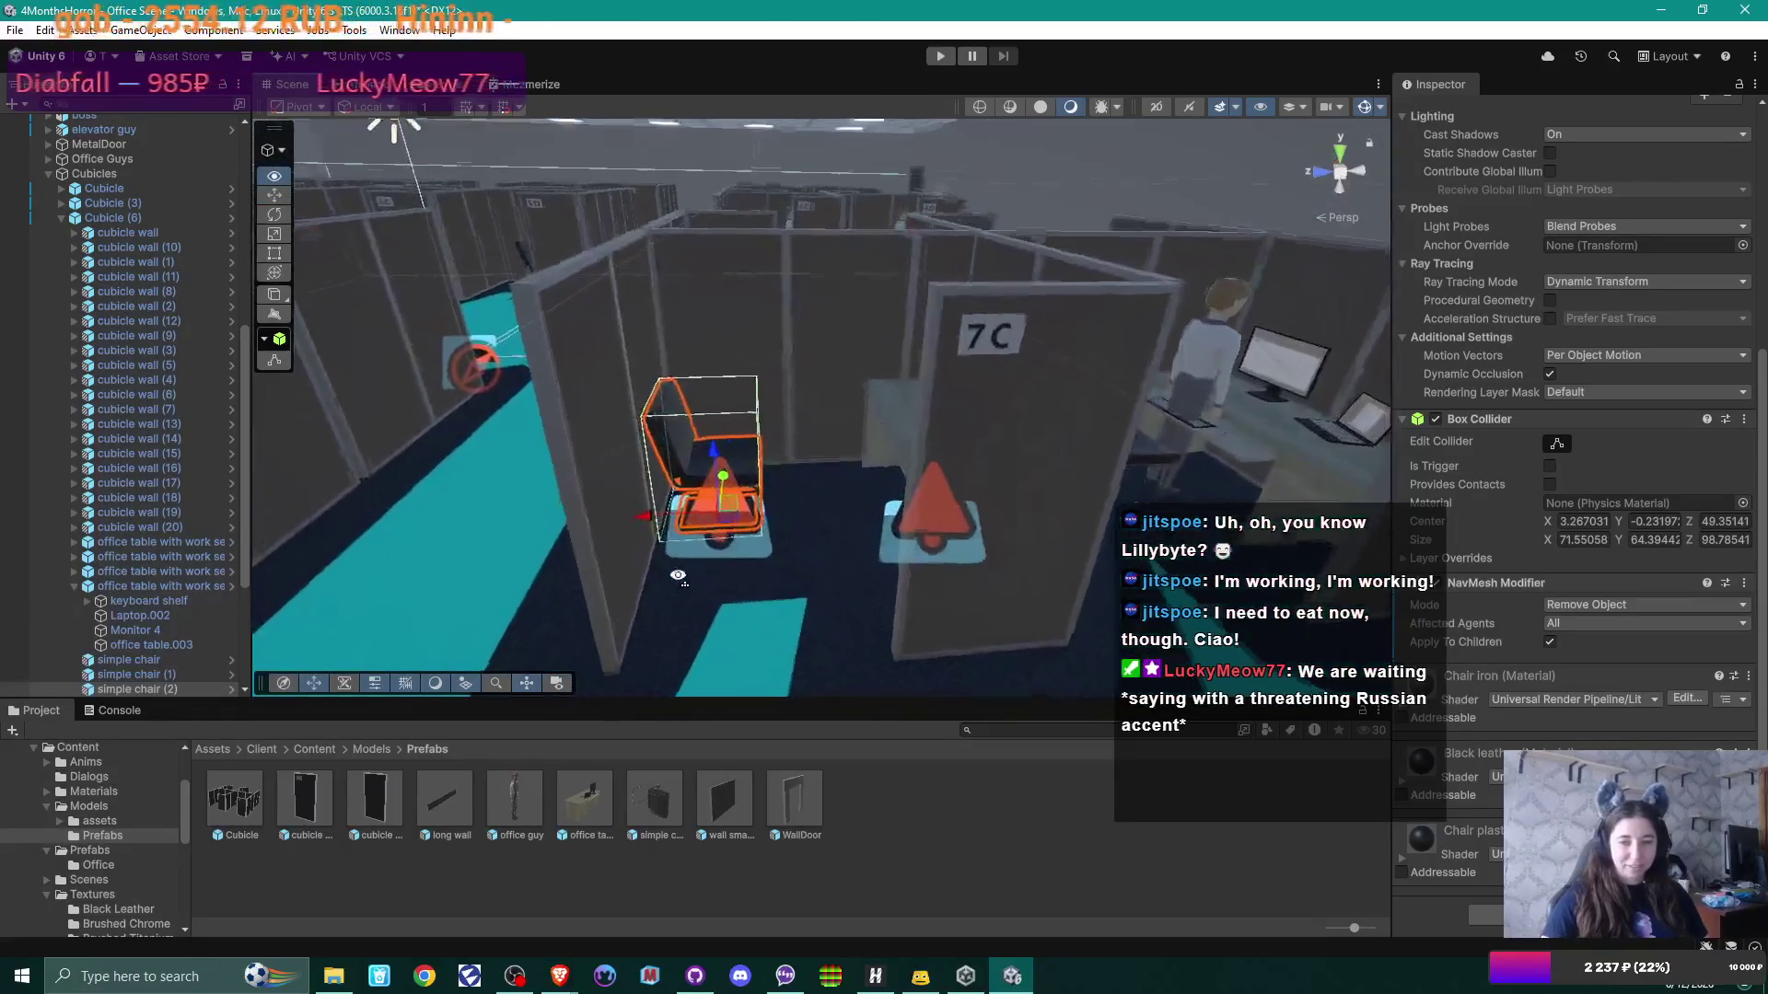
Step: Orbit around the chair from several sides, then check its NavMesh Modifier mode options
mouse_move(904, 445)
left_mouse_down()
mouse_move(797, 528)
mouse_move(884, 454)
mouse_move(874, 376)
mouse_move(874, 393)
left_mouse_up()
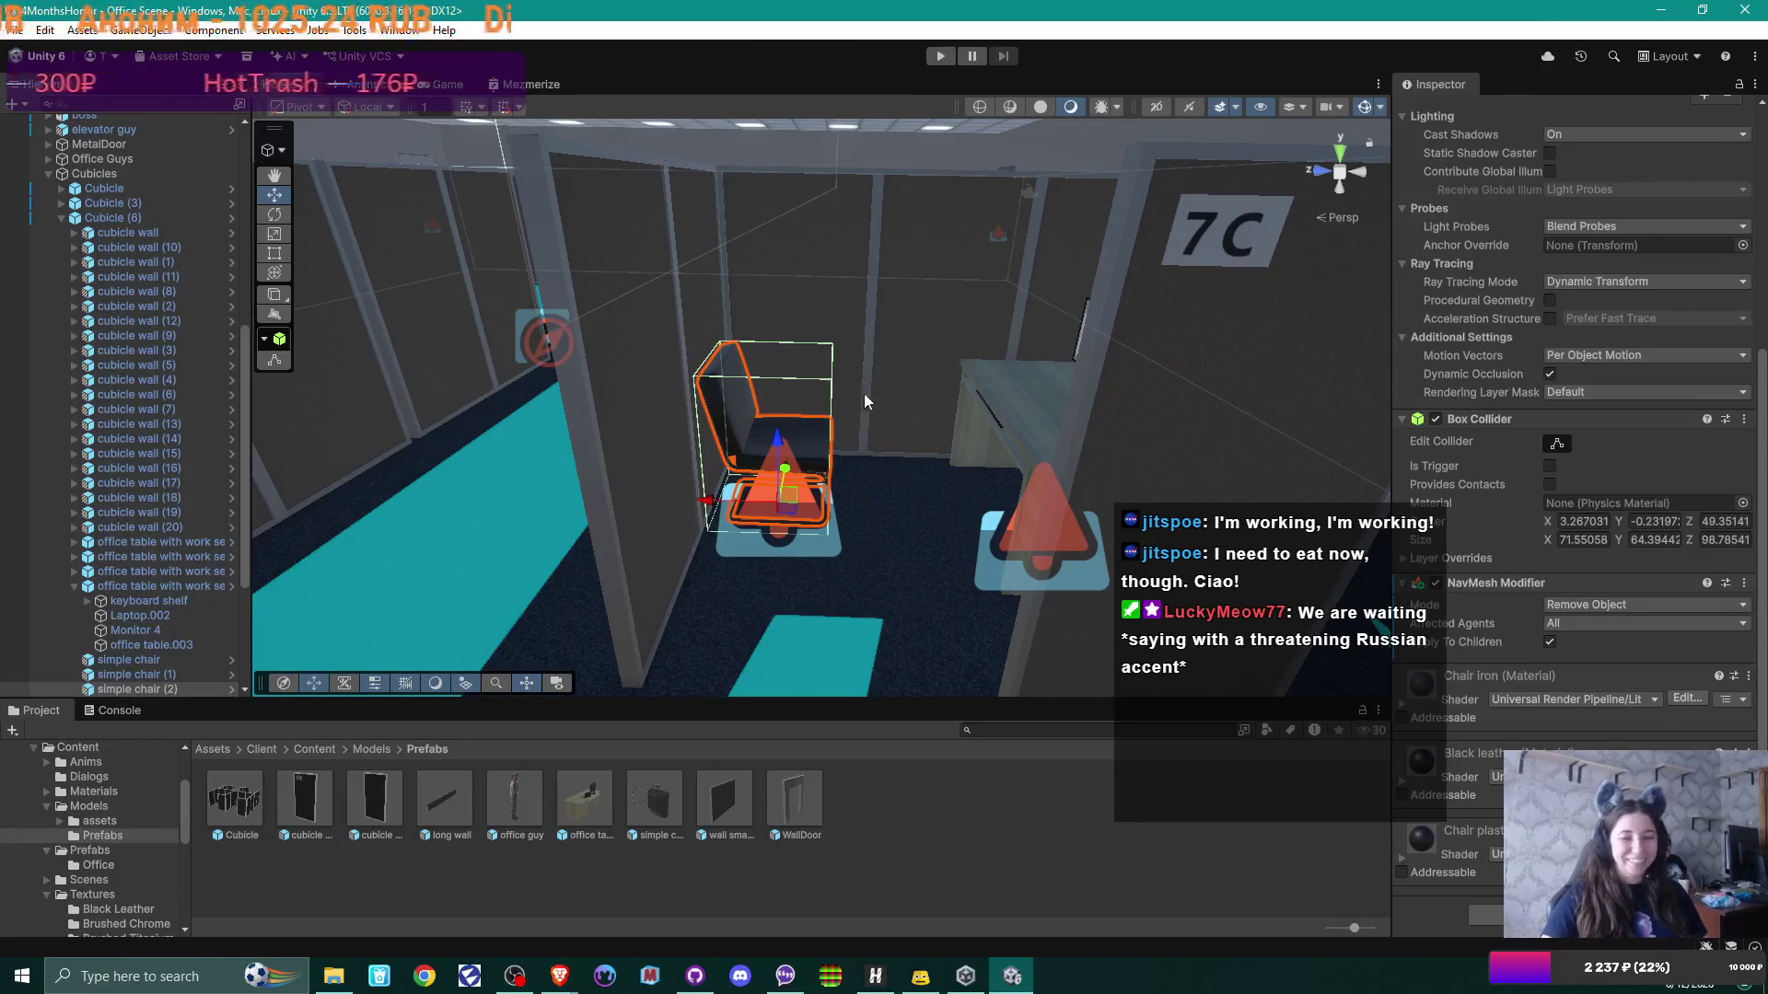
mouse_move(819, 416)
left_mouse_down()
mouse_move(1061, 405)
mouse_move(754, 455)
left_mouse_up()
key("f")
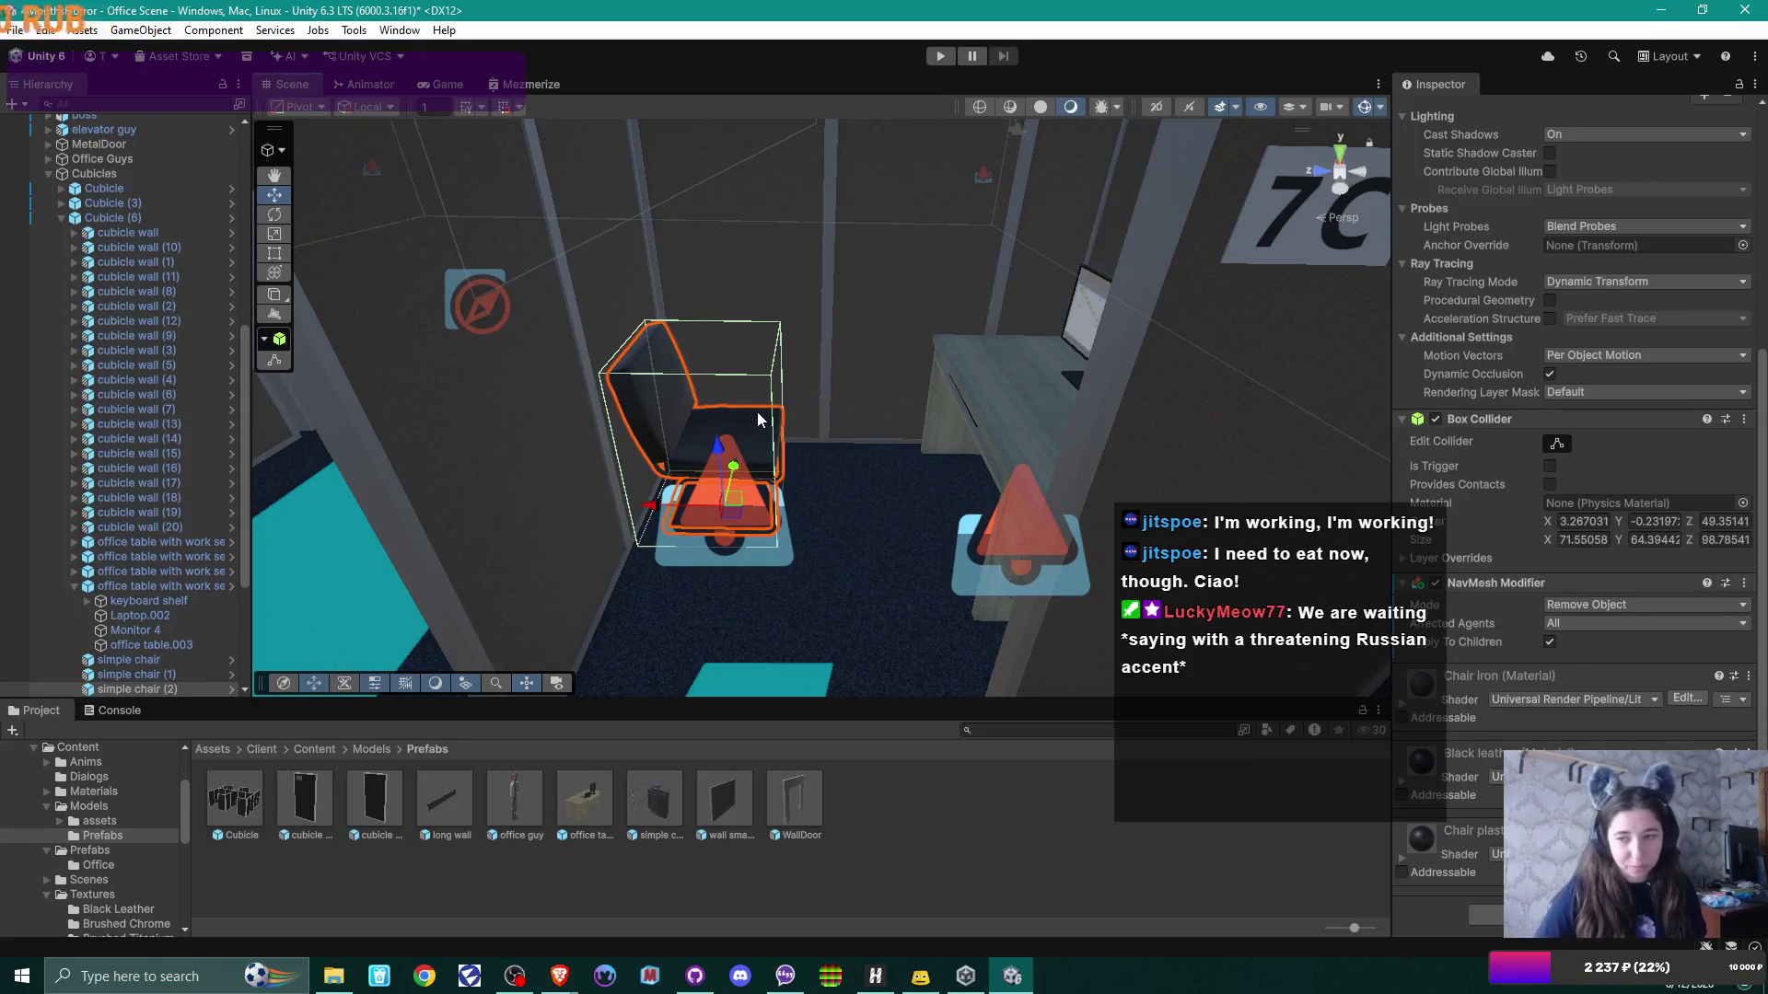
mouse_move(744, 447)
left_mouse_down()
mouse_move(862, 467)
mouse_move(750, 494)
mouse_move(799, 473)
left_mouse_up()
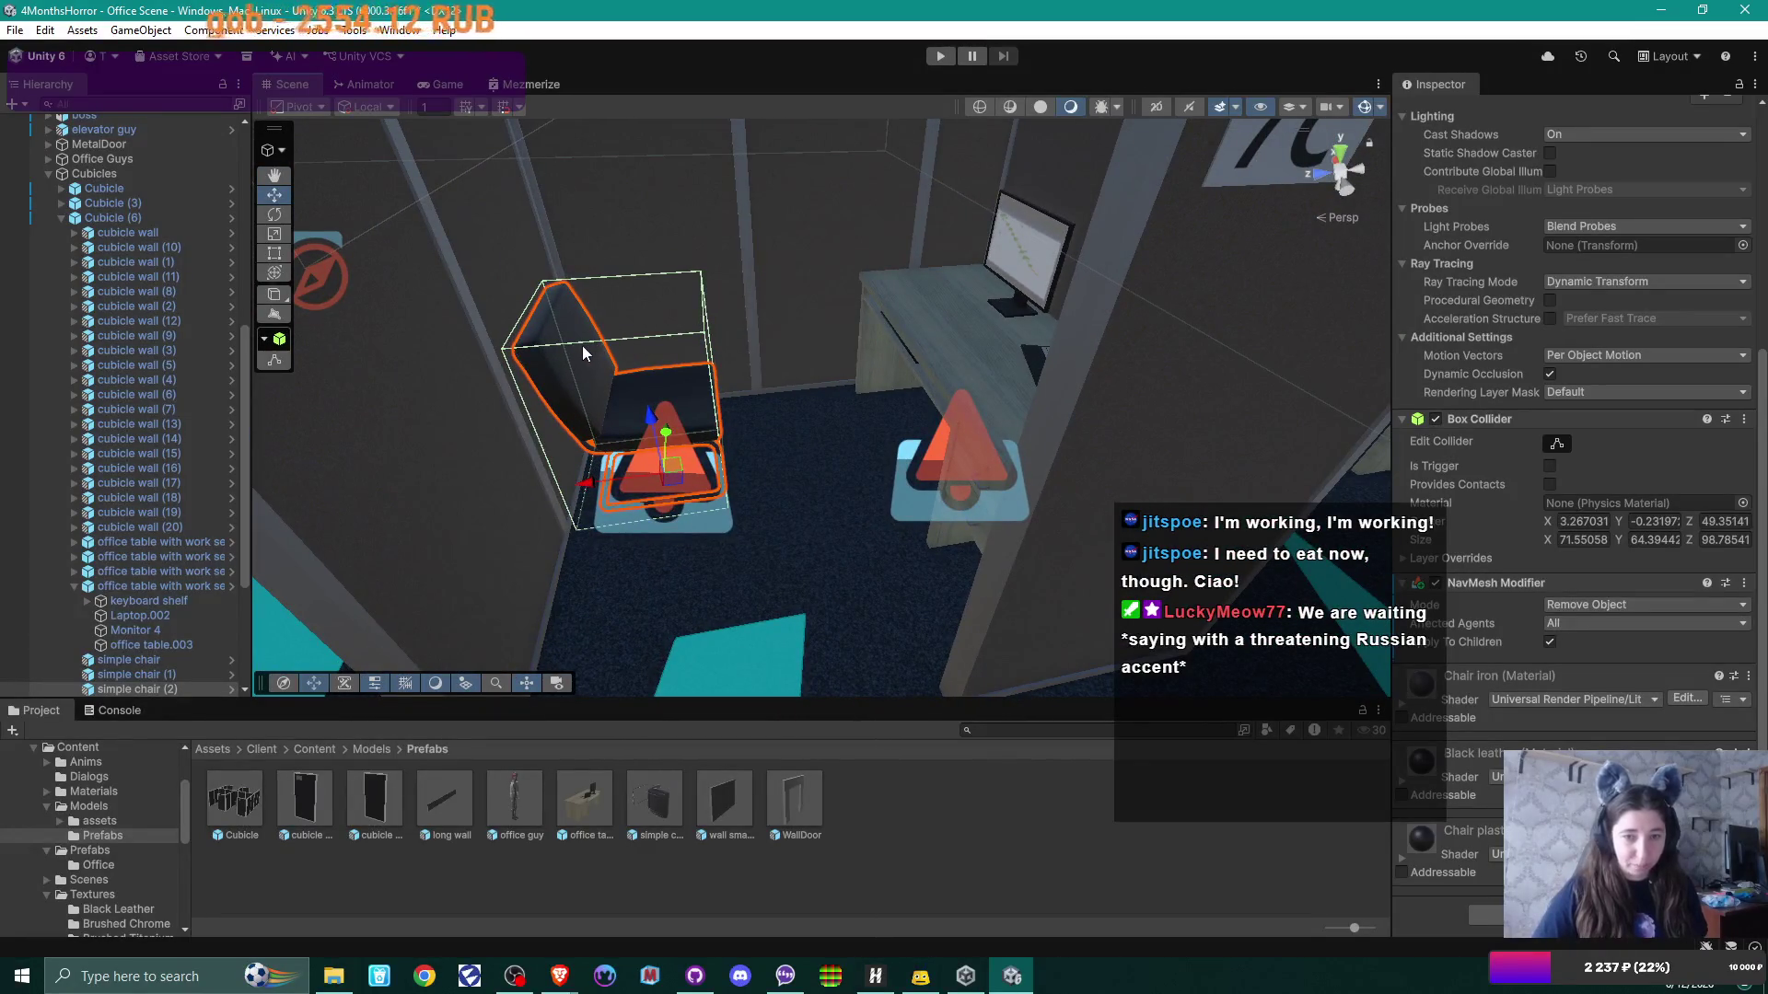
mouse_move(581, 345)
left_mouse_down()
mouse_move(556, 457)
mouse_move(772, 374)
mouse_move(779, 432)
mouse_move(754, 454)
mouse_move(742, 442)
left_mouse_up()
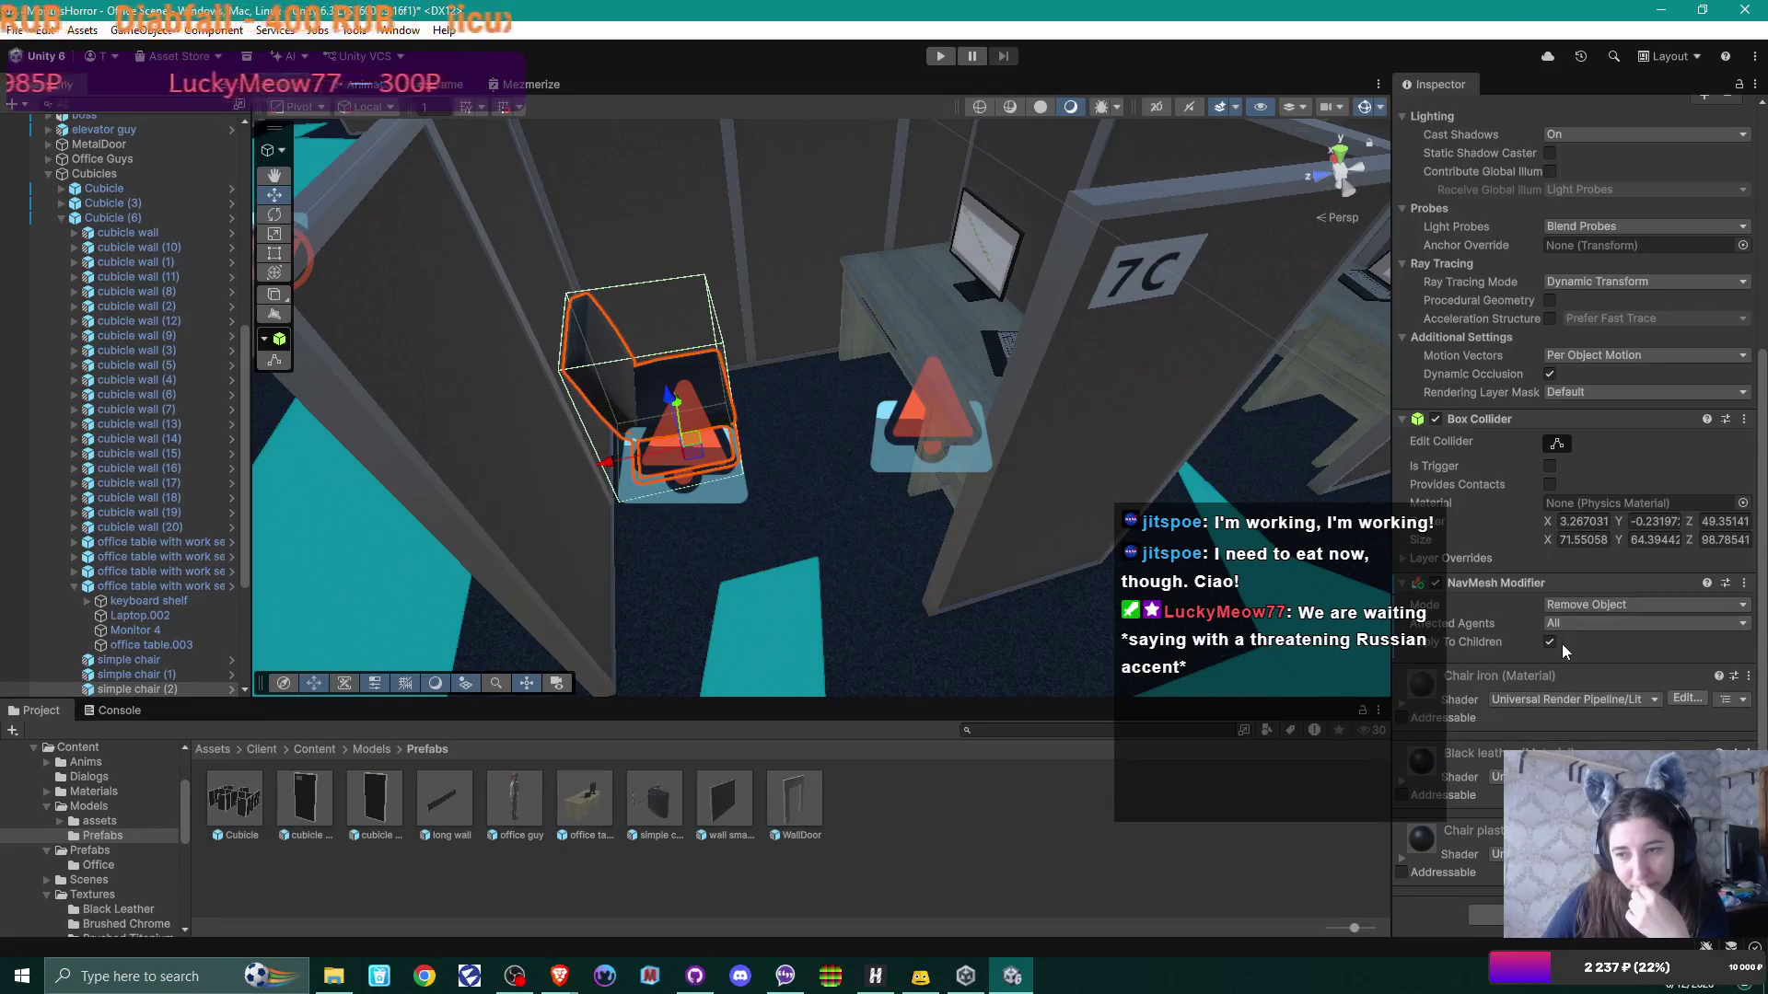
left_click(1576, 603)
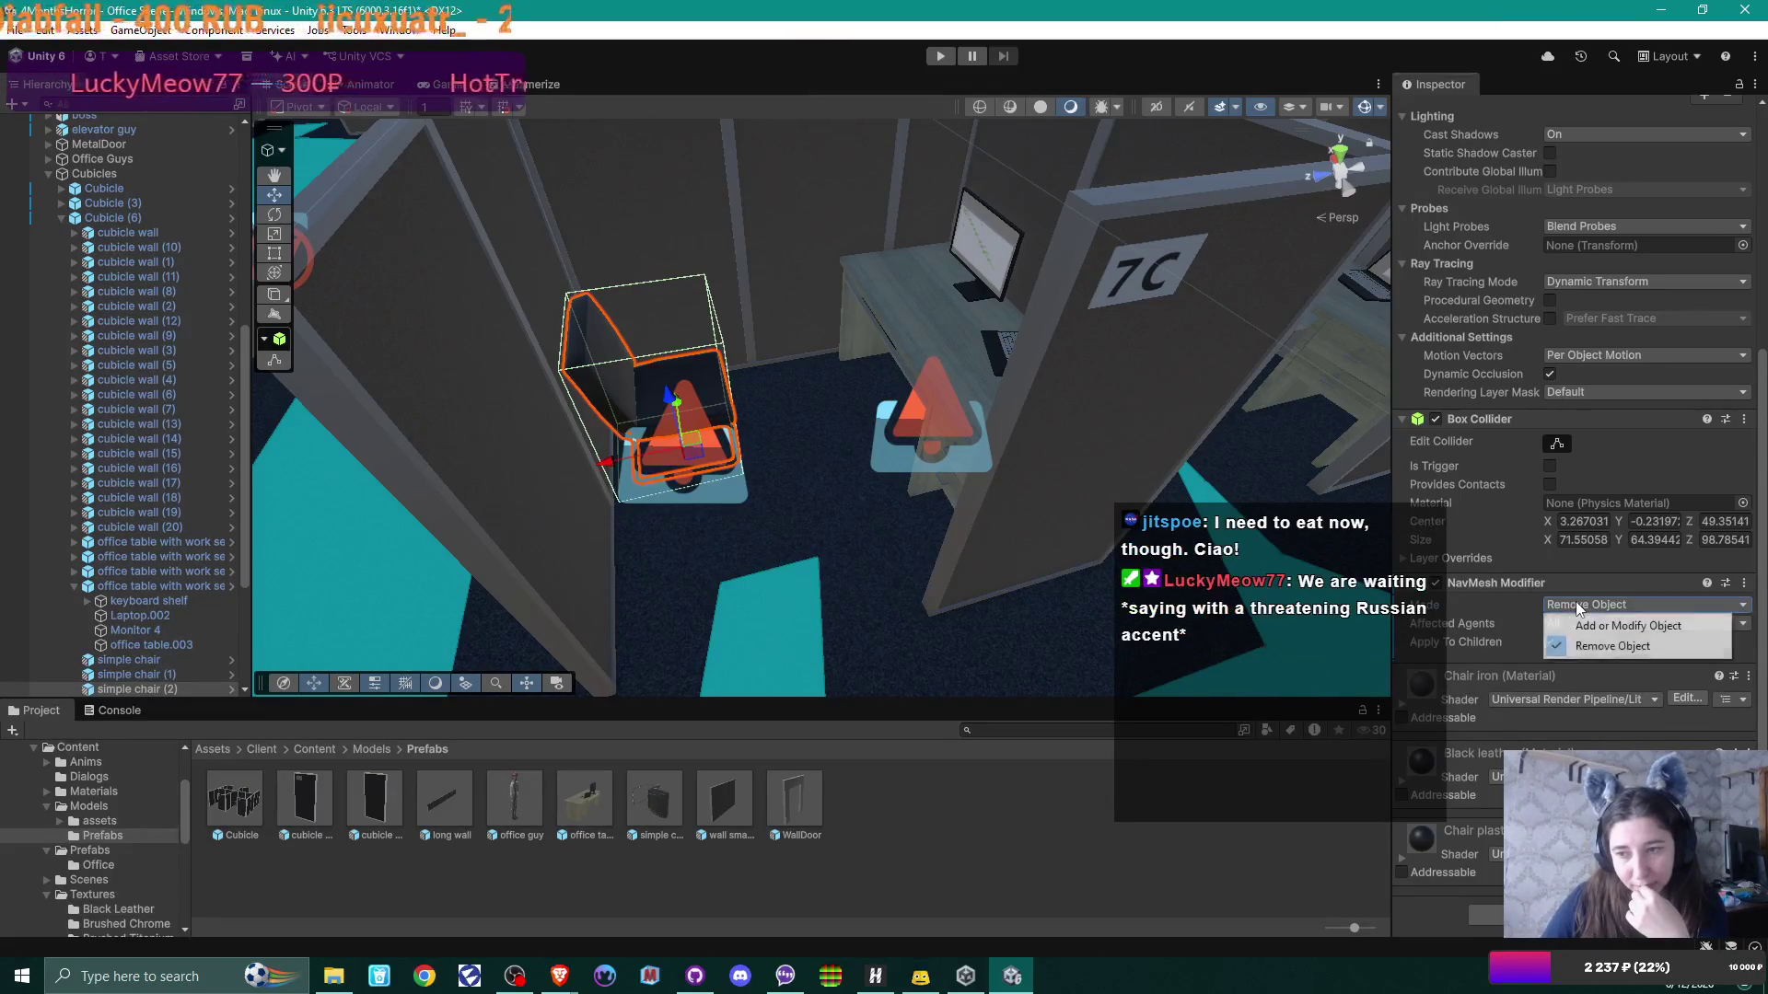
Step: Review the chair's NavMesh Modifier settings, then select Navmesh and bake its NavMesh Surface
left_click(1543, 582)
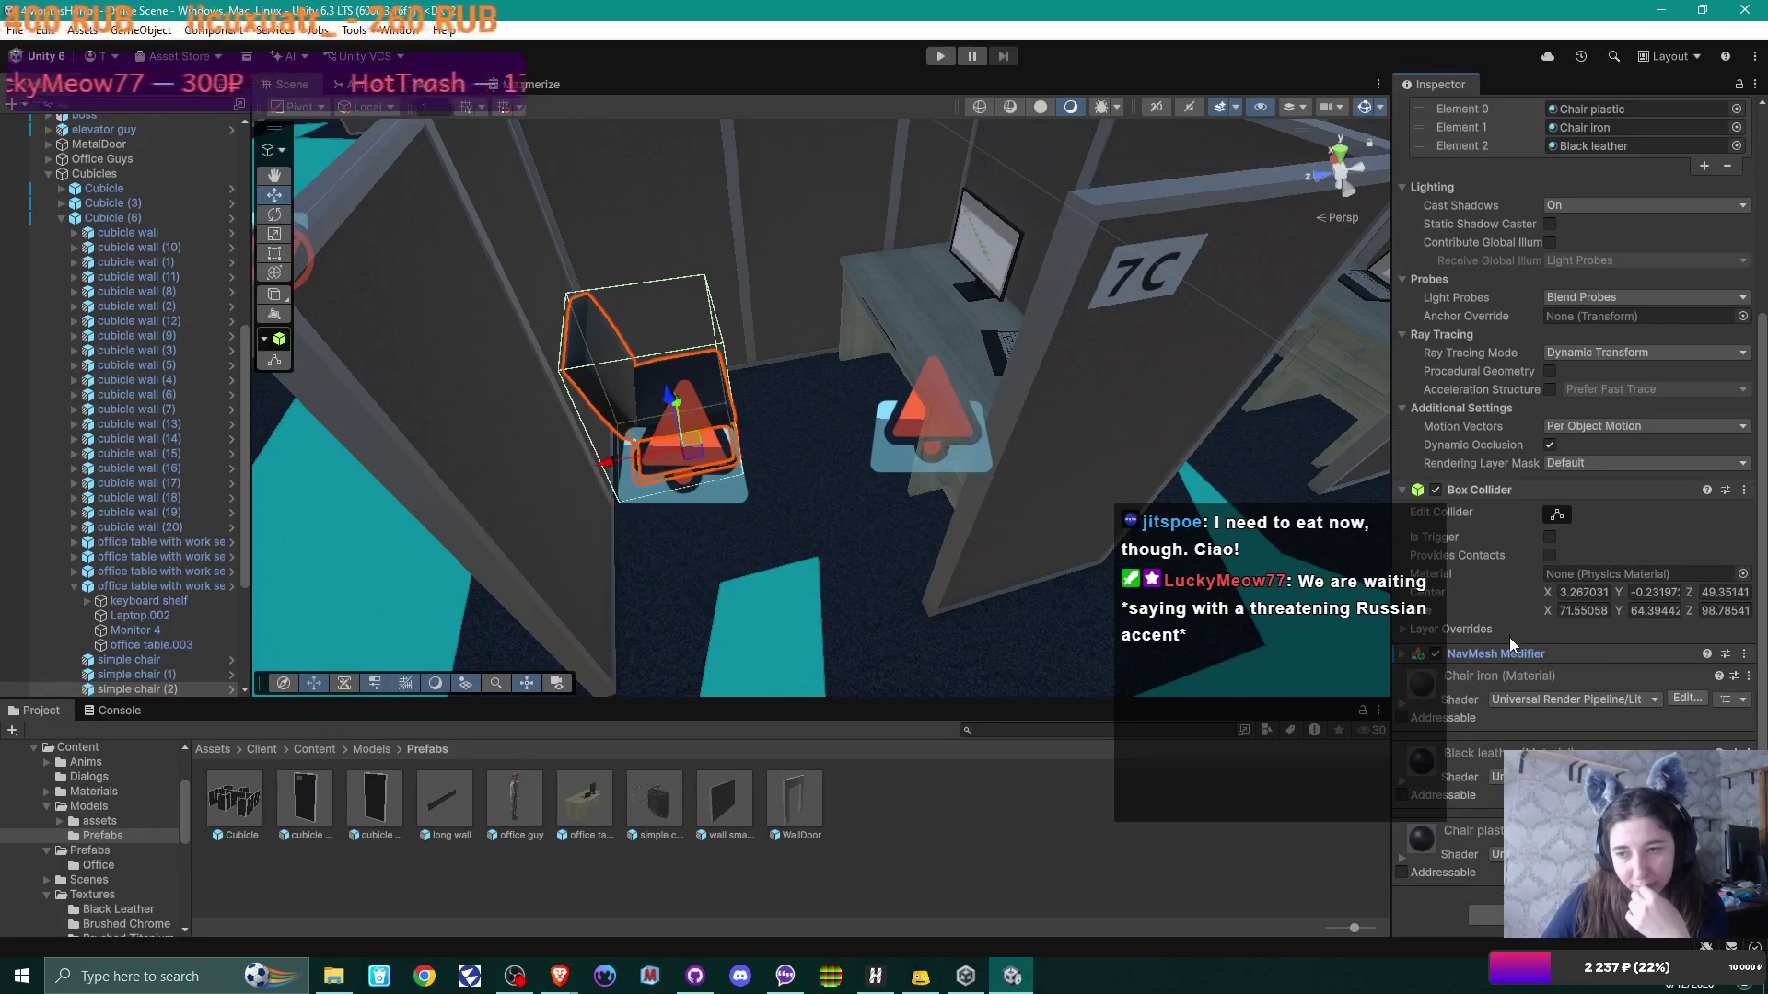
left_click(1423, 653)
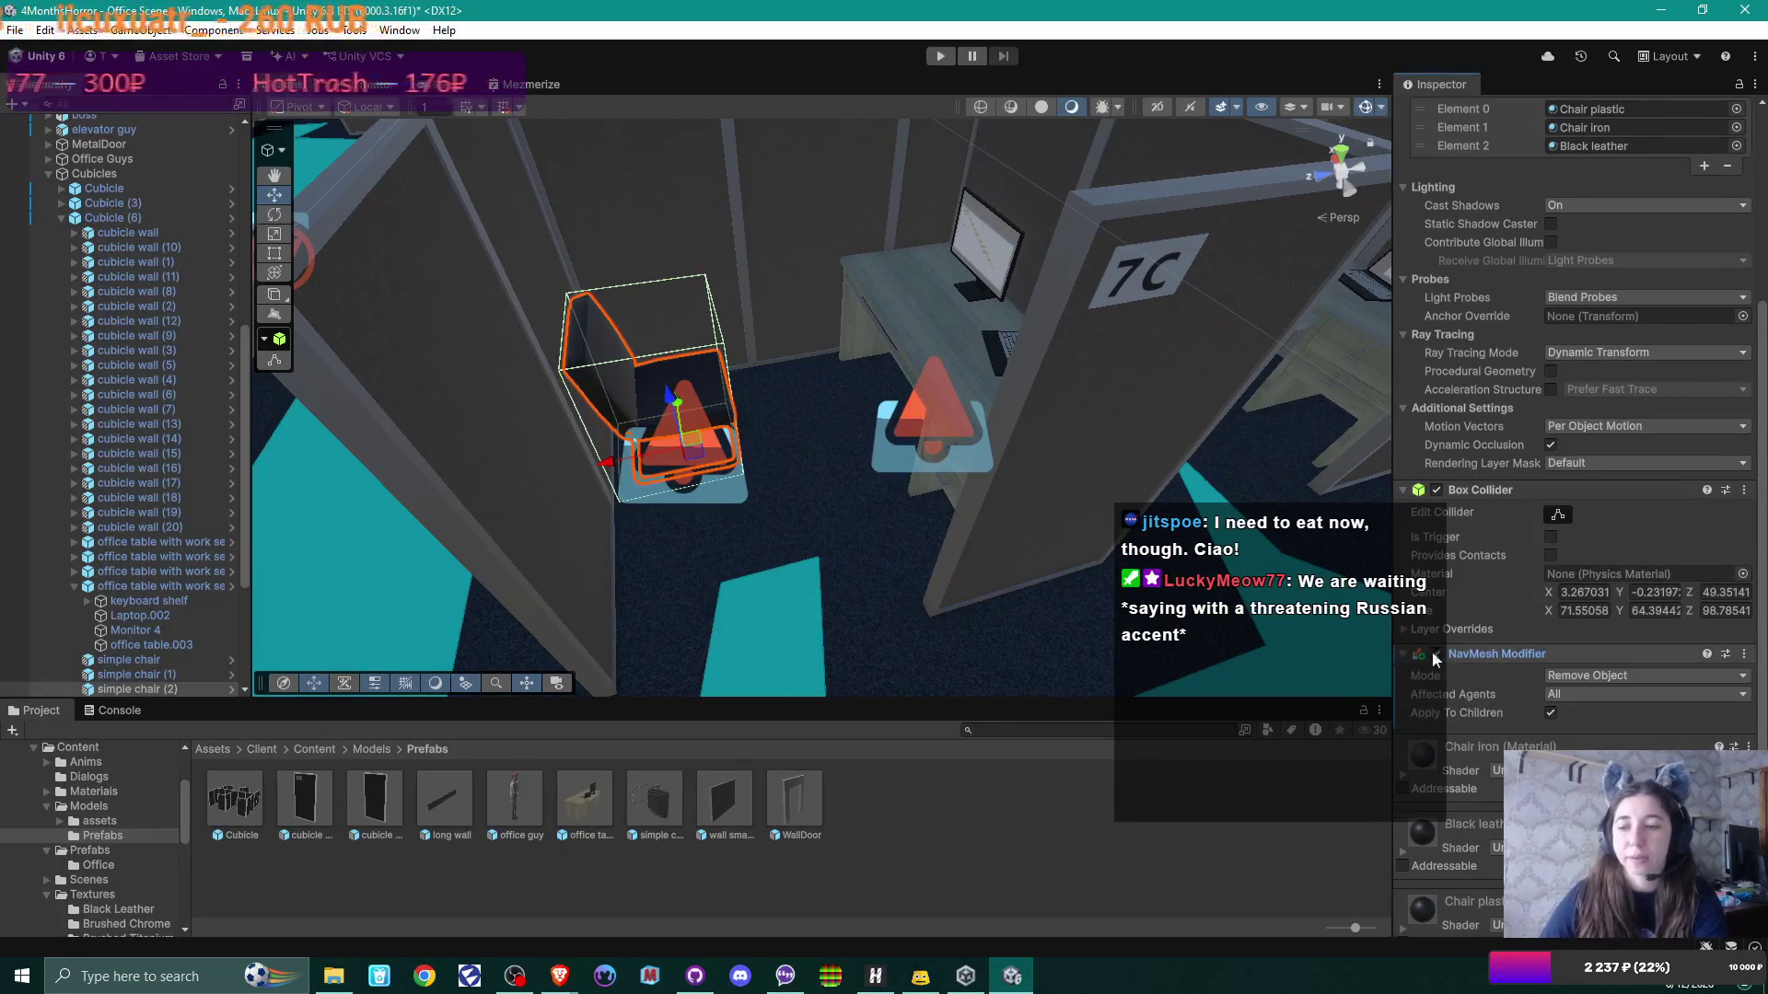
scroll(1571, 626, "down", 2)
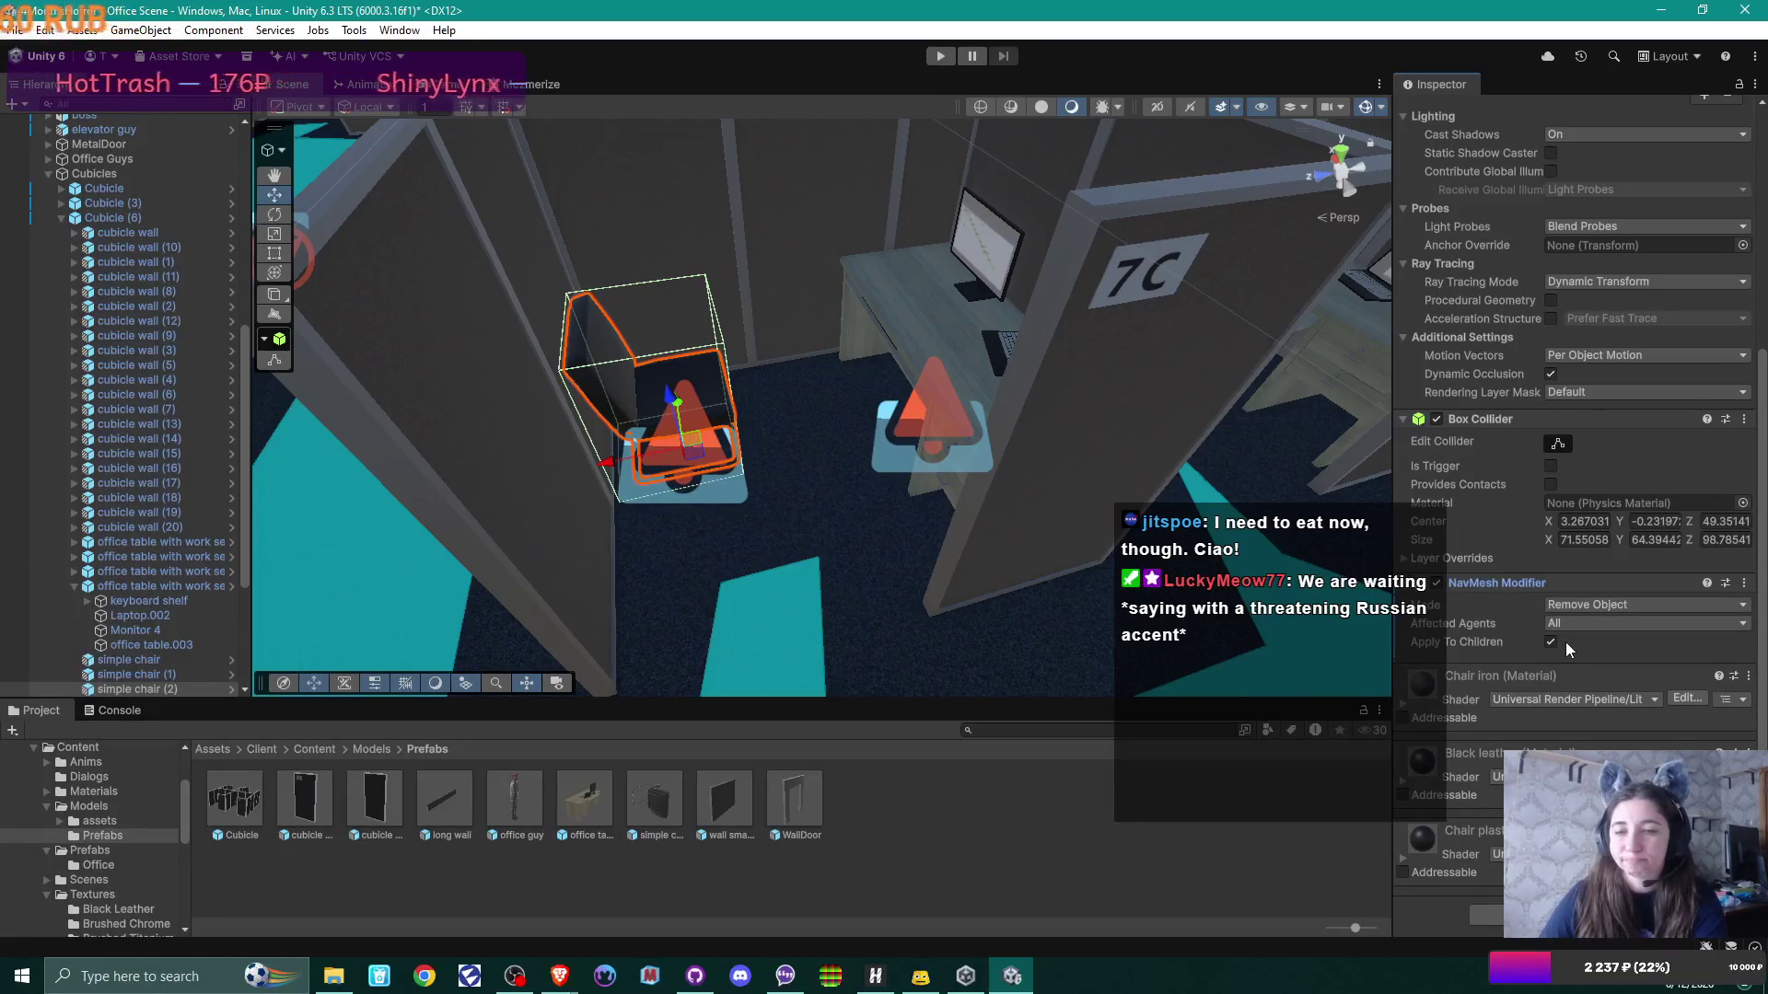
scroll(129, 195, "up", 3)
scroll(133, 221, "up", 10)
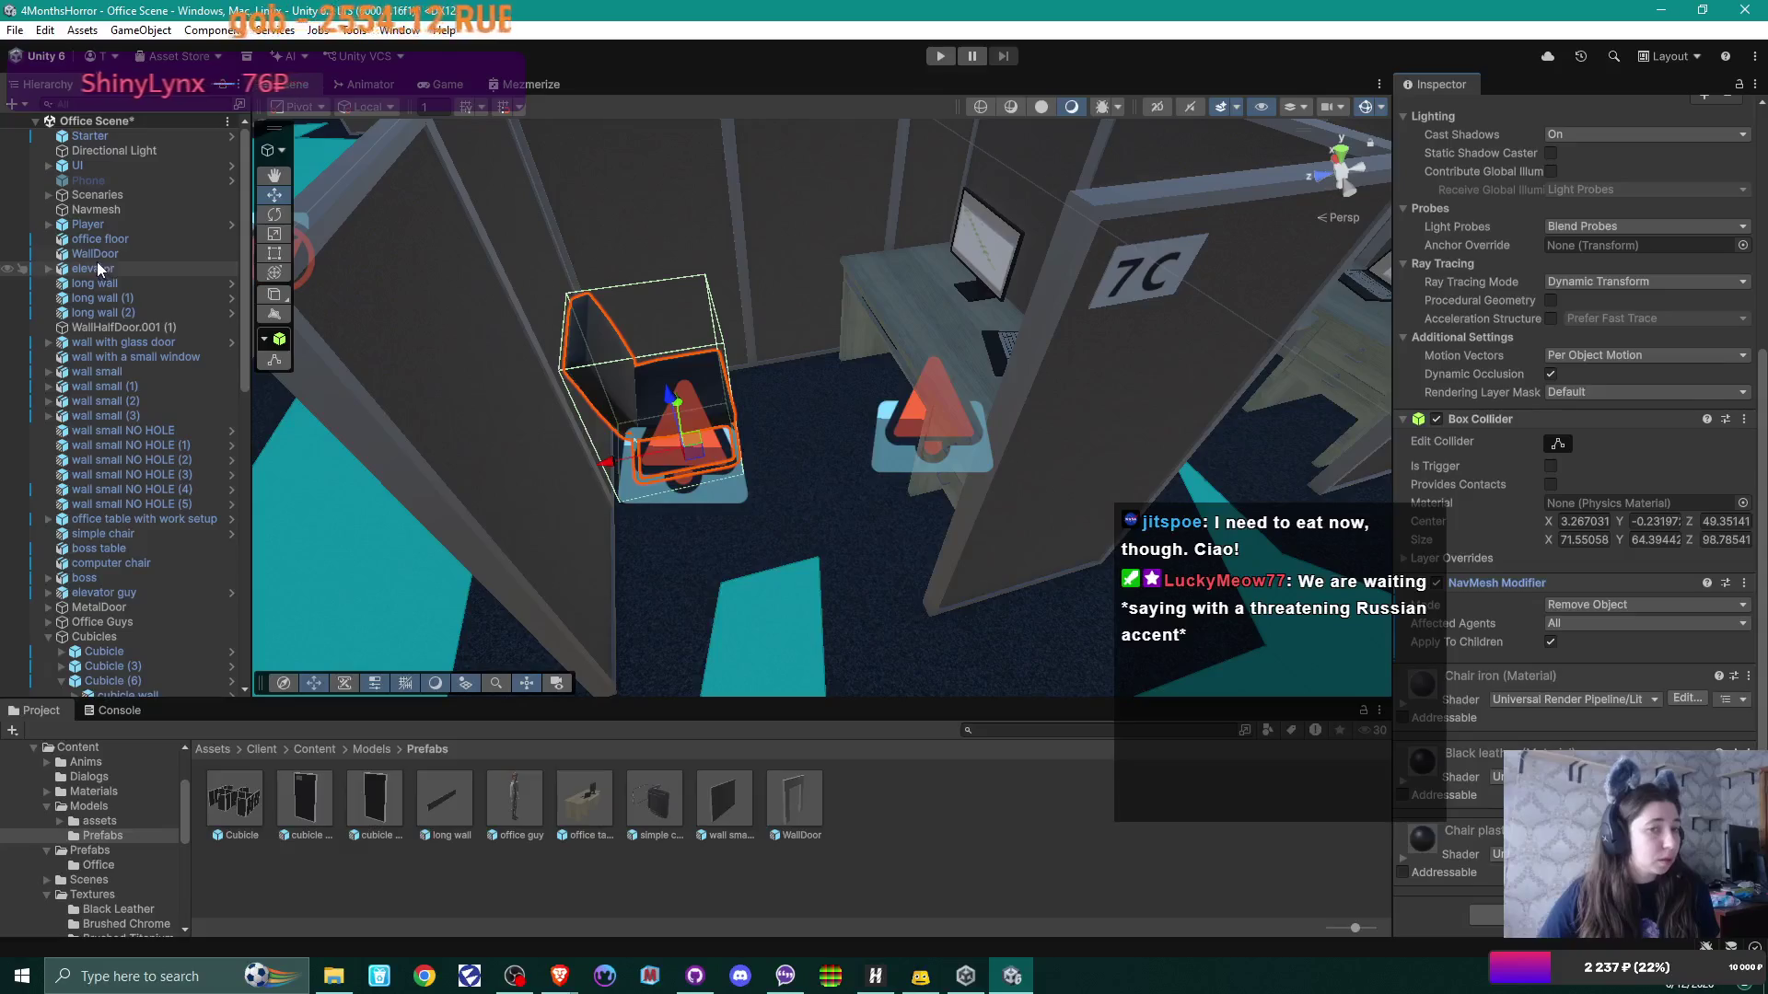
left_click(96, 211)
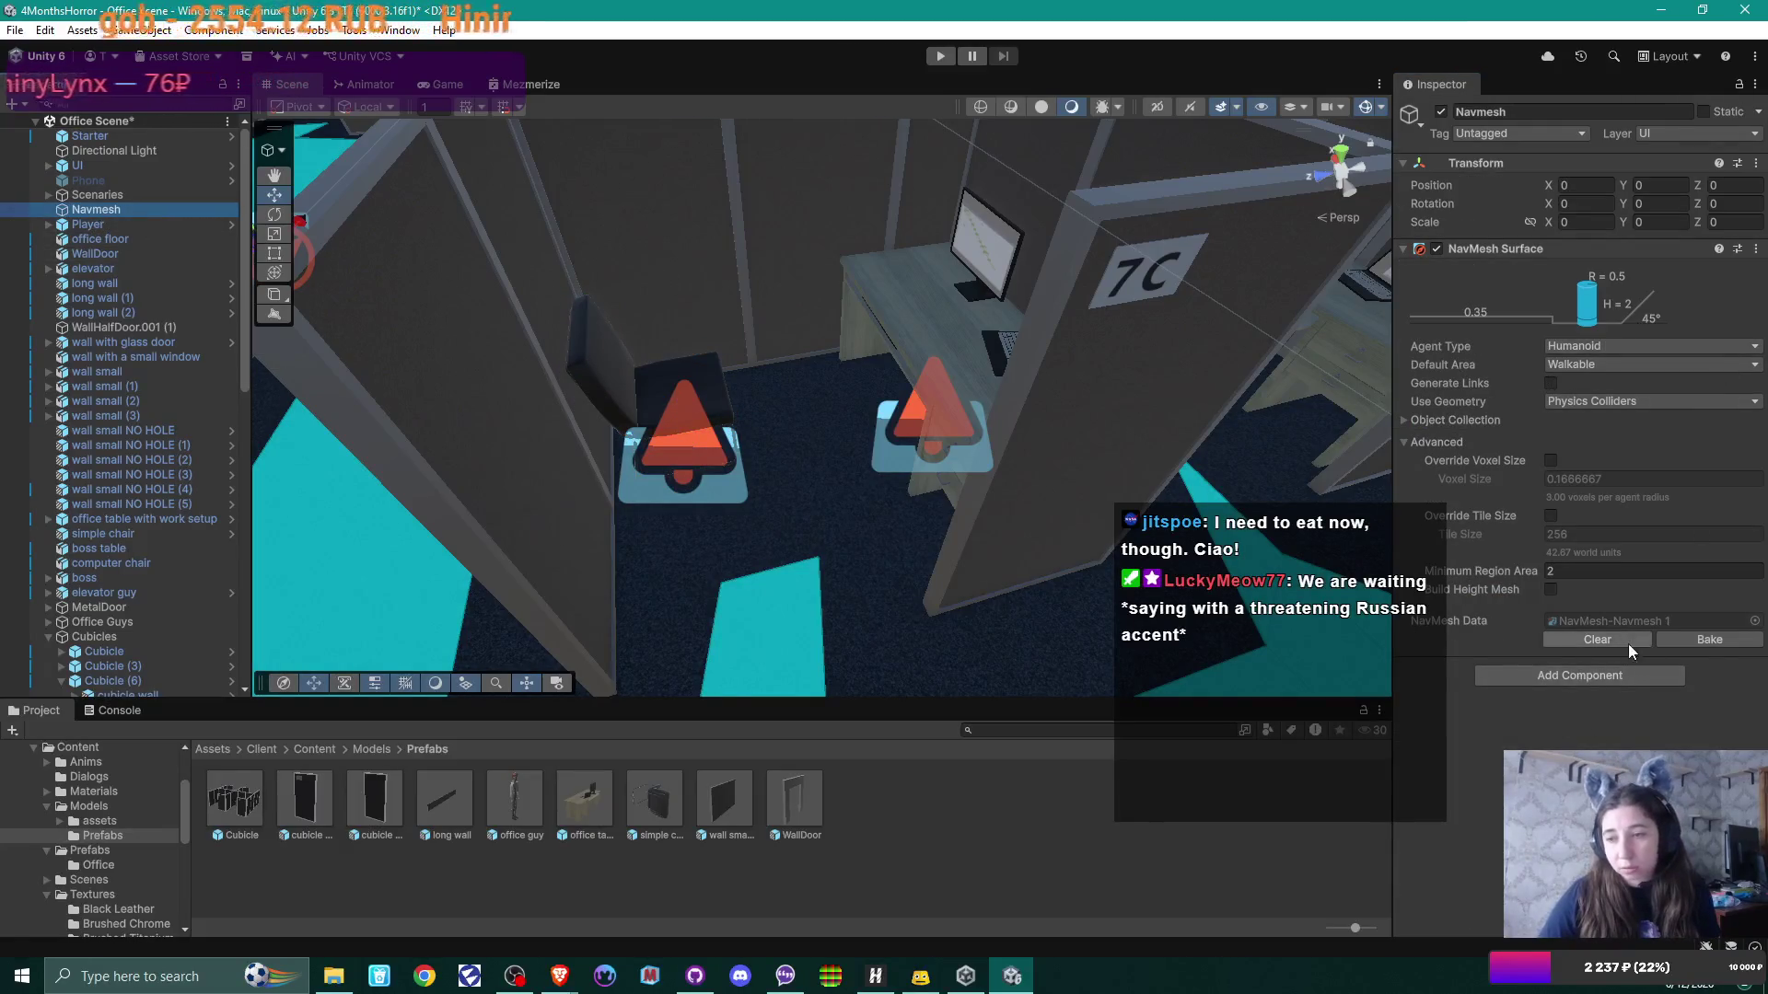
left_click(1703, 640)
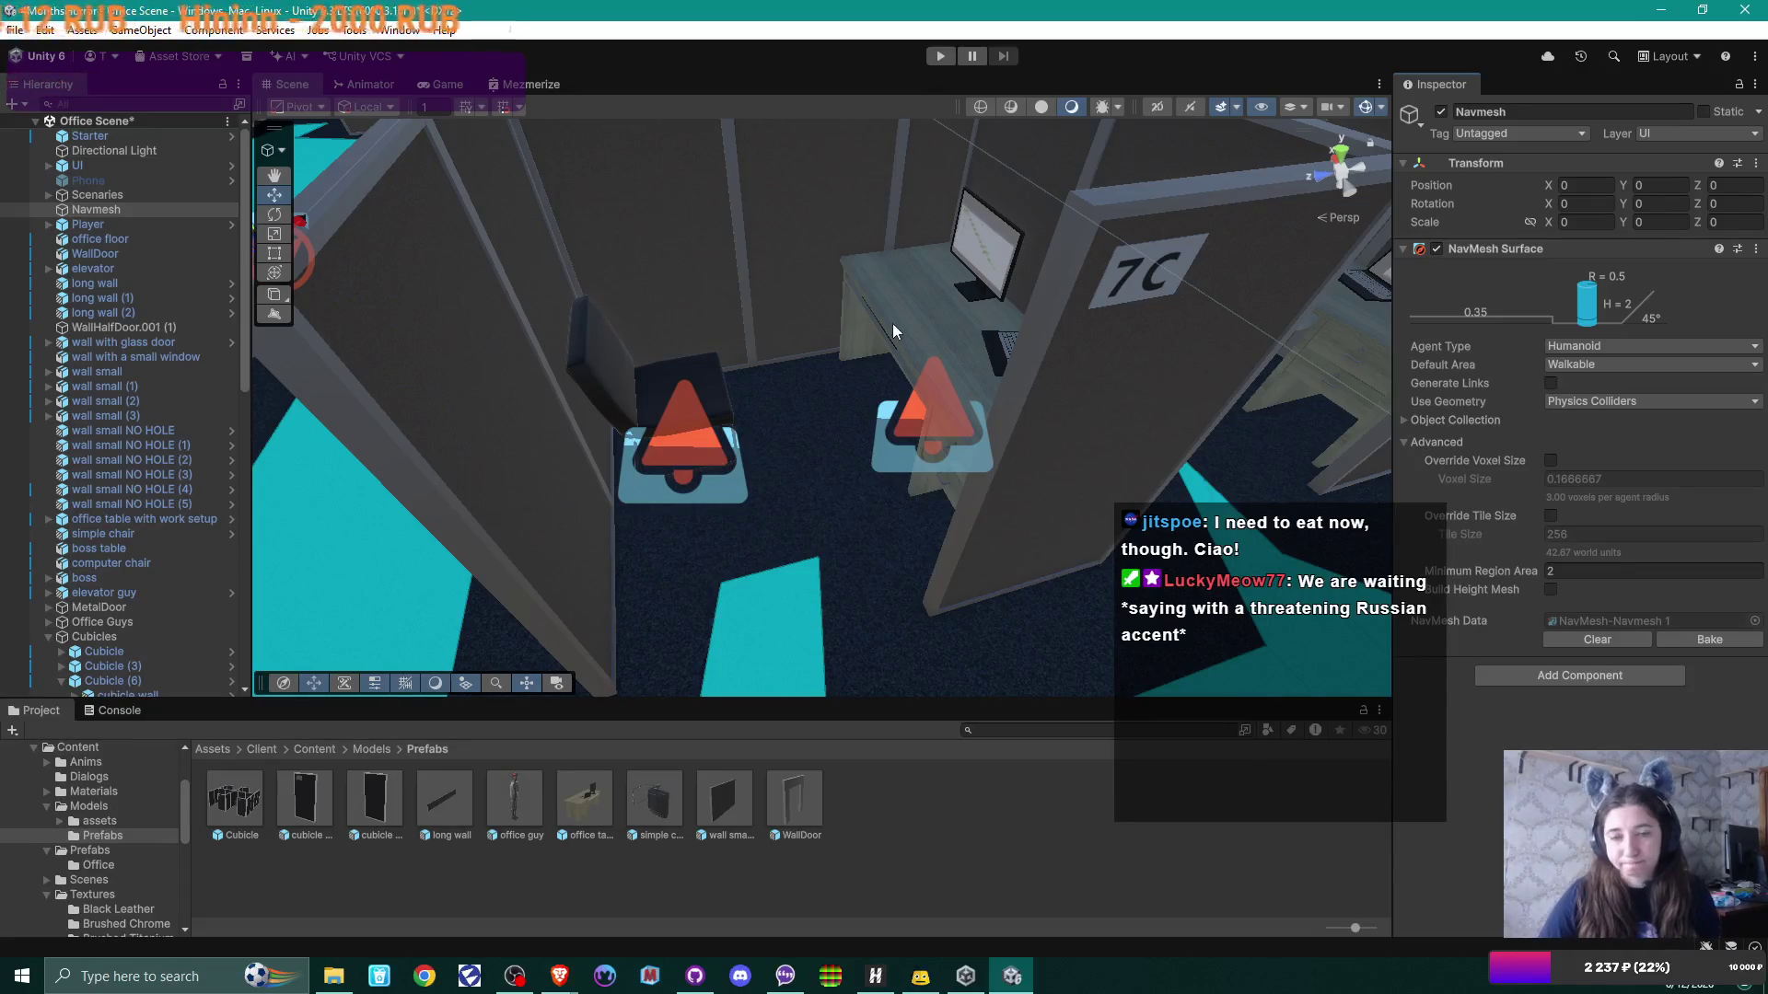
Step: Click through office table.003, Cubicle (6) and the floor, ending on the cubicle's chair
left_click(915, 295)
left_click(922, 361)
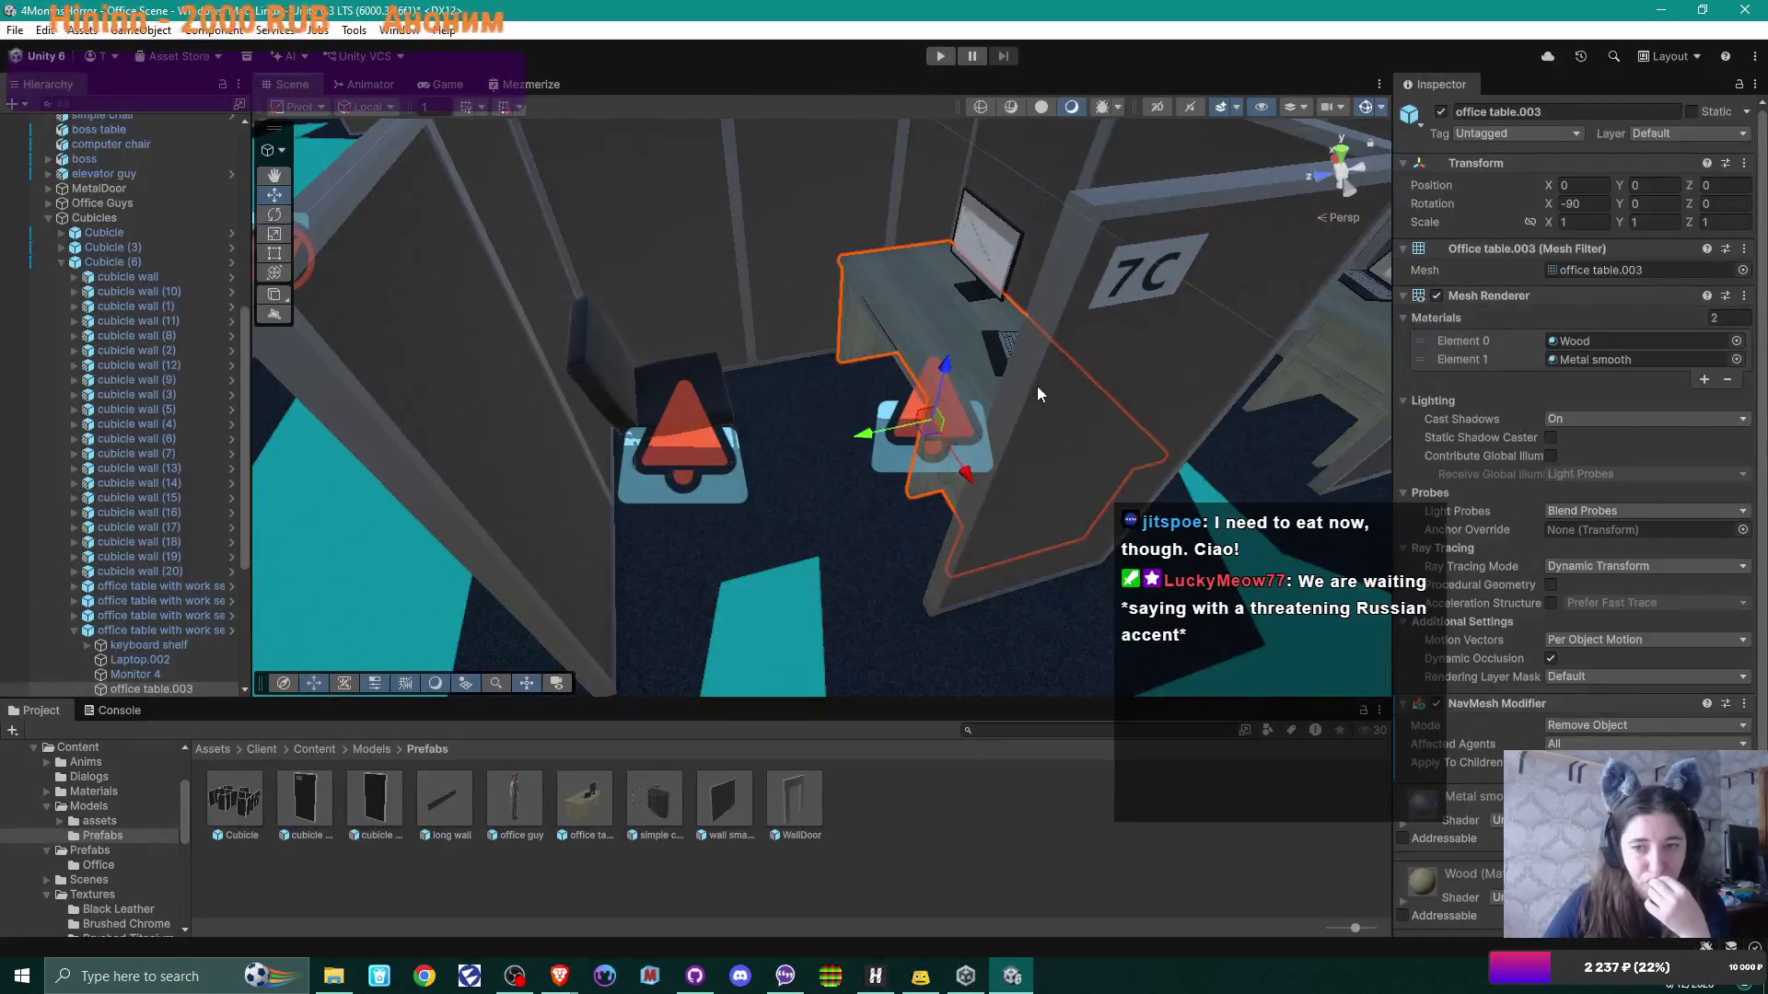
left_click(1037, 387)
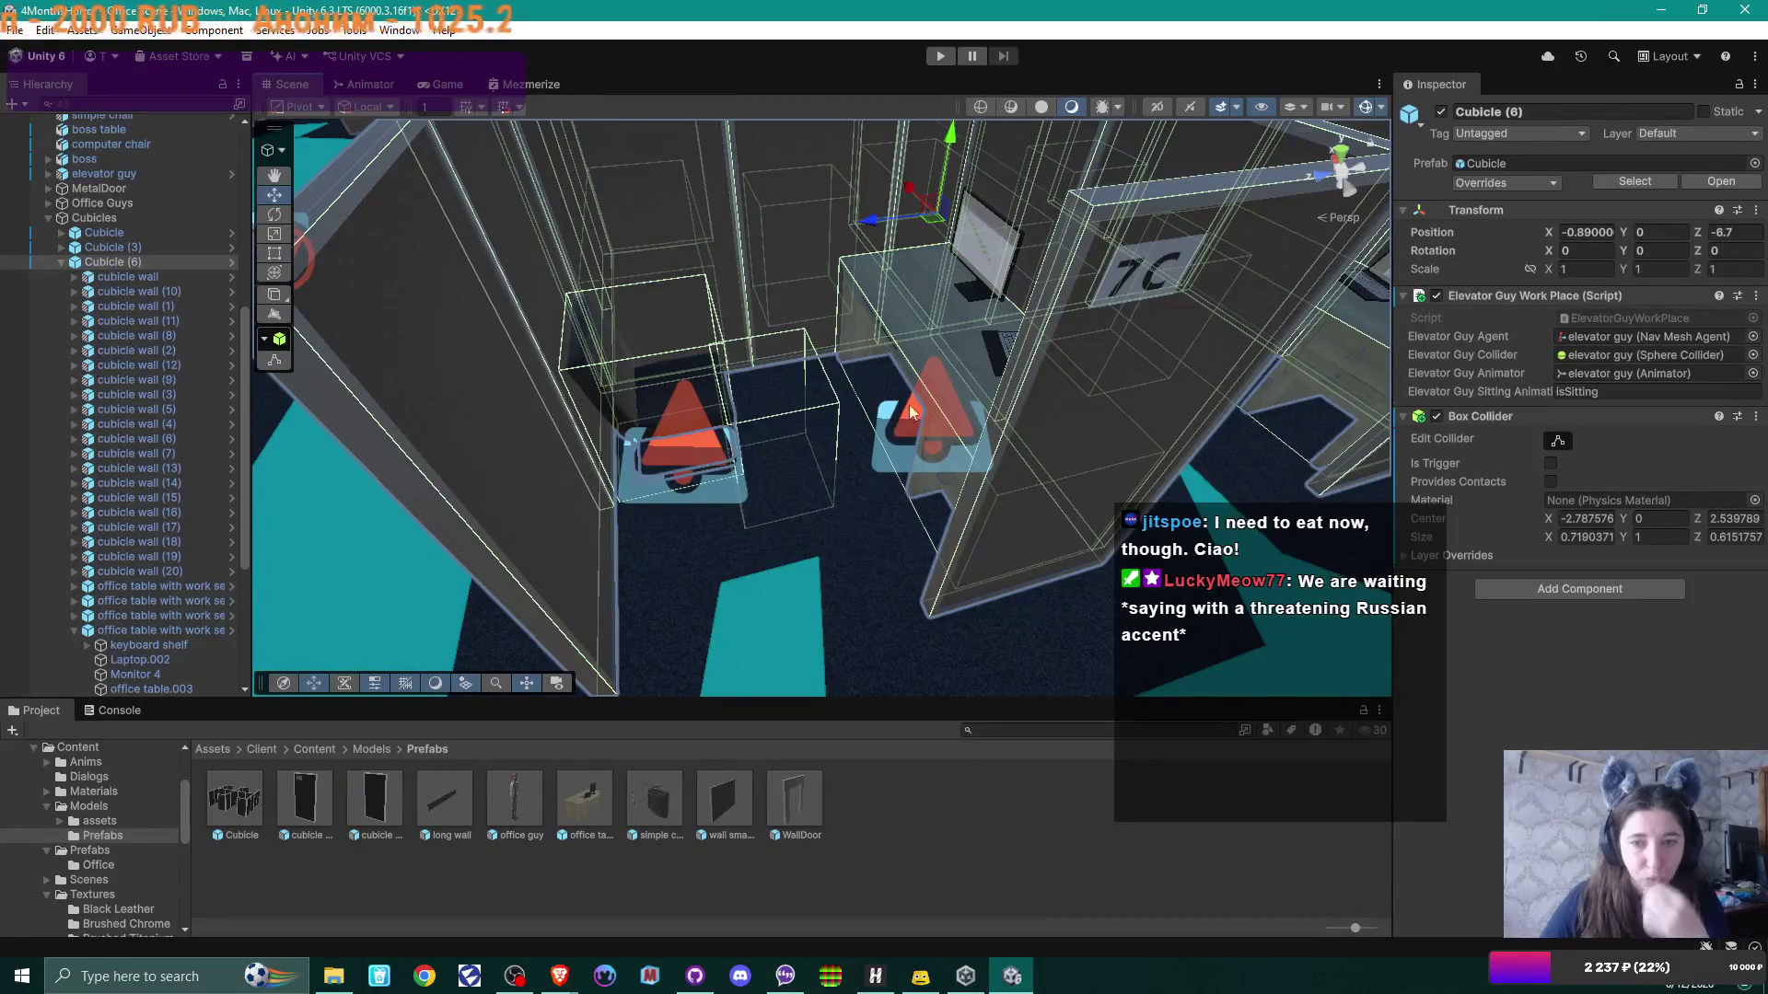
mouse_move(918, 401)
left_mouse_down()
mouse_move(829, 454)
mouse_move(748, 462)
mouse_move(803, 372)
mouse_move(766, 457)
mouse_move(768, 433)
mouse_move(657, 335)
left_mouse_up()
left_click(800, 367)
key("ctrl+z")
left_click(658, 335)
scroll(1705, 540, "down", 8)
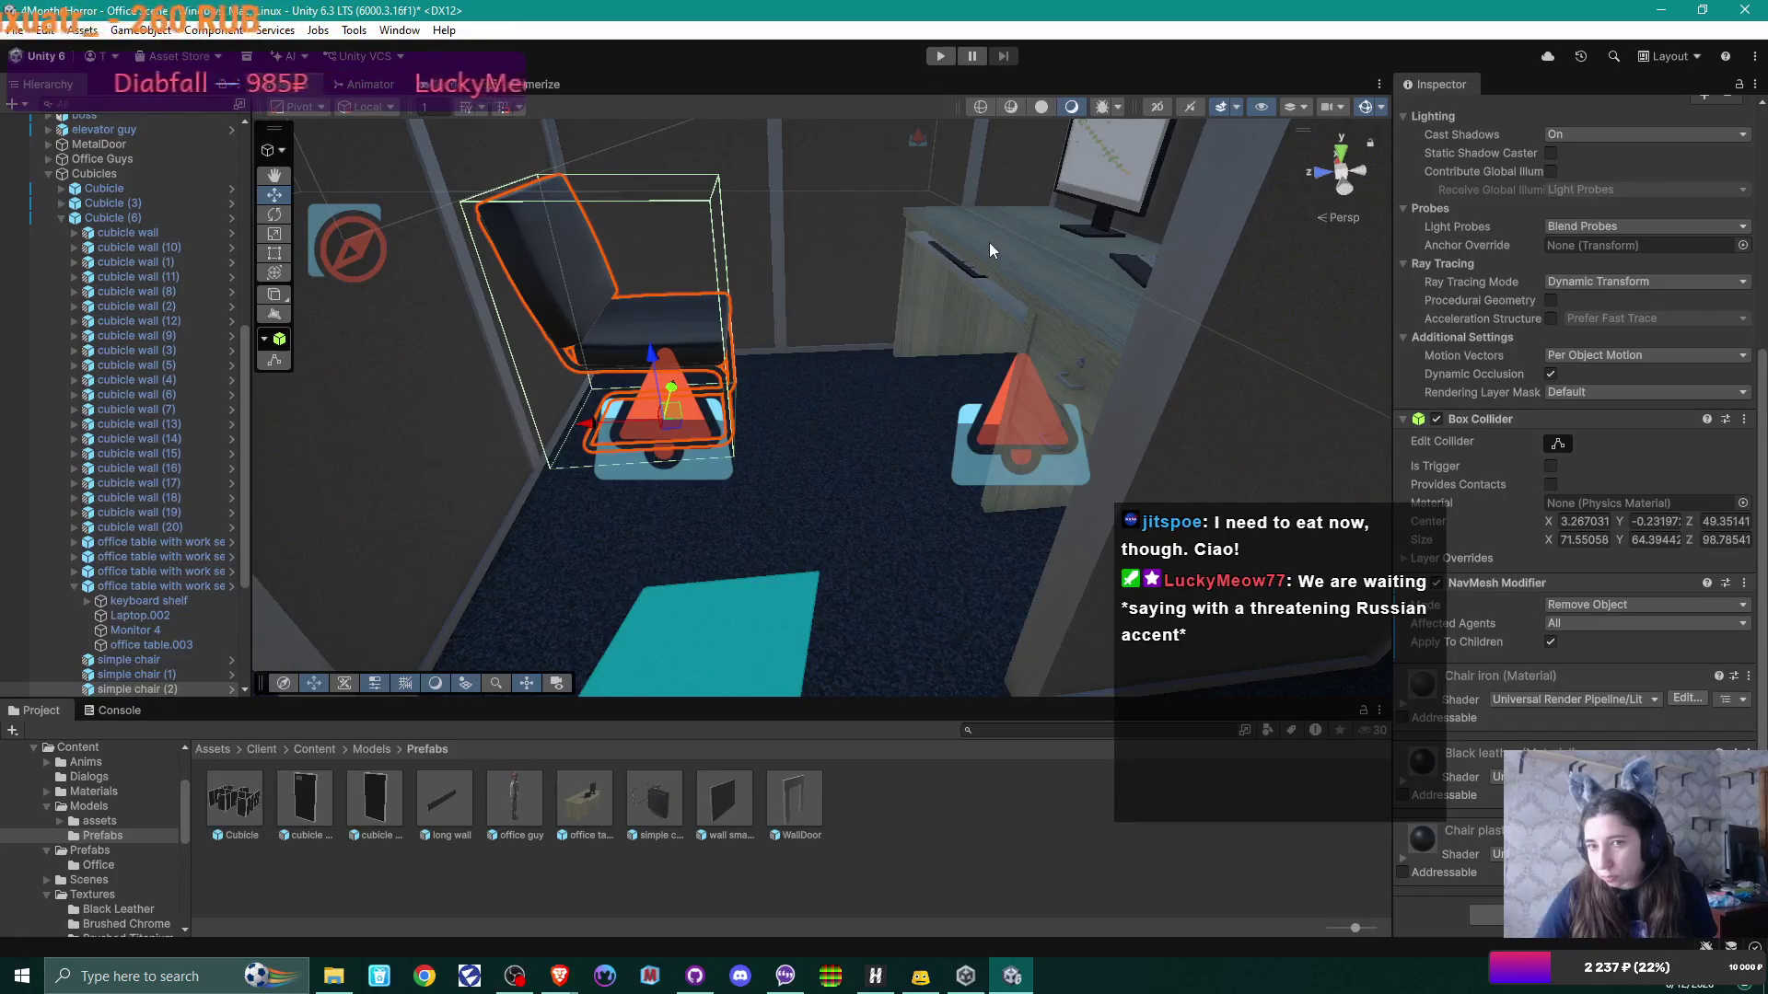
Step: Select Cubicle (6) and tick Is Trigger on its Box Collider
left_click(994, 268)
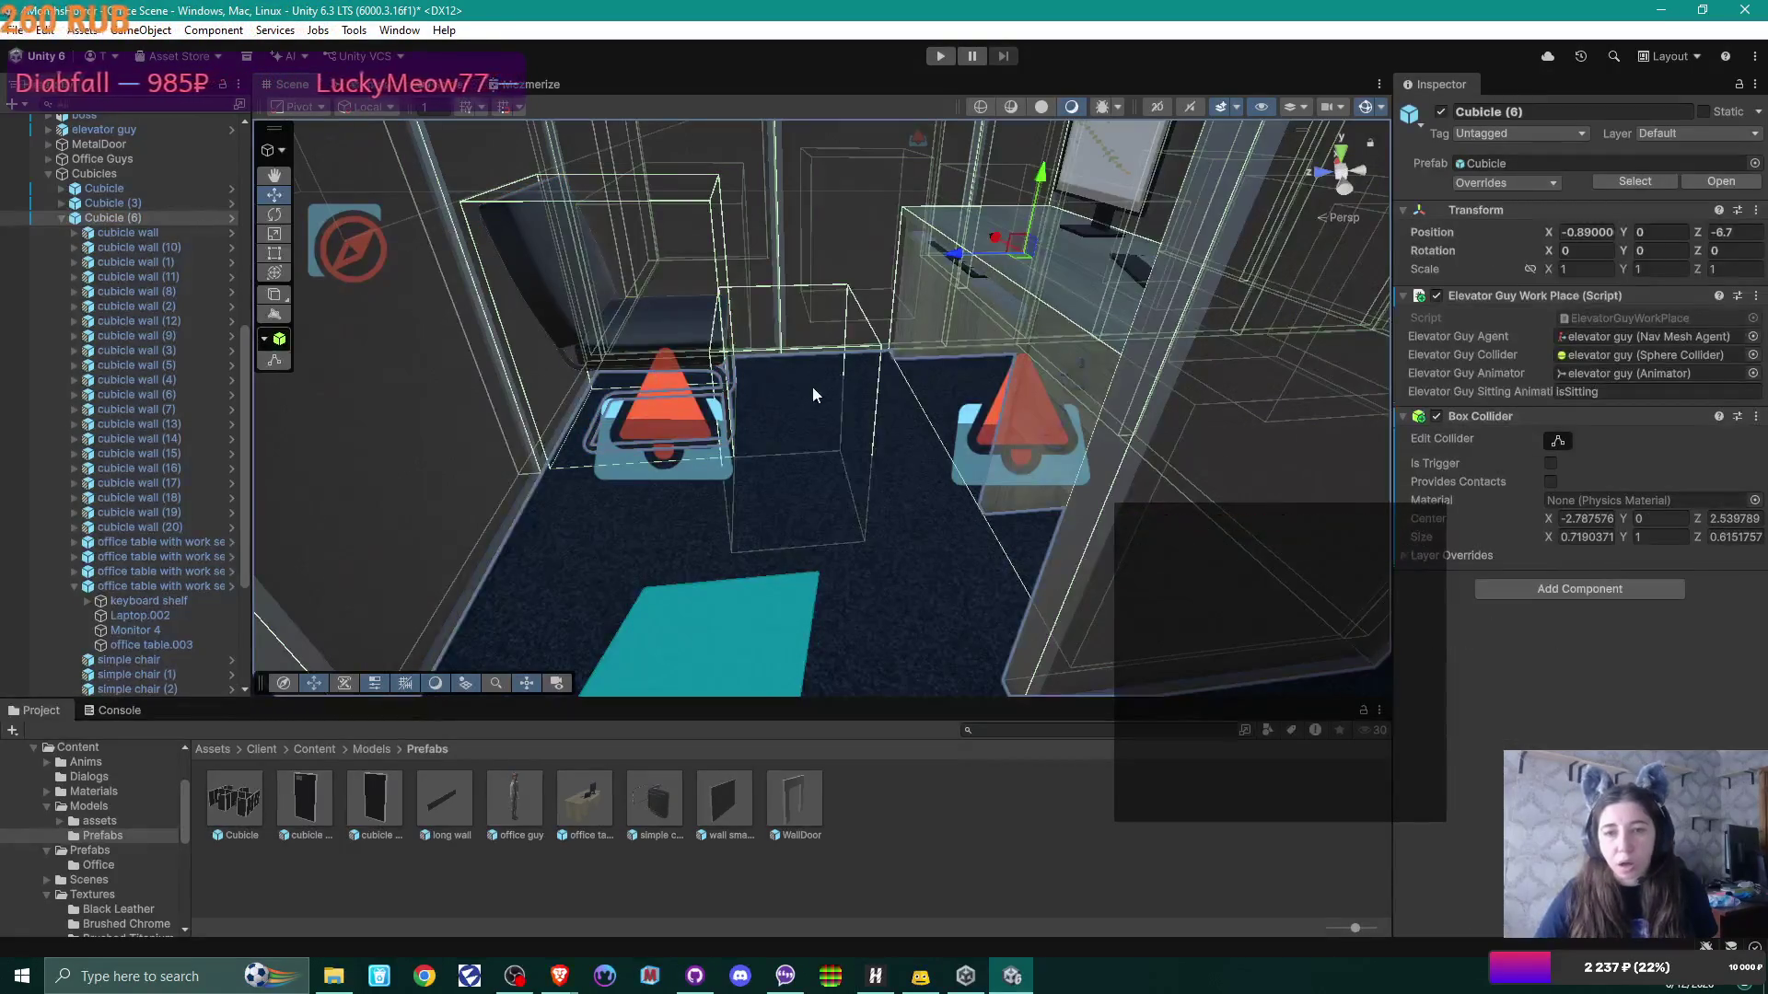
left_click(810, 351)
left_click(1068, 328)
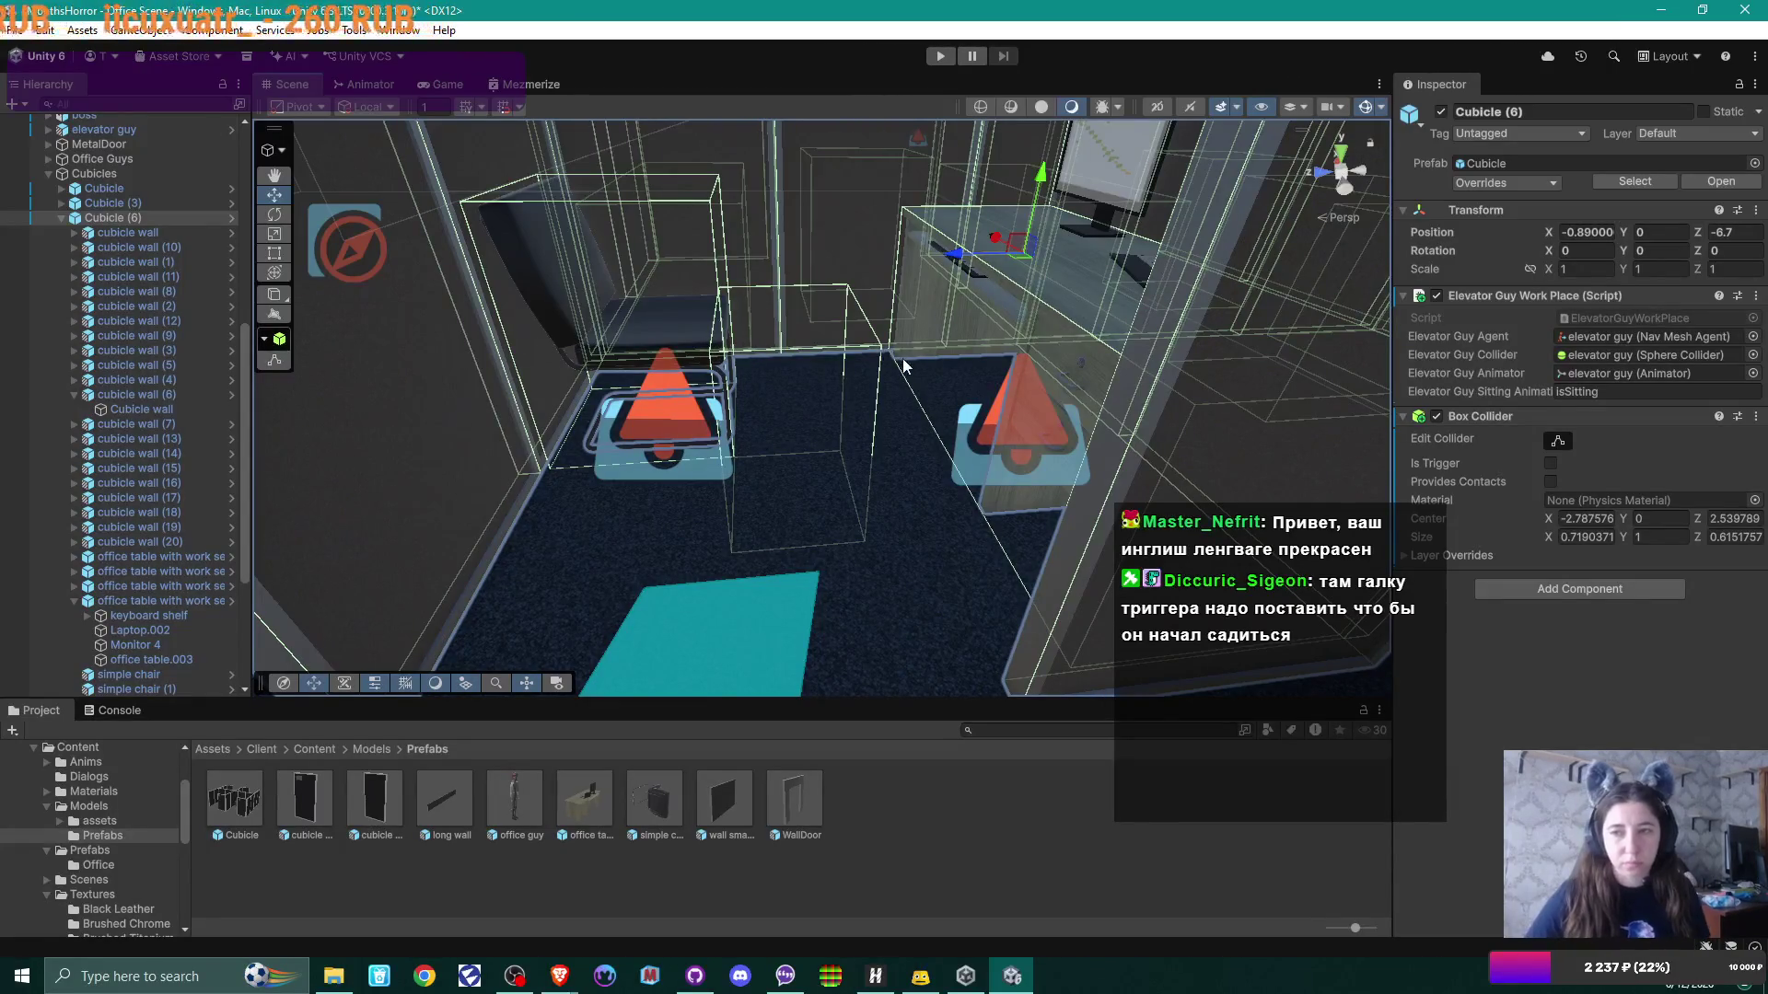
left_click(1550, 464)
mouse_move(1224, 401)
left_mouse_down()
mouse_move(761, 459)
mouse_move(715, 430)
mouse_move(860, 427)
left_mouse_up()
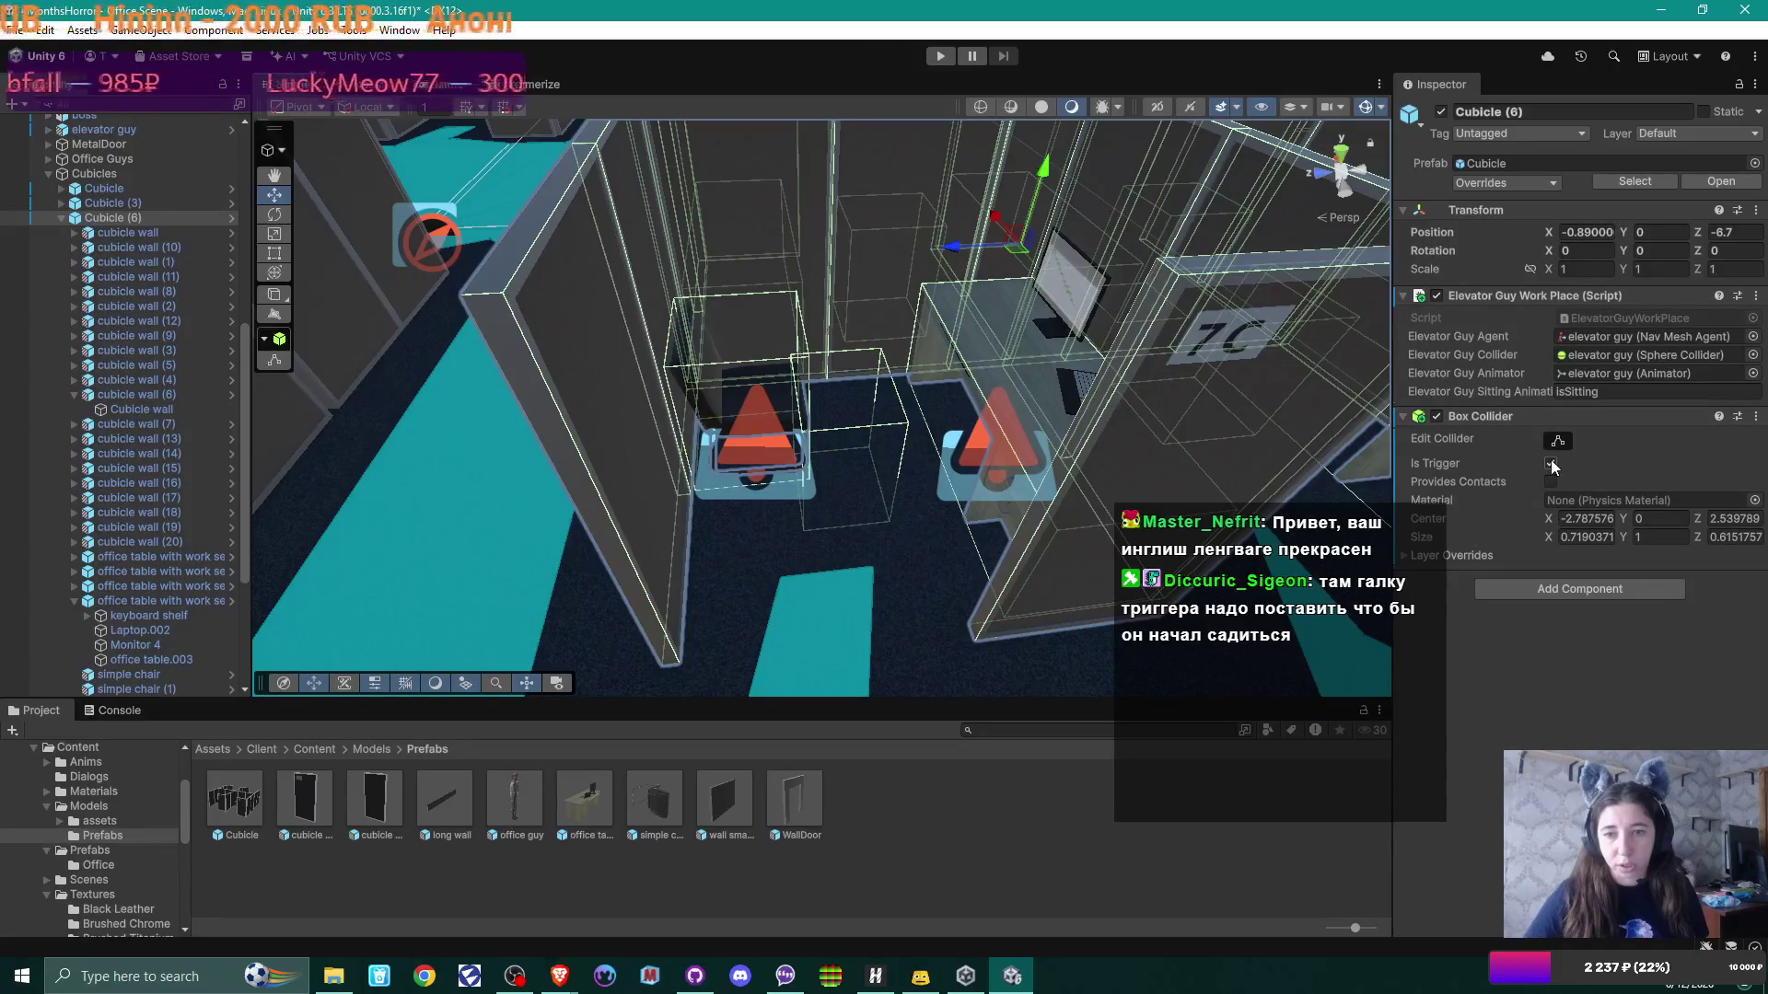
left_click(63, 215)
scroll(91, 158, "up", 10)
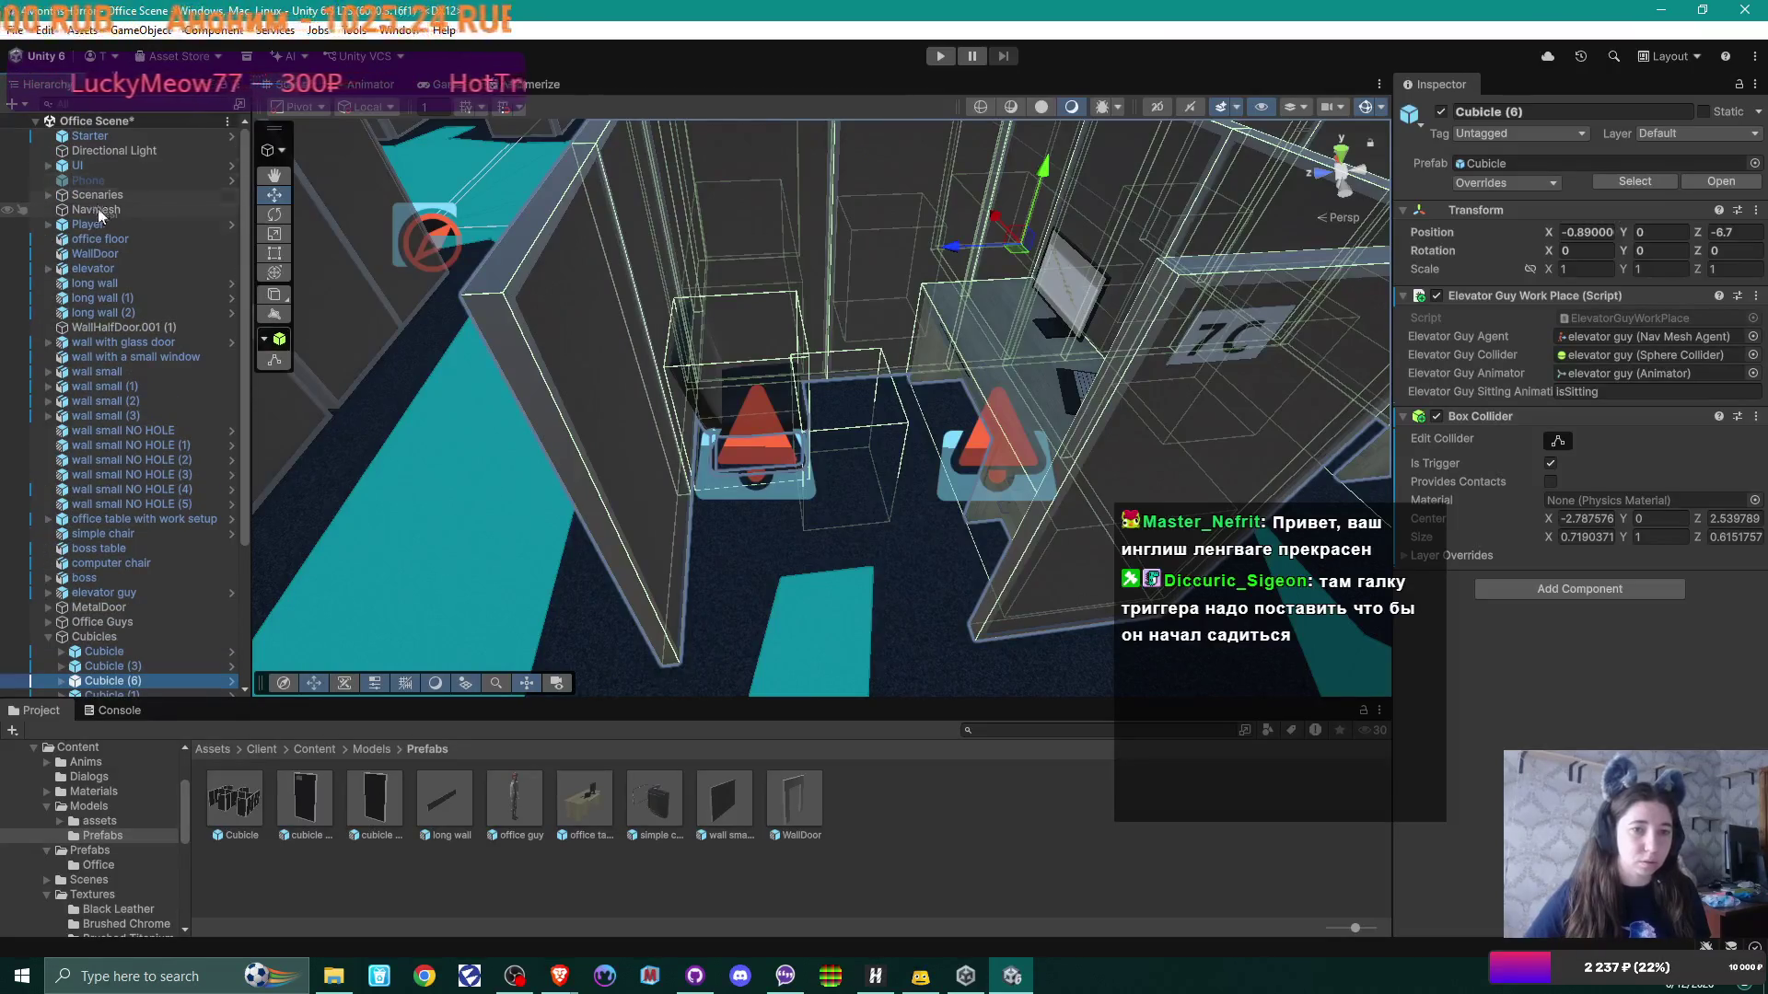
left_click(96, 210)
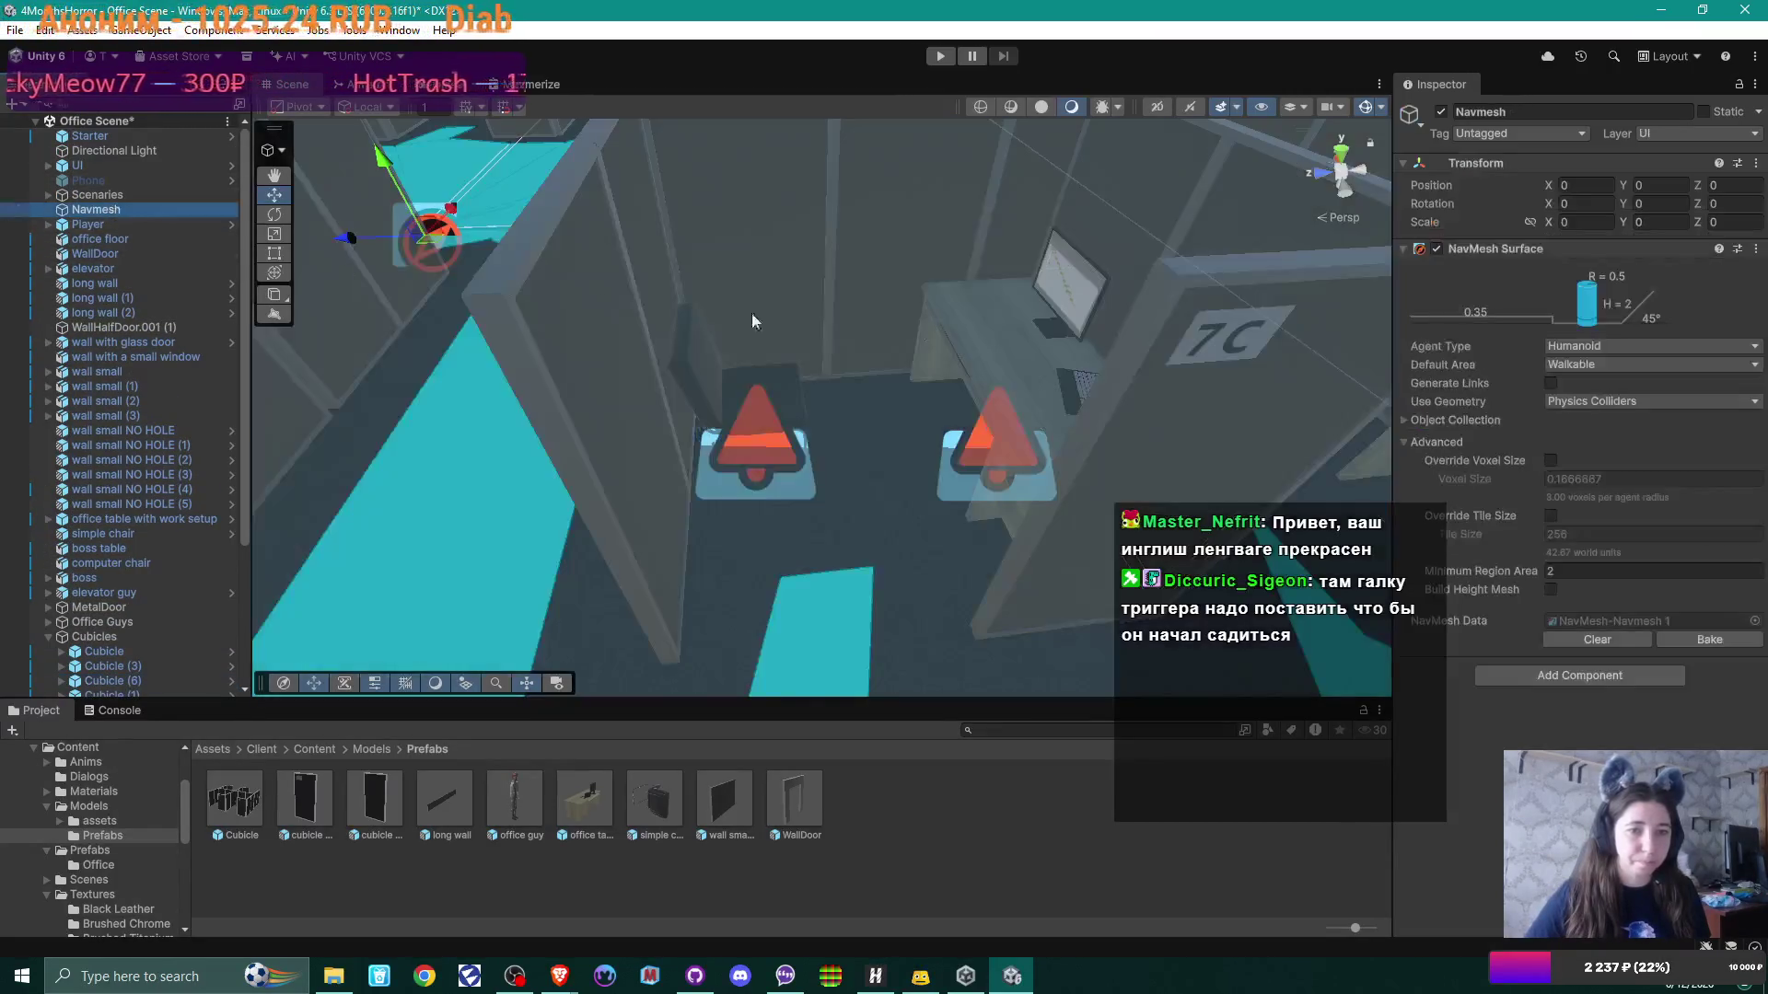
mouse_move(852, 569)
left_mouse_down()
mouse_move(919, 505)
mouse_move(974, 545)
mouse_move(698, 527)
mouse_move(860, 509)
left_mouse_up()
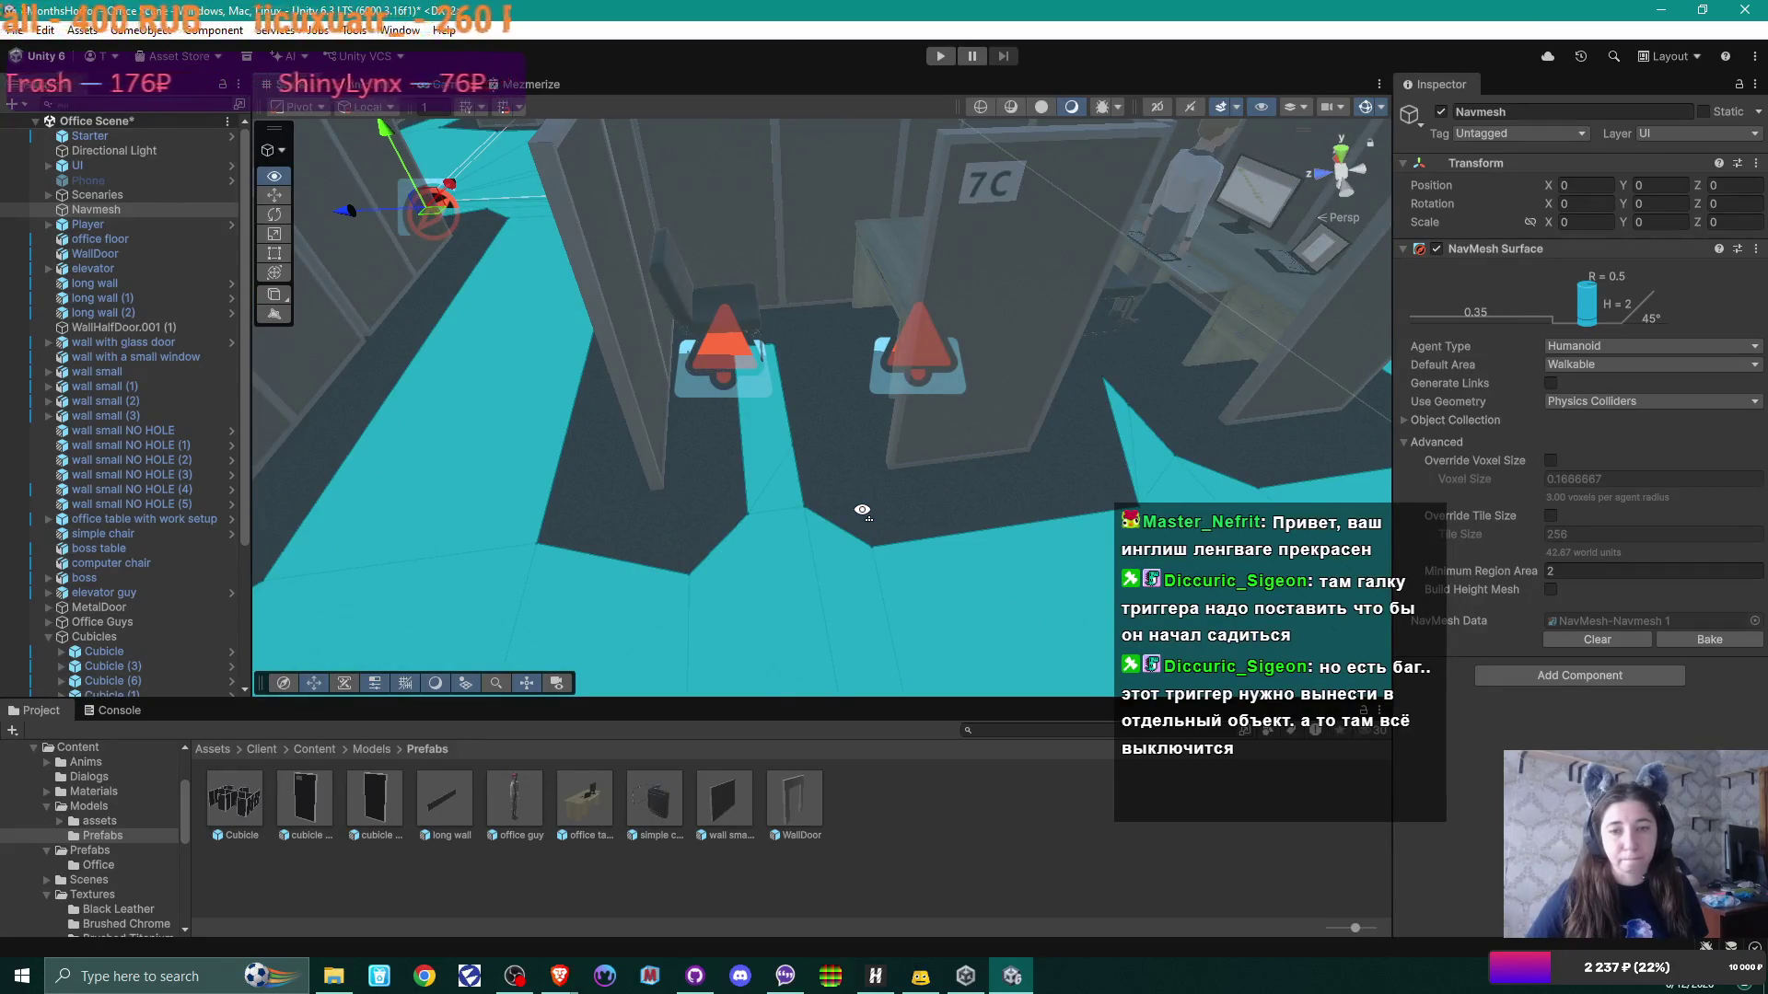
scroll(878, 502, "up", 3)
left_click_drag(879, 502, 926, 428)
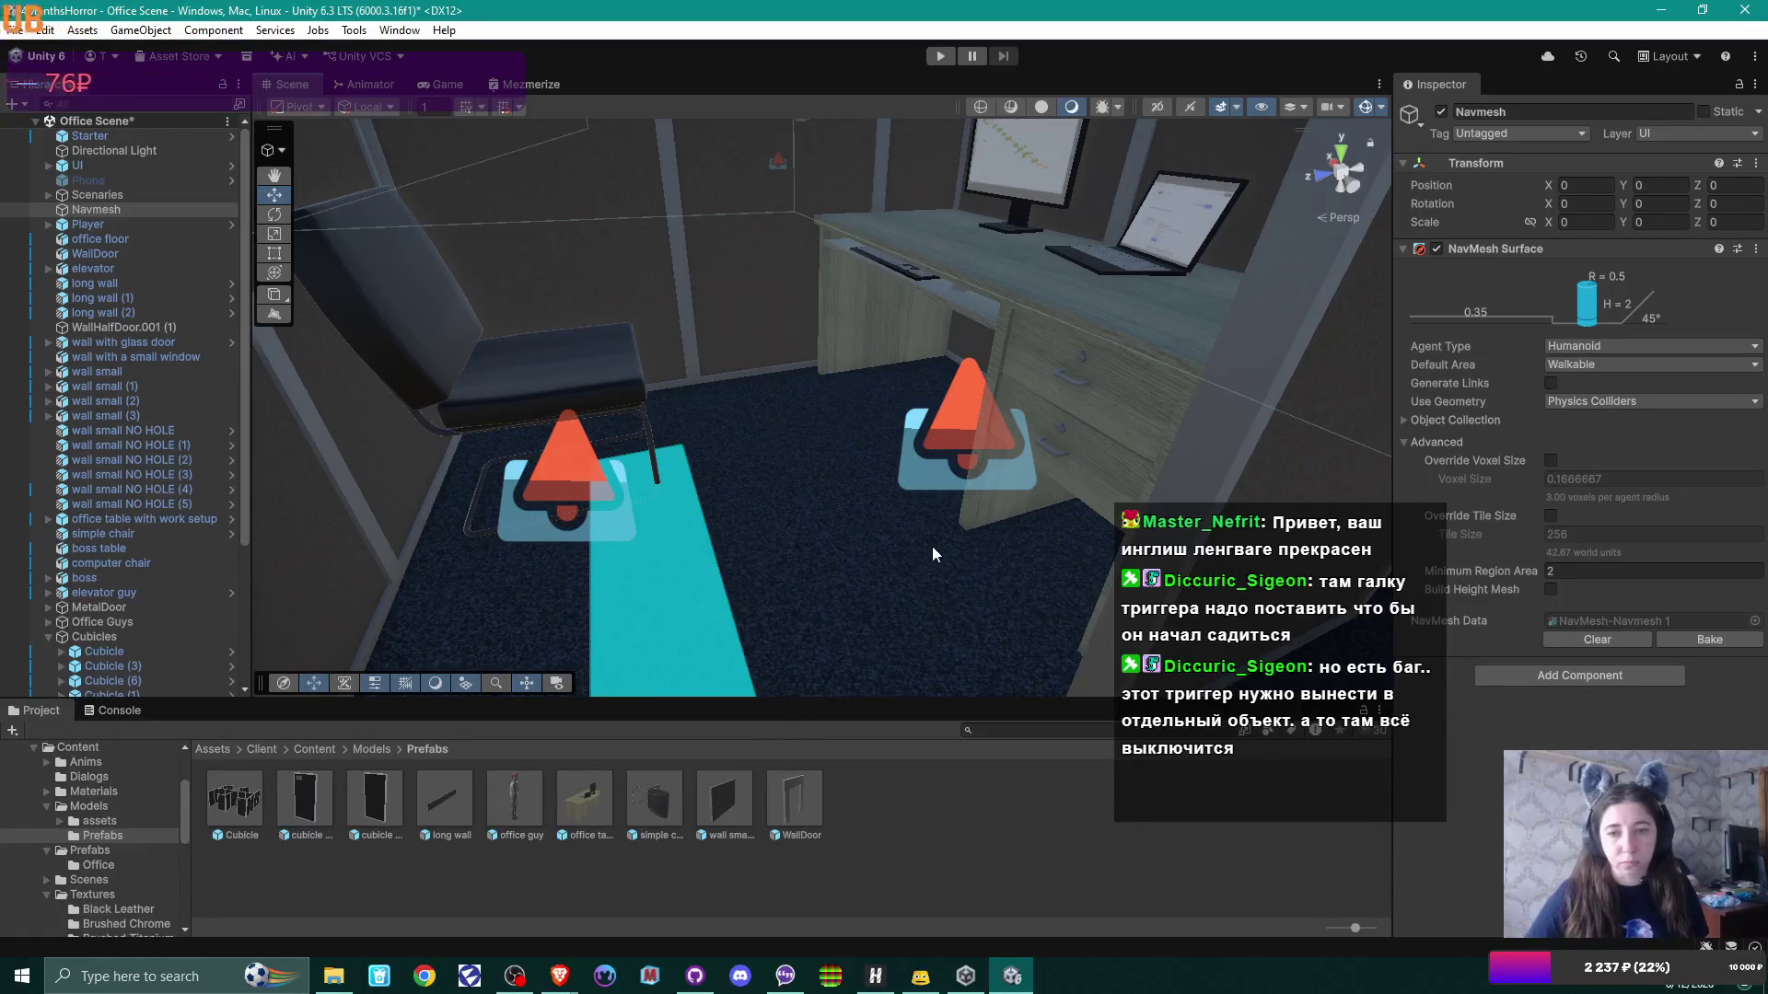
mouse_move(932, 553)
left_mouse_down()
mouse_move(908, 620)
mouse_move(923, 623)
mouse_move(851, 670)
mouse_move(808, 671)
left_mouse_up()
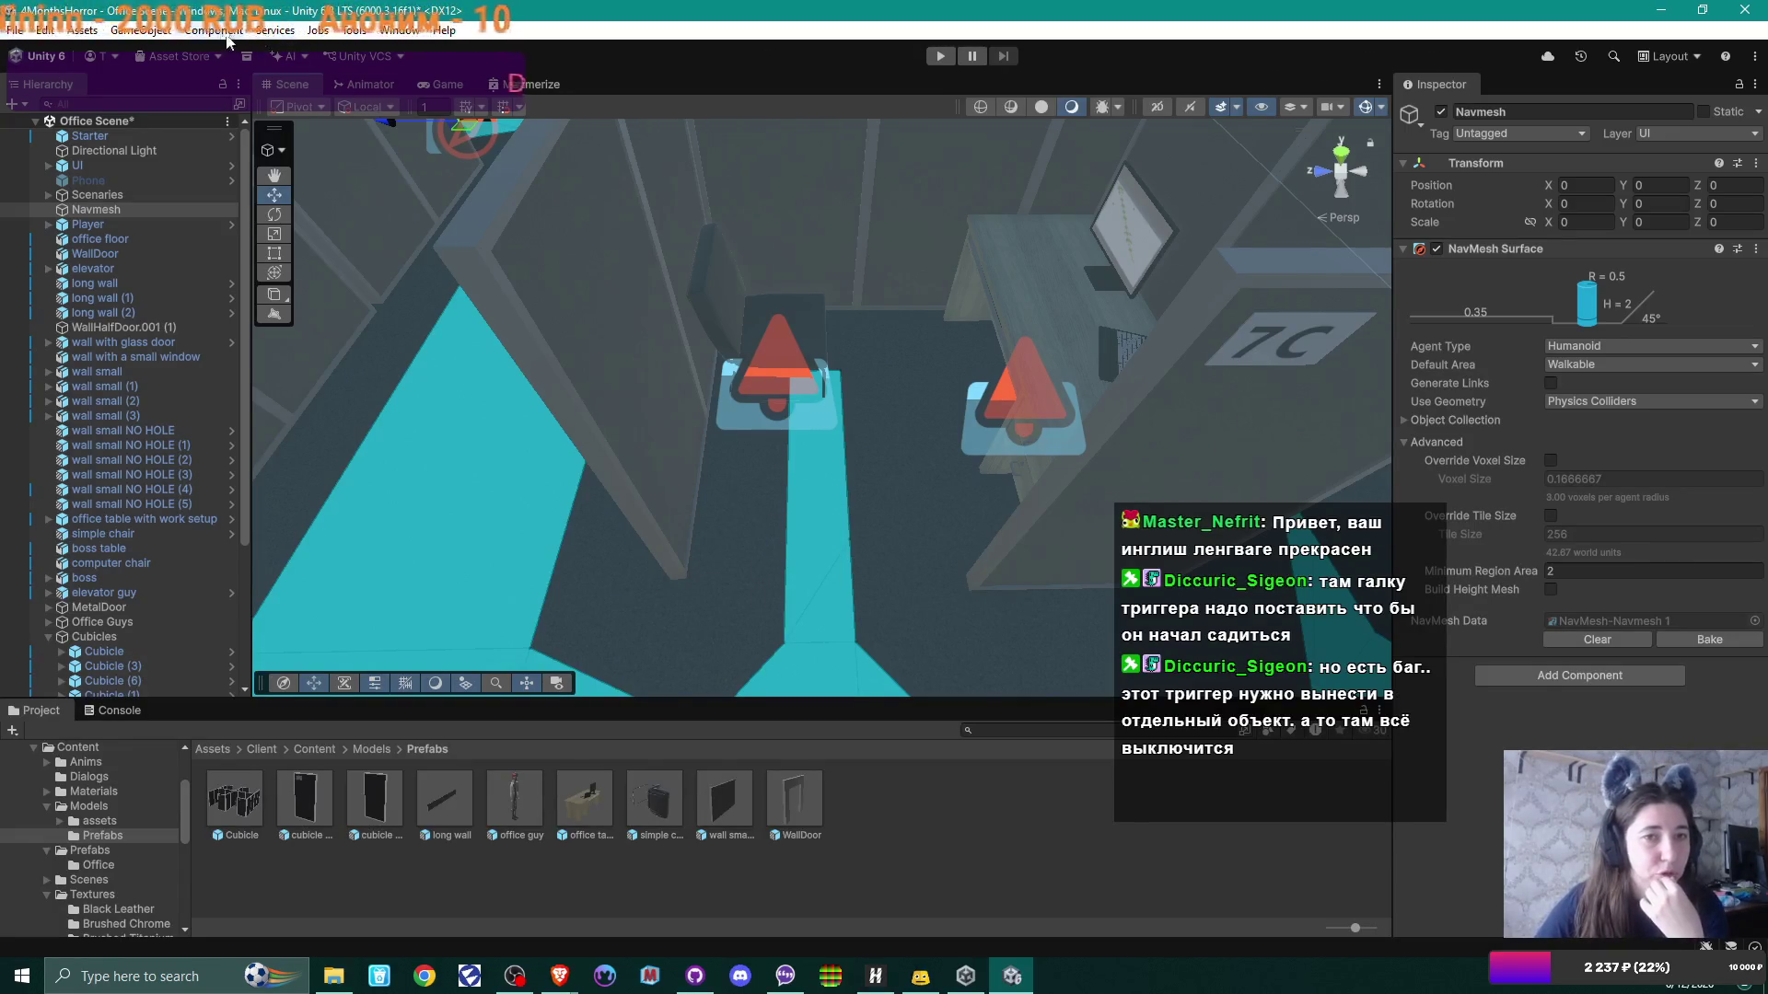
Step: Open Window > AI > Navigation and select the Humanoid agent's Radius field
left_click(399, 30)
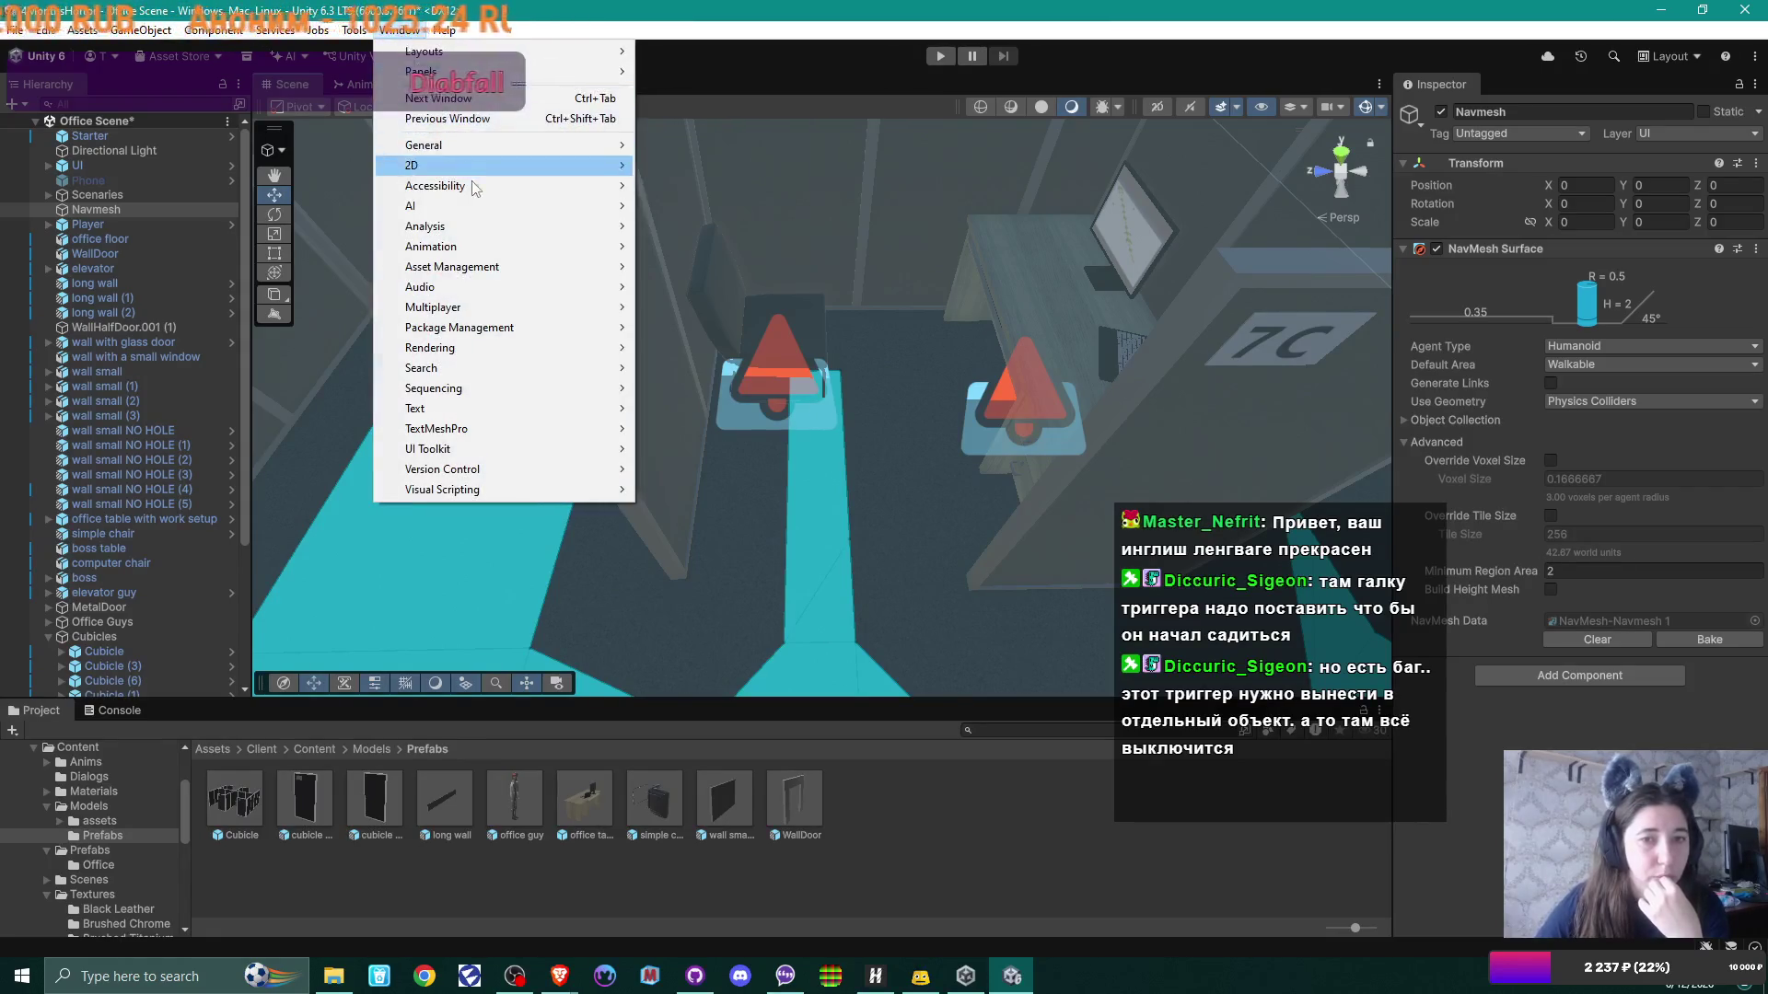
mouse_move(482, 205)
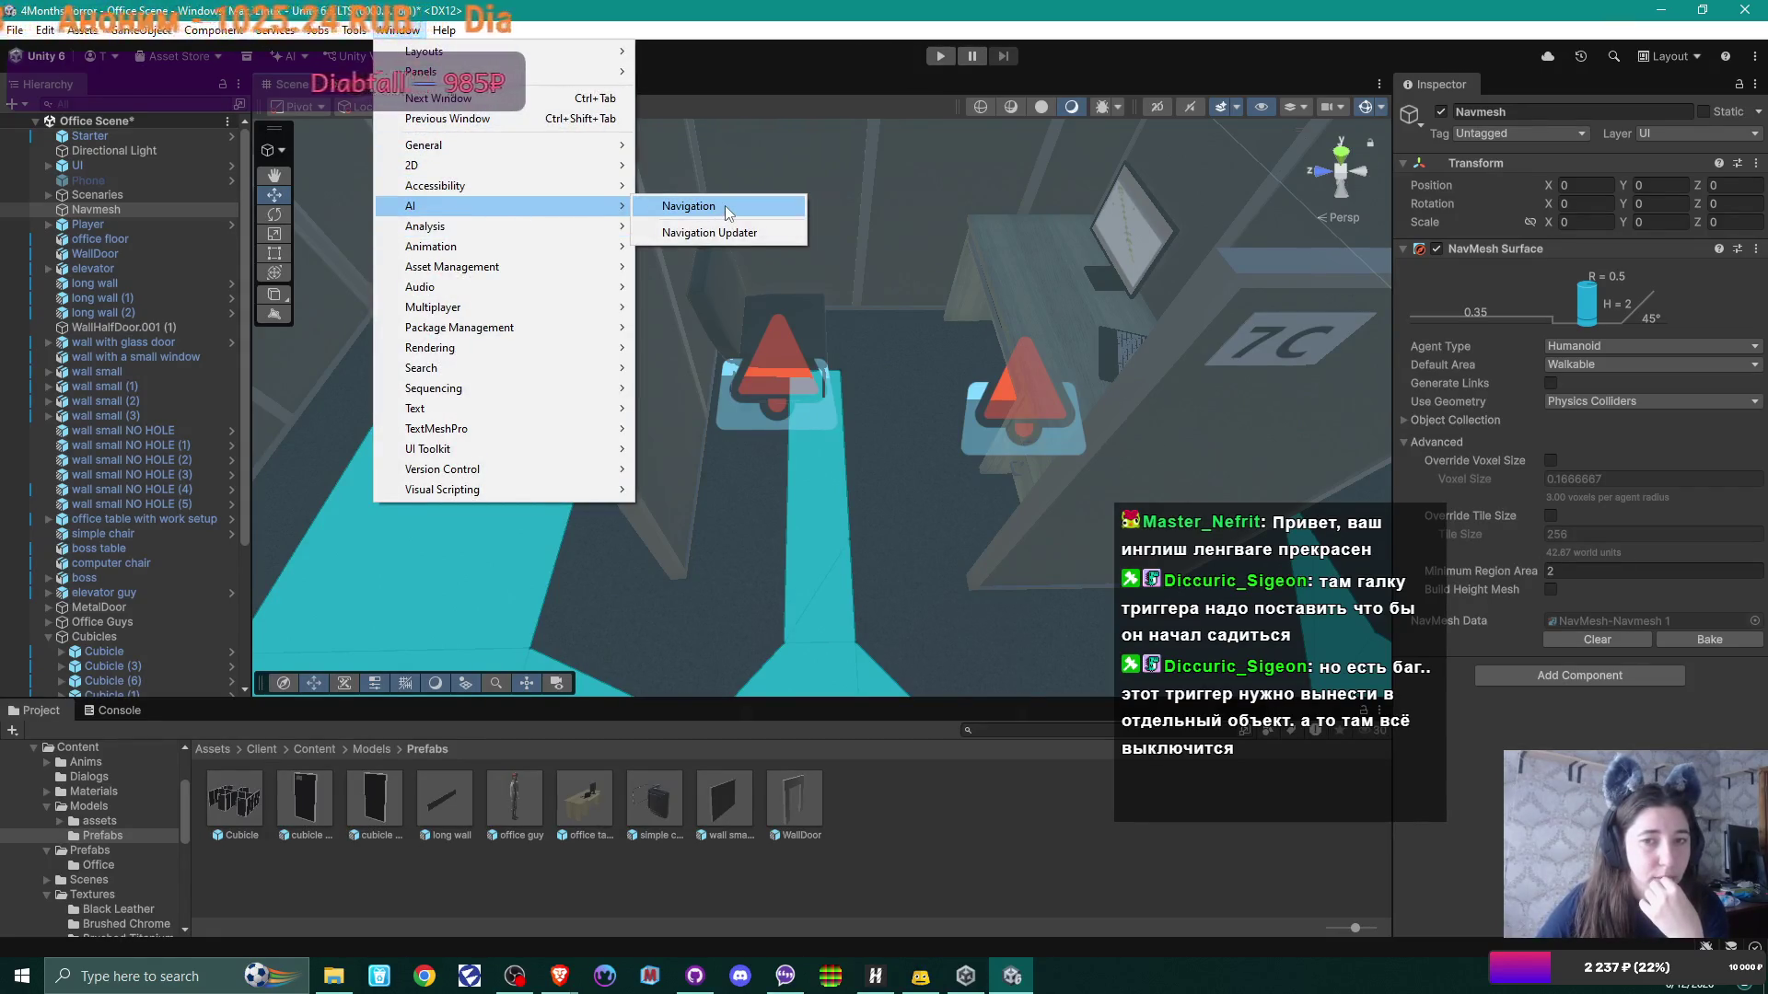
left_click(726, 207)
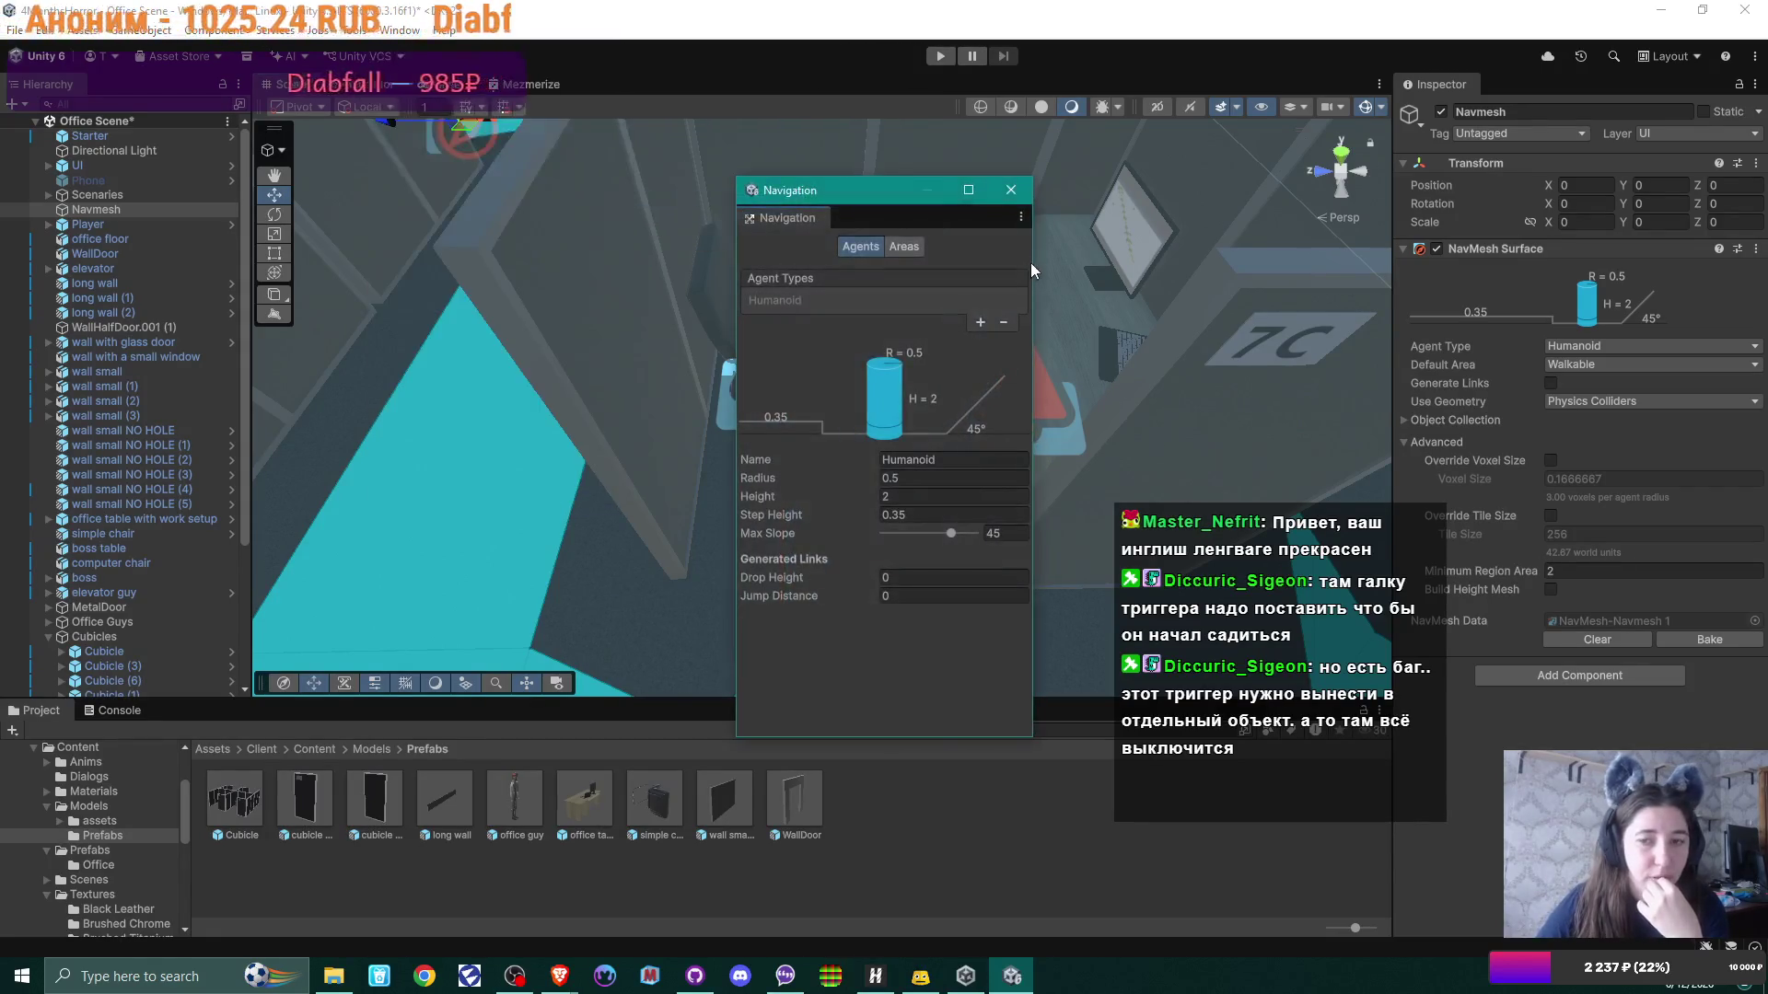
left_click(950, 478)
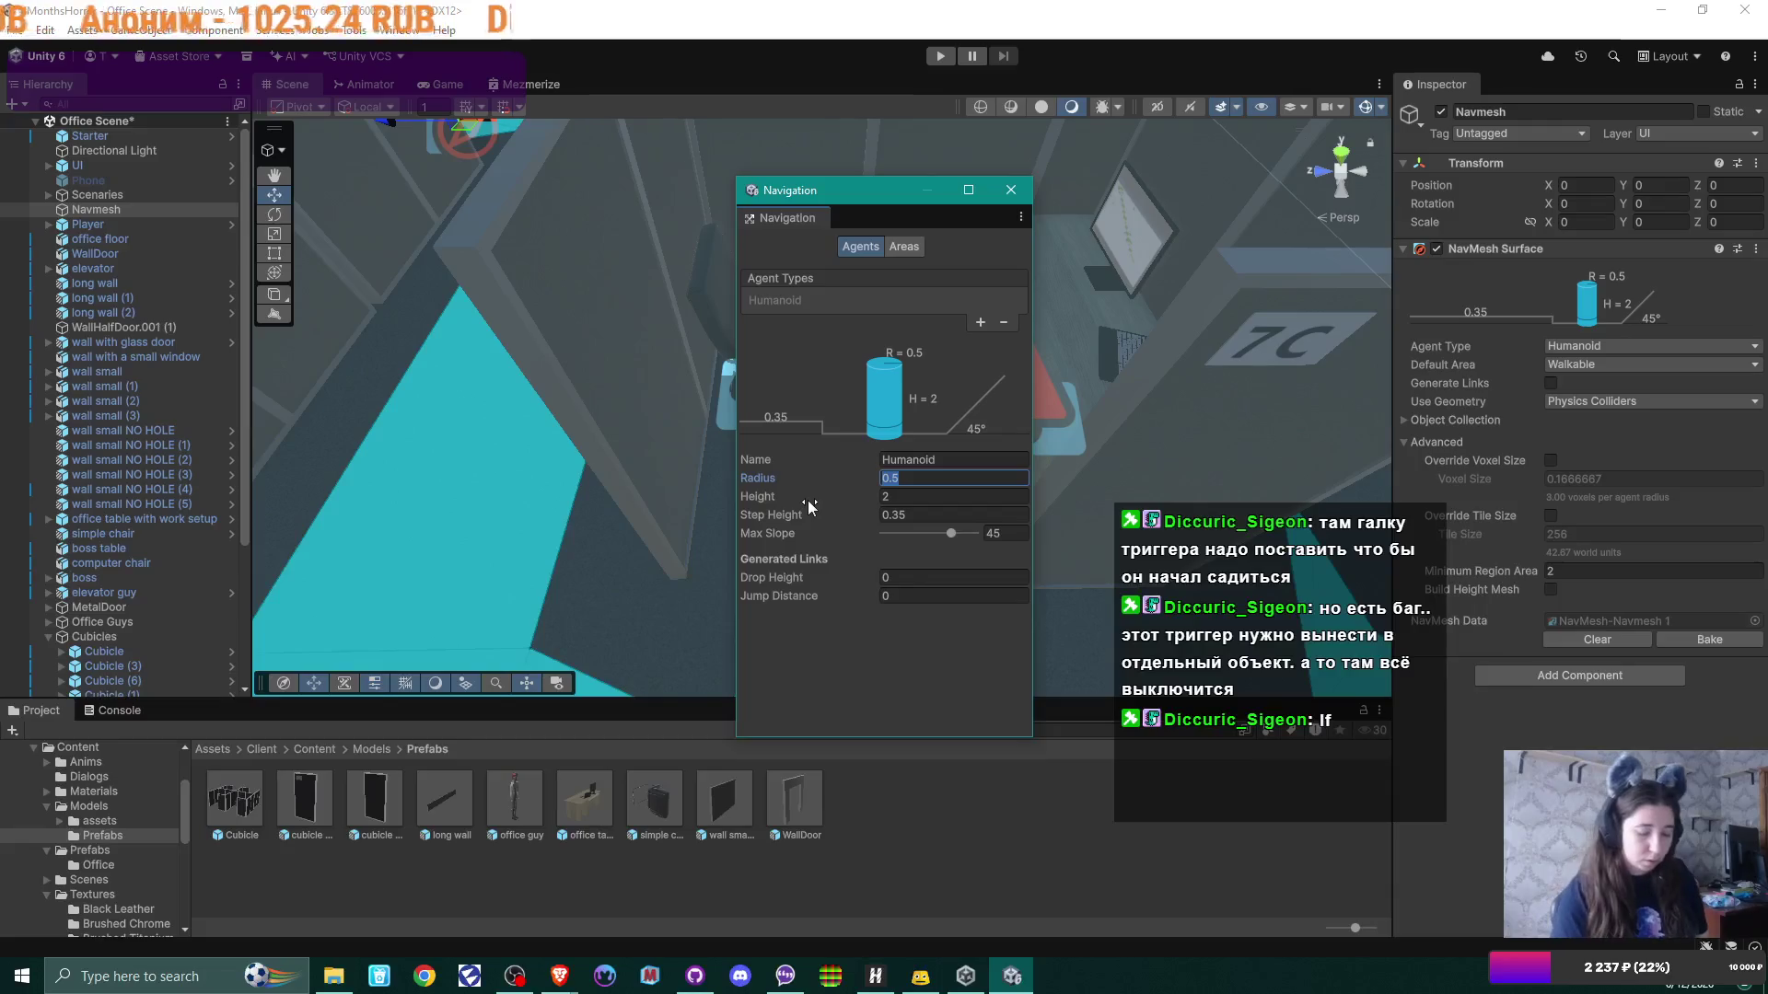
Step: Try a Humanoid radius of 0.3, then set it back to 0.5
type("033")
key("BackSpace")
key("BackSpace")
type(".3")
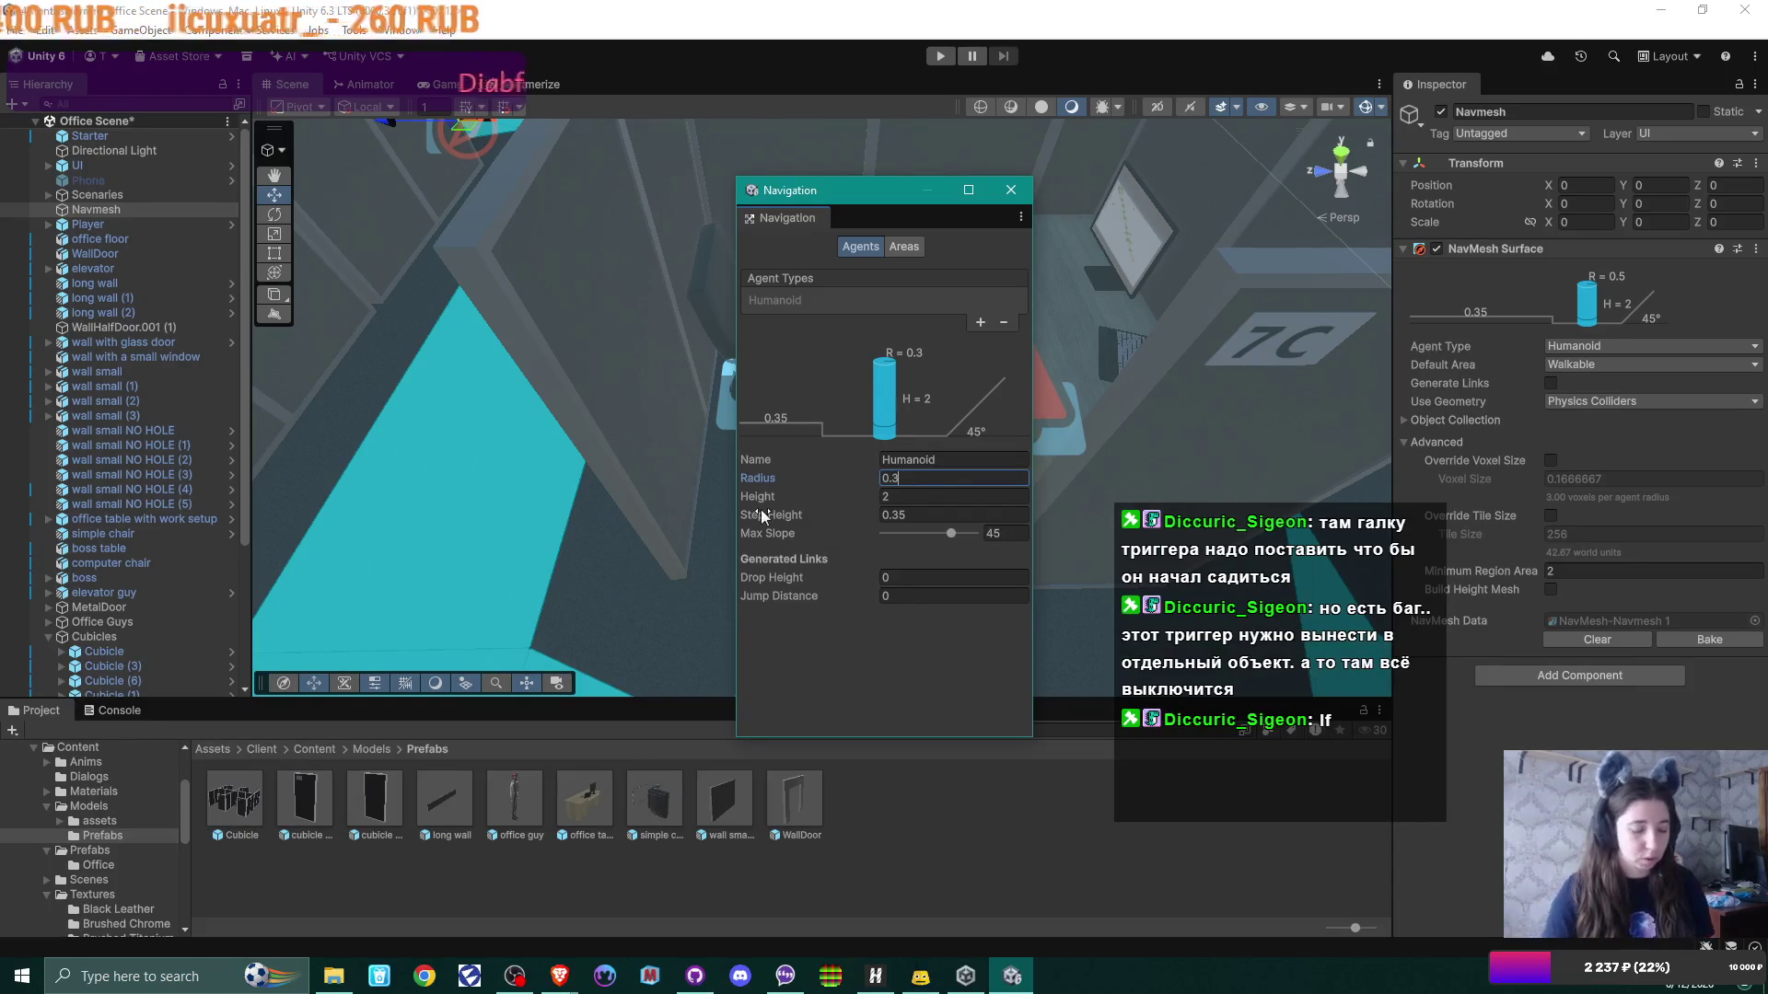
key("BackSpace")
type("5")
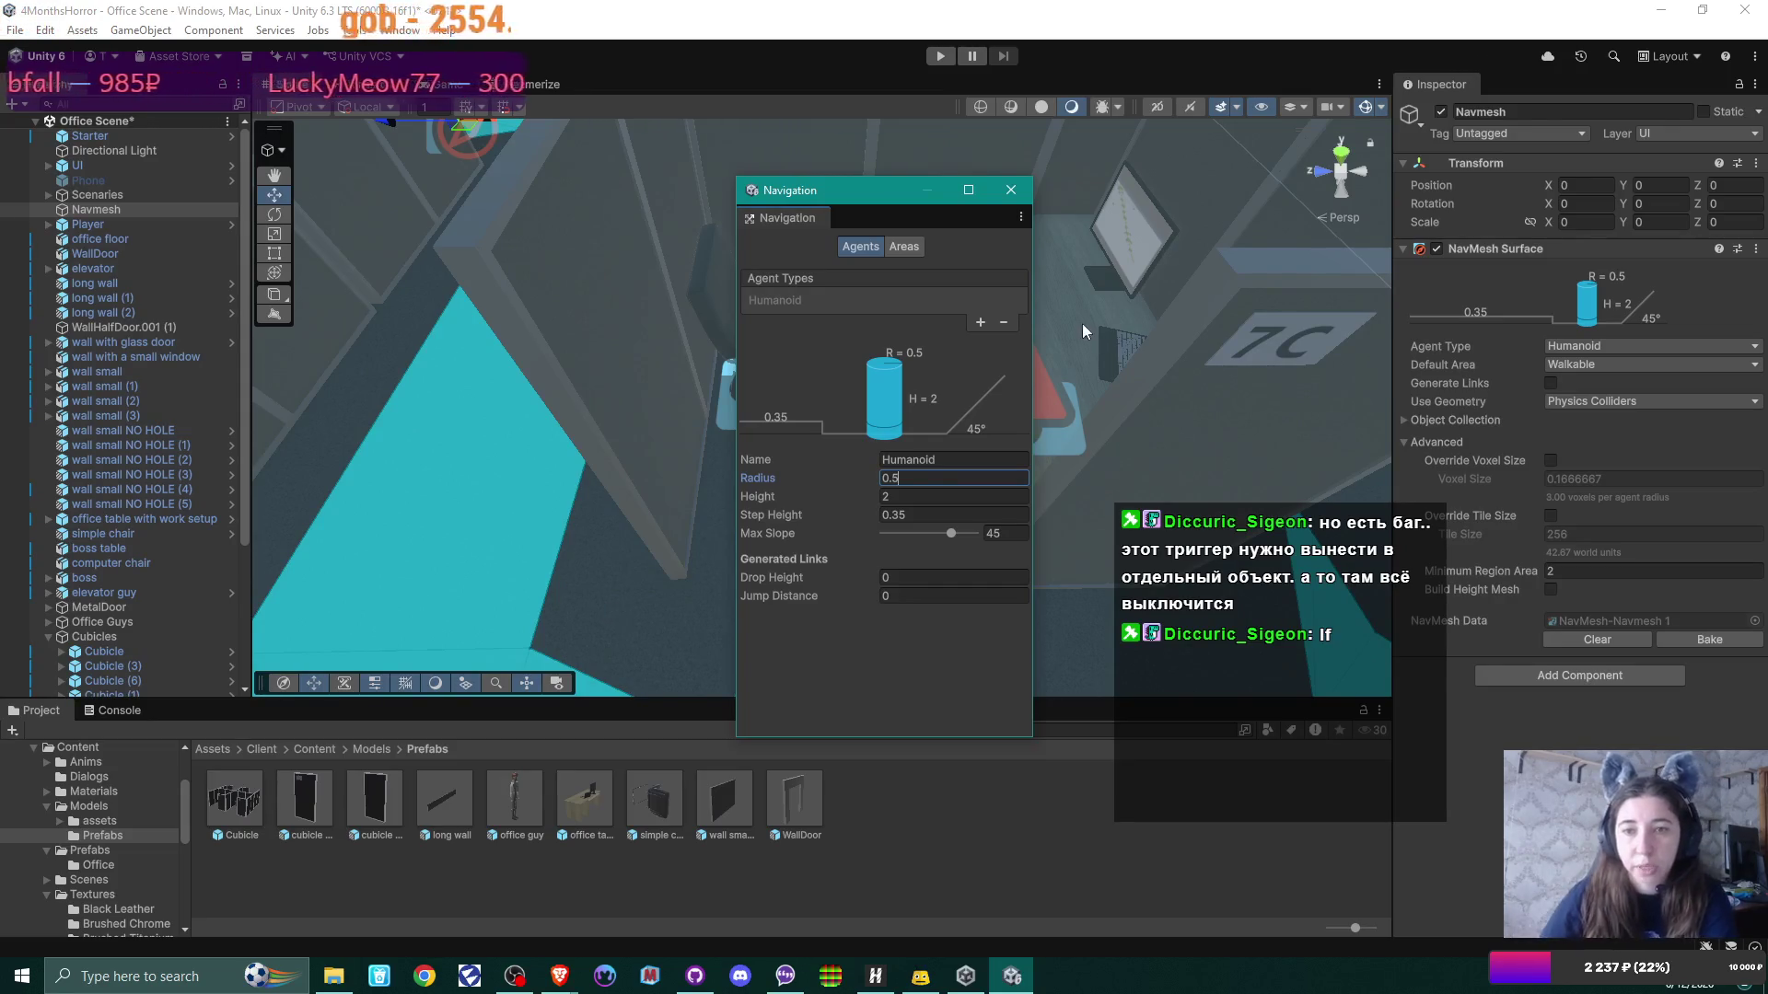
left_click(917, 244)
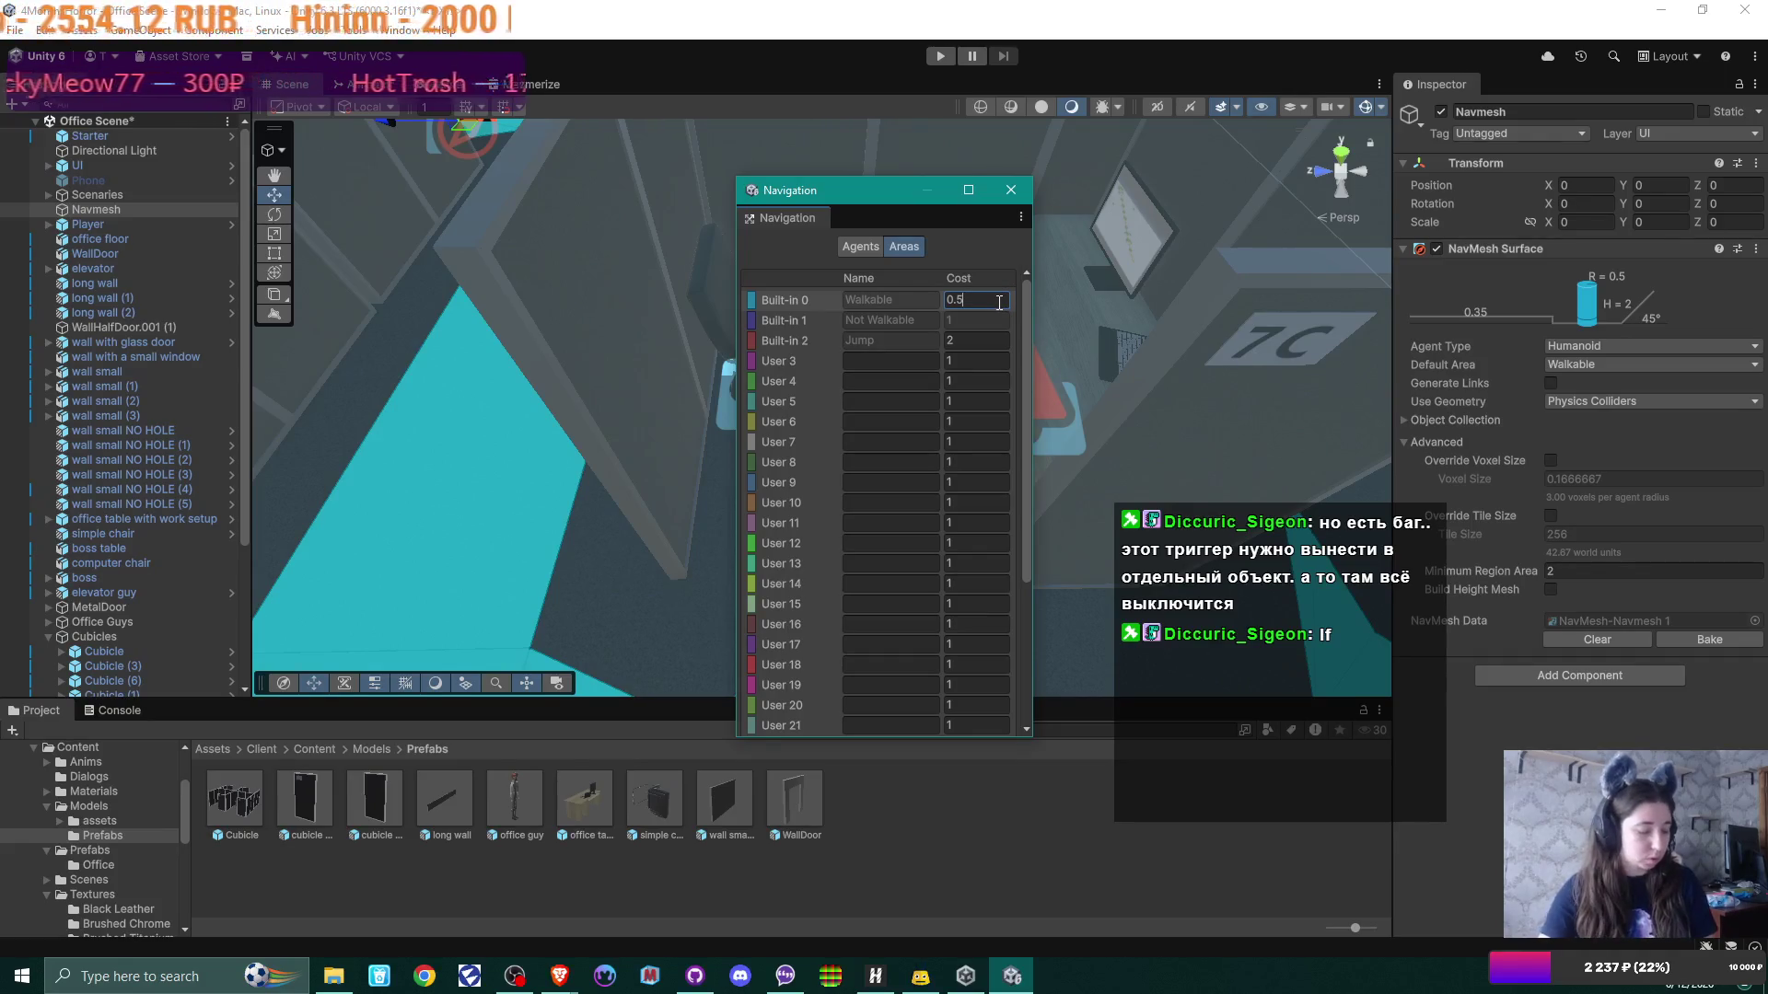
Step: Set the Walkable area cost to 0.35
key("BackSpace")
type("35")
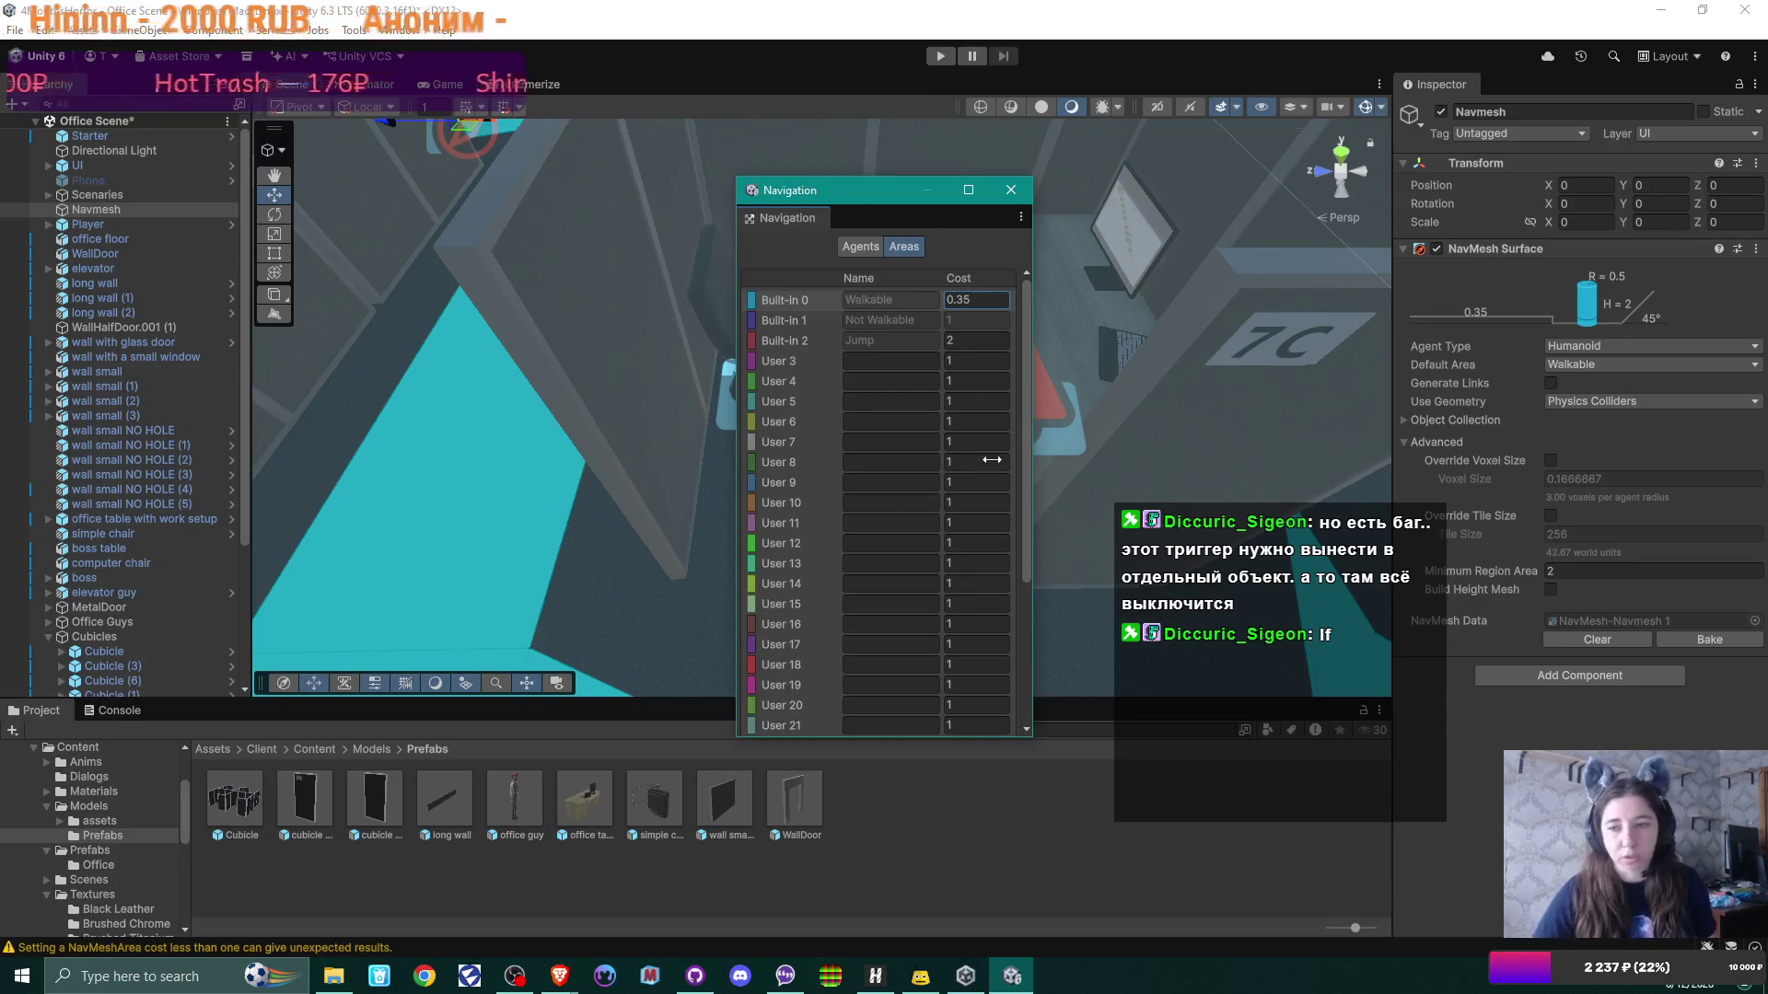
scroll(905, 512, "down", 3)
scroll(905, 512, "up", 3)
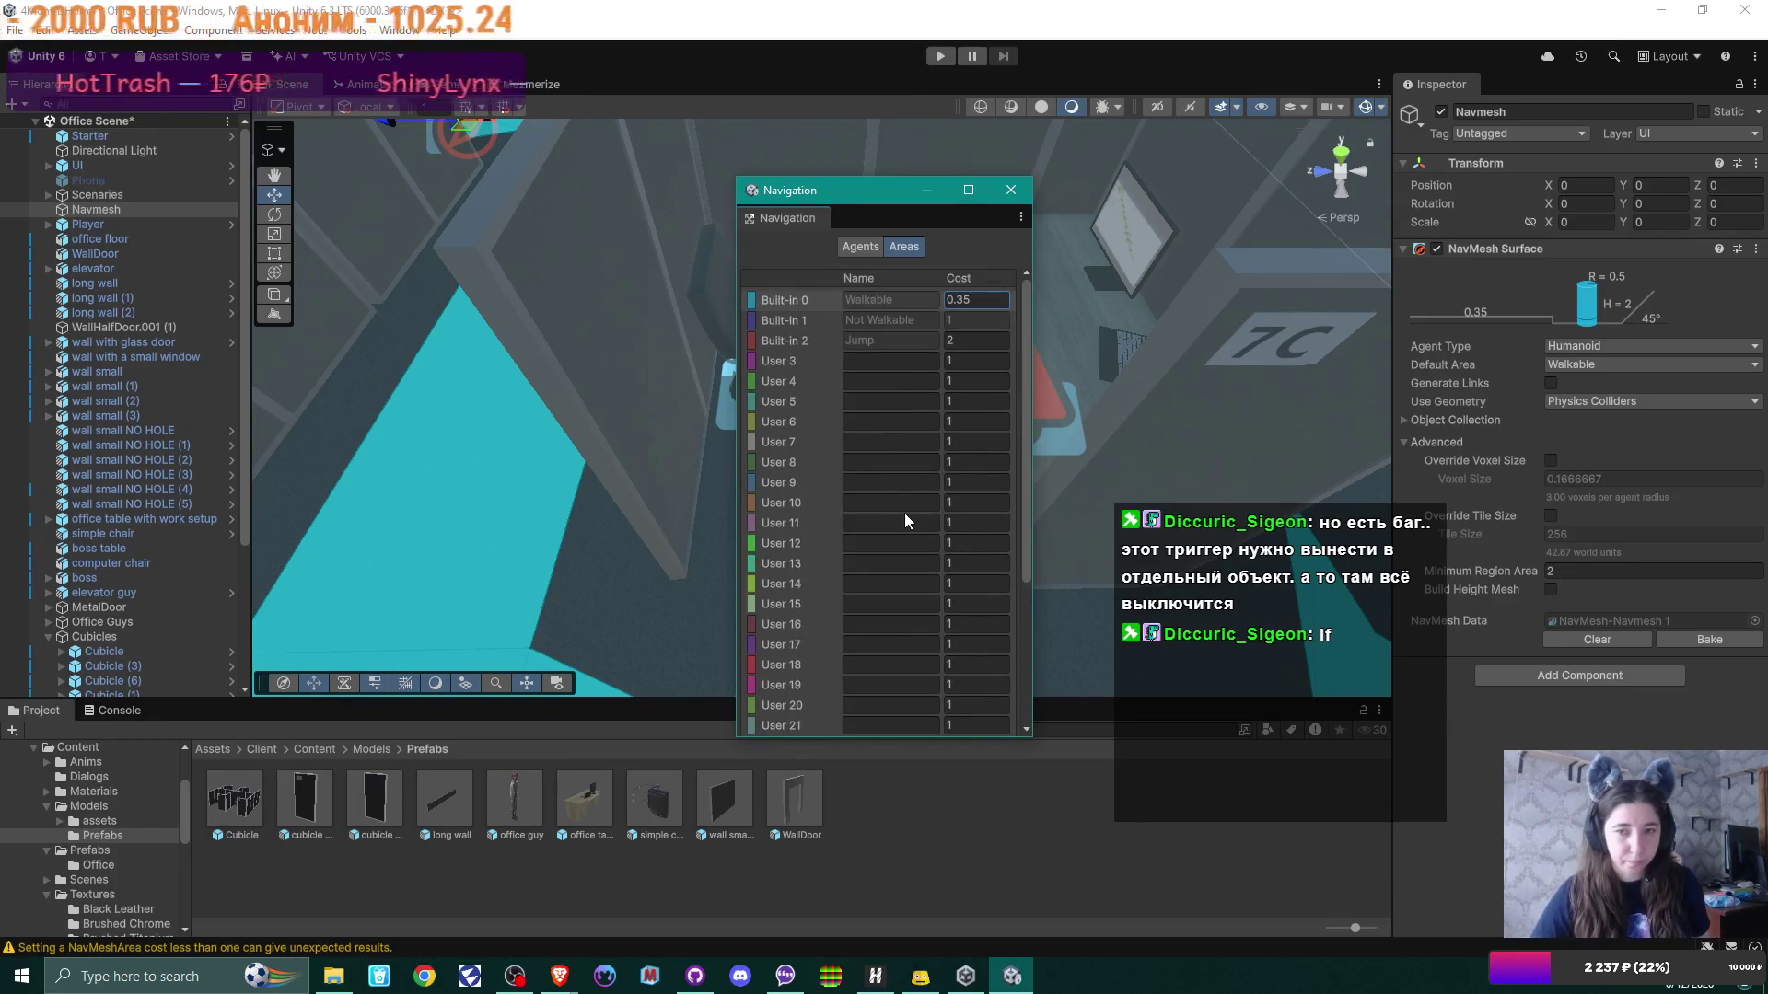
left_click(1739, 642)
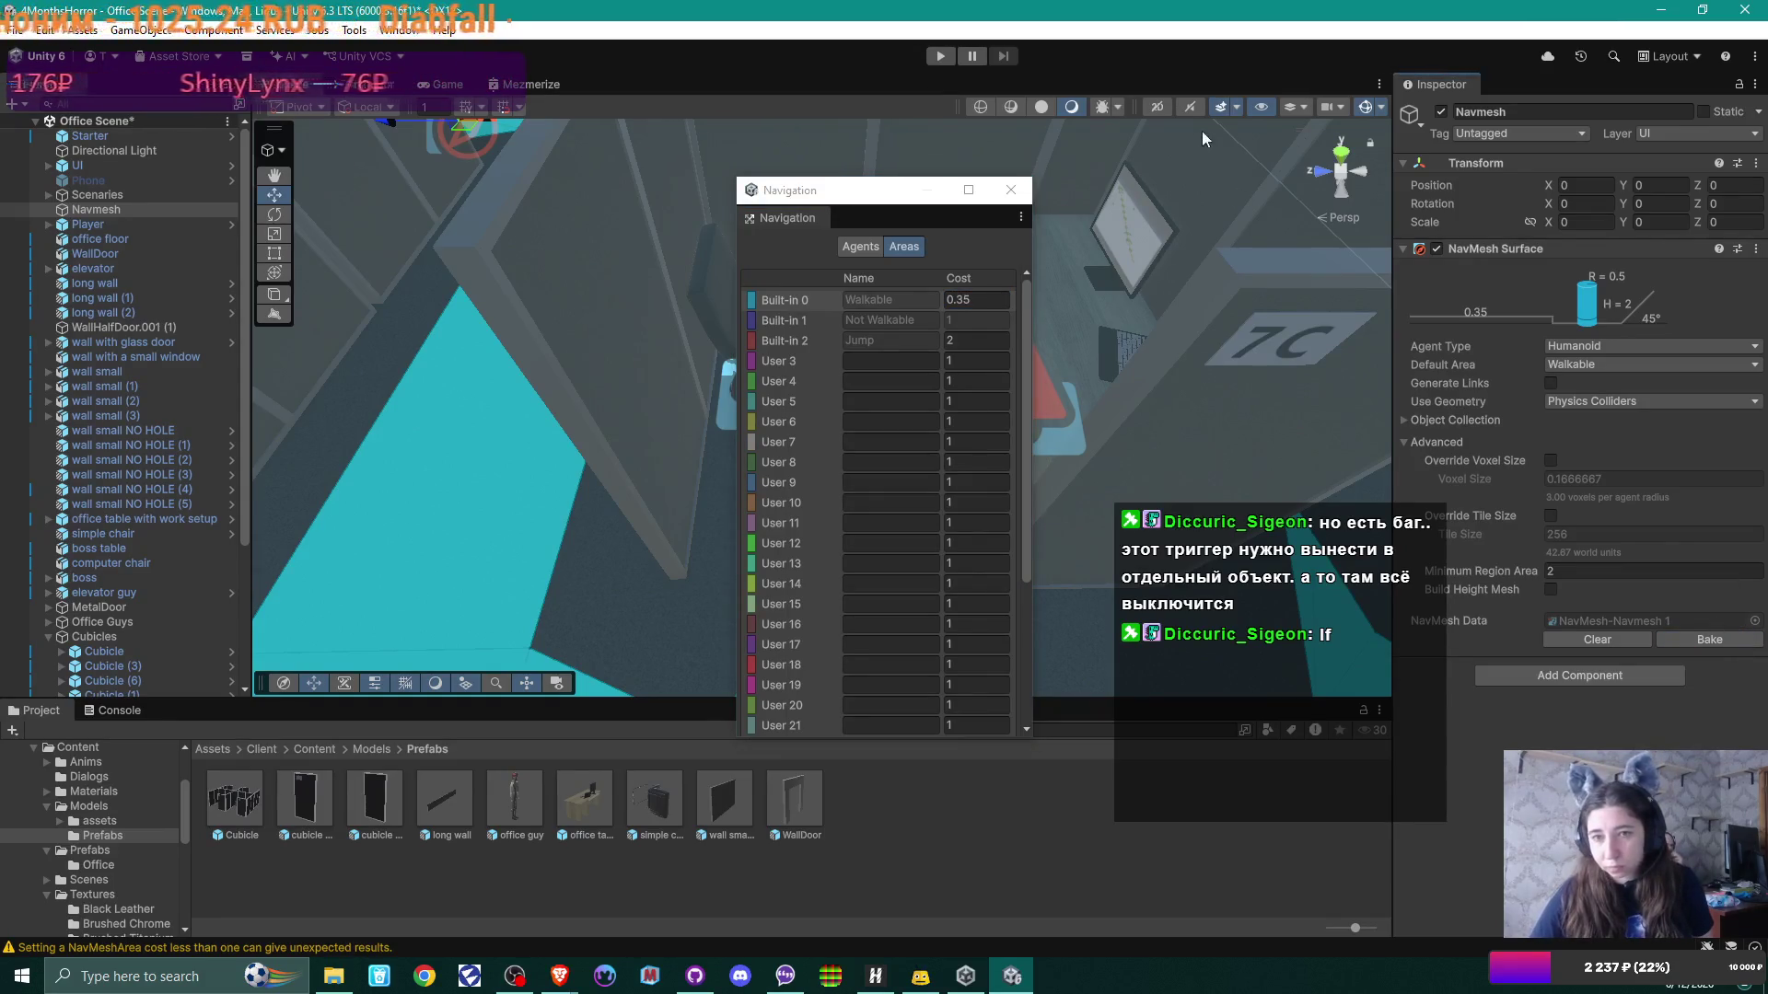
Step: Move the Navigation window aside and return to the Humanoid agent's radius
mouse_move(911, 195)
left_mouse_down()
mouse_move(329, 442)
mouse_move(694, 288)
mouse_move(755, 235)
left_mouse_up()
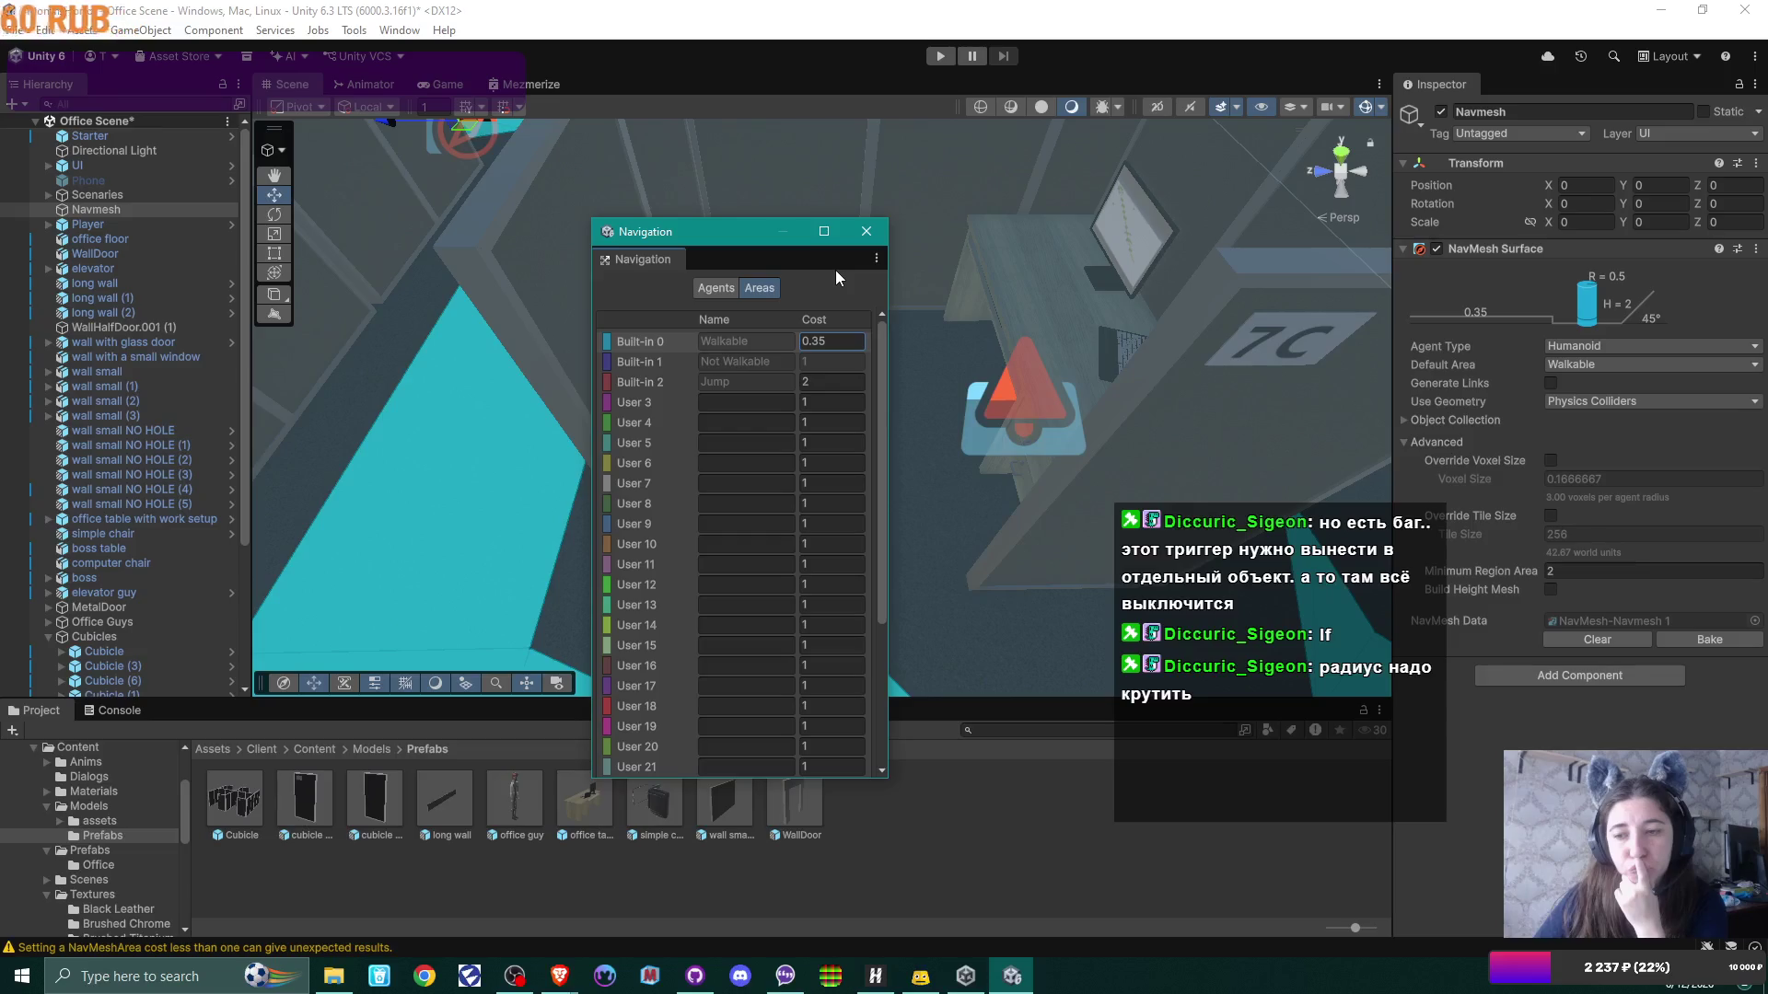
left_click(714, 288)
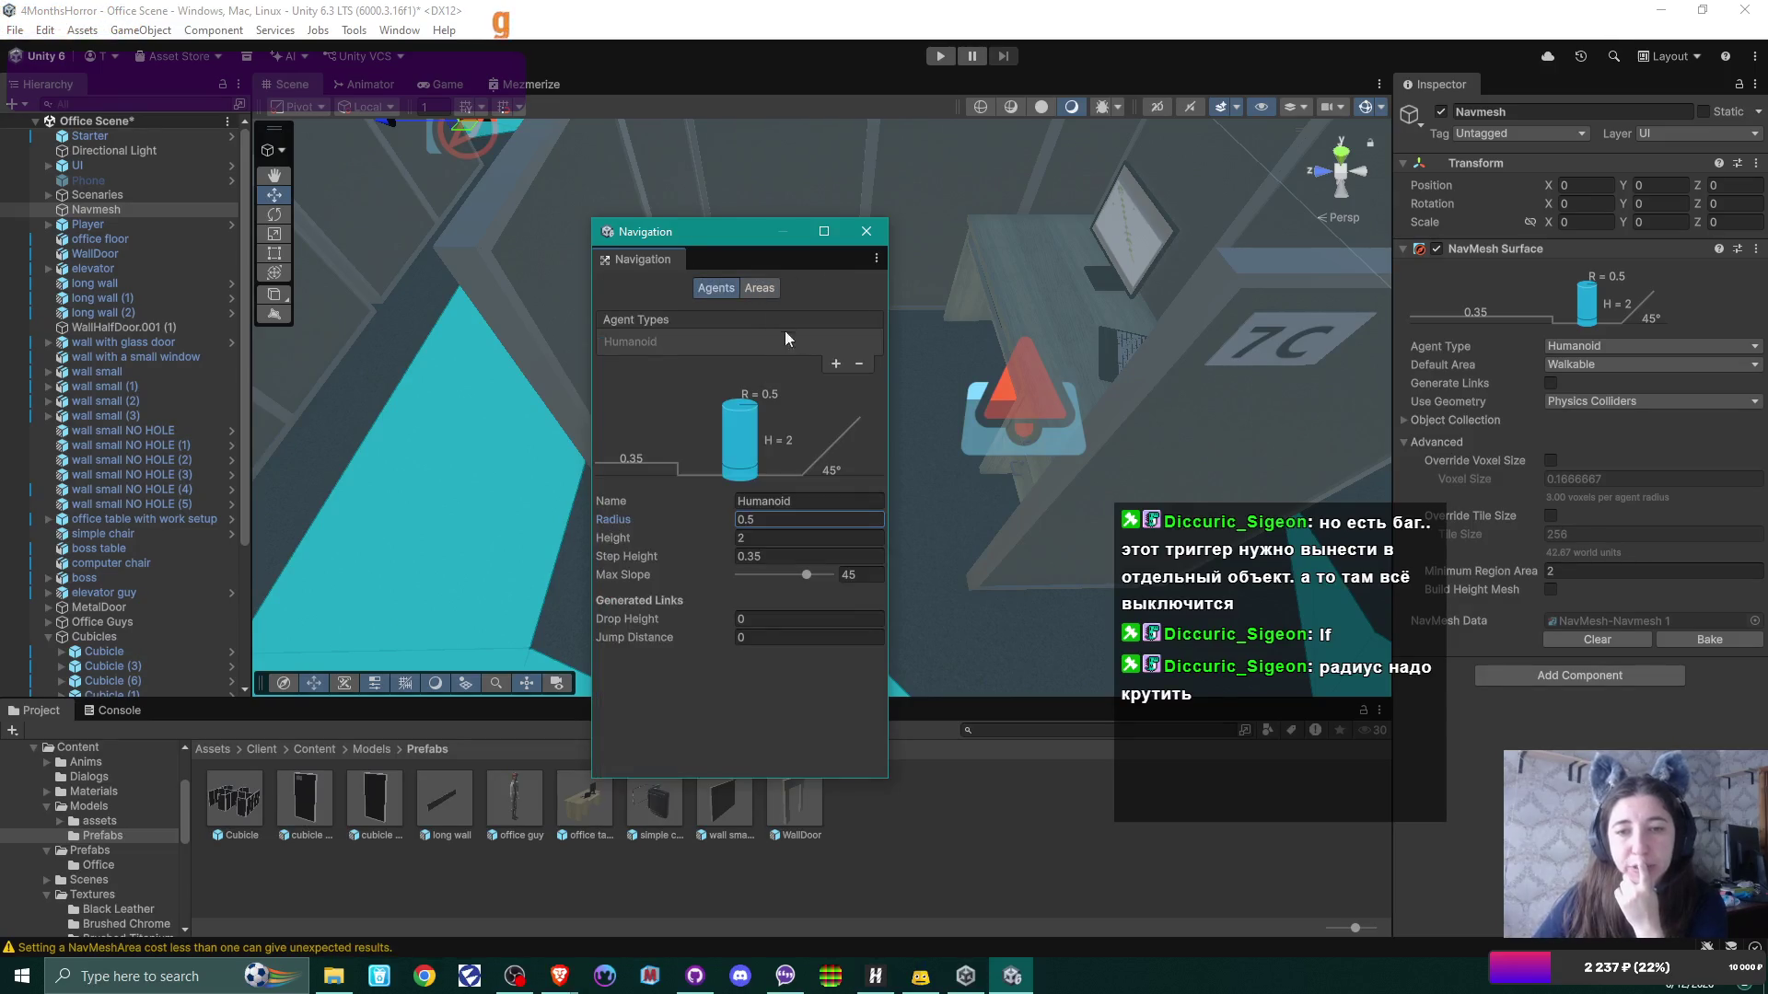
left_click(783, 518)
Step: Set the Humanoid radius to 0.35, save the scene and rebake the NavMesh
type("0.35")
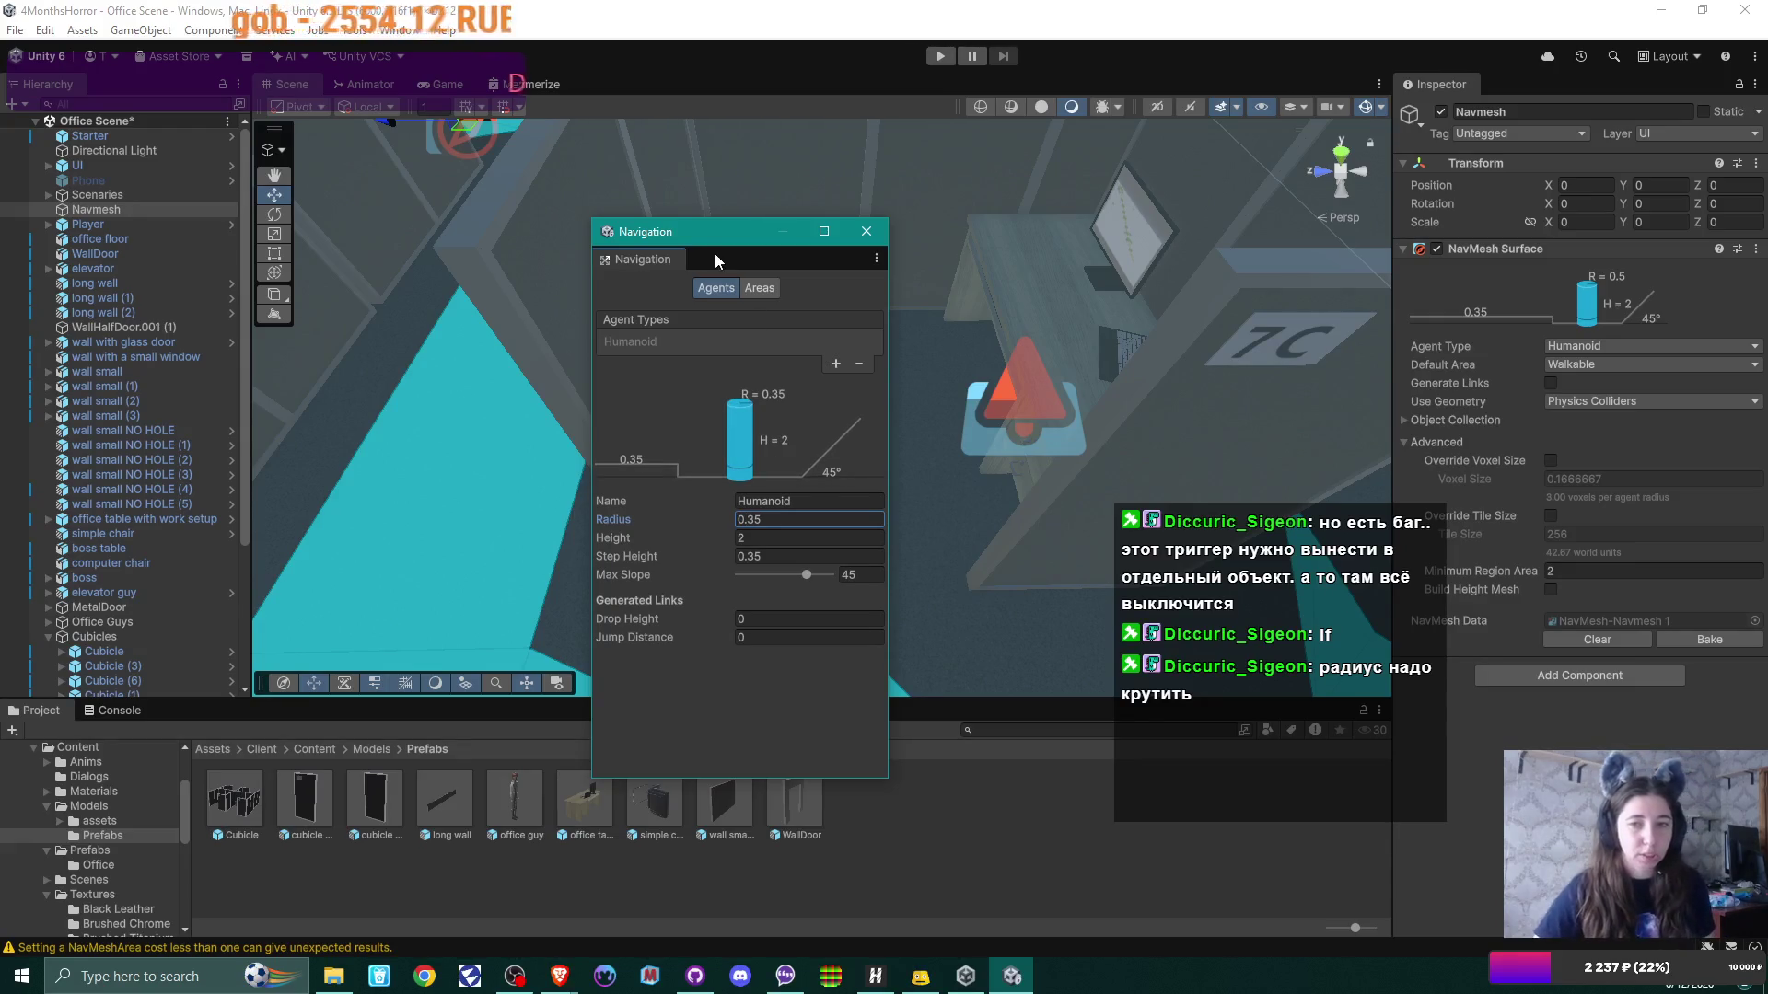
key("ctrl+s")
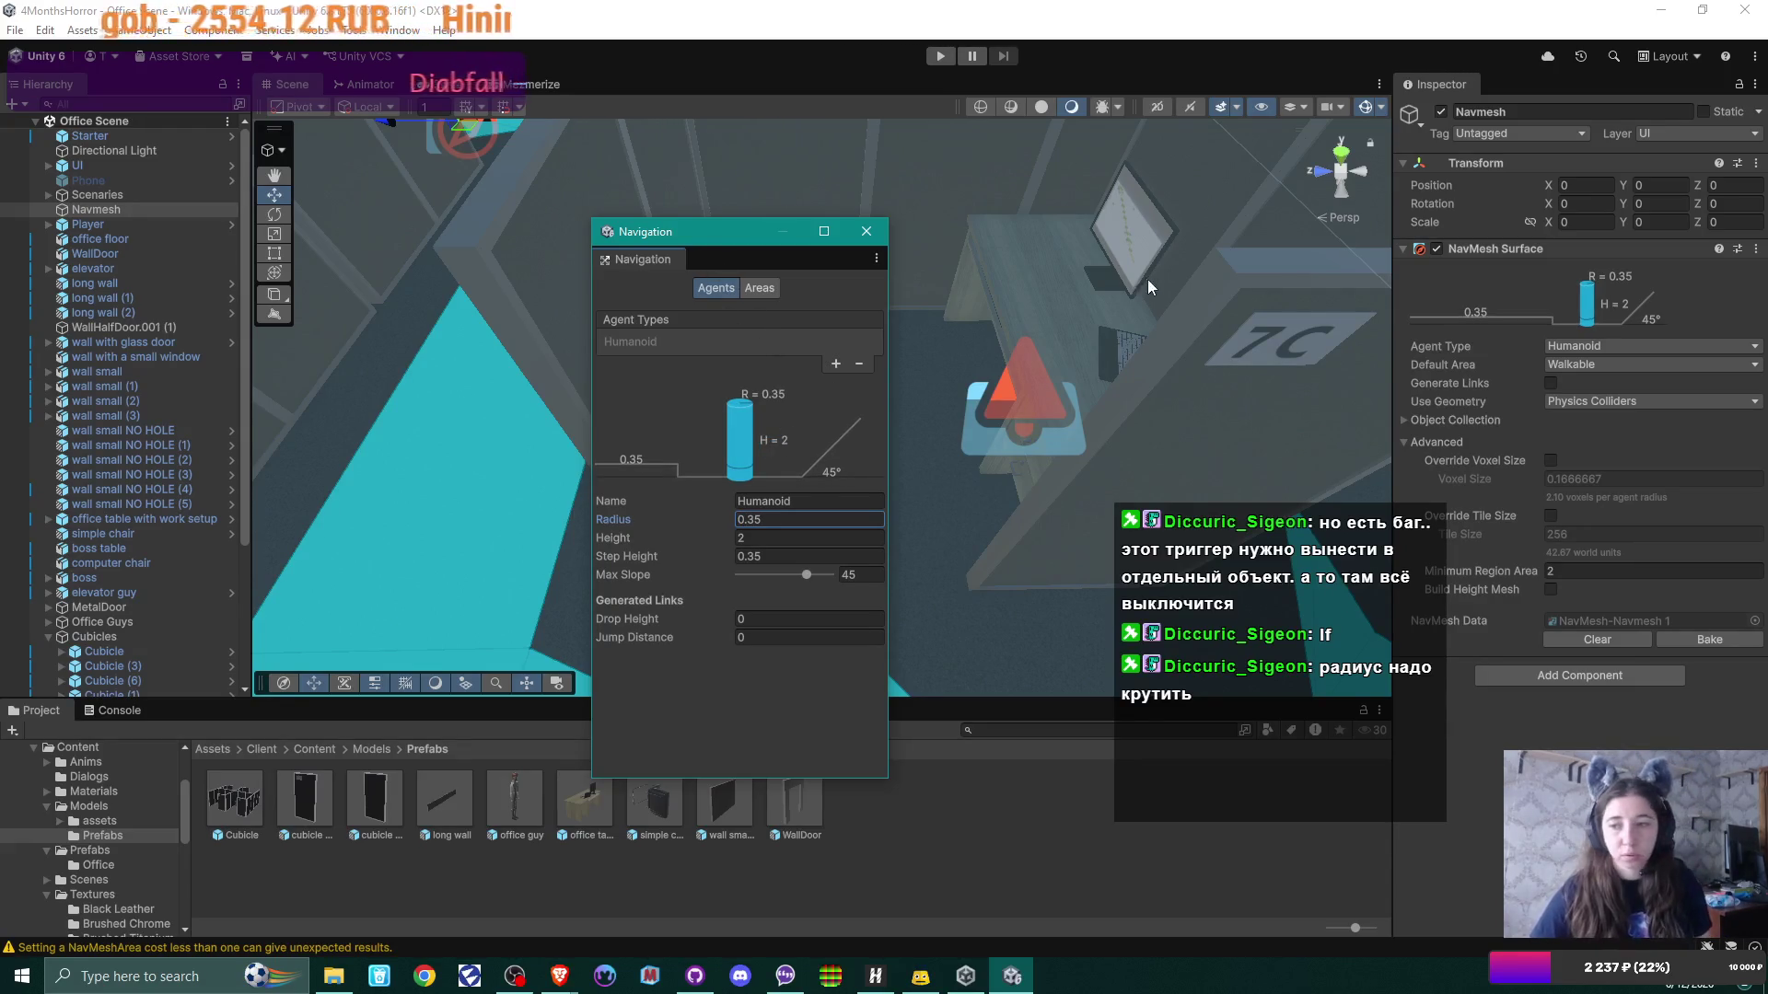
left_click(1709, 640)
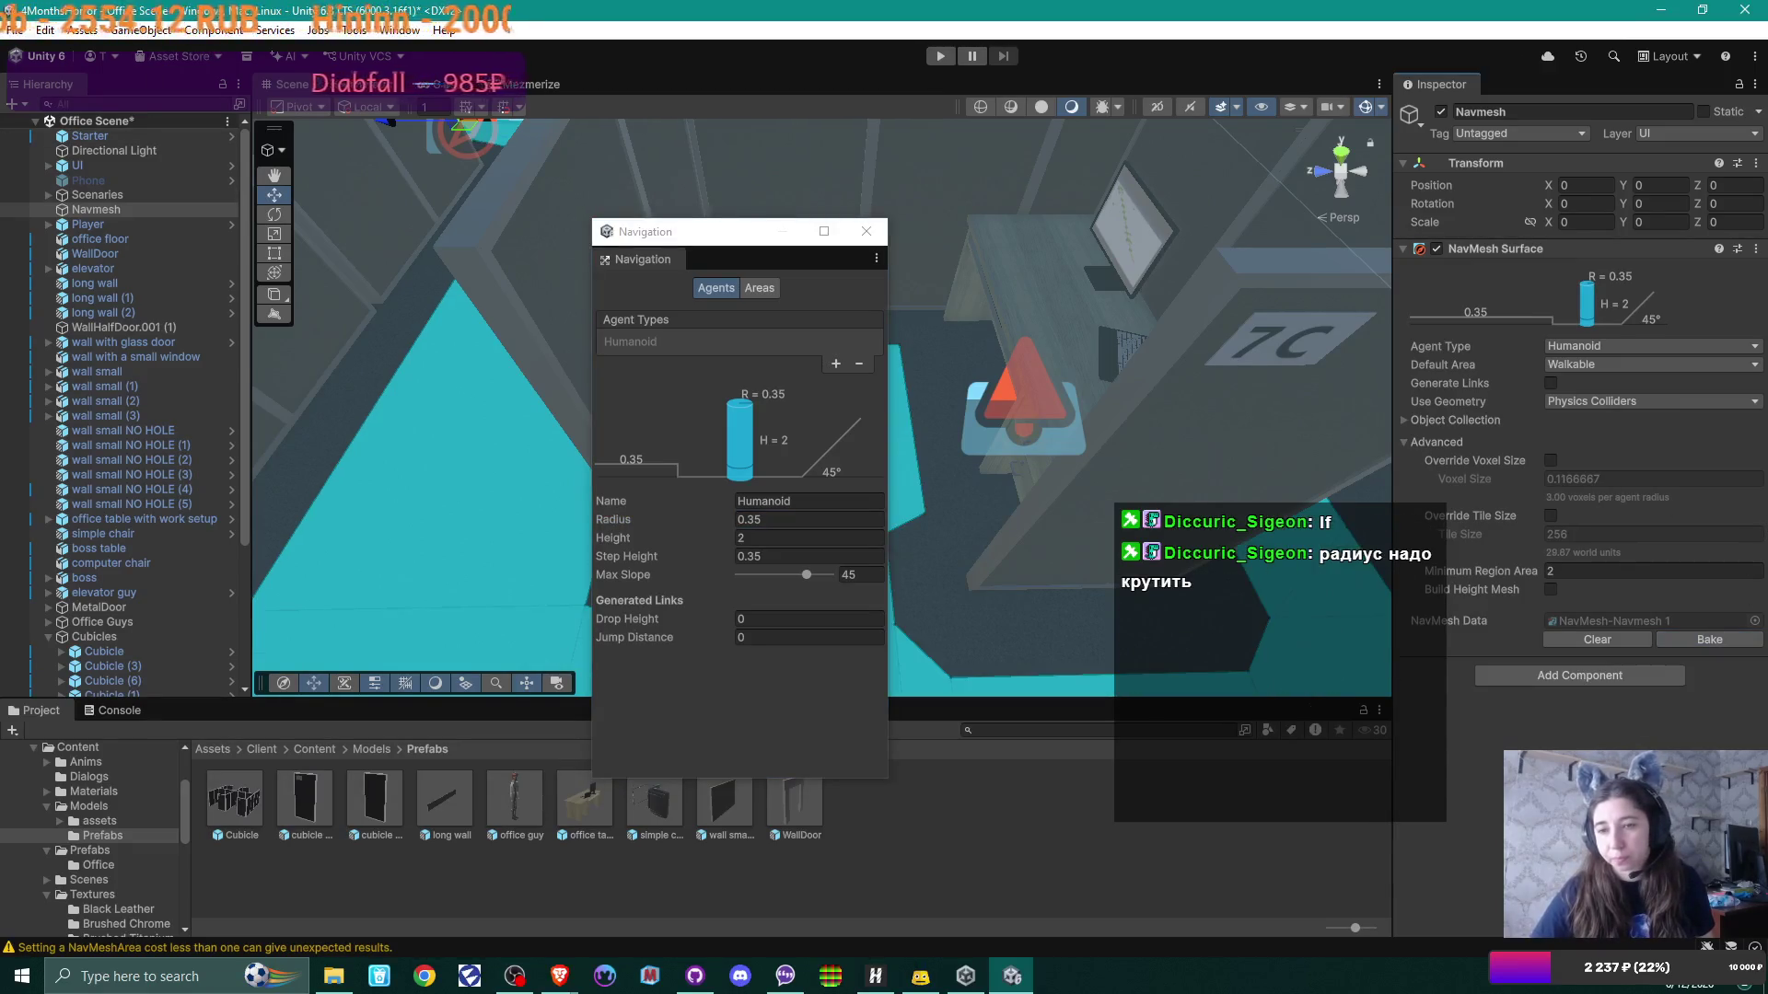
Step: Close the Navigation window and orbit the view onto cubicle 7C's chairs
left_click_drag(754, 231, 459, 241)
left_click_drag(960, 389, 965, 491)
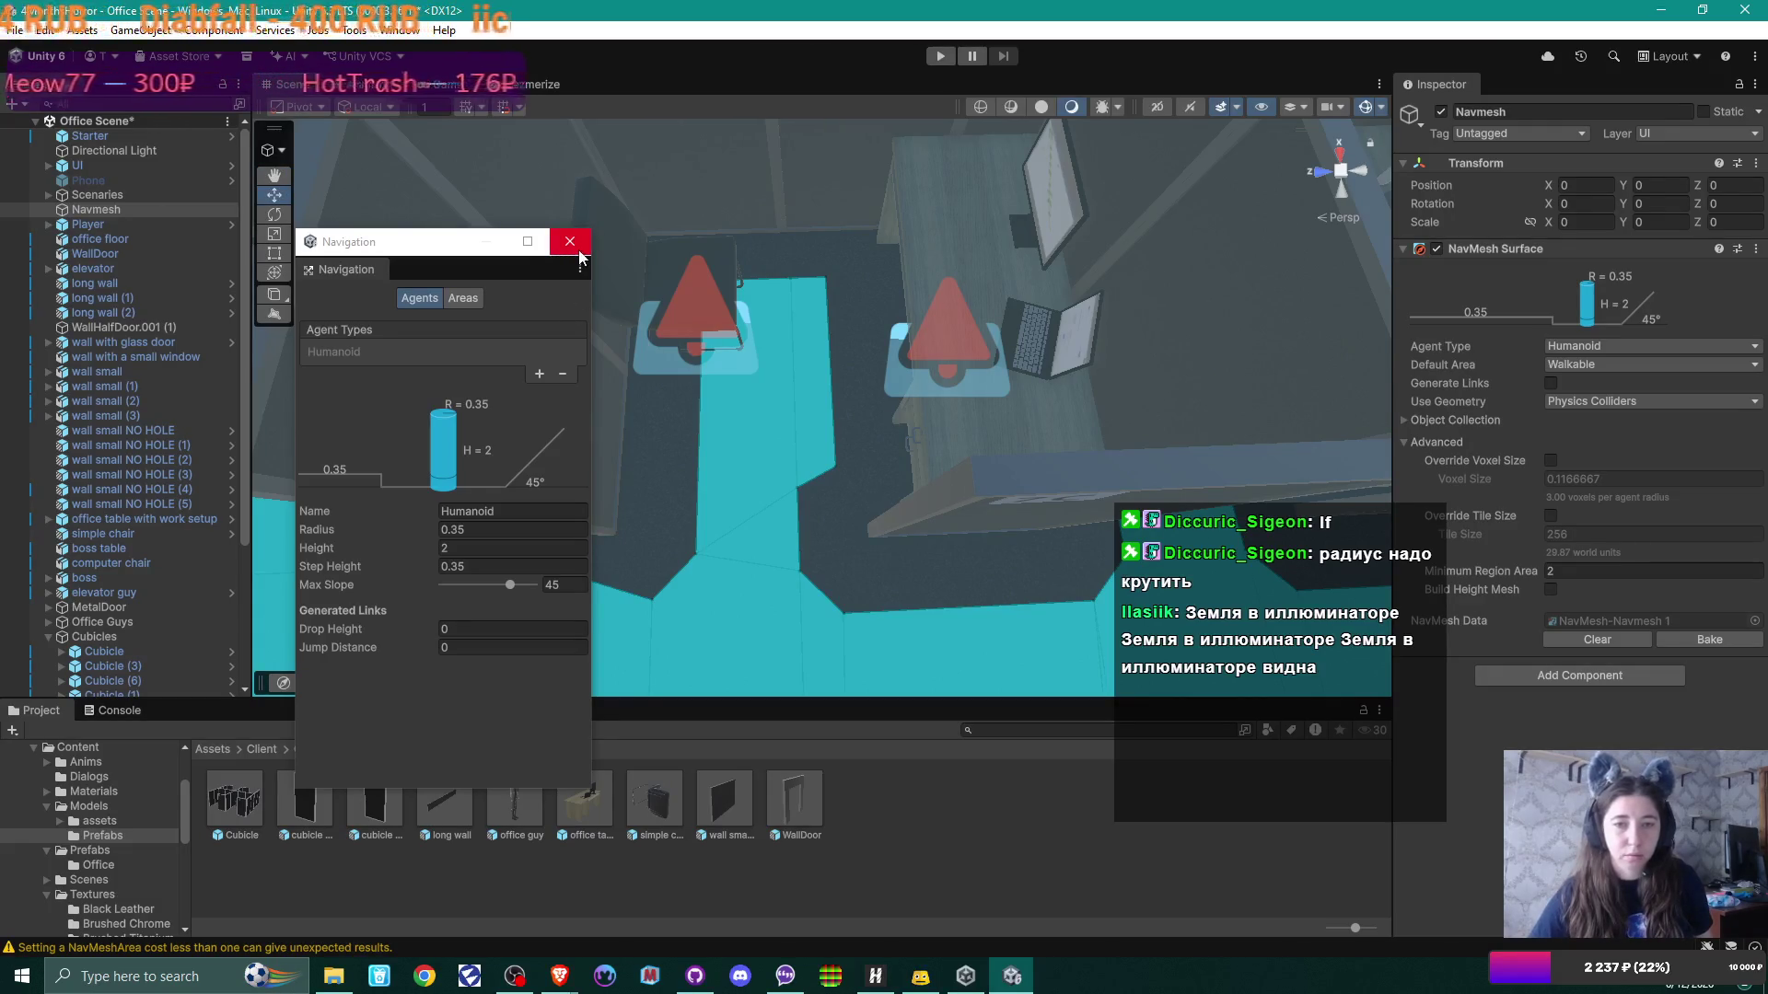
left_click(570, 242)
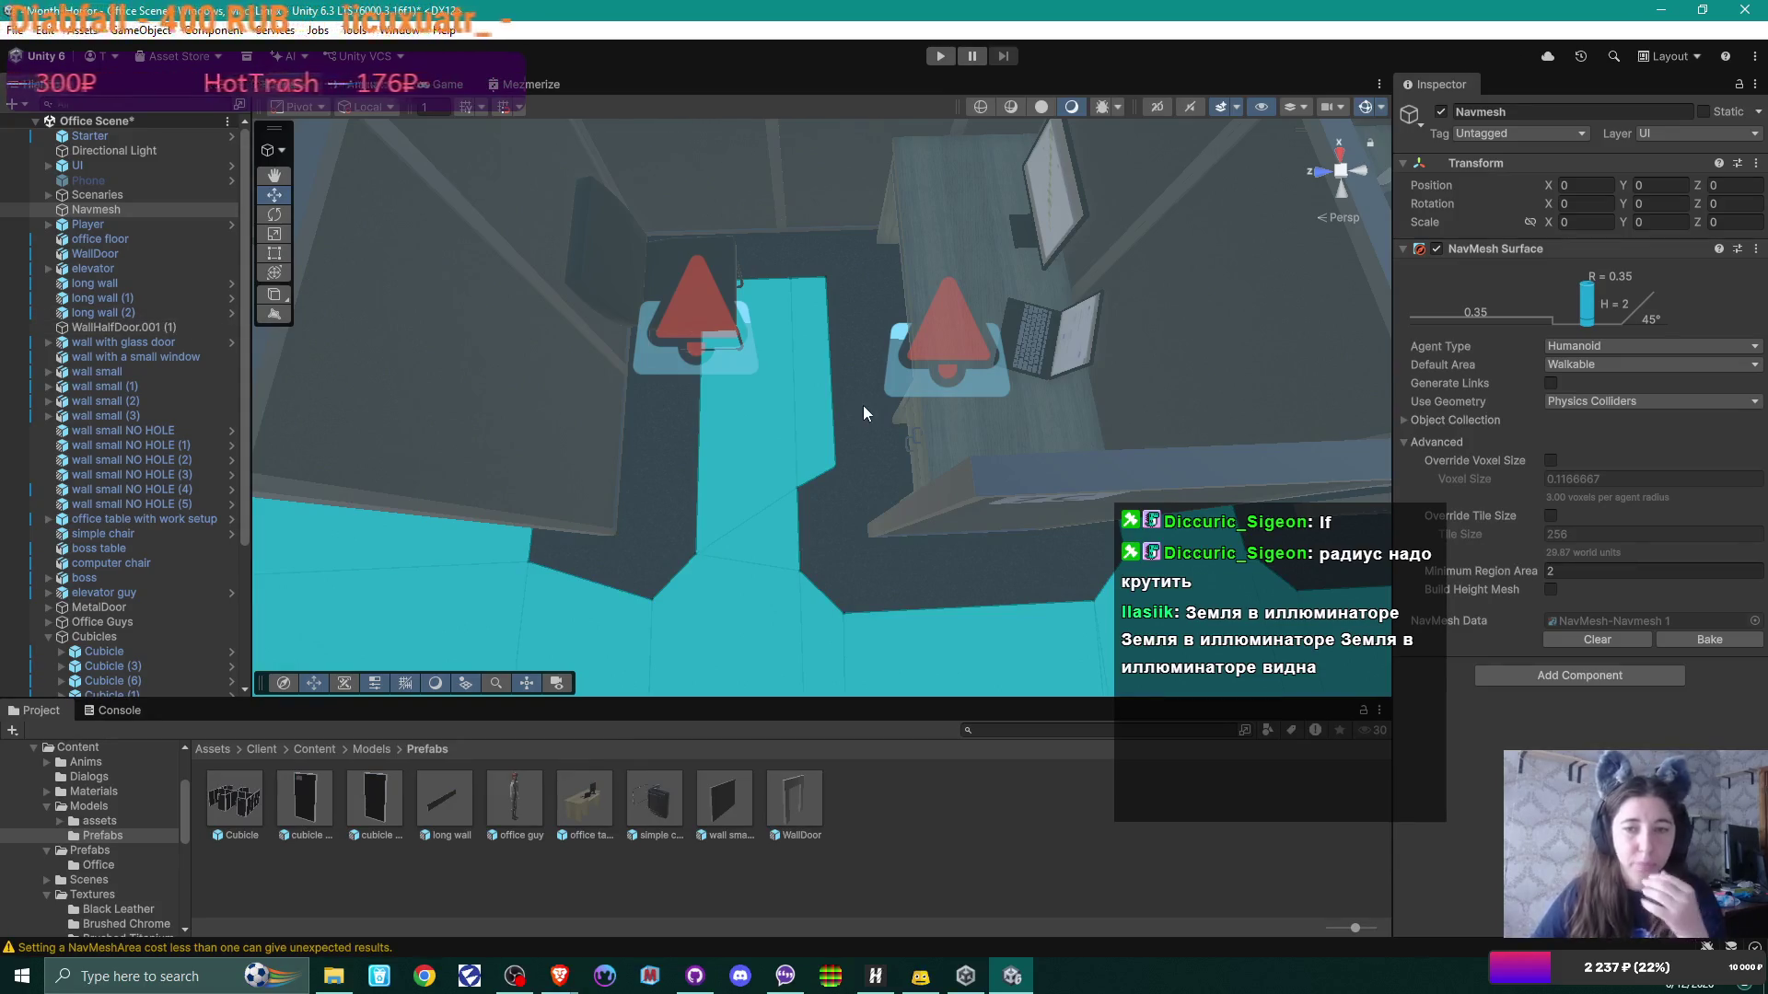
mouse_move(808, 352)
left_mouse_down()
mouse_move(760, 366)
mouse_move(792, 362)
mouse_move(737, 347)
mouse_move(928, 384)
mouse_move(651, 249)
left_mouse_up()
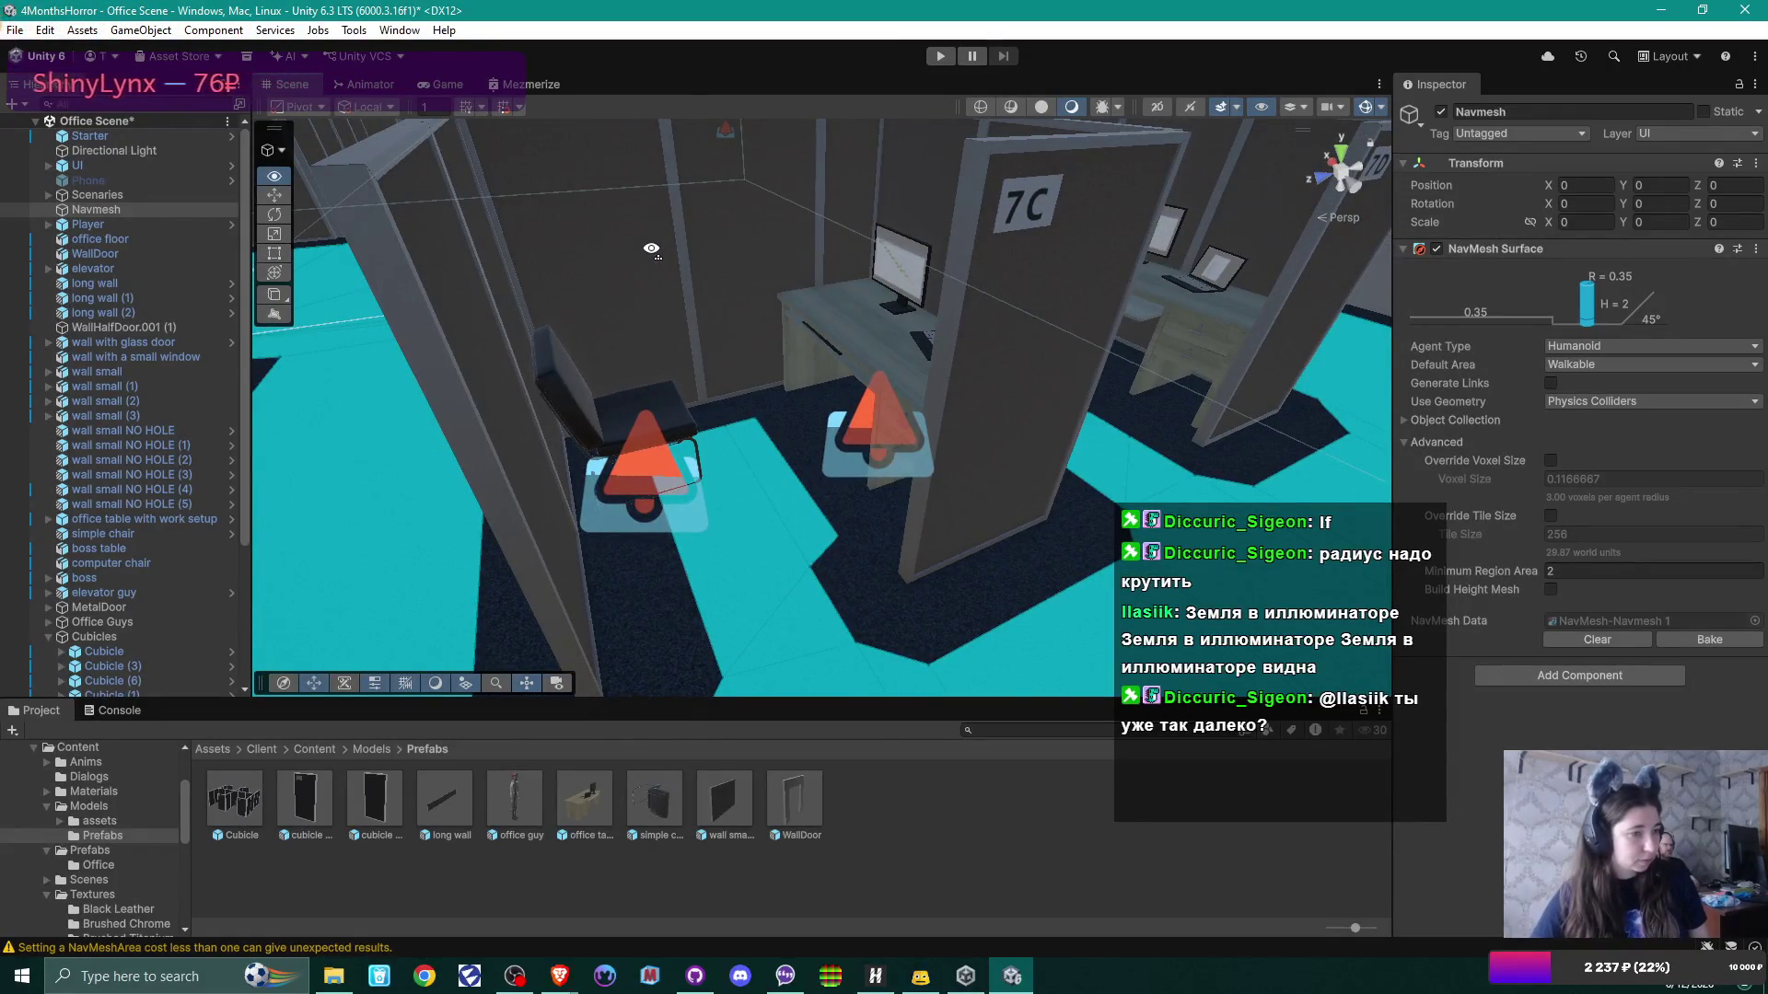
left_click_drag(651, 249, 642, 255)
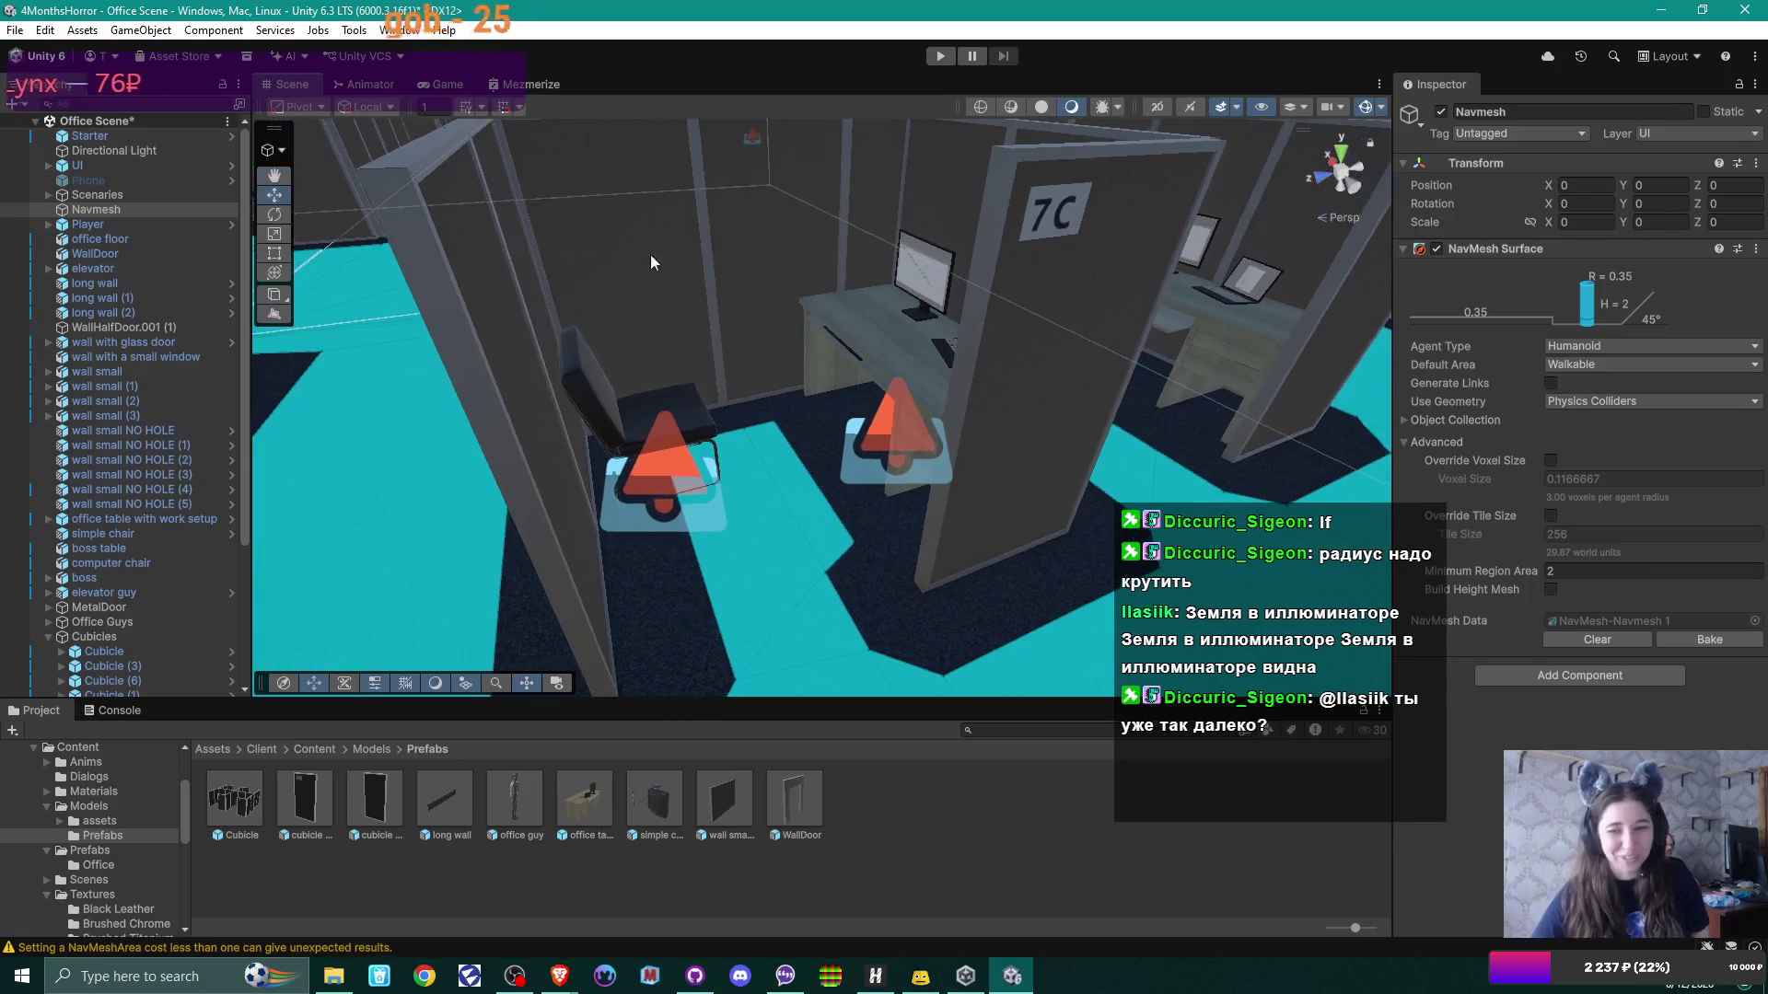
Step: Frame Cubicle (6) and expand it in the Hierarchy, collapsing the wall and table rows
left_click(869, 350)
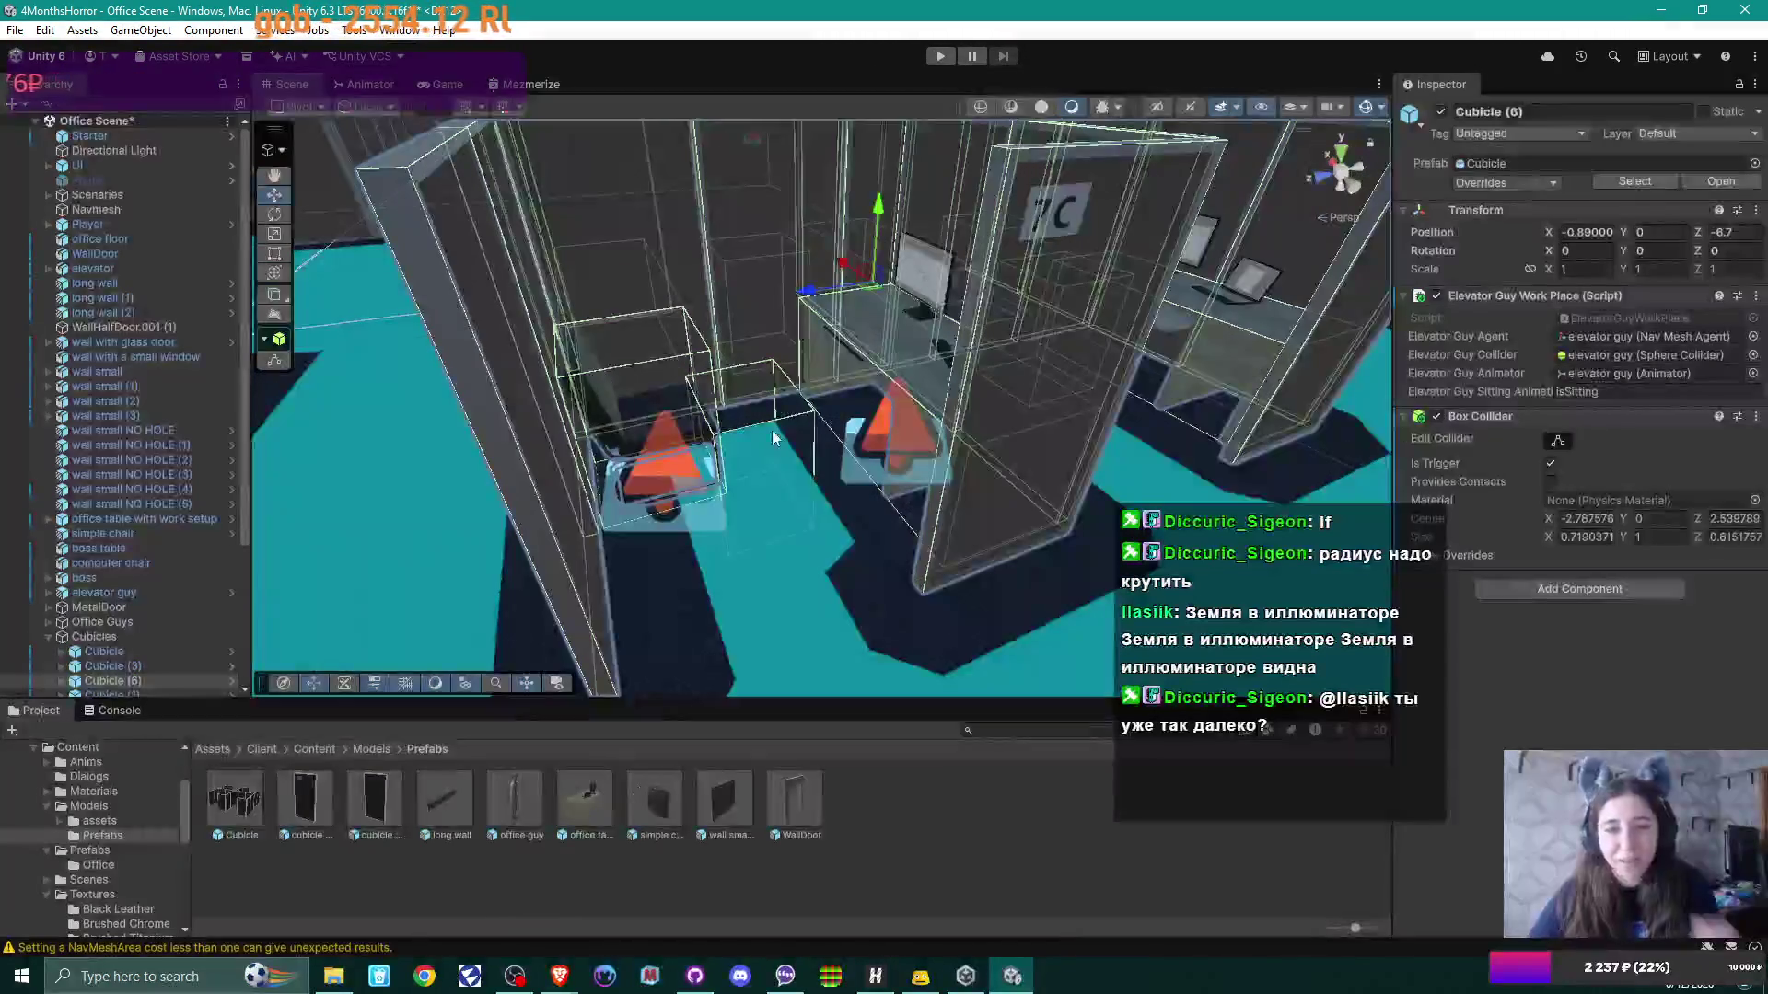
key("f")
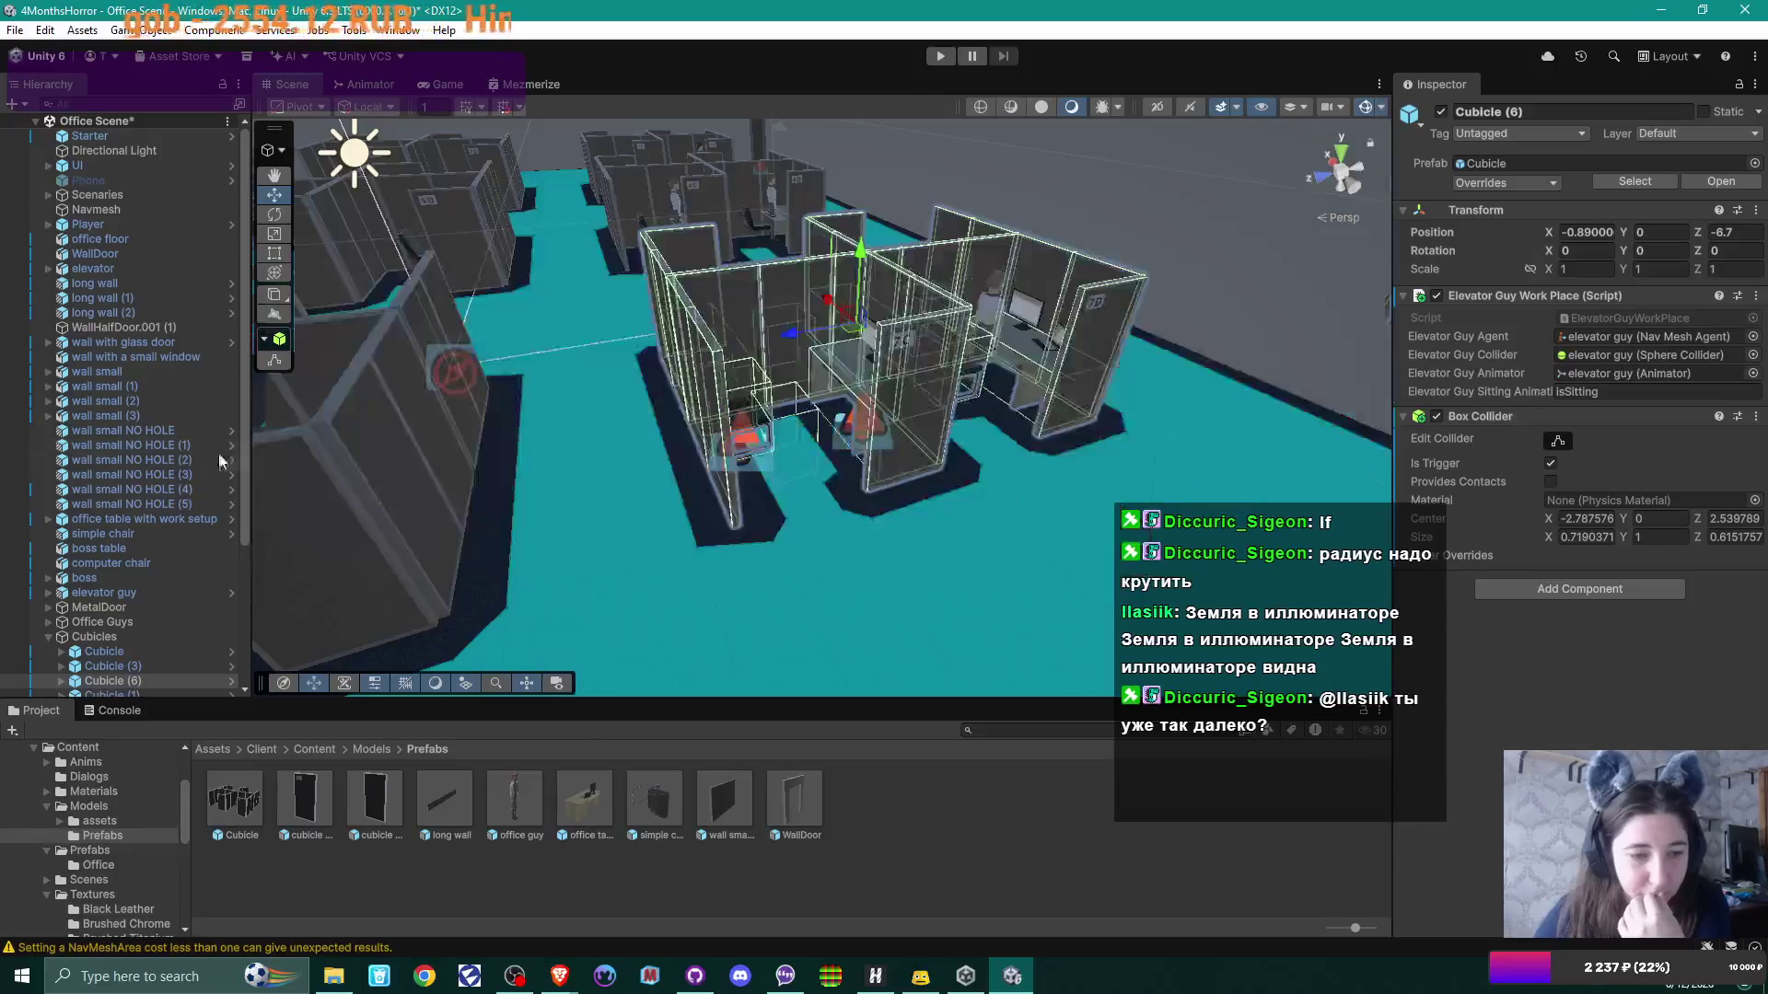
scroll(118, 452, "down", 5)
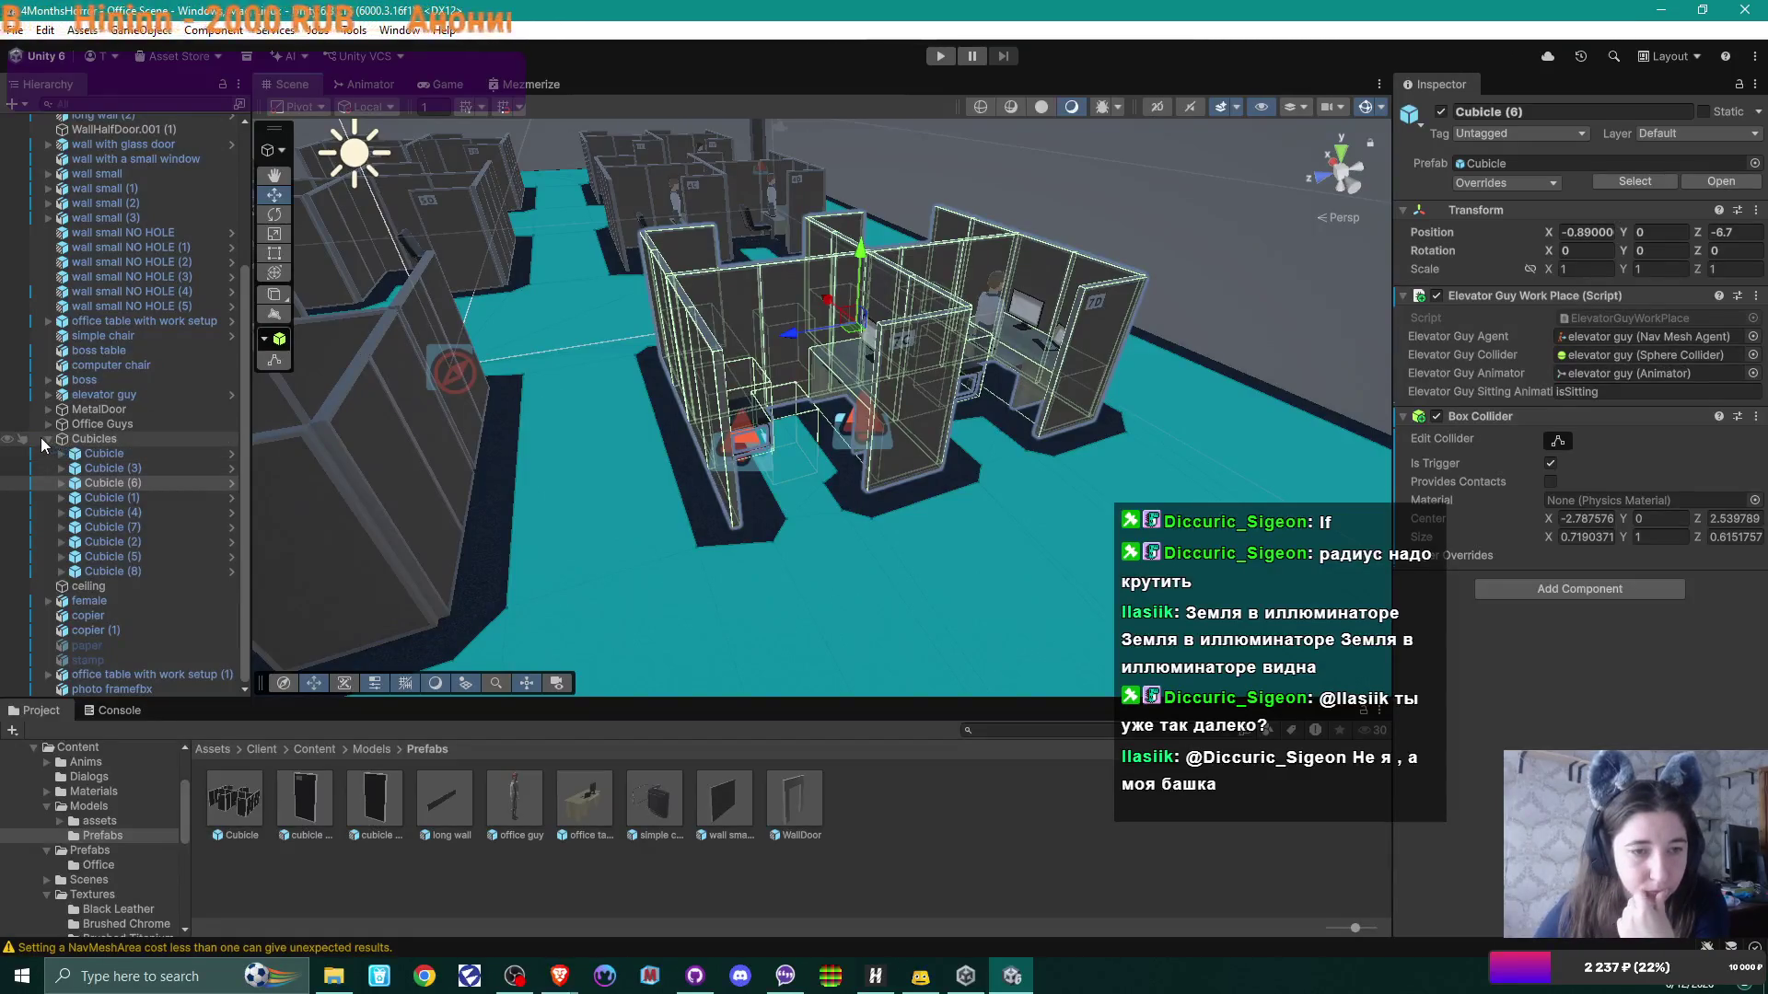
left_click(61, 483)
scroll(190, 499, "down", 5)
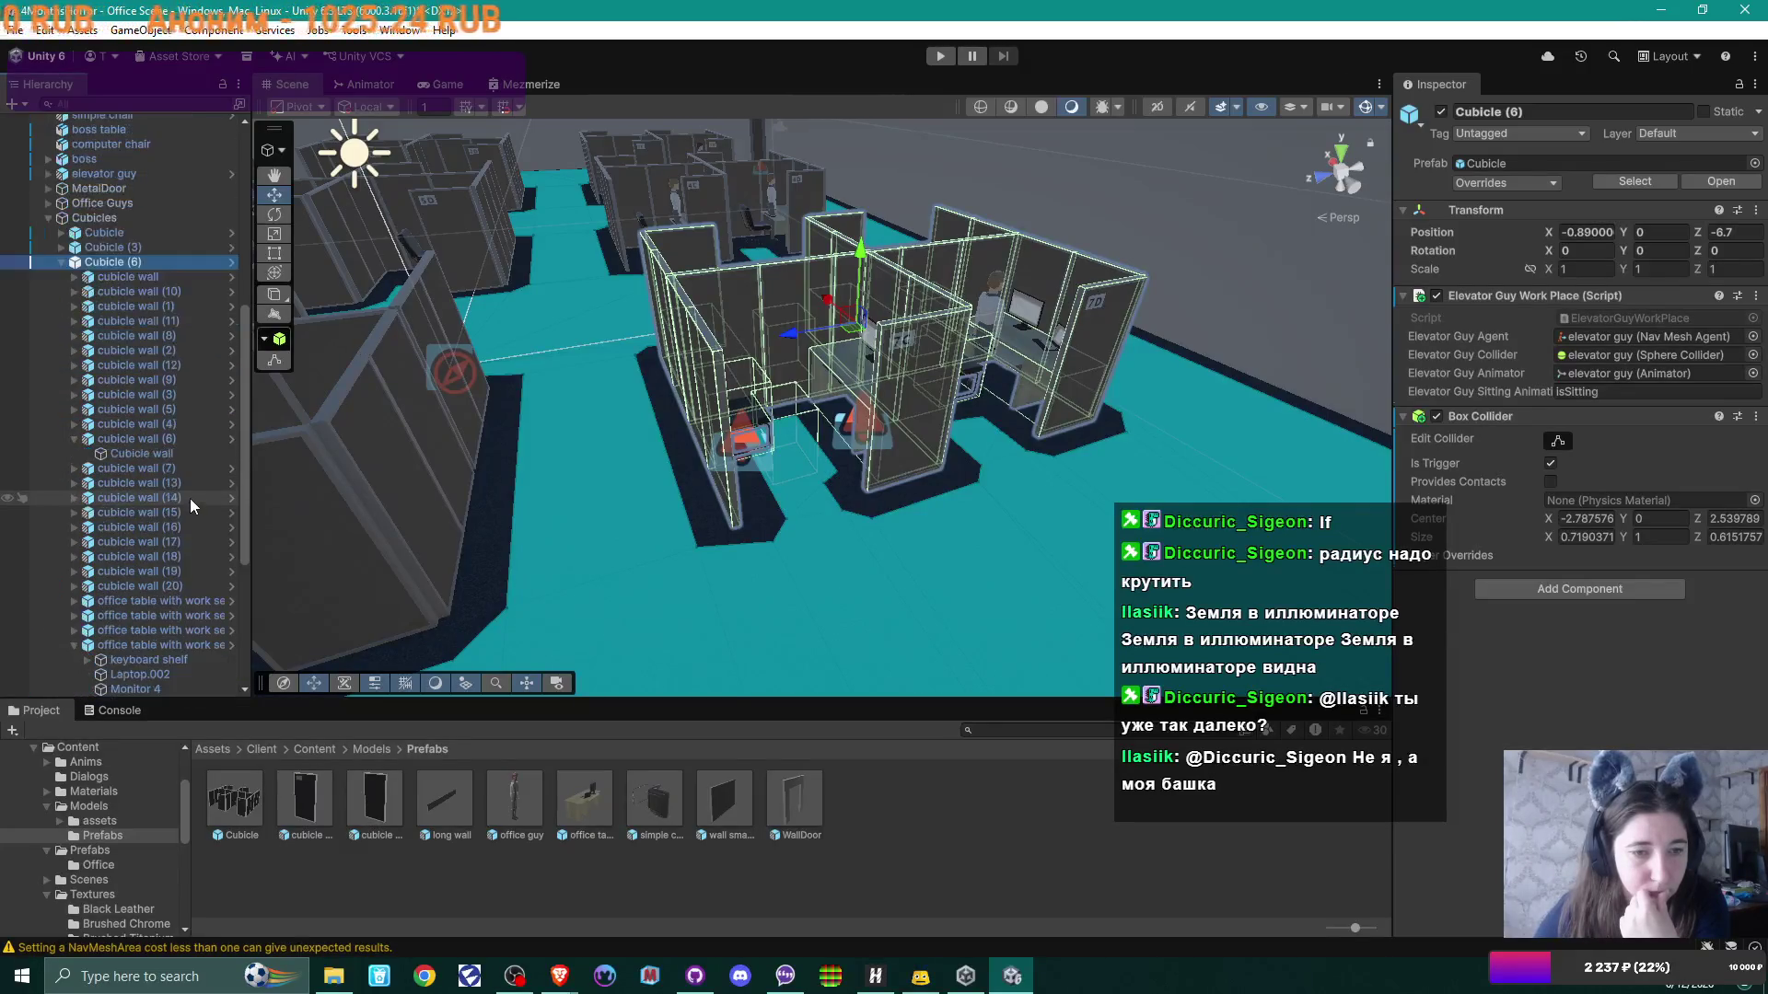
left_click(75, 439)
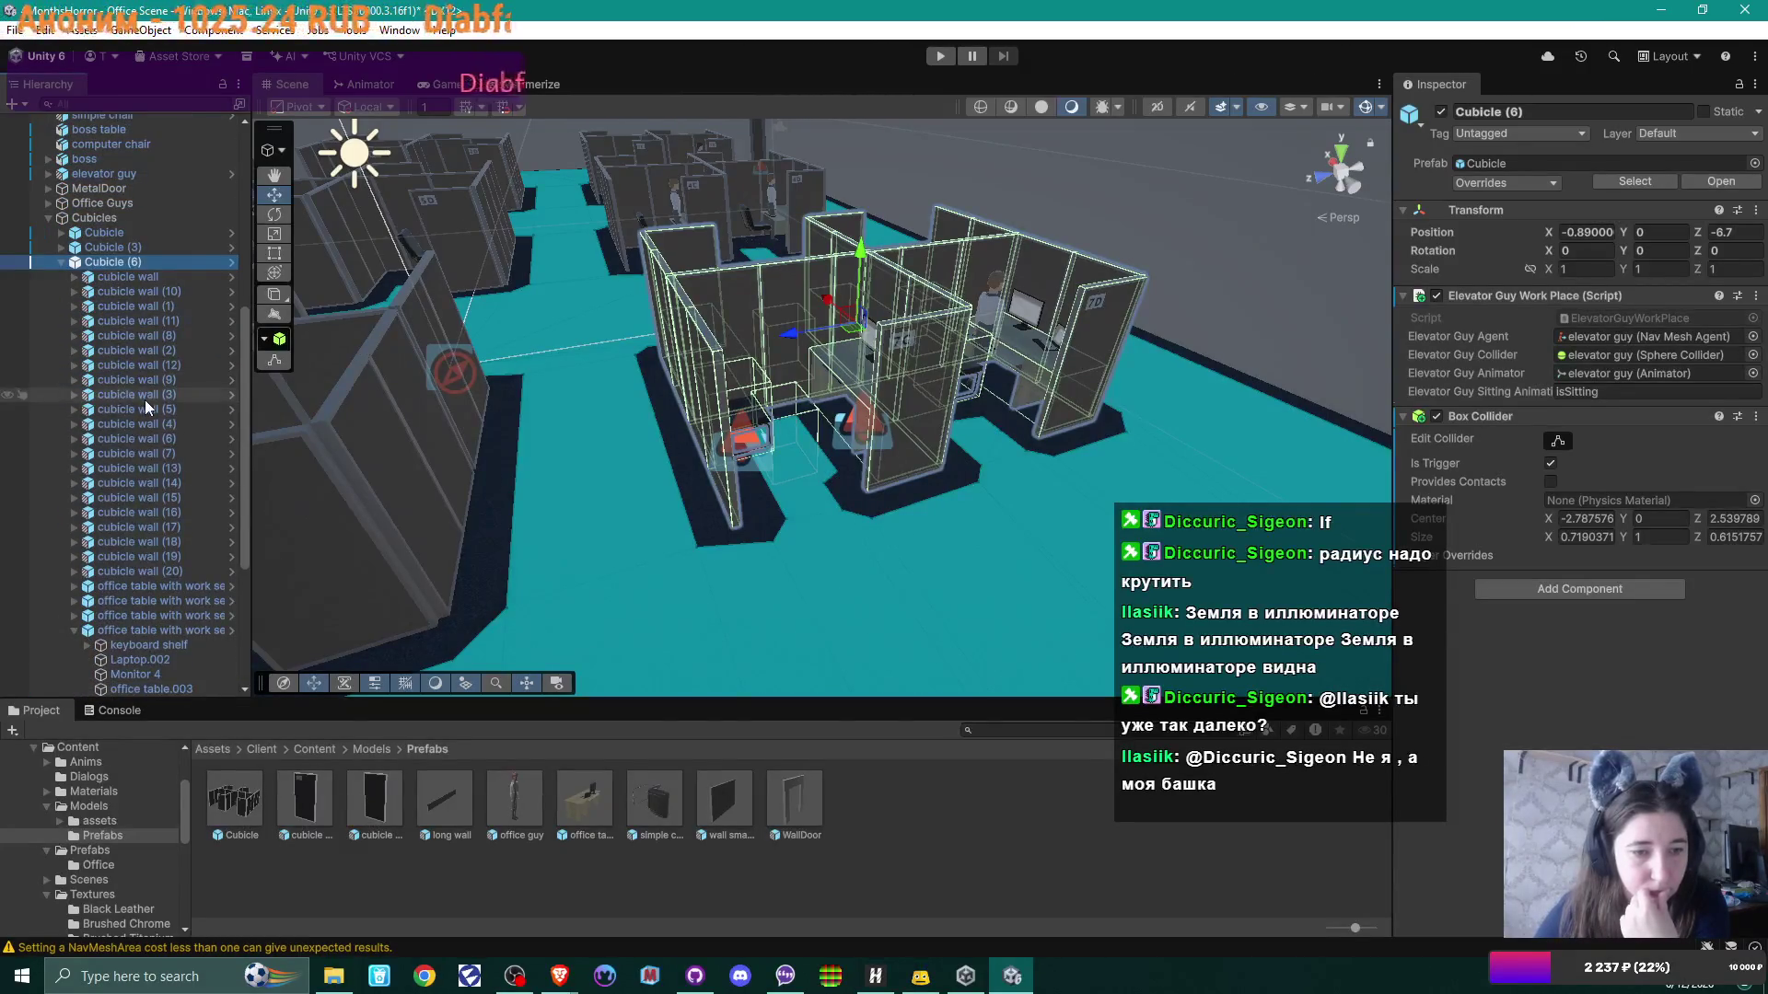
scroll(101, 561, "down", 3)
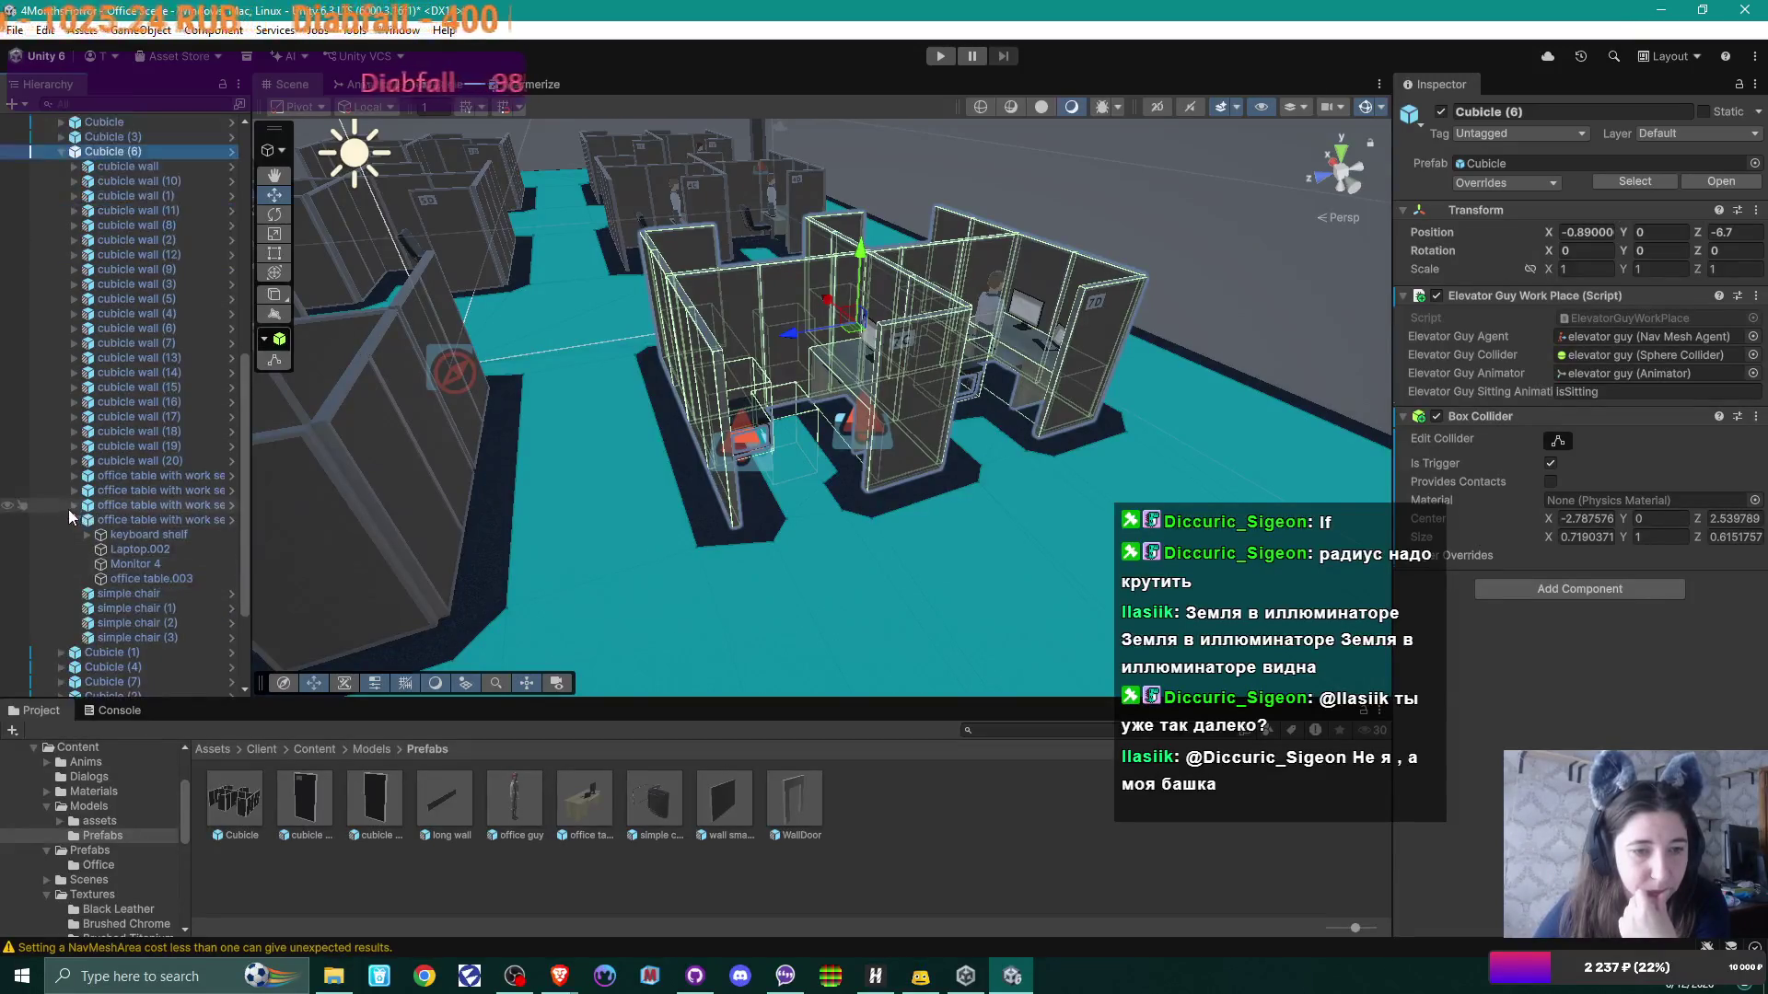
left_click(72, 519)
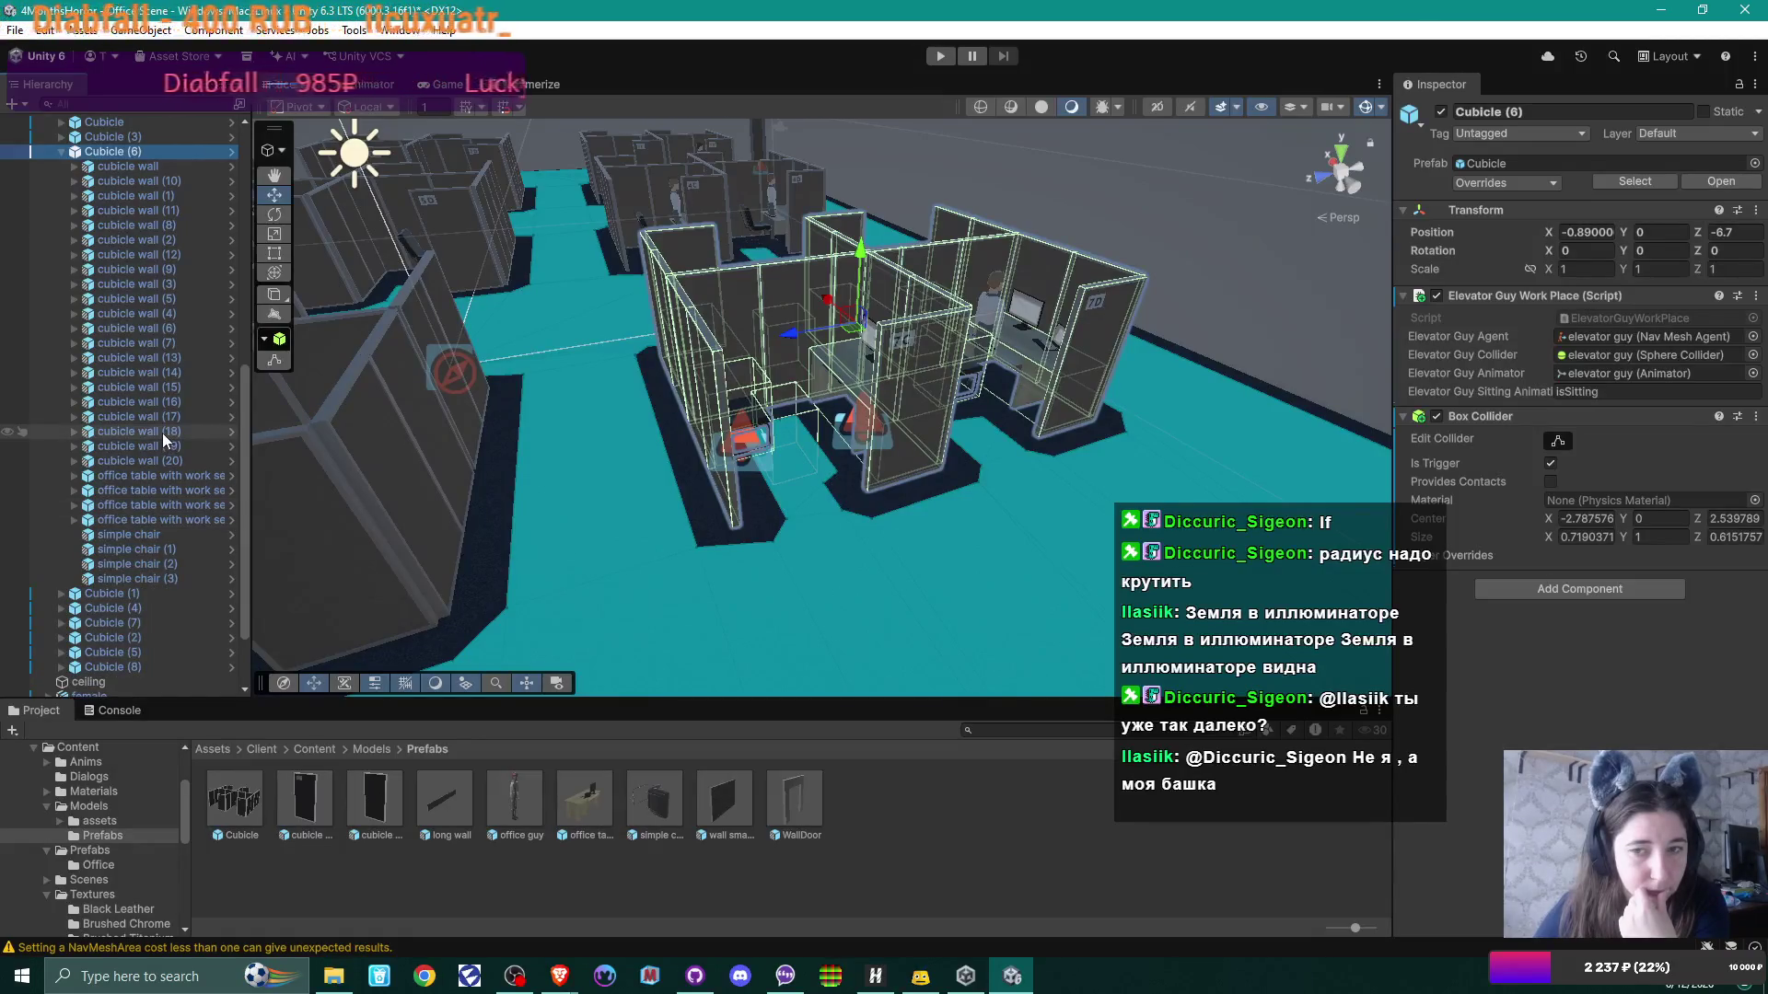
scroll(162, 432, "up", 5)
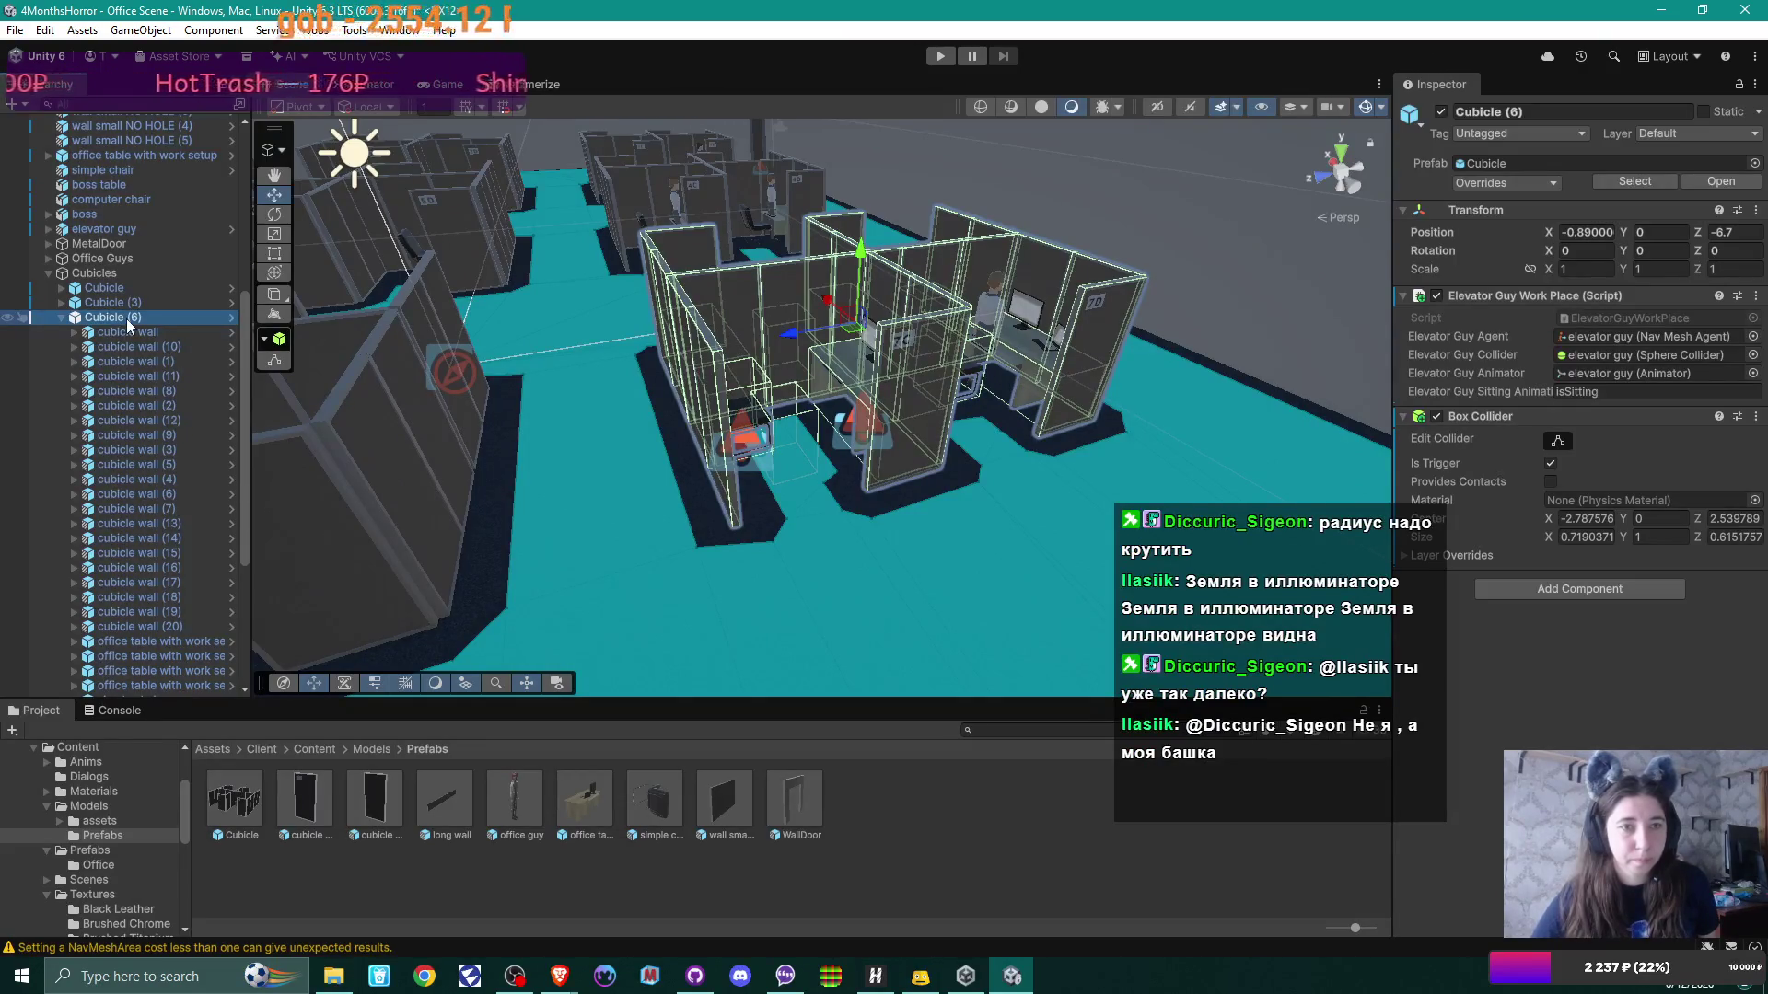
Step: Create an empty child object under Cubicle (6) named sitDownCollider
right_click(126, 319)
left_click(190, 471)
type("sitDownCollider")
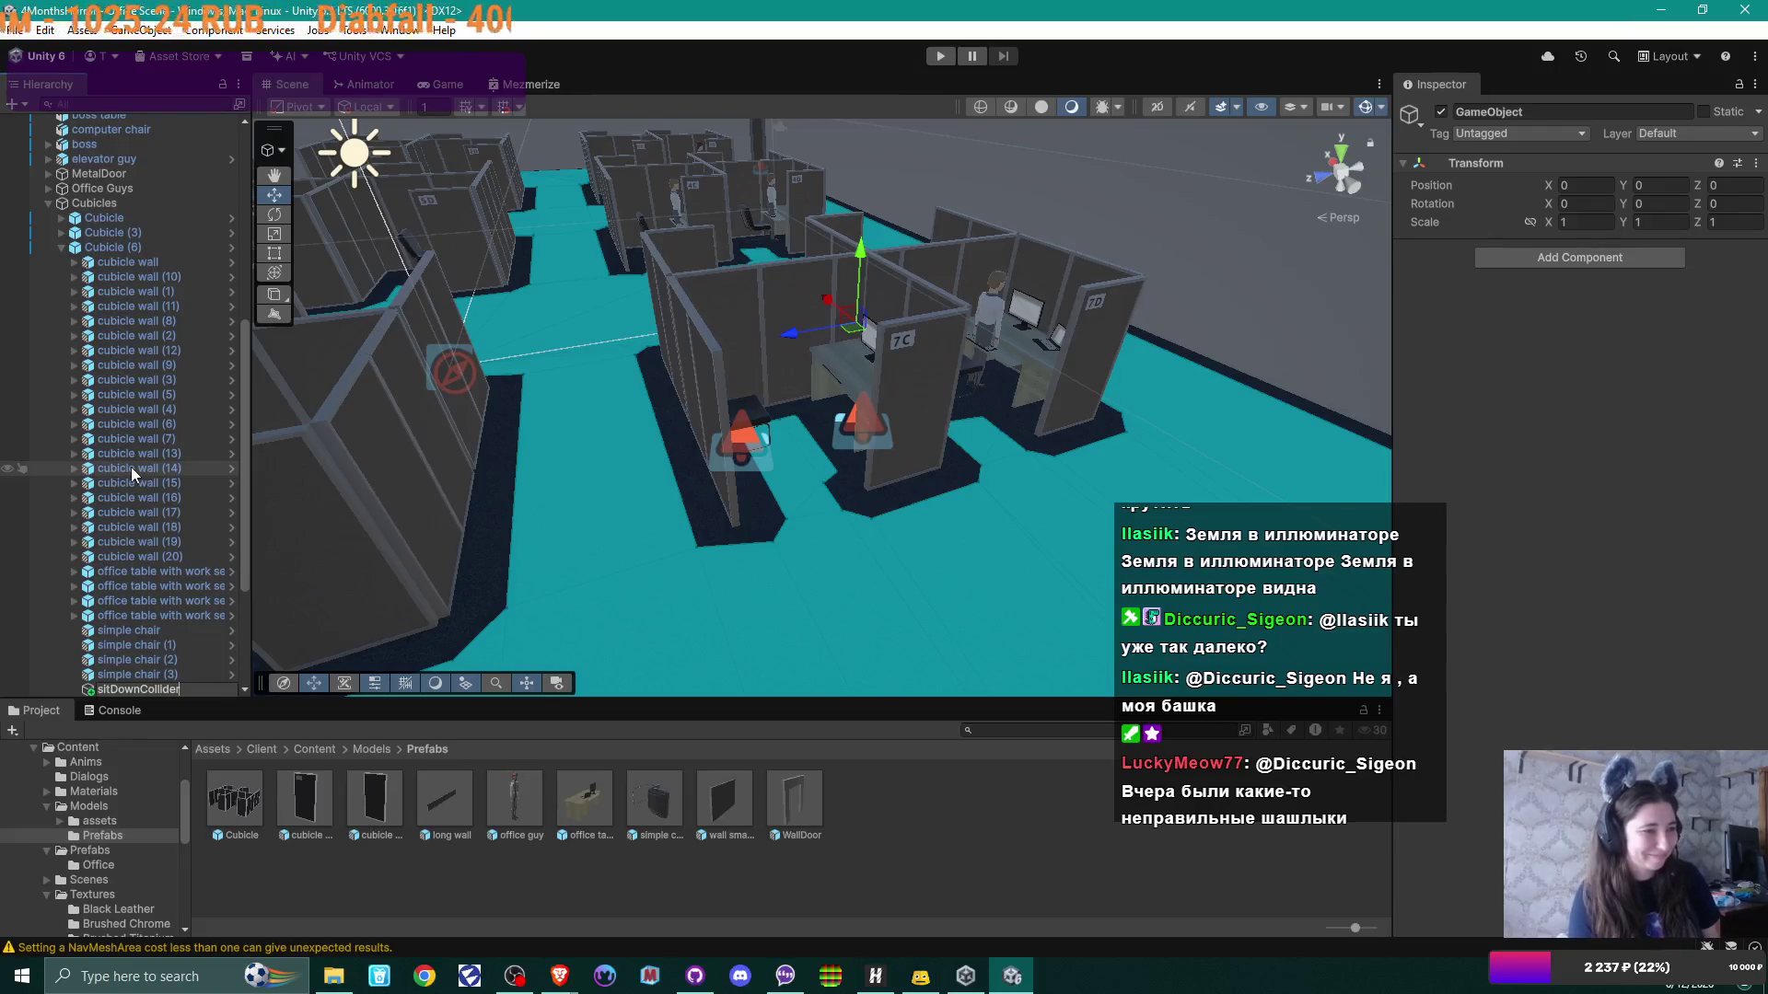
key("Return")
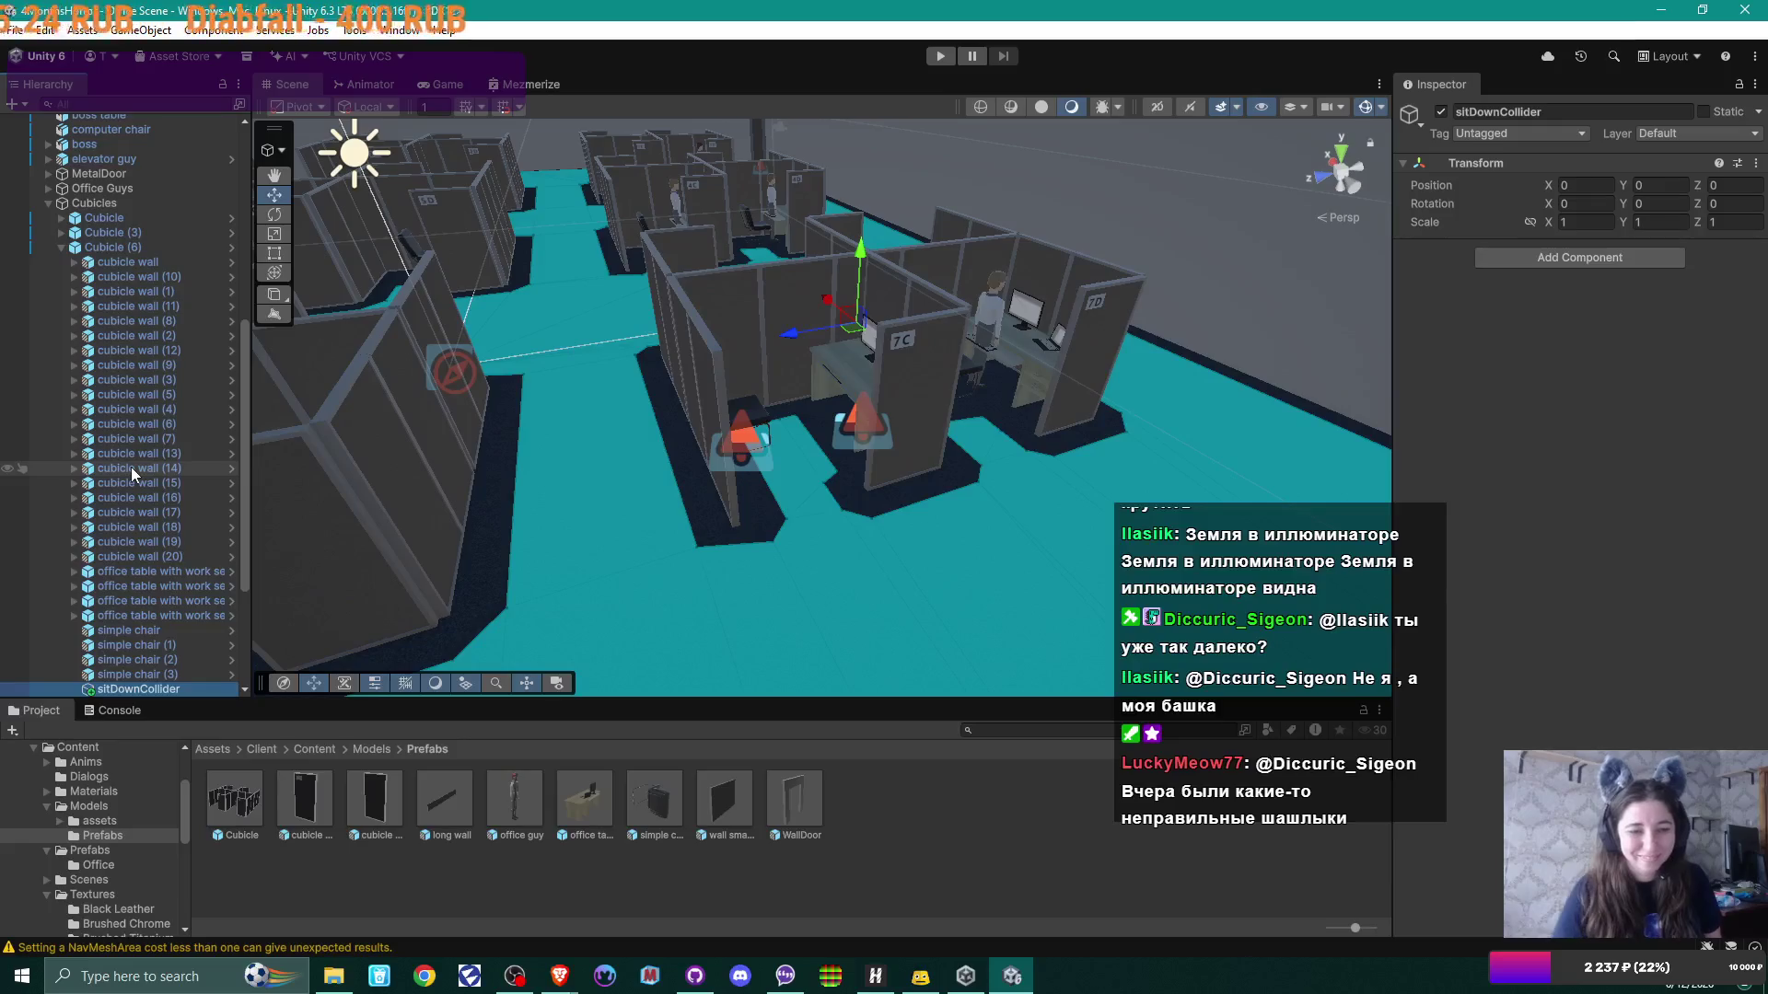
scroll(140, 450, "down", 3)
scroll(140, 450, "down", 1)
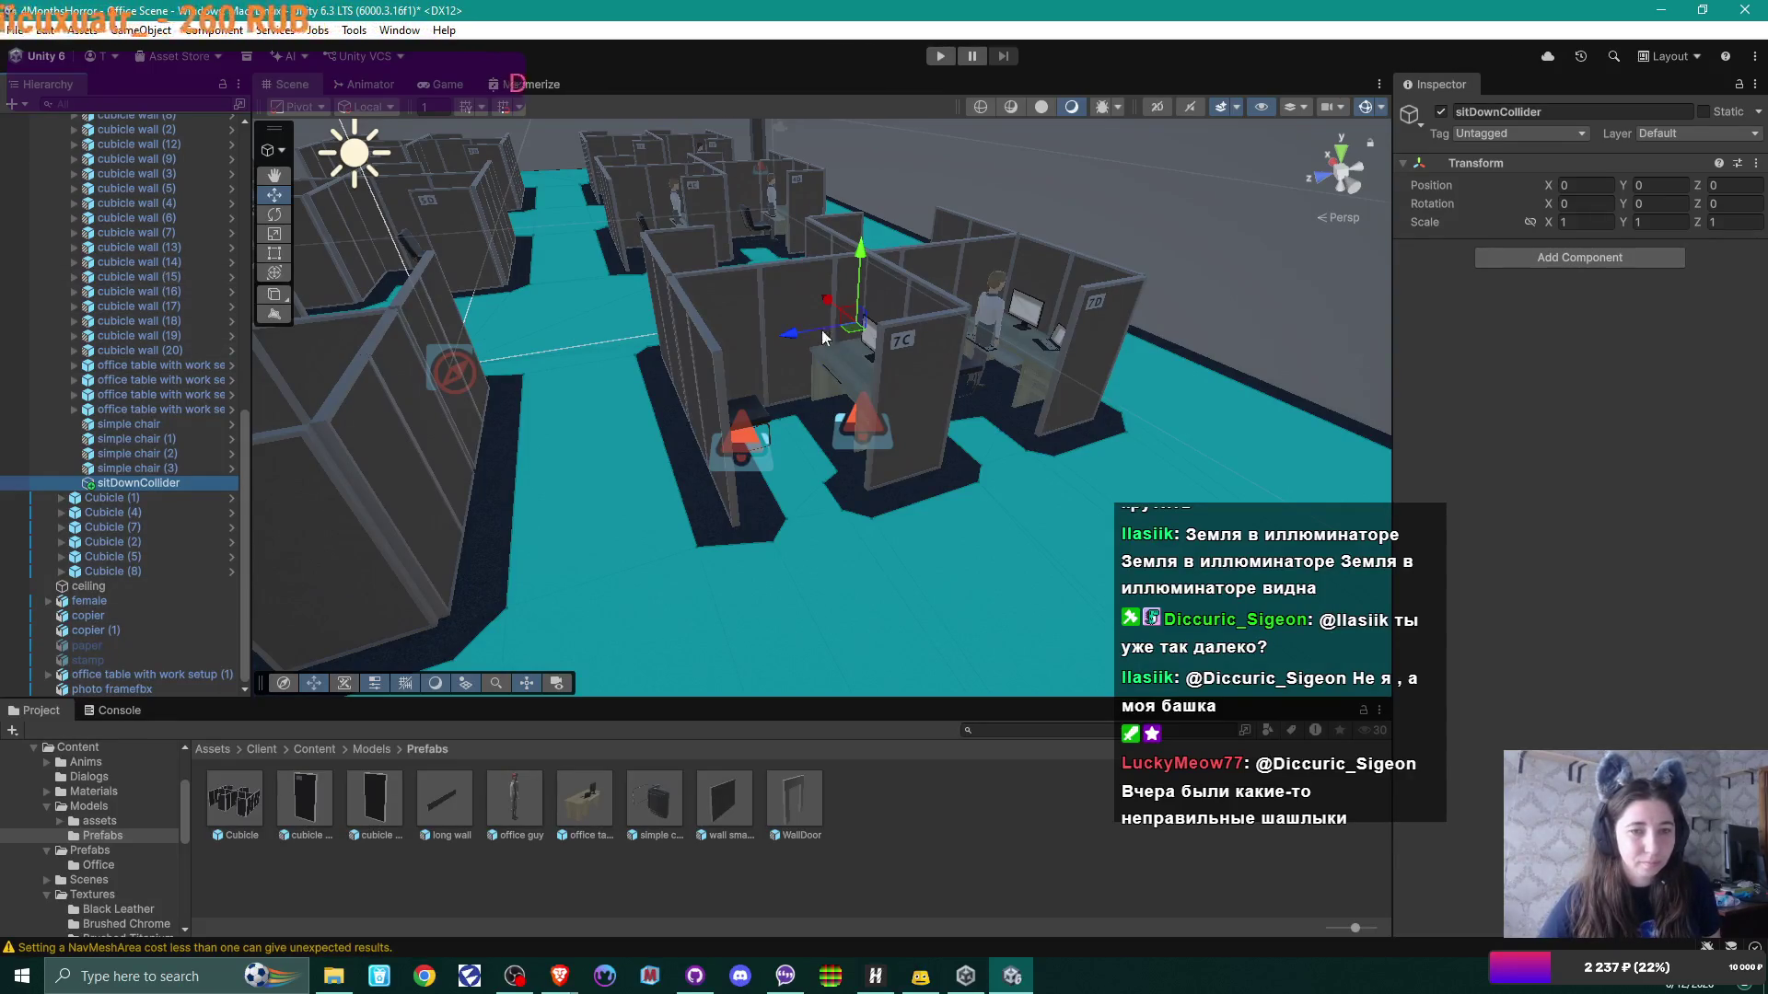
left_click(928, 329)
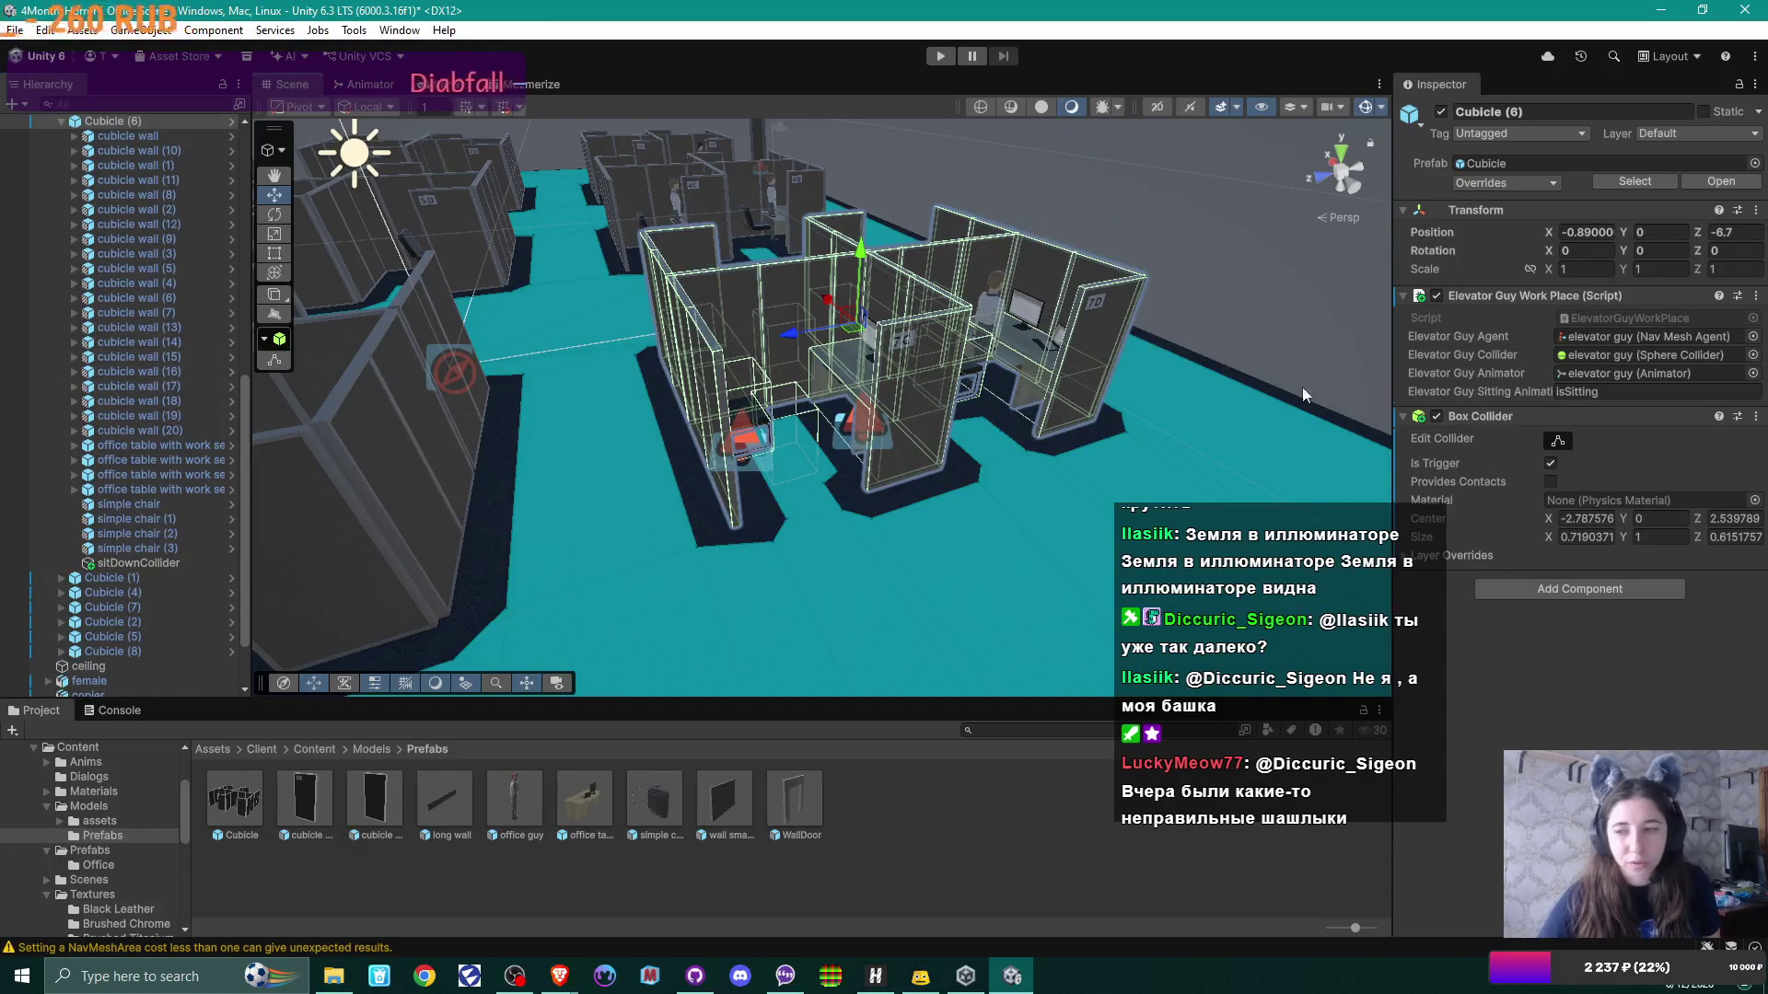
Step: Remove Cubicle (6)'s Box Collider and drag the Elevator Guy Work Place script onto sitDownCollider
left_click(1755, 416)
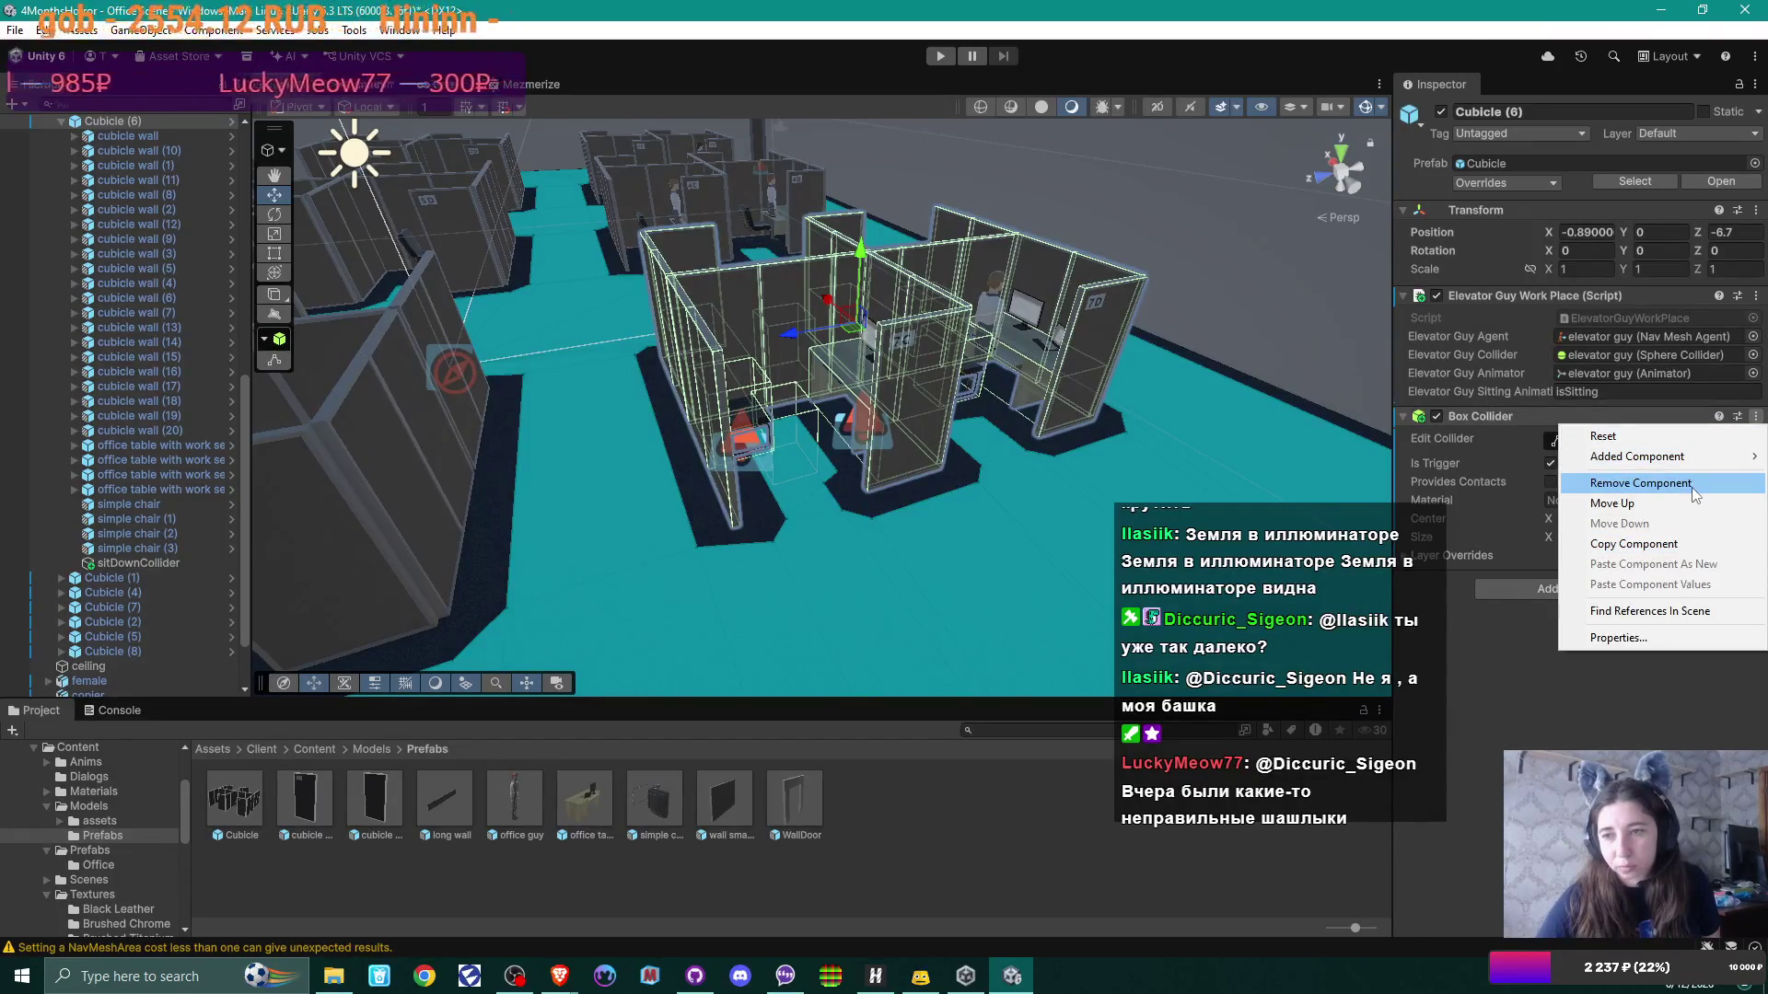
left_click(1692, 490)
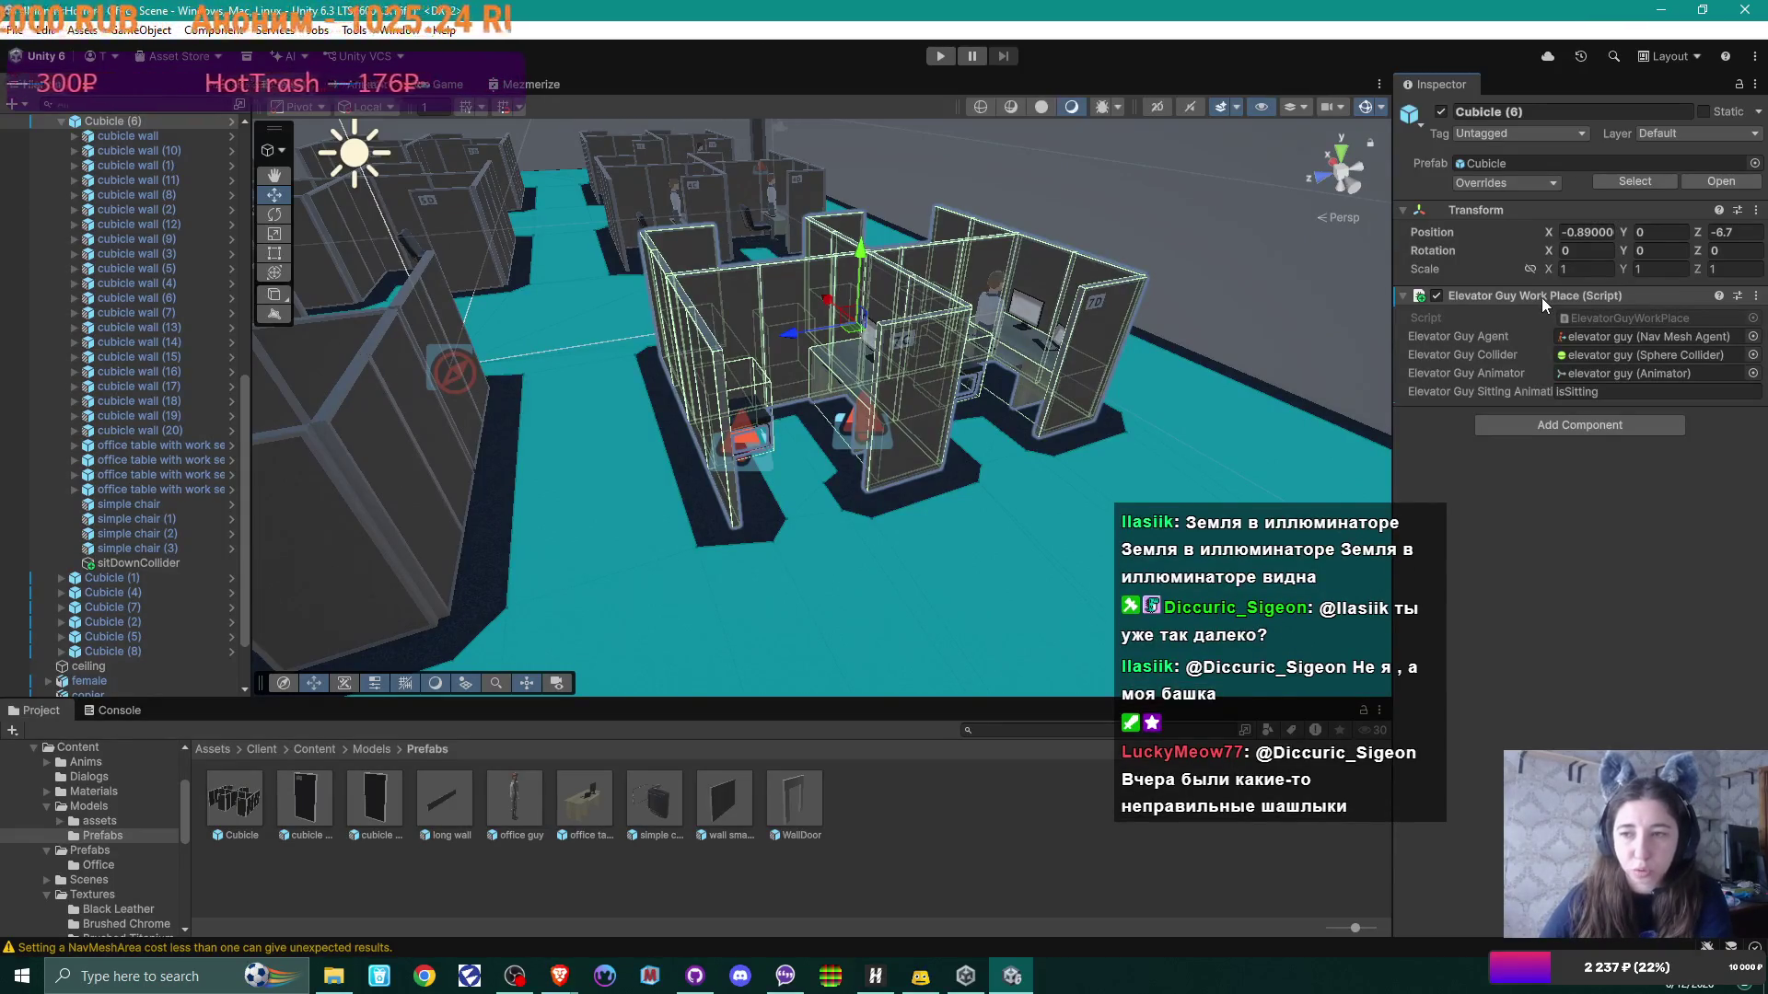
left_click_drag(1543, 295, 129, 563)
left_click(129, 564)
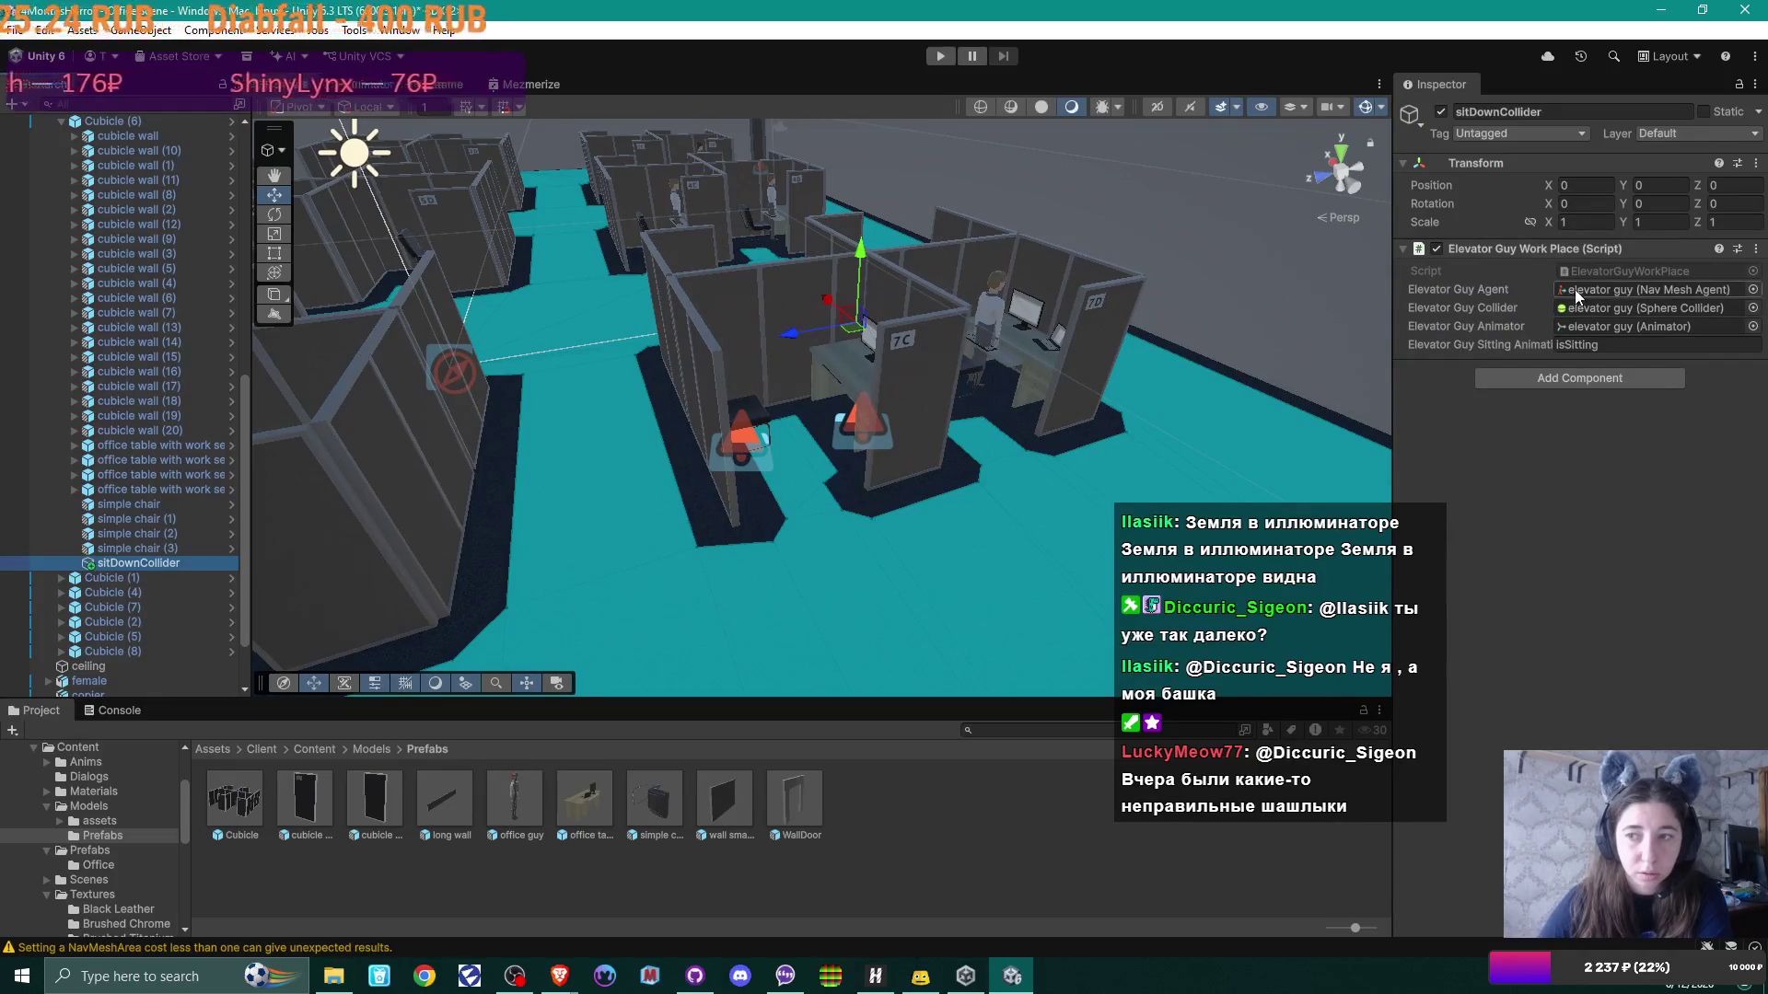
right_click(130, 559)
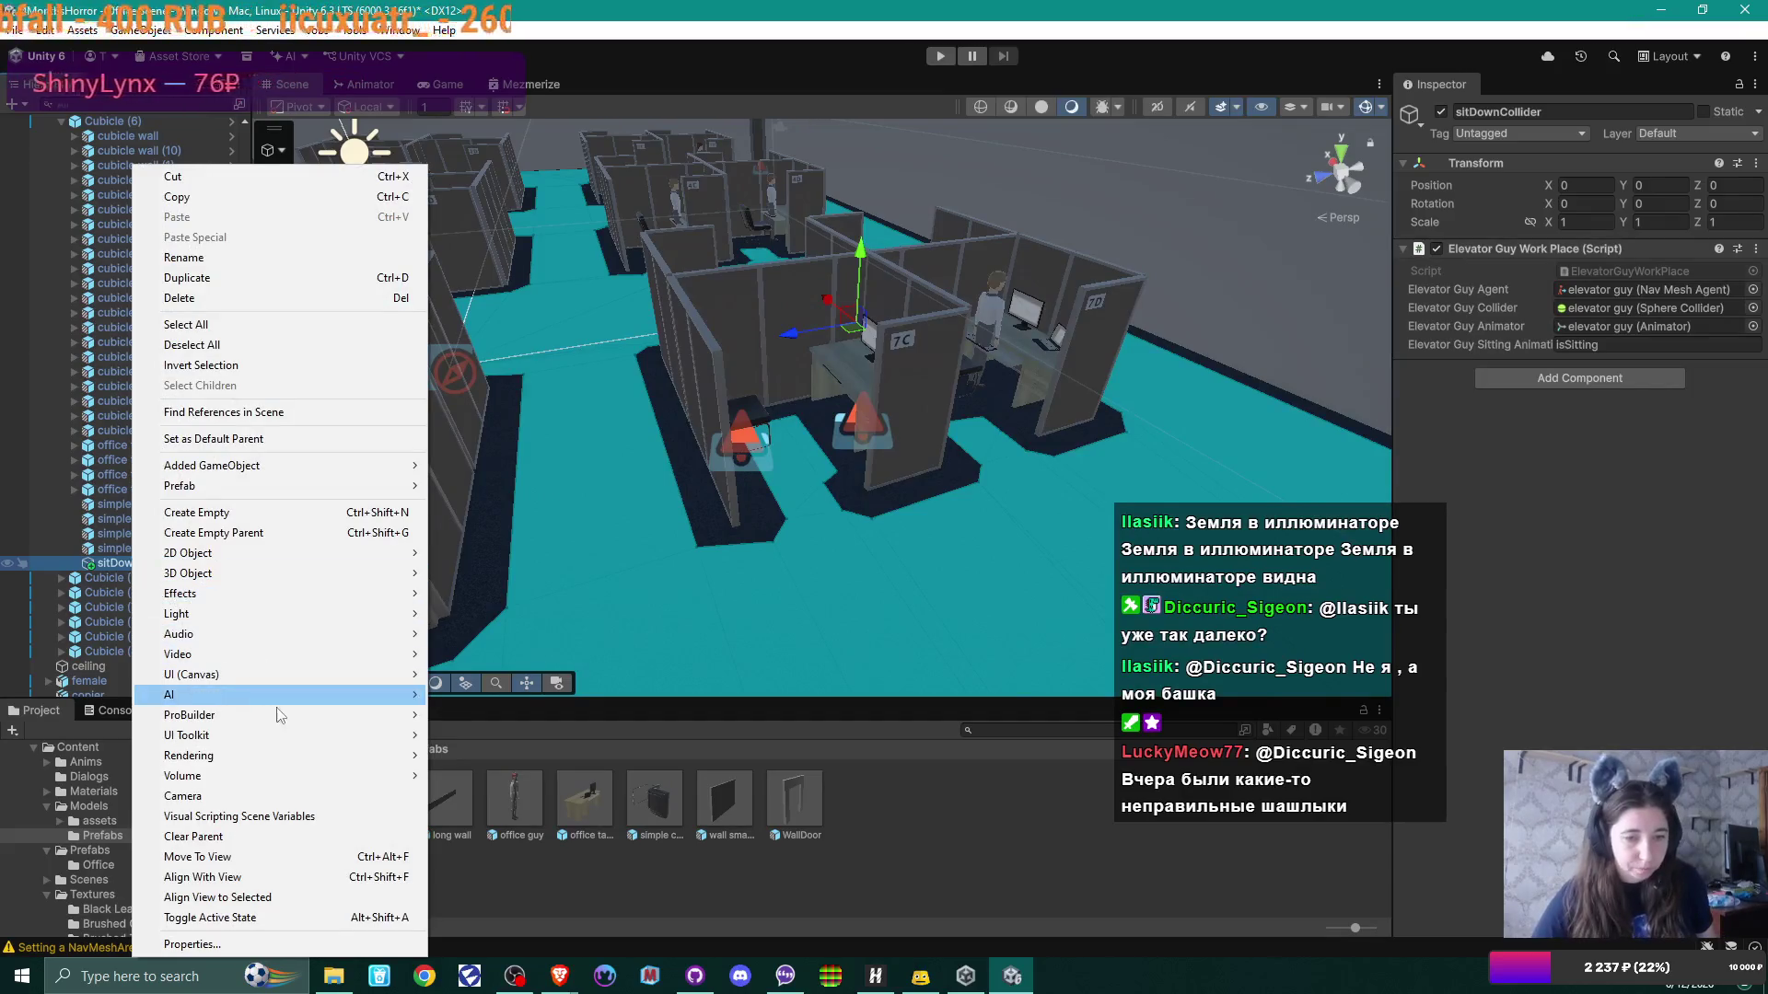
Step: Add a Box Collider to sitDownCollider and tick Is Trigger
left_click(1555, 378)
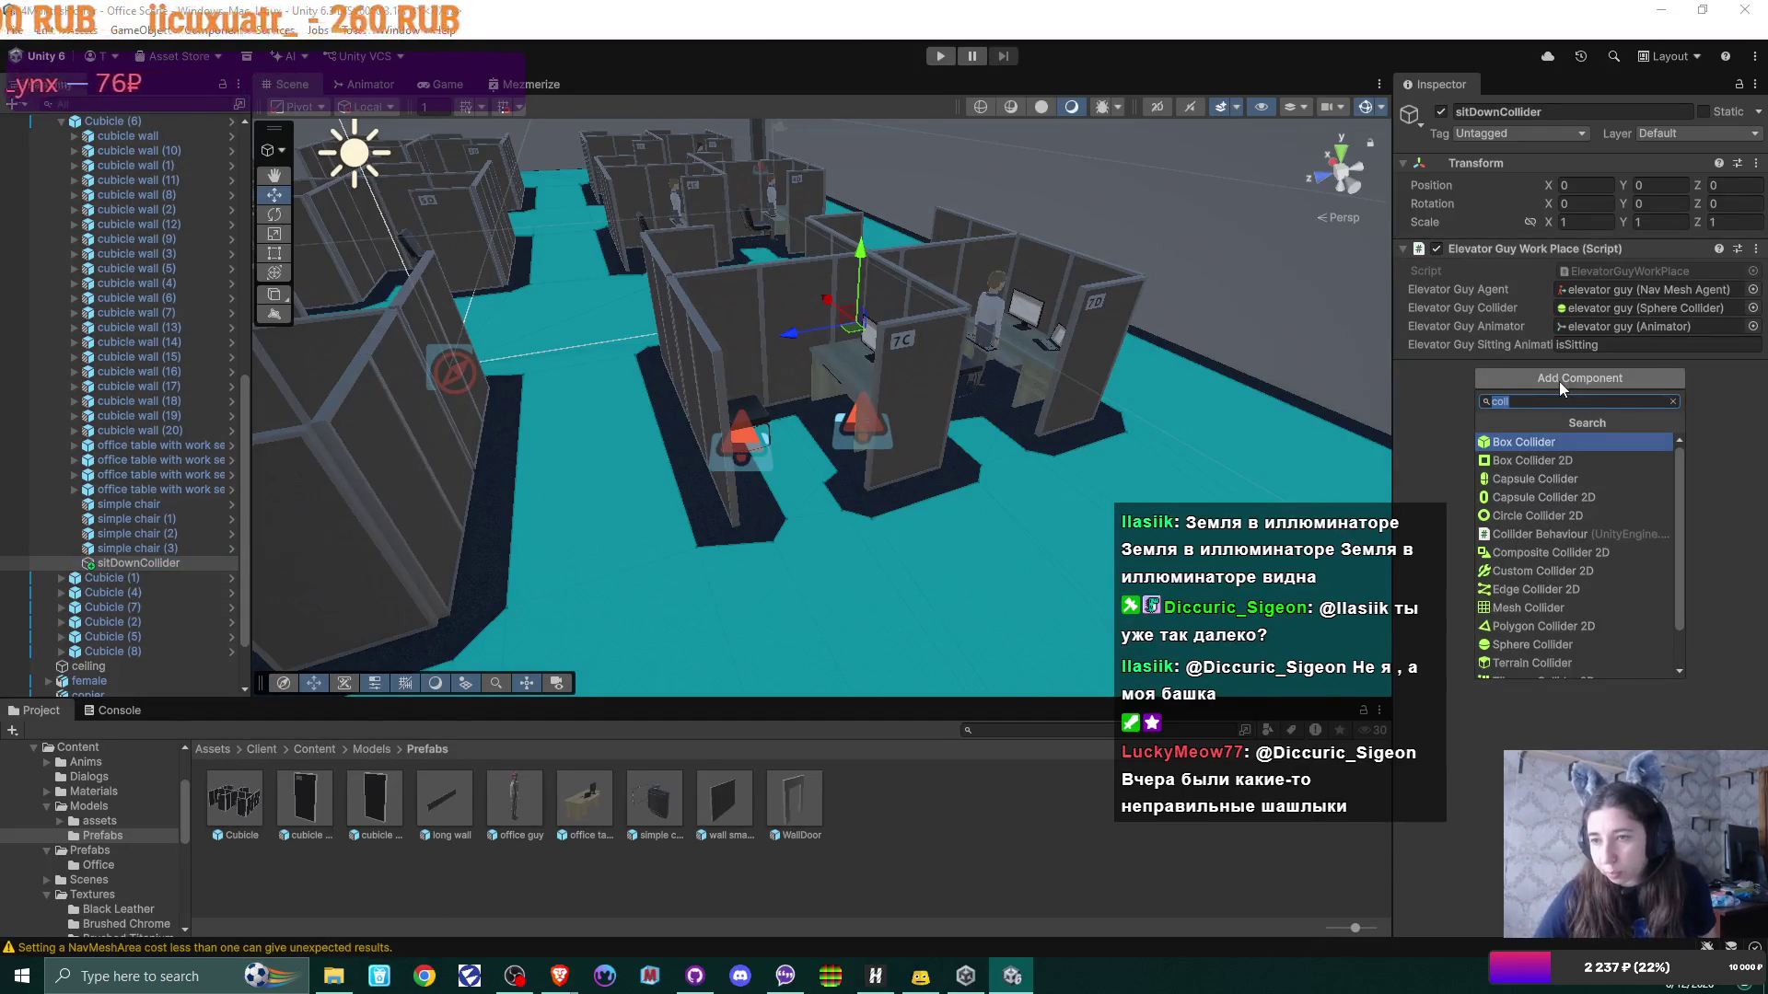
left_click(1566, 440)
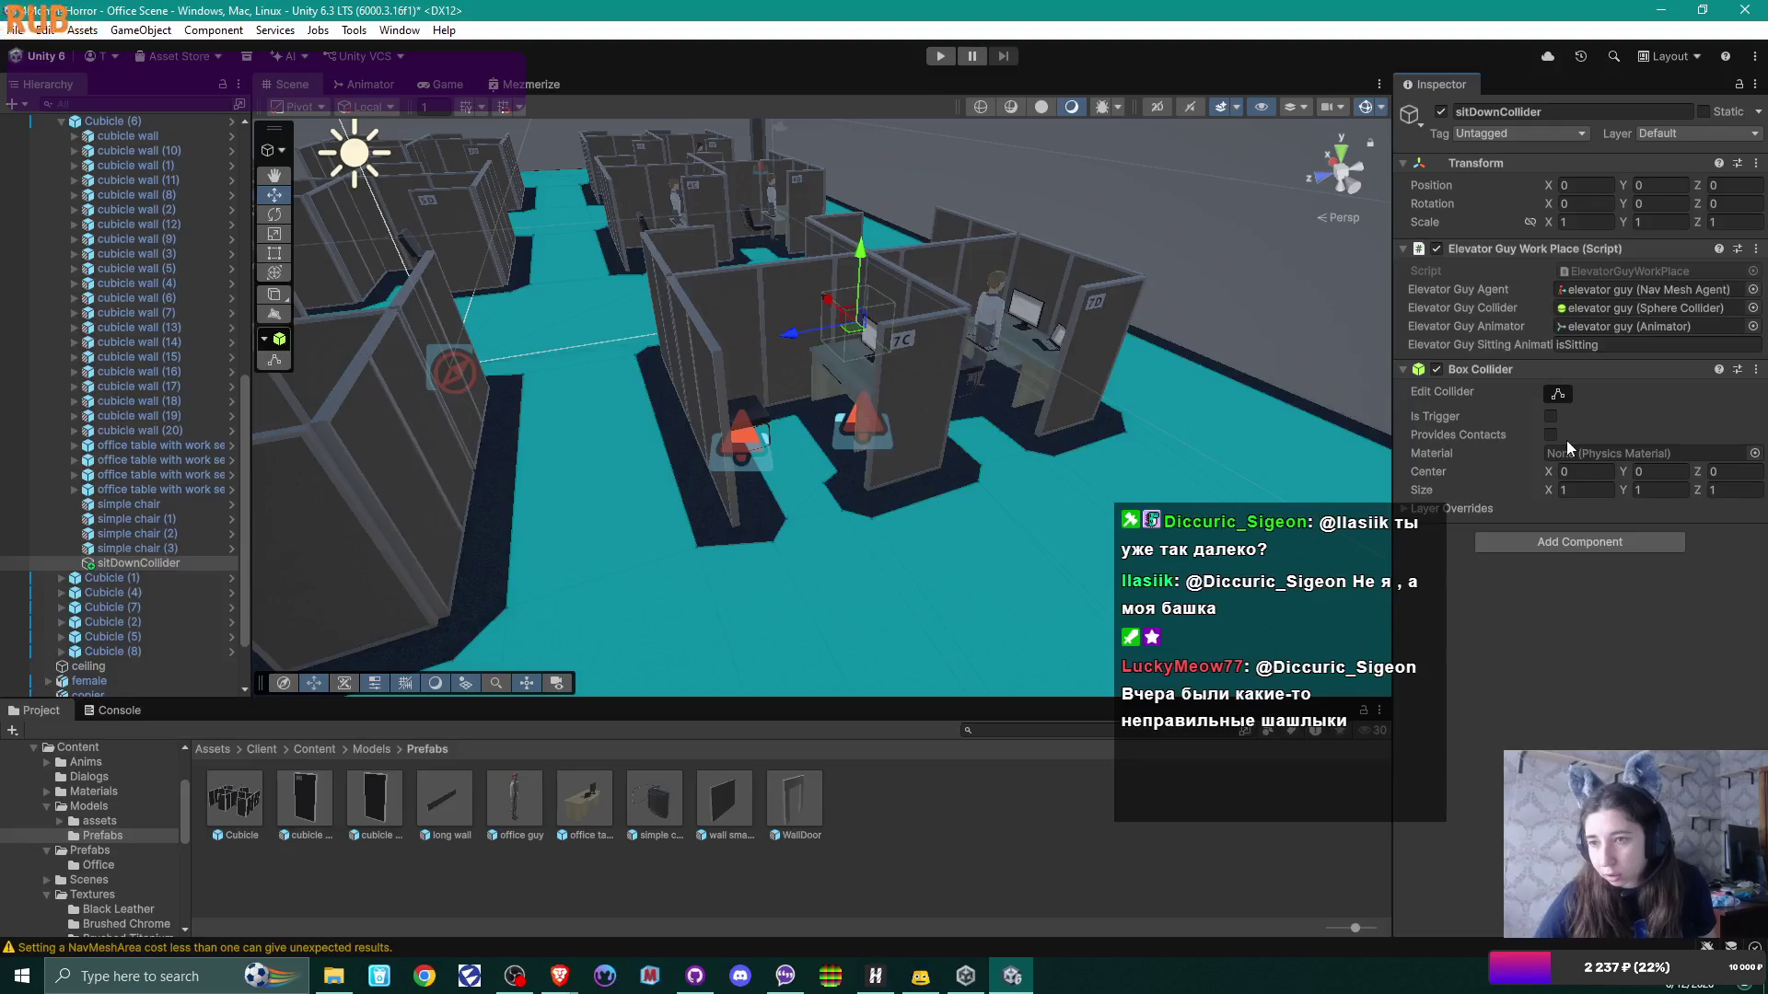
left_click(1552, 417)
mouse_move(828, 414)
left_mouse_down()
mouse_move(863, 430)
mouse_move(882, 378)
mouse_move(875, 529)
mouse_move(884, 502)
left_mouse_up()
Step: Move sitDownCollider to X -2.74, Z 2.43, in front of the cubicle 7C desk chair
mouse_move(906, 306)
left_mouse_down()
mouse_move(799, 543)
mouse_move(755, 544)
left_mouse_up()
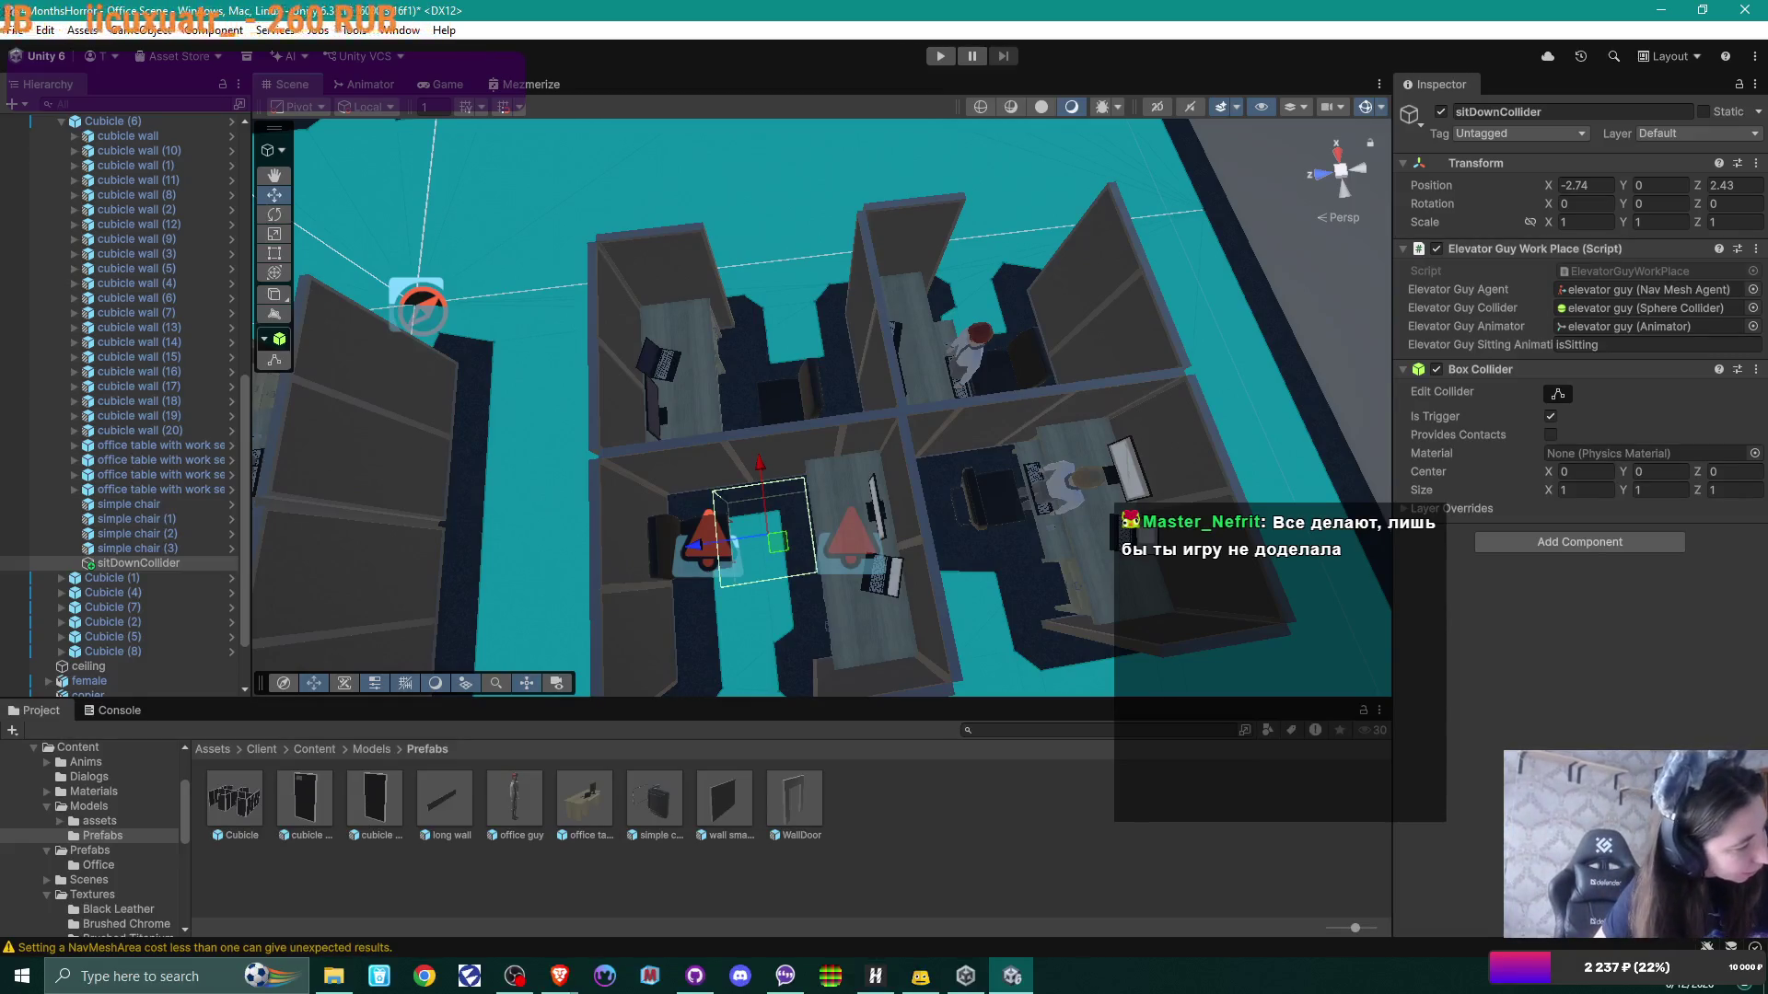
key("alt+Tab")
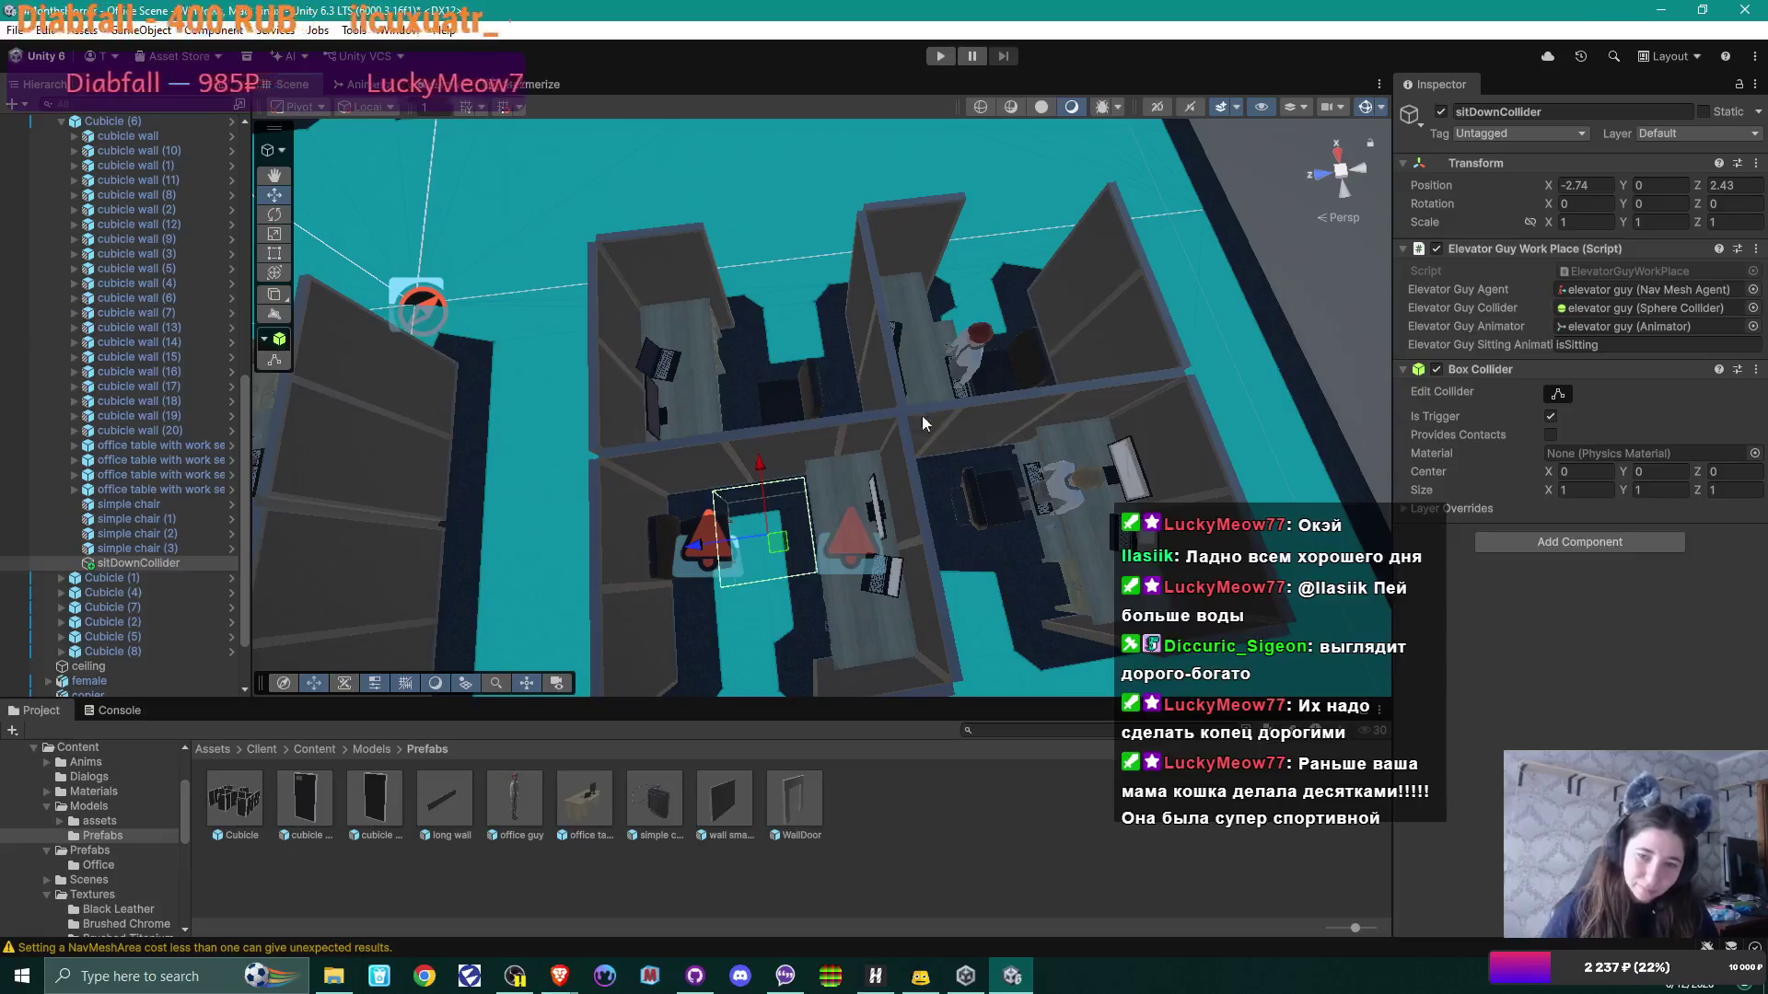
mouse_move(941, 378)
left_mouse_down()
mouse_move(893, 374)
mouse_move(1002, 406)
mouse_move(817, 394)
mouse_move(930, 403)
mouse_move(1055, 283)
mouse_move(1019, 273)
mouse_move(971, 302)
mouse_move(1013, 296)
left_mouse_up()
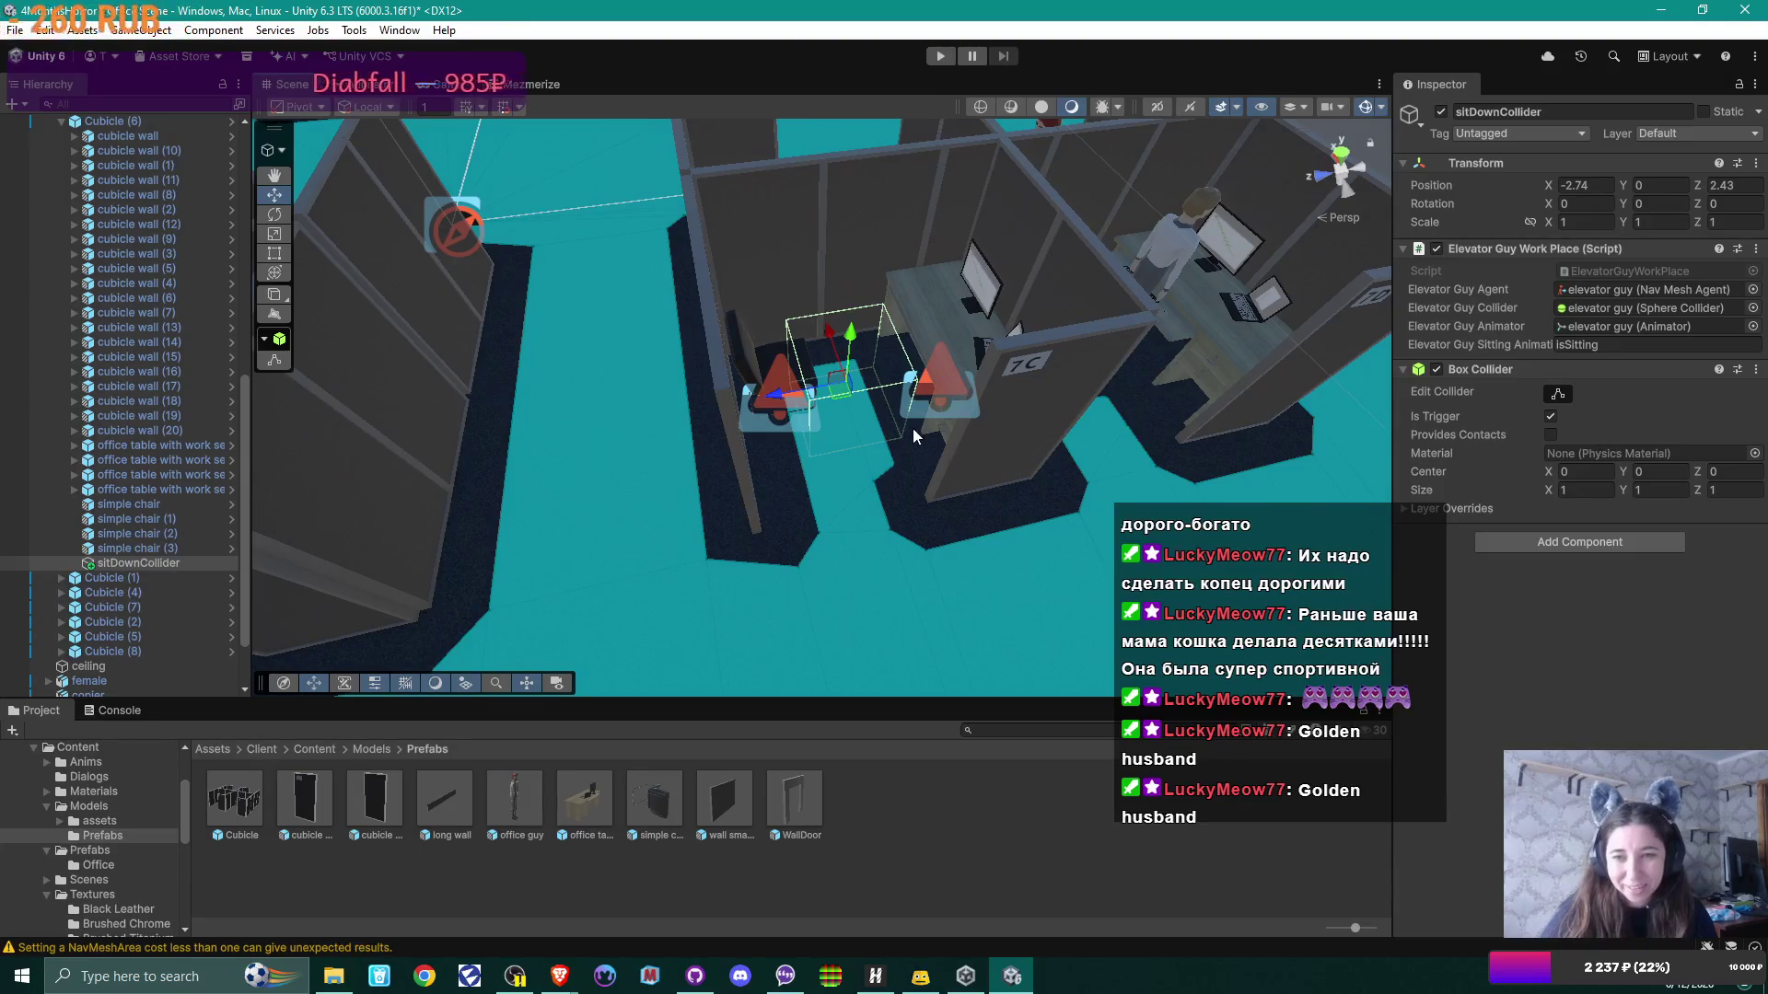
scroll(915, 429, "up", 5)
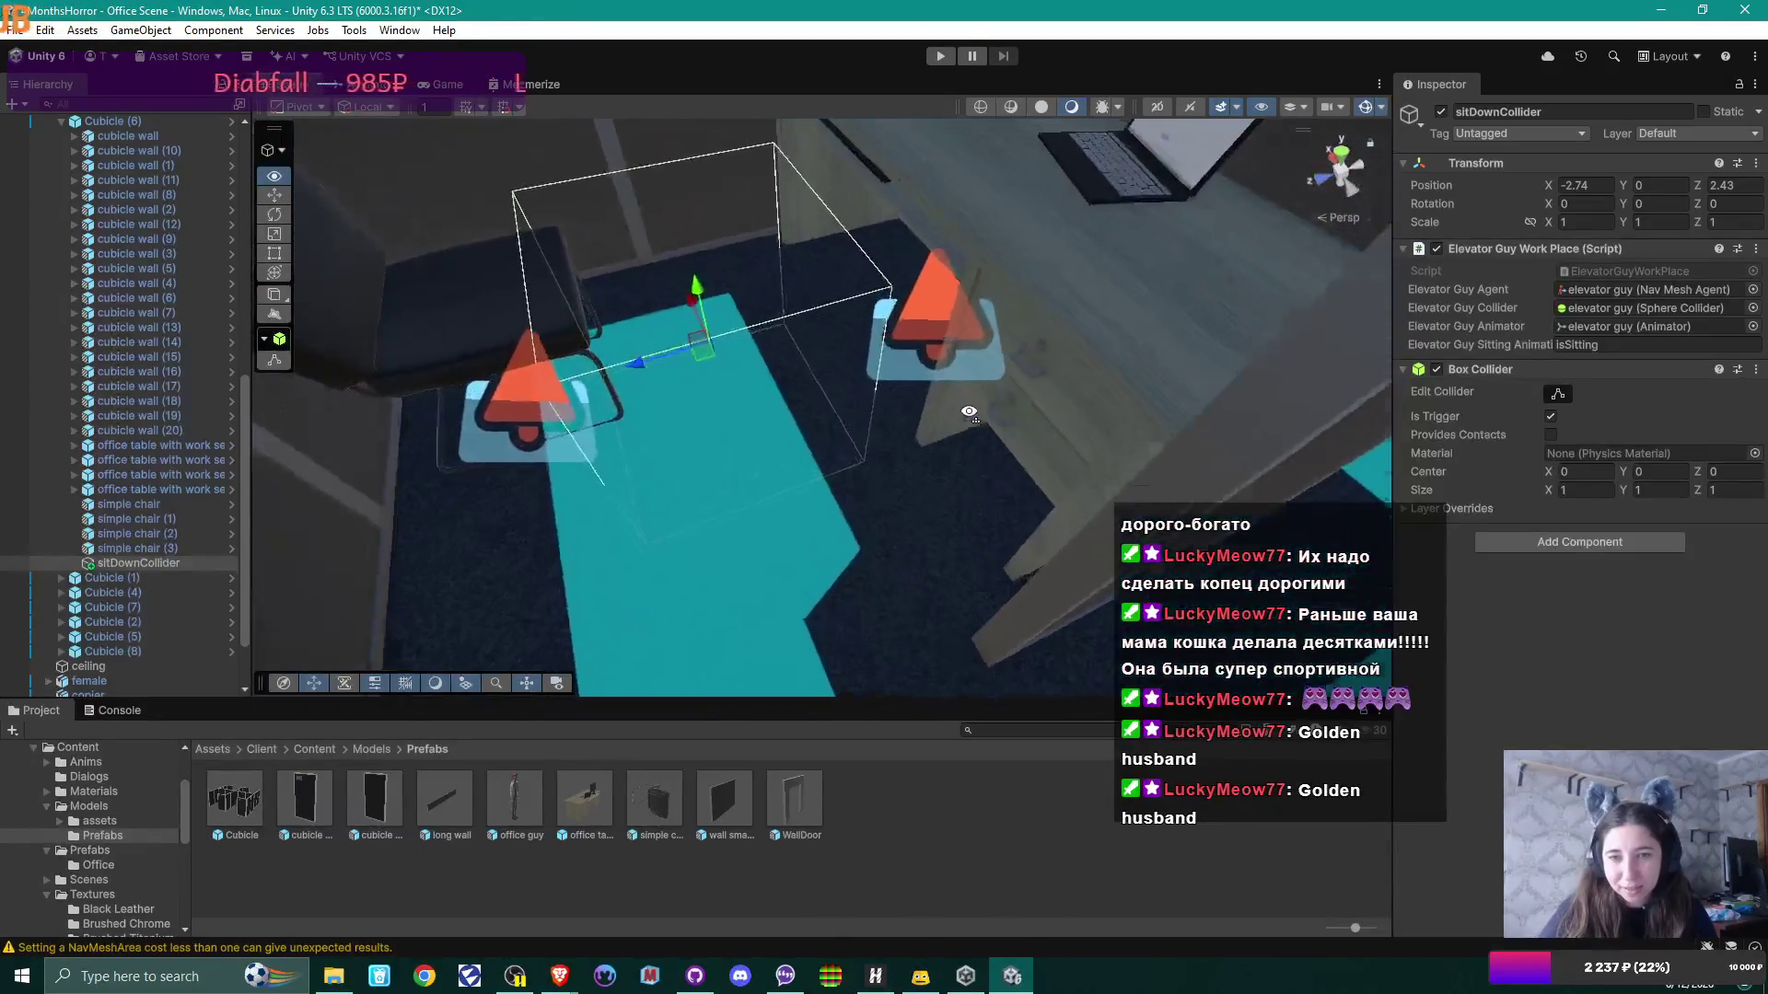
scroll(971, 414, "up", 3)
scroll(916, 317, "down", 5)
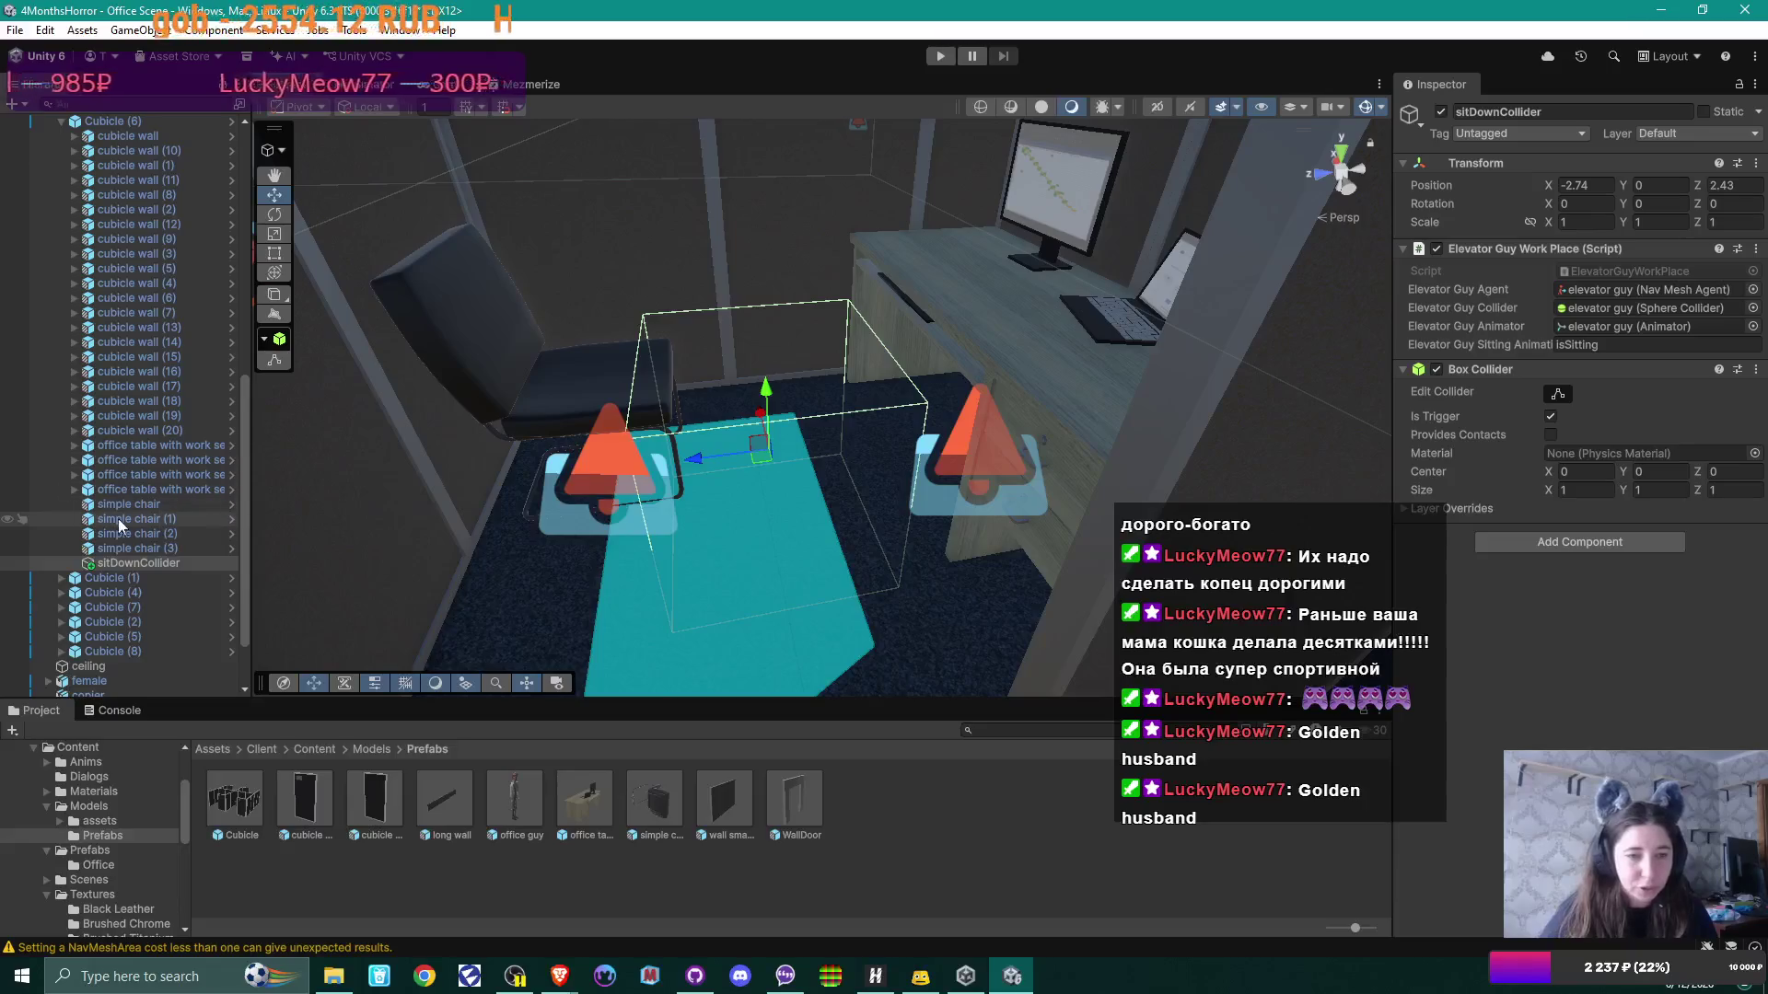
left_click(136, 565)
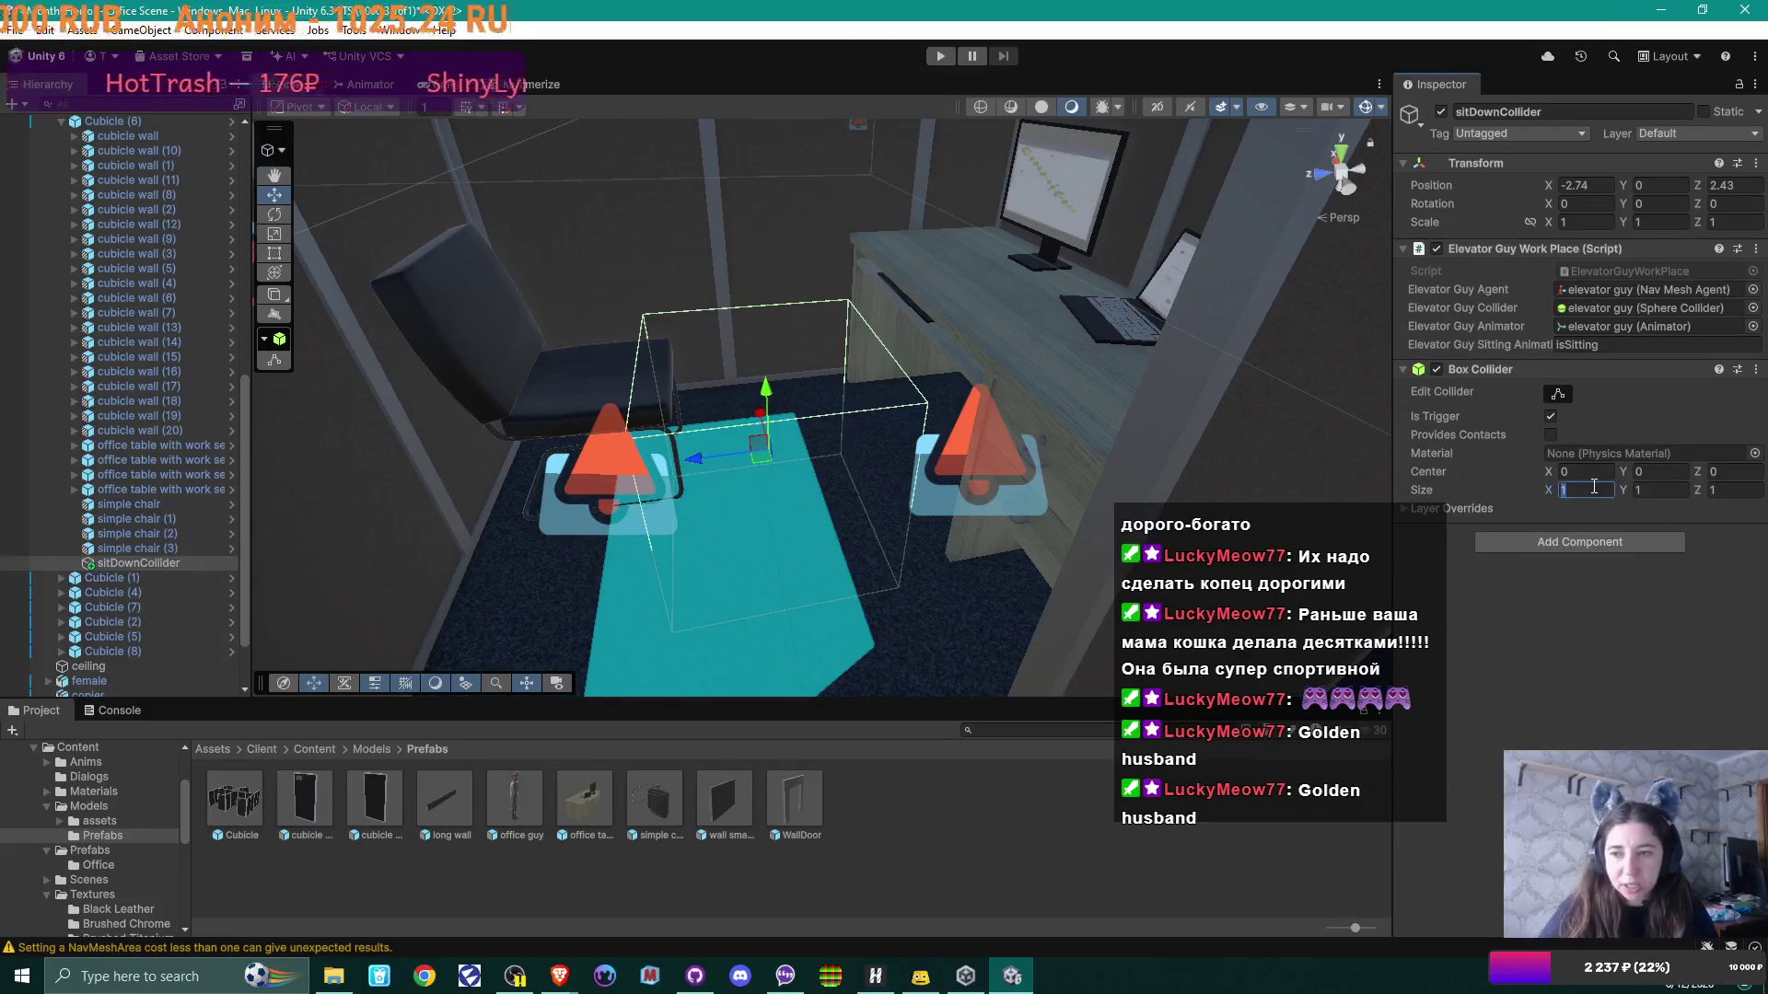
Step: Set the Box Collider Size X and Z to 0.5, making a 0.5 × 1 × 0.5 trigger box
type("0.5")
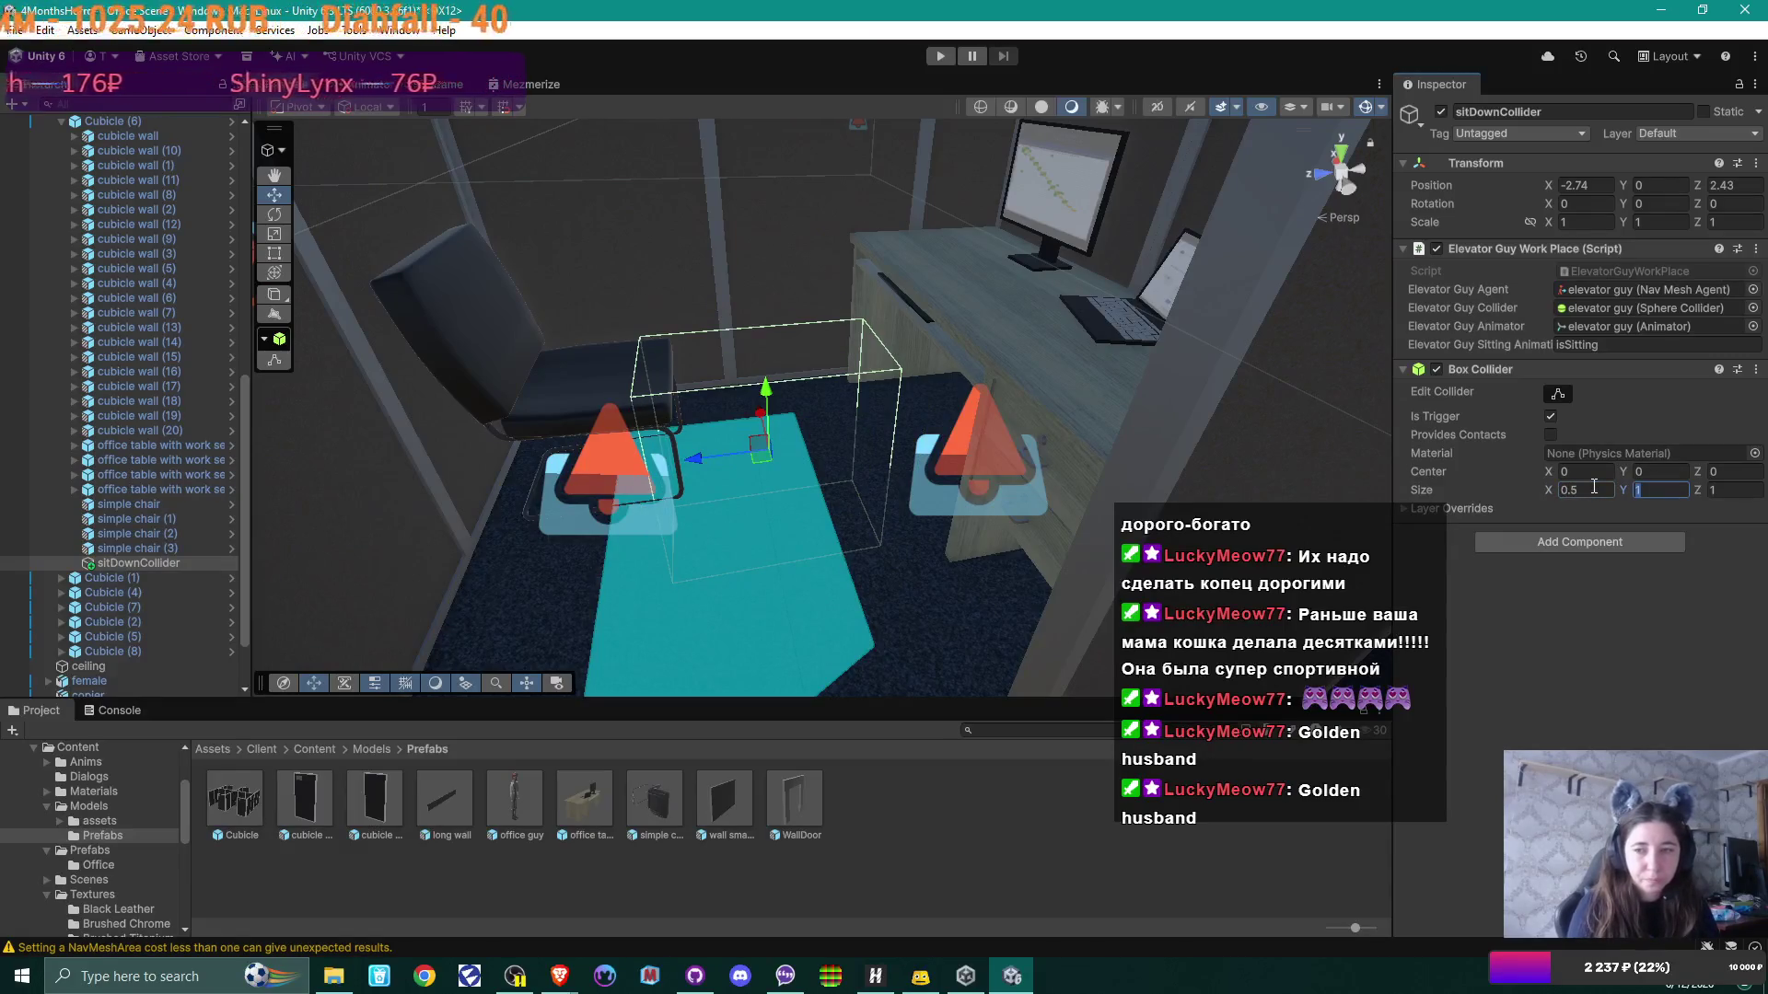
type("0.5")
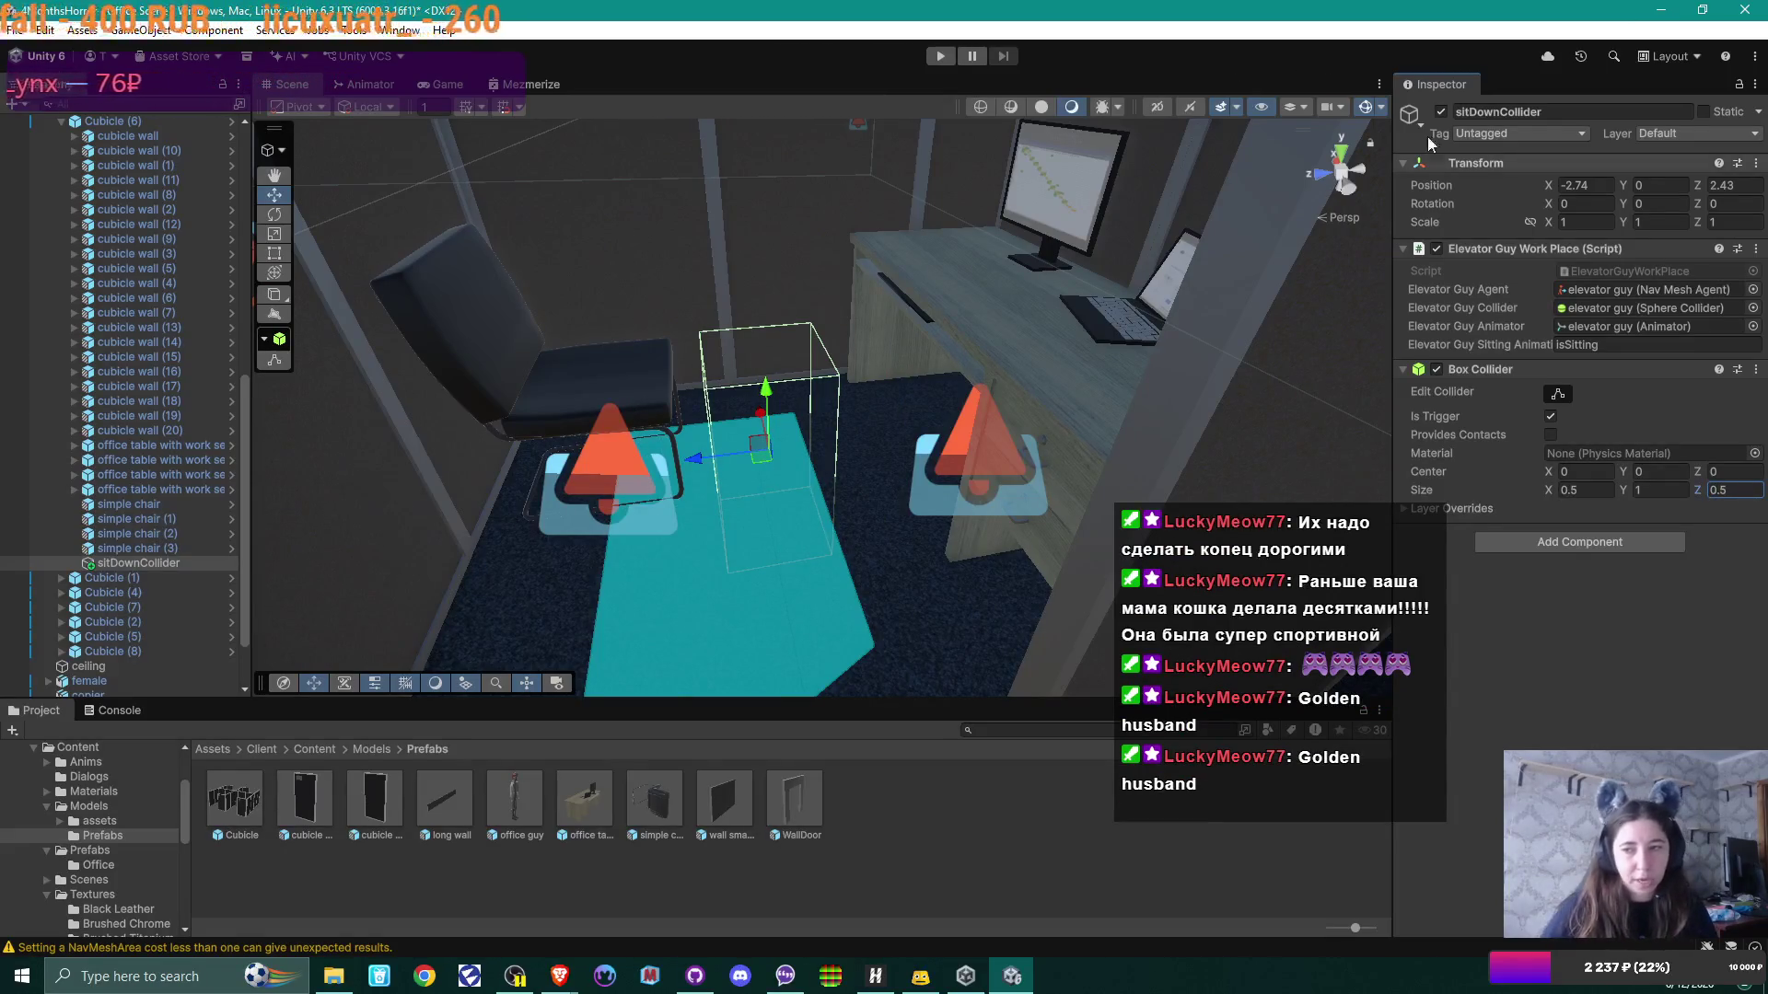
left_click_drag(838, 460, 823, 425)
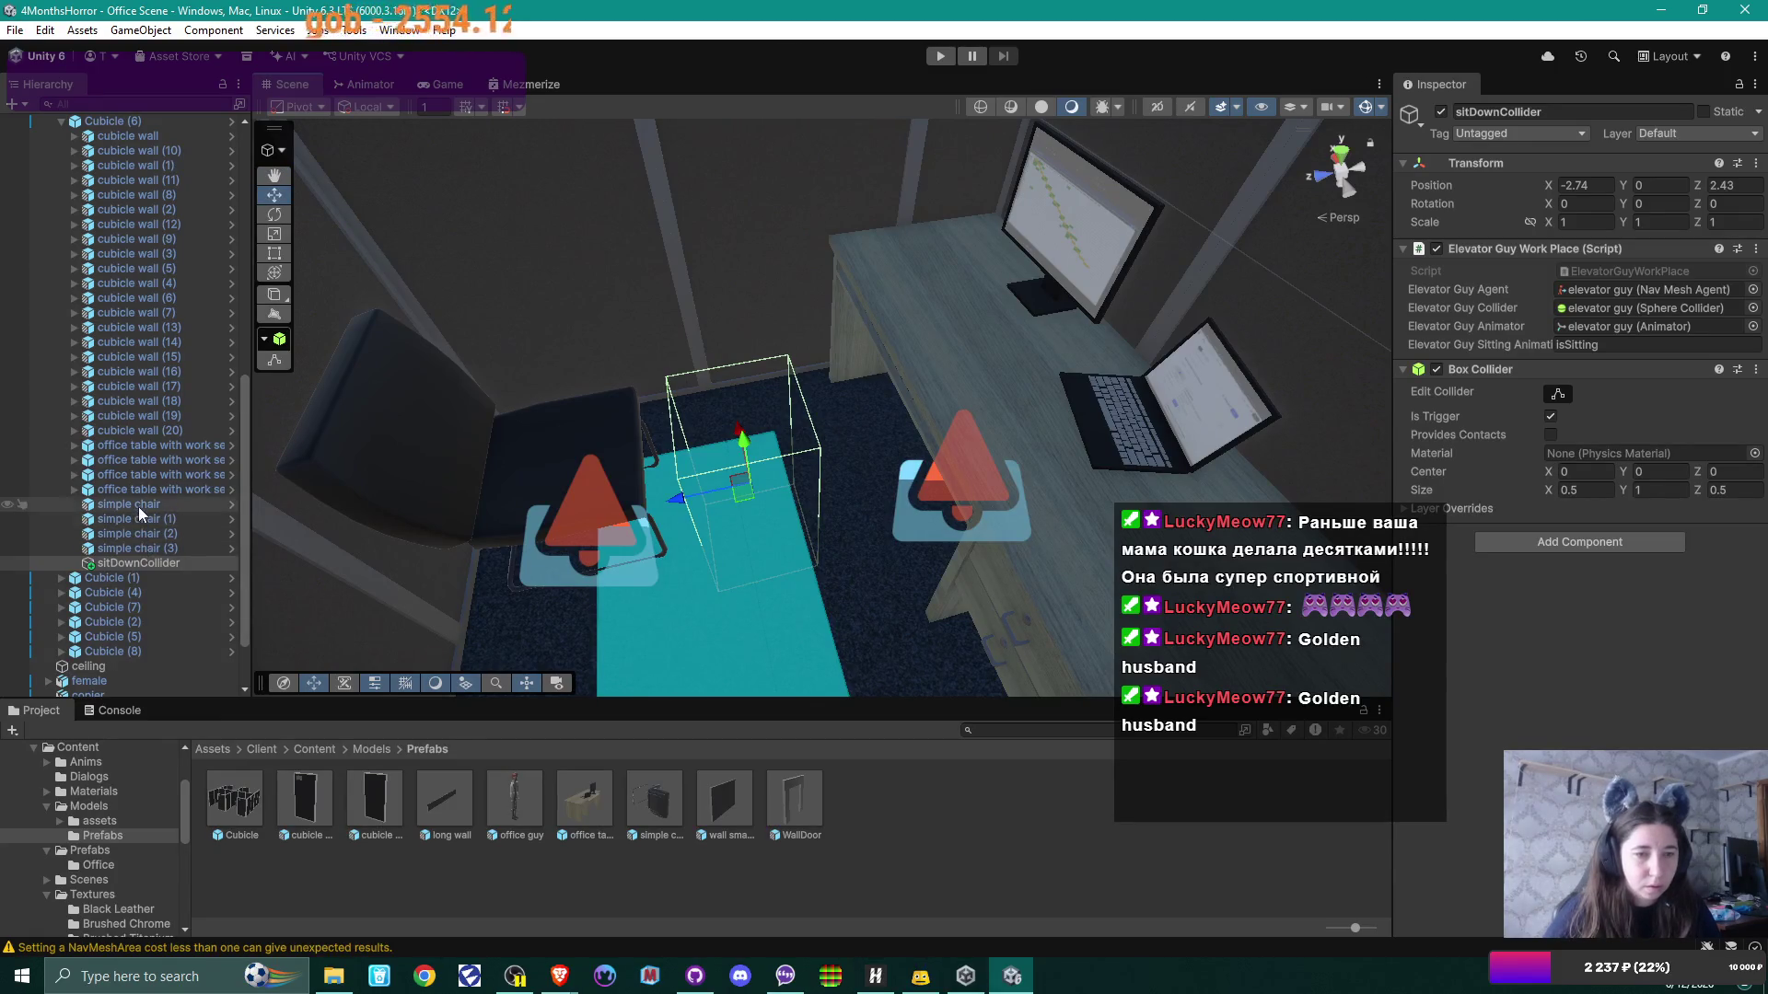
Step: Slide simple chair (2) along its Z axis to Z 2.843
left_click(433, 474)
left_click(534, 488)
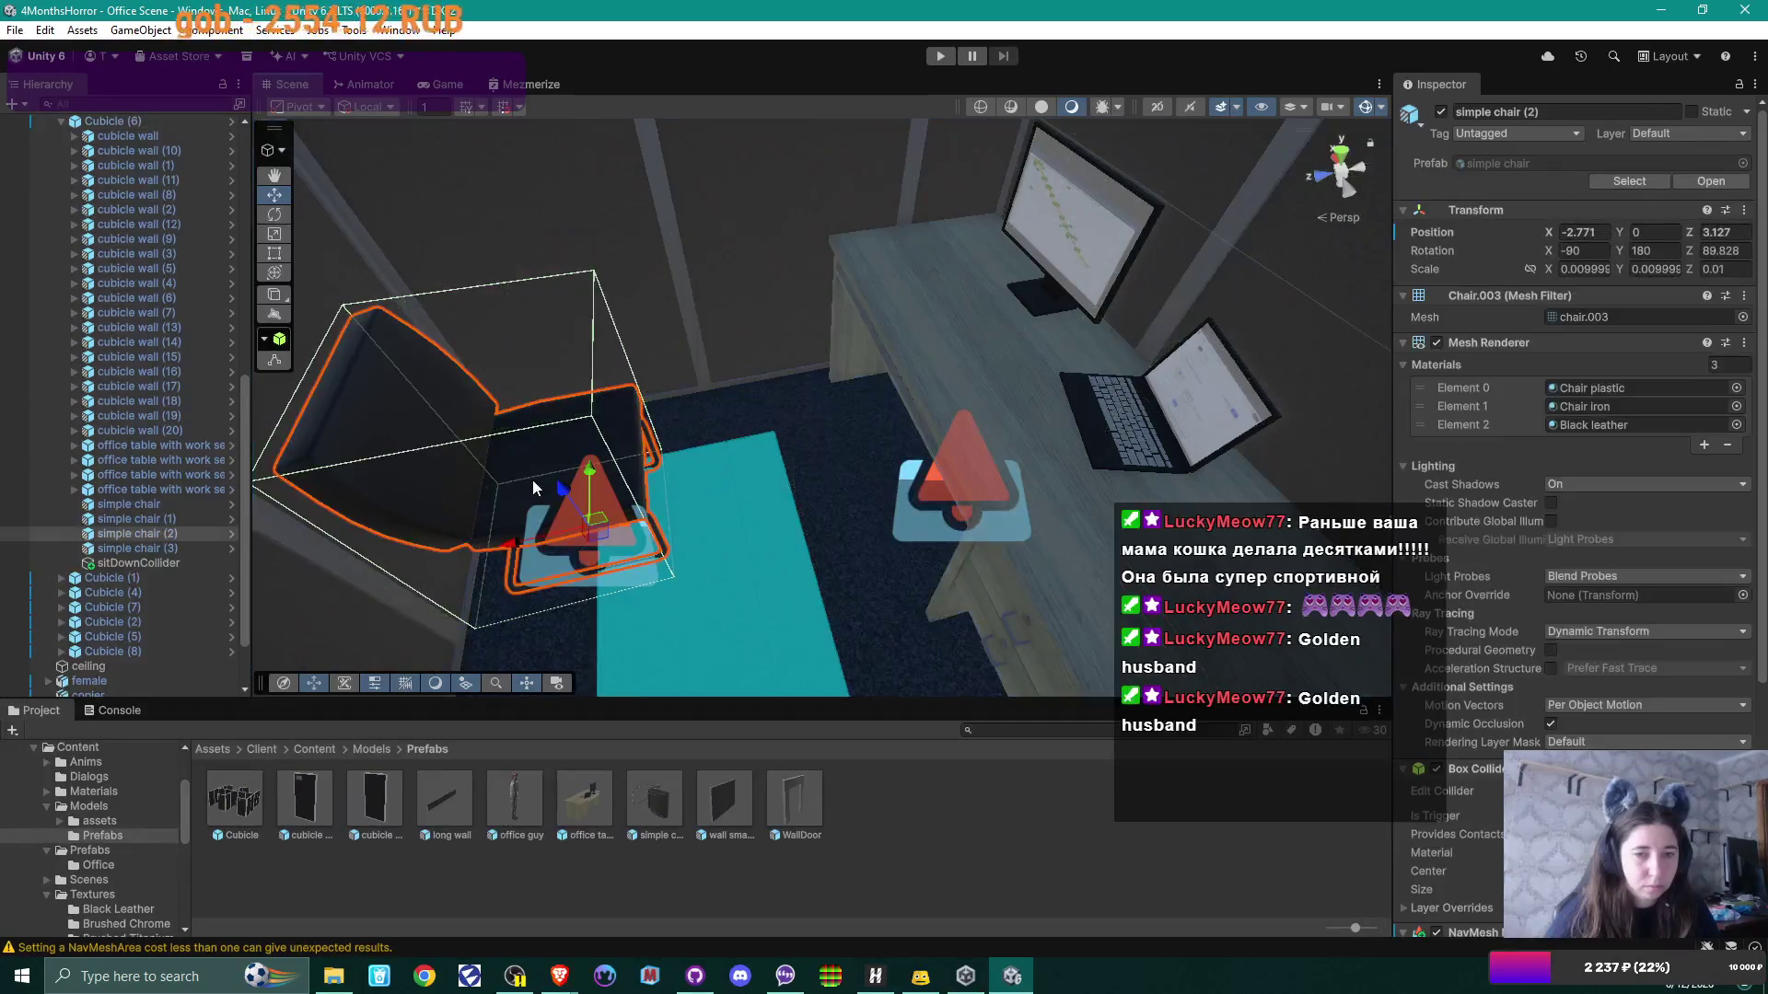
left_click_drag(514, 543, 596, 529)
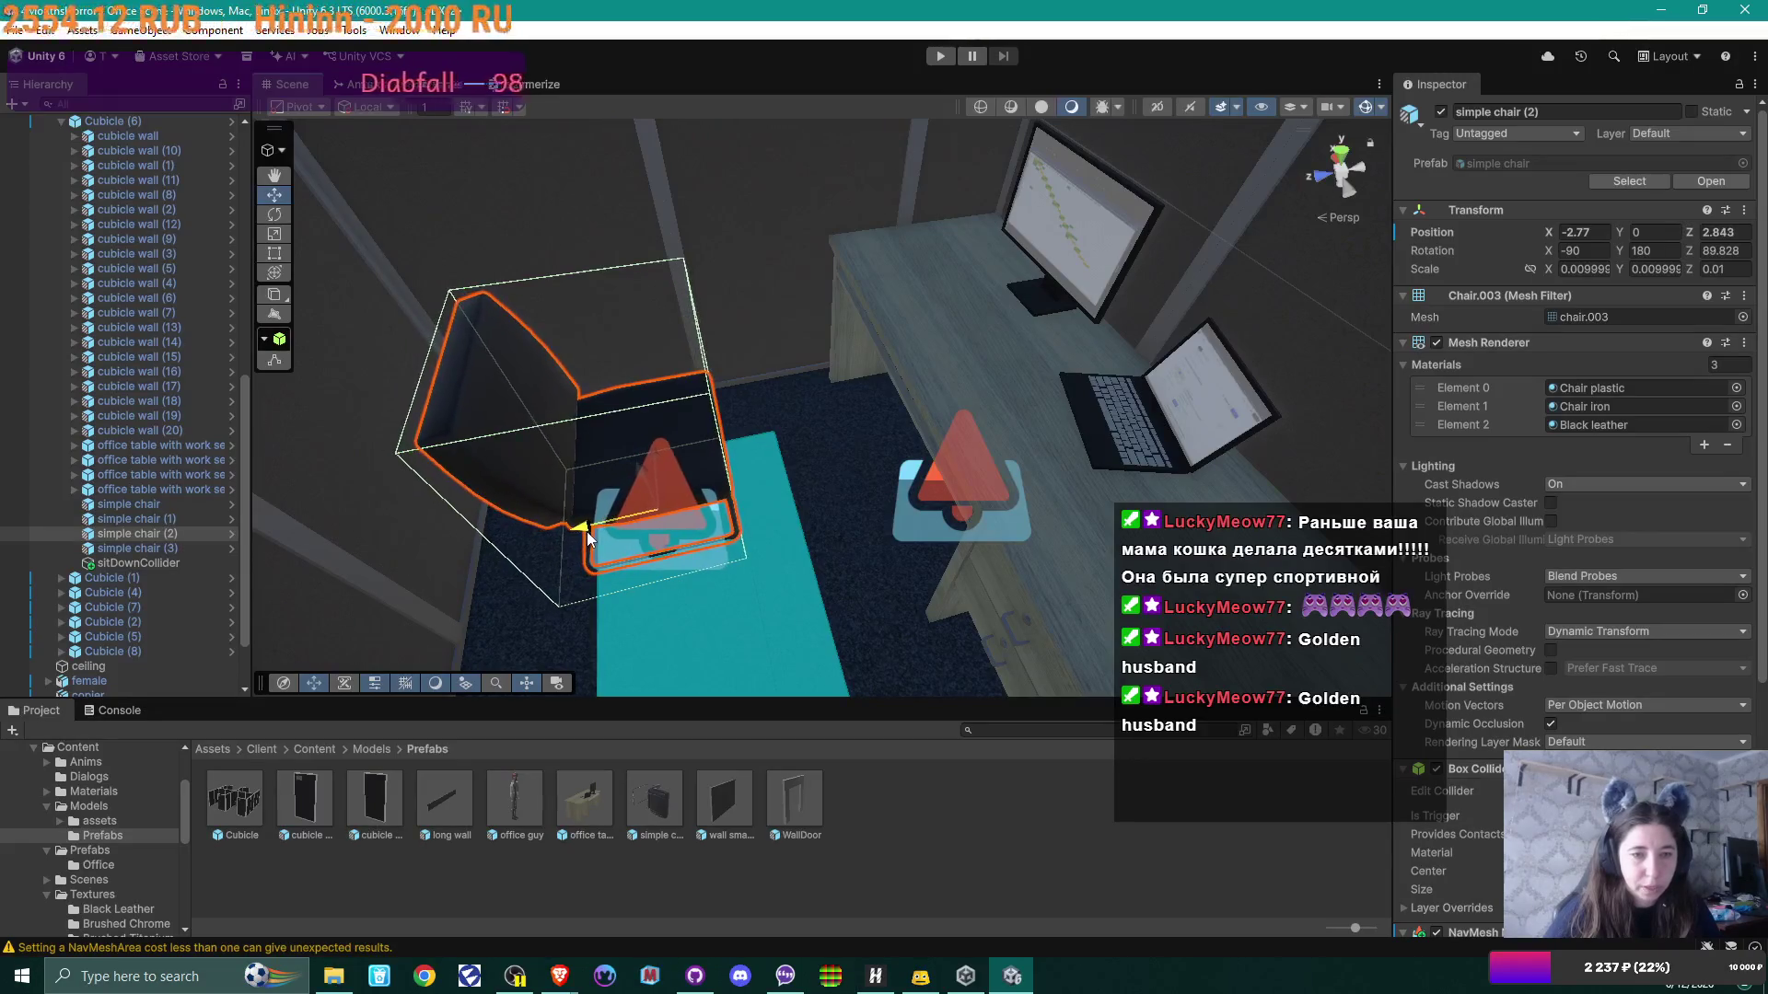
Step: Move sitDownCollider along Z to 2.247 so it lines up with the chair
left_click(159, 561)
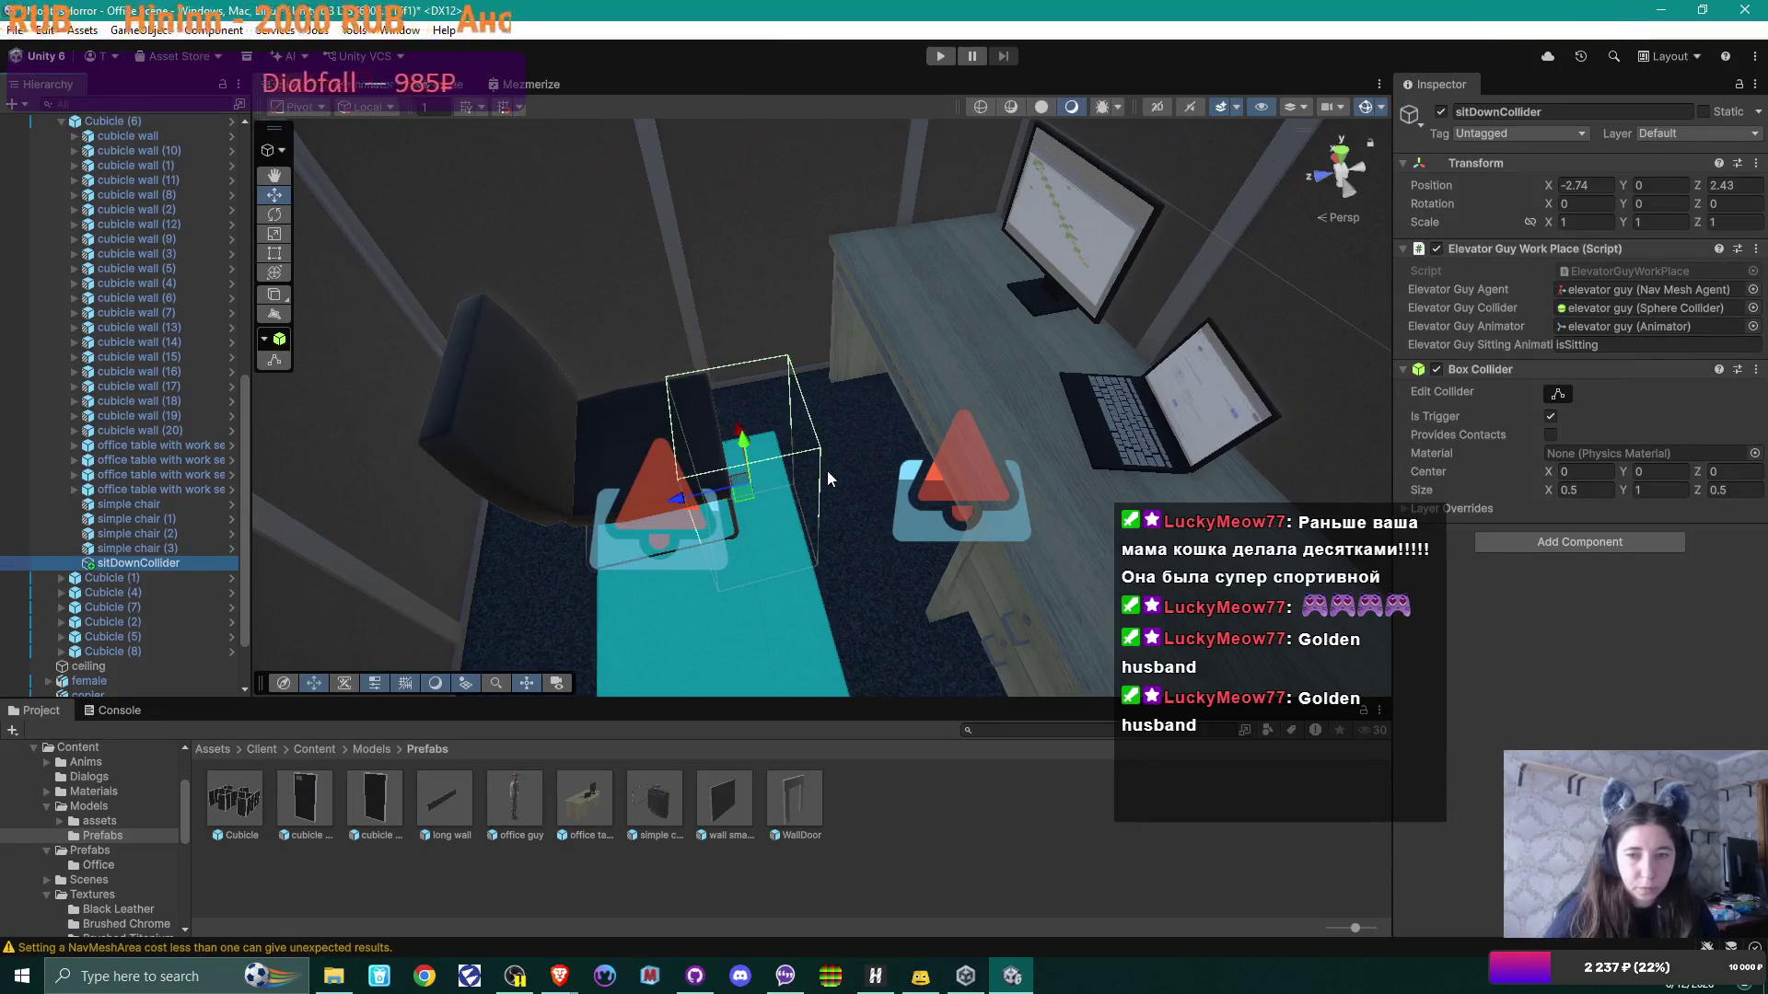
left_click_drag(678, 502, 720, 497)
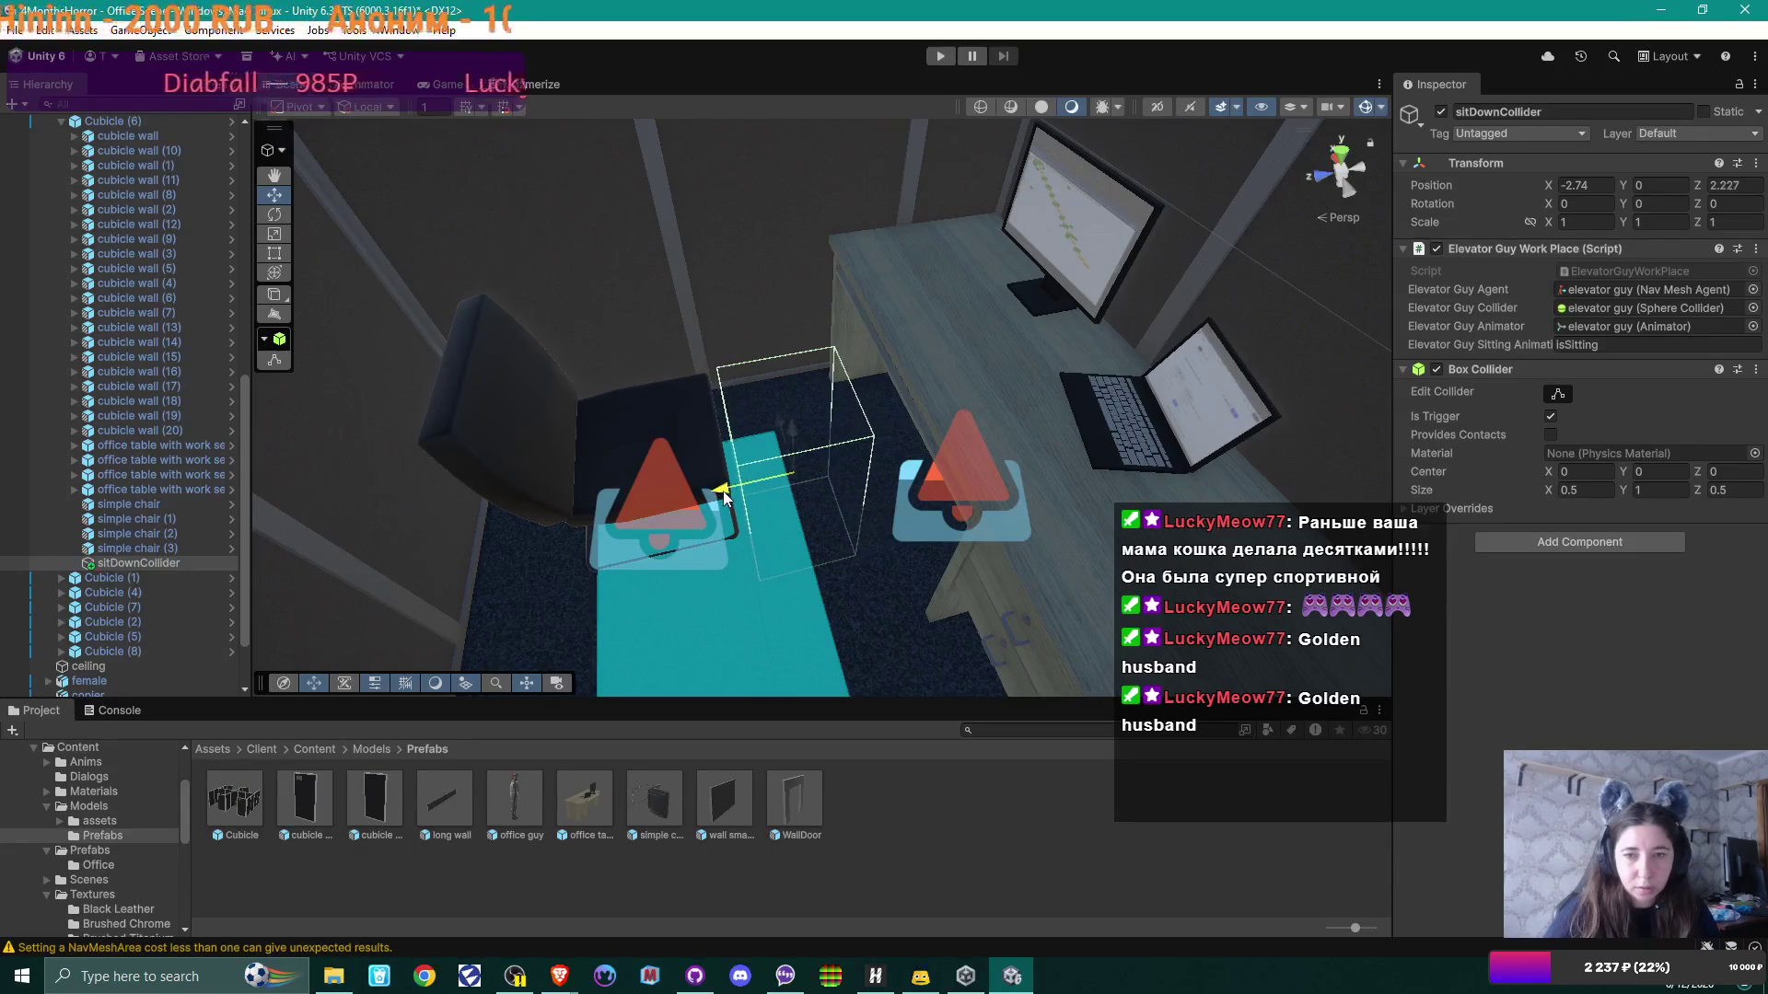
left_click_drag(720, 497, 811, 276)
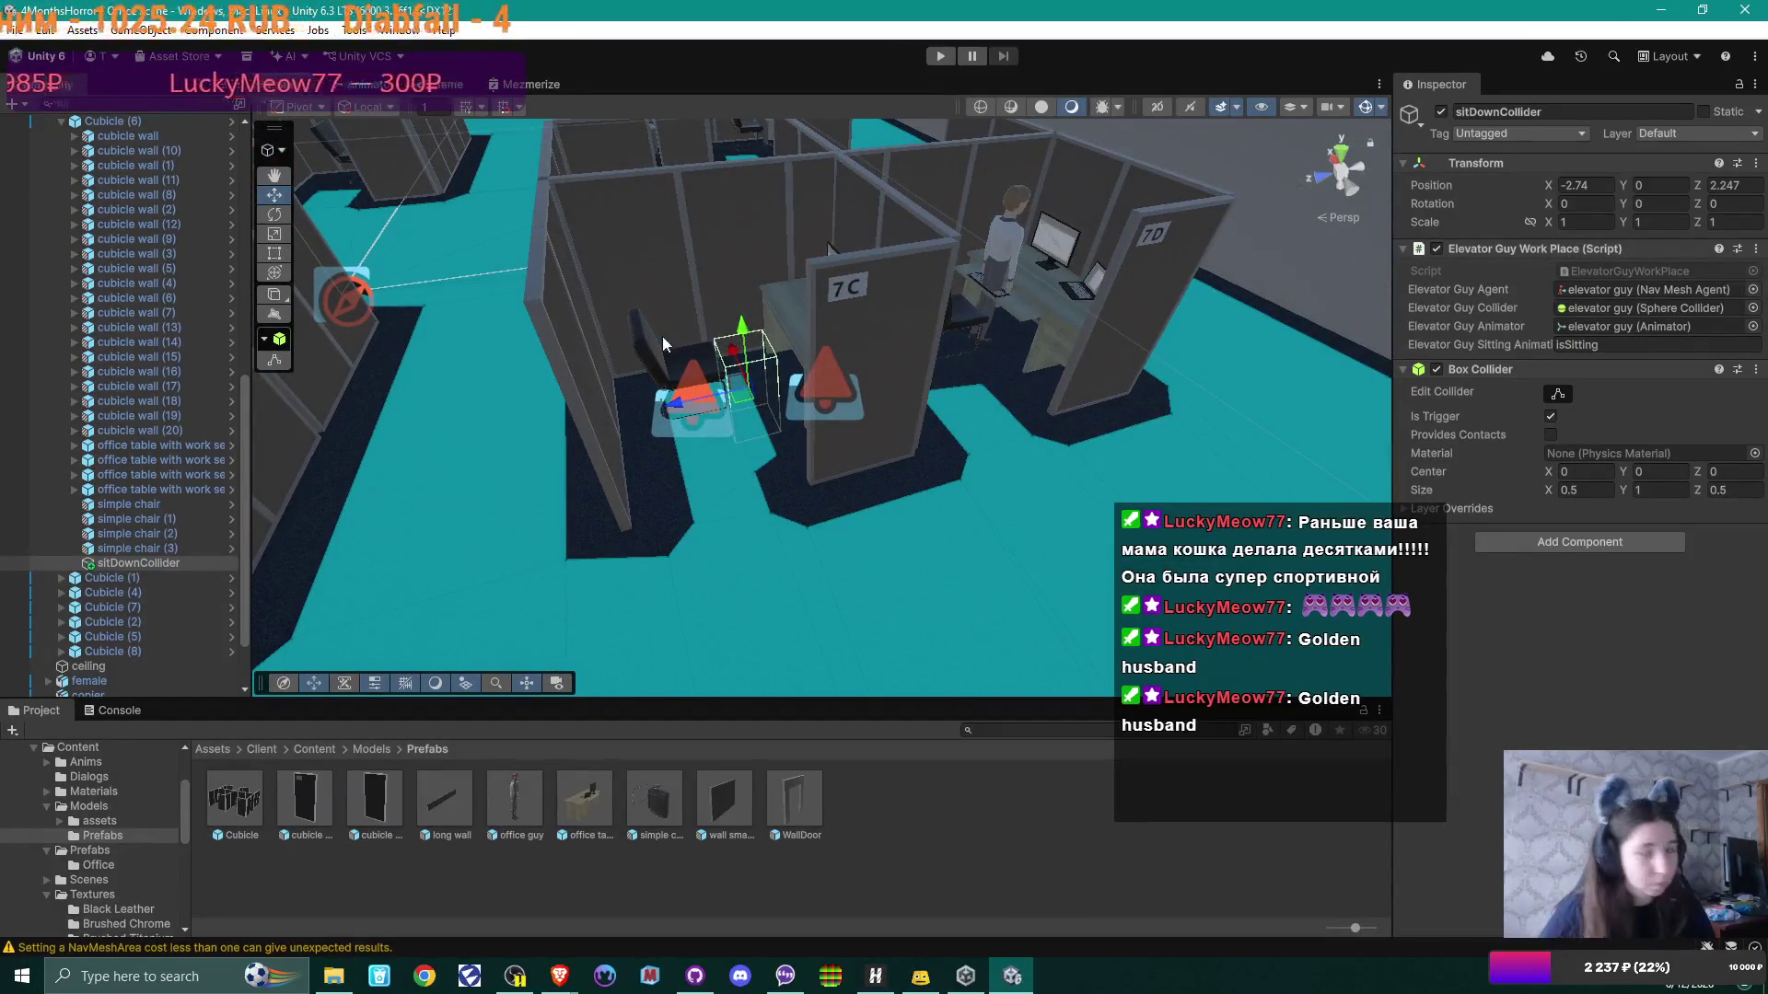
Step: Start the game, advance the opening dialogue and walk around near cubicles 7C and 7D
left_click(945, 55)
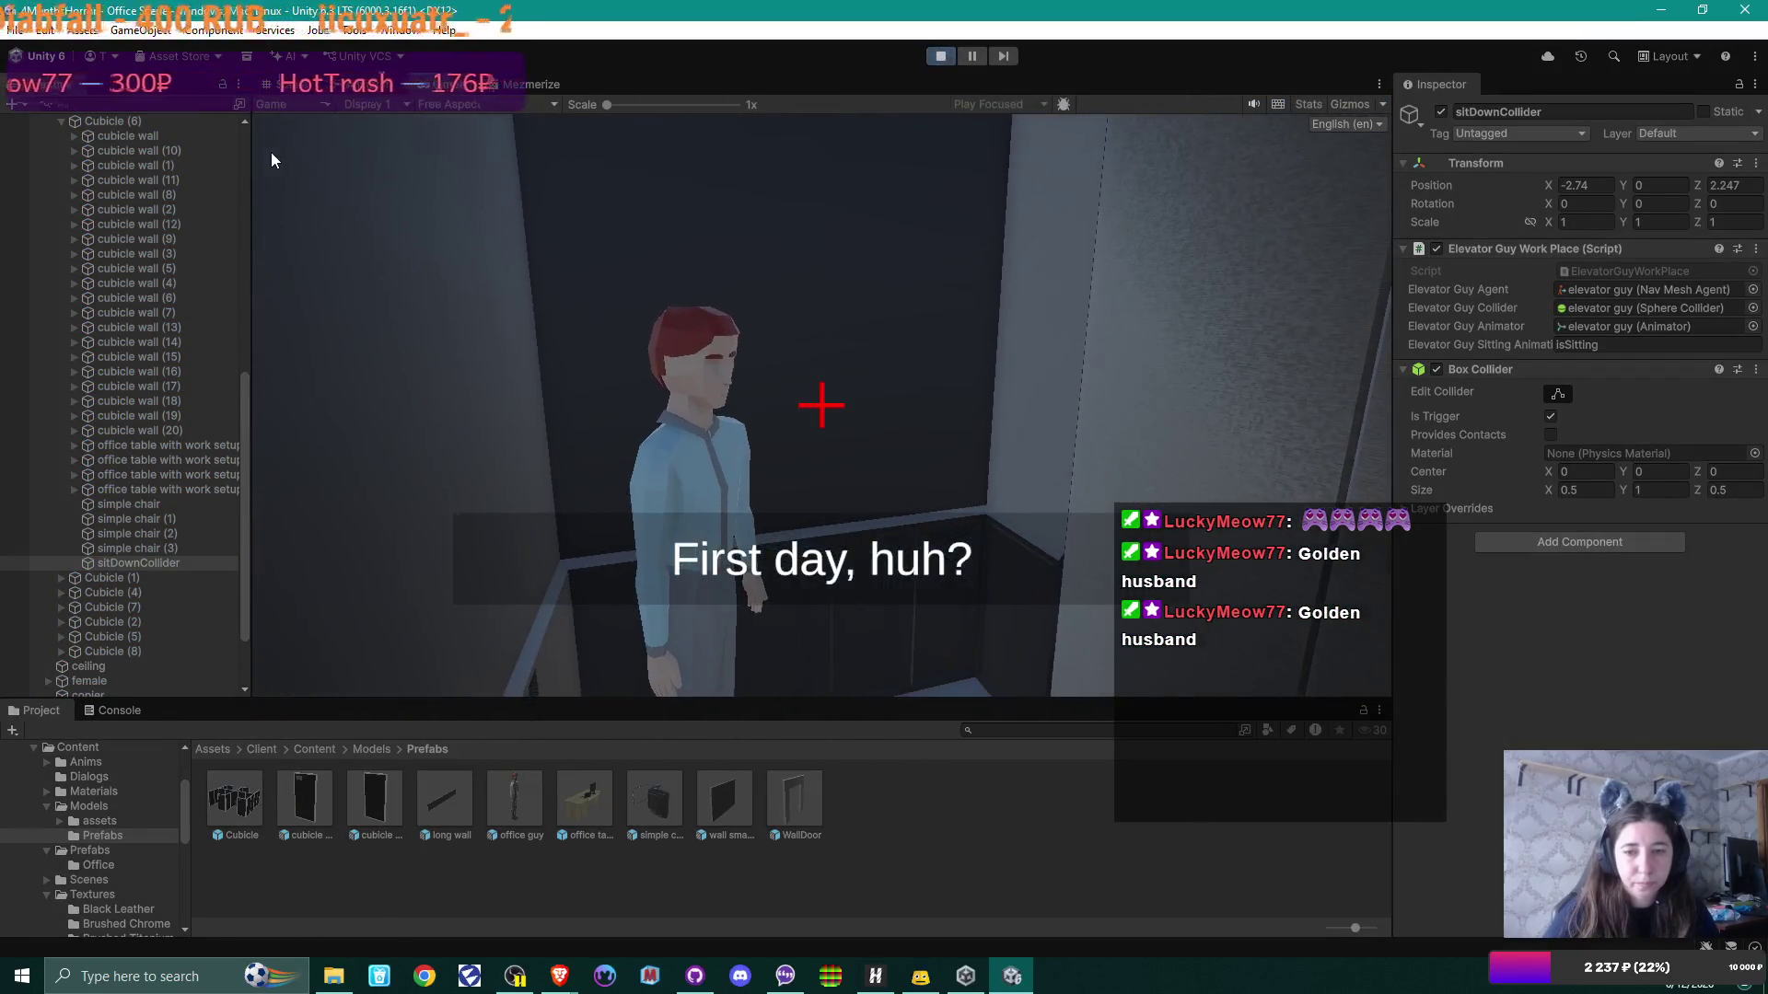
left_click(271, 152)
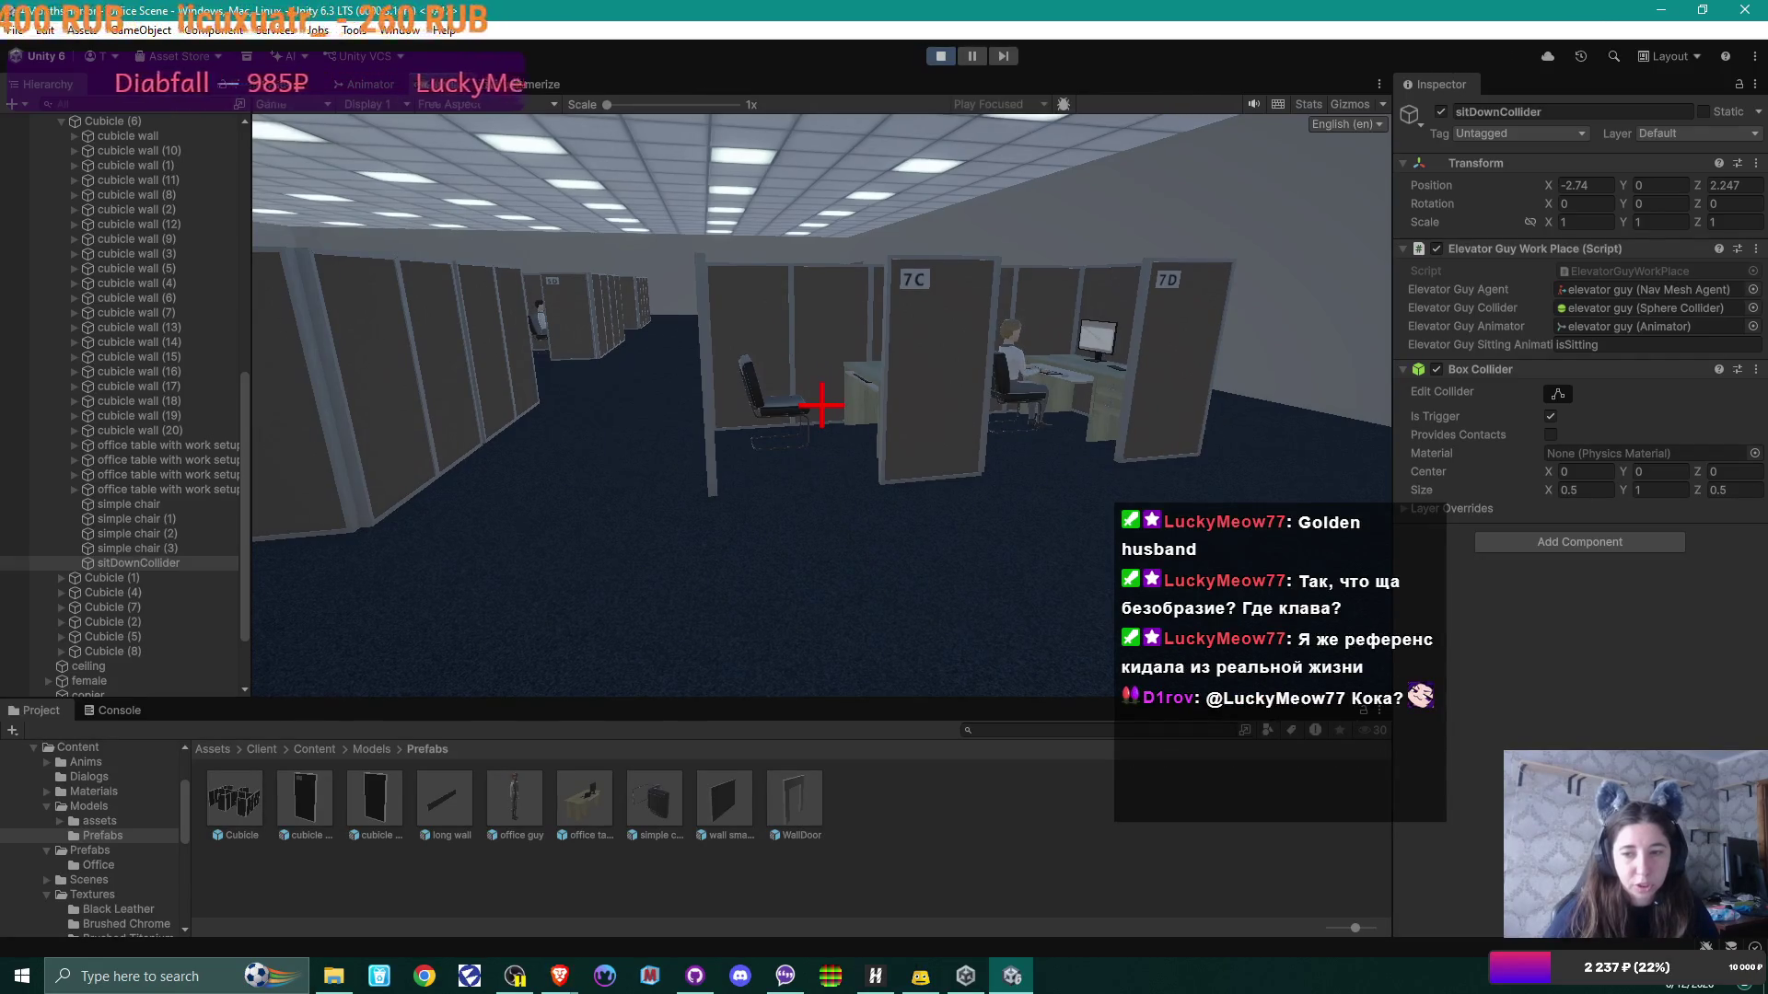
key("s")
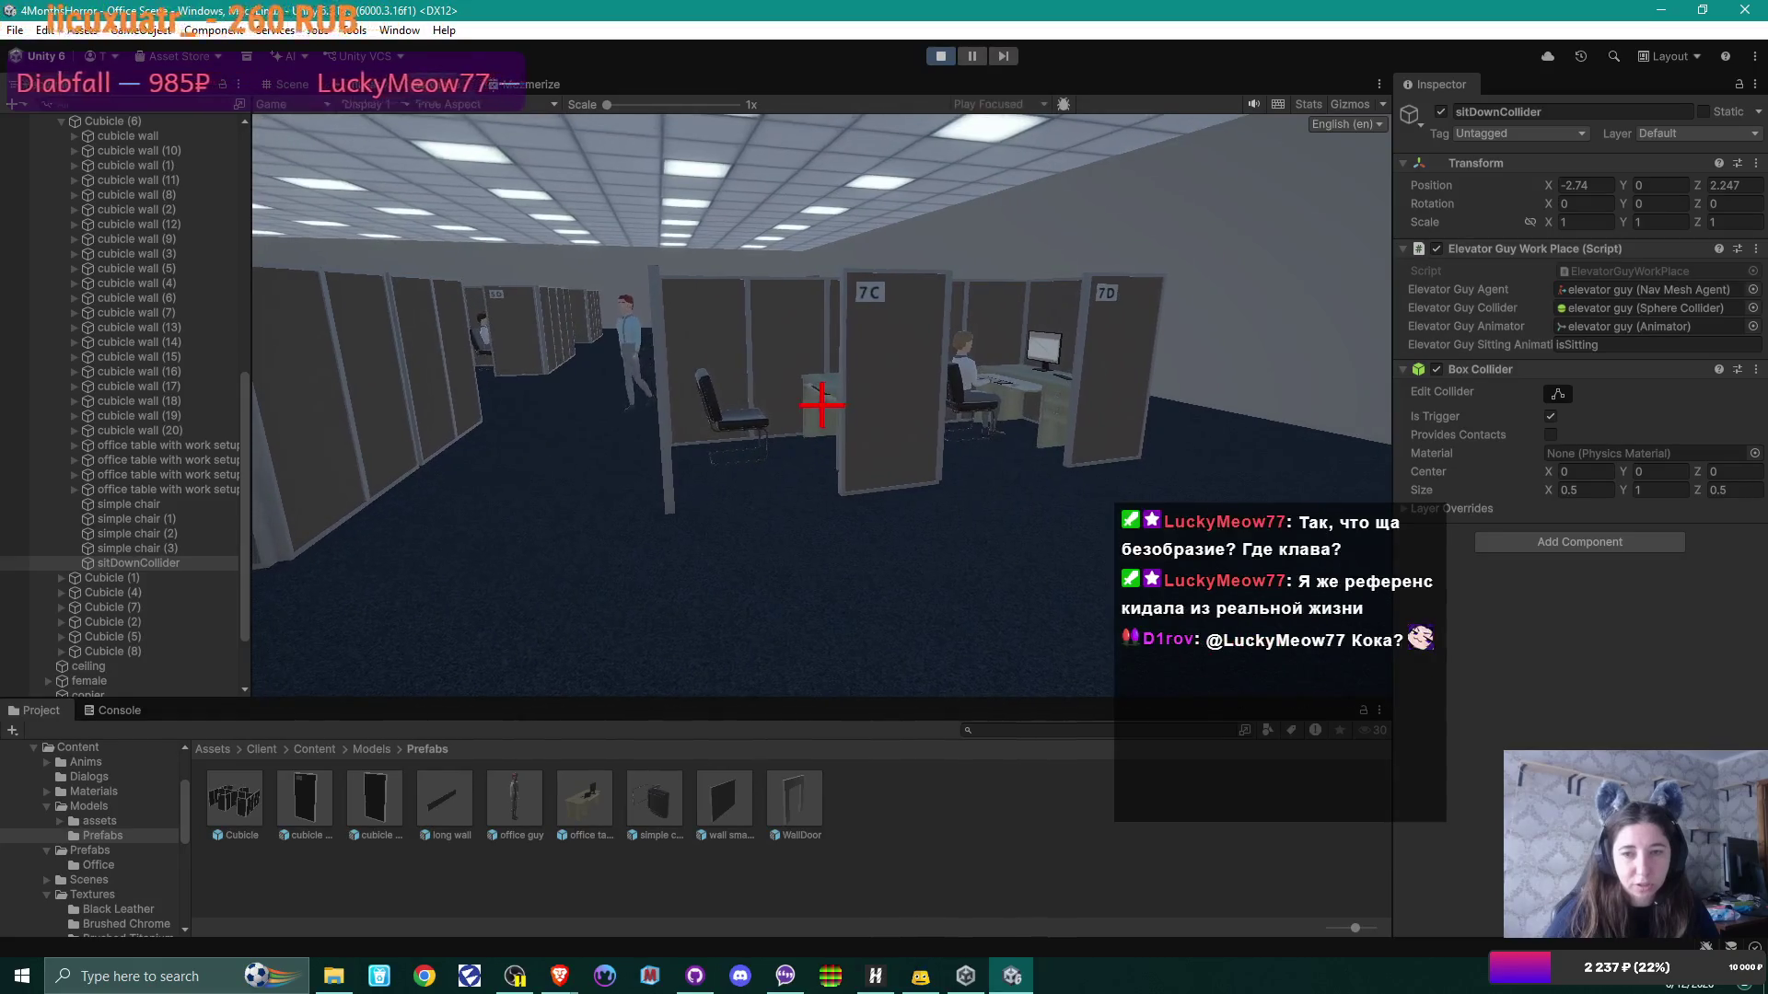
key("w")
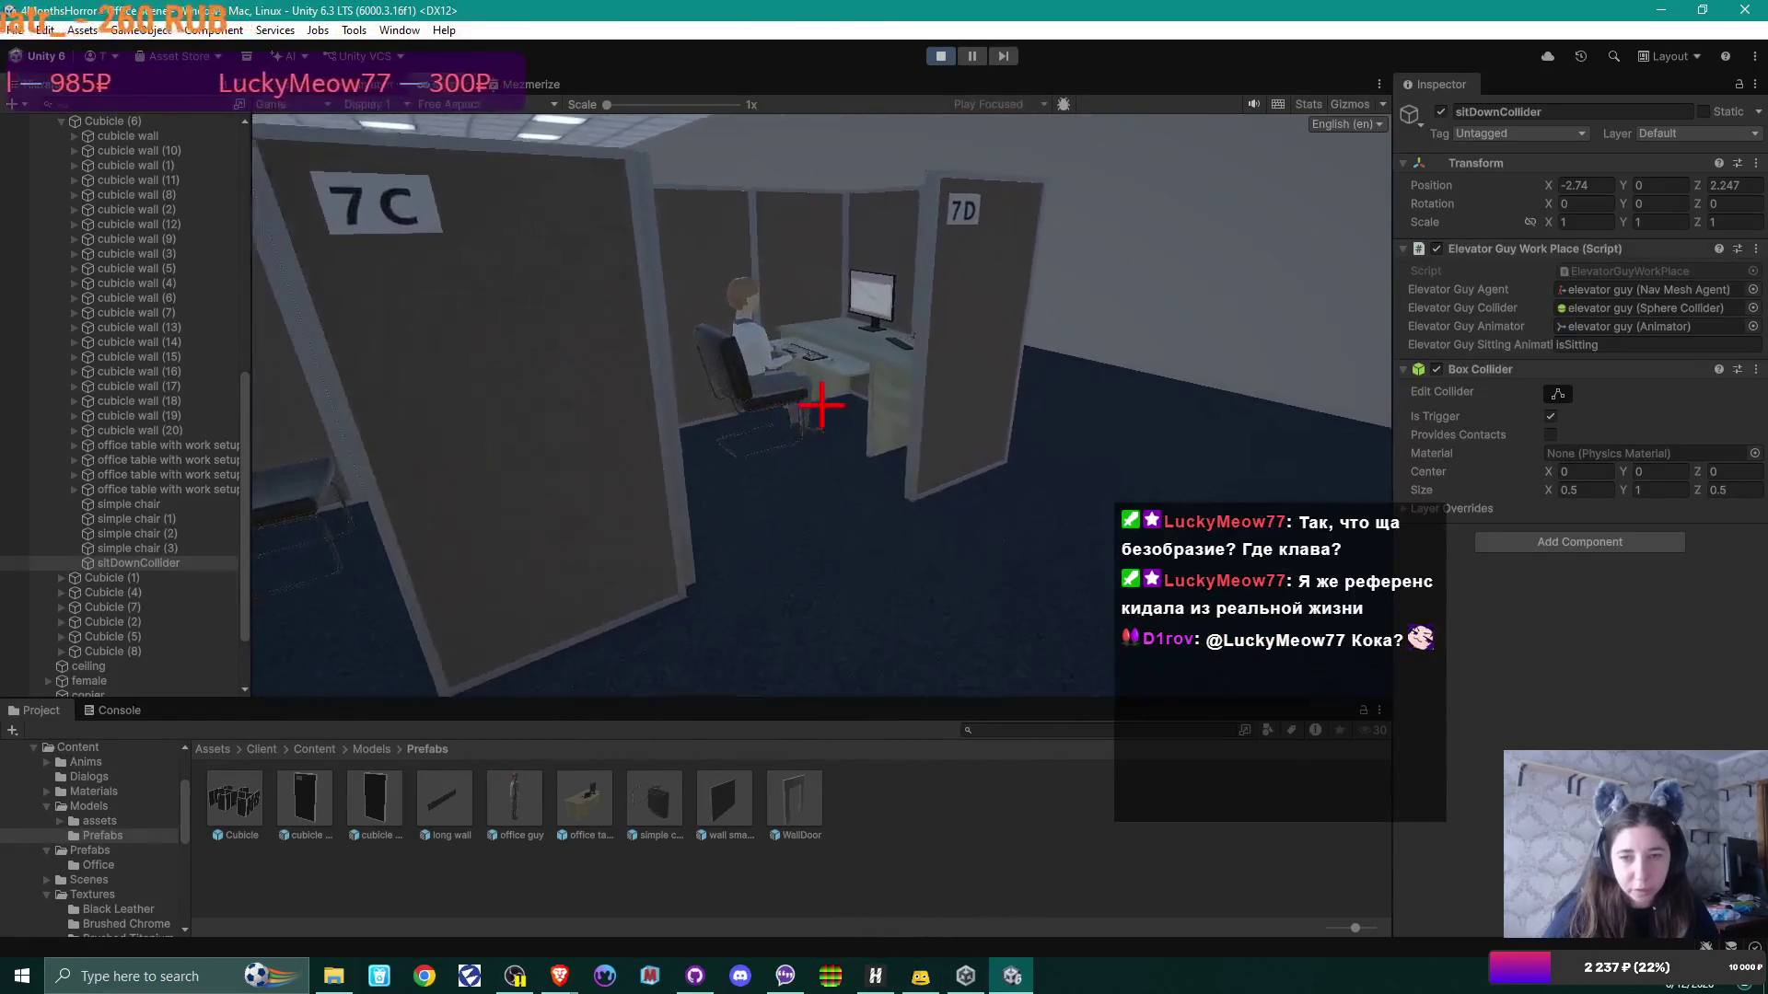
key("w")
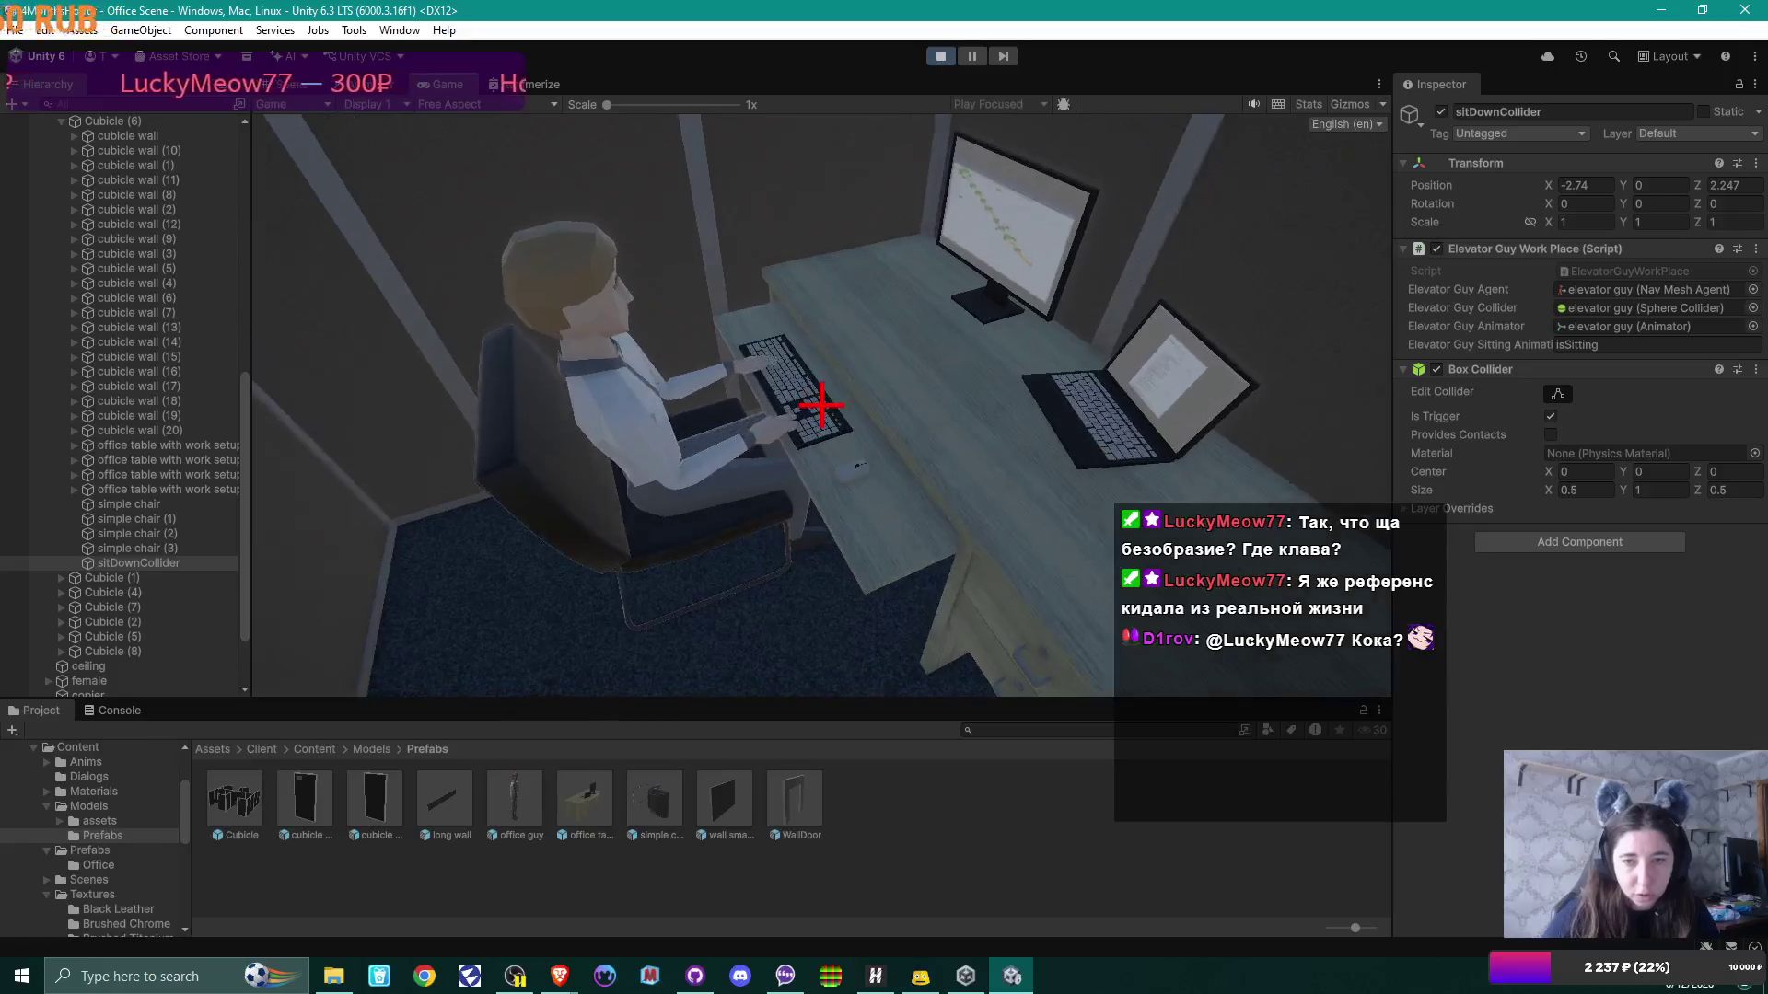
key("s")
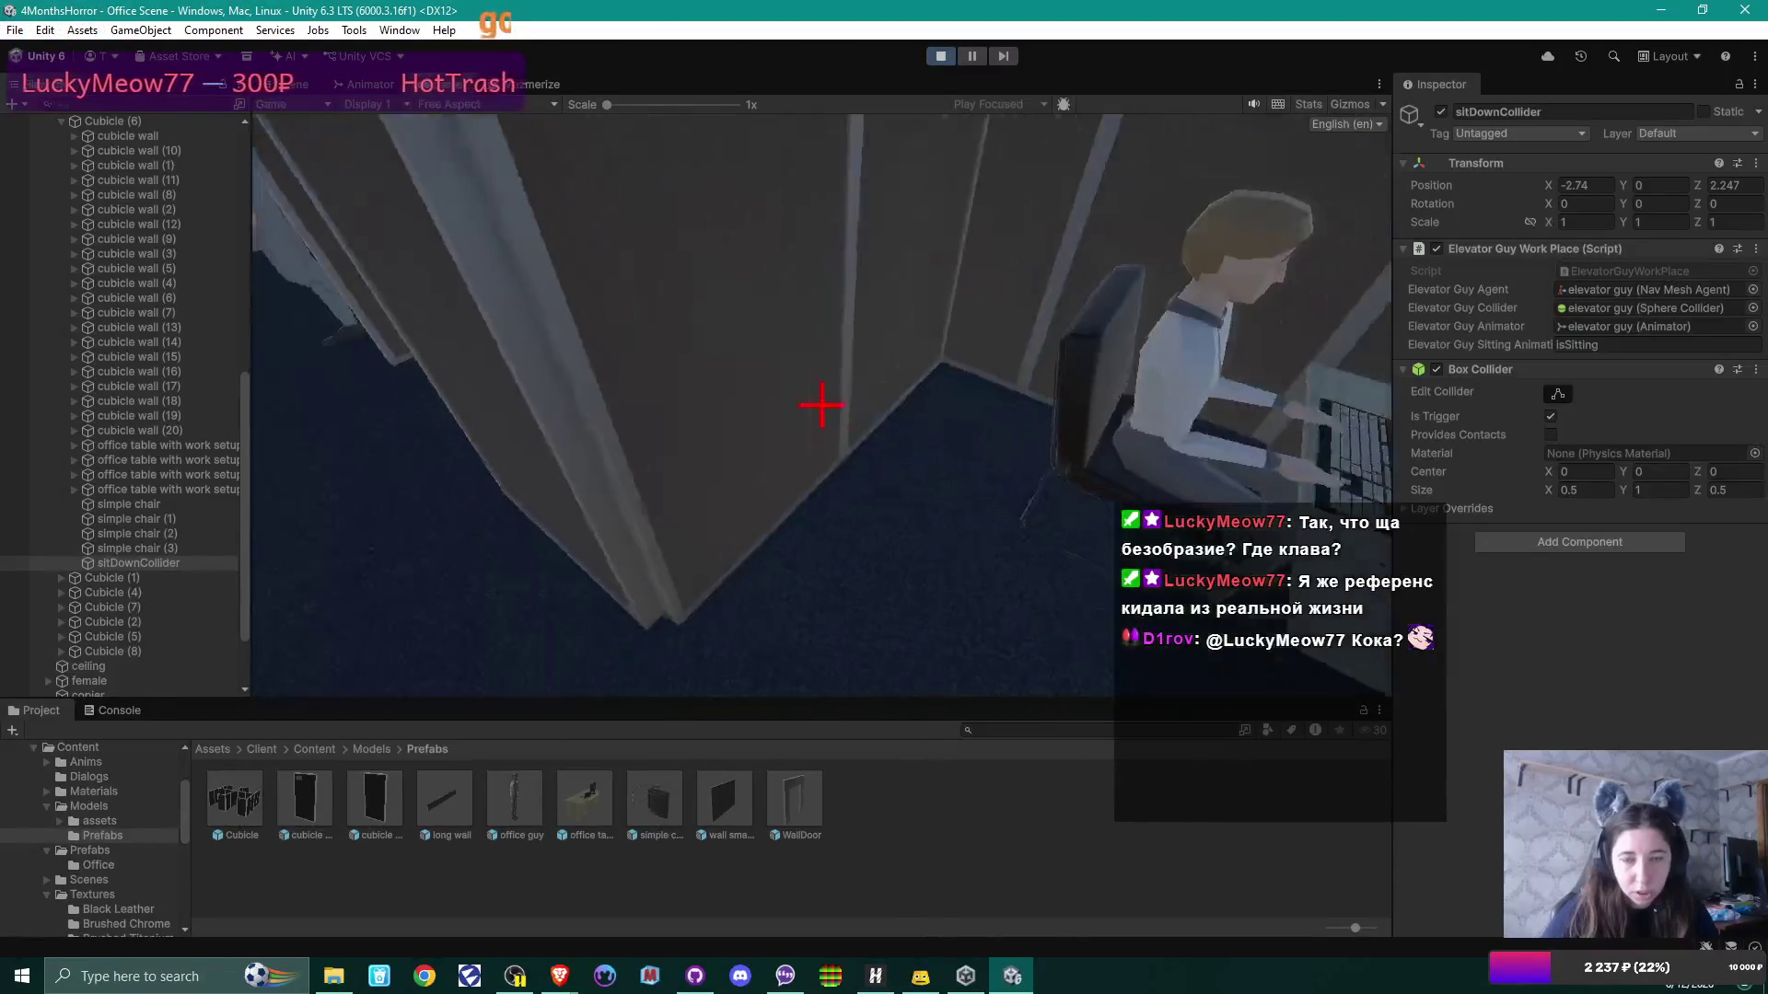
key("s")
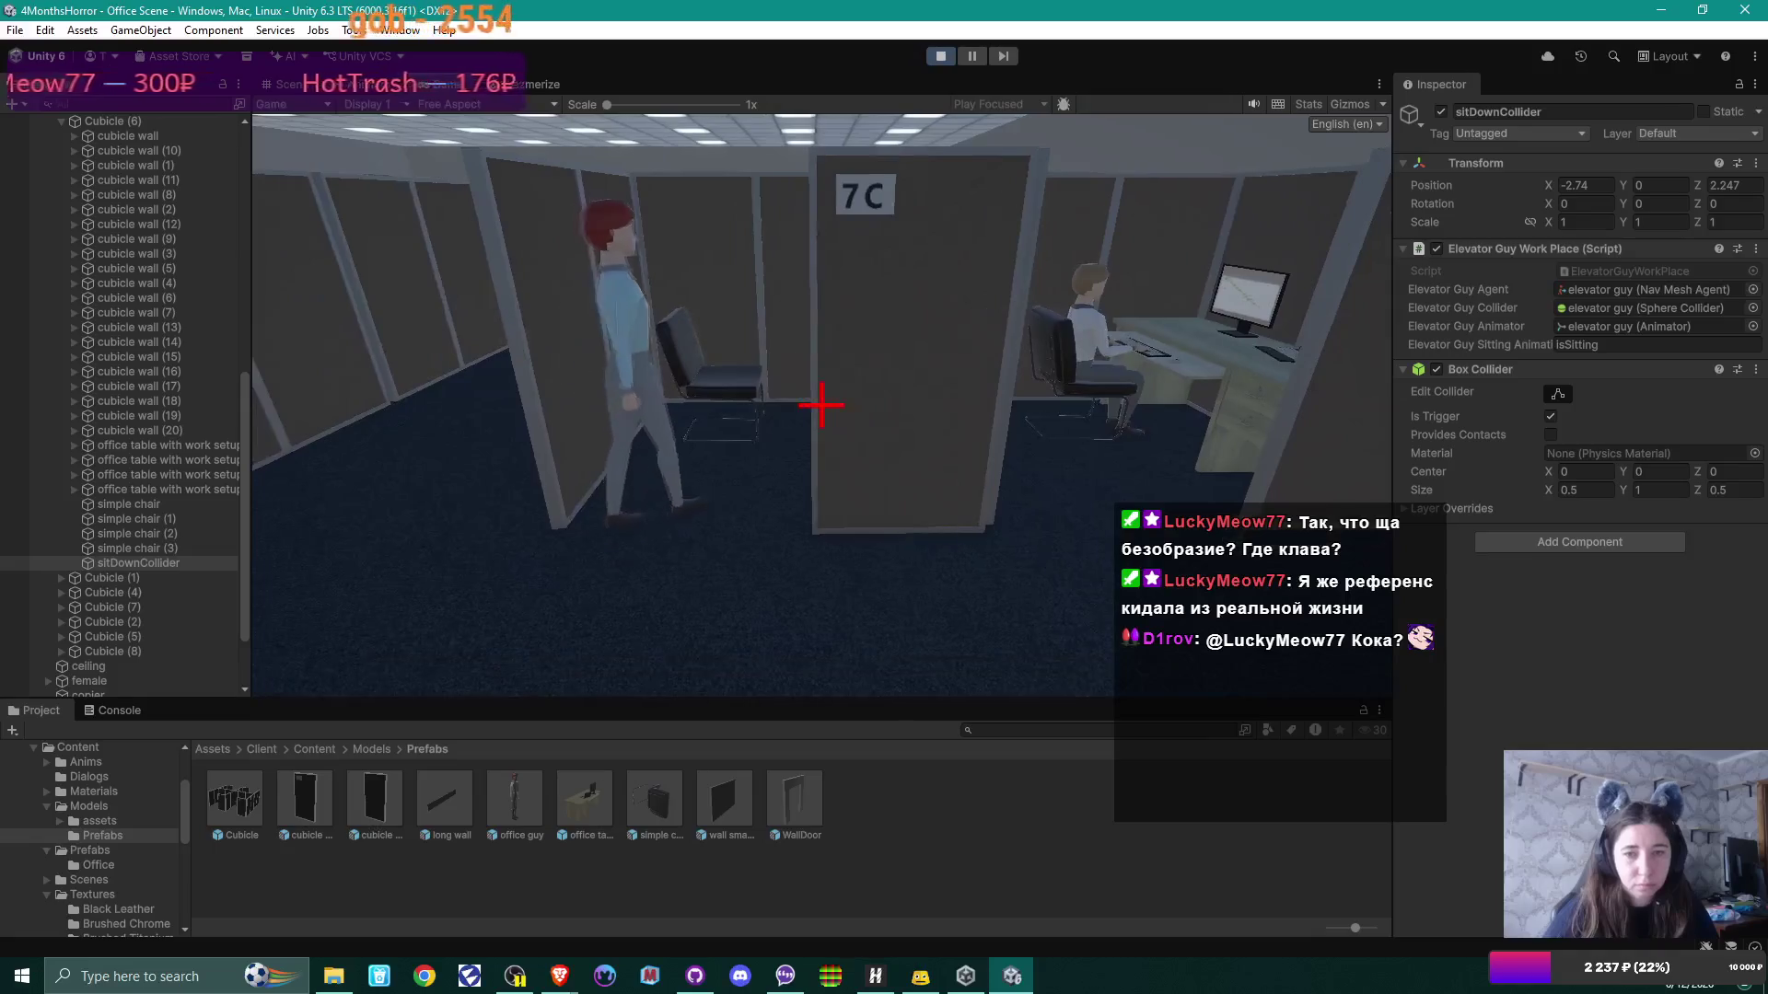
Step: Walk into cubicle 7C to view the seated NPC from several angles, then pause
key("w")
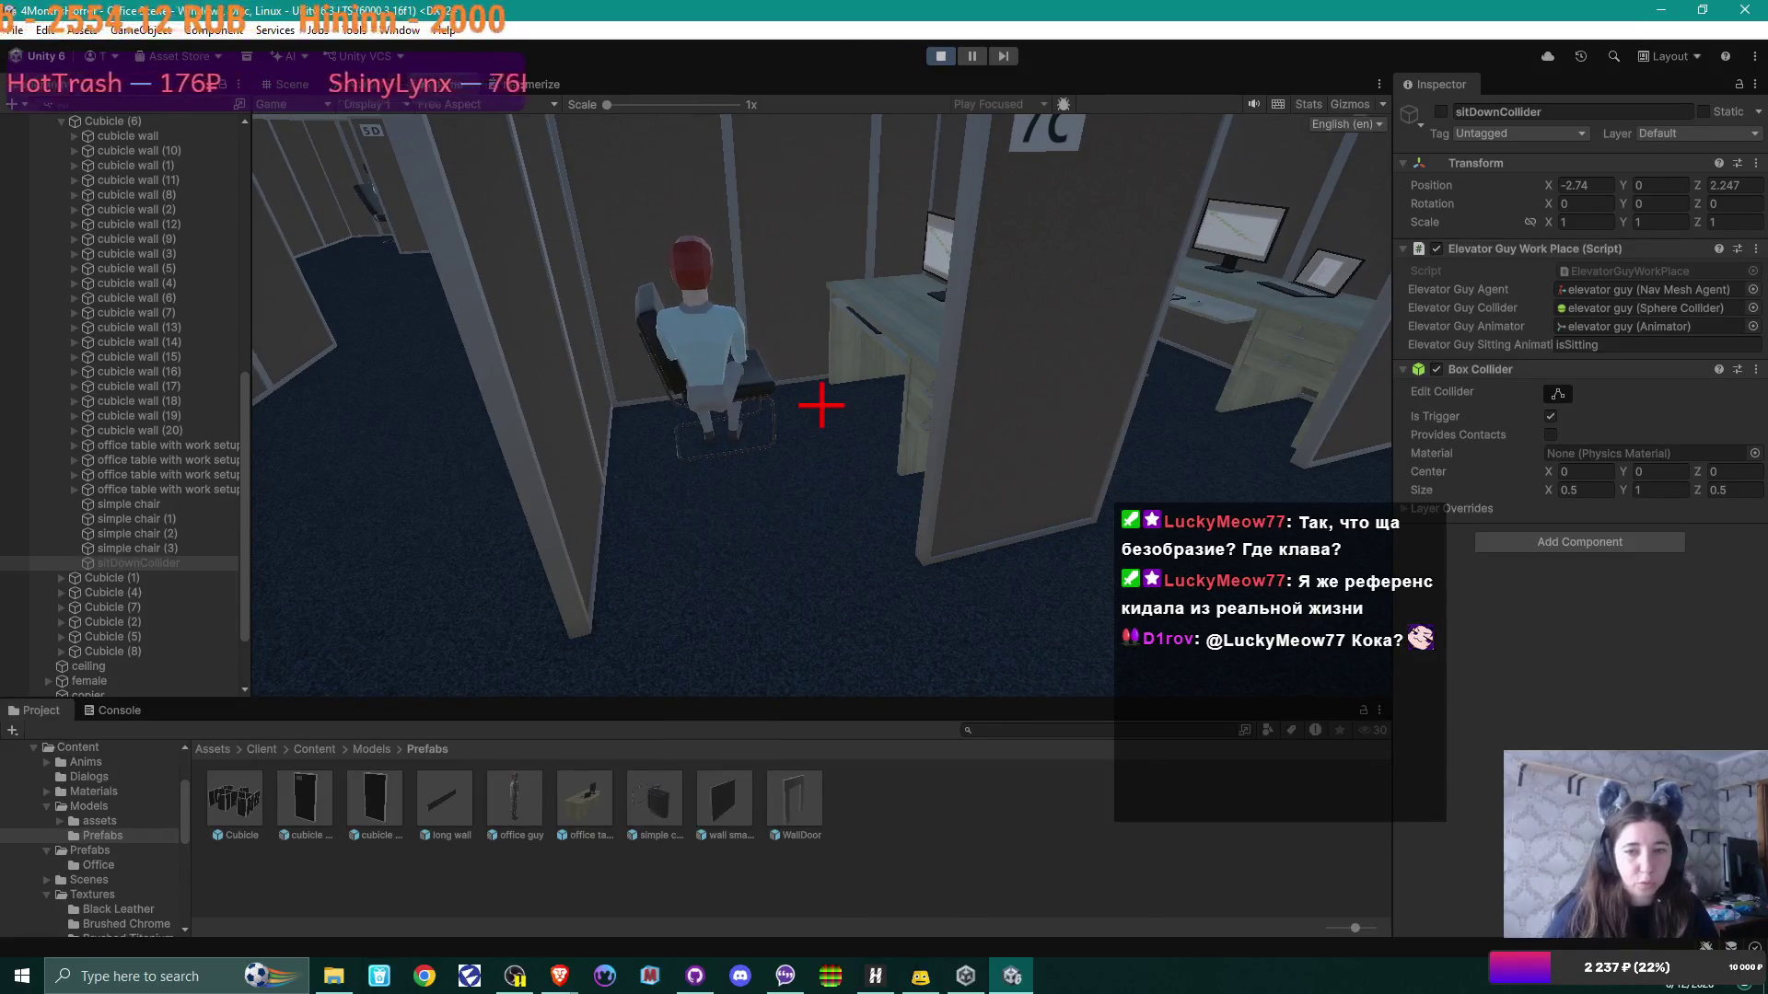
key("w")
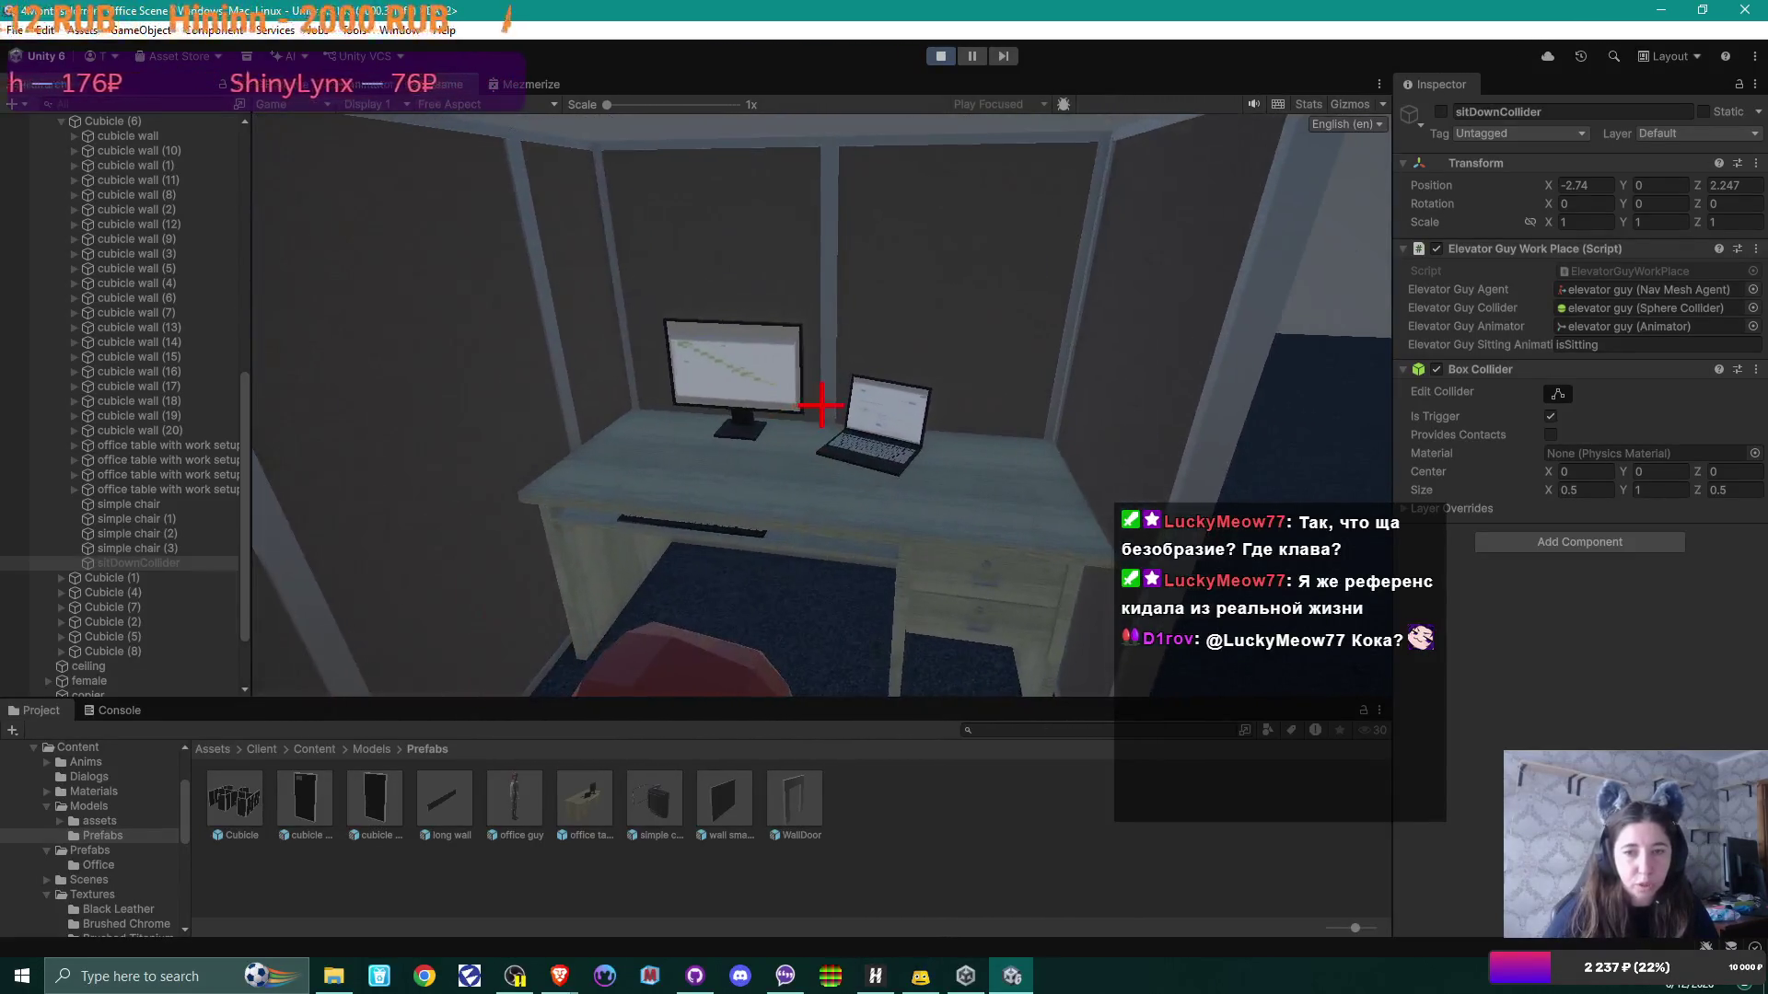
mouse_move(821, 405)
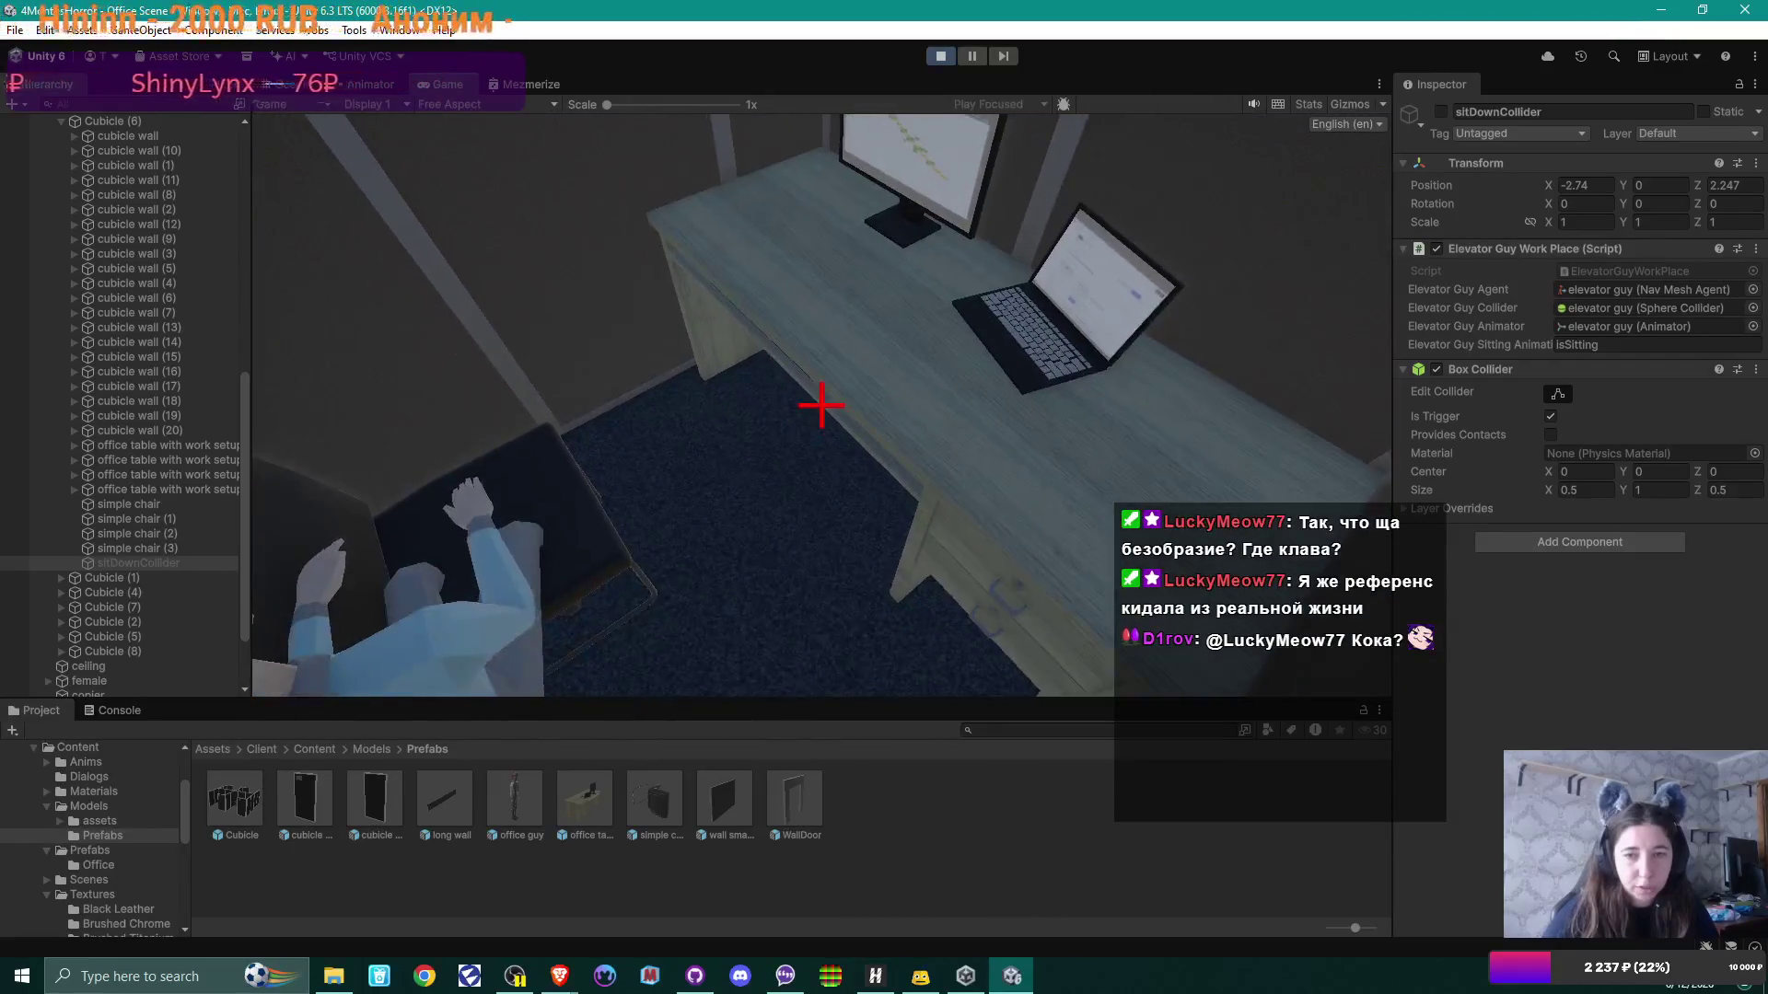
key("a")
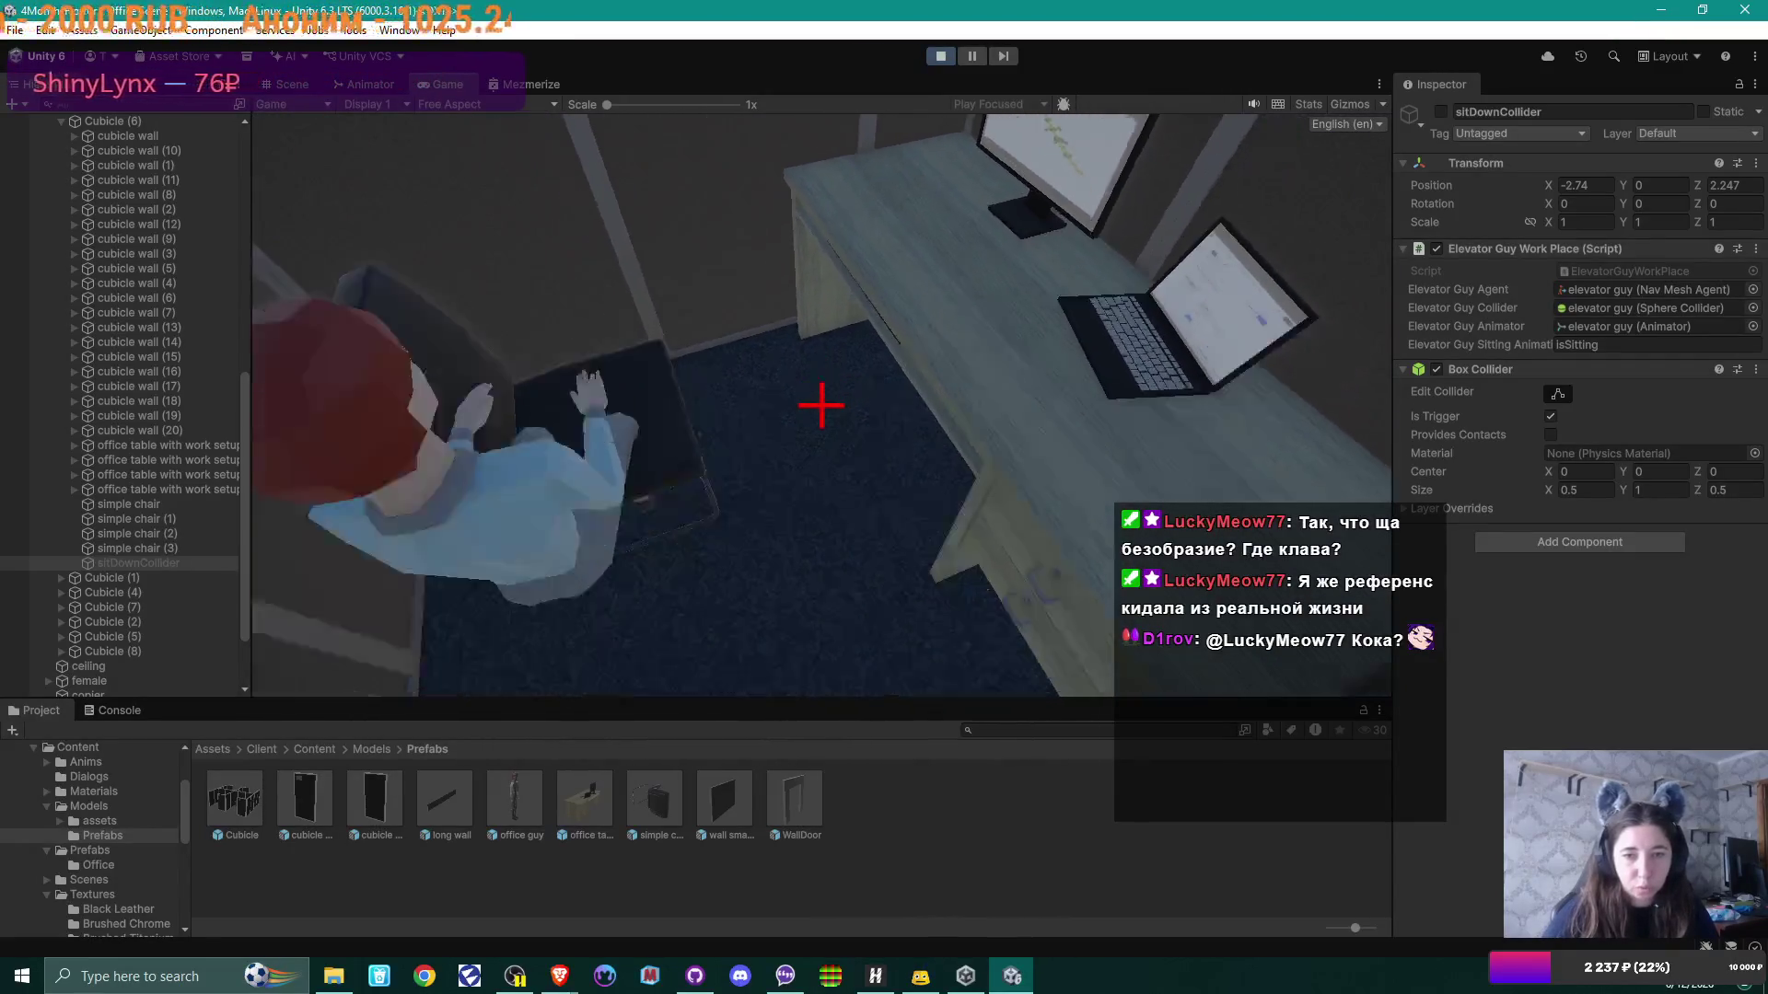
key("s")
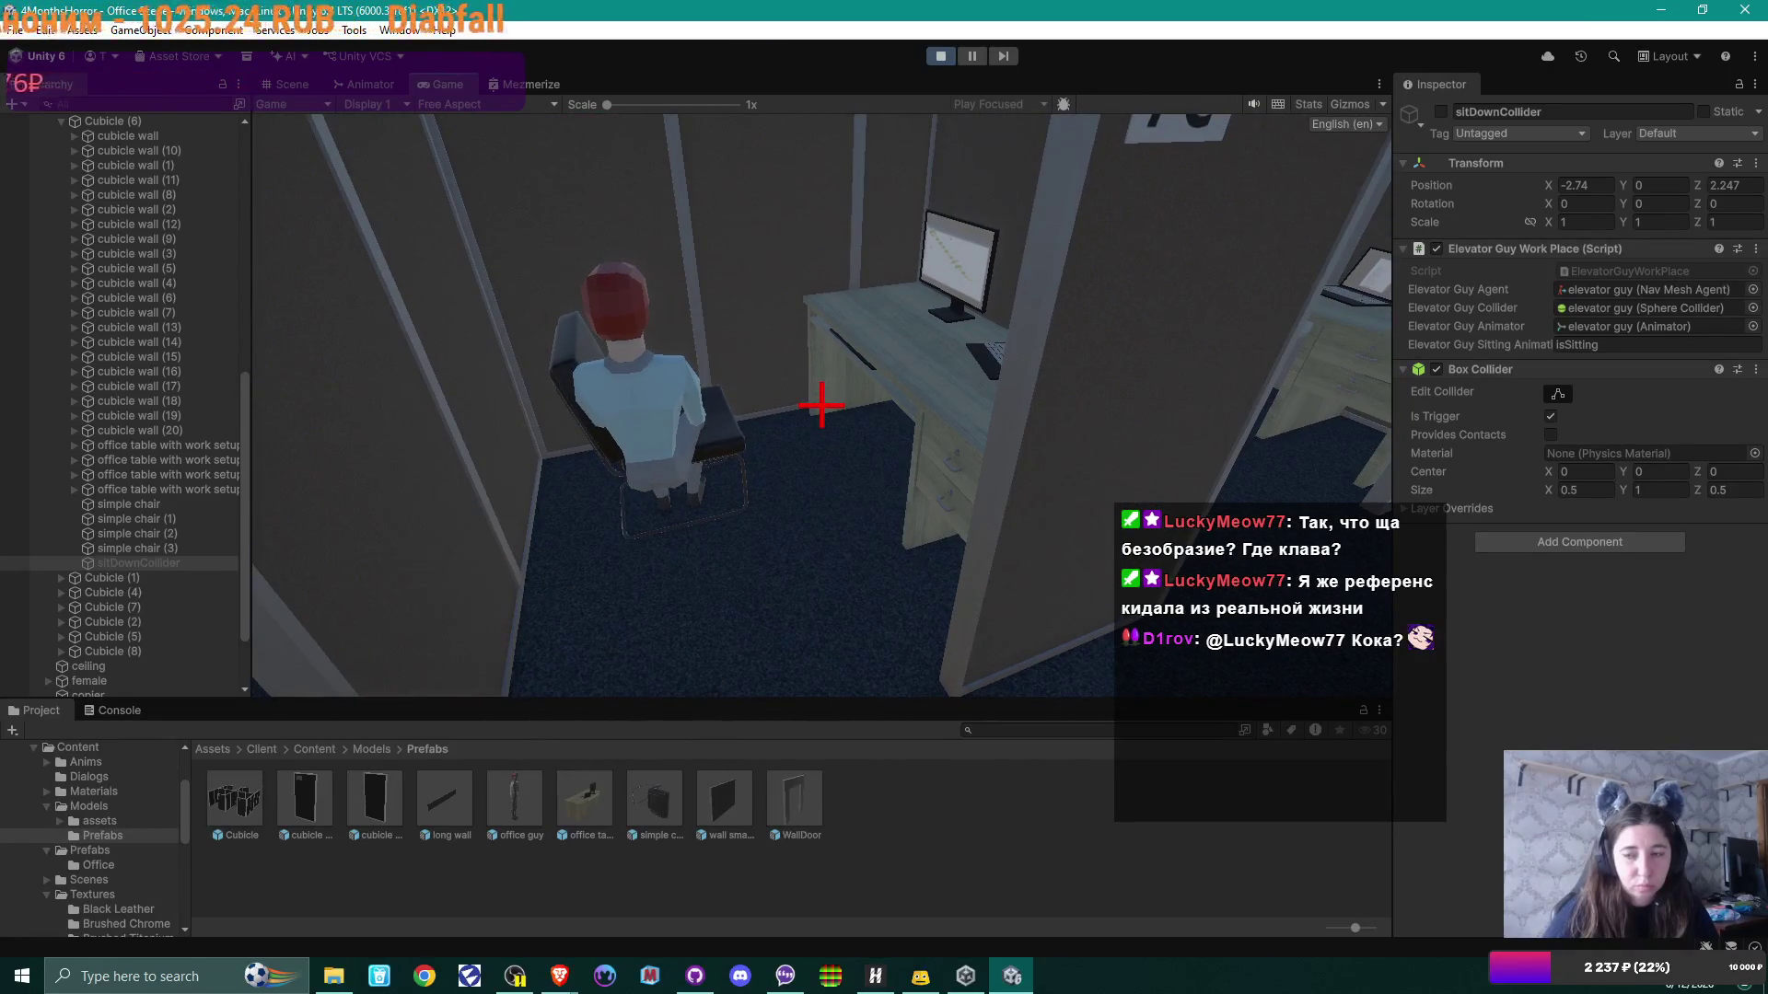
key("s")
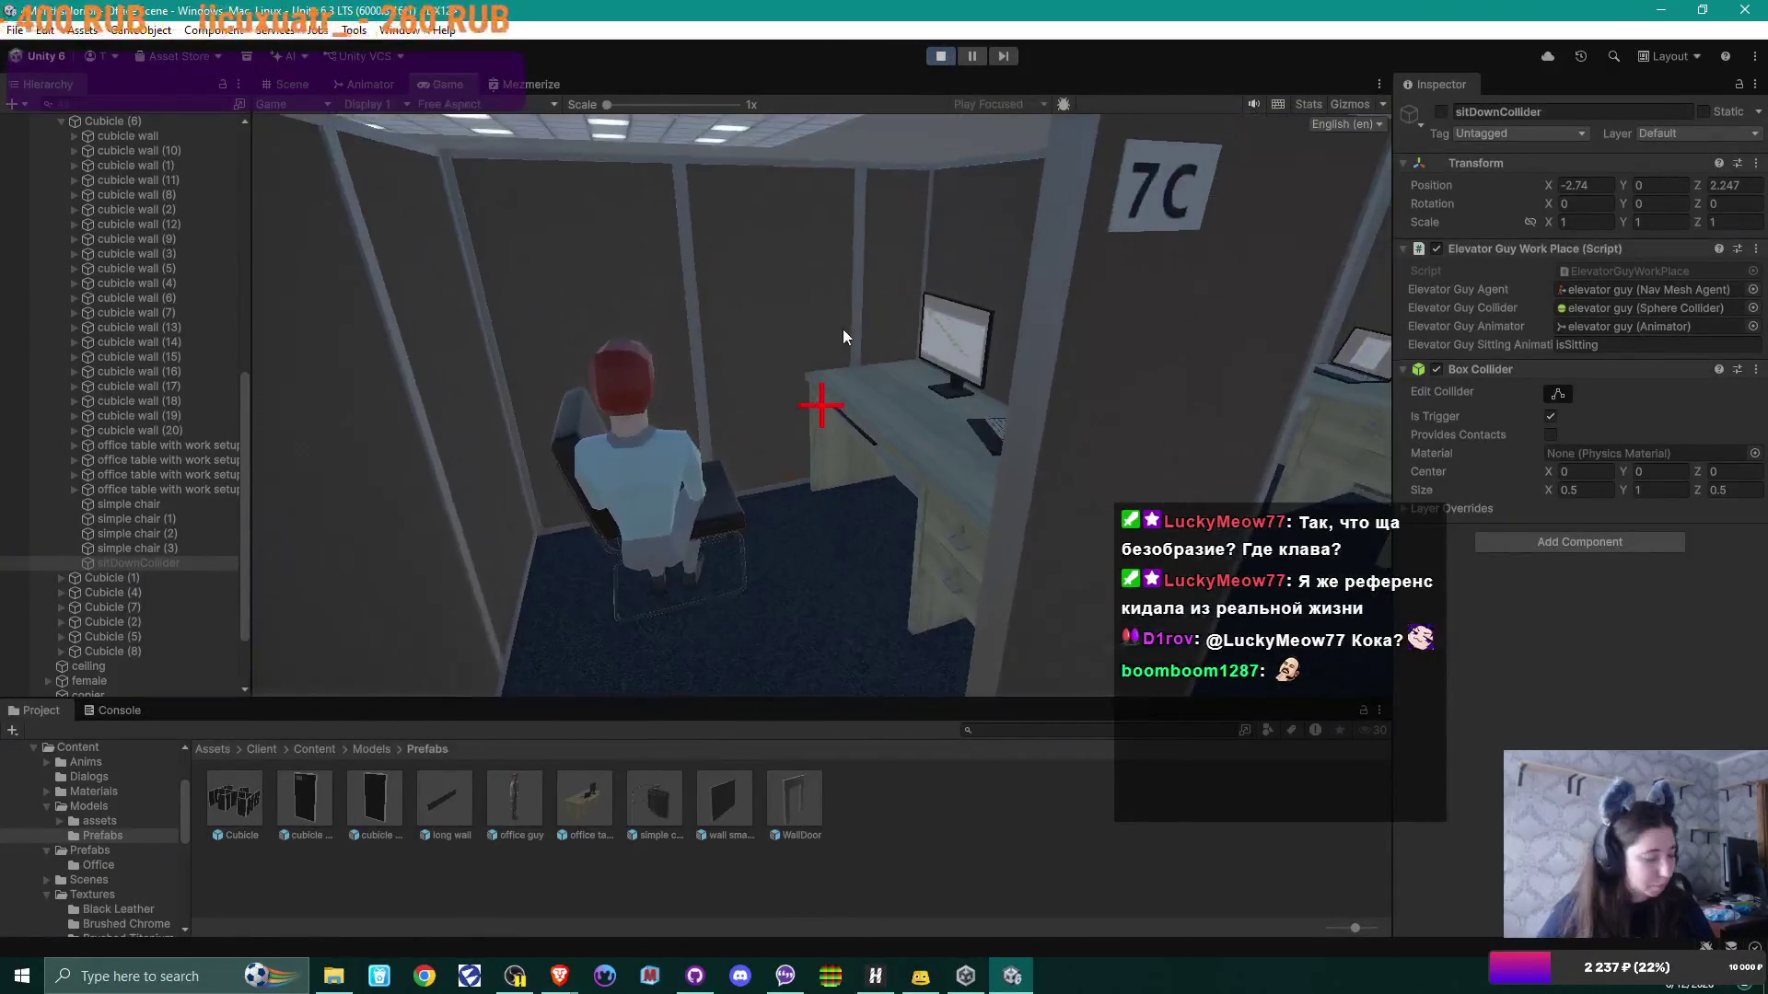
left_click(974, 58)
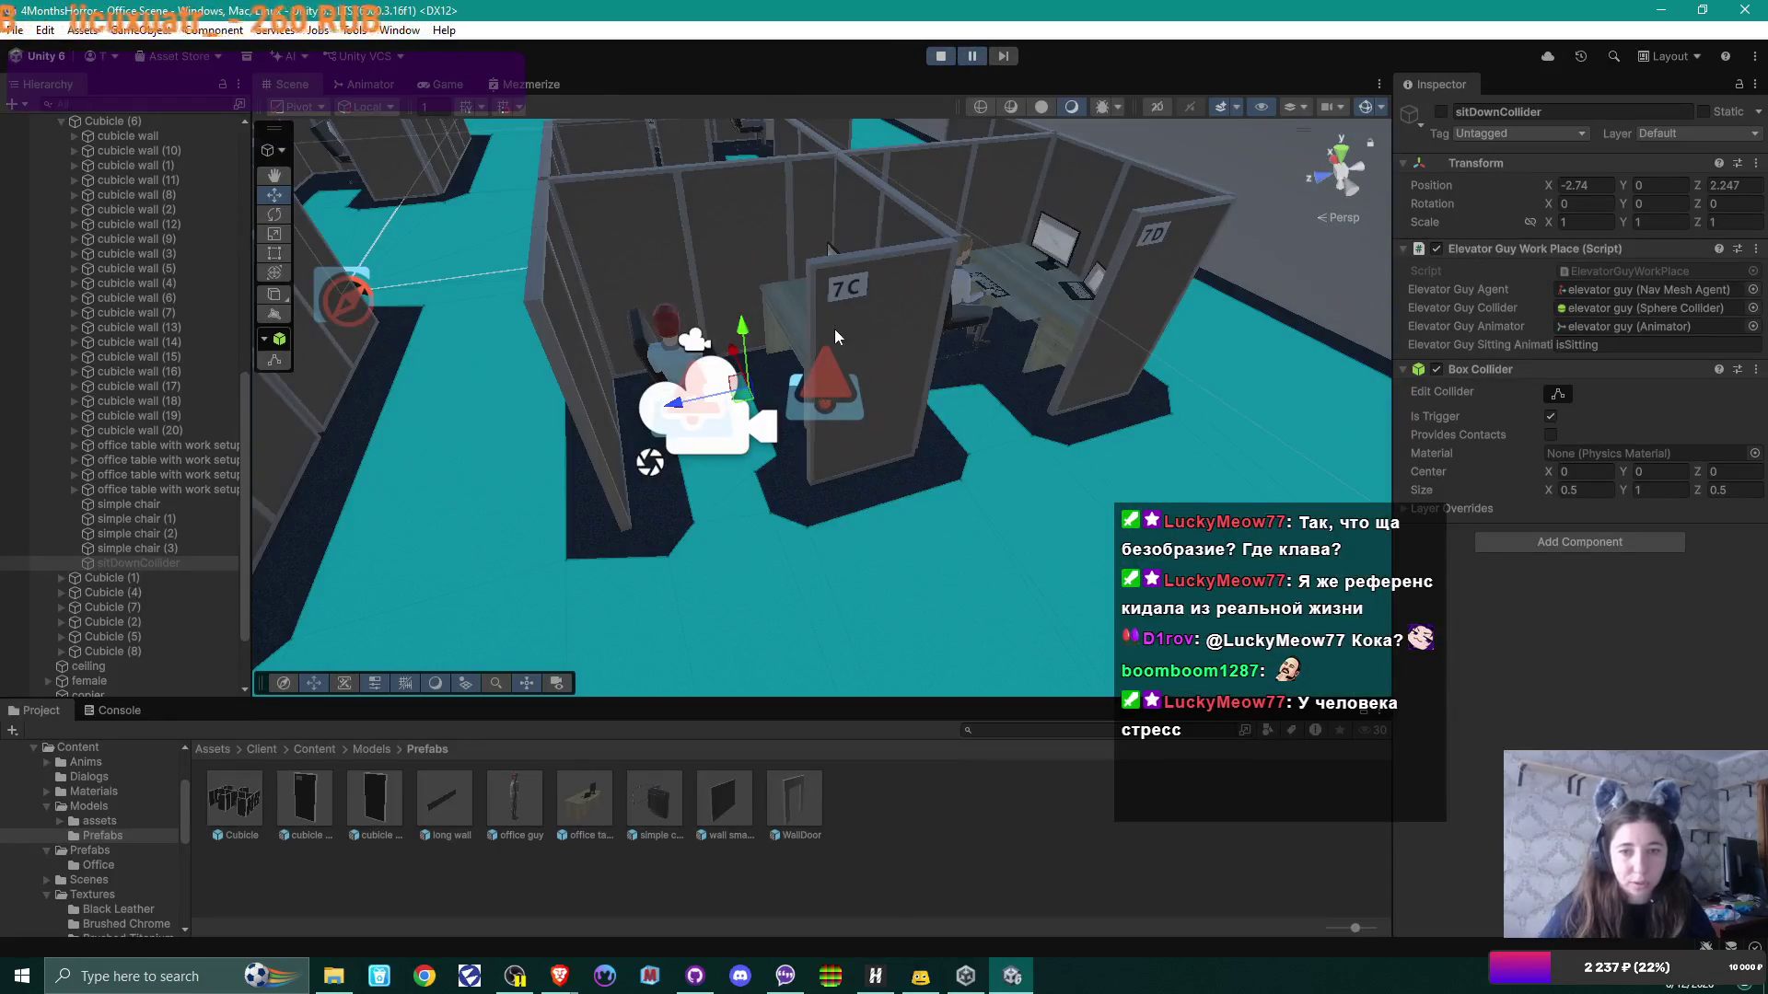
Step: Frame and select sitDownCollider in the Scene view, and exit Play mode
key("f")
mouse_move(787, 370)
left_mouse_down()
mouse_move(627, 361)
mouse_move(736, 355)
left_mouse_up()
left_click(141, 562)
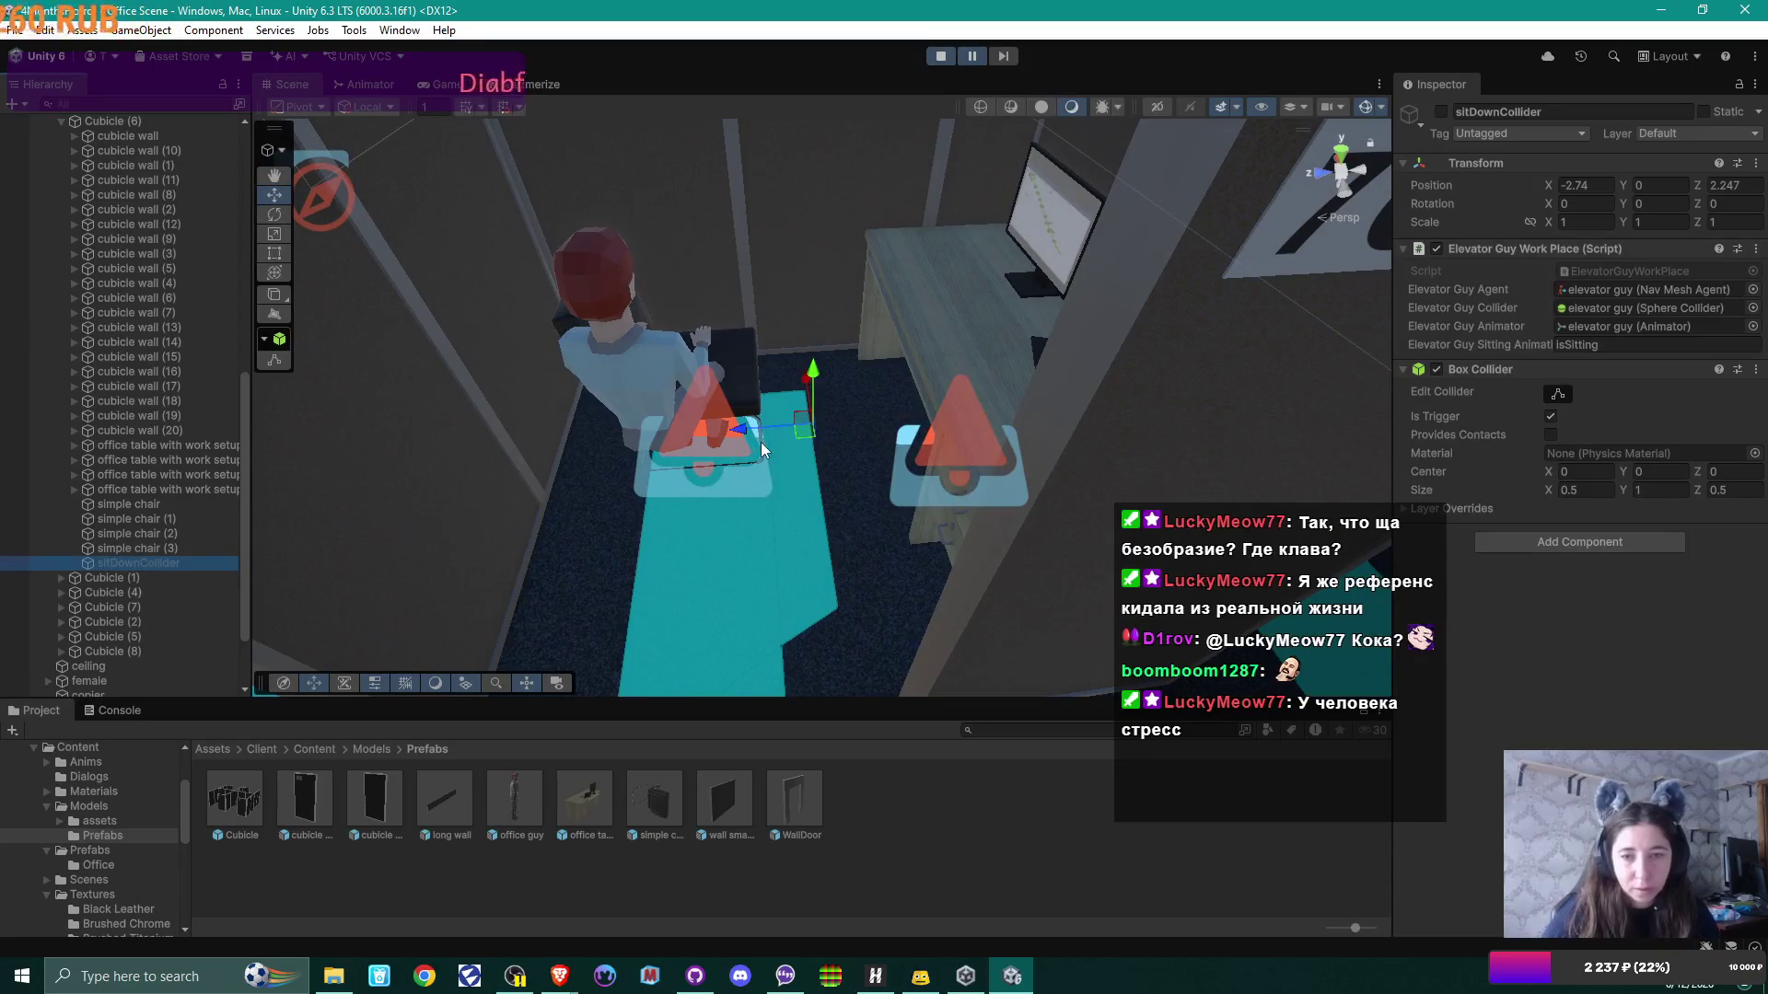
left_click(939, 57)
Step: Move sitDownCollider across the cubicle floor to X -2.418, Z 2.108
mouse_move(721, 379)
left_mouse_down()
mouse_move(679, 396)
mouse_move(778, 525)
mouse_move(709, 537)
left_mouse_up()
left_click_drag(776, 471, 793, 386)
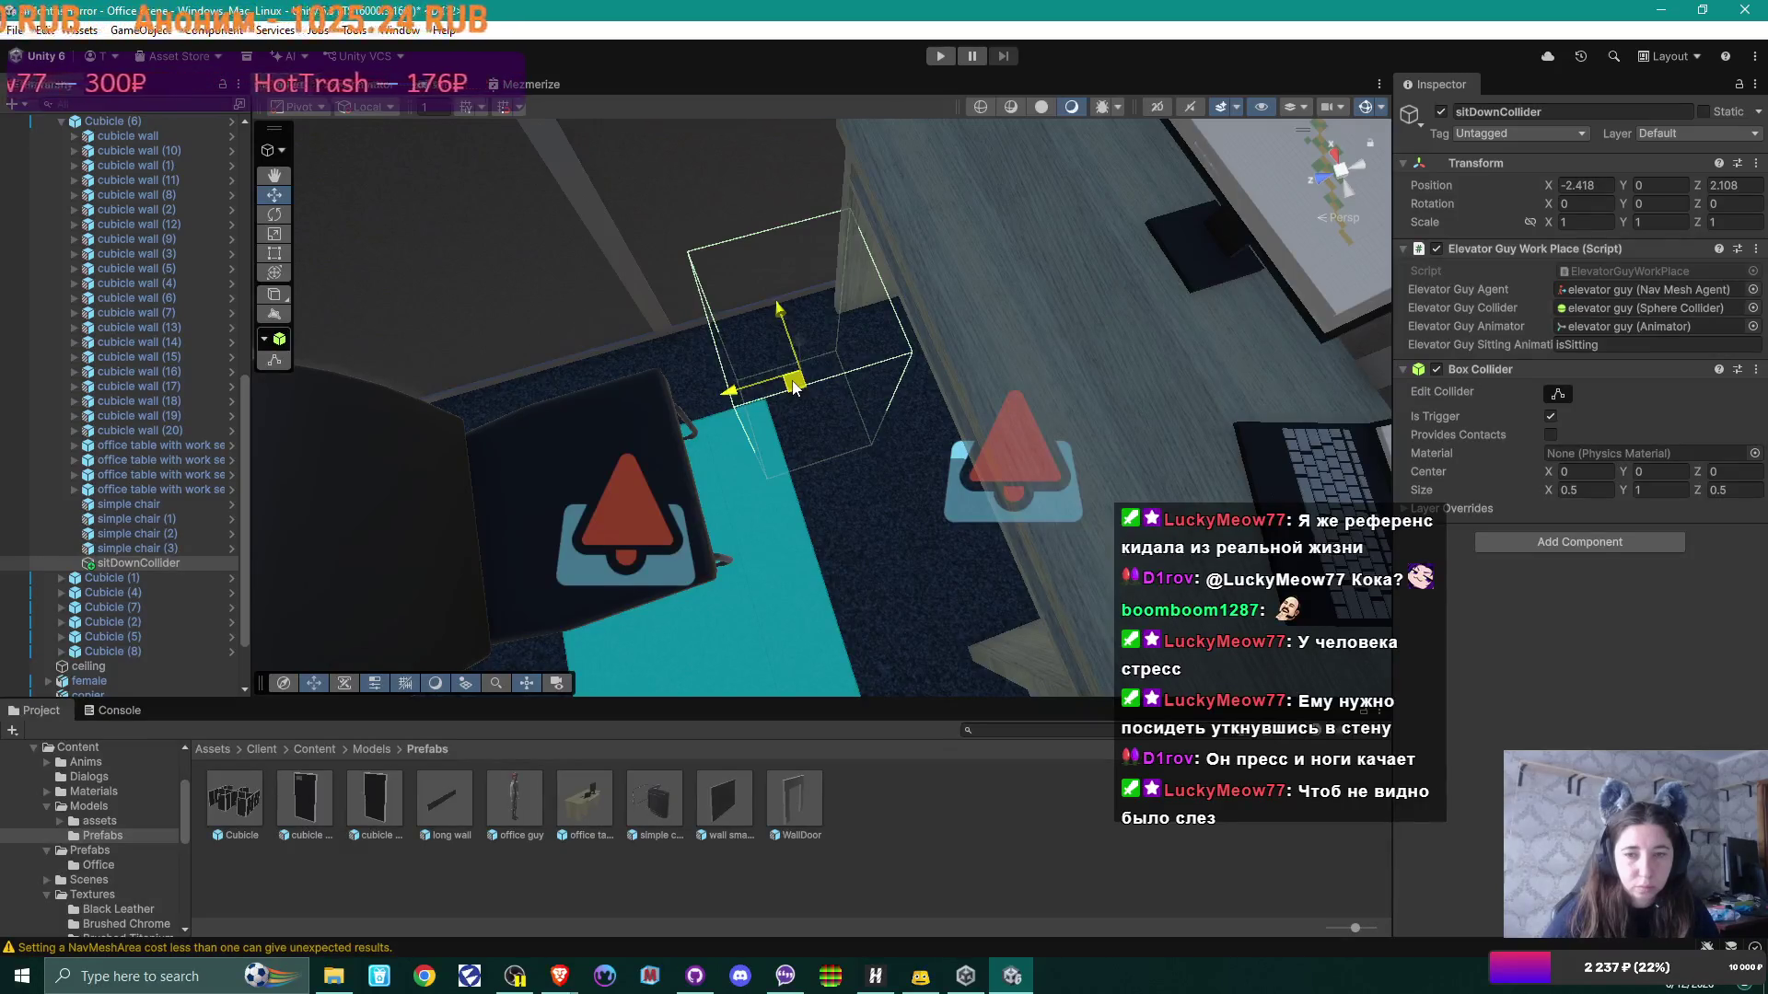
left_click_drag(794, 387, 791, 387)
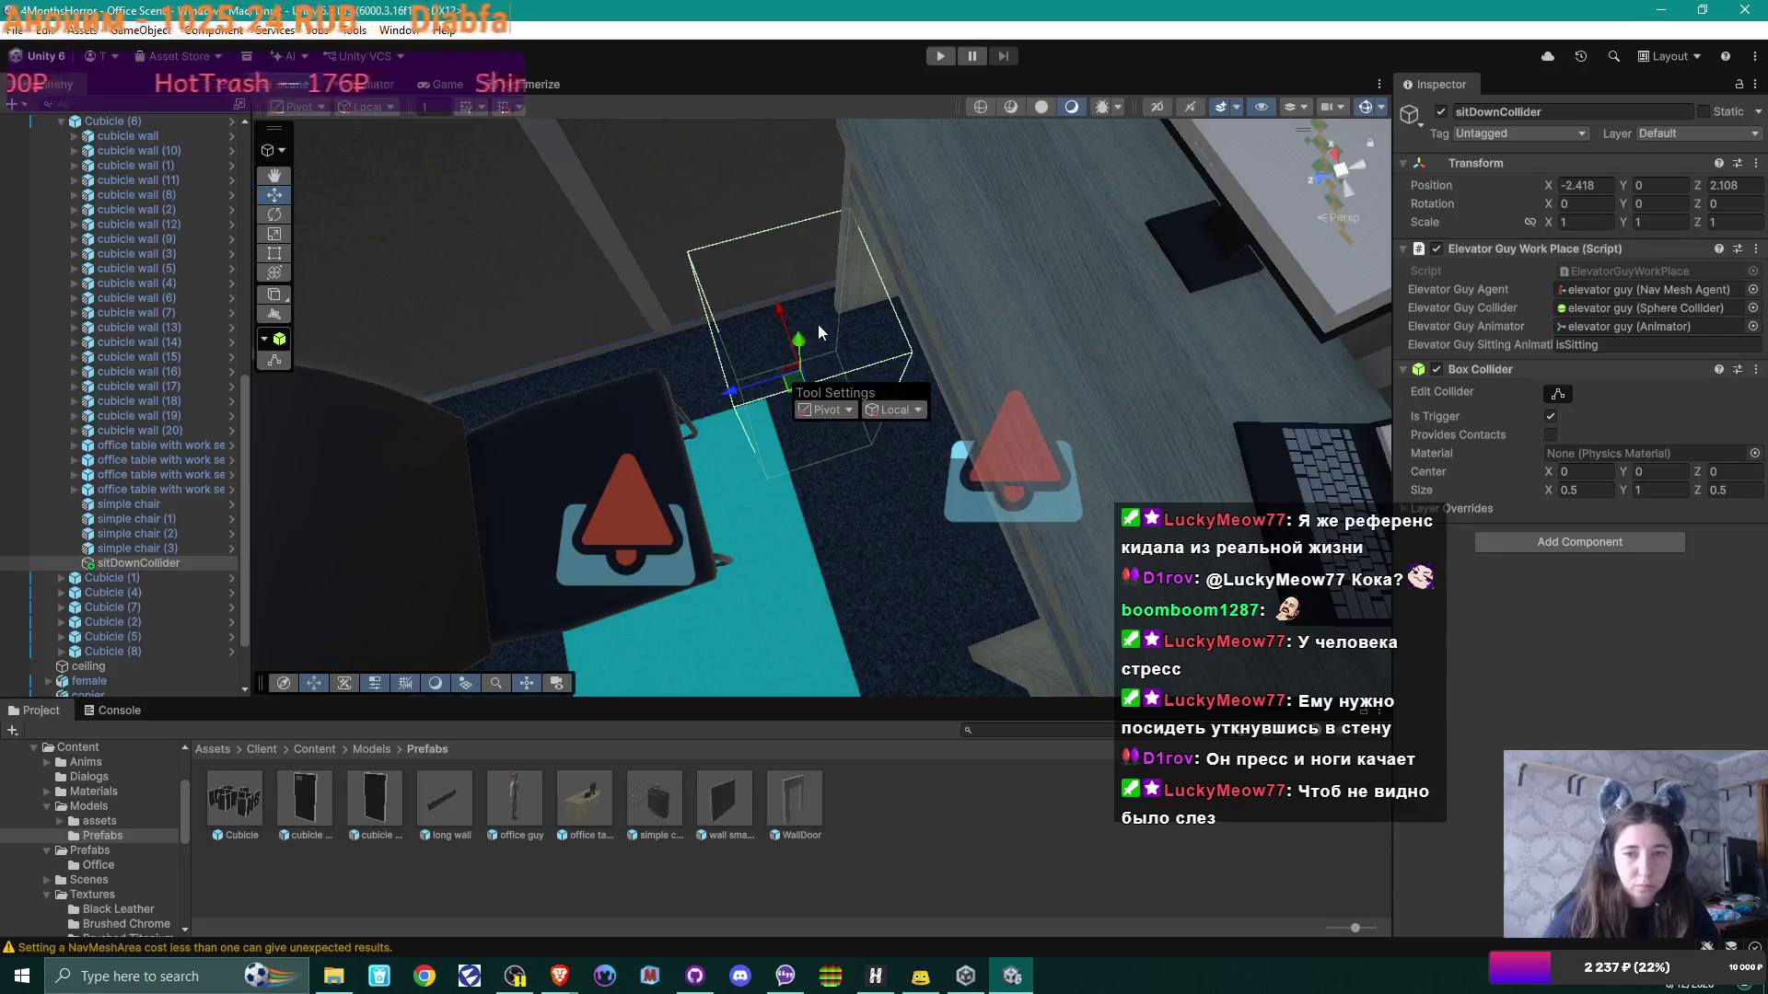
mouse_move(852, 444)
left_mouse_down()
mouse_move(1203, 459)
mouse_move(901, 273)
mouse_move(1151, 175)
left_mouse_up()
mouse_move(1151, 257)
left_mouse_down()
mouse_move(921, 230)
mouse_move(829, 240)
mouse_move(1101, 276)
mouse_move(1010, 370)
left_mouse_up()
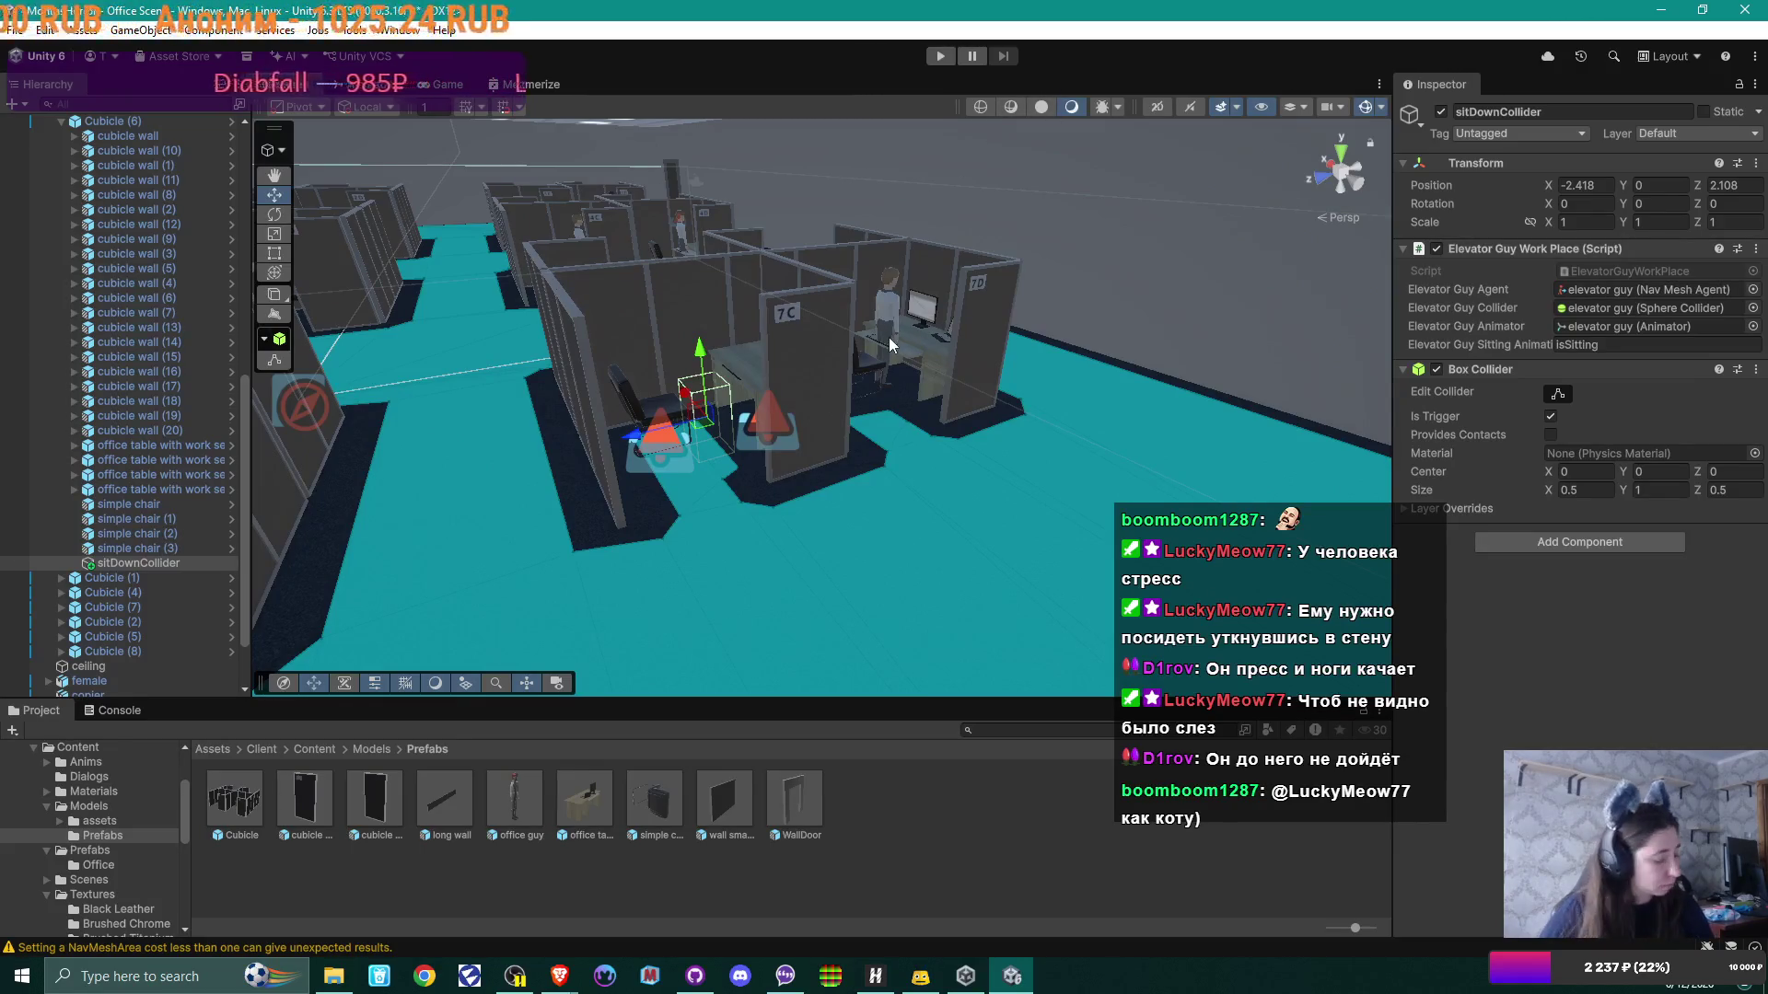
Step: Start the game and walk down the corridor until cubicles 7C and 7D are in view
left_click(943, 56)
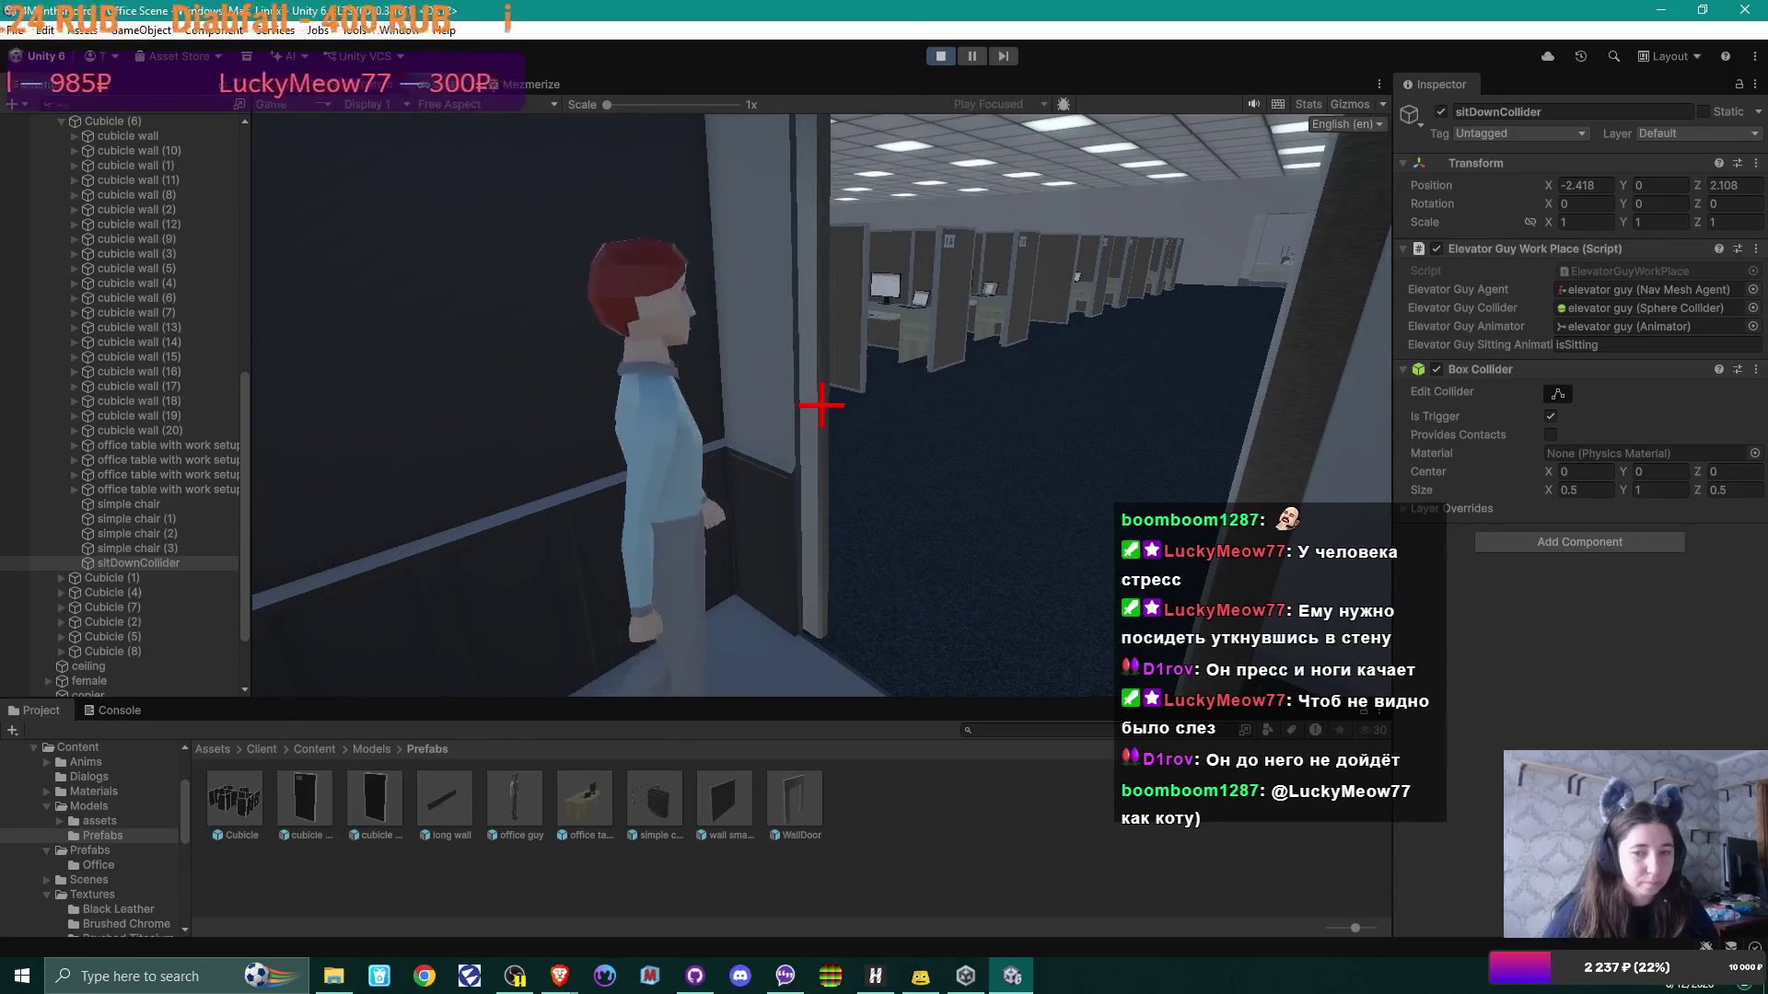
key("w")
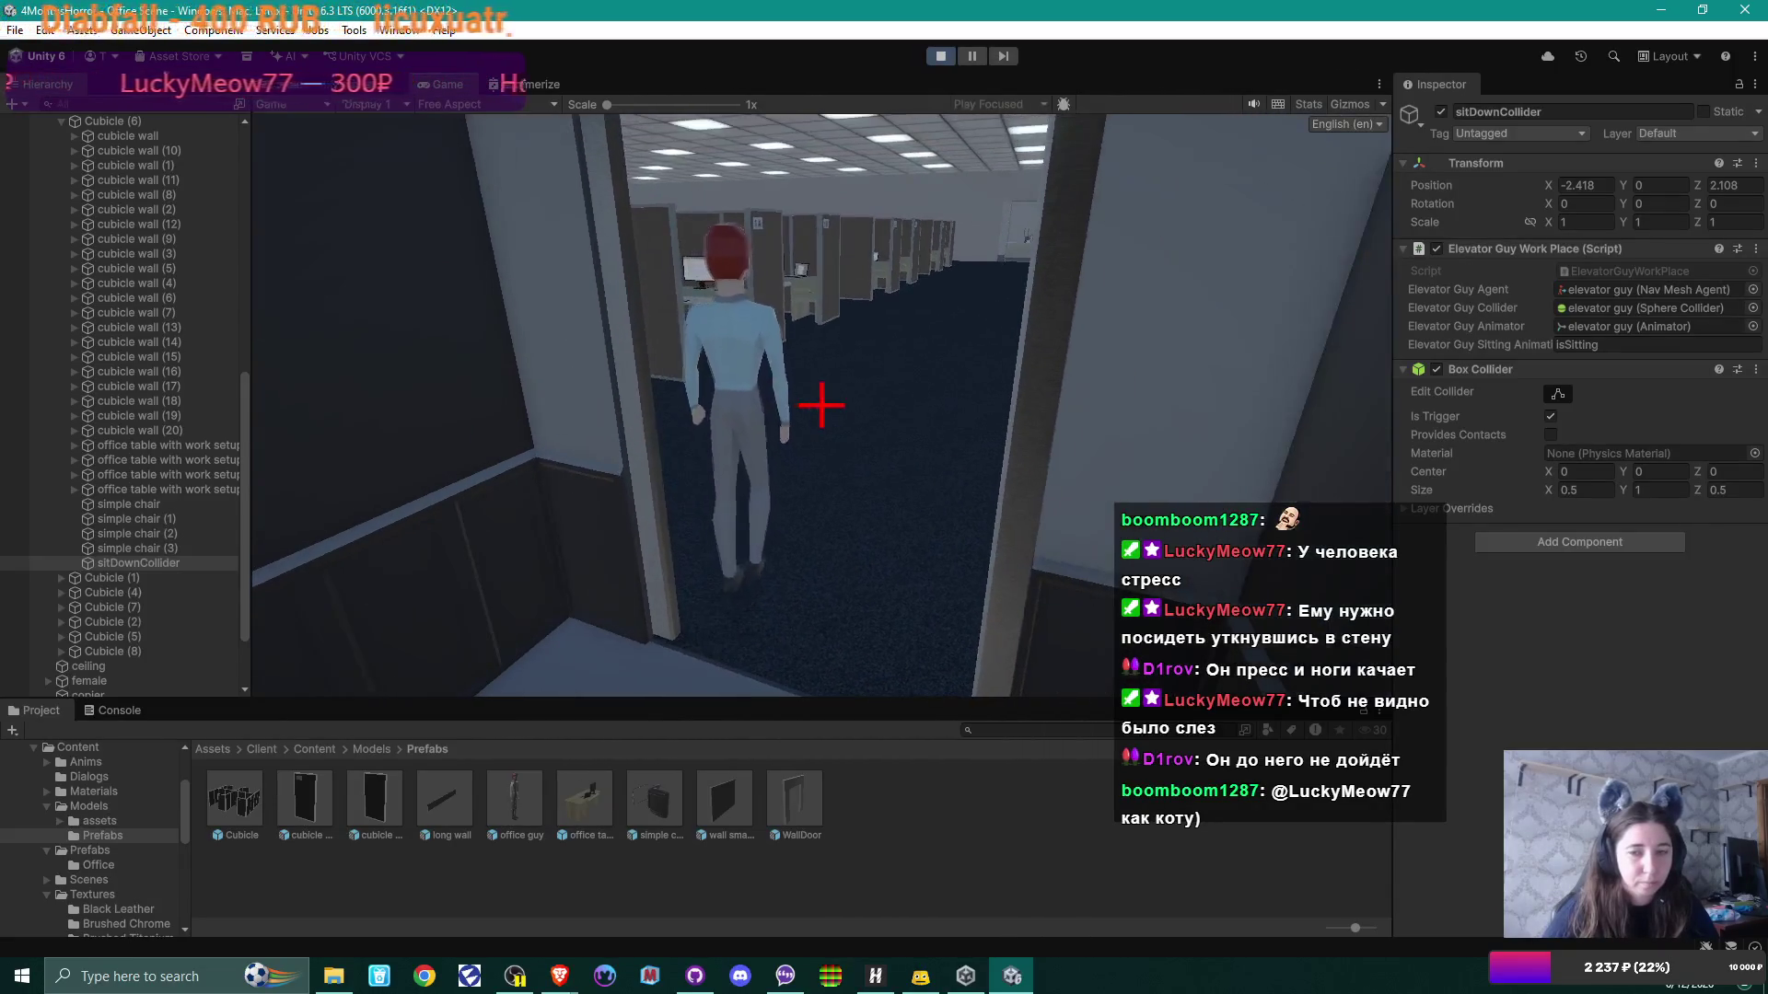
key("w")
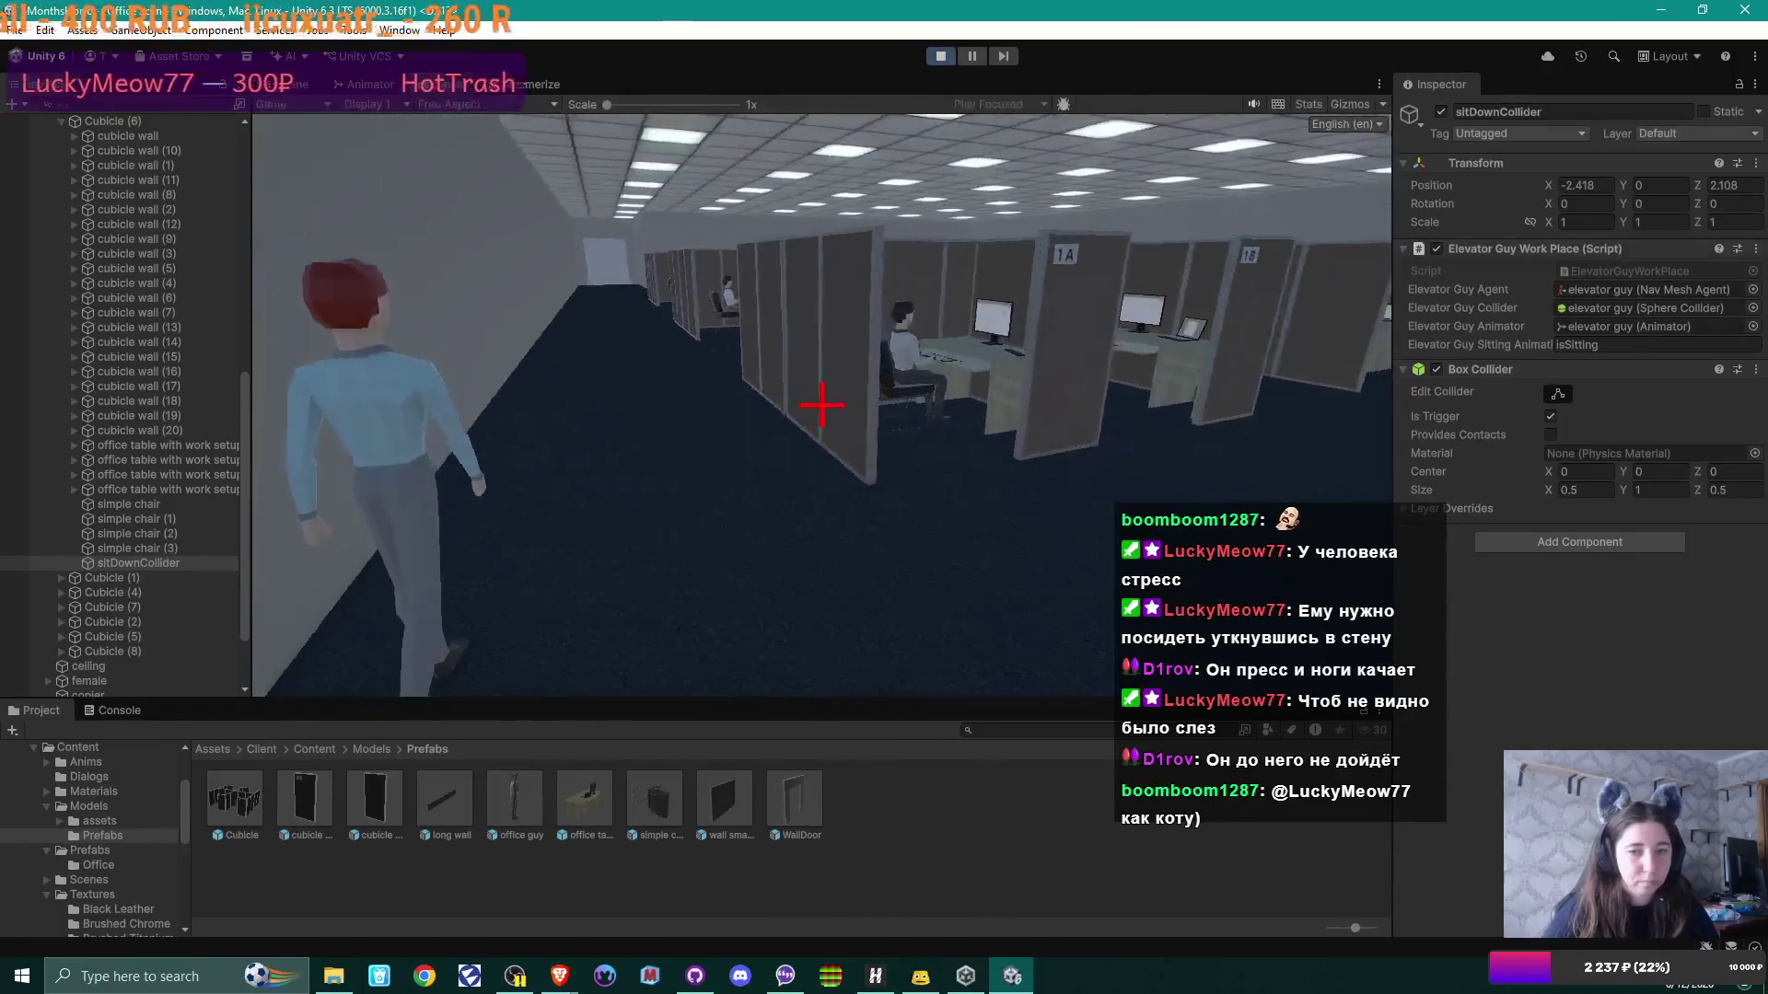
key("w")
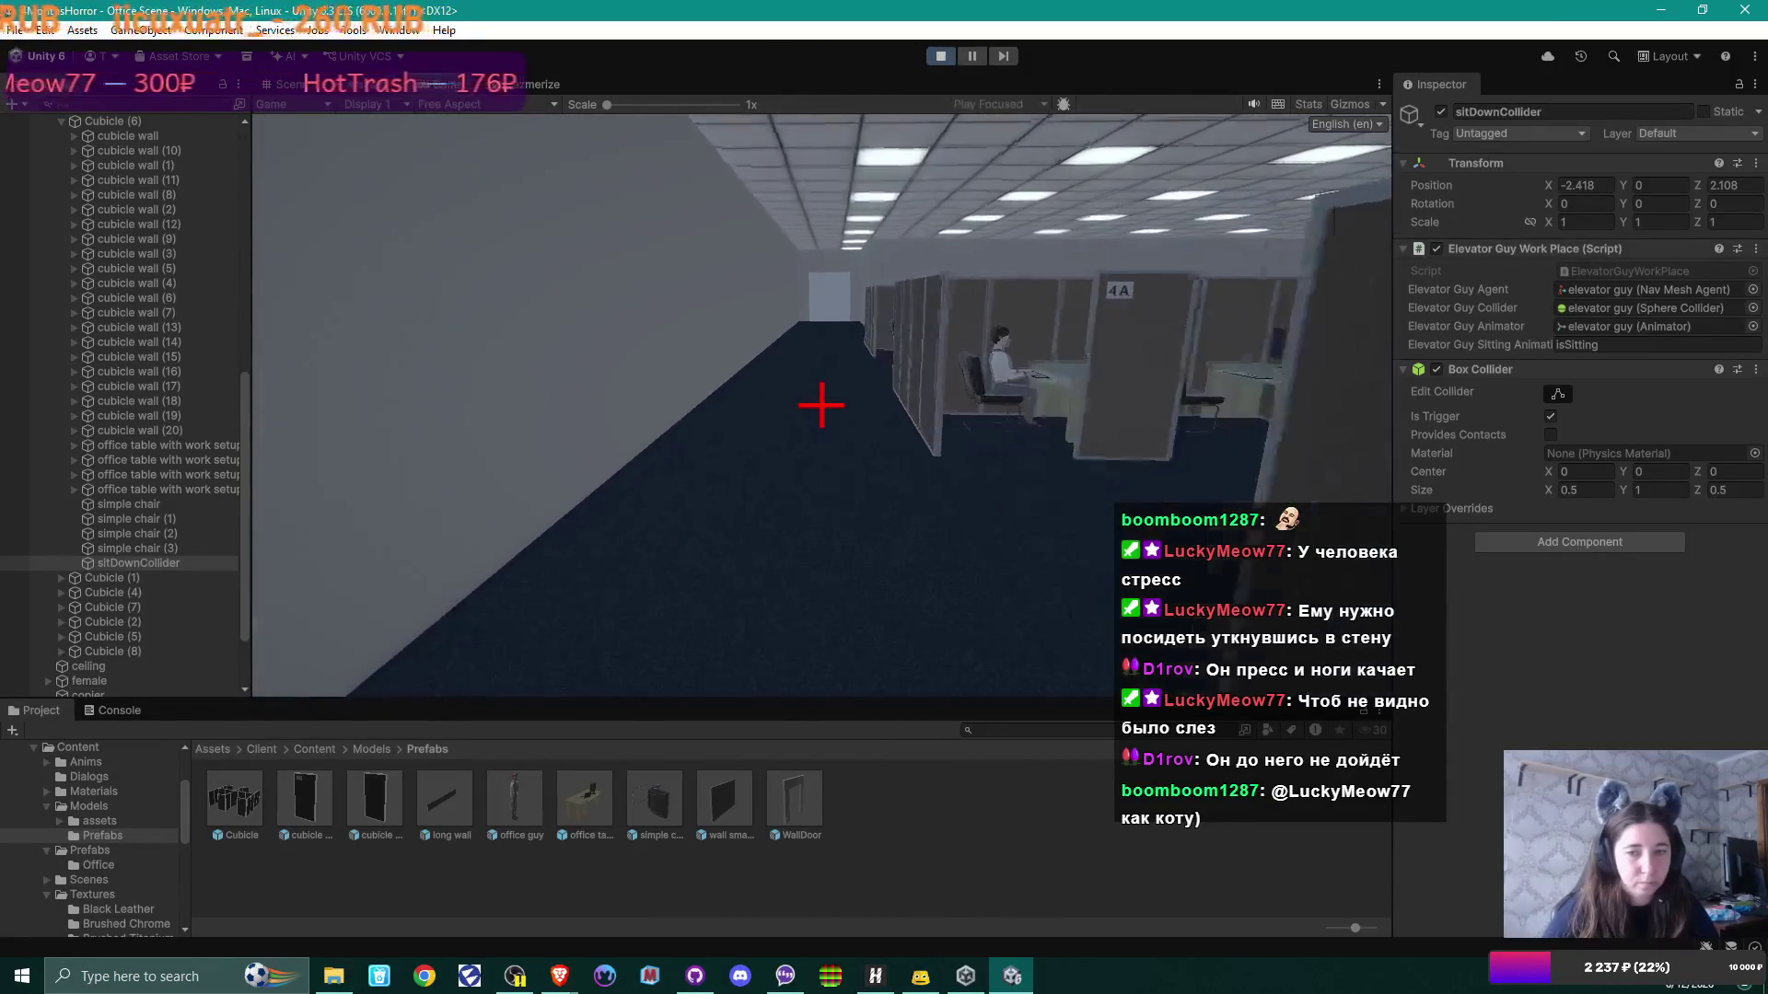
key("w")
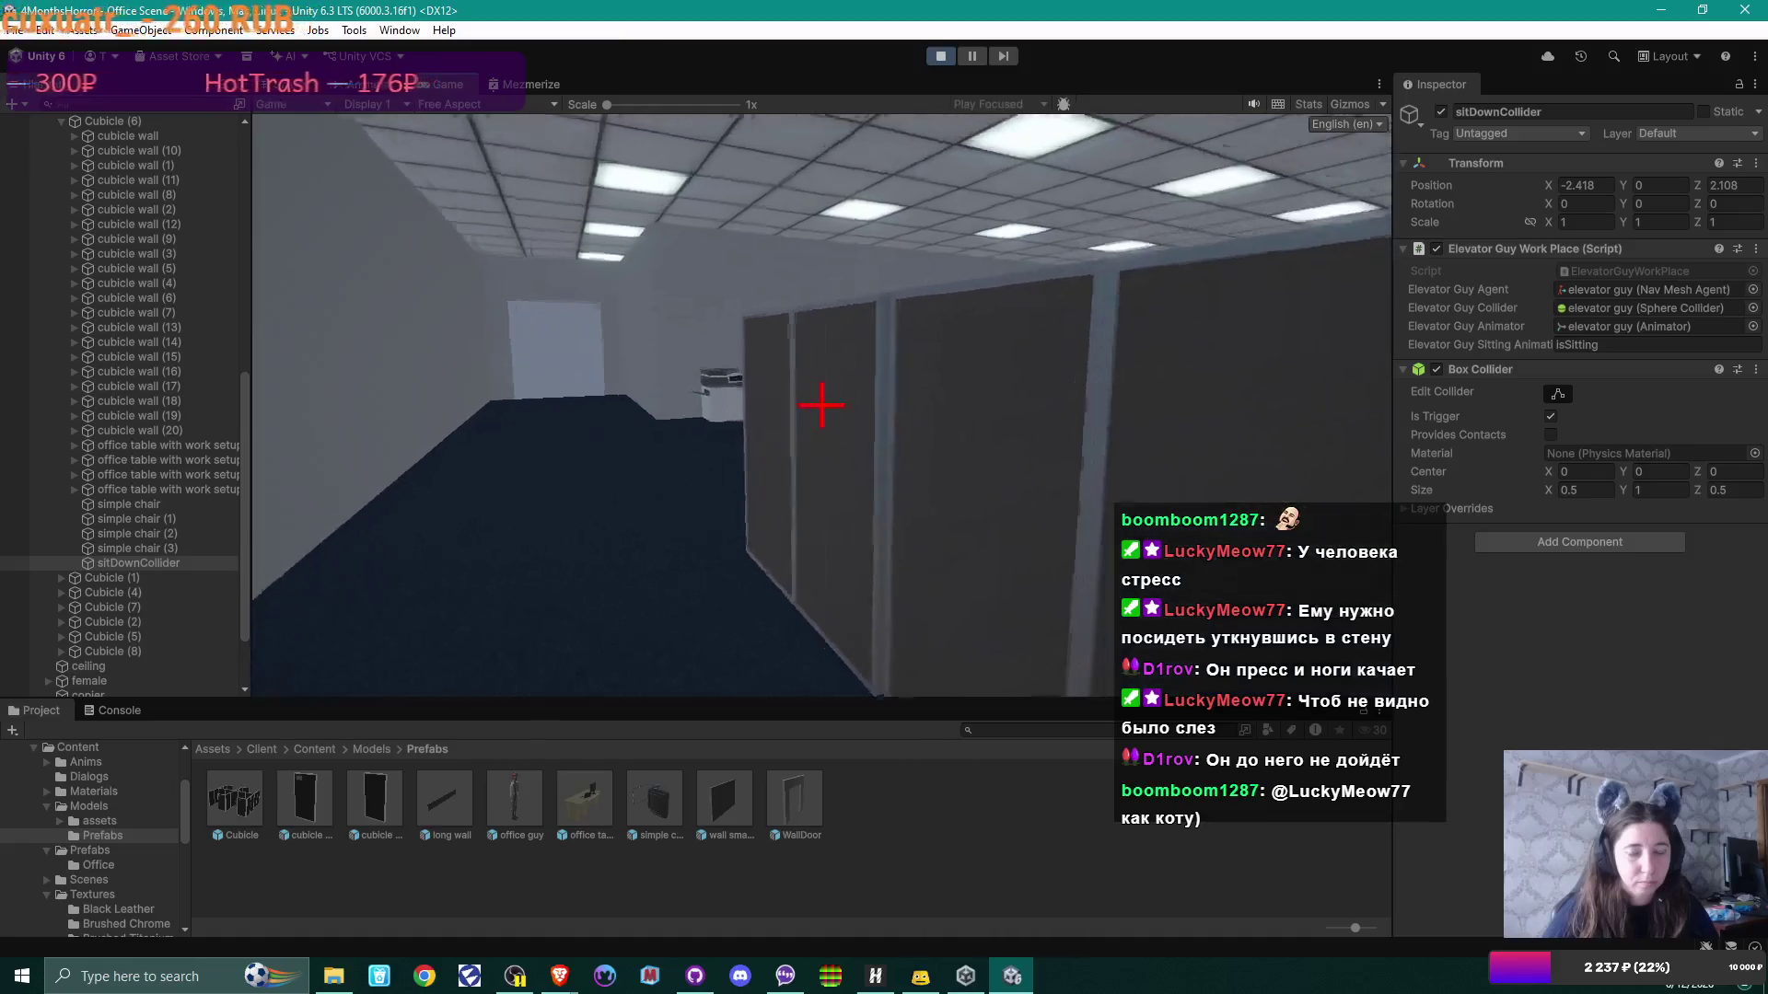
key("w")
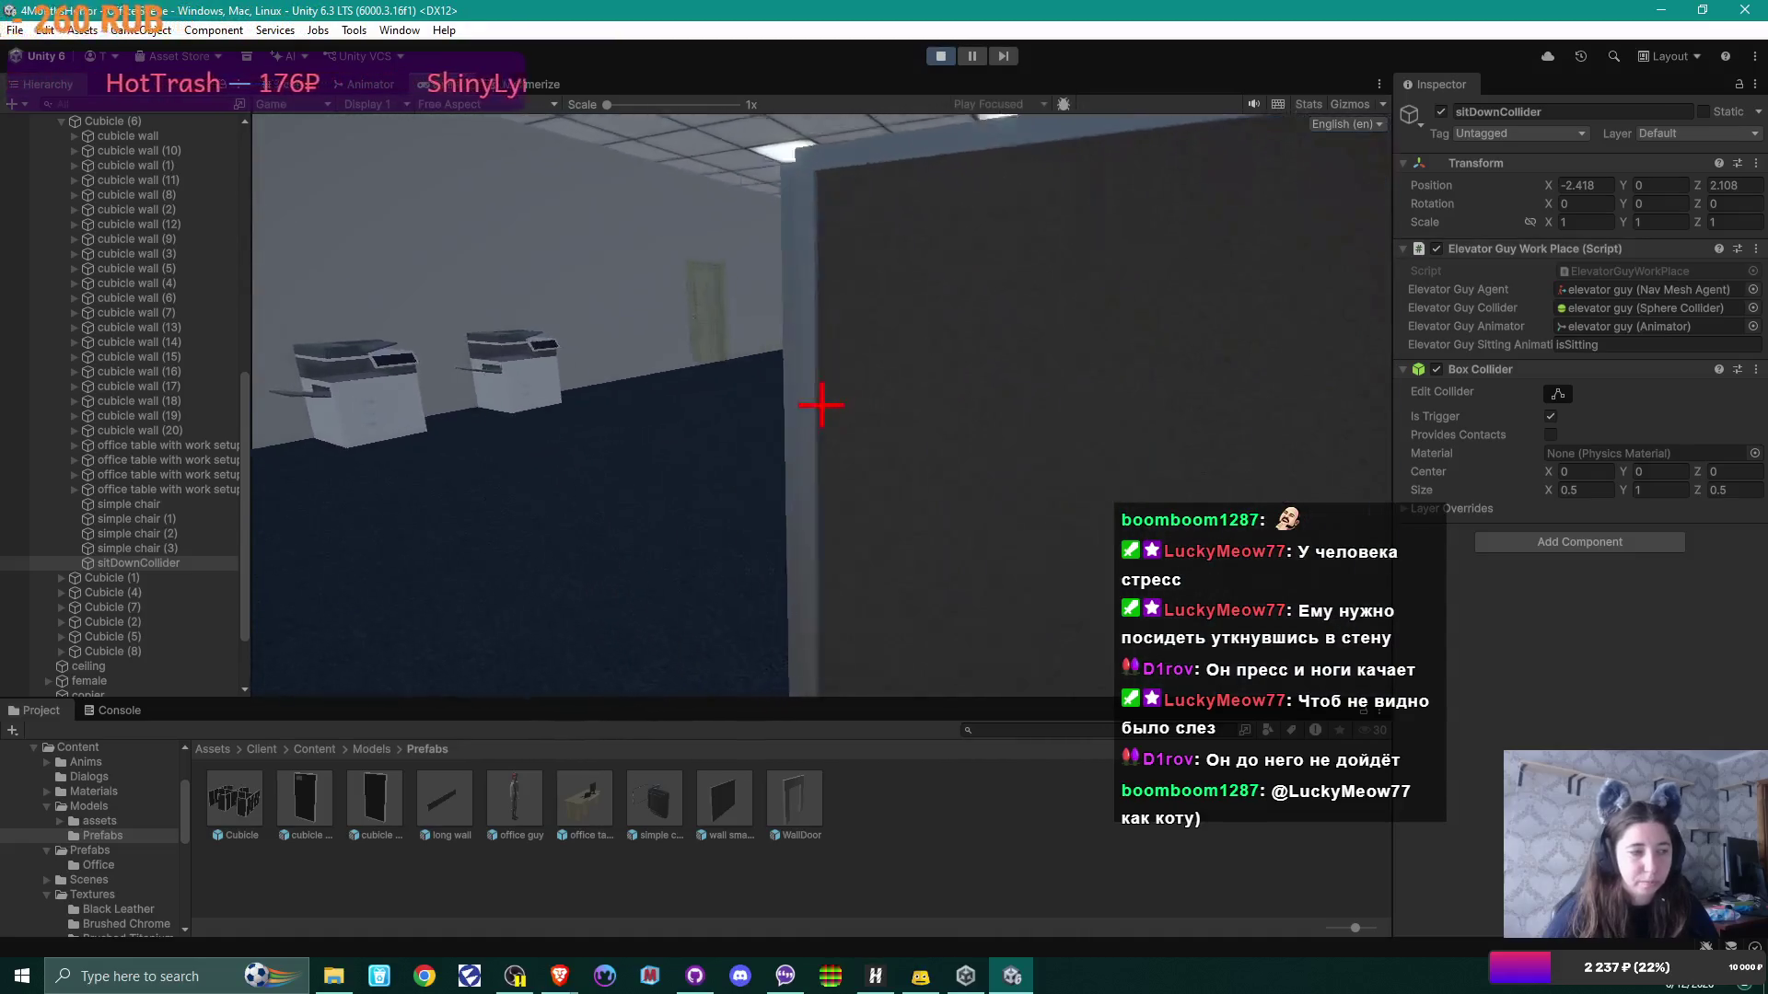
key("s")
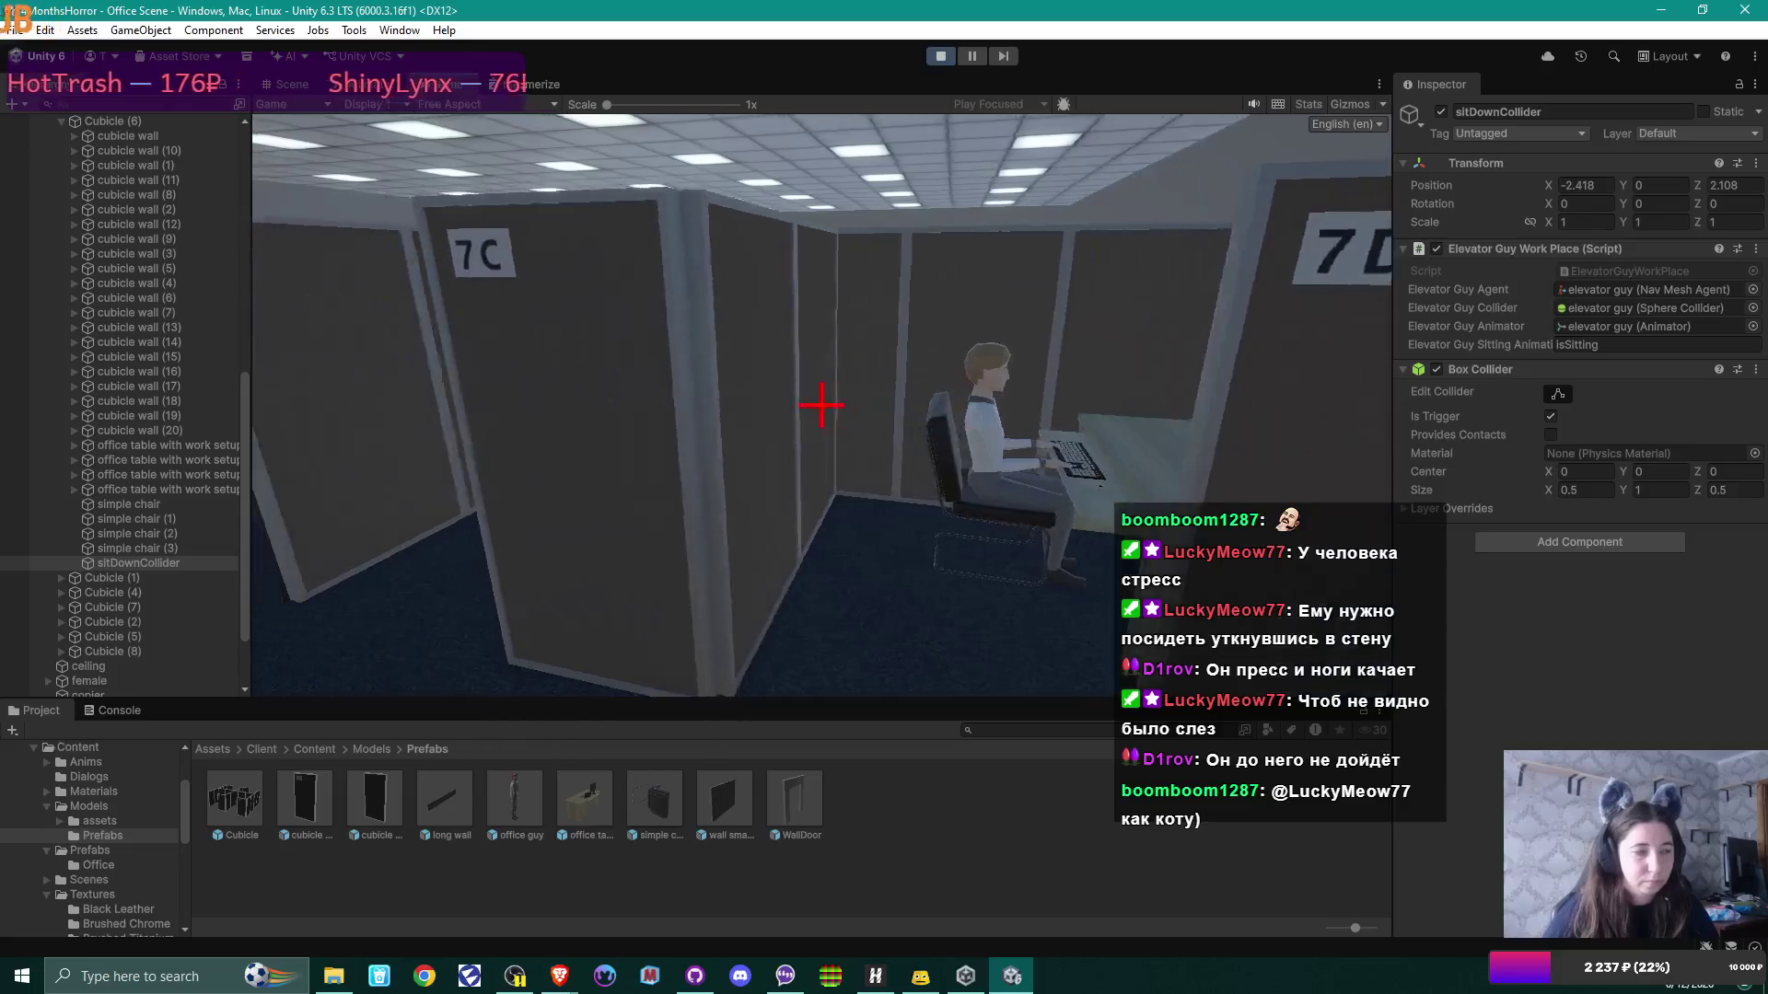
key("s")
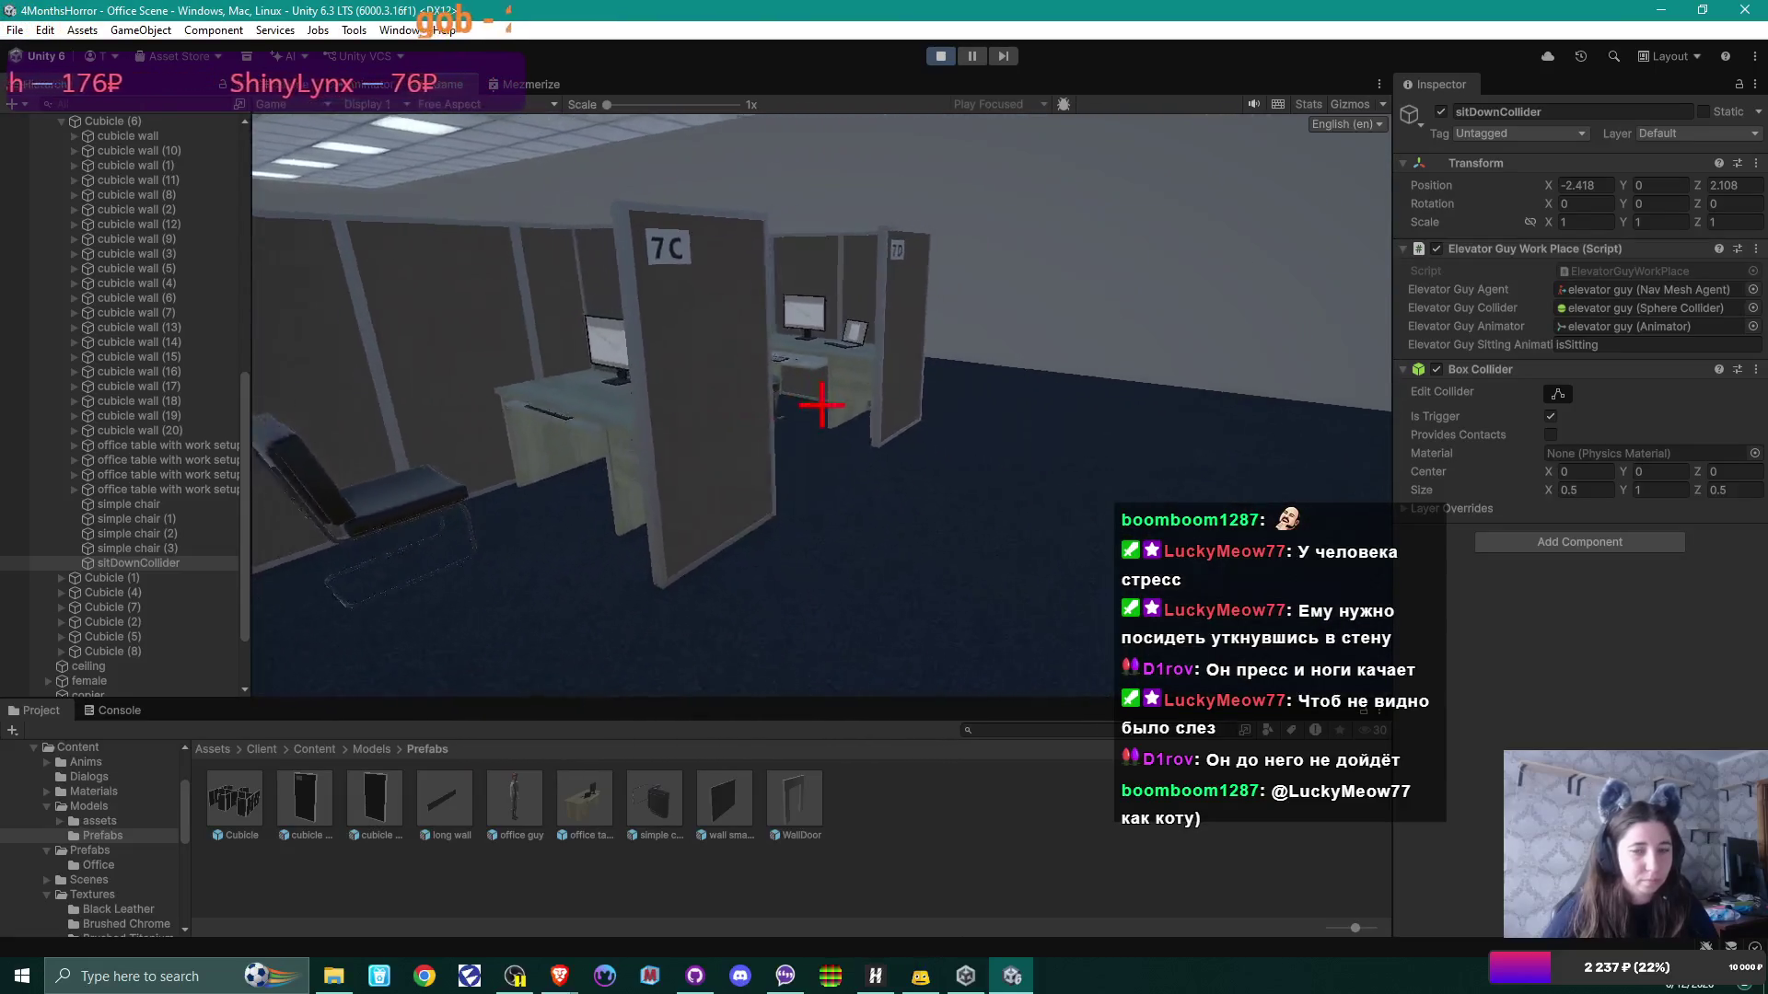
key("w")
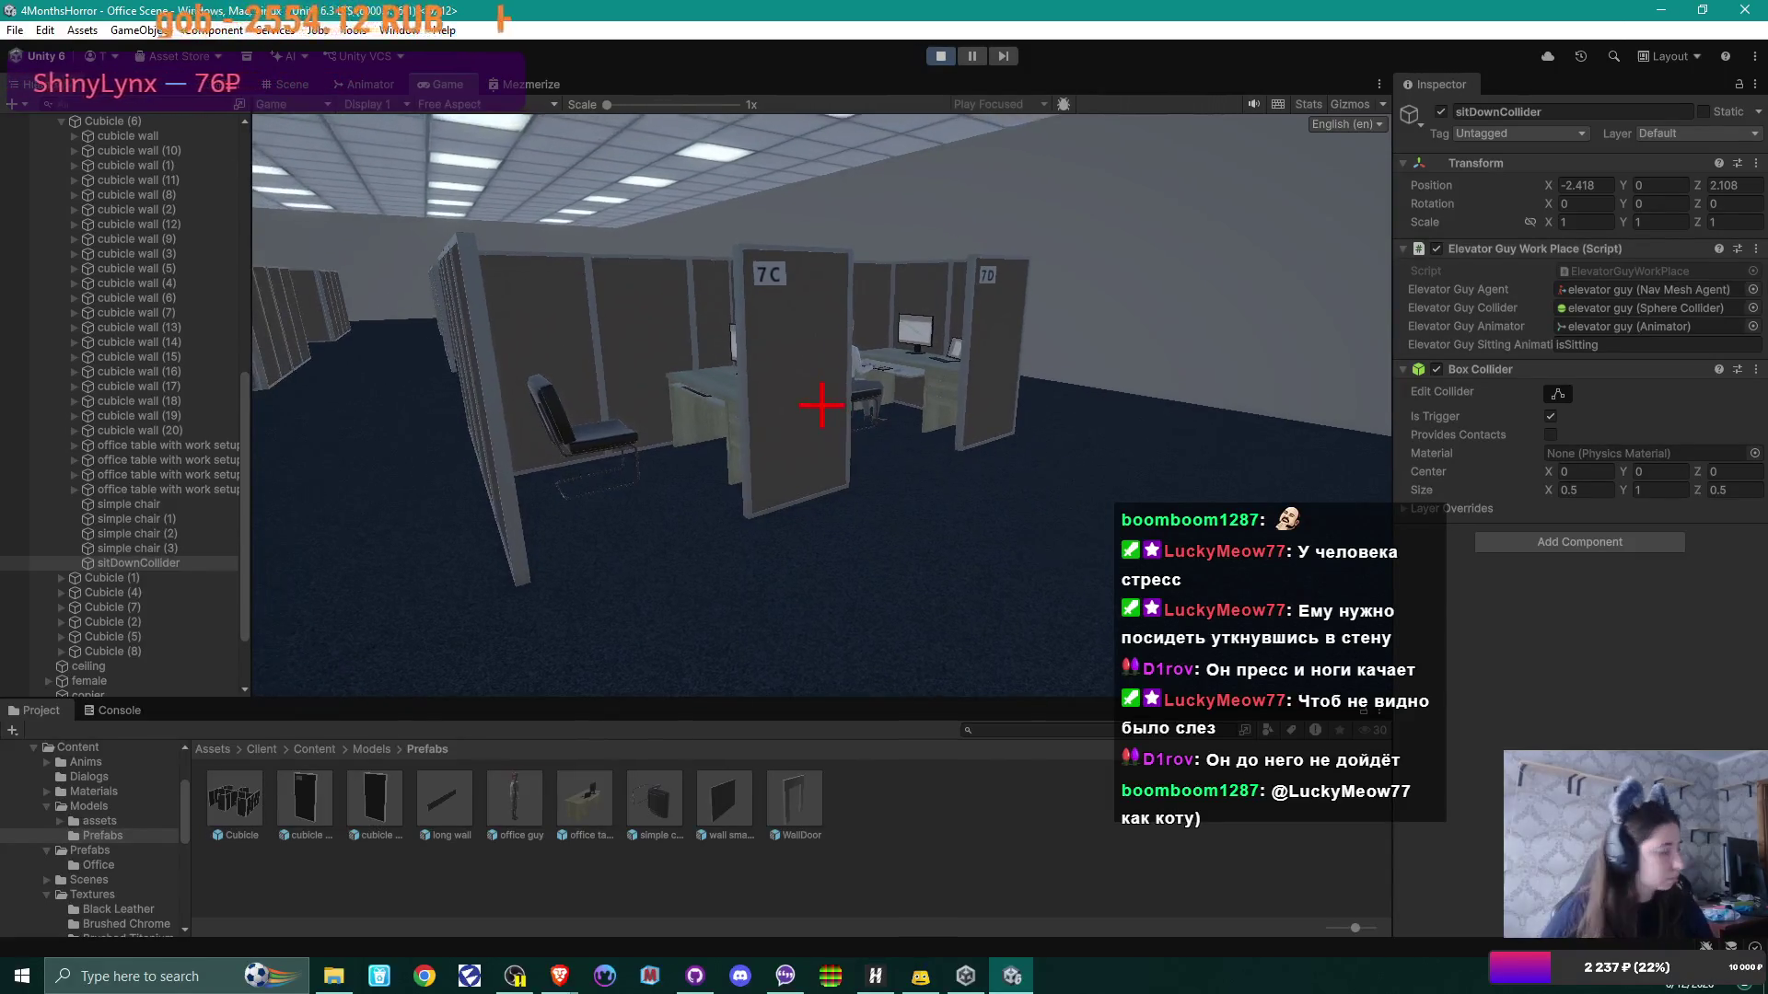
key("w")
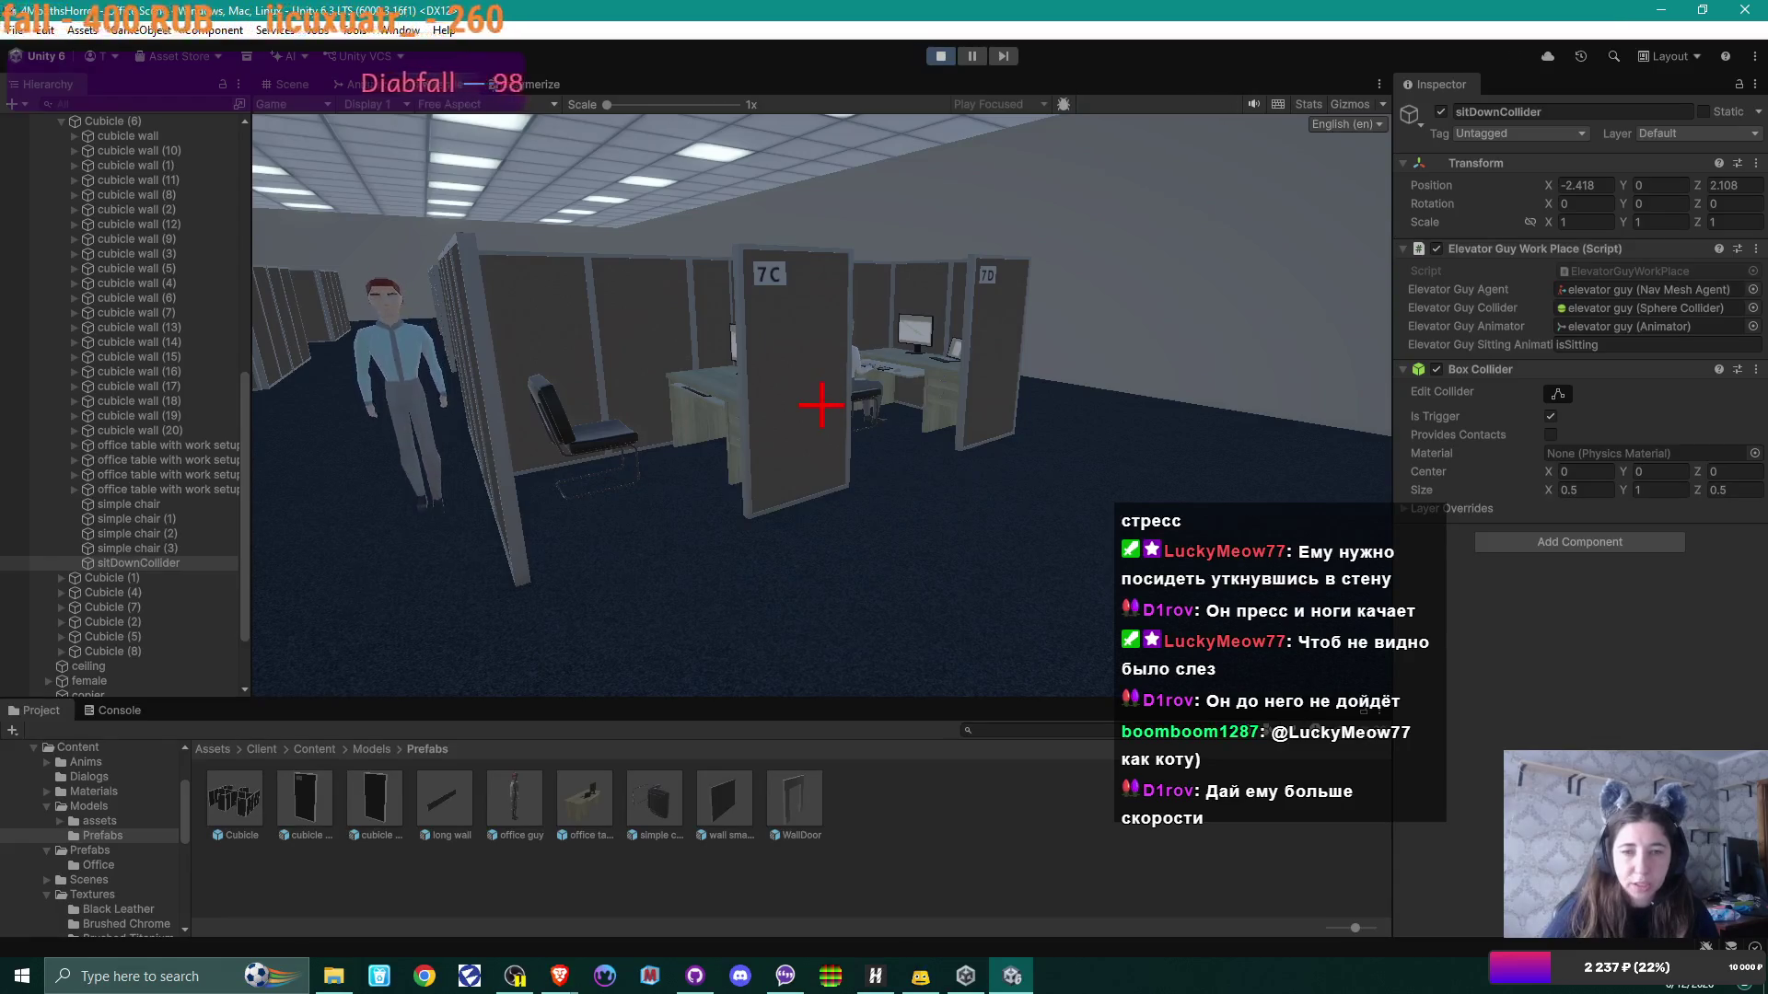
Step: Walk into cubicle 7C and stand beside the seated NPC at his desk and laptop
key("w")
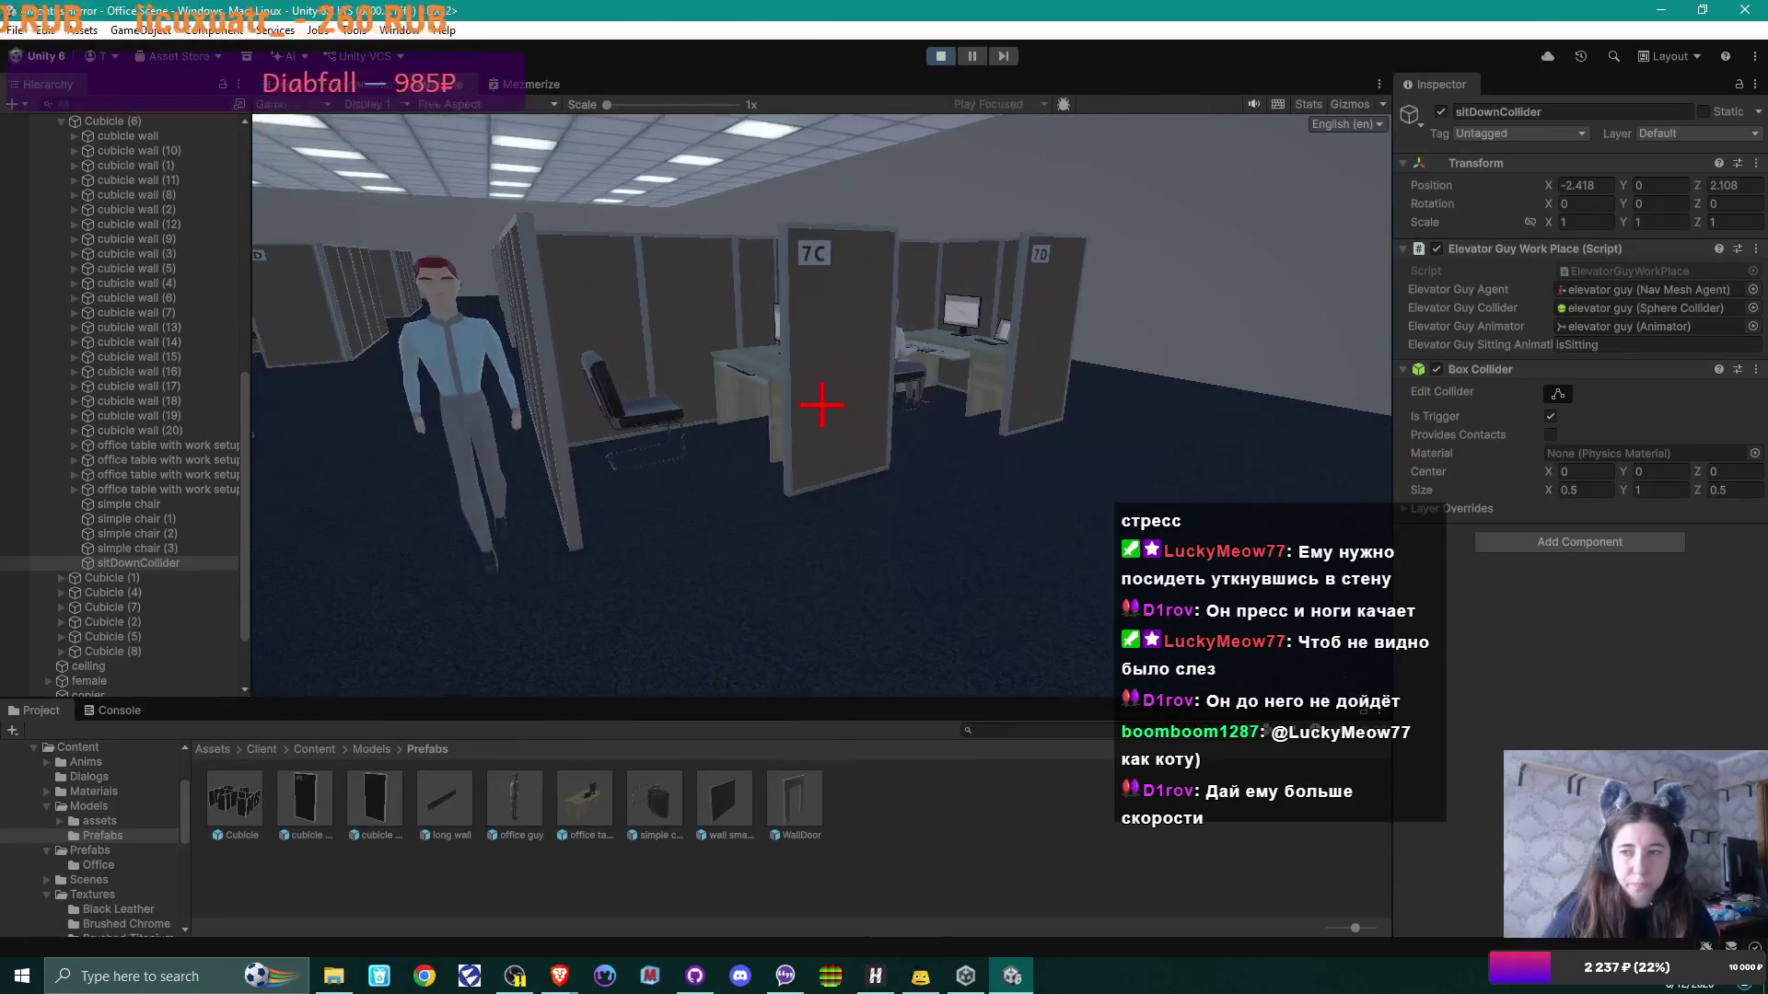
key("w")
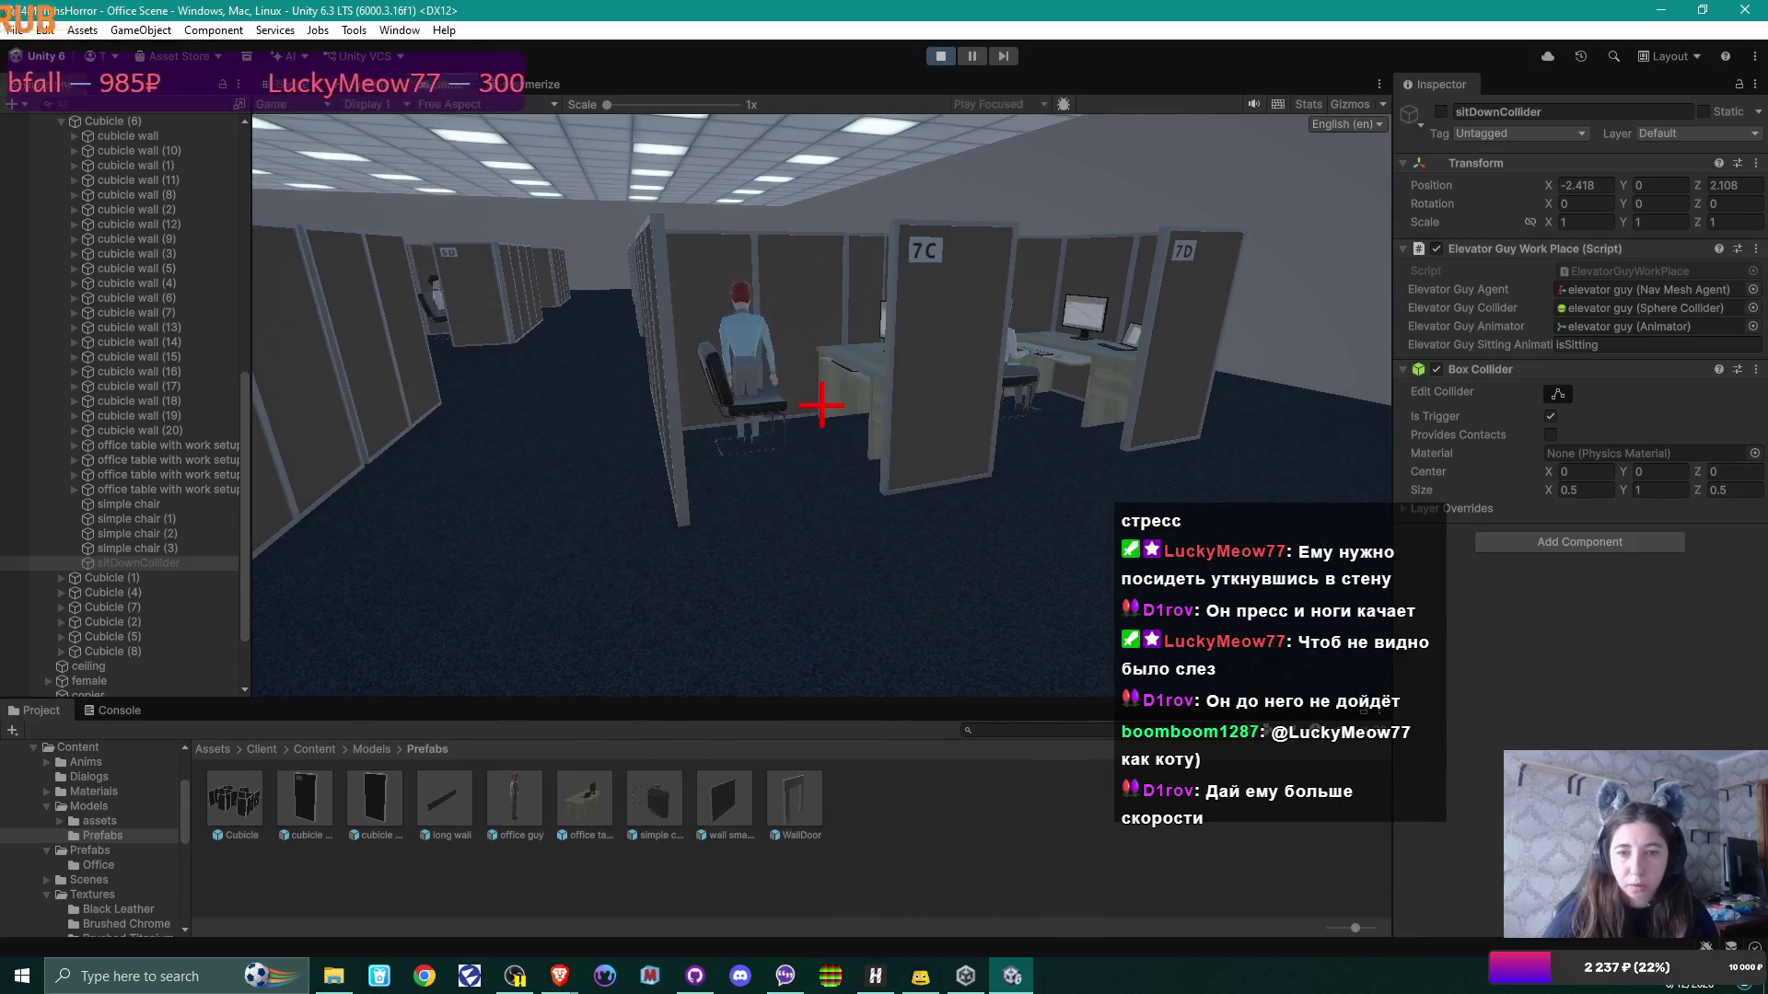
key("w")
key("w")
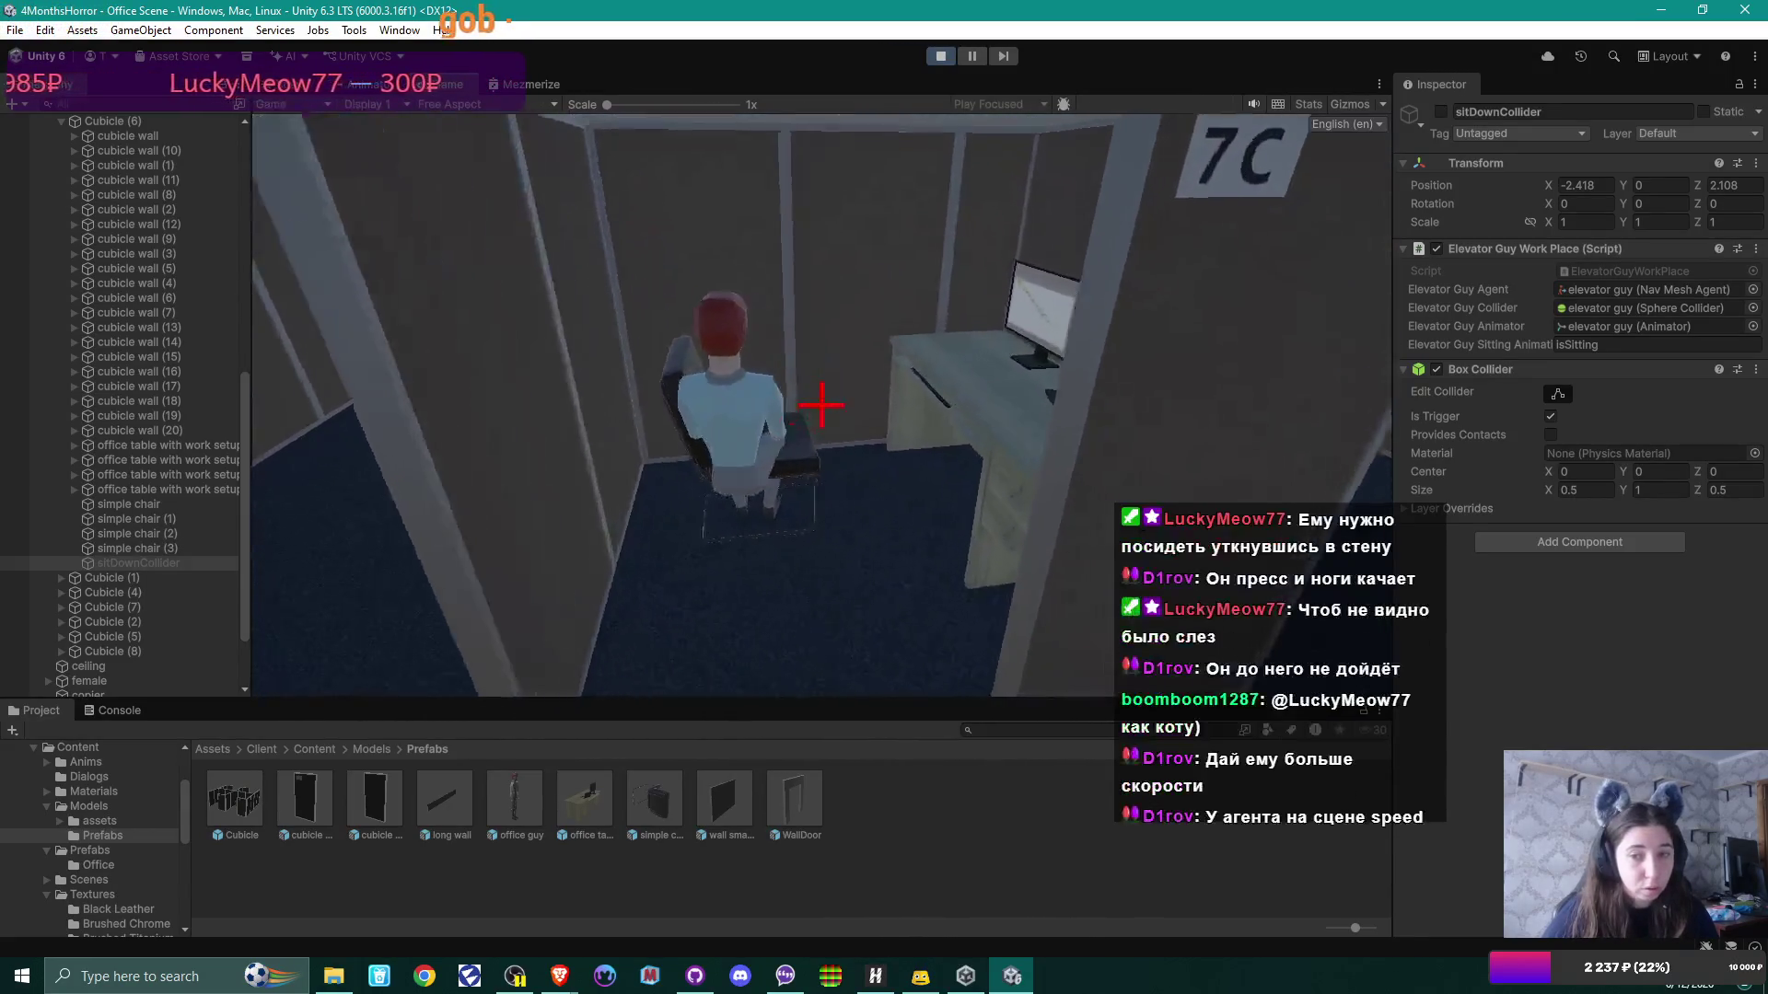
key("w")
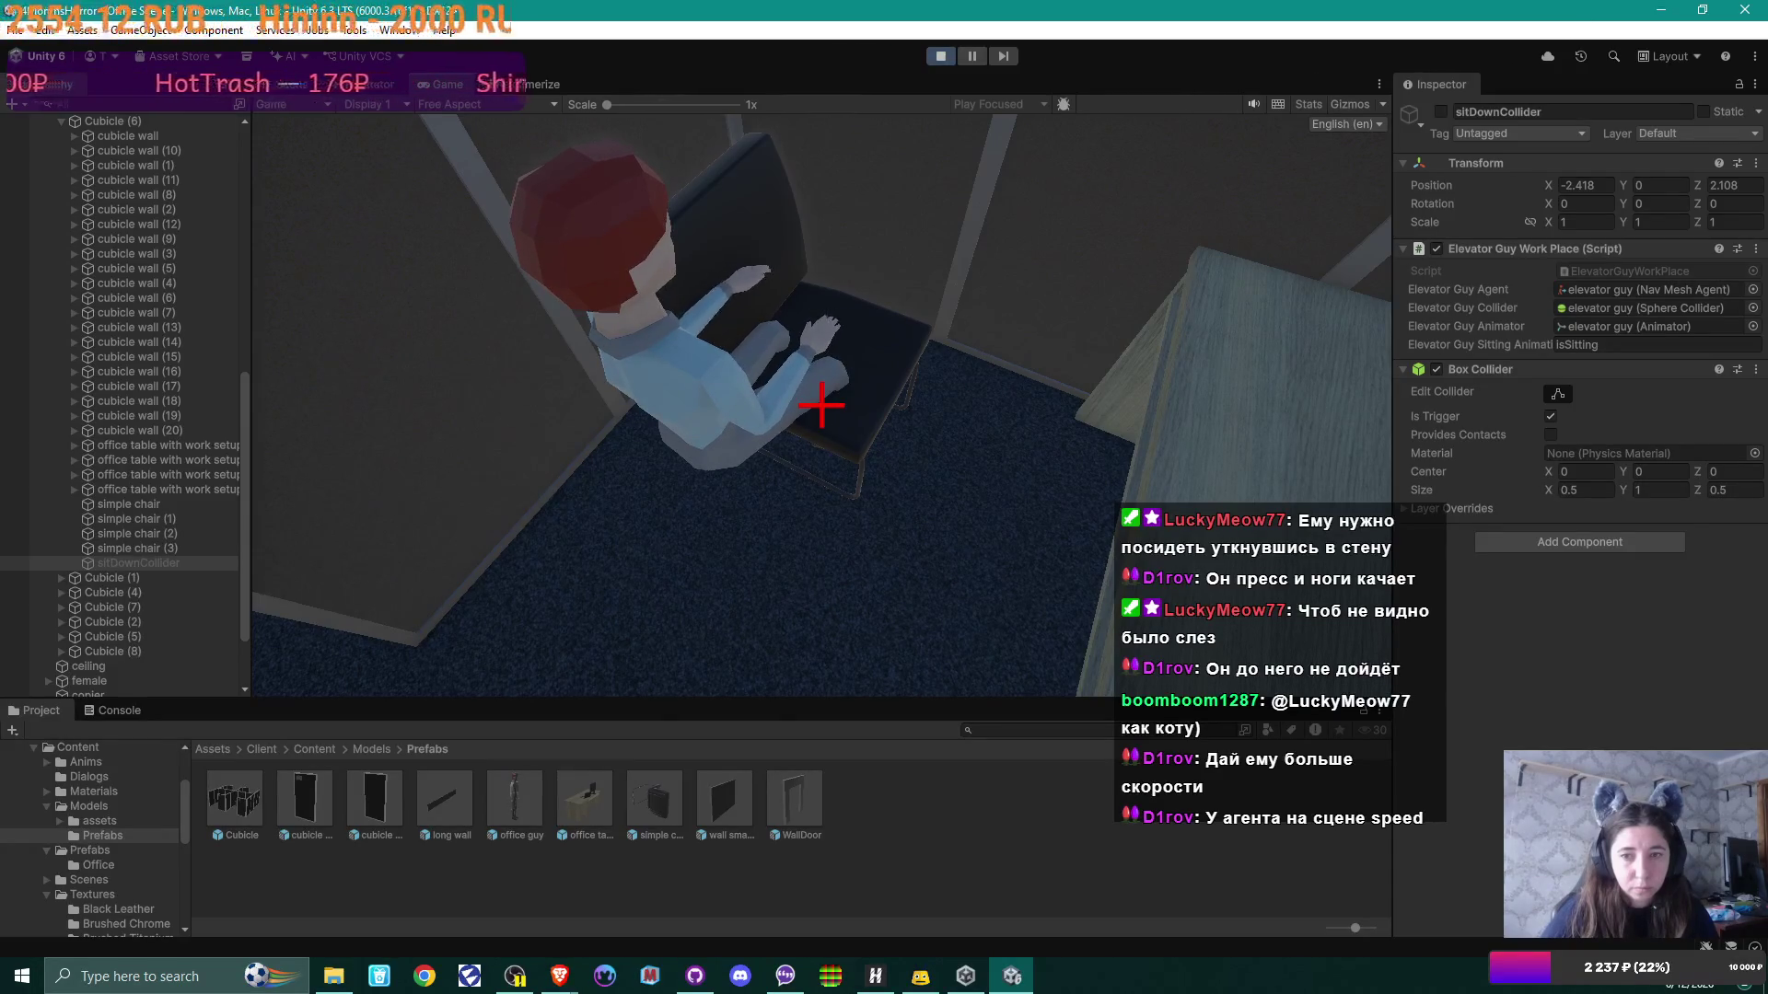
key("a")
key("d")
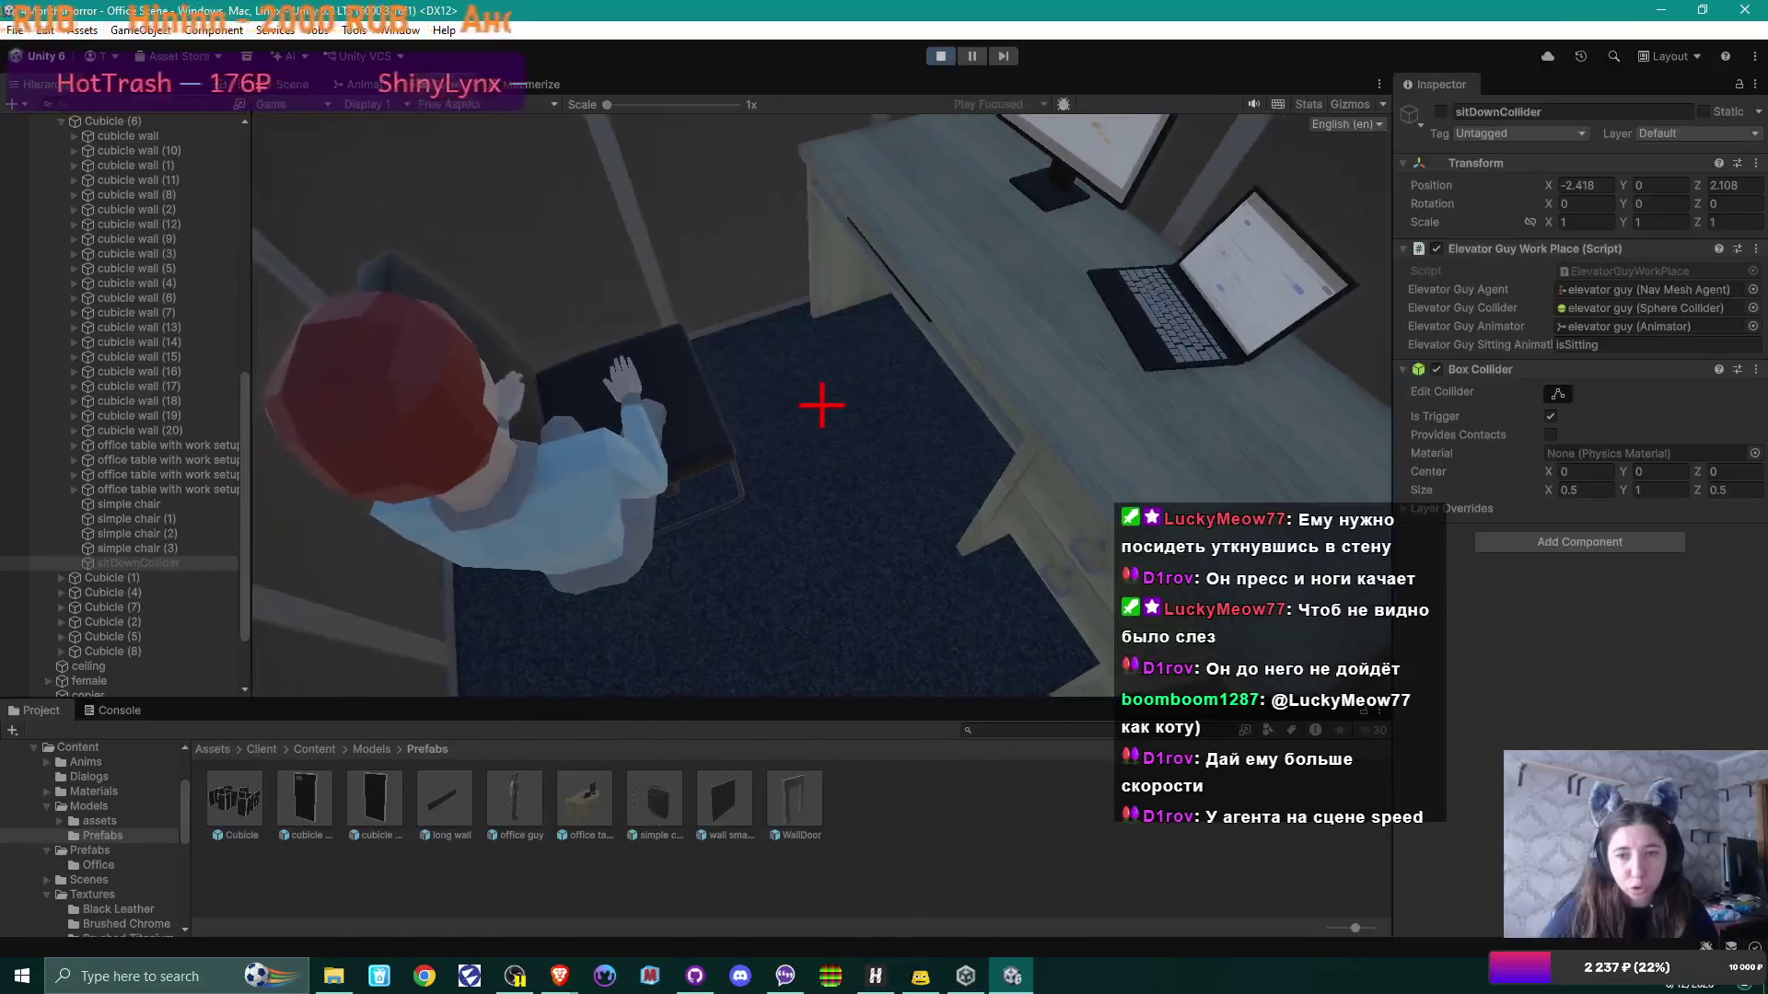
key("a")
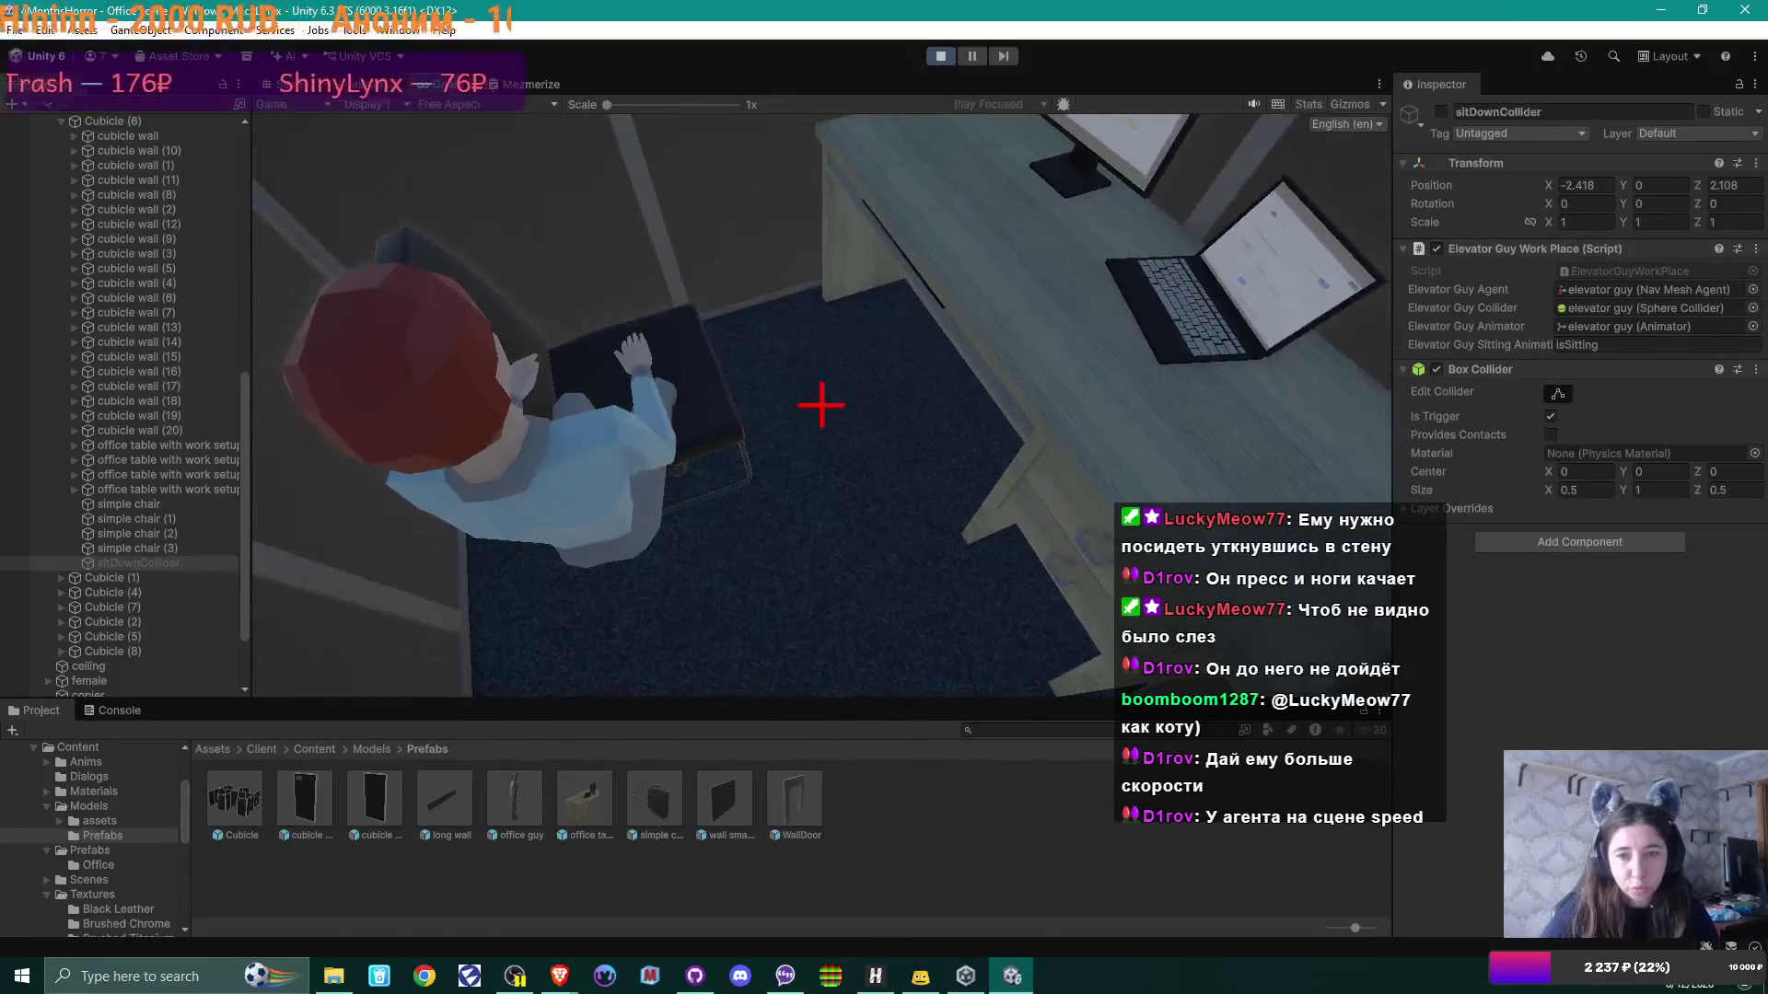
key("d")
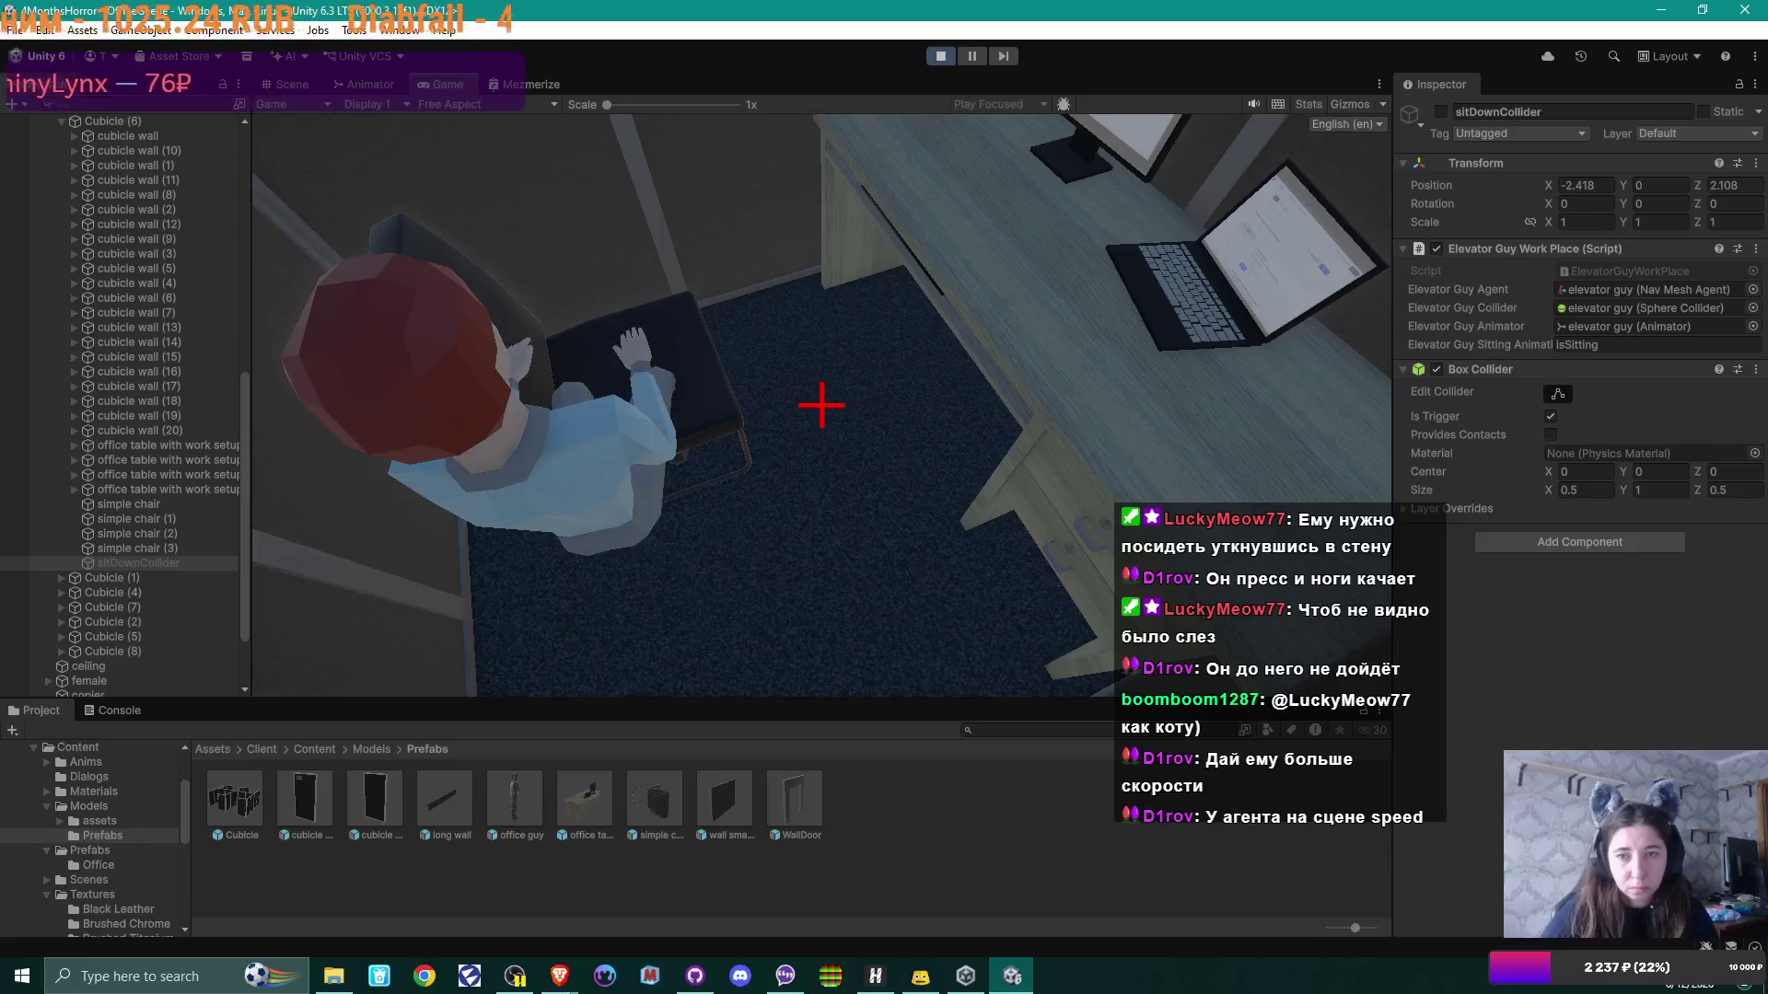
mouse_move(821, 405)
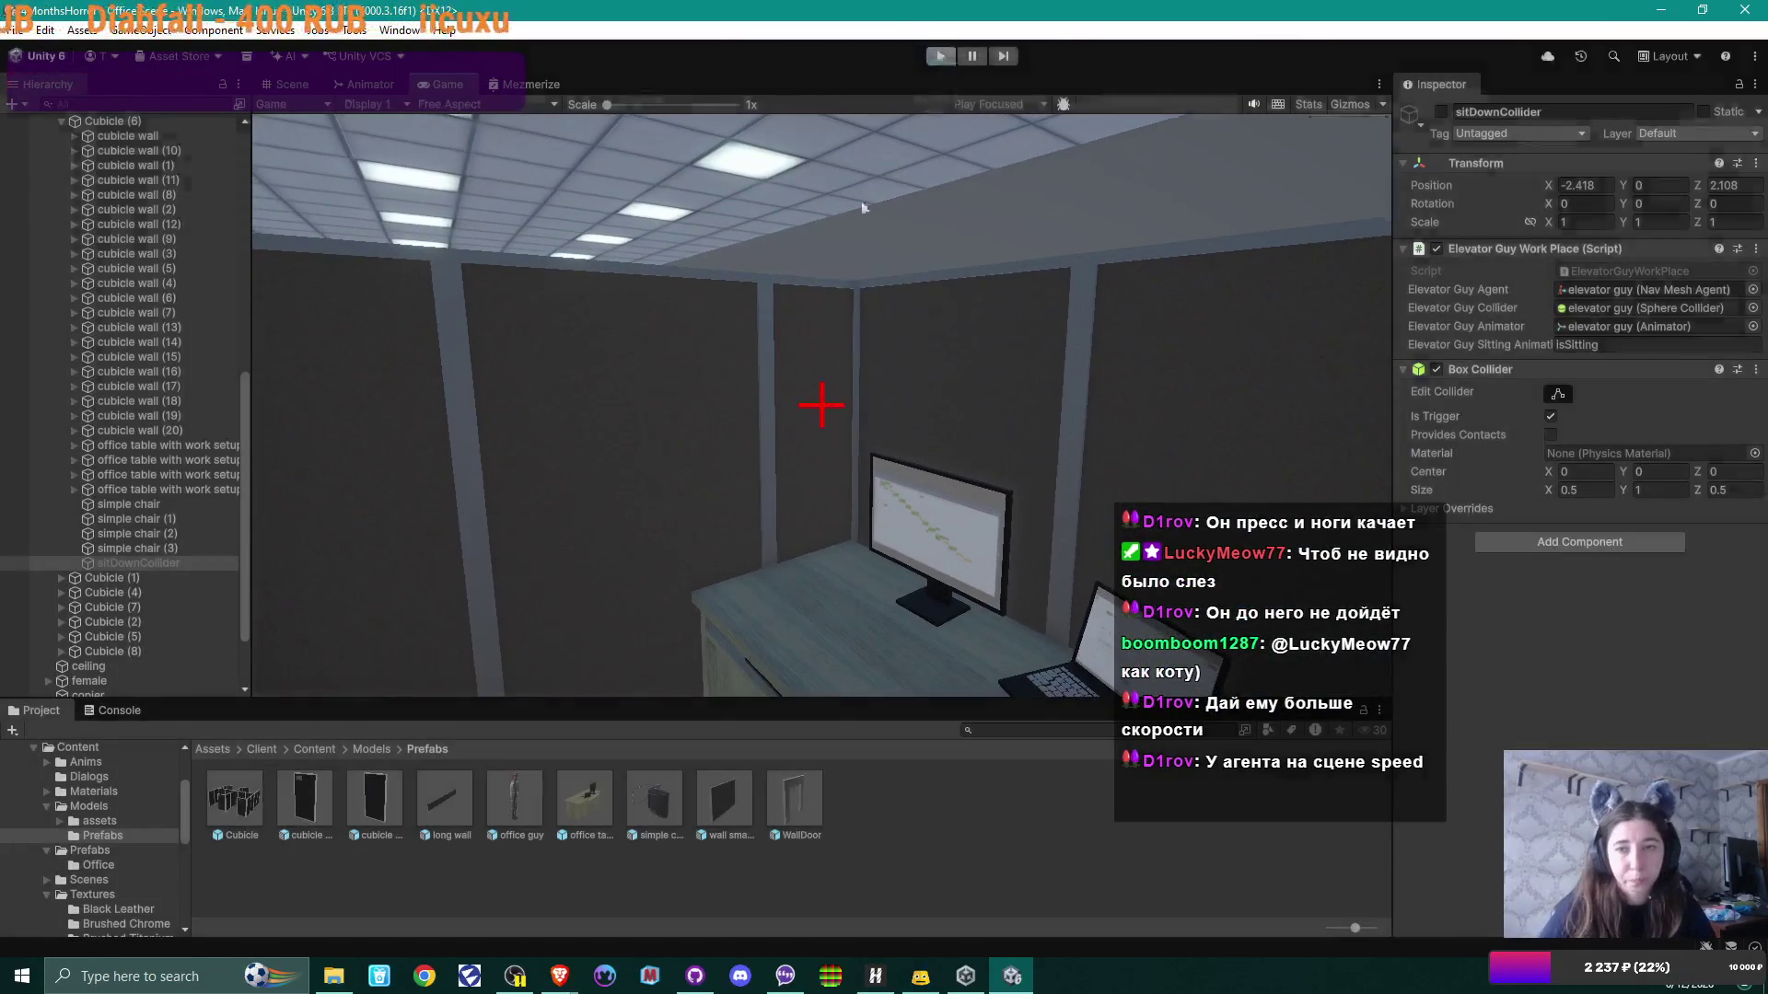
Step: Exit Play mode with Ctrl+P and scroll through the Hierarchy's office objects
key("ctrl+p")
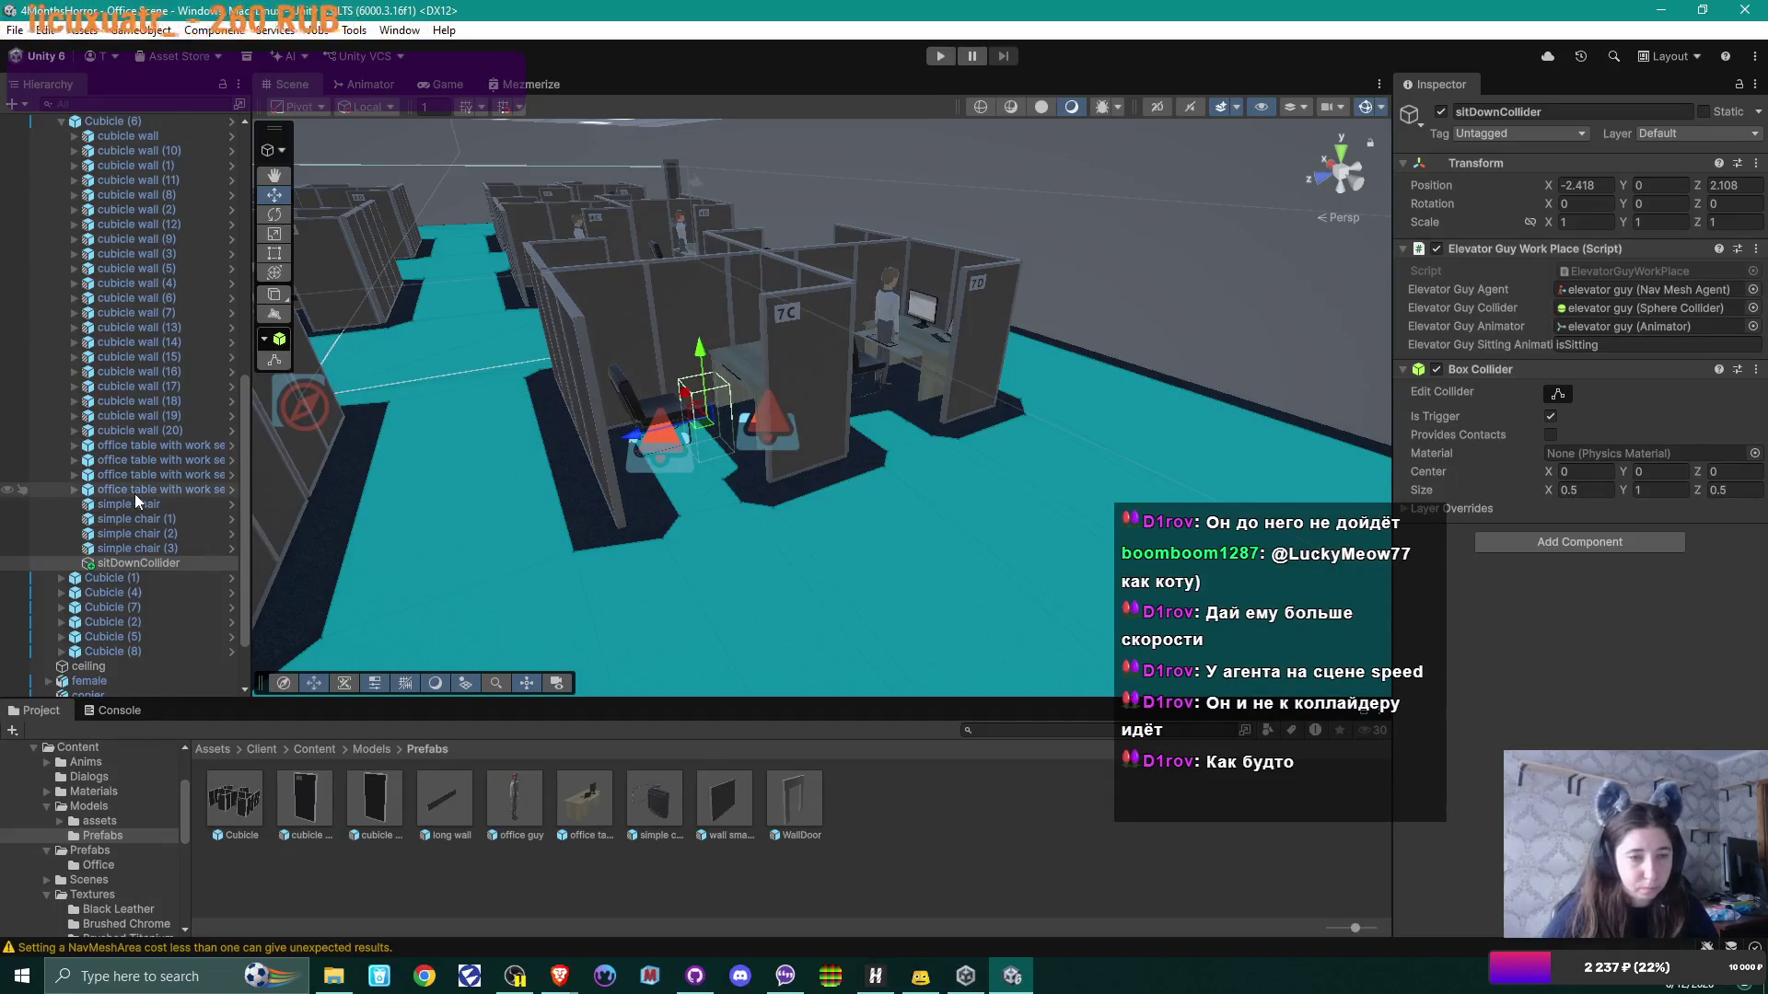
scroll(138, 493, "down", 3)
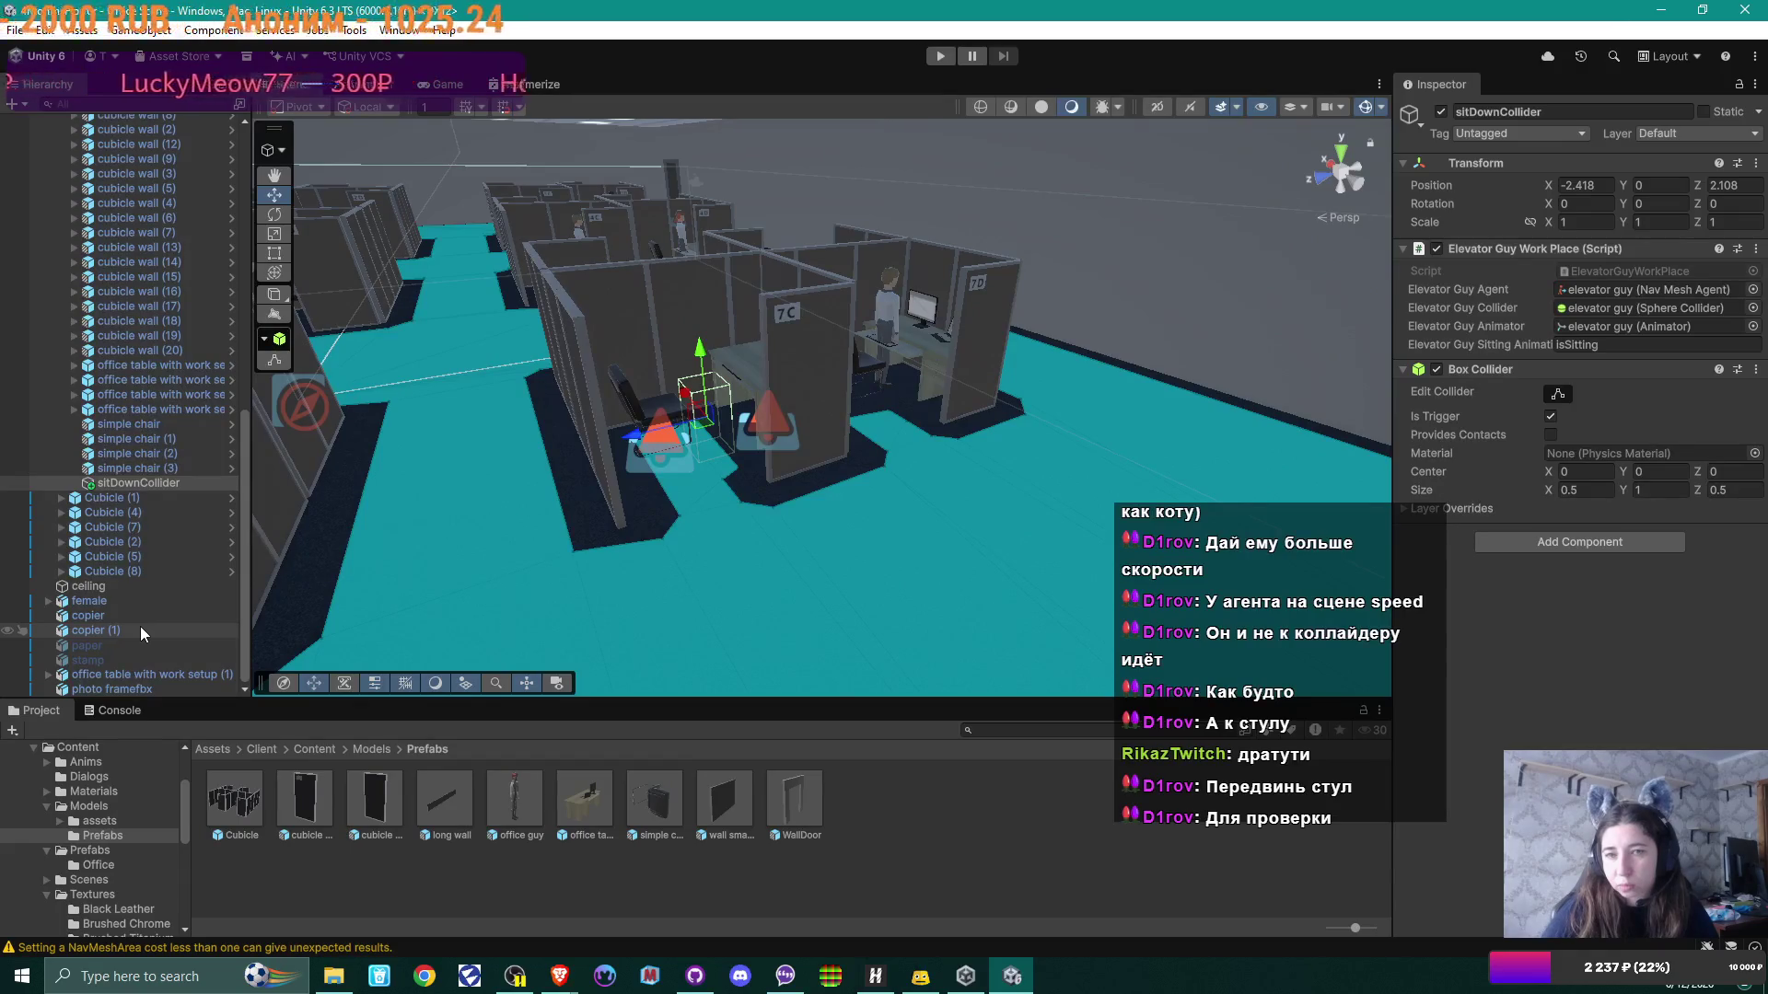
scroll(129, 459, "up", 10)
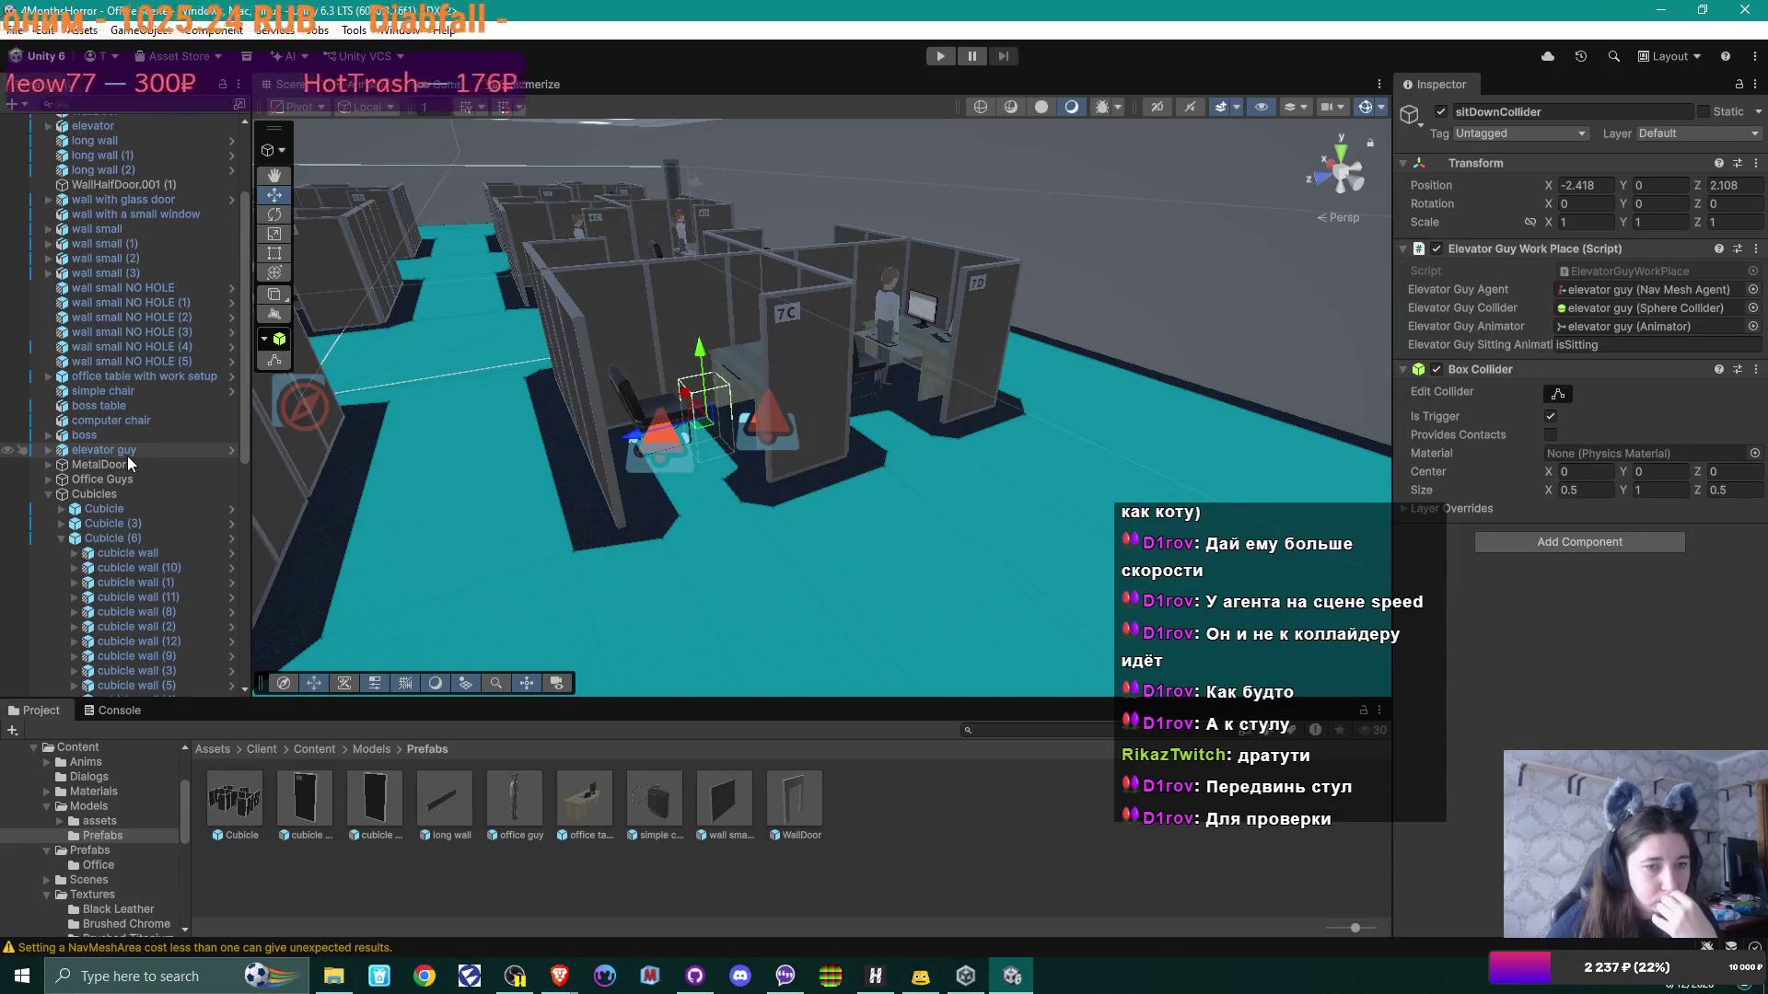
Step: Change the elevator guy's Nav Mesh Agent Speed from 0.7 to 1
left_click(103, 451)
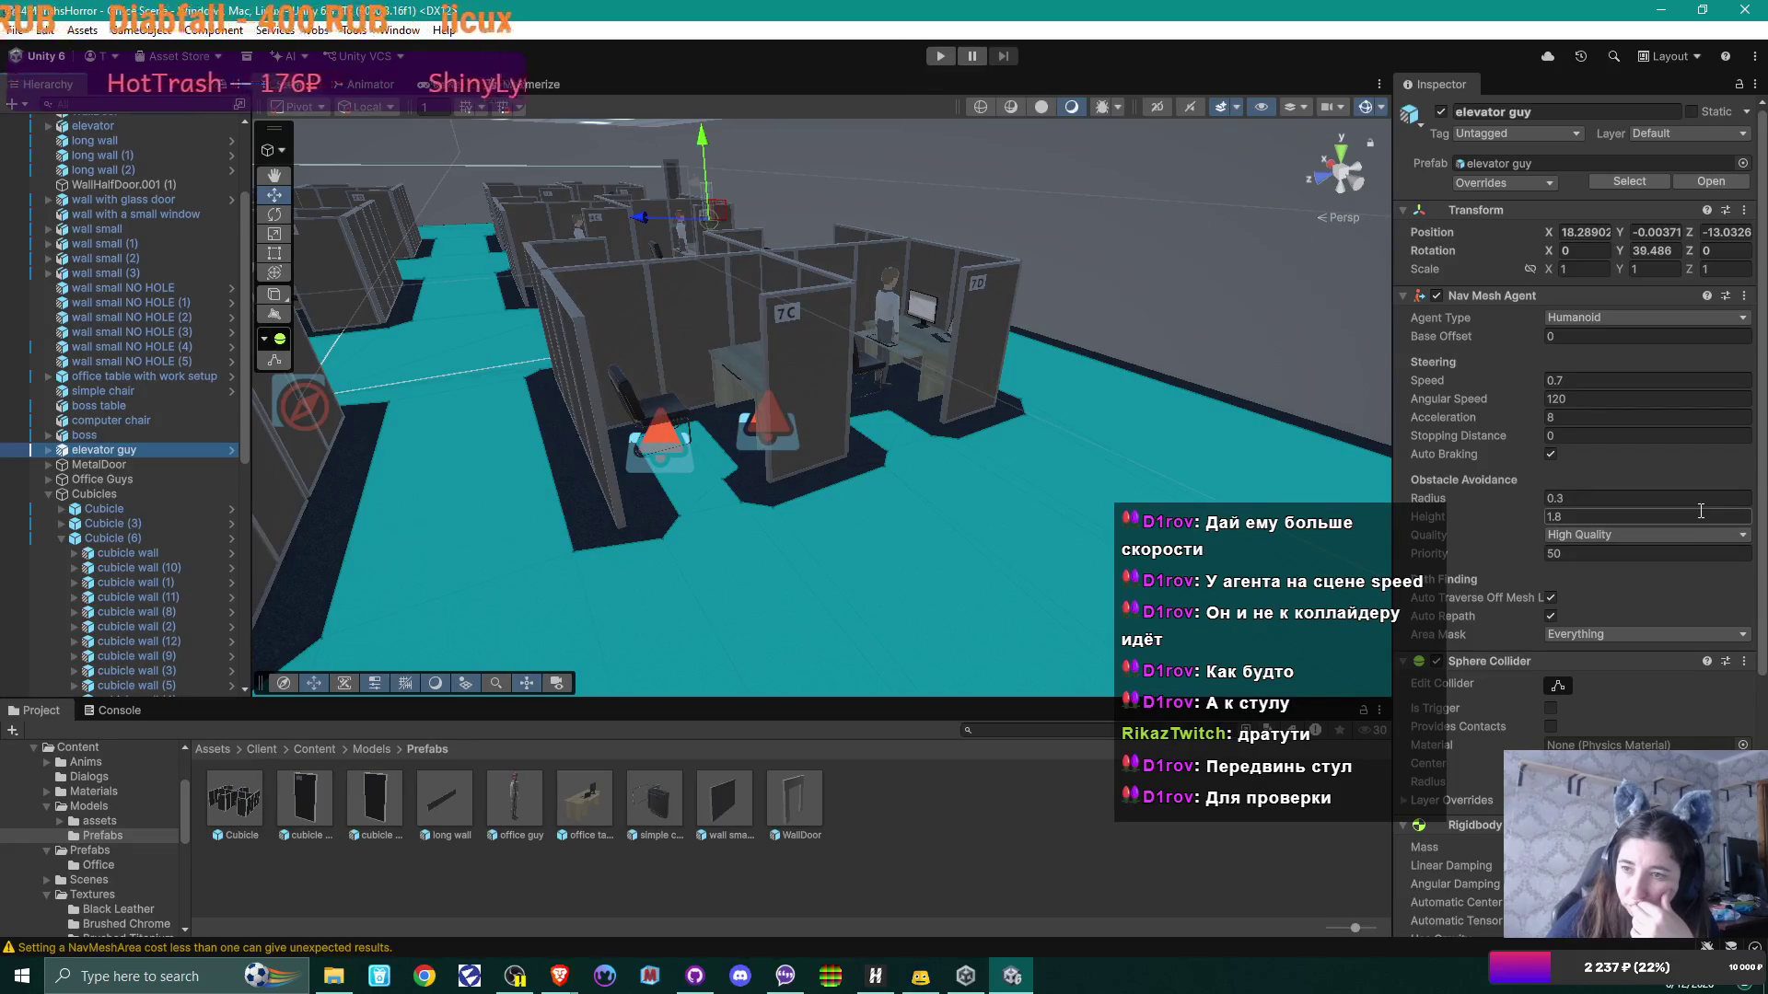
scroll(1701, 510, "down", 5)
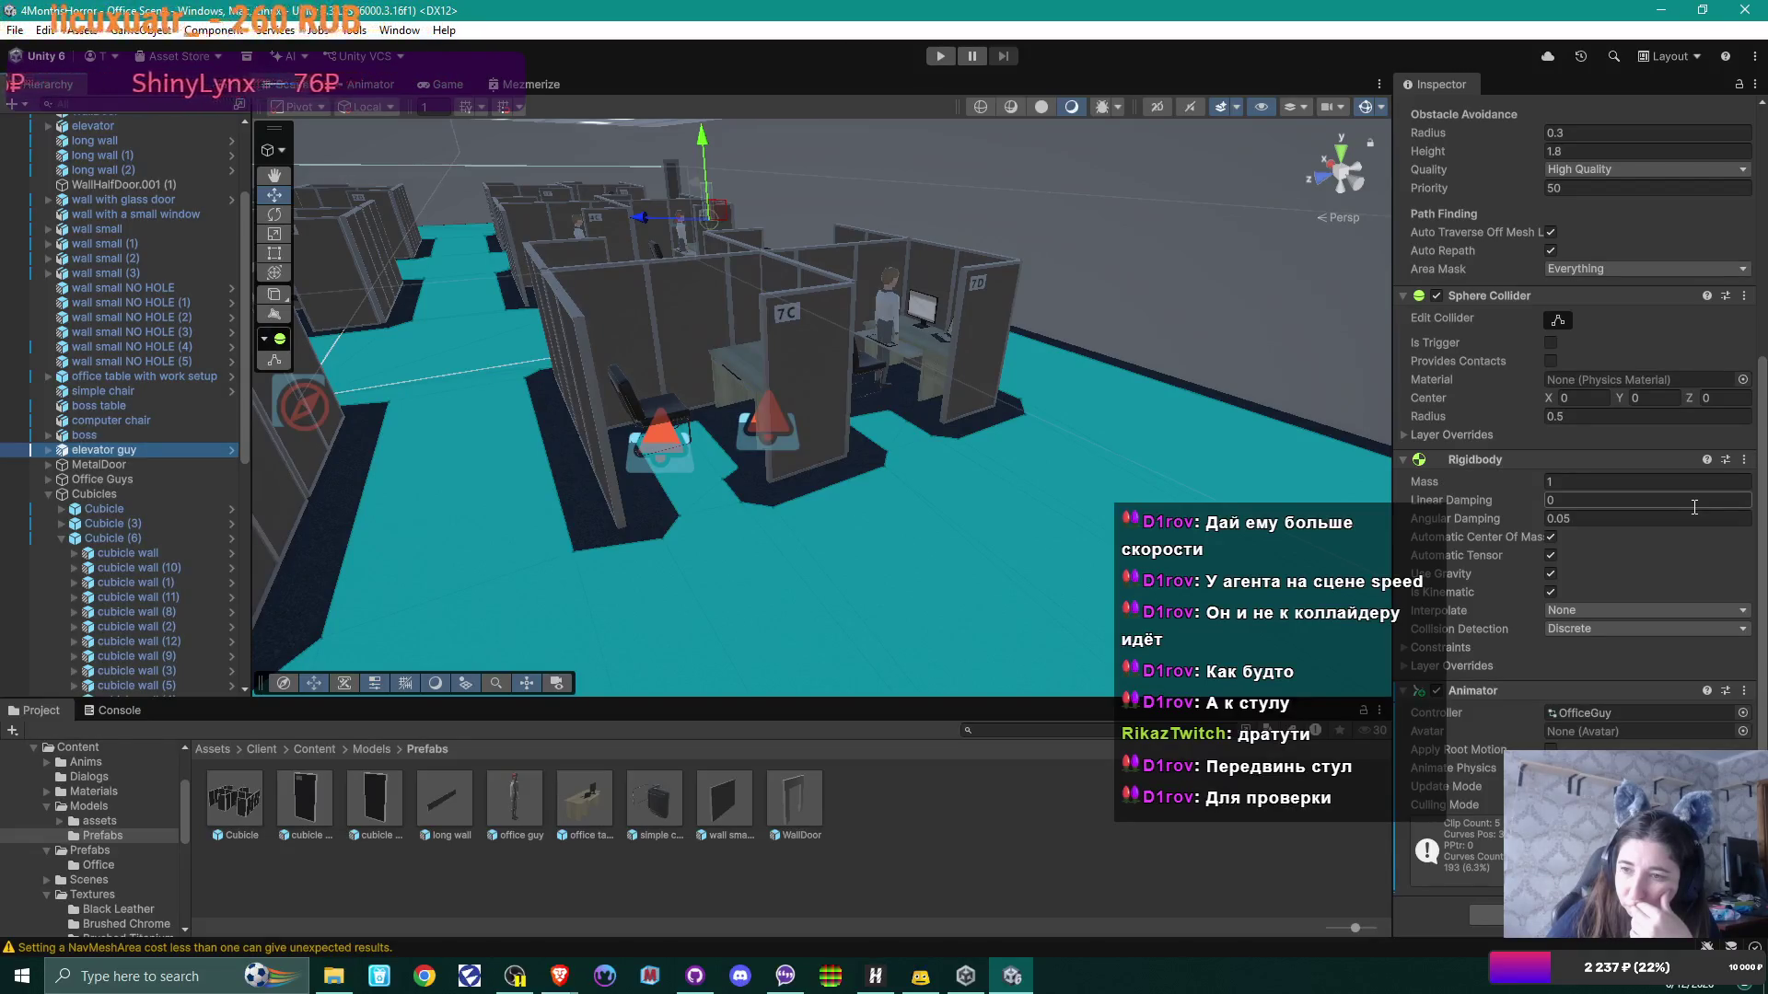
scroll(1693, 506, "up", 4)
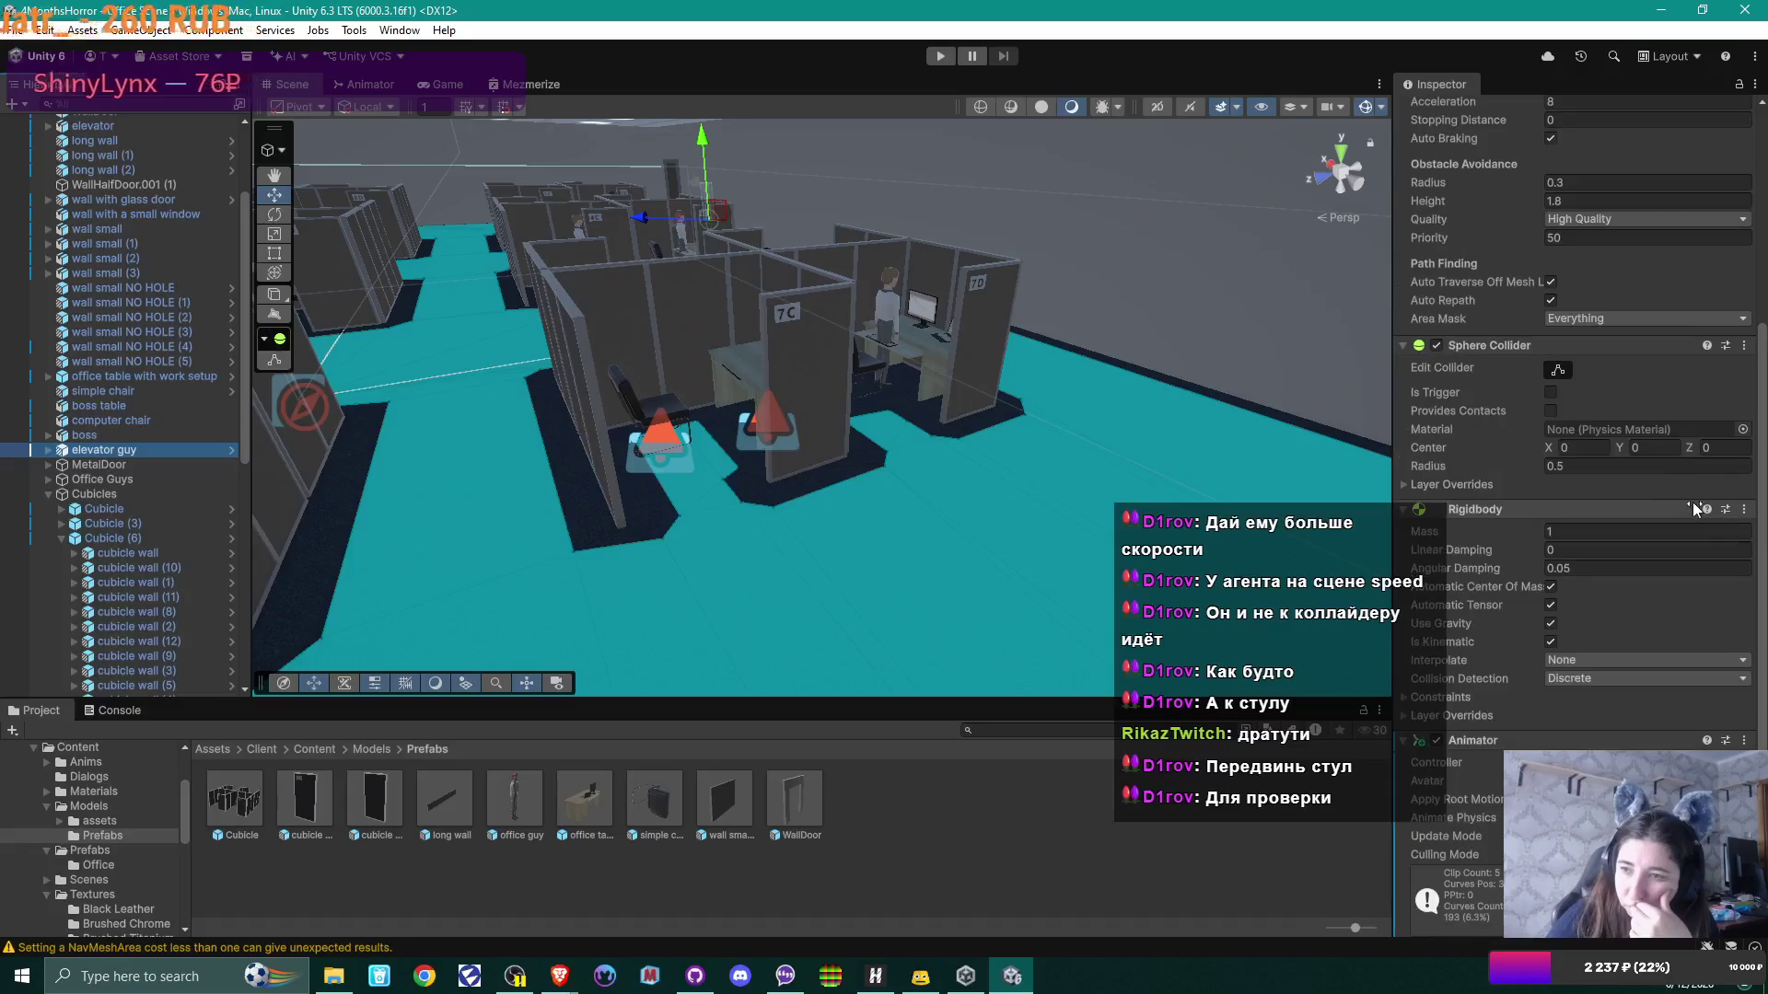
scroll(1693, 502, "up", 1)
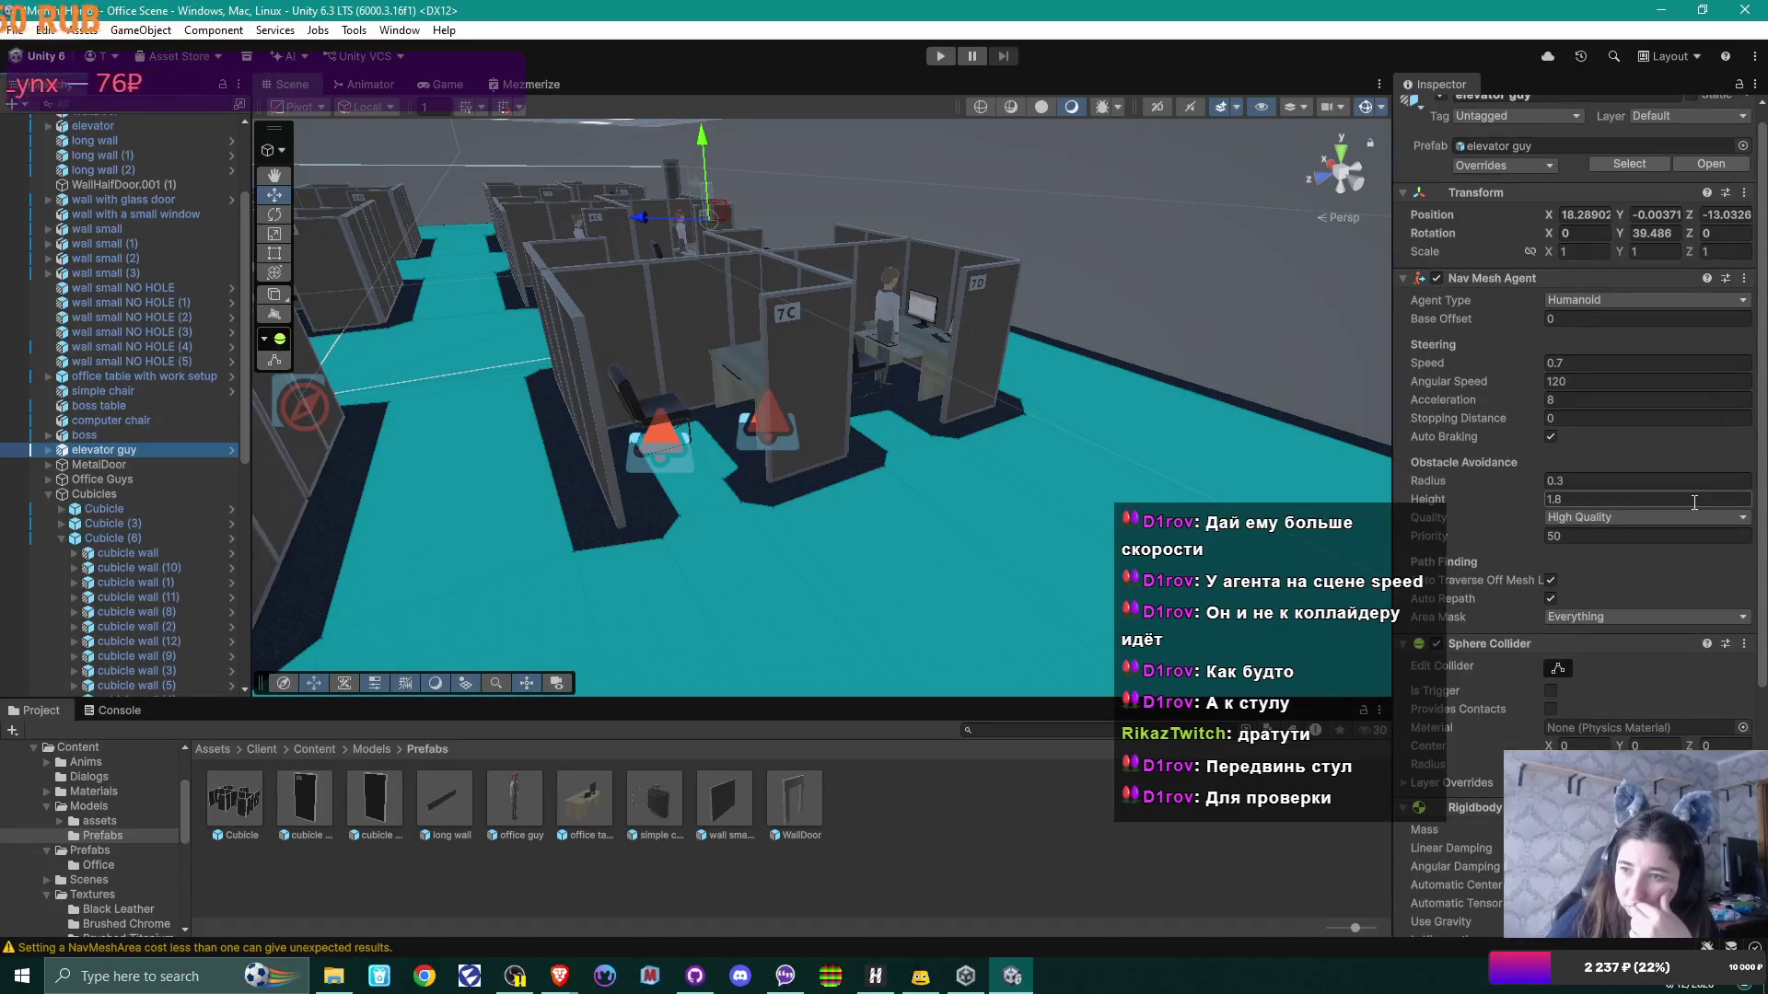
left_click(1600, 363)
type("1")
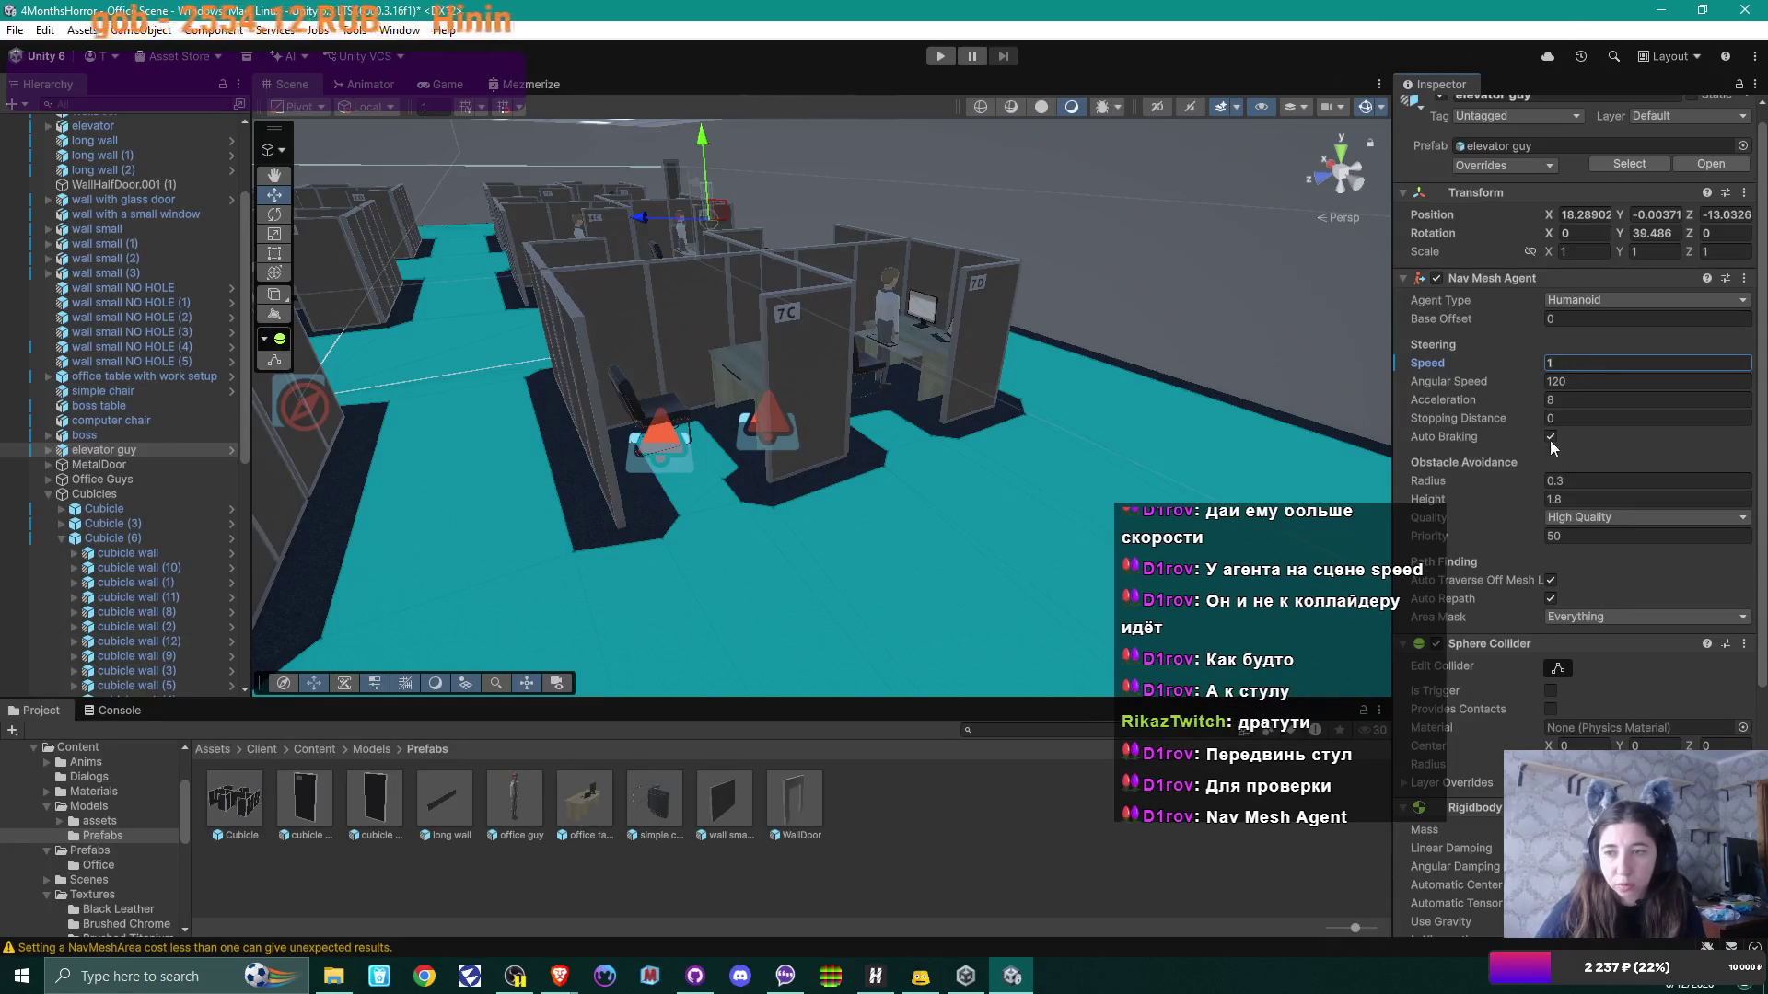
Step: Review the Inspector components, then select sitDownCollider
scroll(1587, 455, "down", 3)
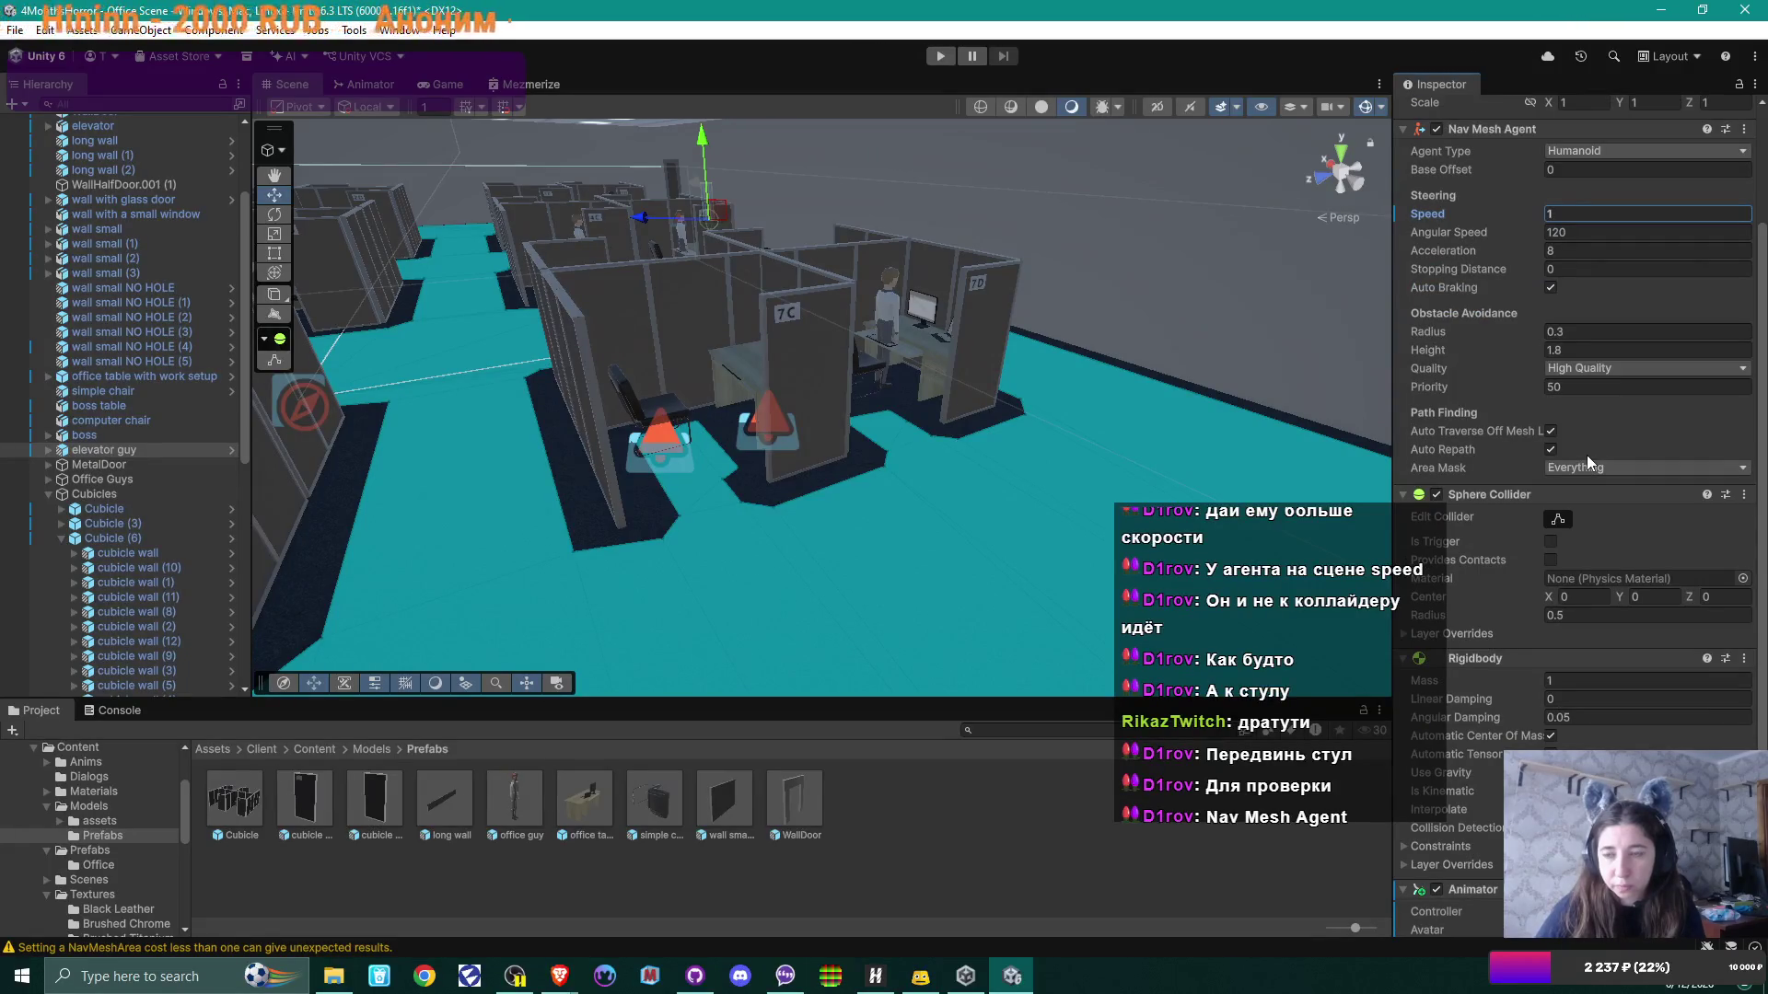
scroll(1587, 455, "down", 2)
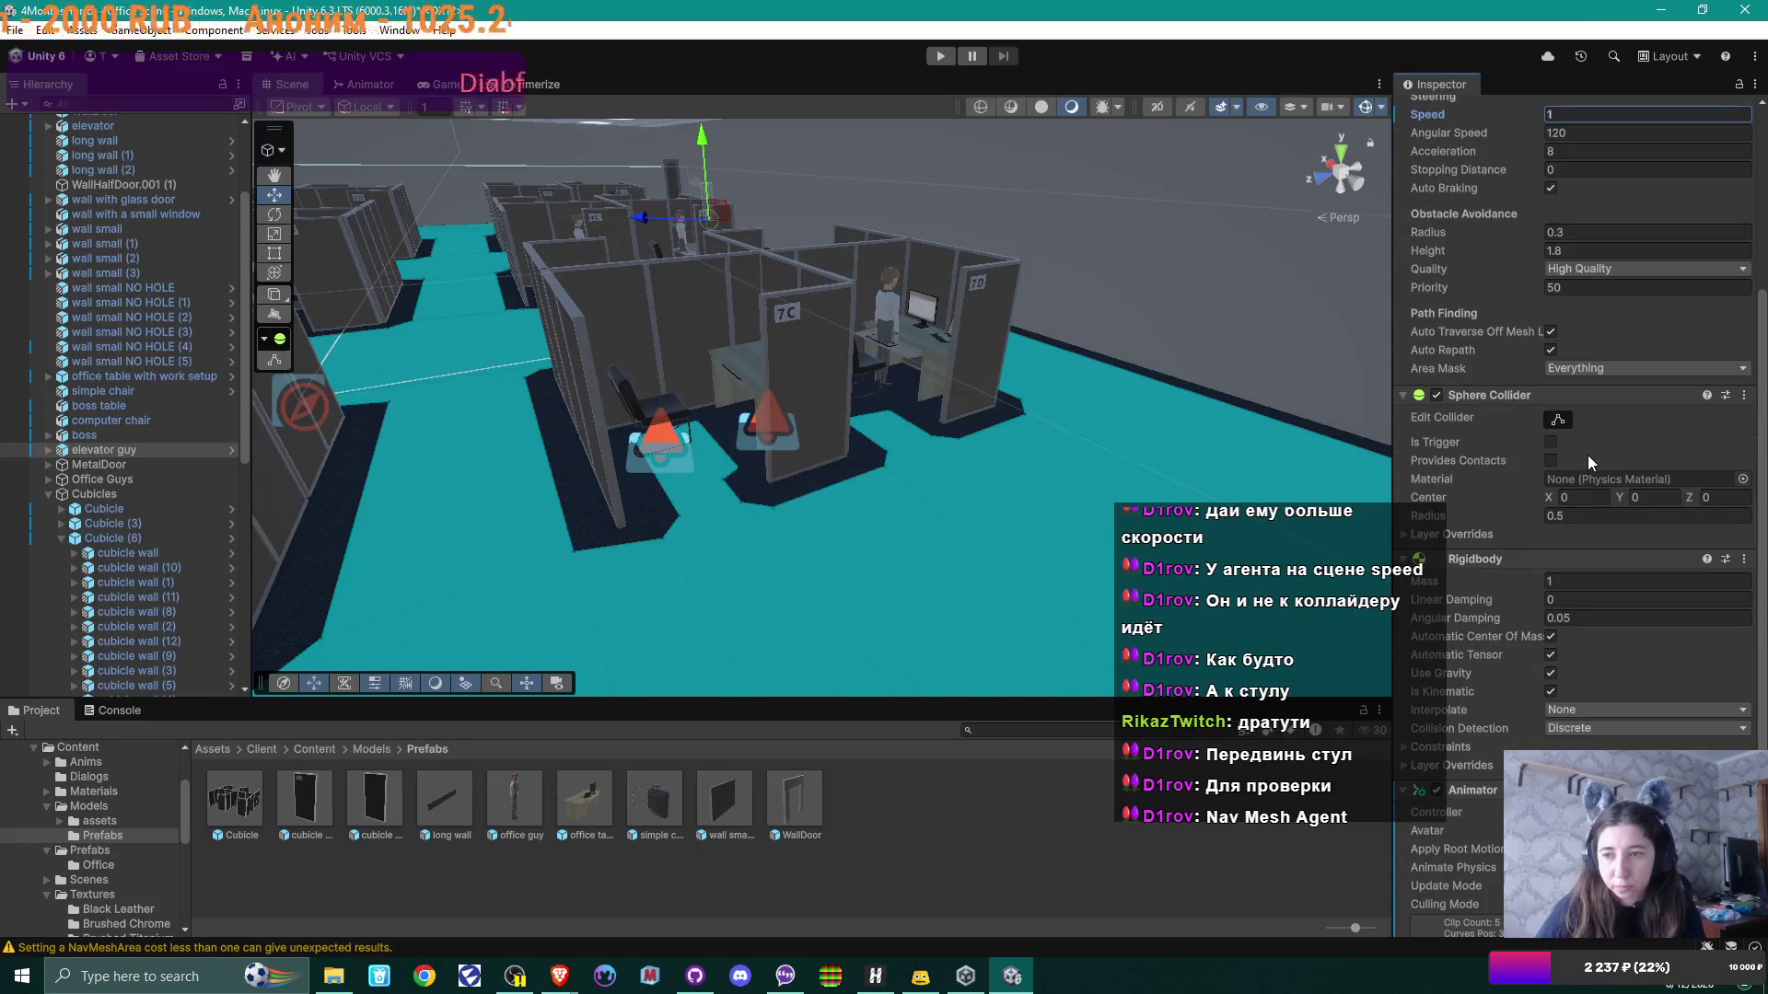
scroll(1587, 455, "up", 5)
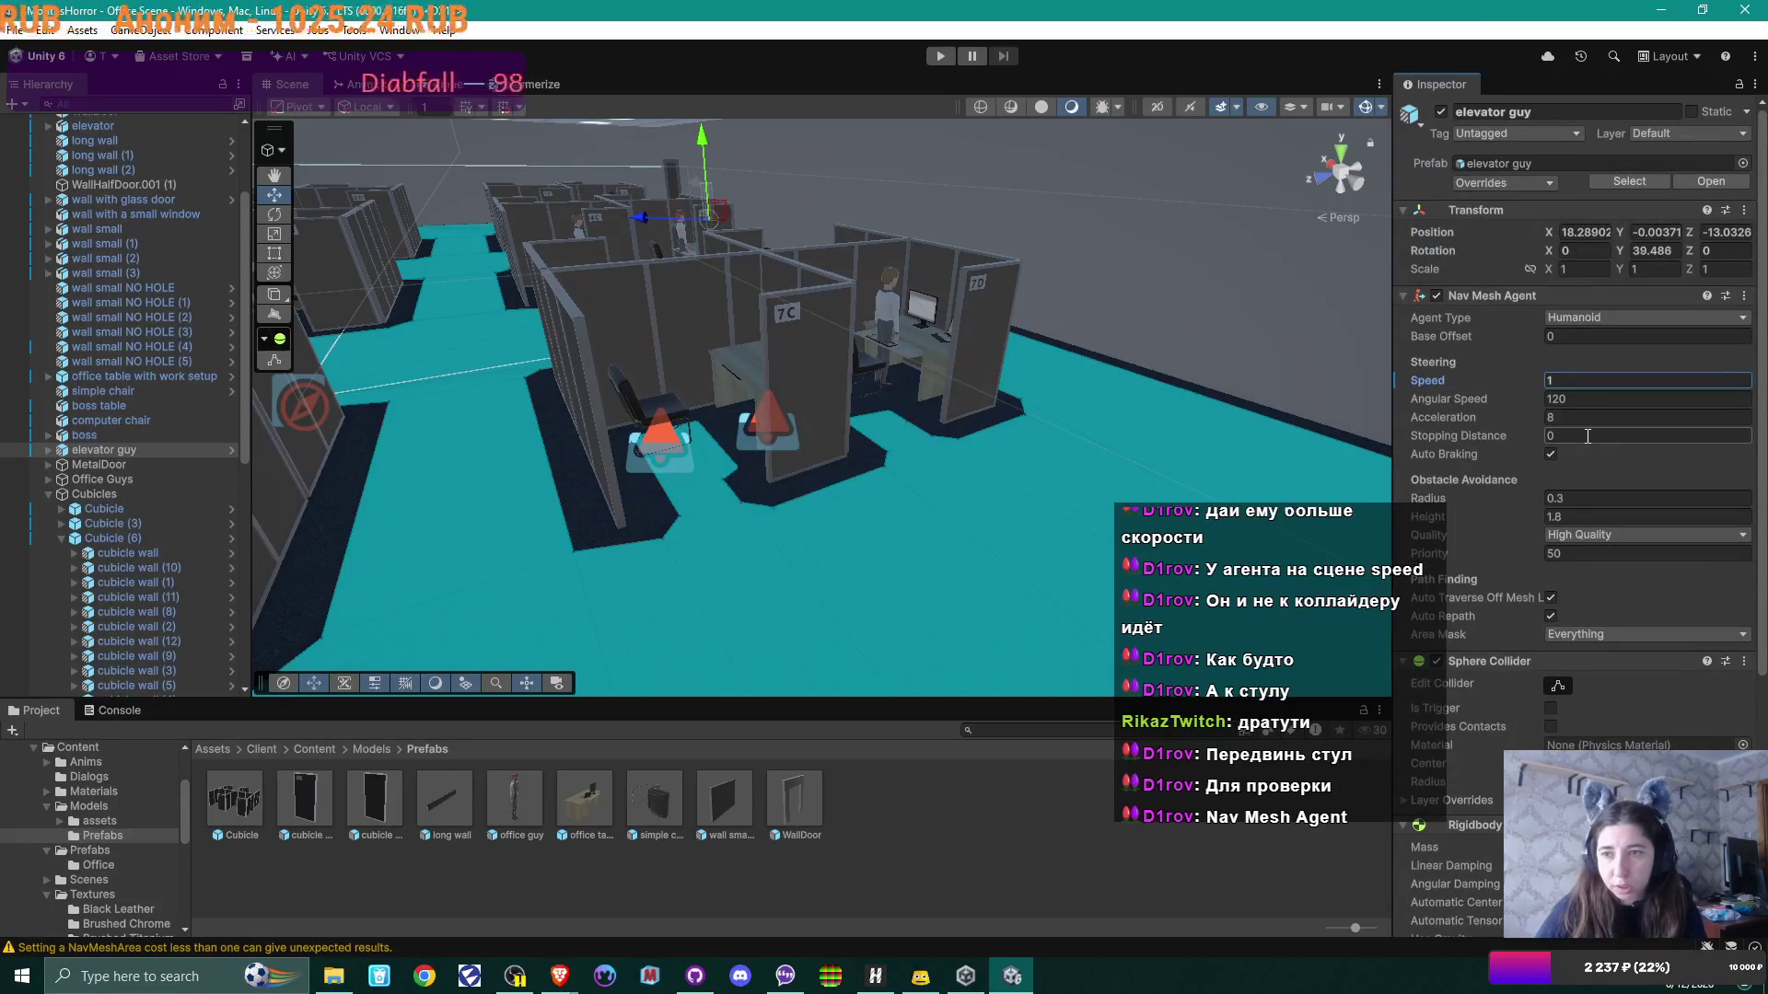
scroll(1587, 435, "down", 7)
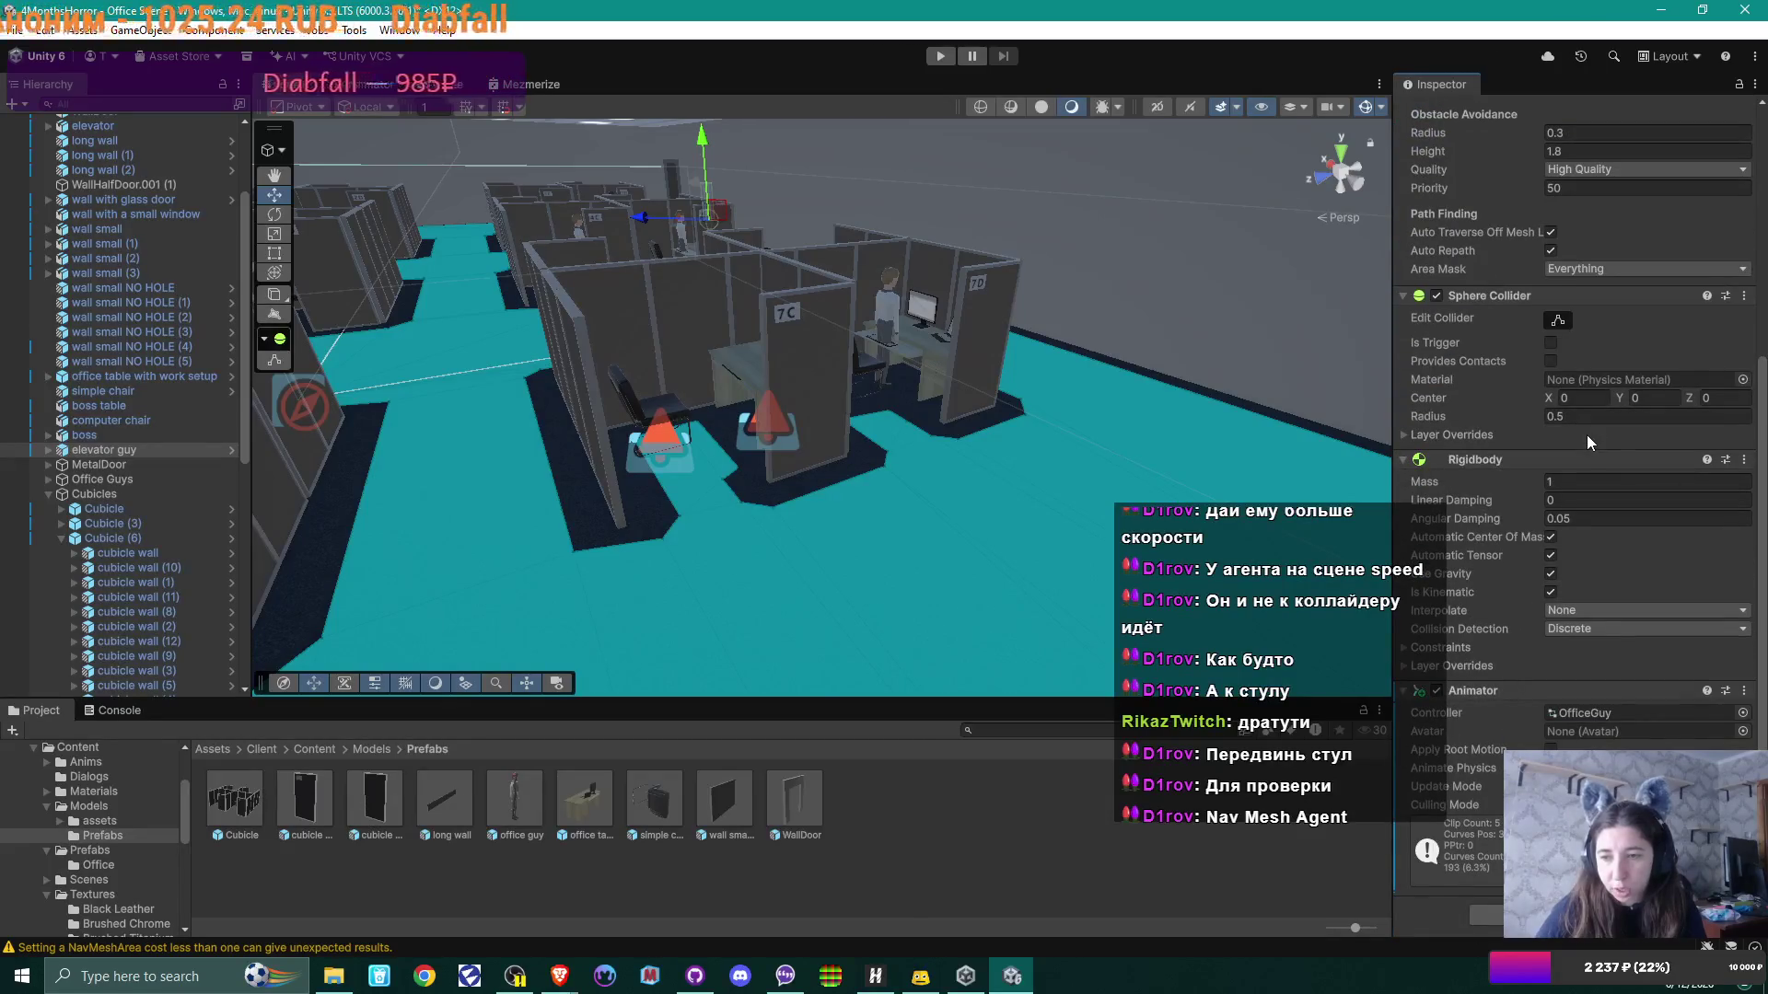
scroll(1587, 435, "up", 7)
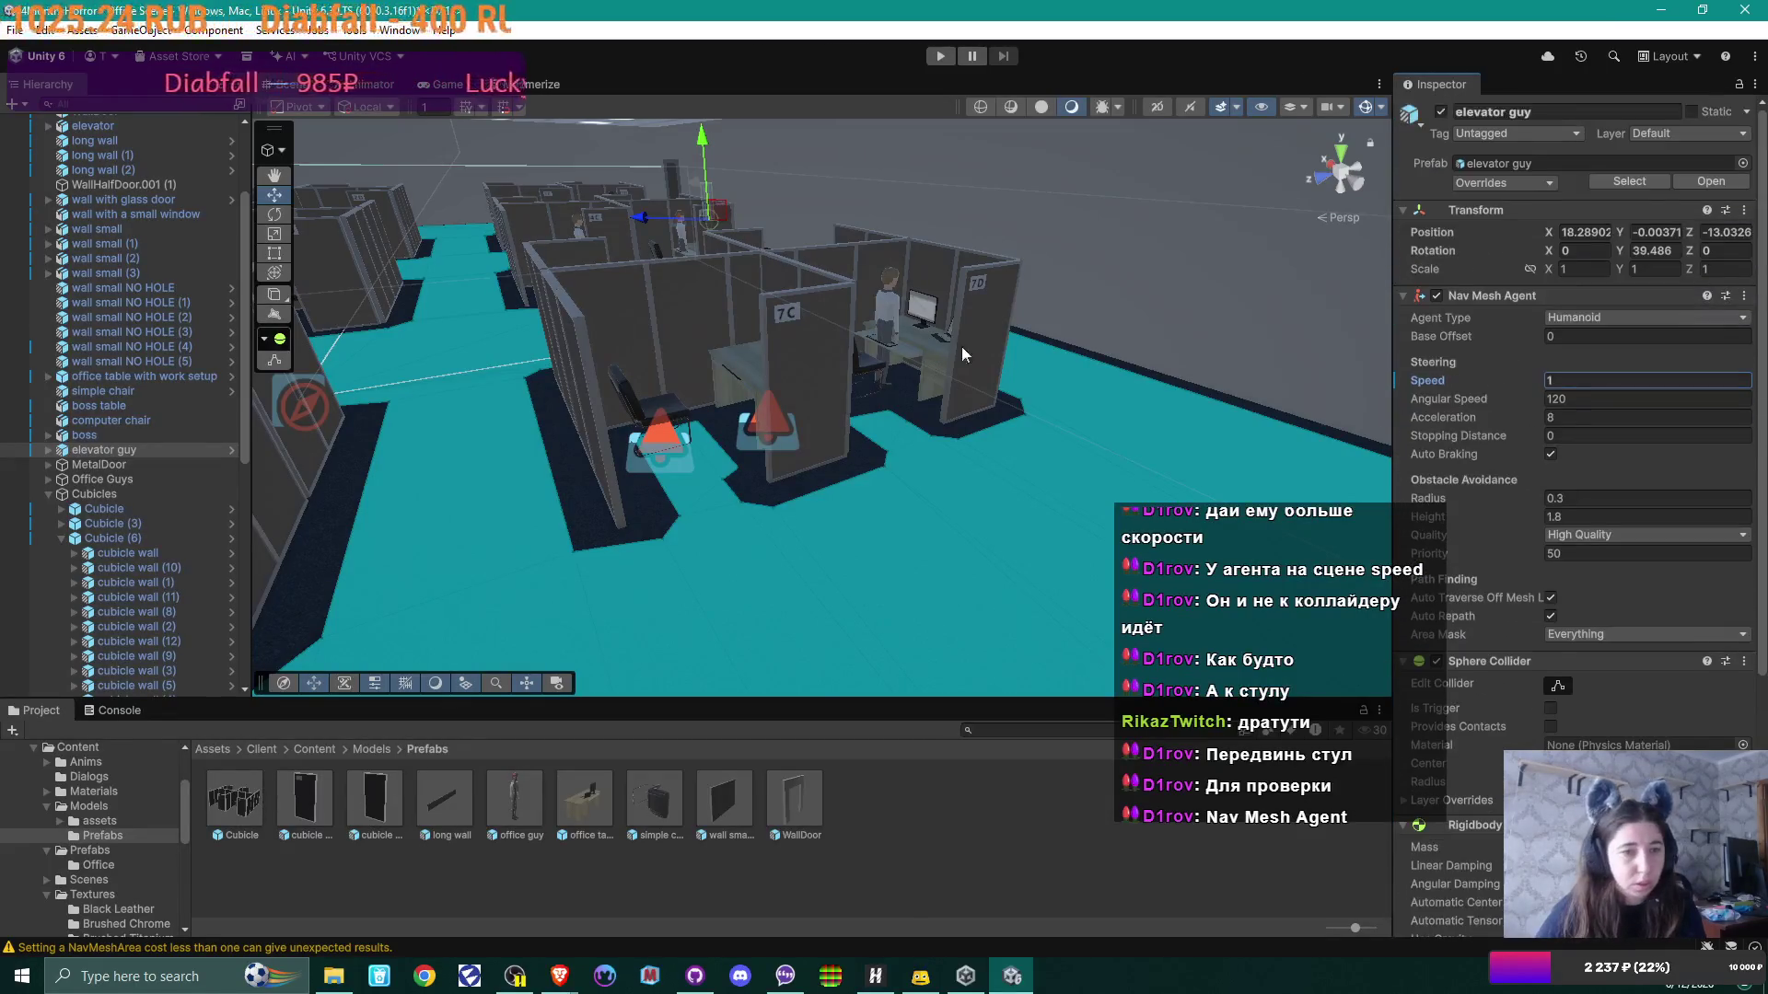
scroll(1621, 363, "down", 7)
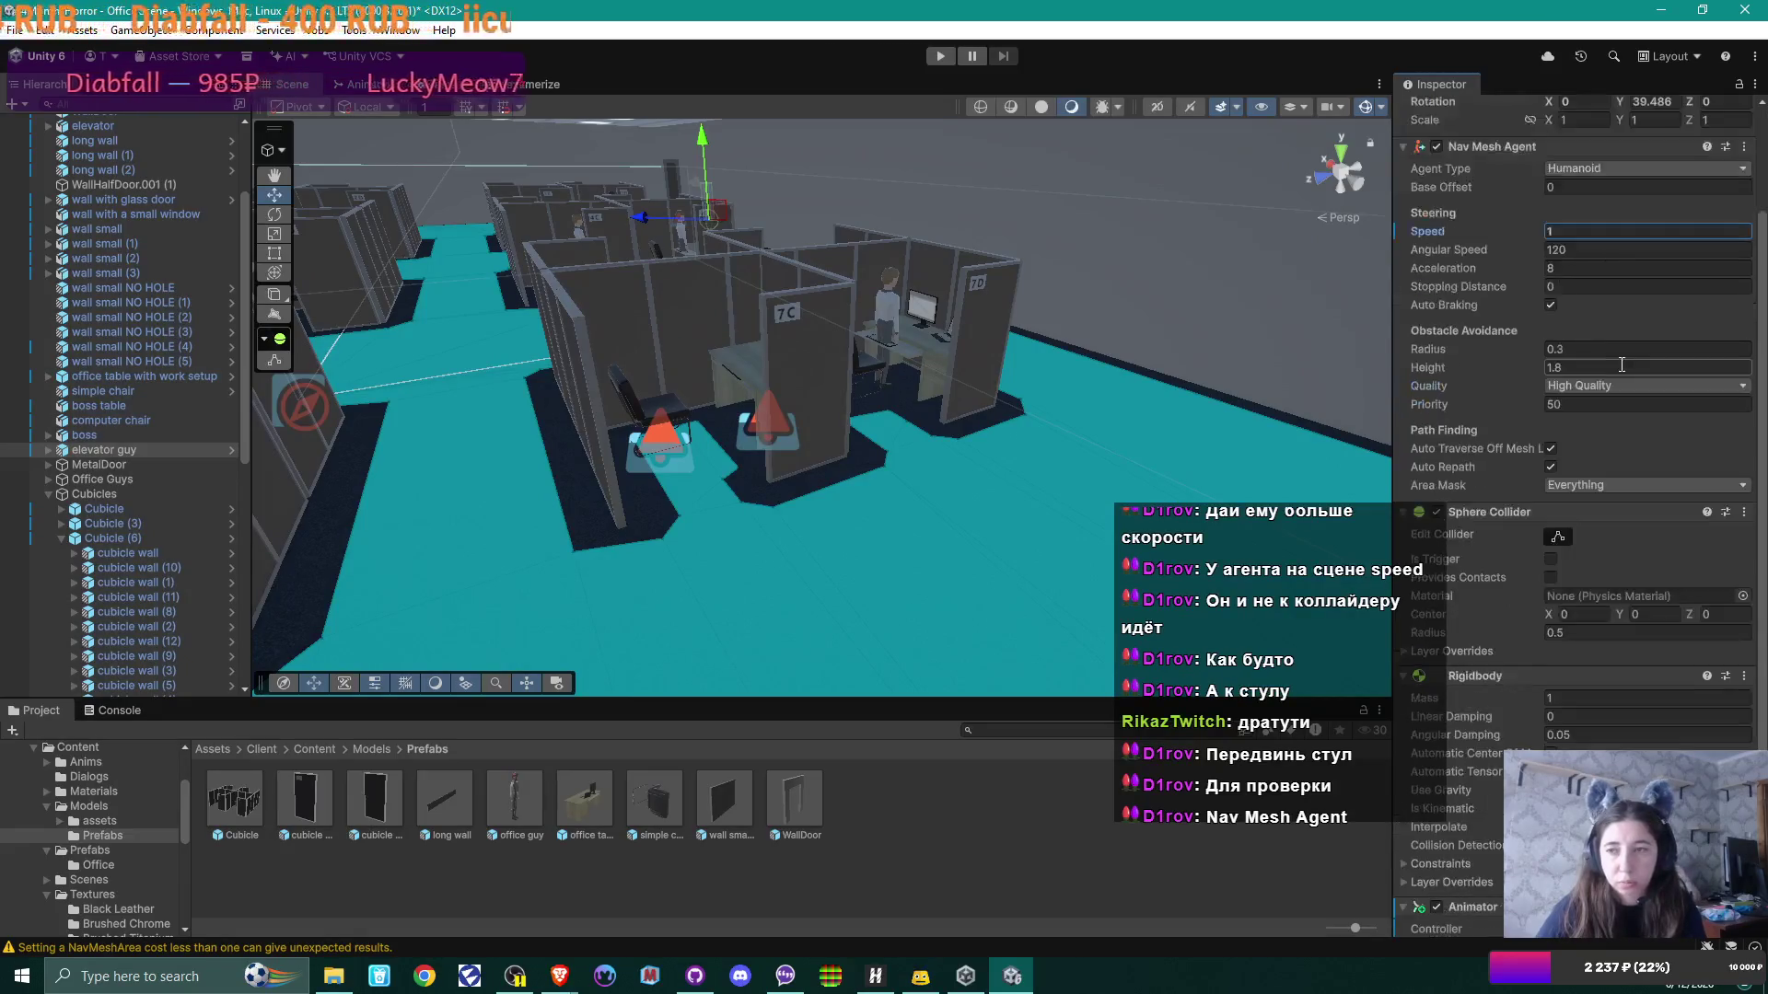
scroll(1621, 363, "up", 4)
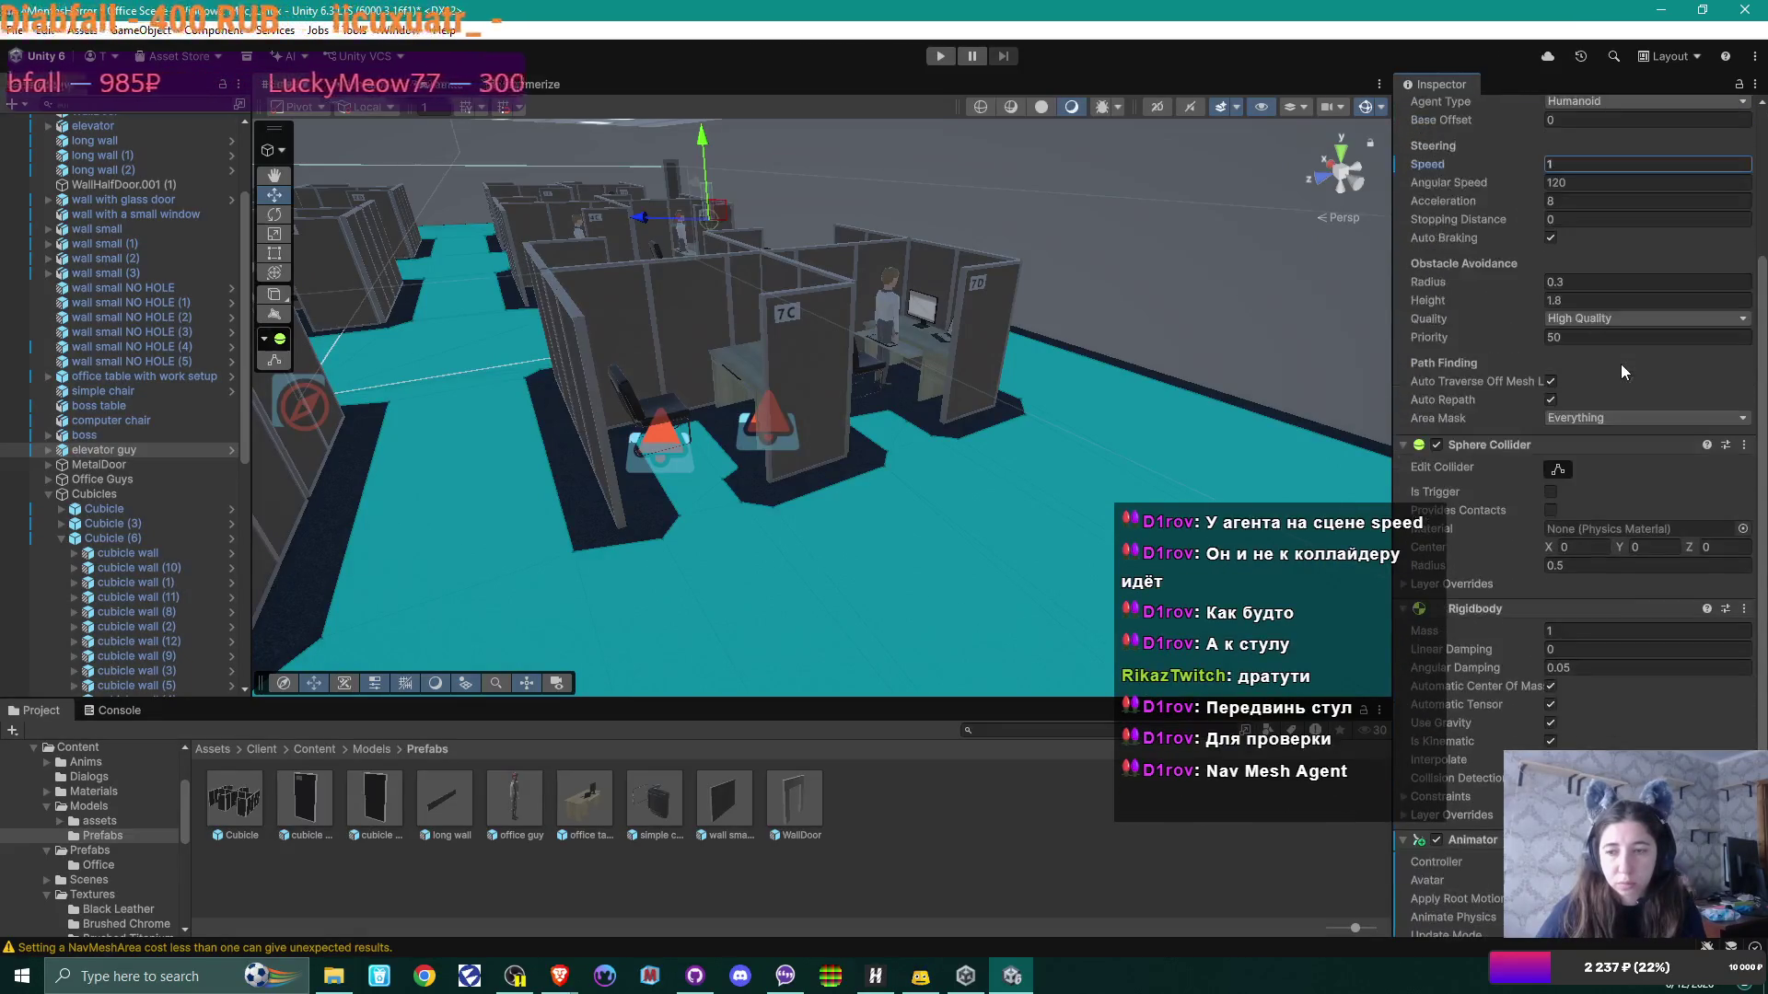
scroll(1620, 363, "up", 3)
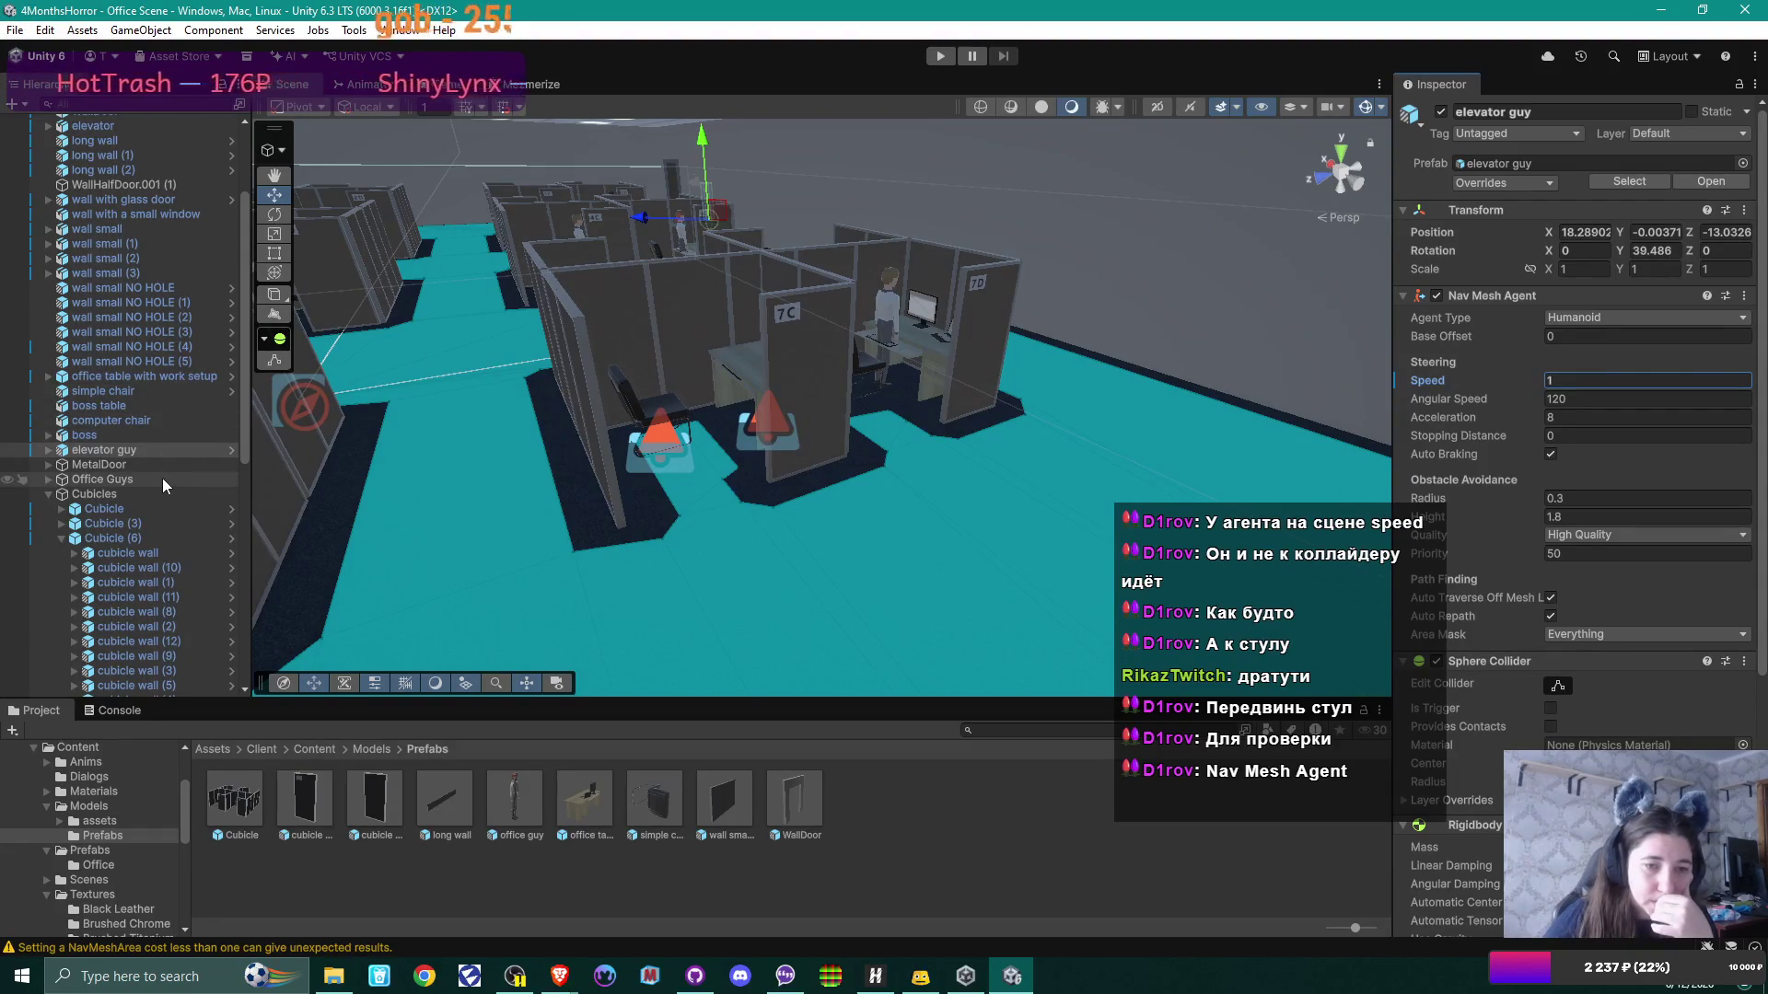
scroll(162, 477, "down", 10)
left_click(138, 482)
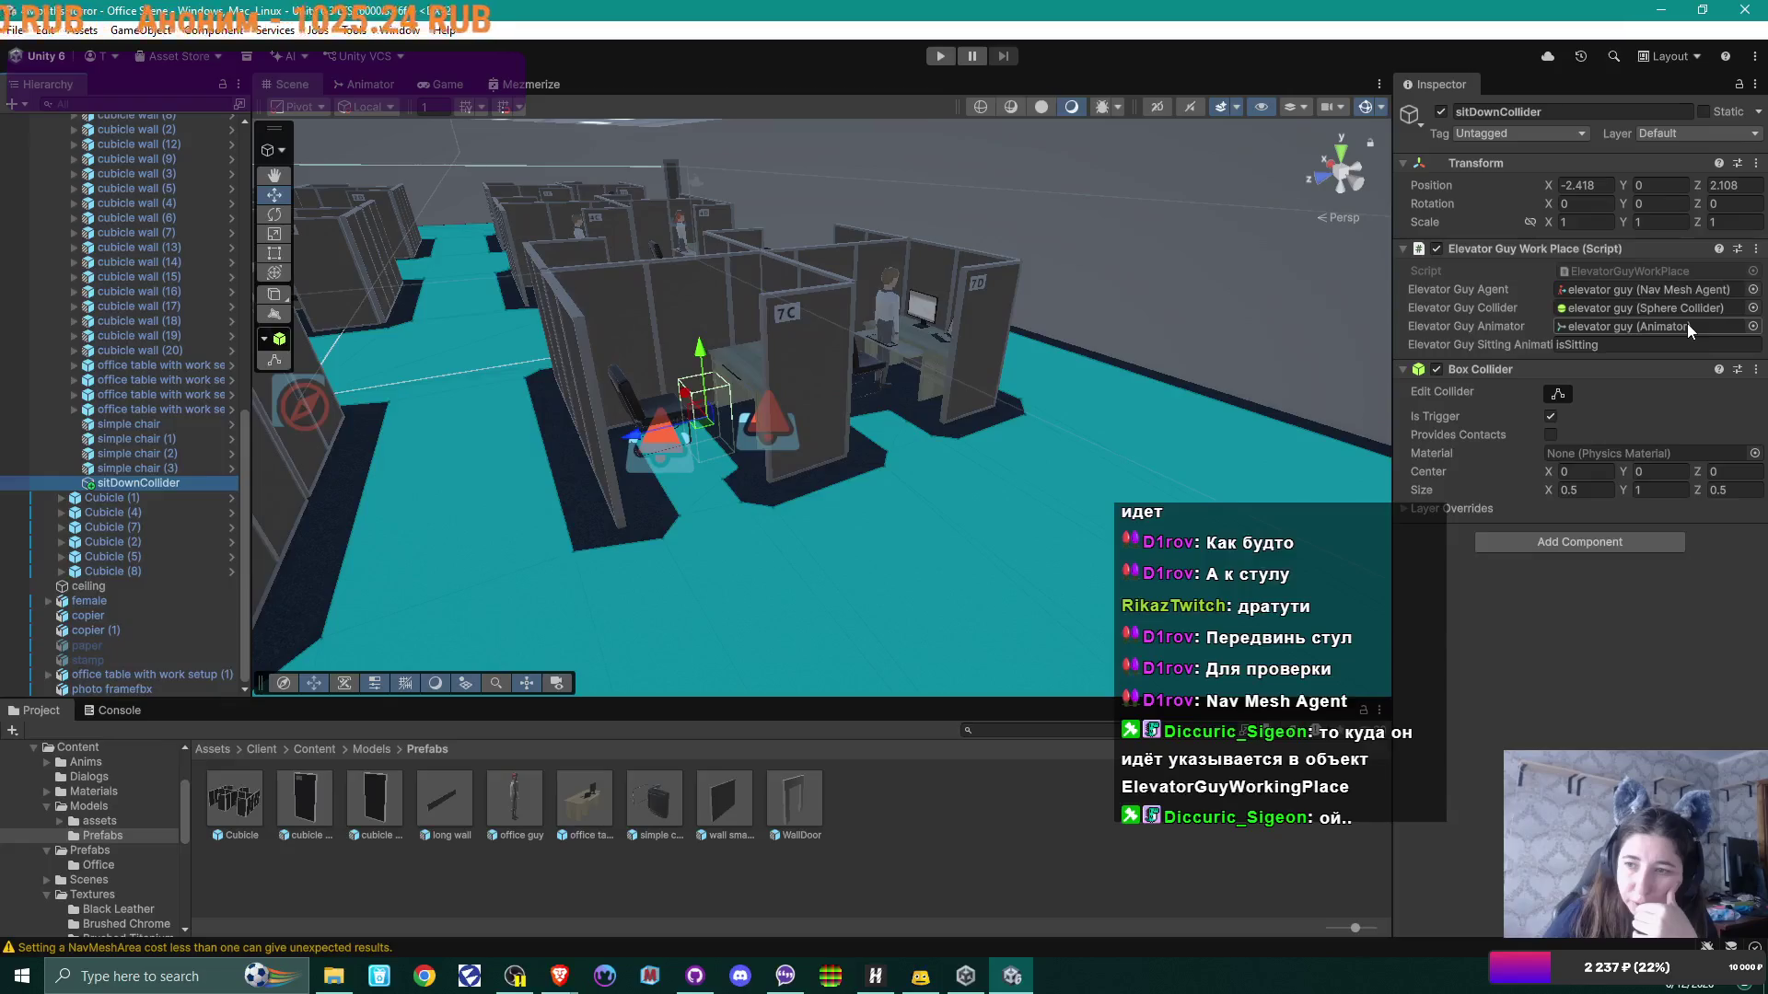
Step: Open ElevatorGuyWorkPlace.cs in Visual Studio Code from the script component's Edit Script option
left_click(1755, 248)
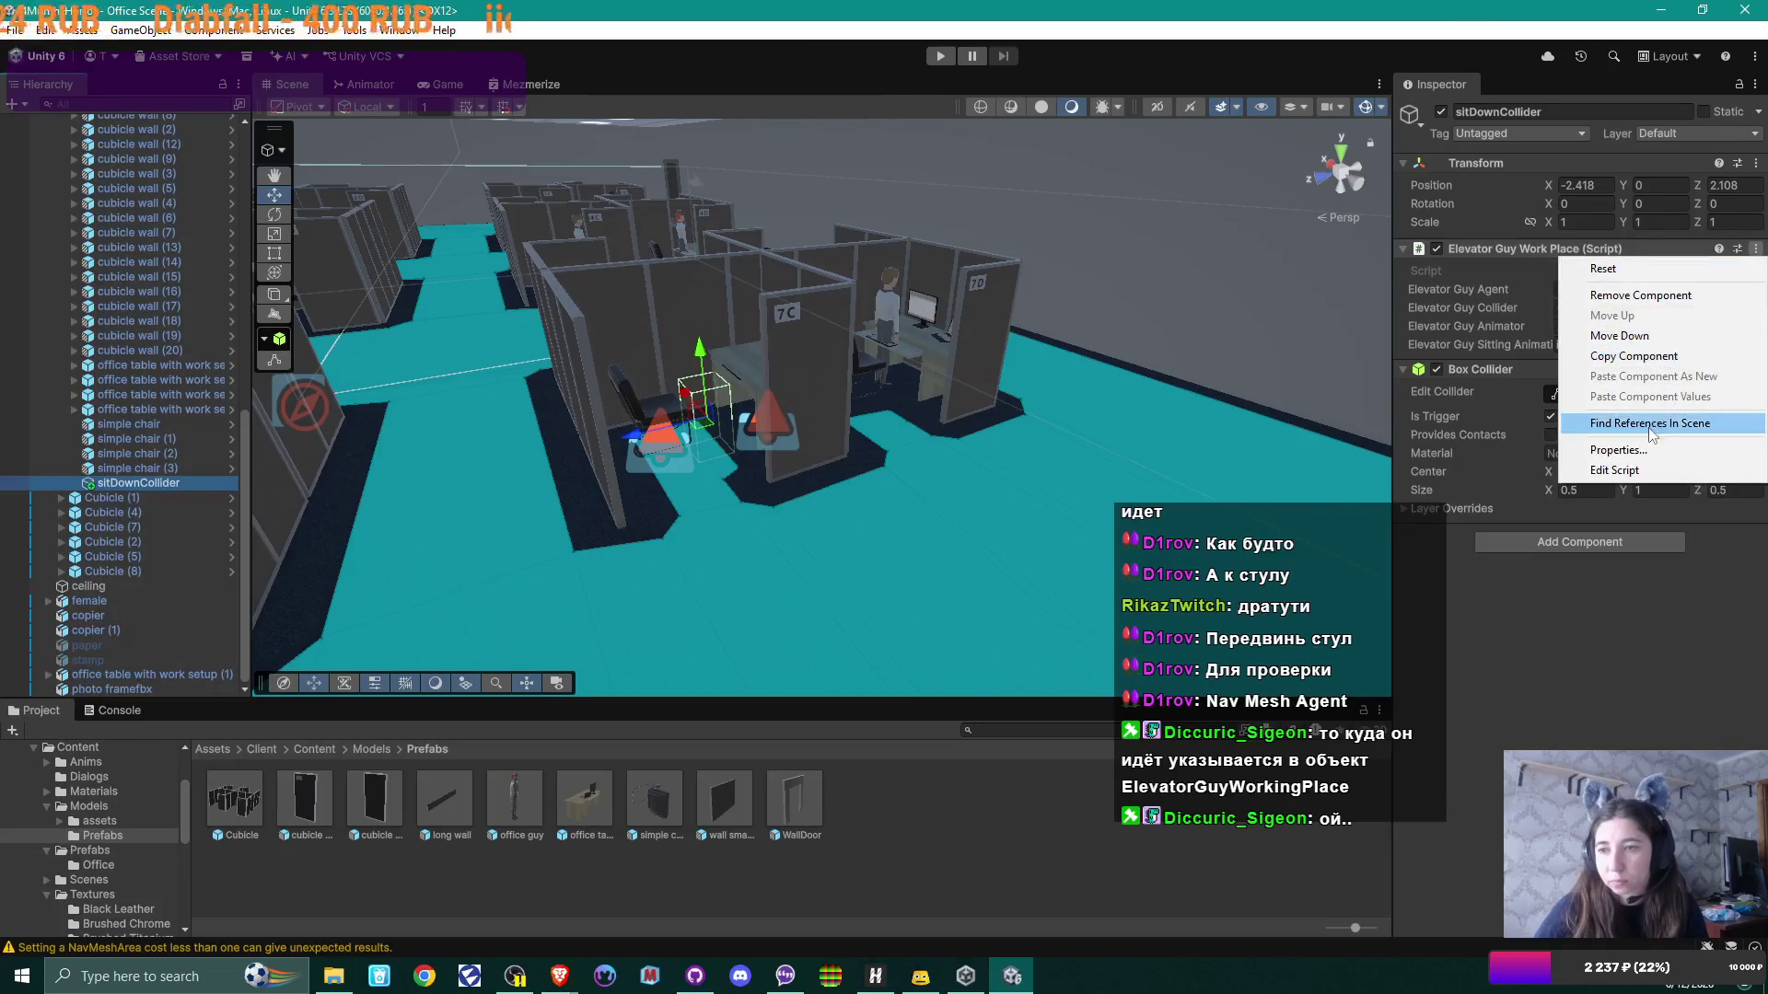
left_click(1651, 471)
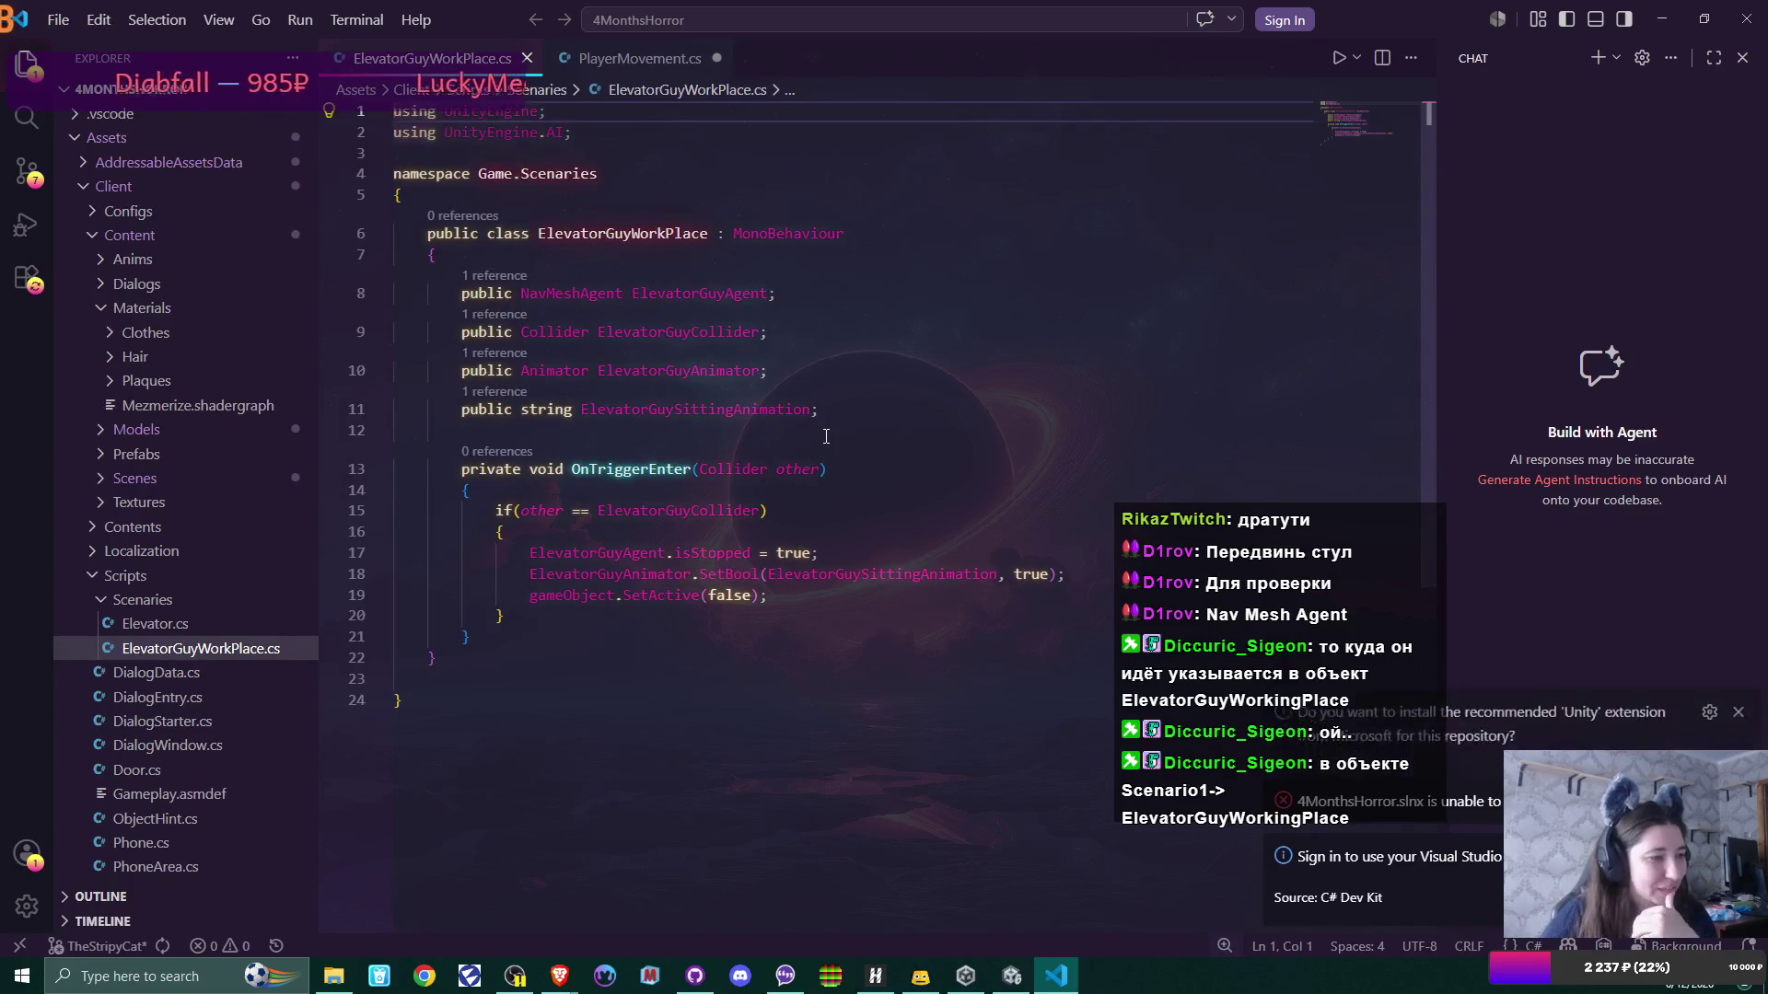
Step: Close Visual Studio Code after reading the OnTriggerEnter code
left_click(1754, 23)
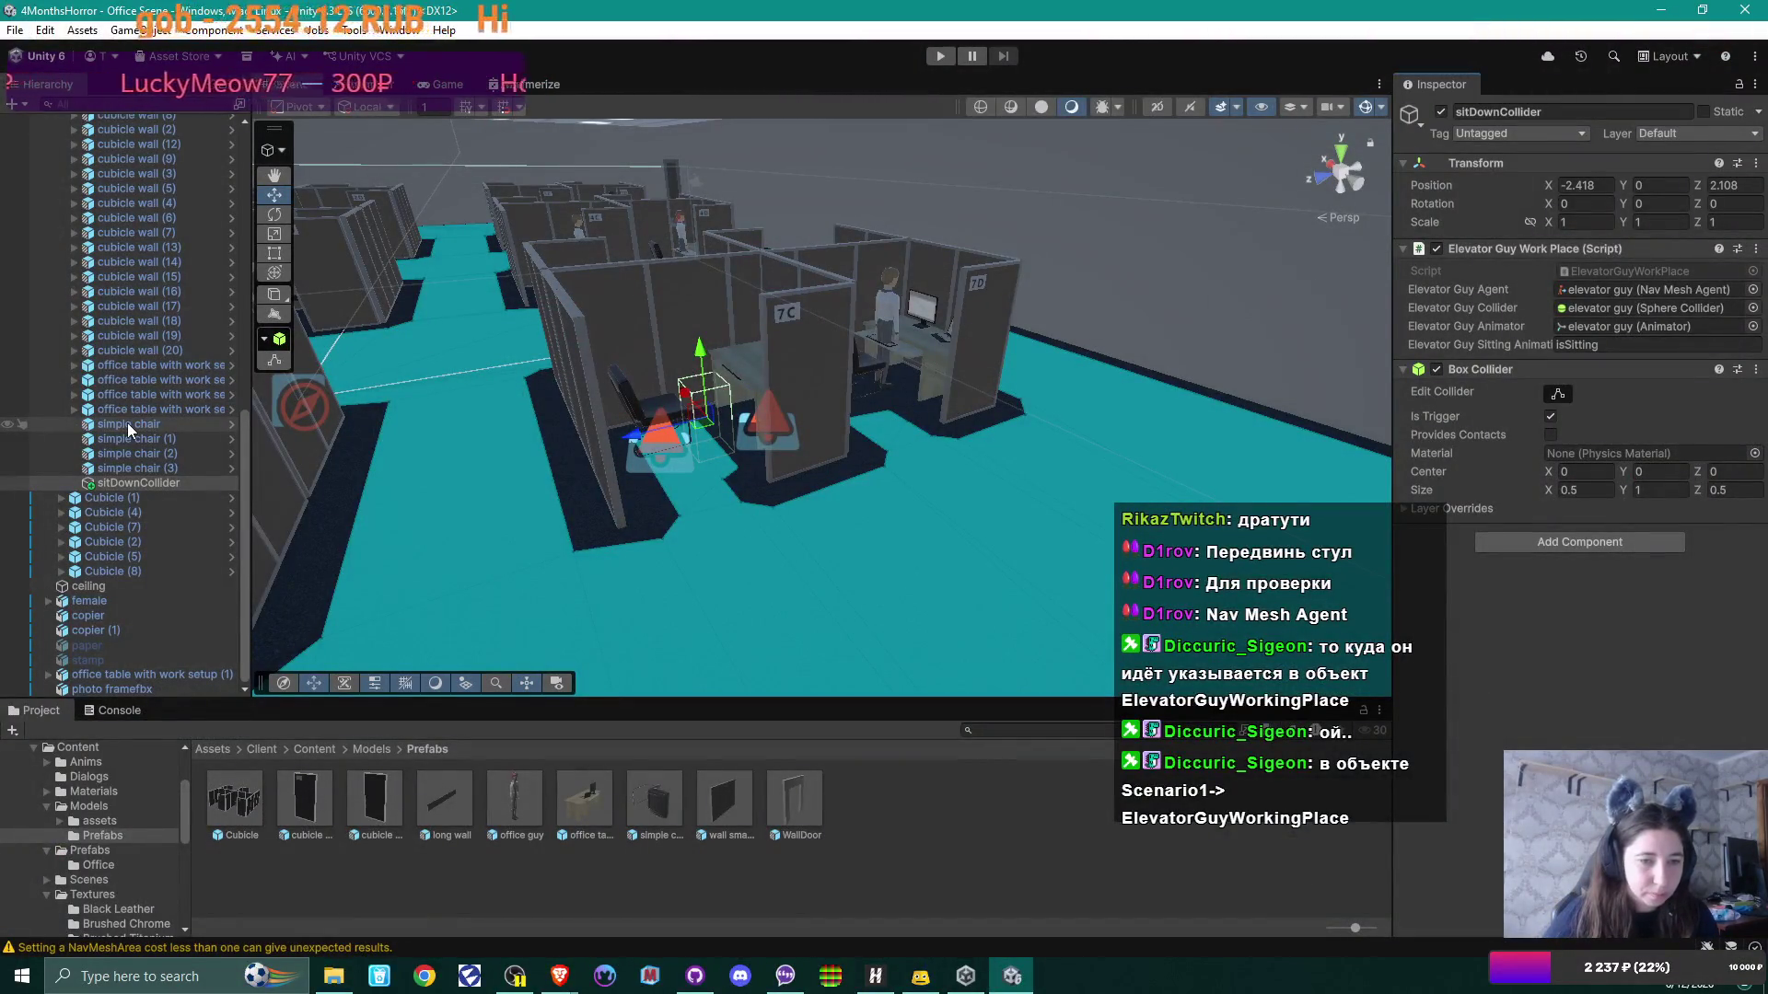
Step: Select Scenario1 under Scenaries and set its Elevator Guy Working Place to sitDownCollider
scroll(127, 423, "up", 10)
scroll(127, 423, "up", 8)
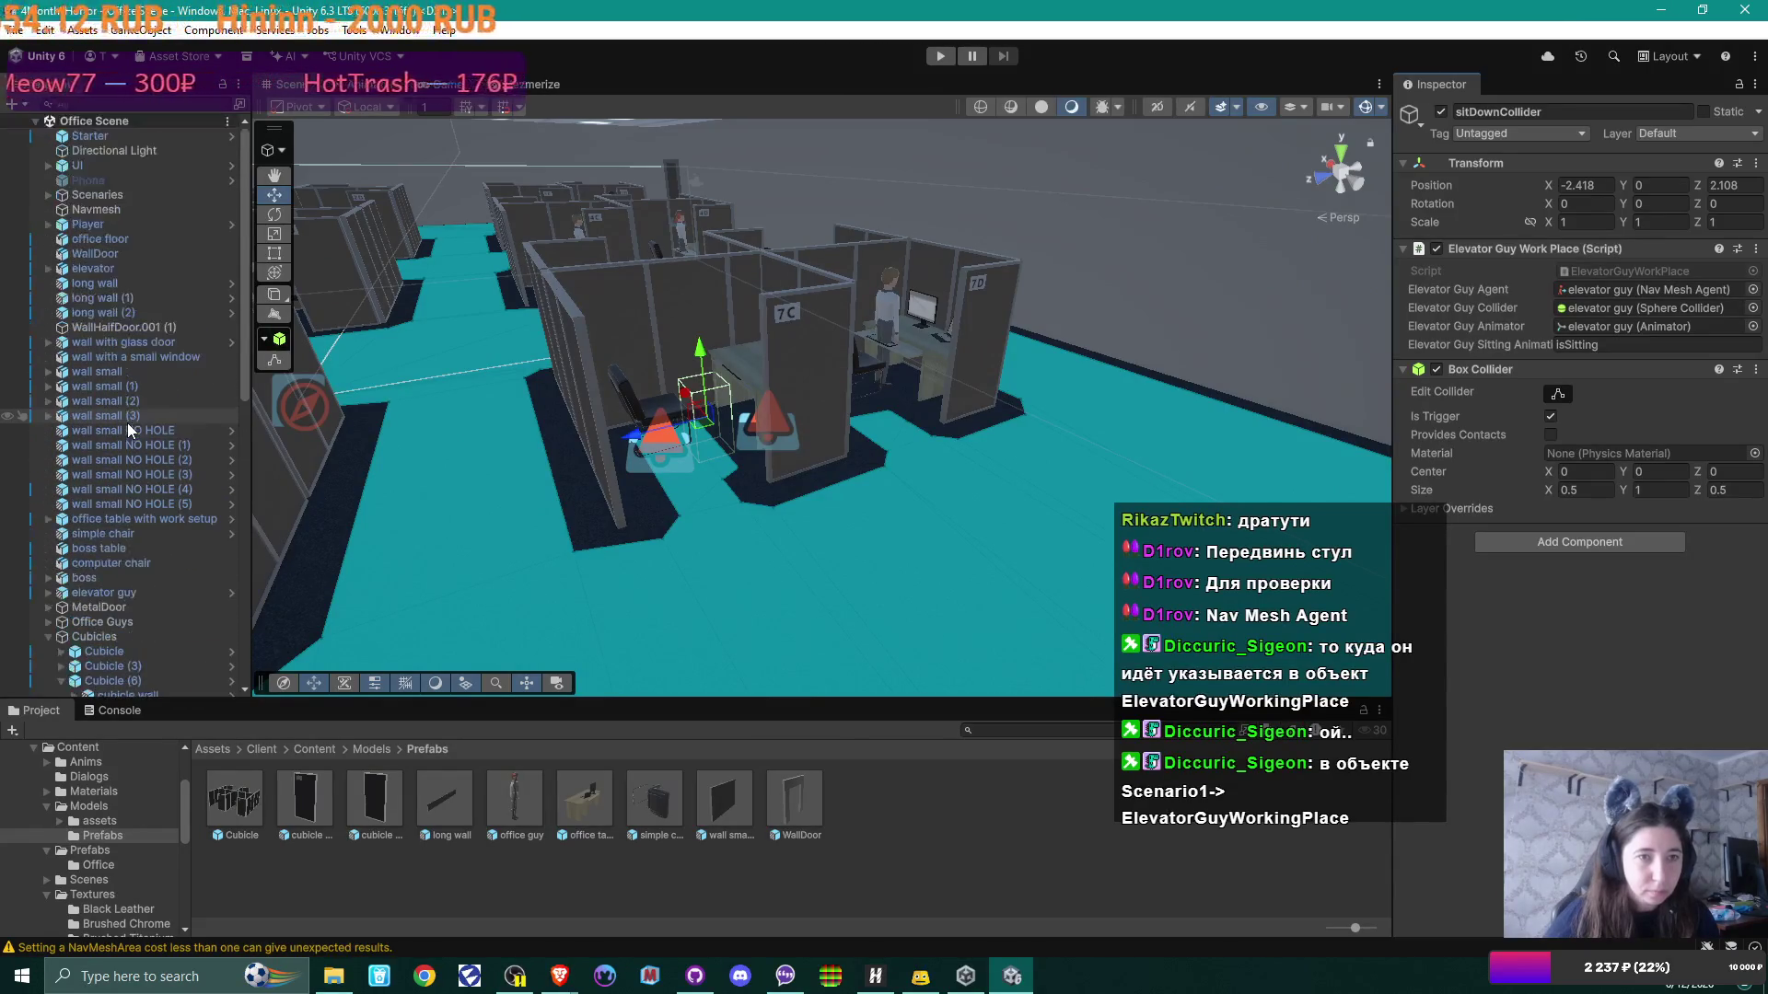
left_click(87, 195)
left_click(49, 196)
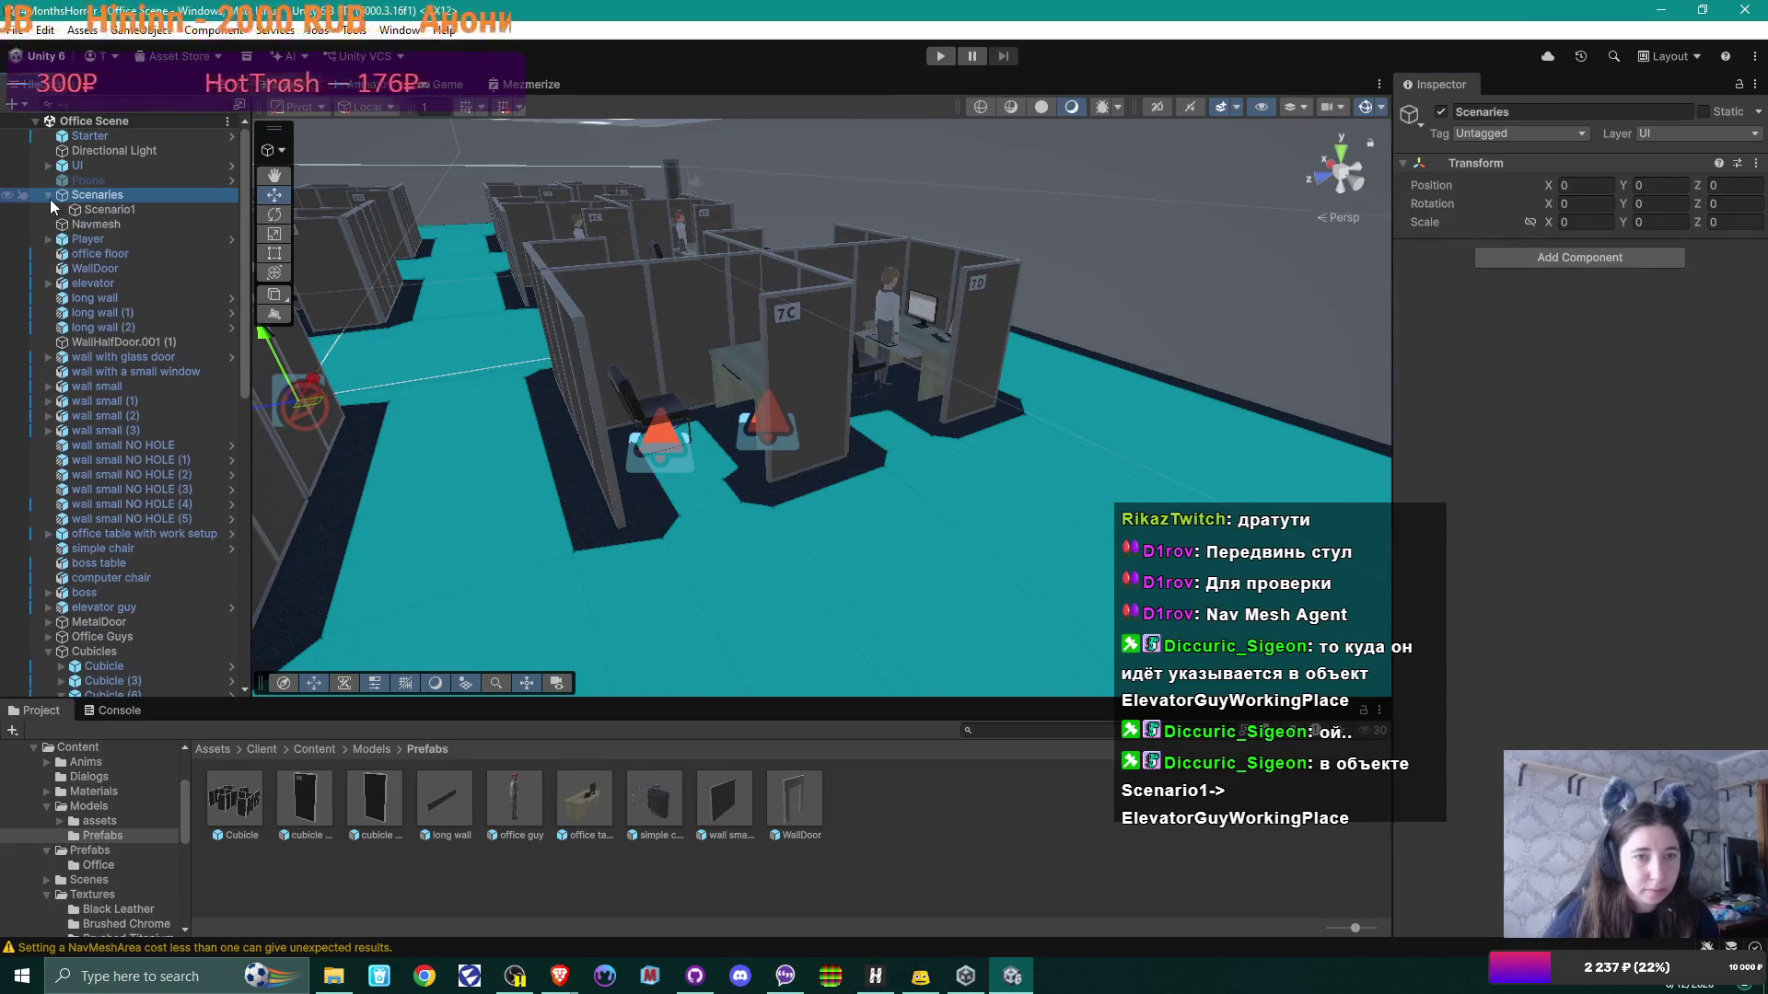
left_click(127, 212)
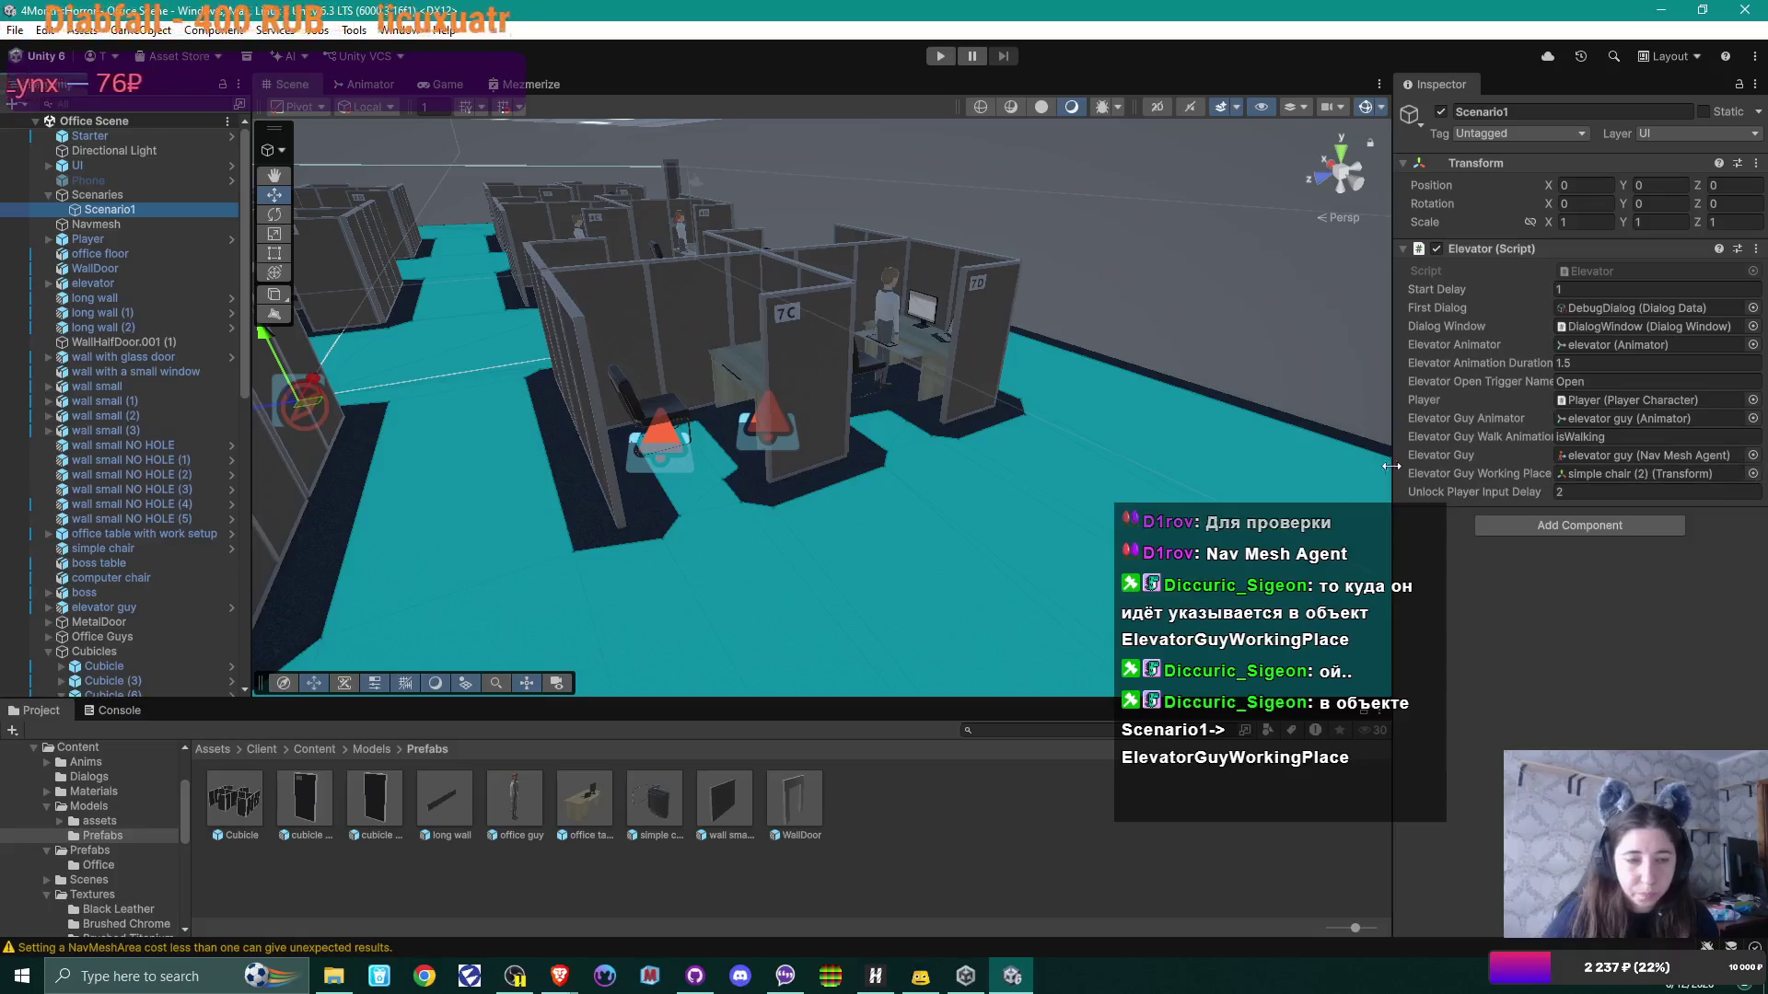
left_click(1753, 474)
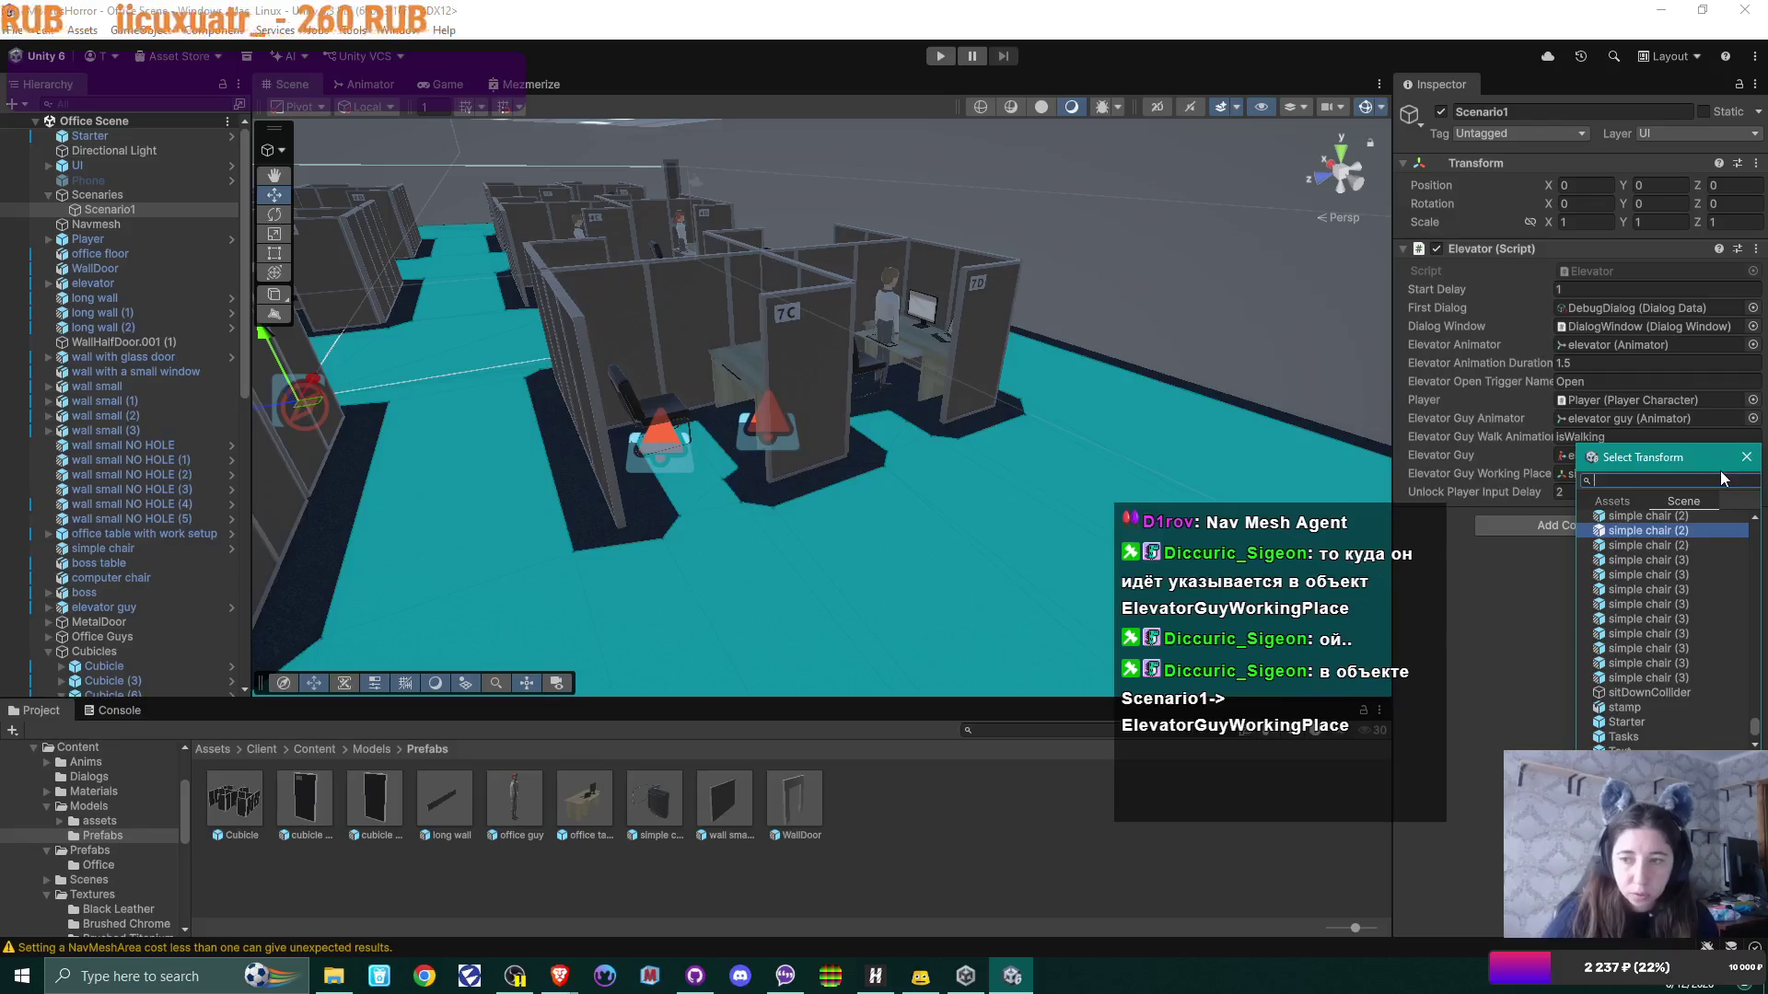
type("sit")
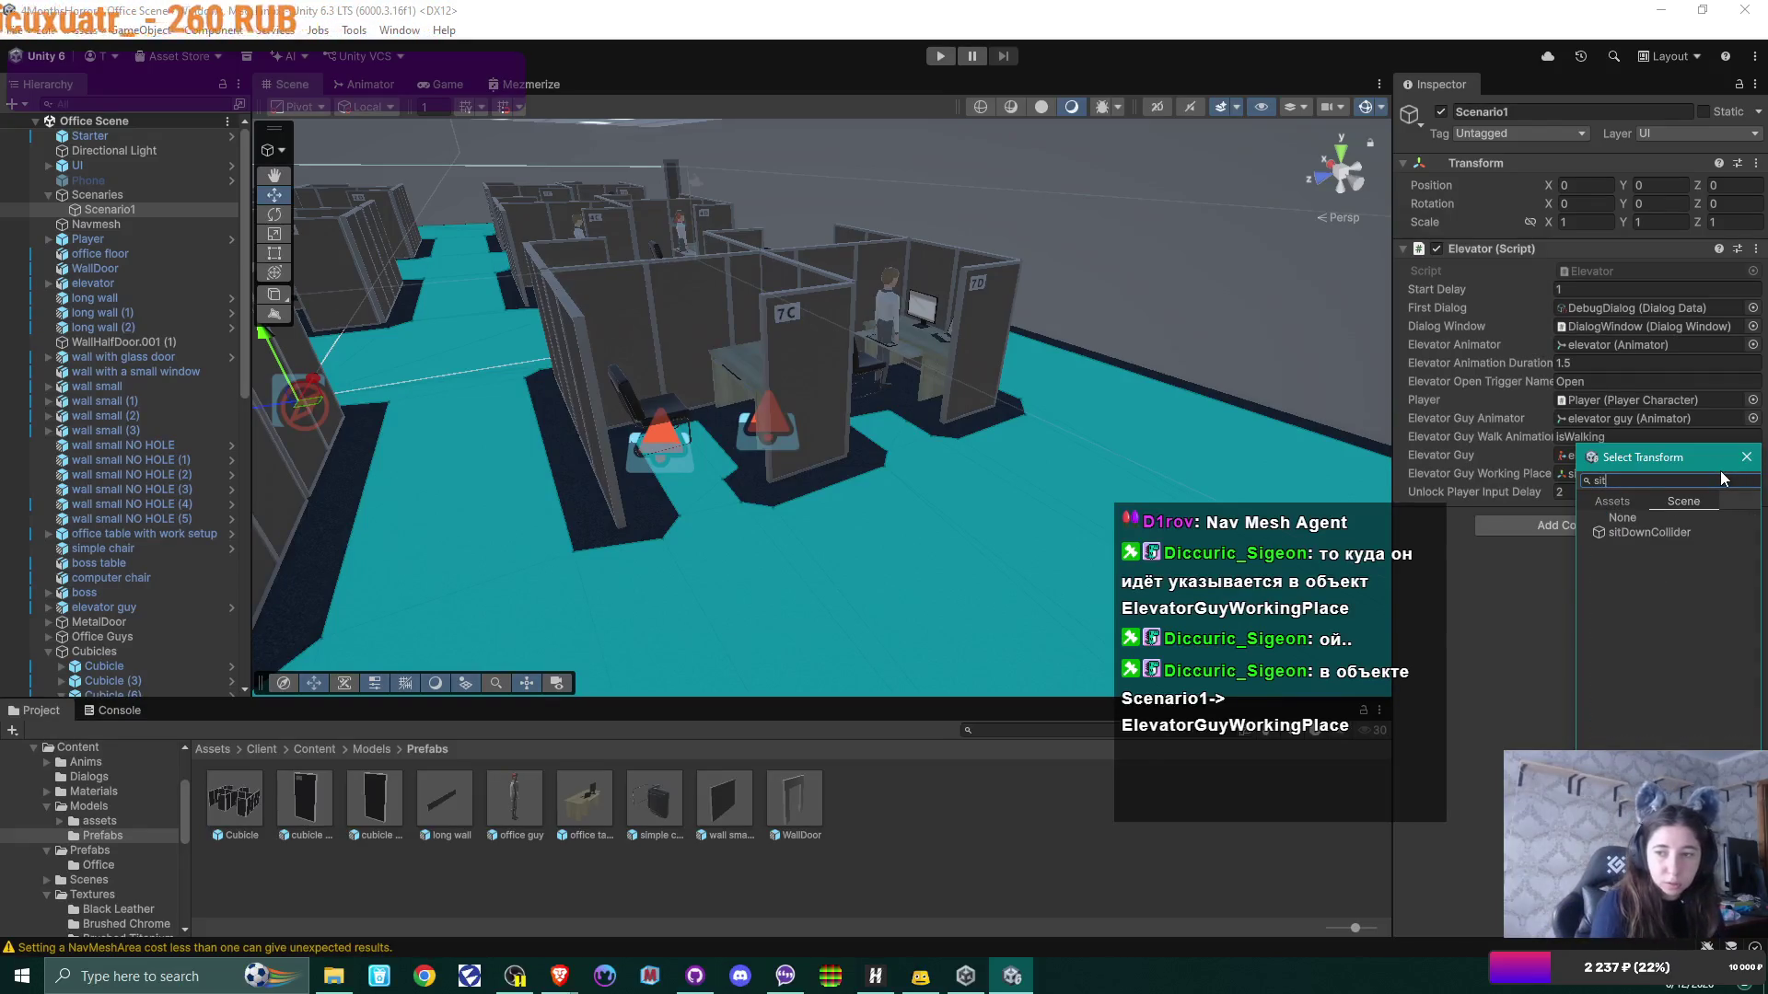
double_click(1660, 534)
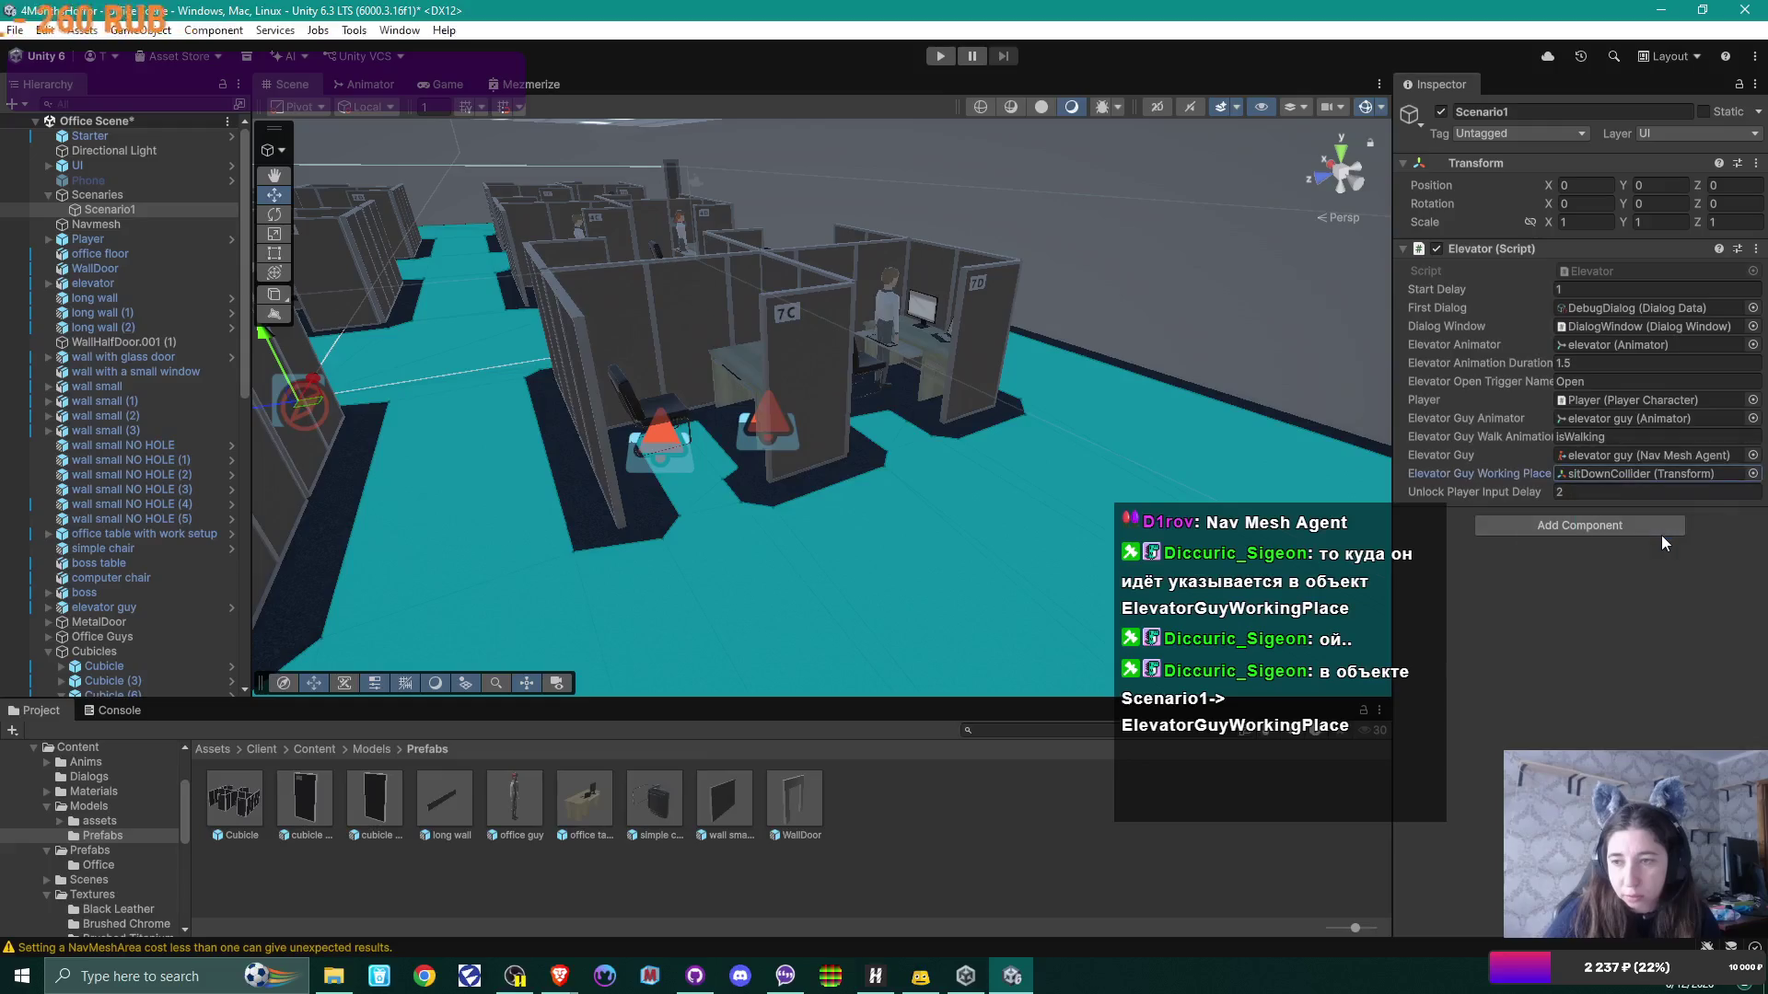
Step: Move sitDownCollider toward the cubicle 7C chair (X -2.749, Z 2.166) and start Play mode
left_click_drag(827, 416, 803, 466)
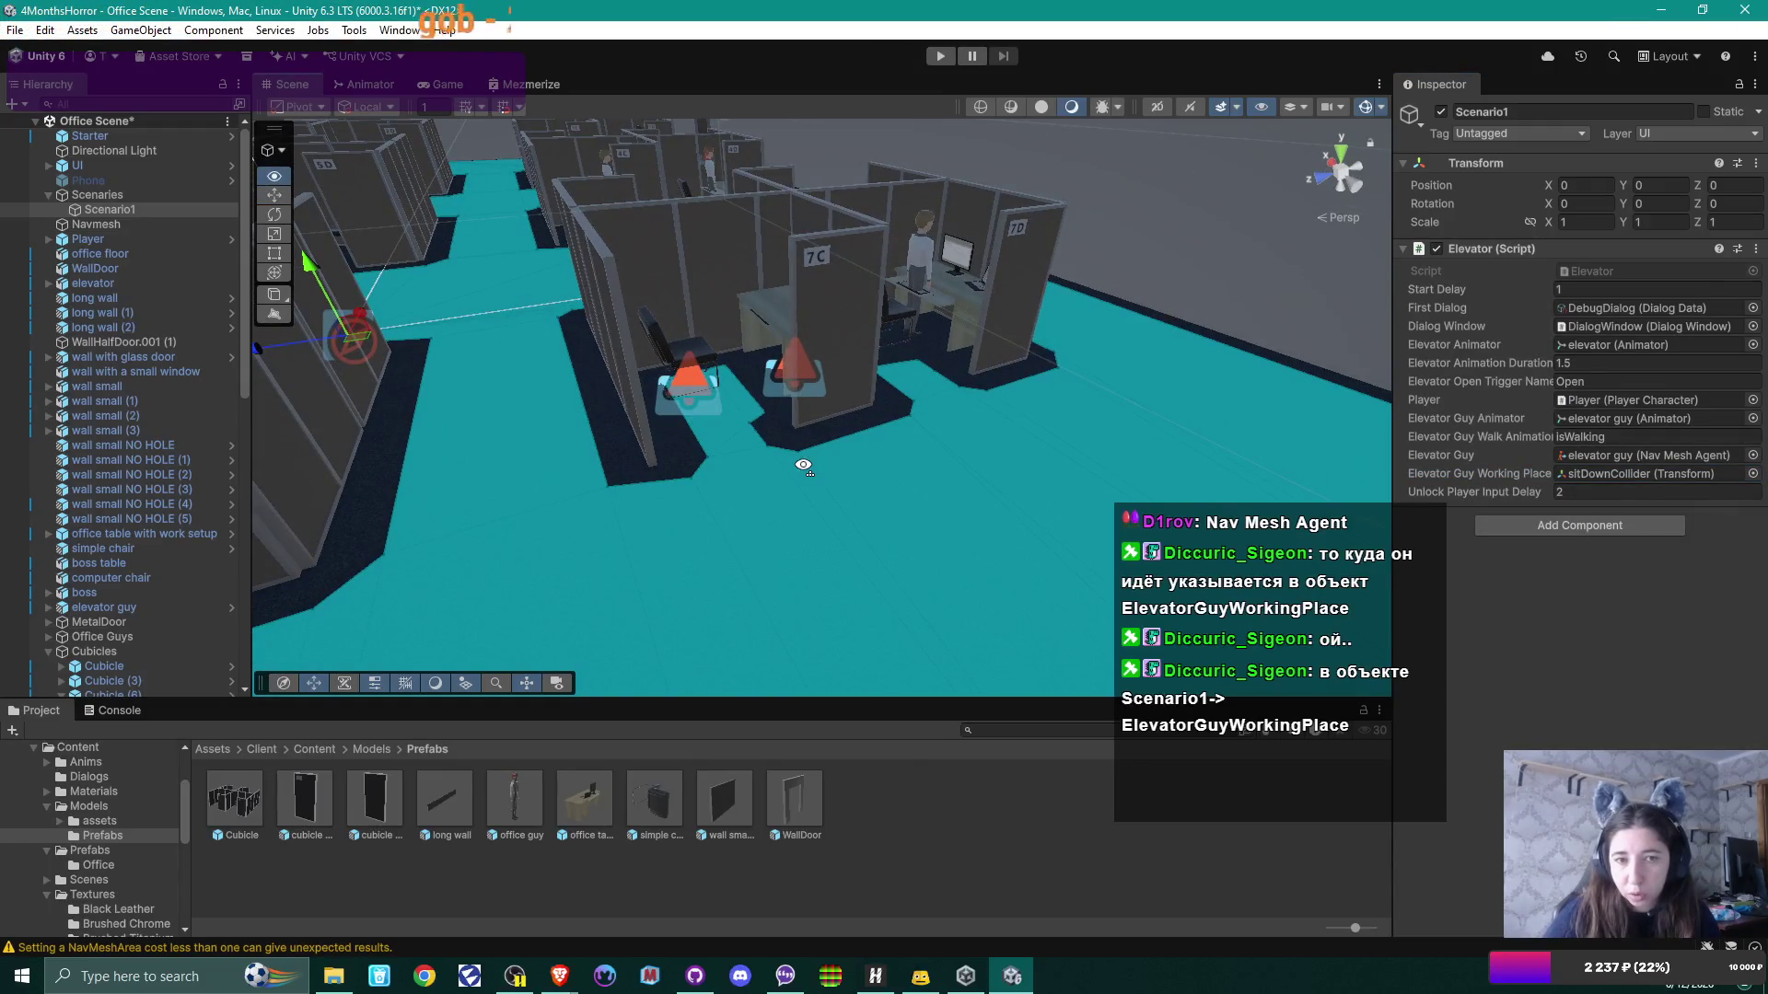
scroll(118, 488, "down", 15)
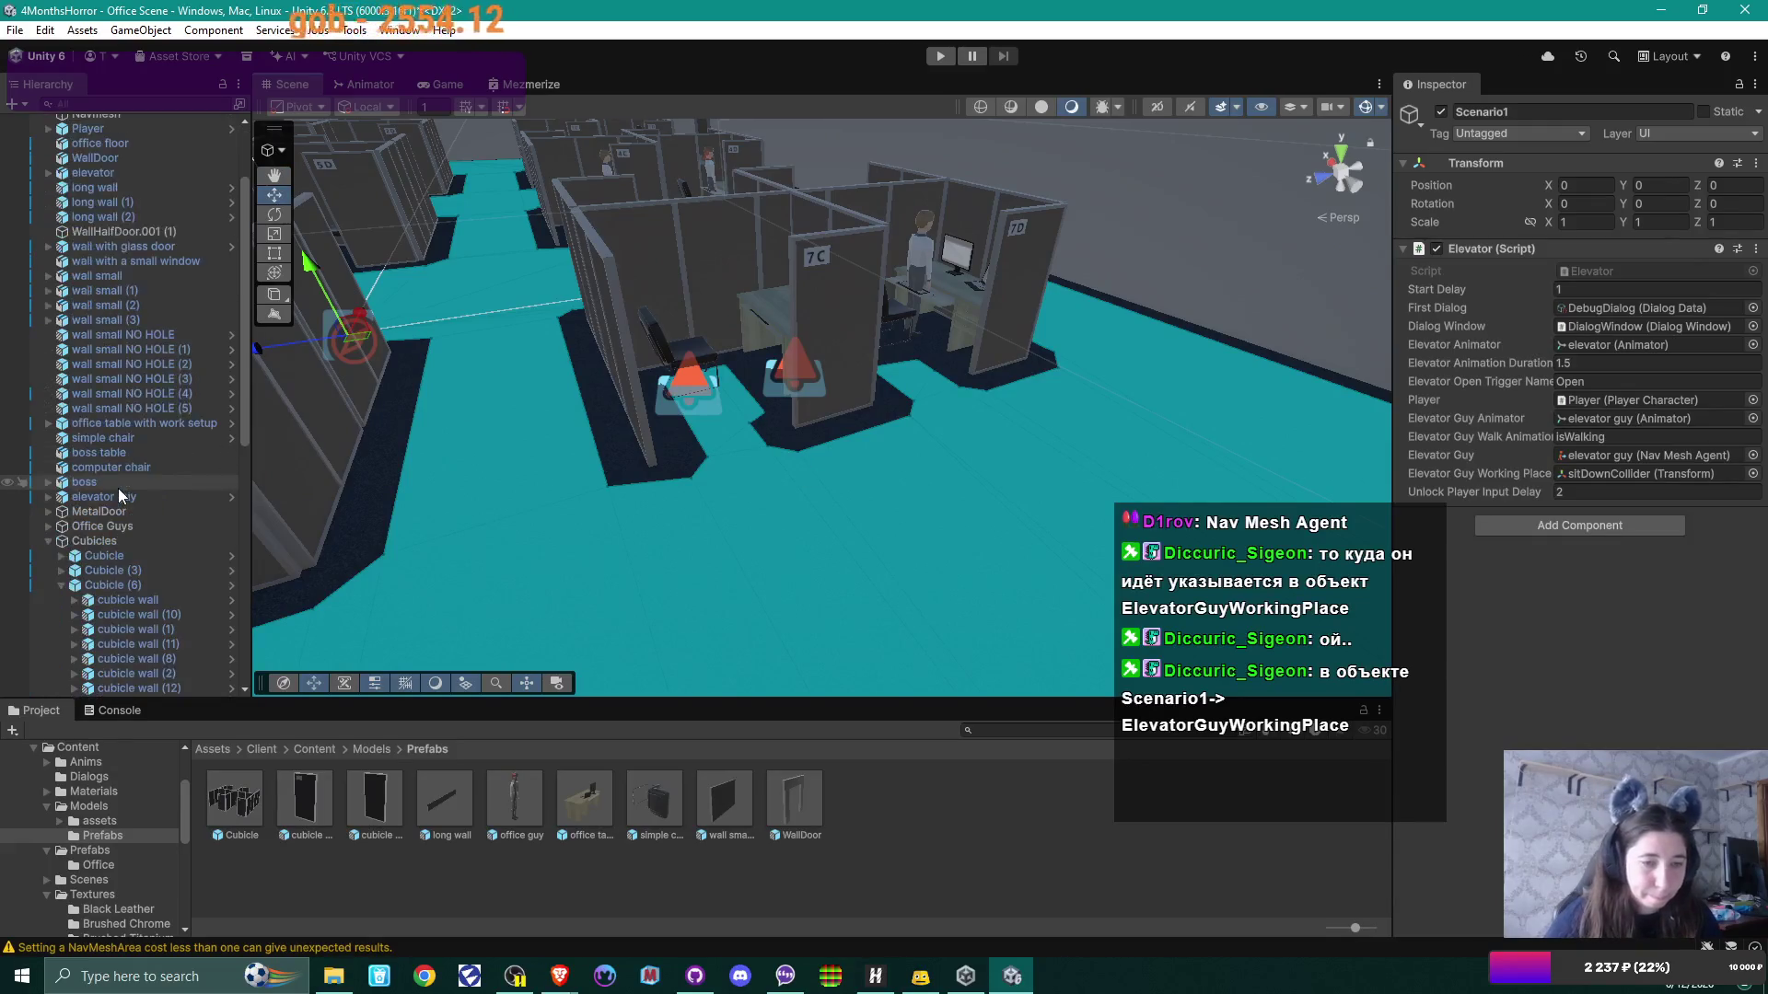
double_click(120, 483)
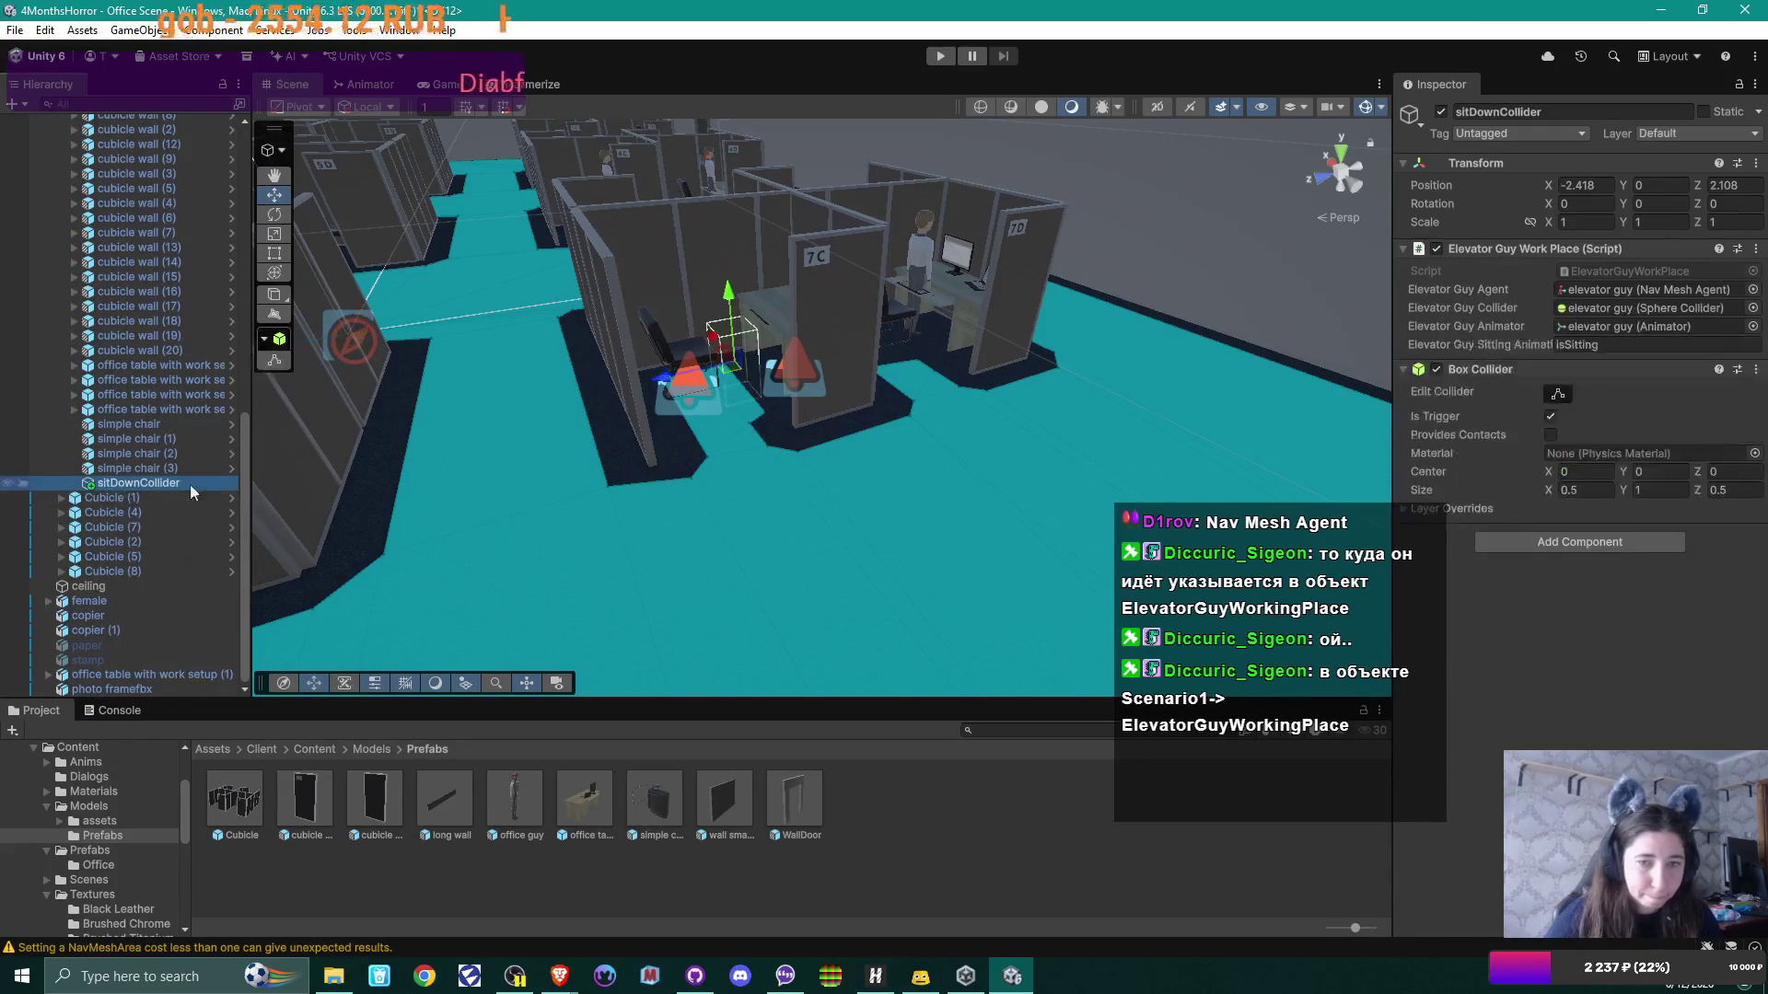
mouse_move(756, 571)
left_mouse_down()
mouse_move(714, 616)
mouse_move(772, 579)
left_mouse_up()
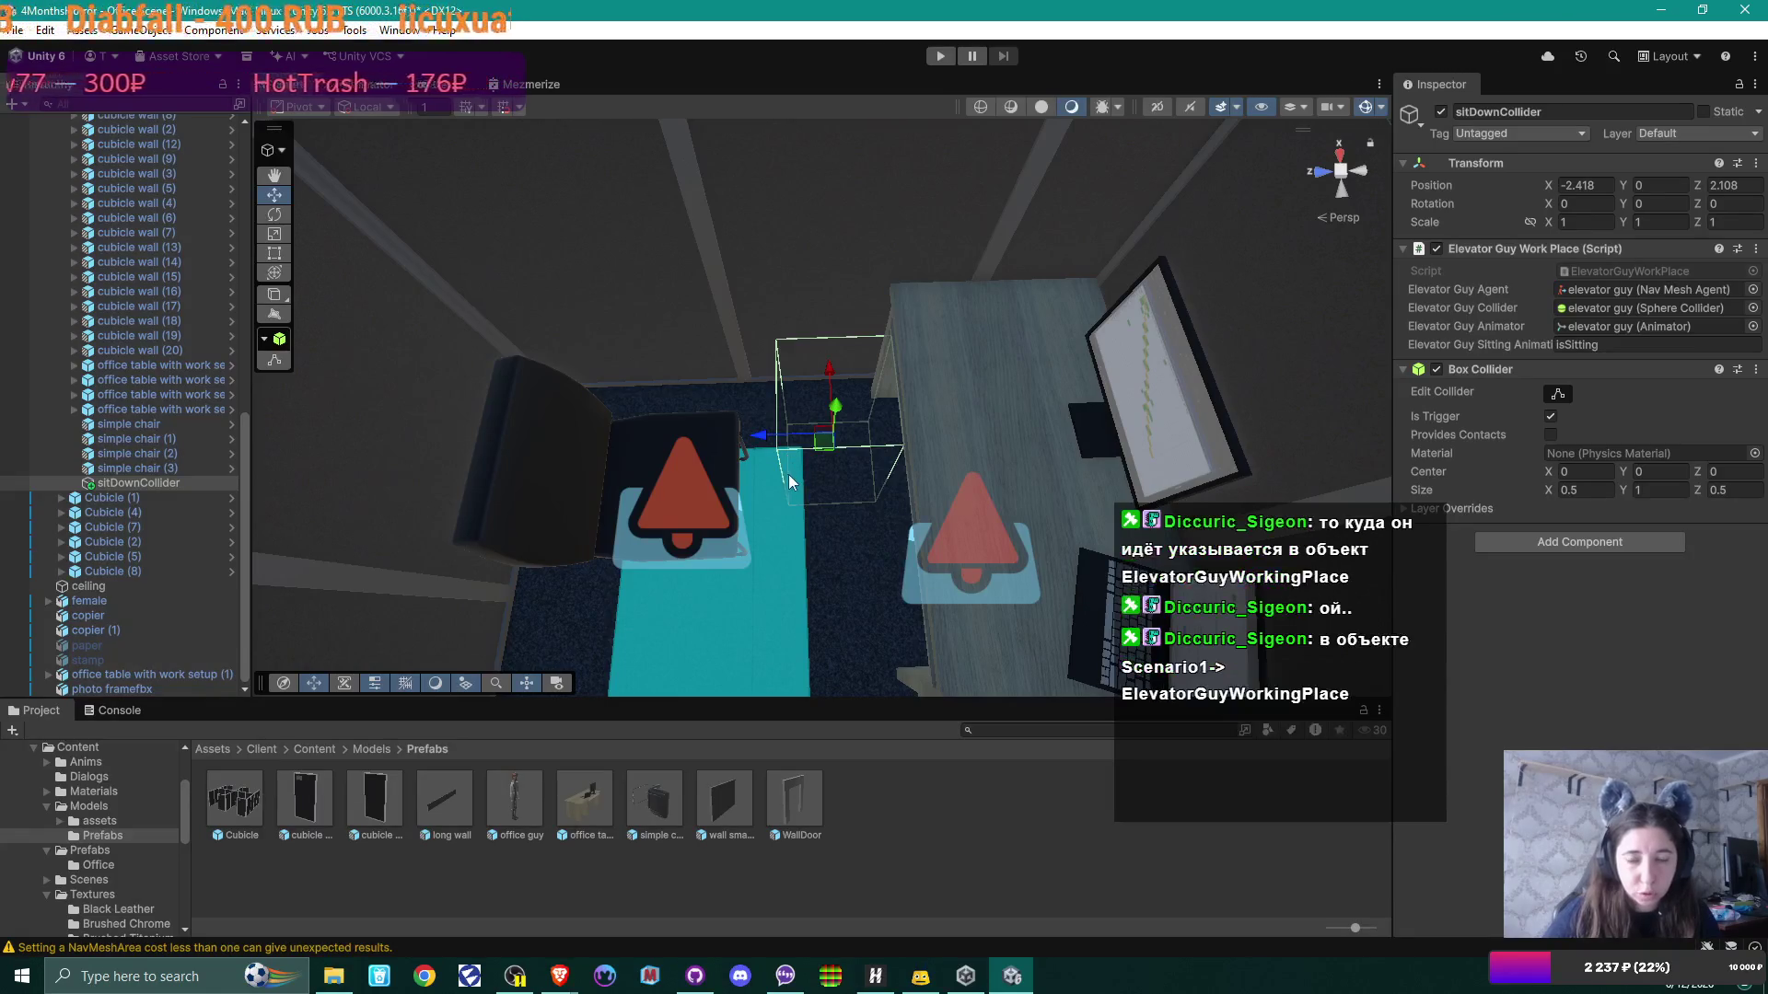
left_click_drag(814, 468, 812, 498)
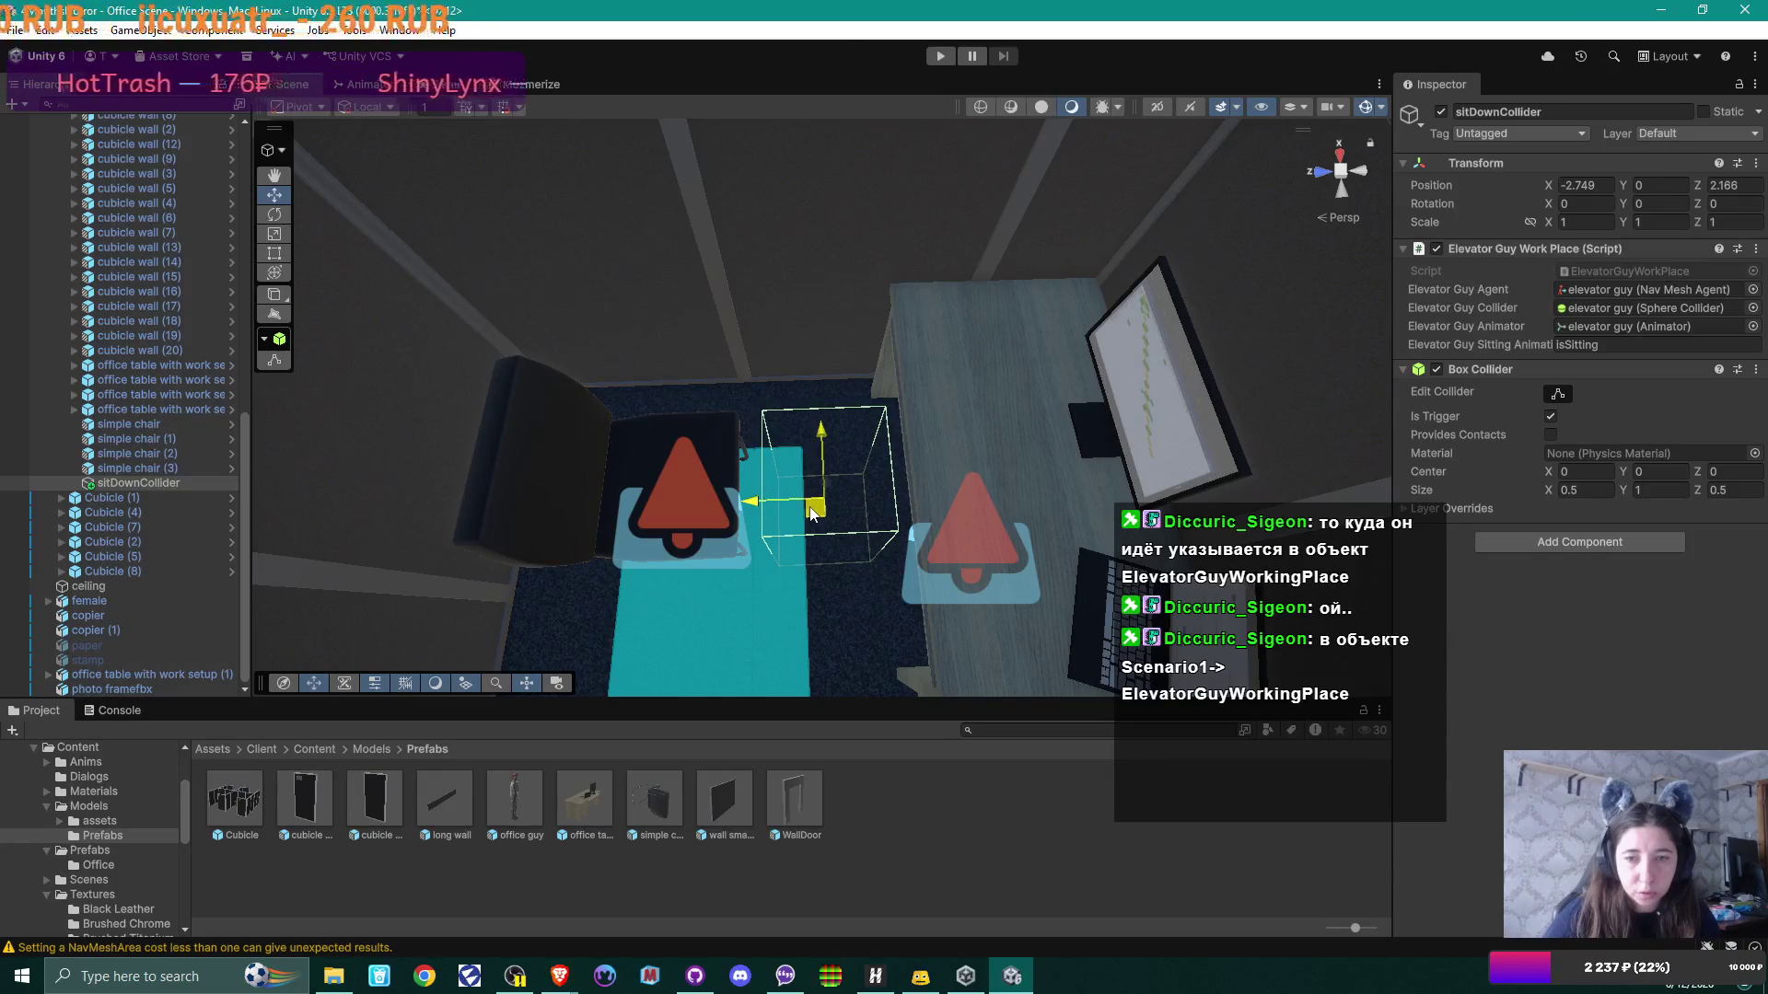
mouse_move(797, 382)
left_mouse_down()
mouse_move(1263, 394)
mouse_move(831, 293)
mouse_move(765, 295)
mouse_move(836, 149)
left_mouse_up()
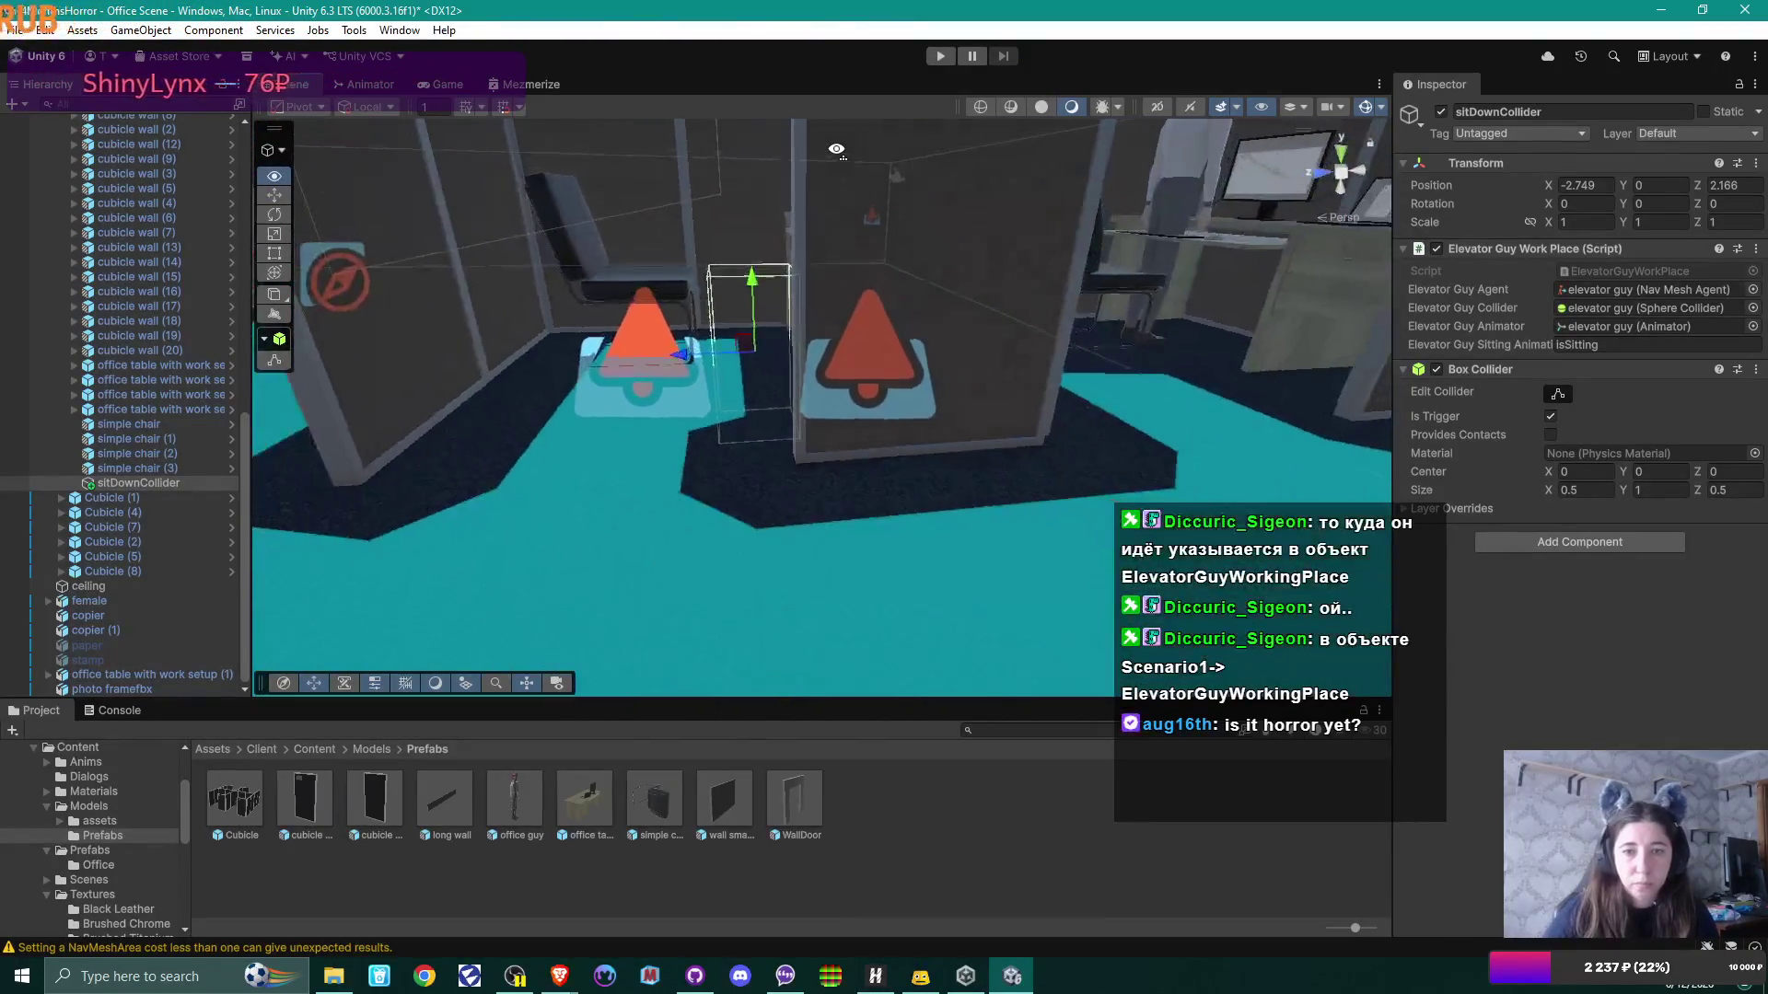
left_click(941, 57)
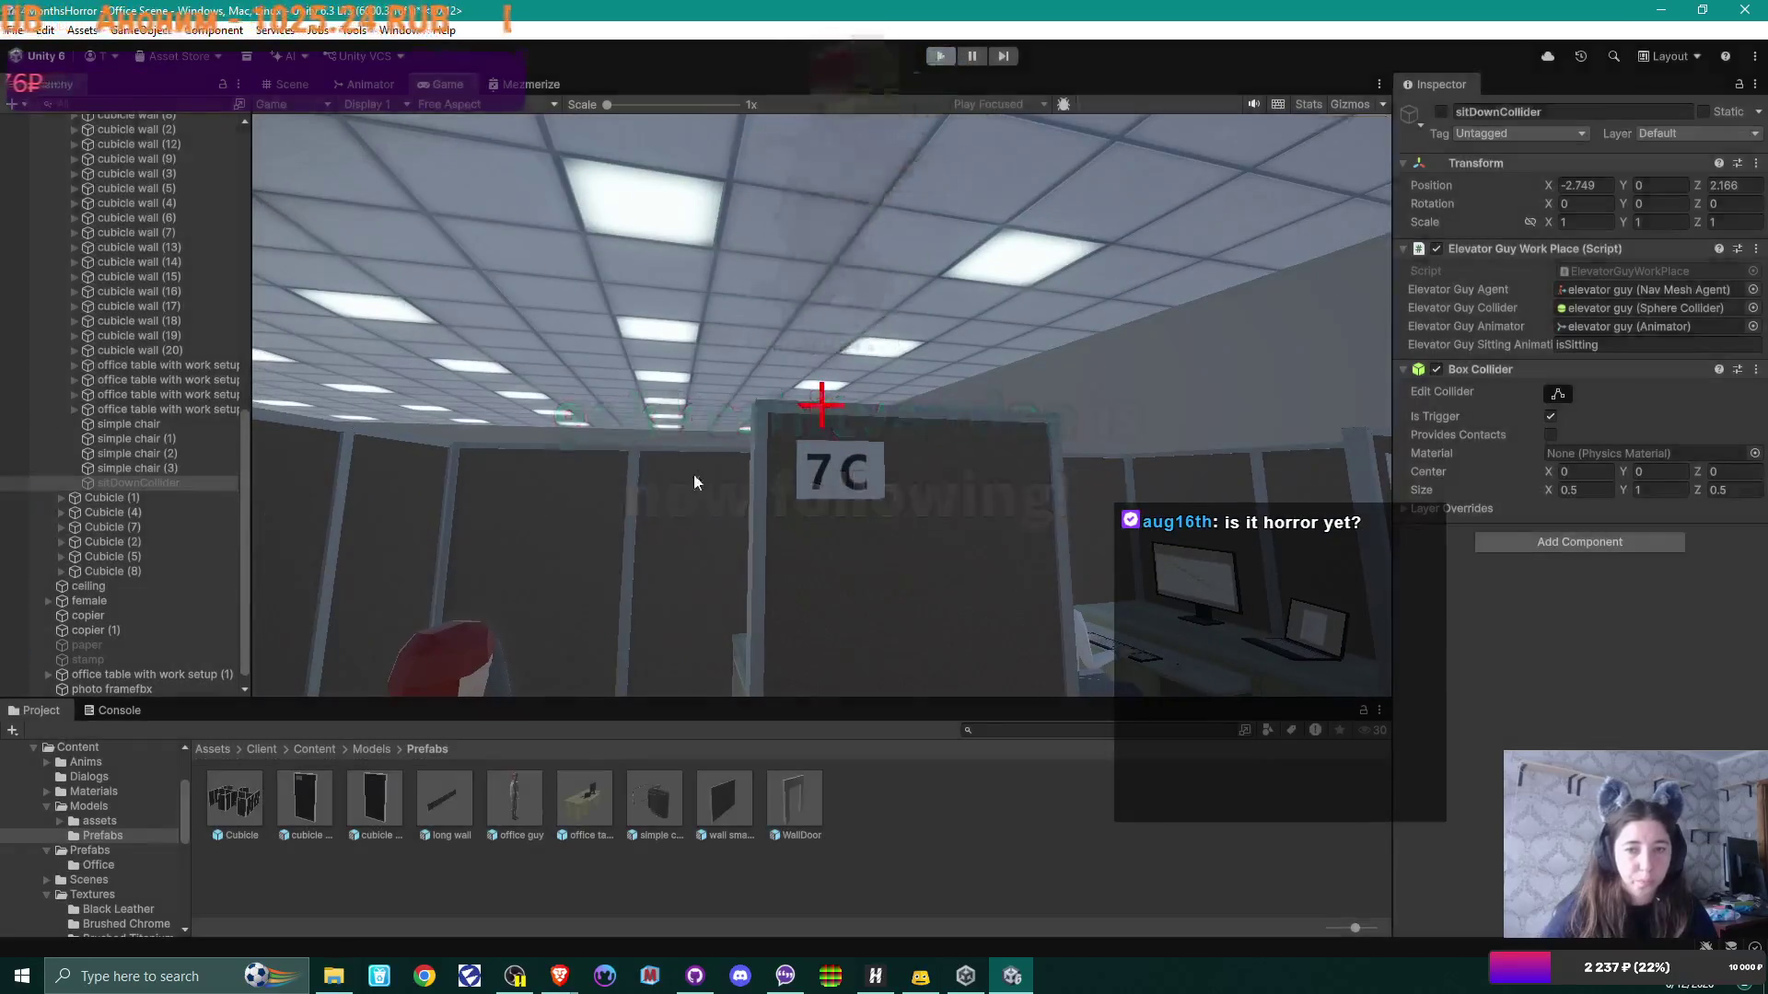
Step: Stop the test run and view sitDownCollider at the 7C desk from above
key("ctrl+p")
mouse_move(694, 461)
left_mouse_down()
mouse_move(694, 612)
mouse_move(731, 633)
left_mouse_up()
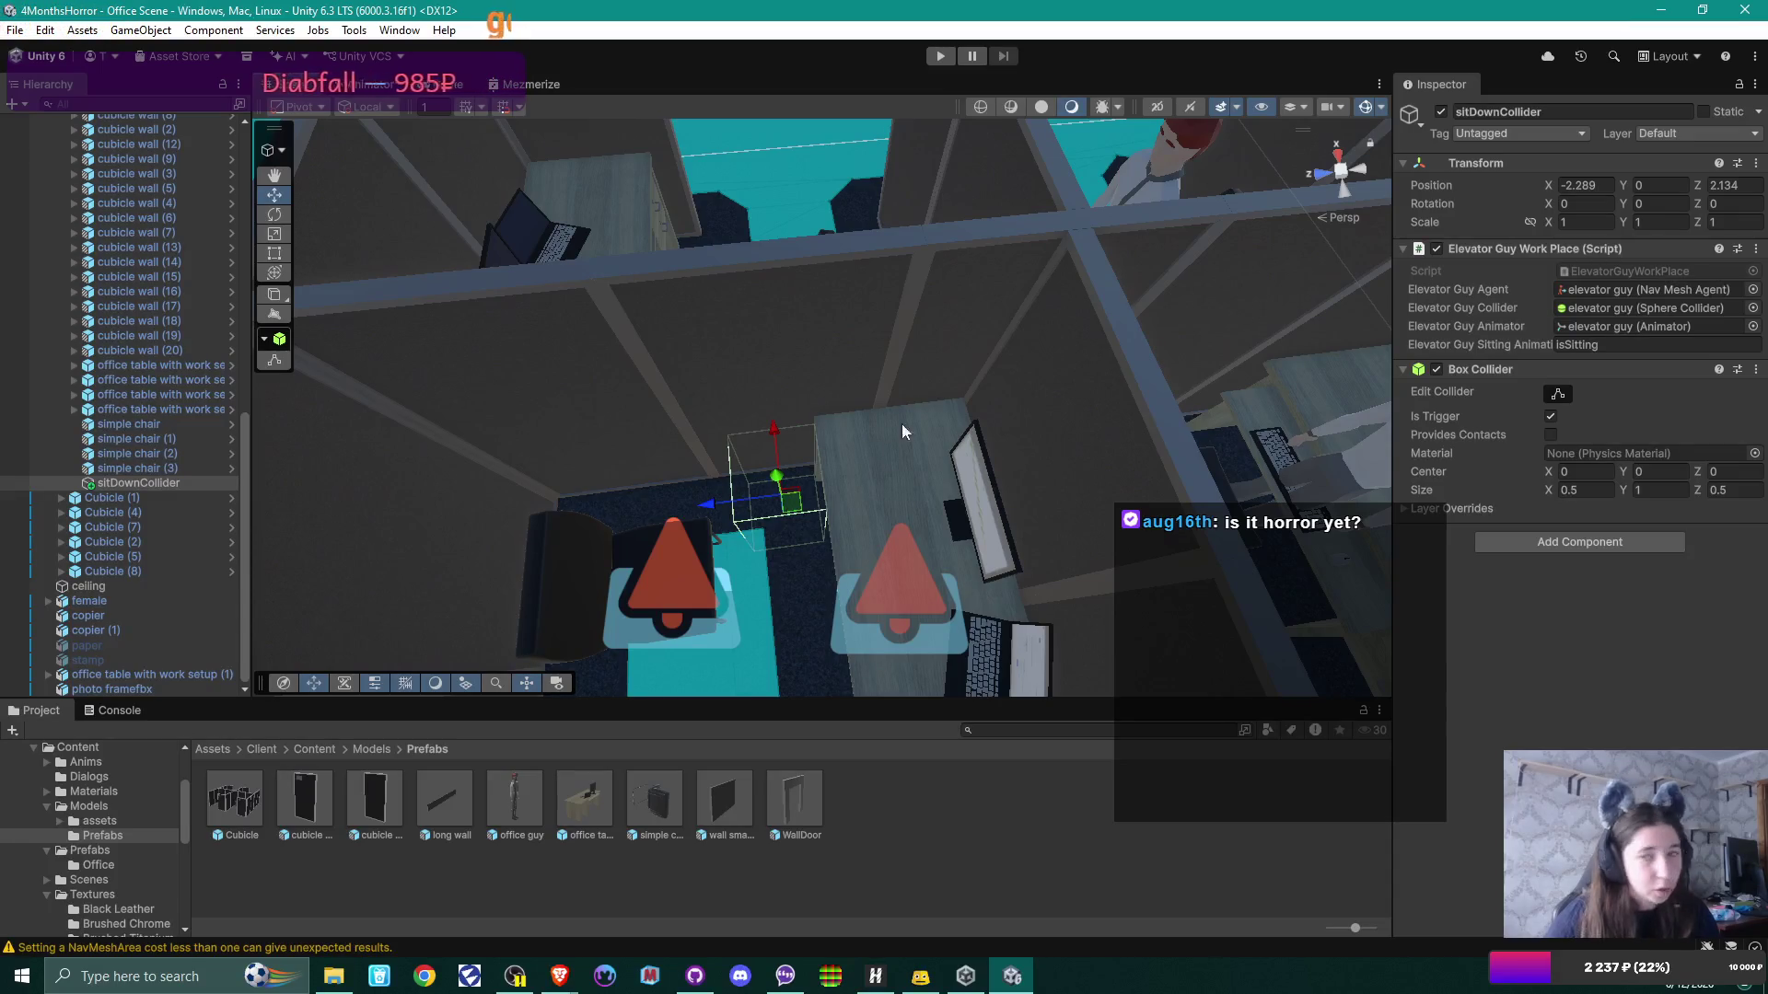
Step: Run the office scene again to check the seated NPC, then pause it
left_click(942, 54)
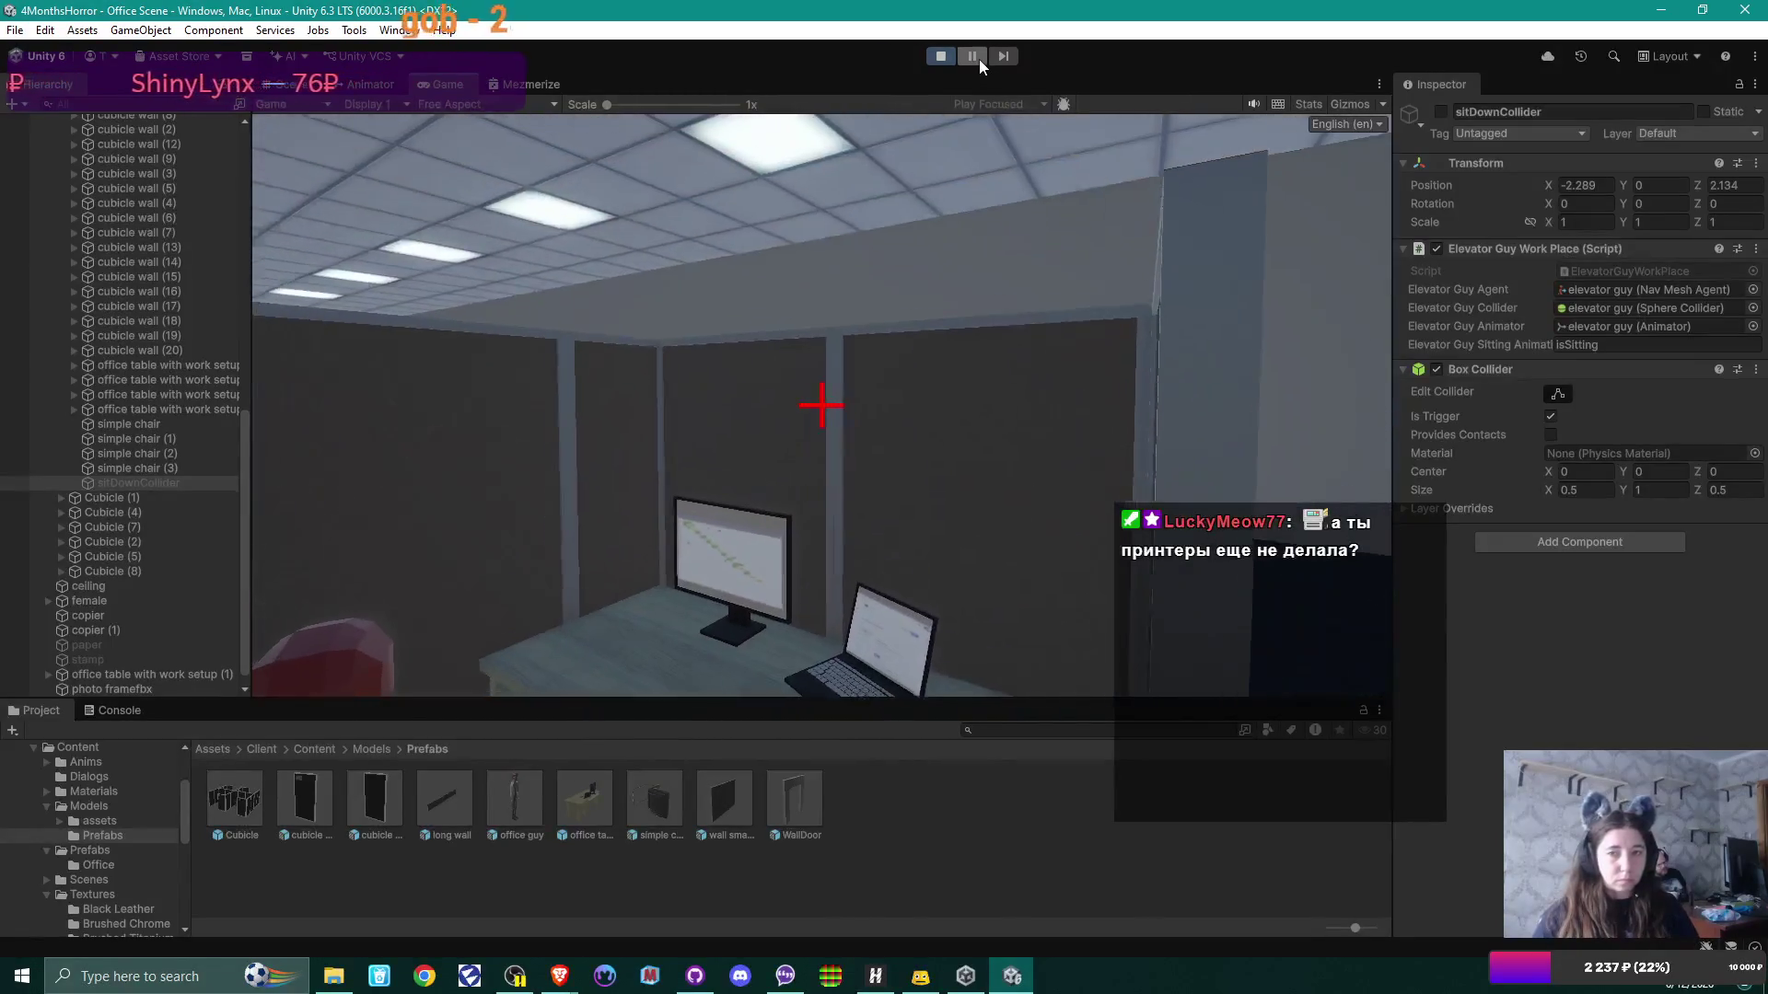
left_click(975, 57)
Step: Inspect the 7C desk and seated character, trying and undoing rotations with the Rotate tool
left_click_drag(930, 274, 1057, 353)
mouse_move(836, 374)
left_mouse_down()
mouse_move(939, 402)
mouse_move(976, 460)
mouse_move(870, 467)
mouse_move(839, 497)
mouse_move(858, 463)
left_mouse_up()
left_click(921, 378)
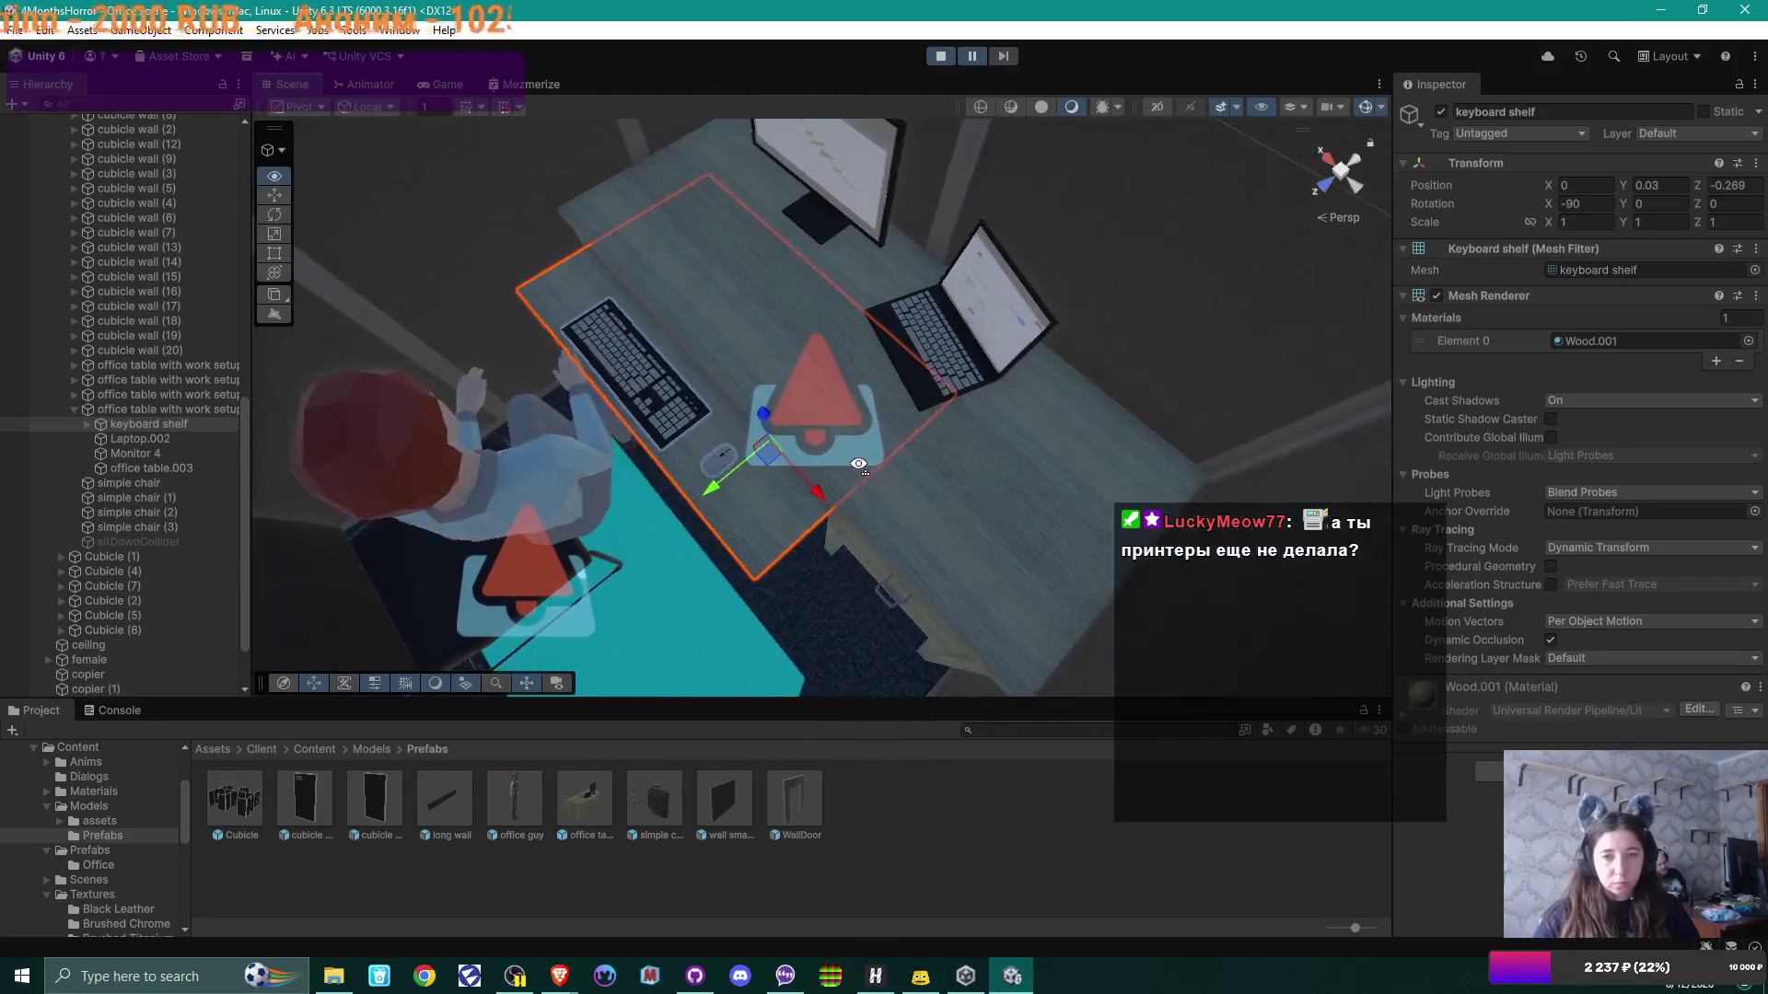
left_click_drag(499, 372, 661, 290)
left_click(676, 377)
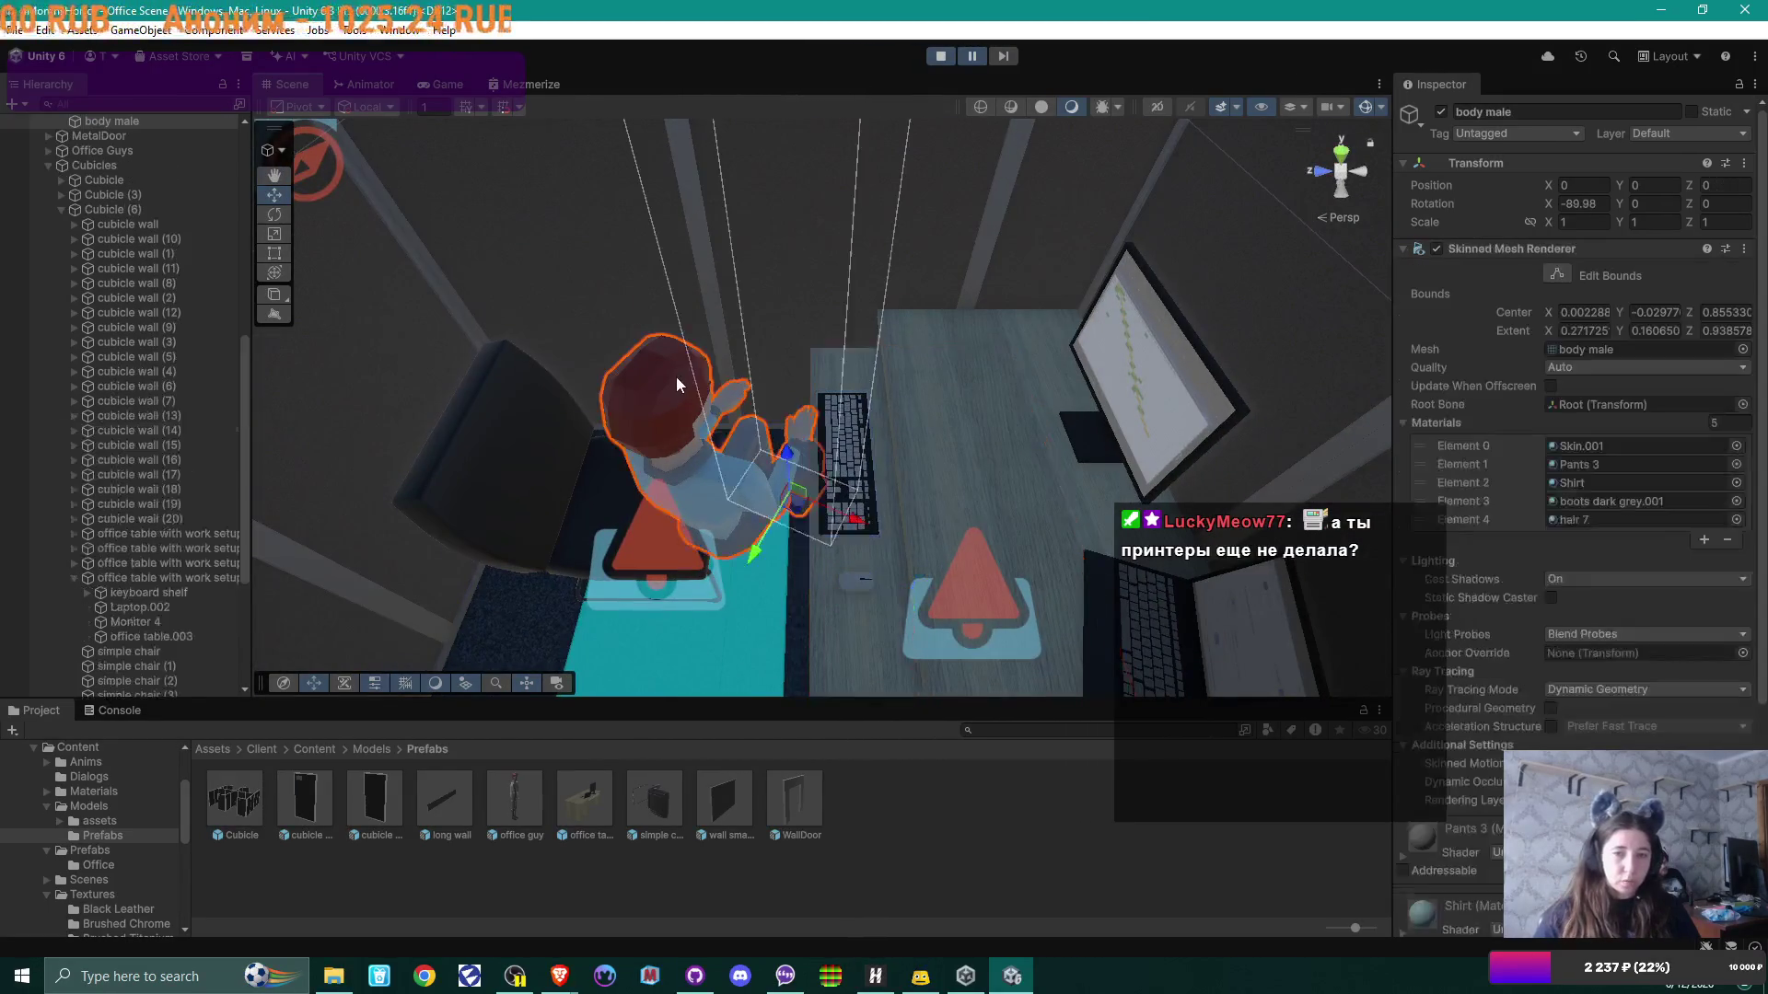
left_click(274, 213)
left_click_drag(809, 558, 757, 561)
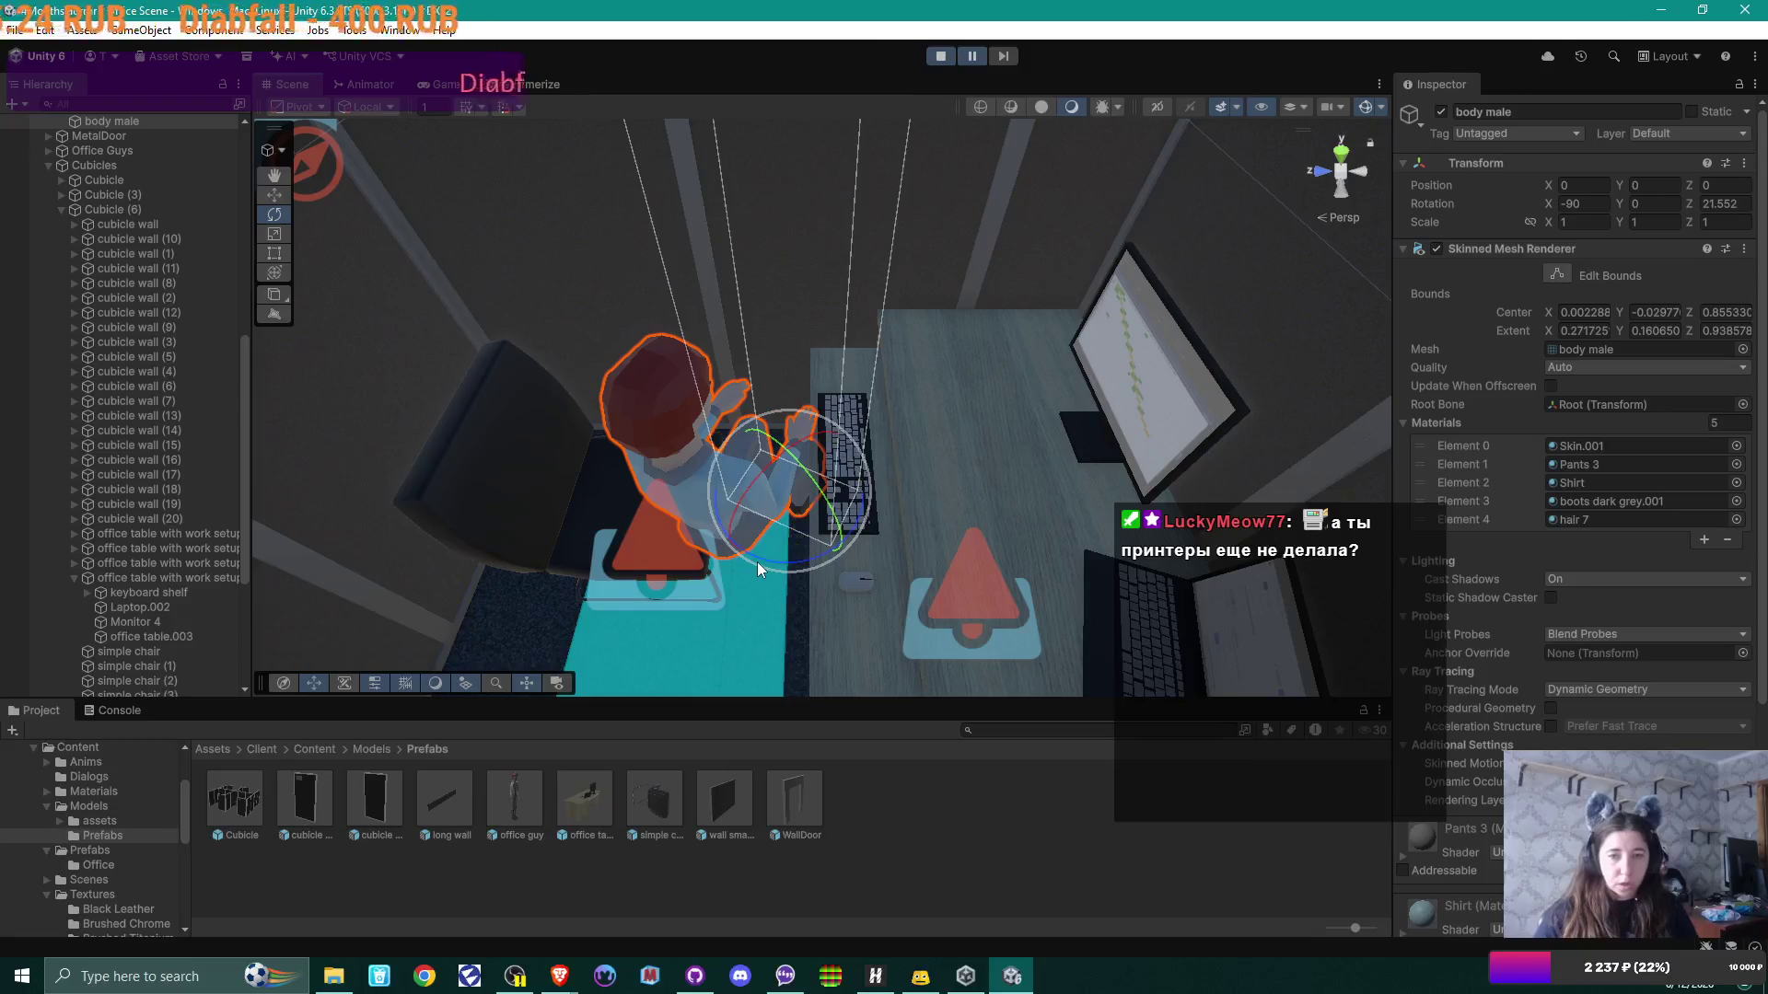
key("ctrl+z")
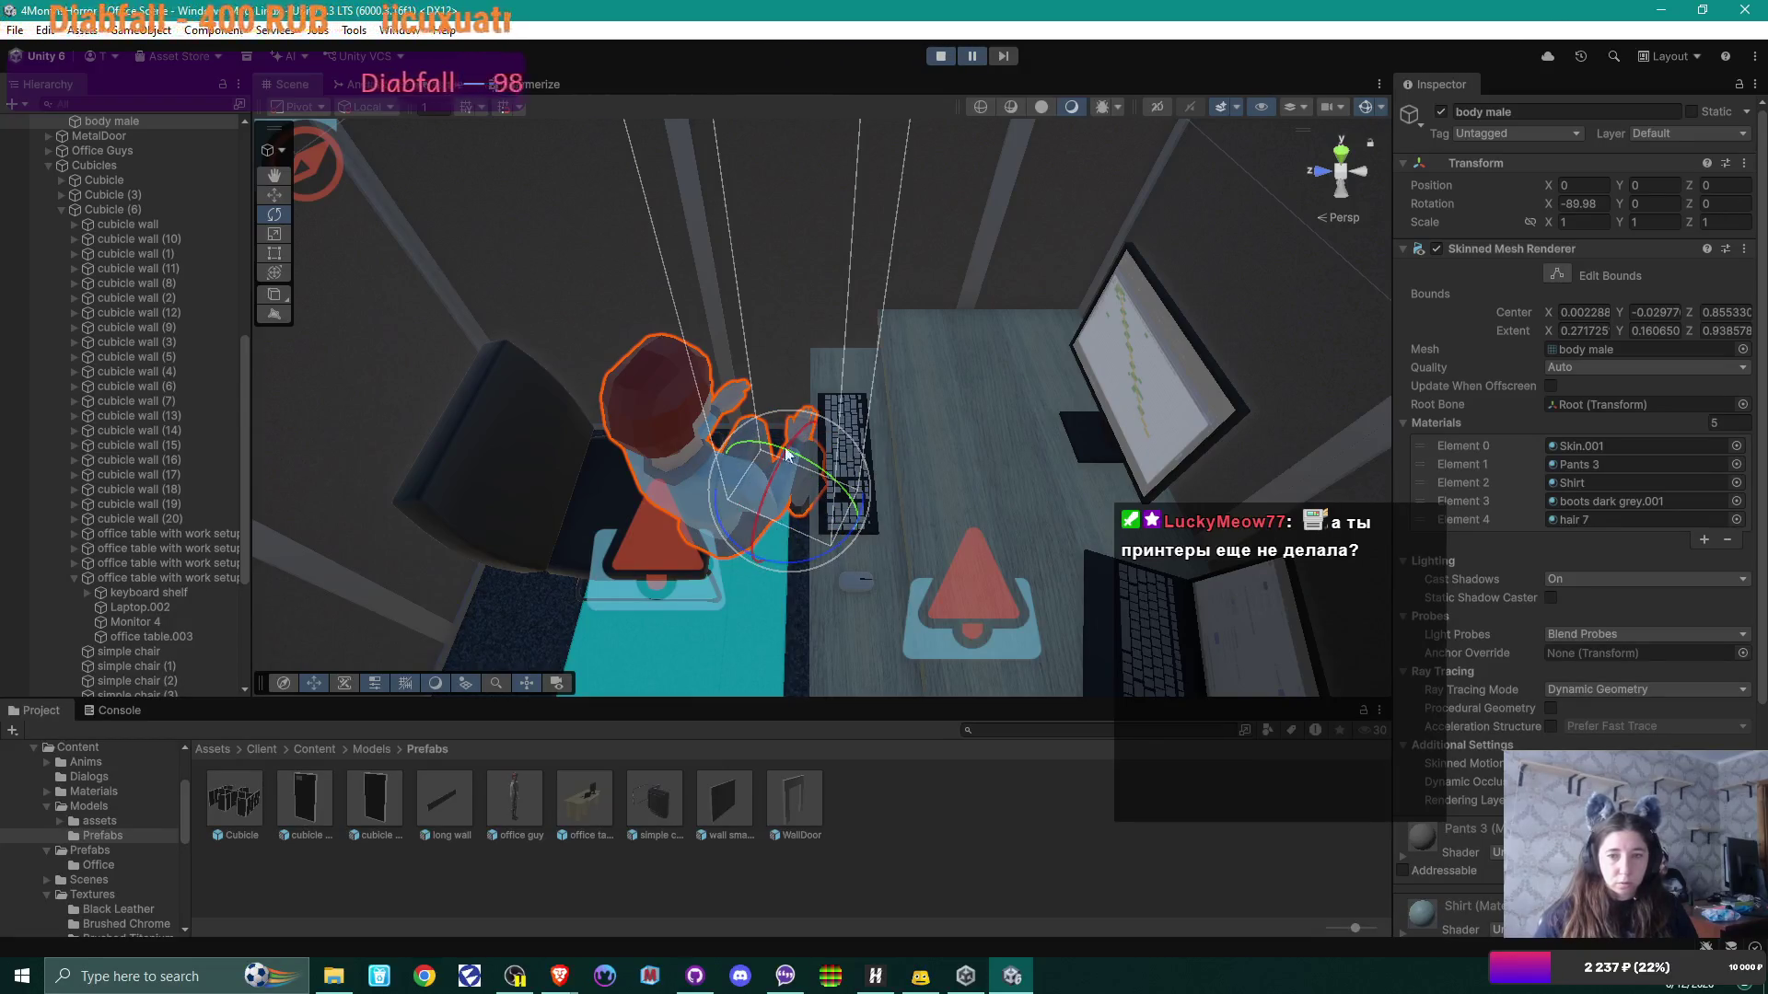
left_click(643, 391)
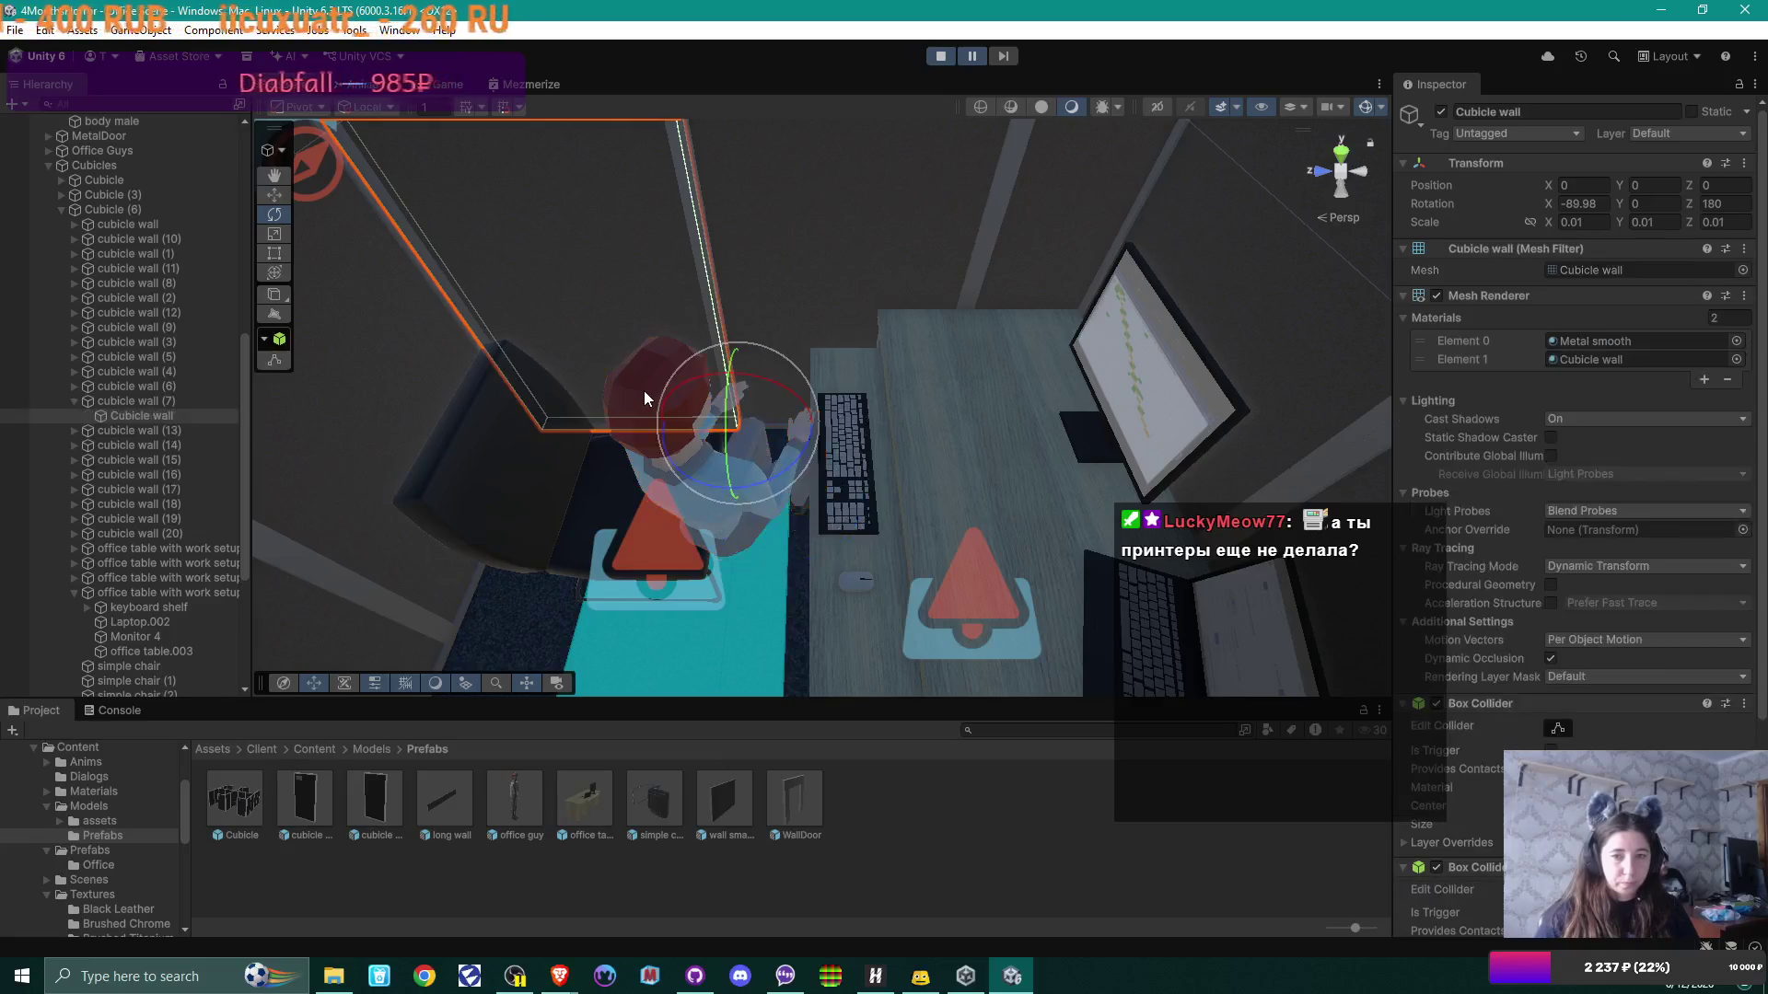
left_click(730, 527)
mouse_move(738, 478)
left_mouse_down()
mouse_move(766, 520)
mouse_move(781, 508)
mouse_move(634, 499)
mouse_move(527, 438)
left_mouse_up()
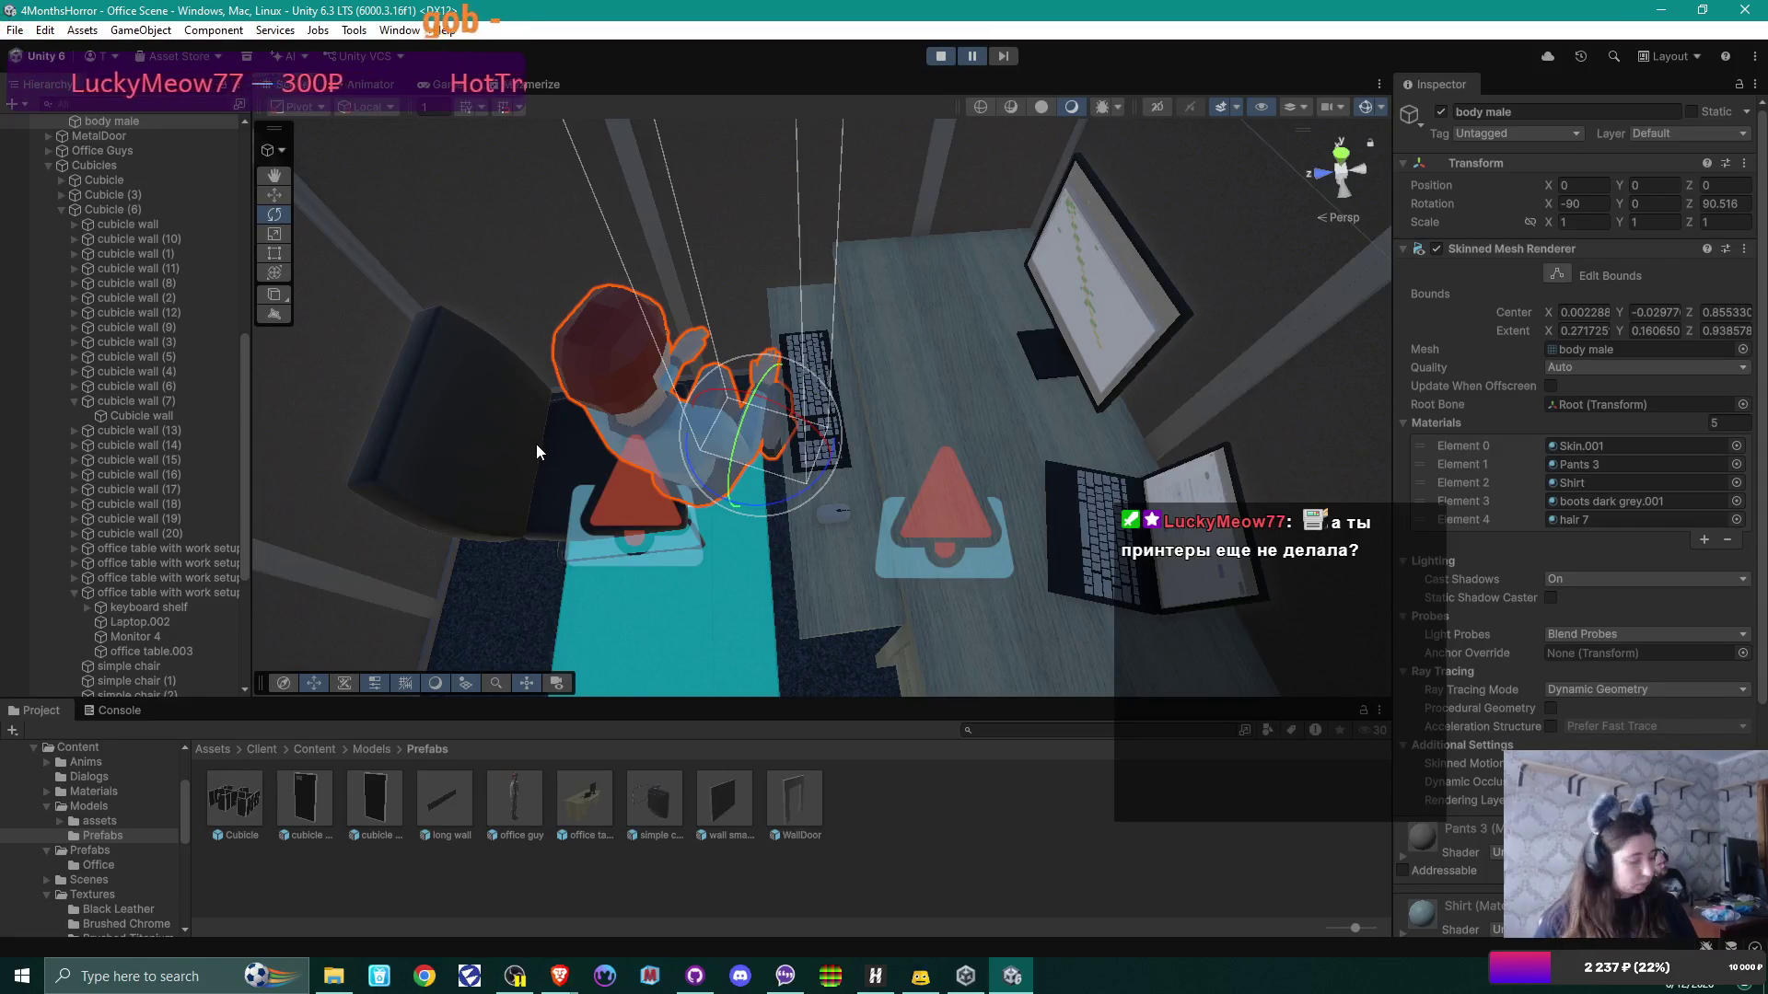
key("ctrl+z")
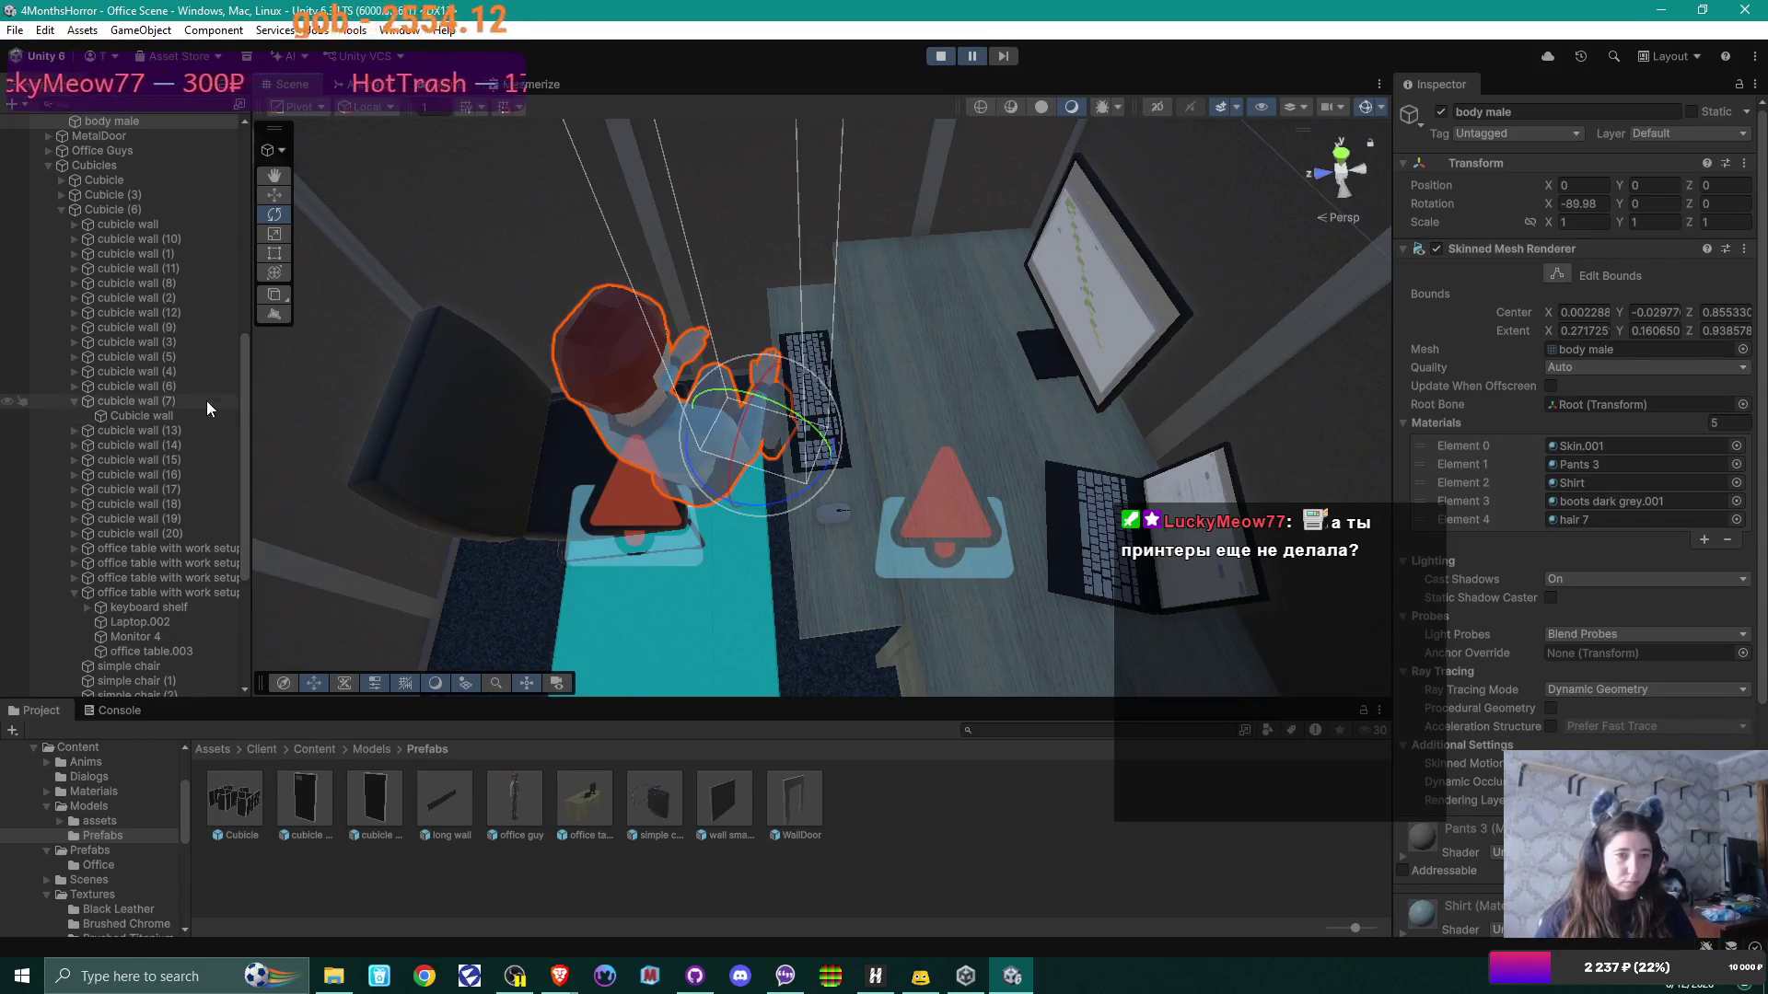
Step: Rotate the elevator guy to about Y 177 so it faces the 7C desk
scroll(168, 380, "down", 5)
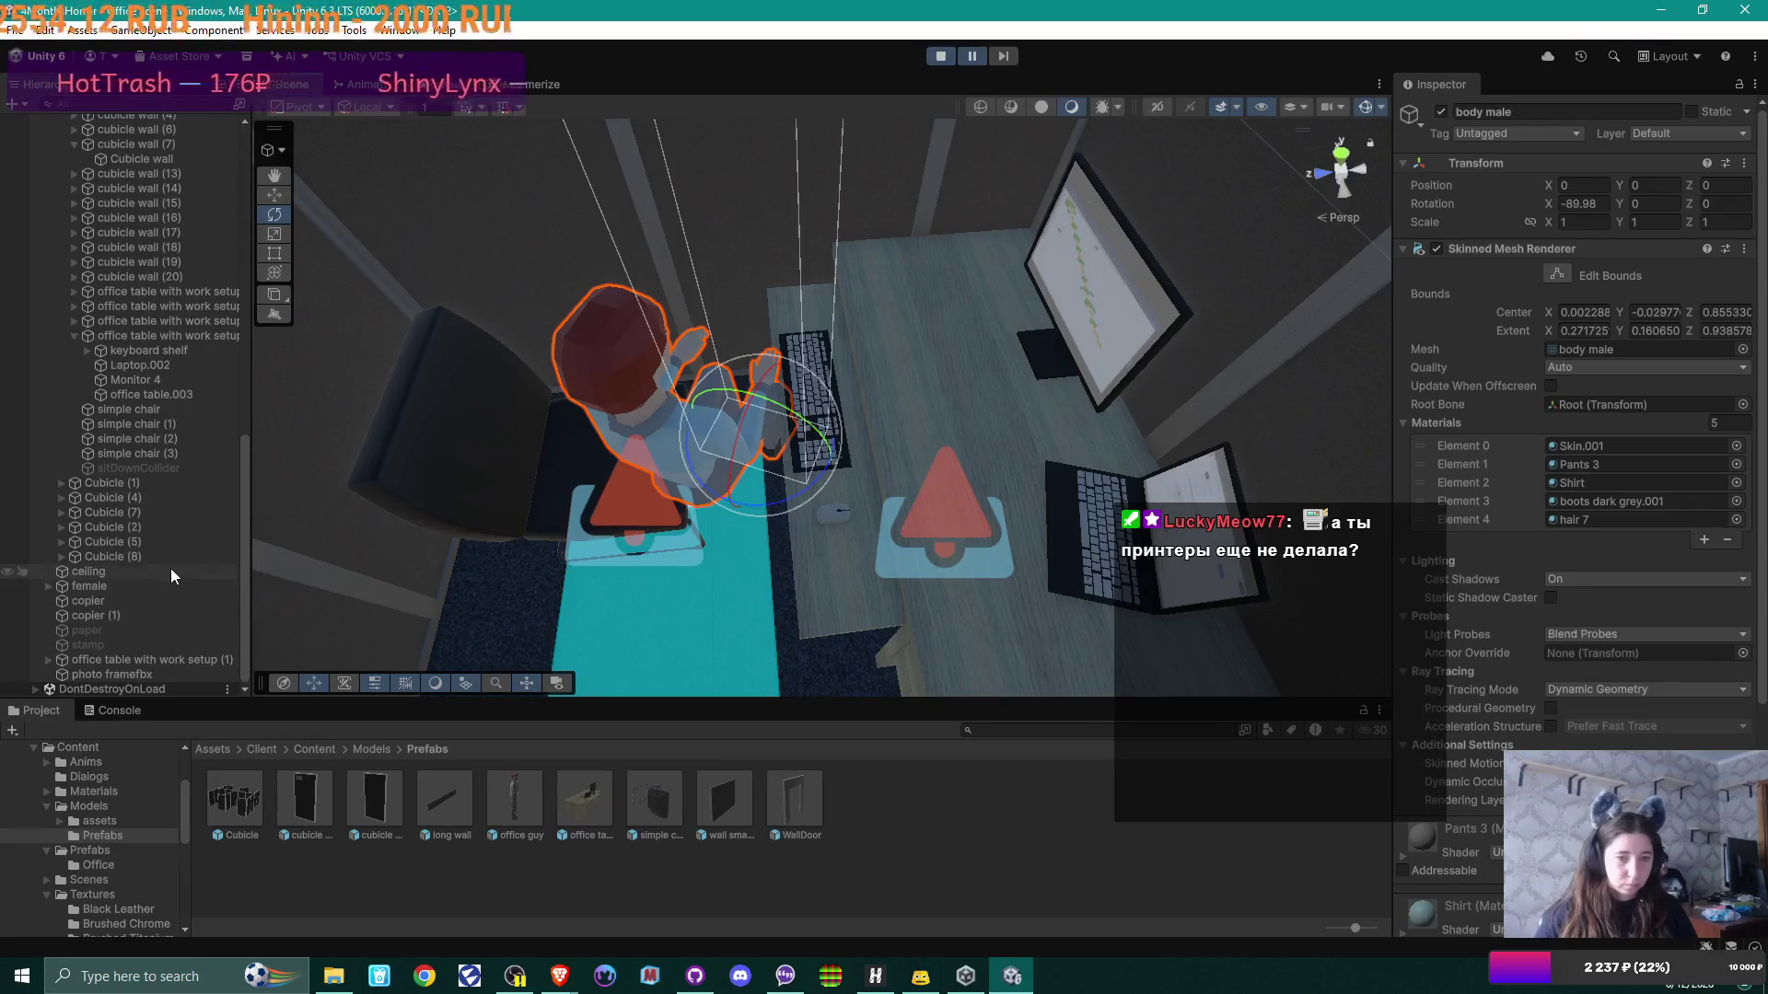
scroll(152, 477, "up", 10)
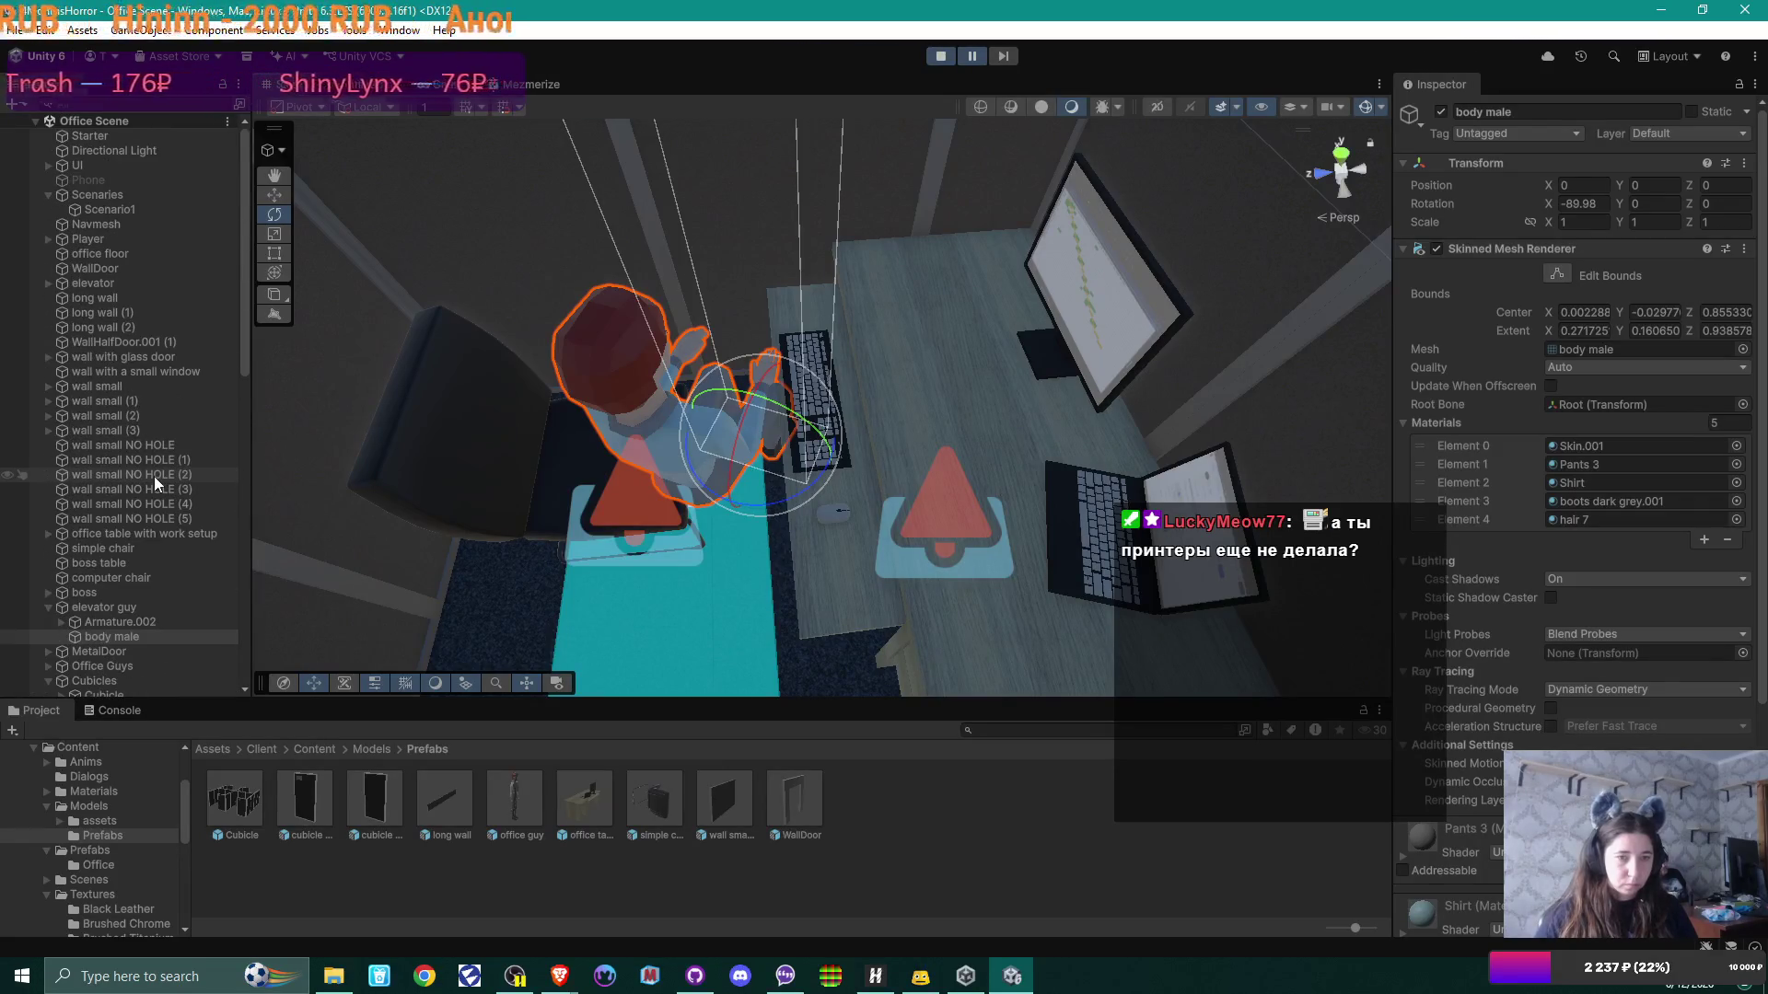
left_click(123, 612)
left_click_drag(787, 519, 780, 568)
scroll(780, 568, "up", 5)
scroll(770, 512, "down", 5)
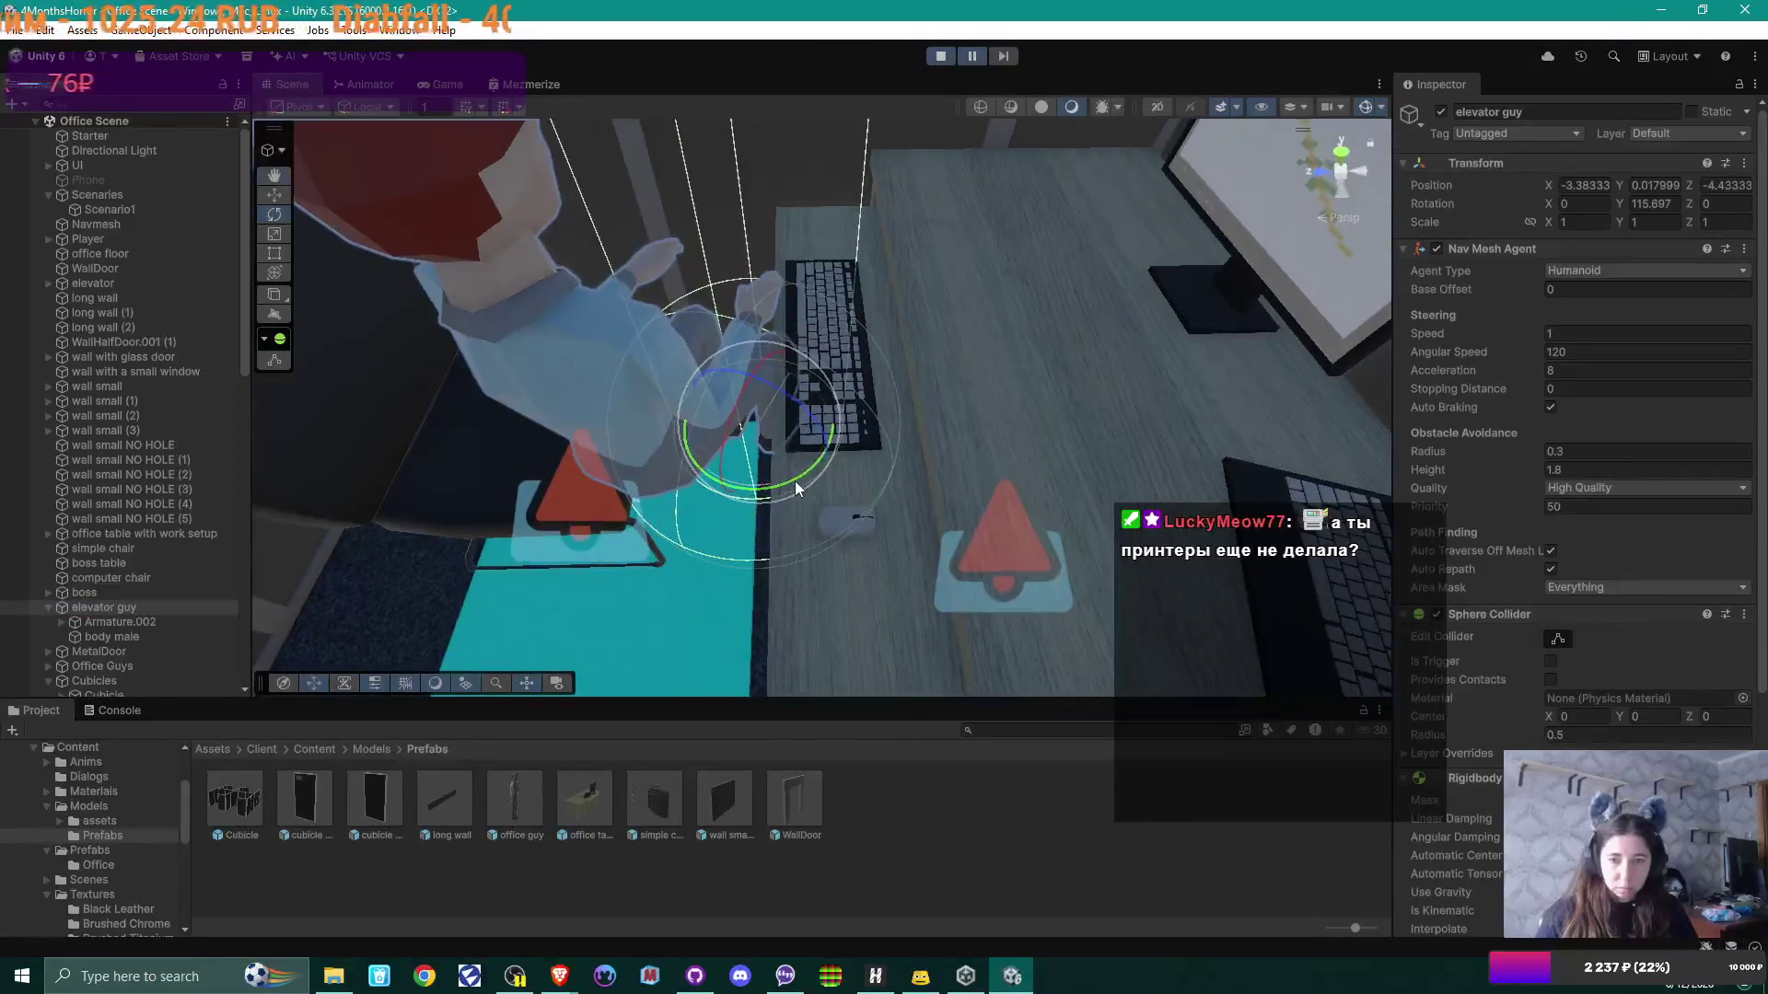
mouse_move(794, 481)
left_mouse_down()
mouse_move(652, 501)
mouse_move(1022, 516)
mouse_move(1033, 74)
left_mouse_up()
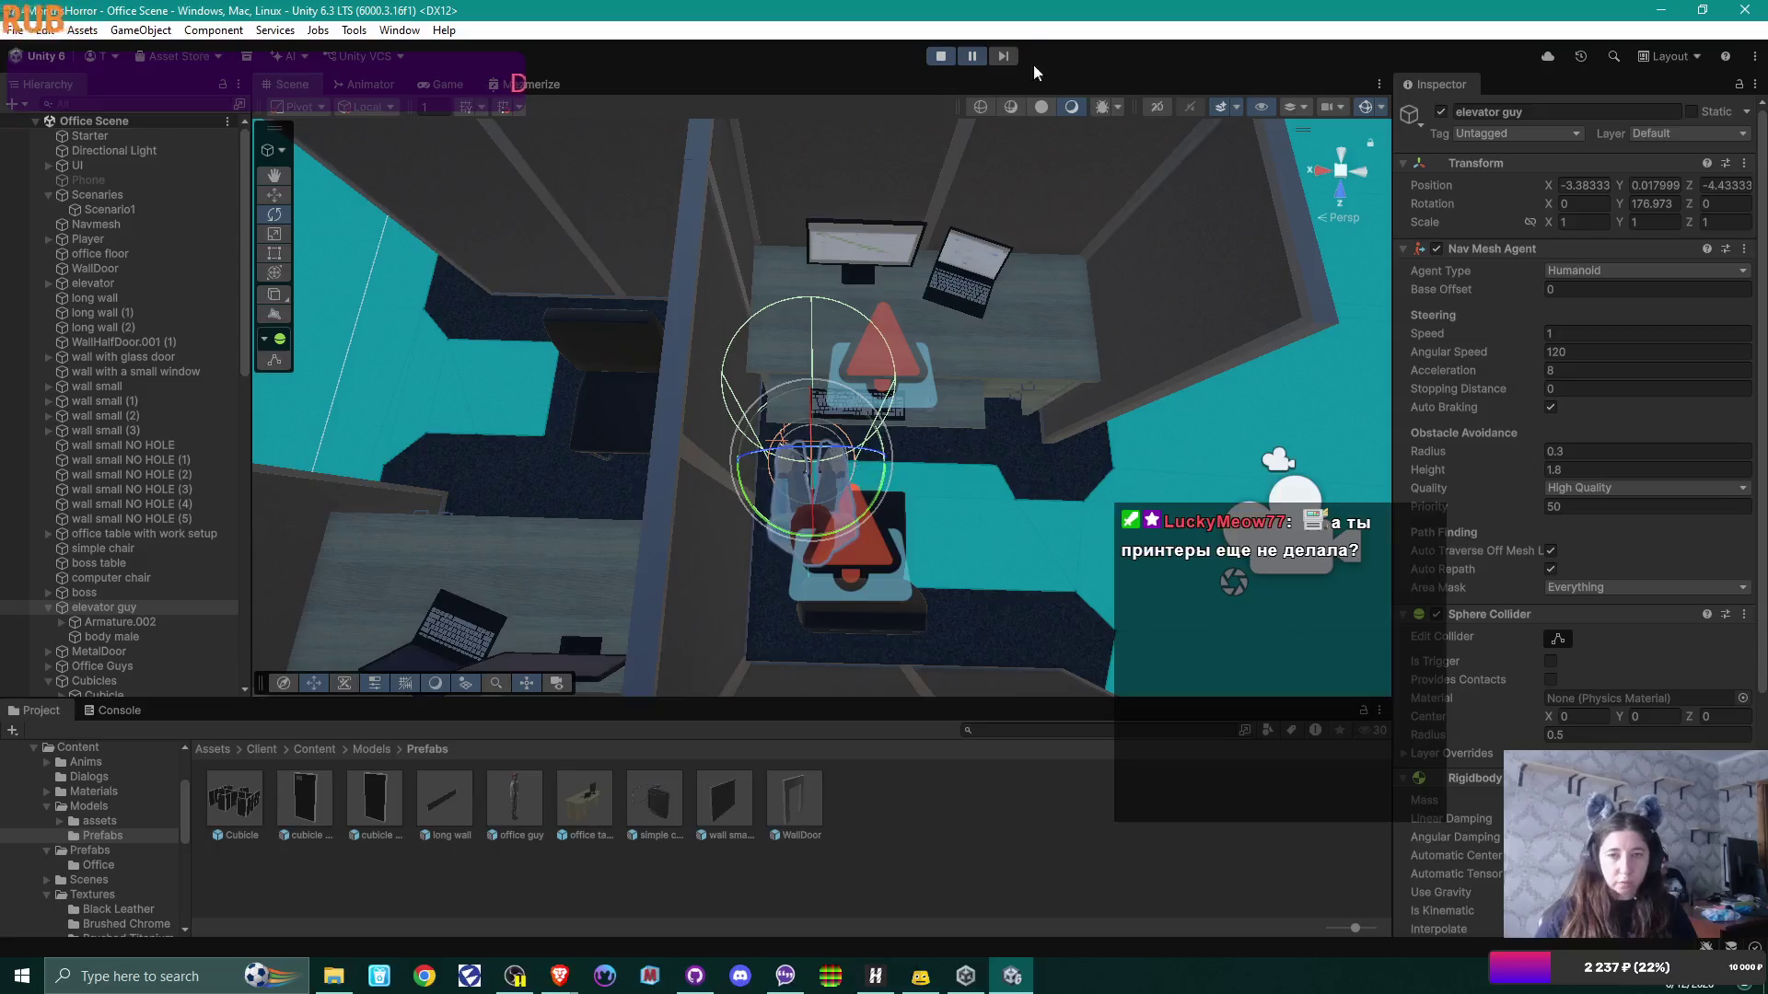
left_click(940, 56)
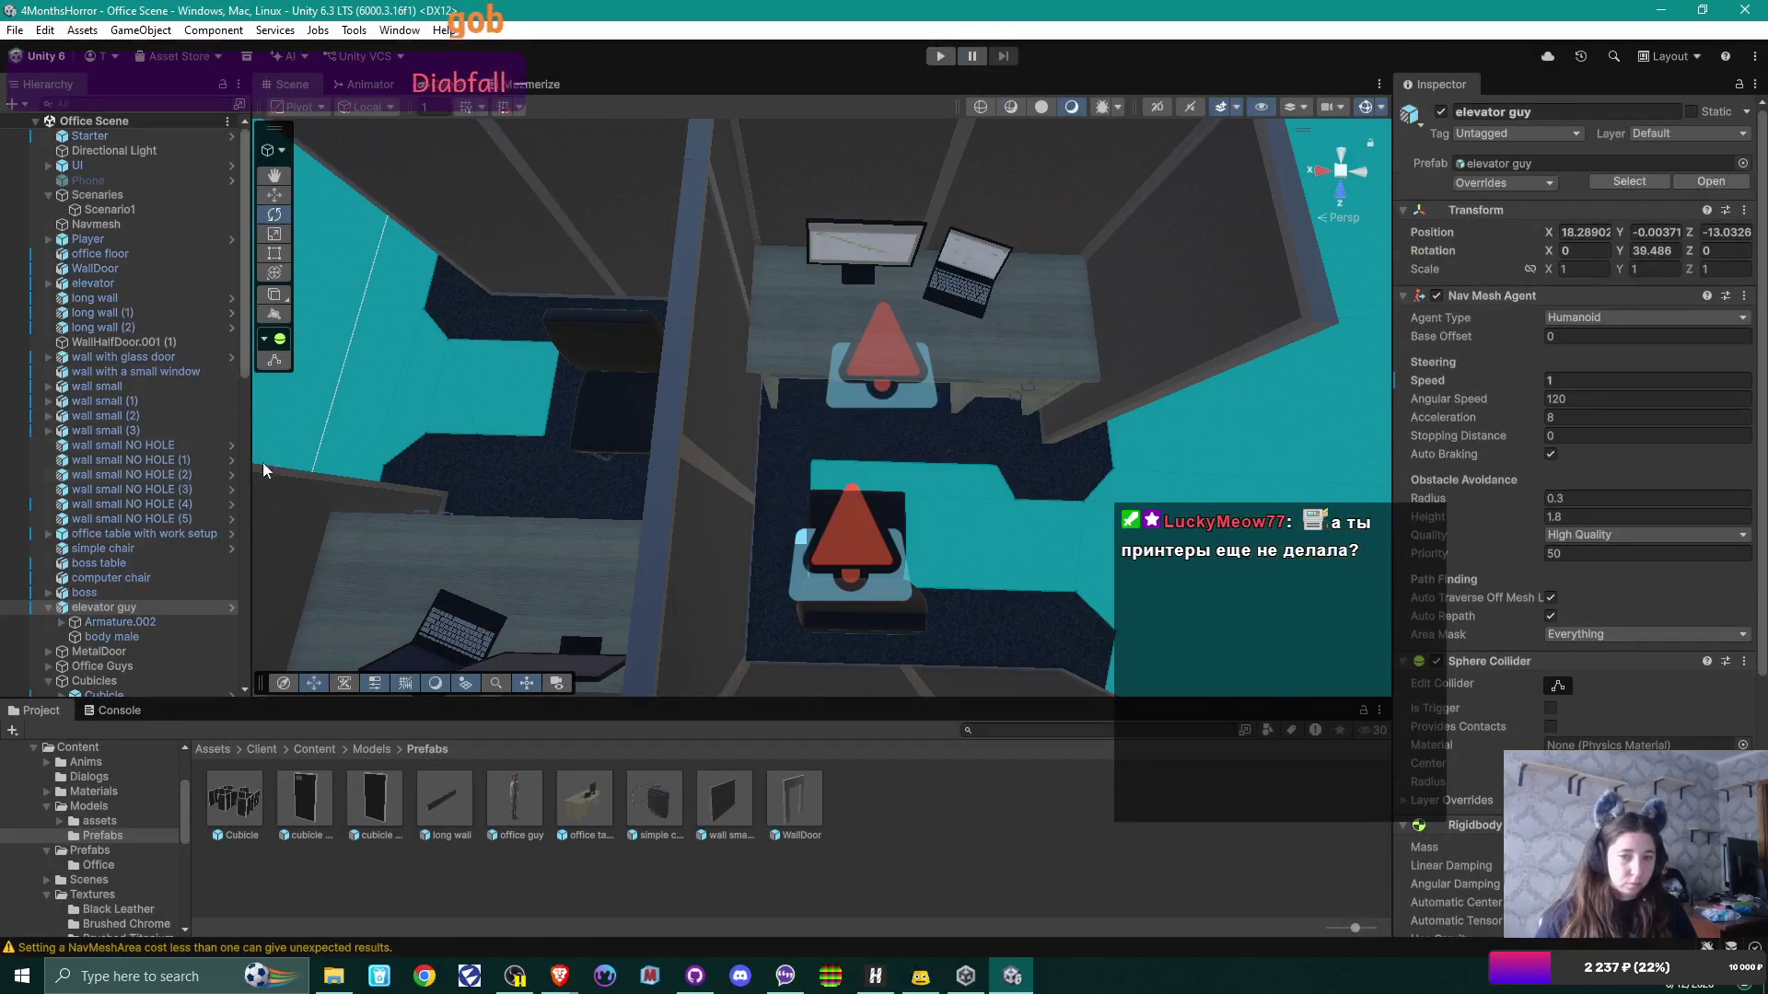
scroll(138, 470, "down", 15)
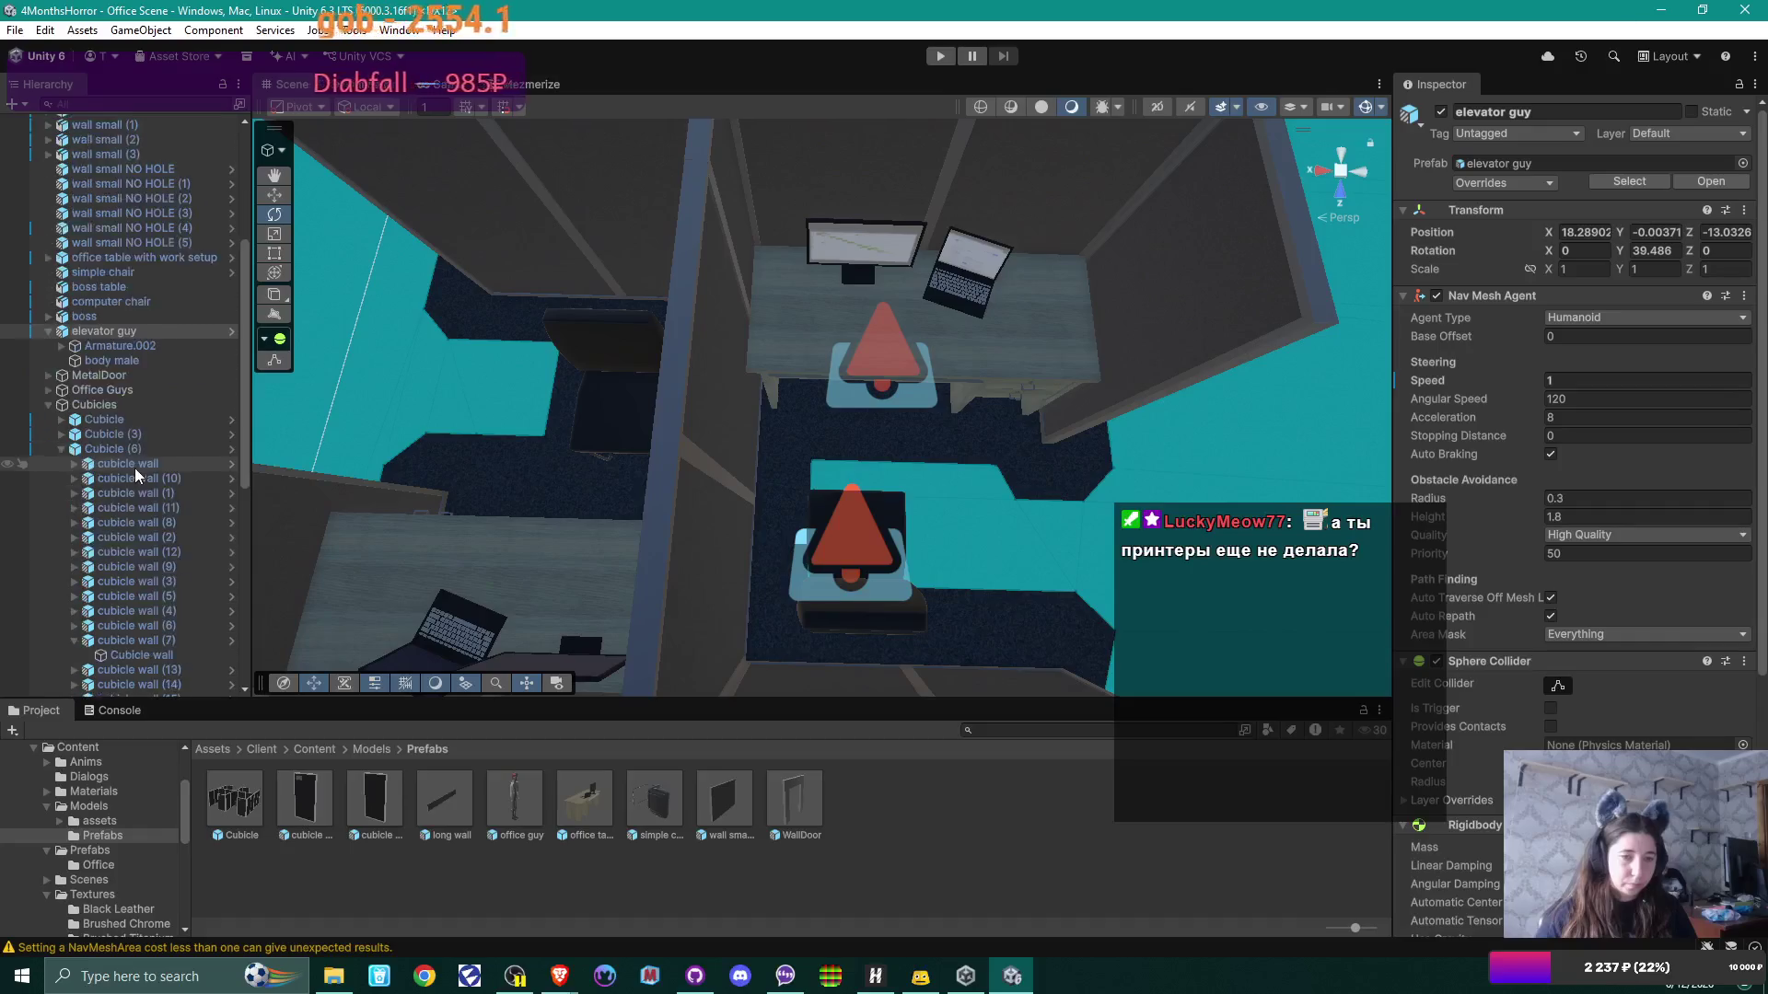
left_click(138, 522)
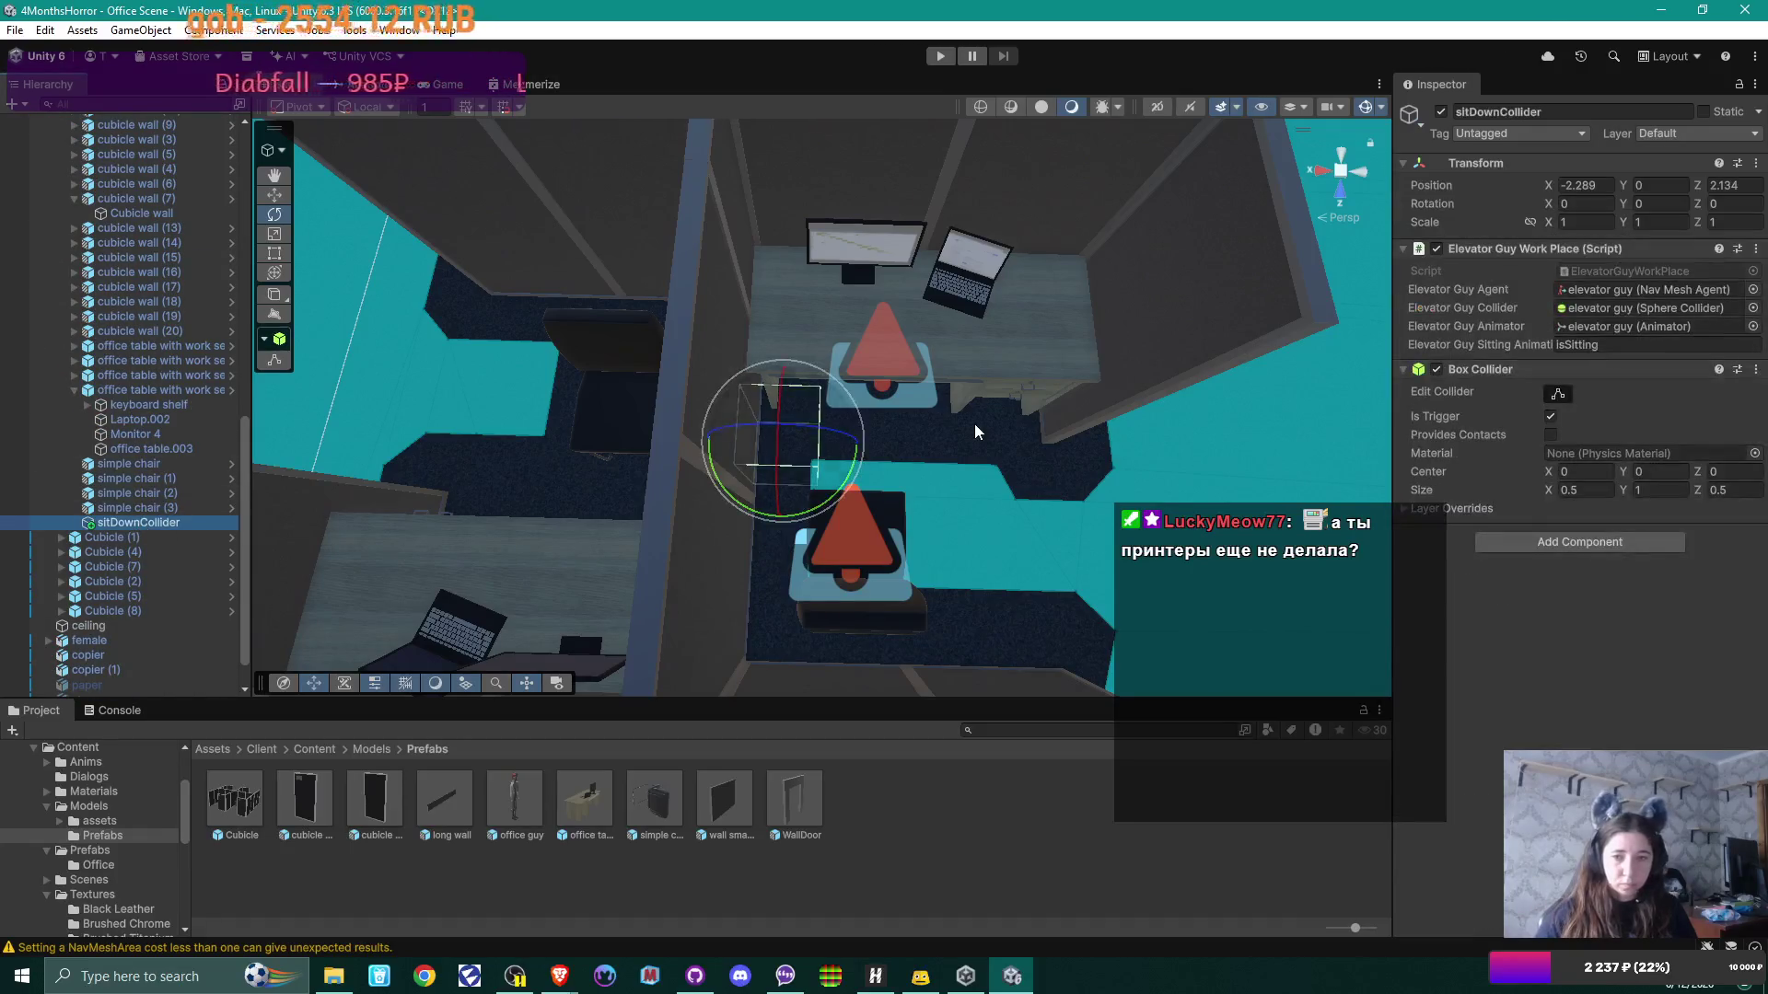
left_click(273, 194)
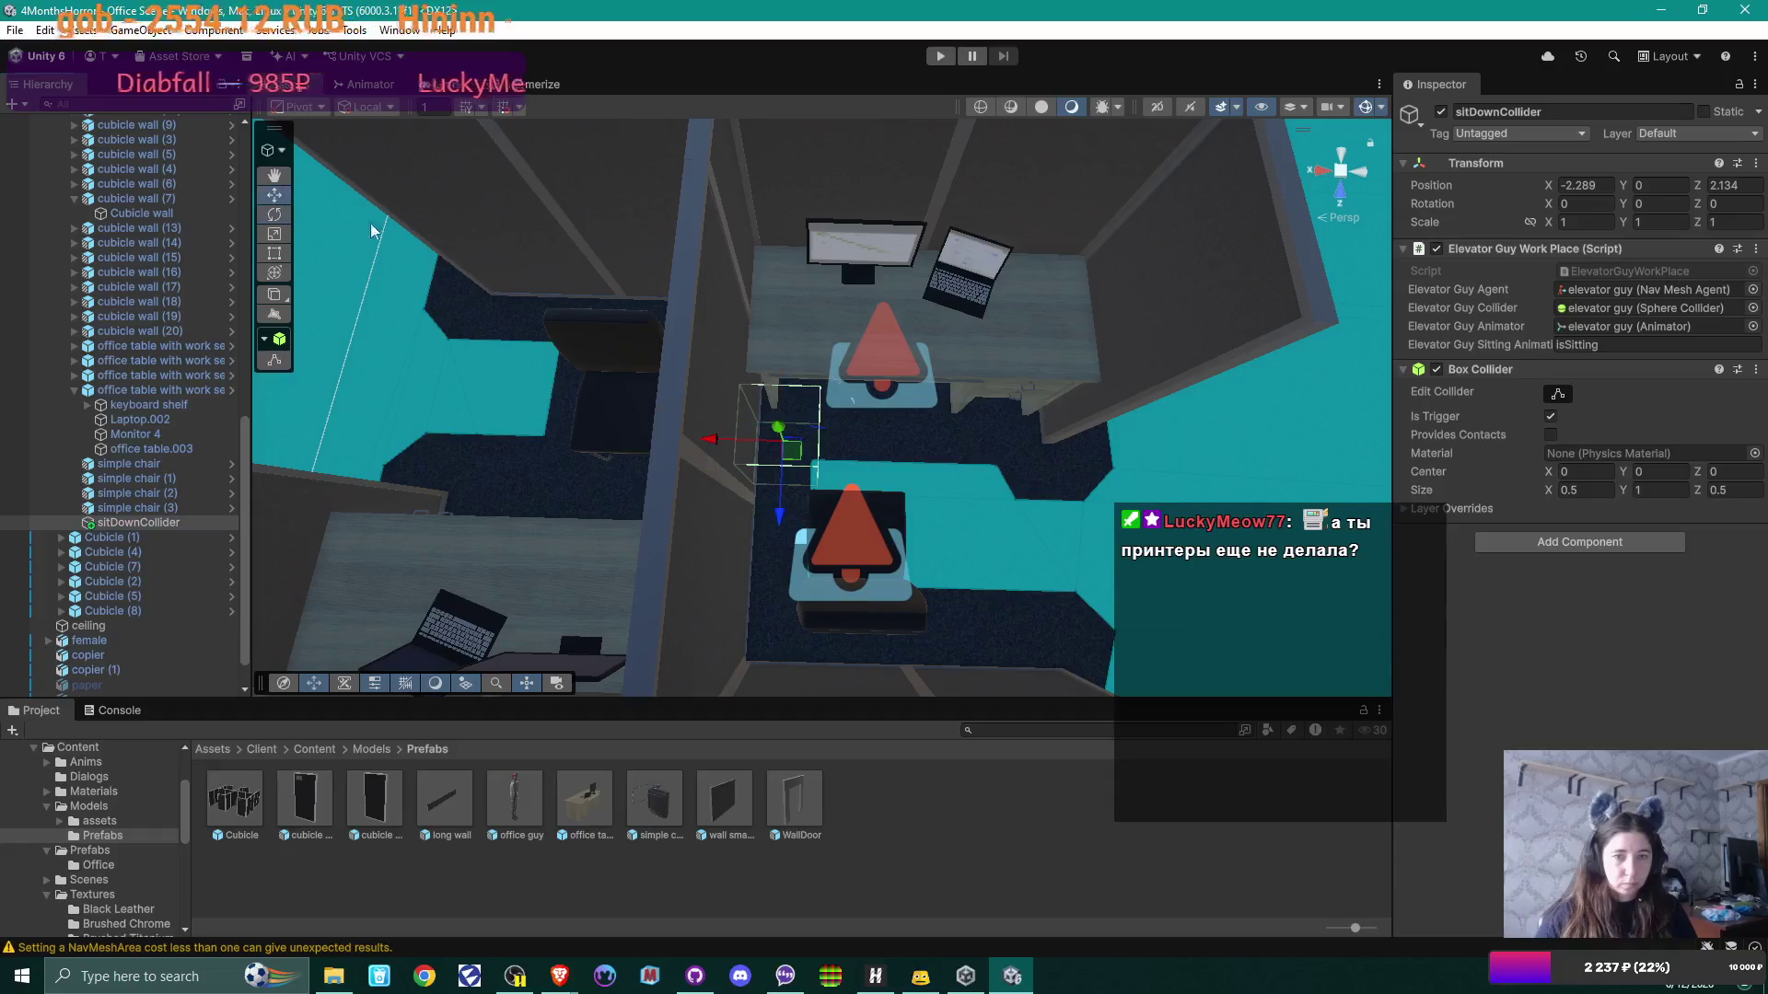
left_click_drag(716, 444, 752, 444)
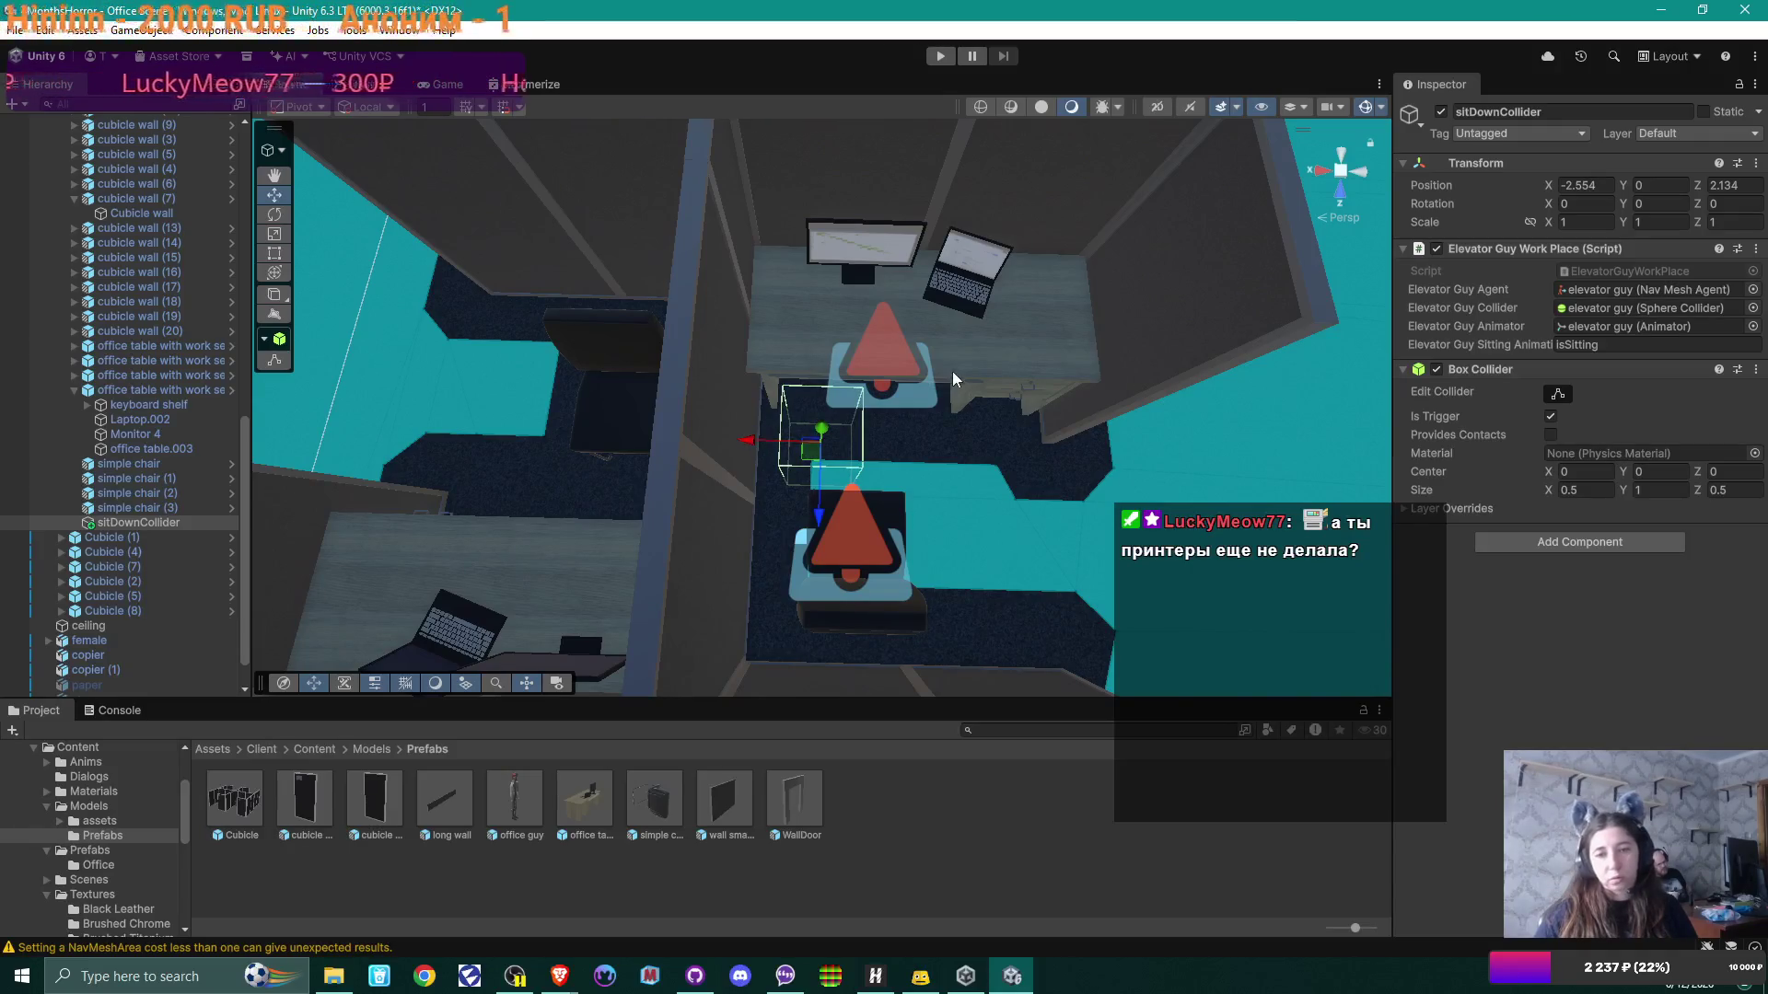
mouse_move(960, 438)
left_mouse_down()
mouse_move(535, 350)
mouse_move(907, 445)
left_mouse_up()
scroll(908, 446, "down", 5)
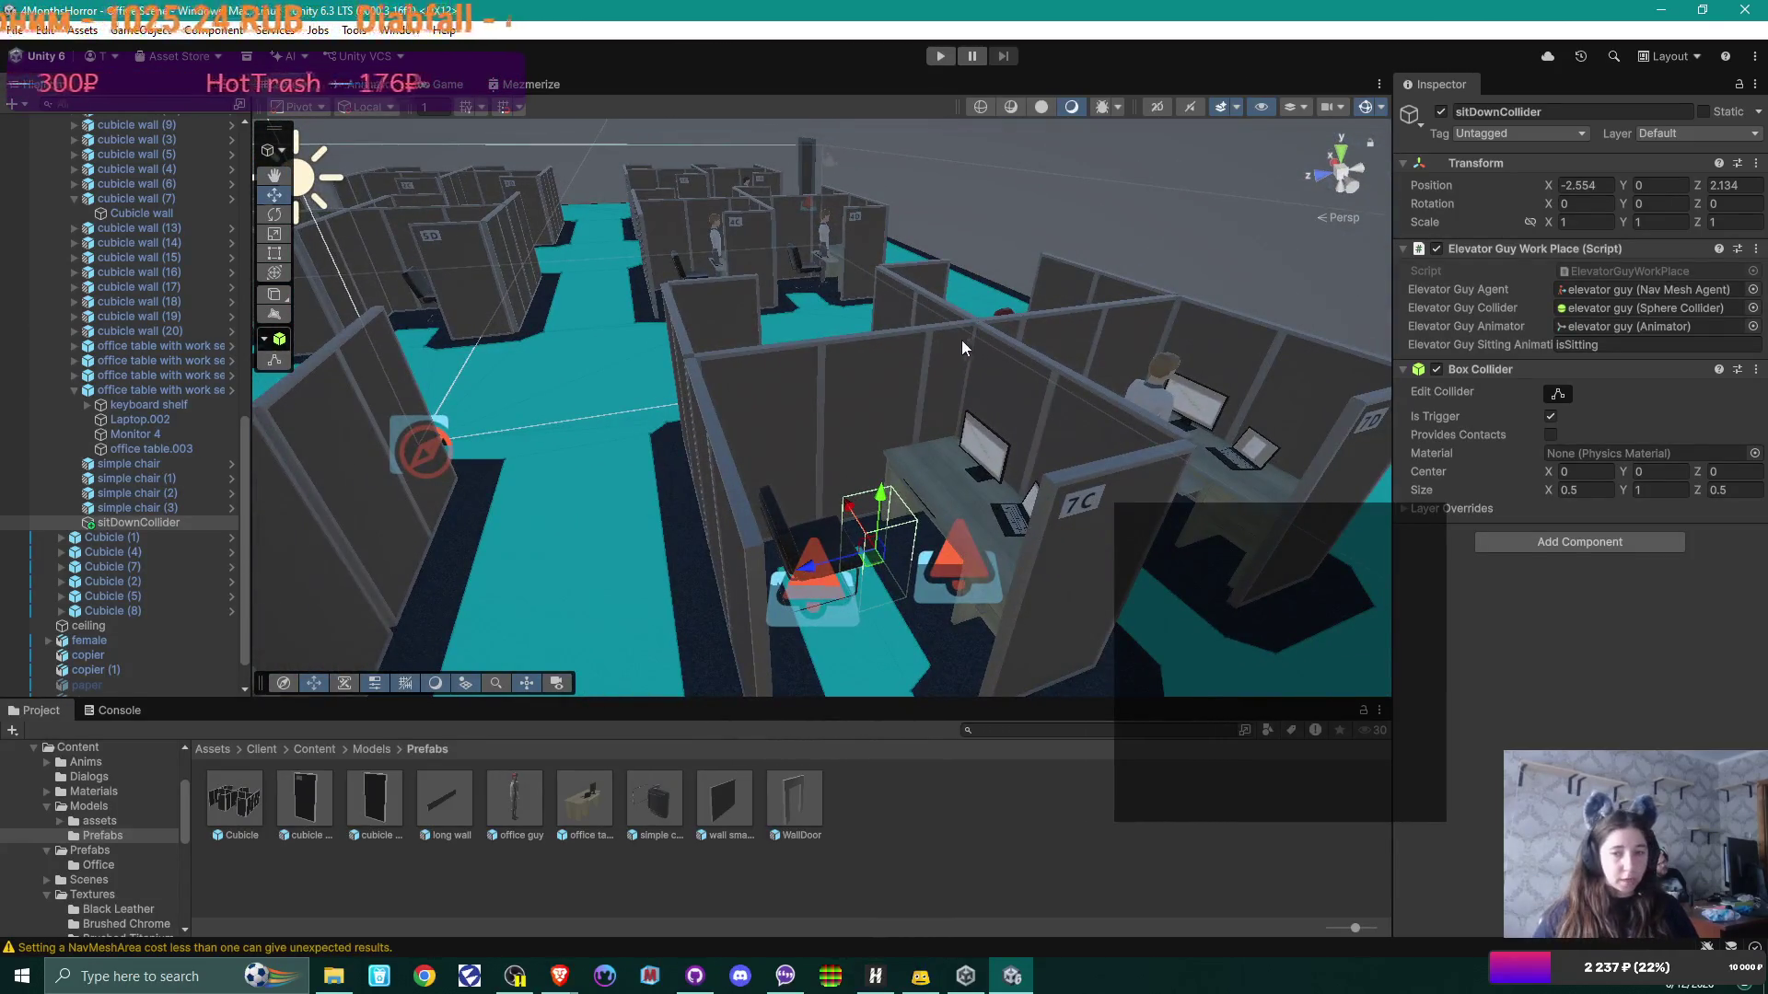
left_click_drag(945, 367, 1001, 426, "alt")
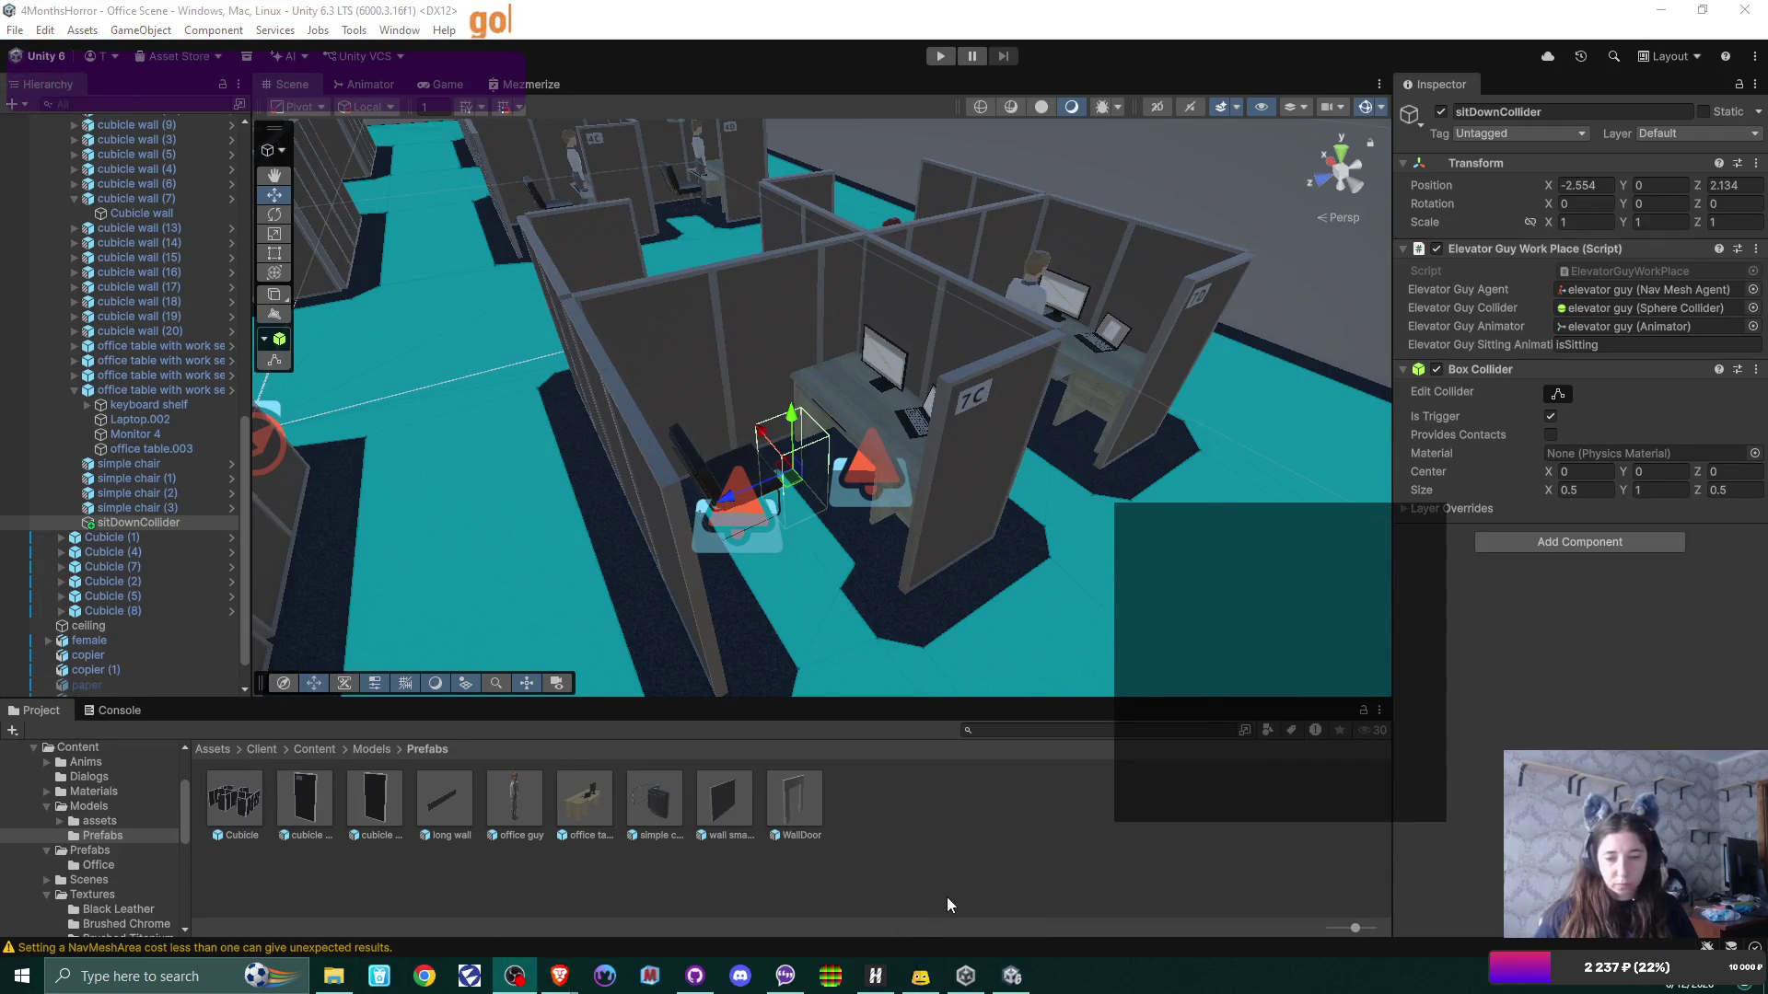
mouse_move(873, 519)
left_mouse_down()
mouse_move(542, 425)
mouse_move(564, 401)
left_mouse_up()
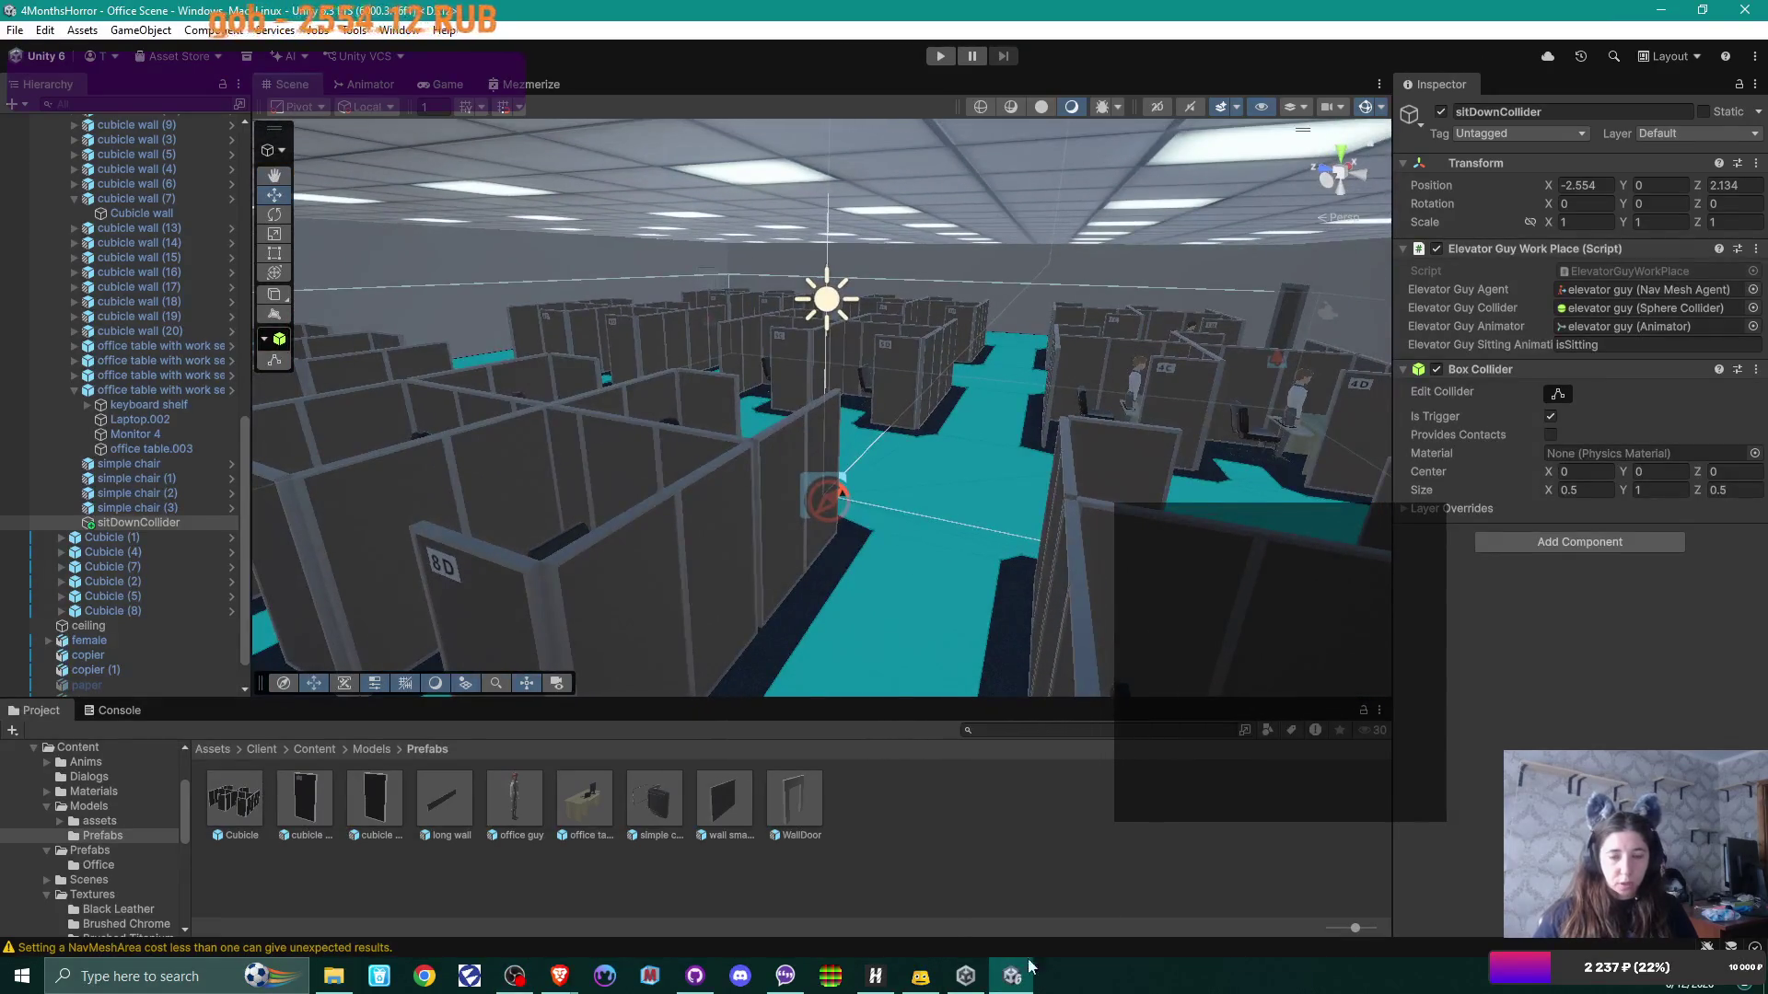
mouse_move(559, 974)
left_click(729, 908)
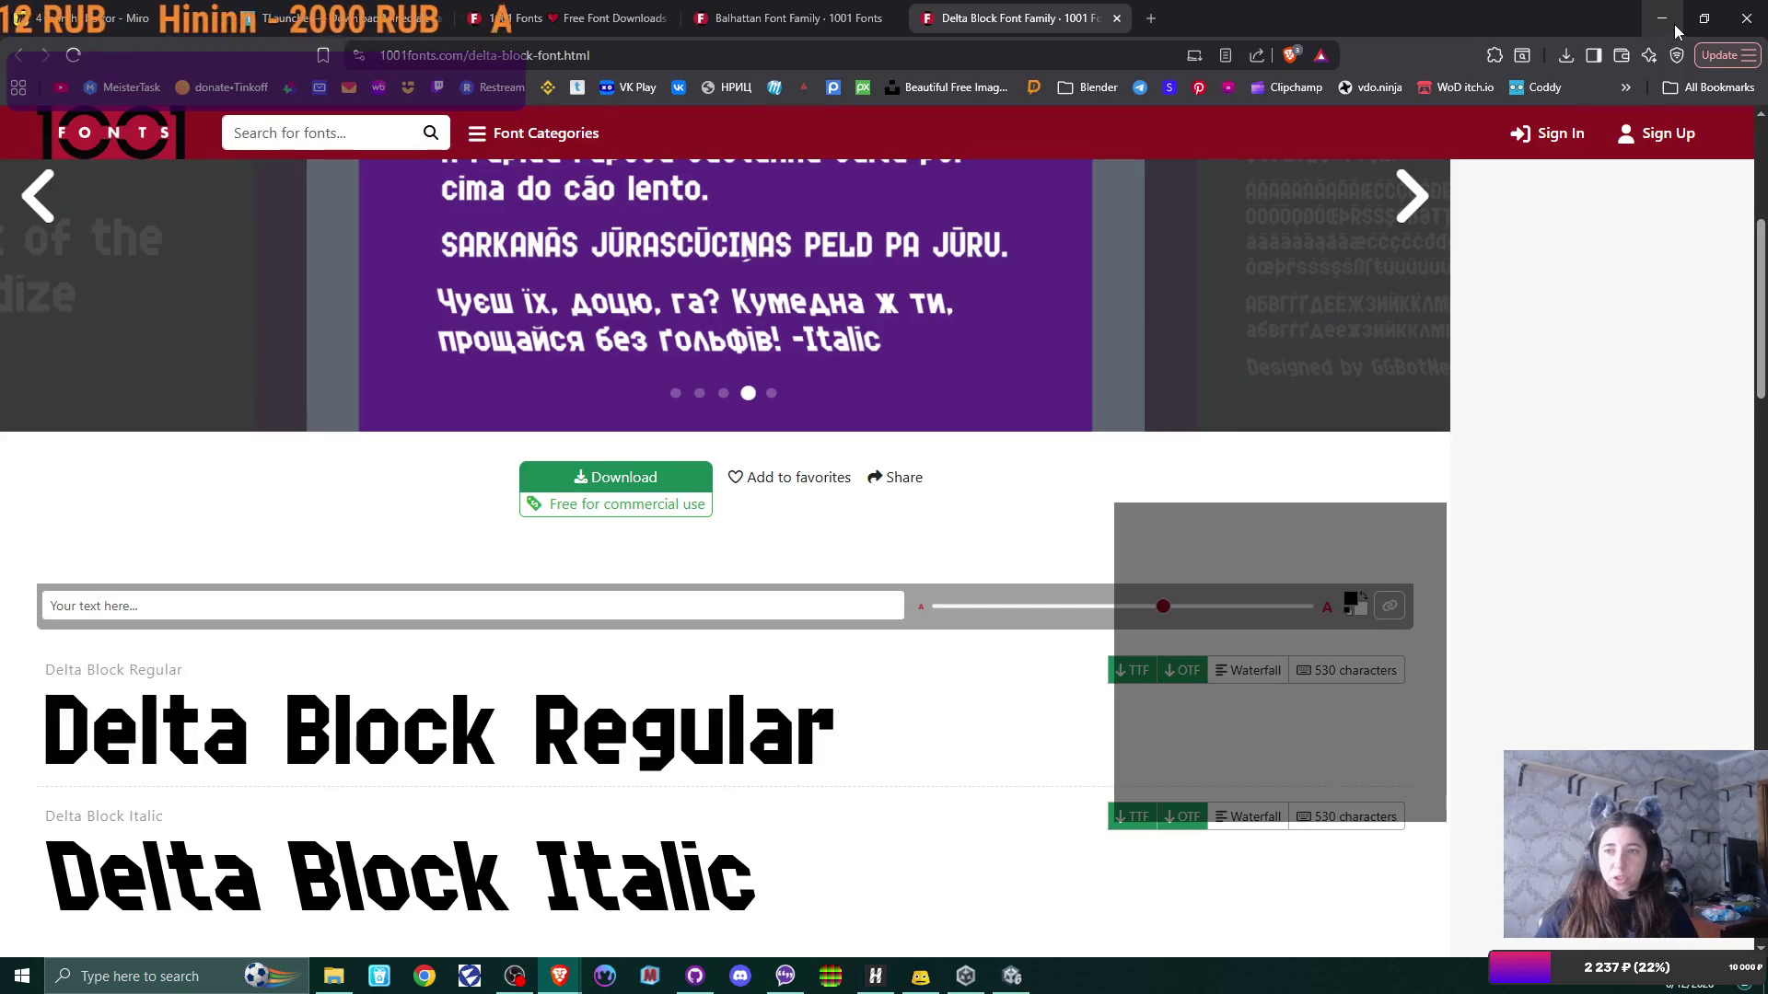
Step: Return to Unity's Content folder after briefly checking GitHub Desktop's changed files
left_click(1024, 981)
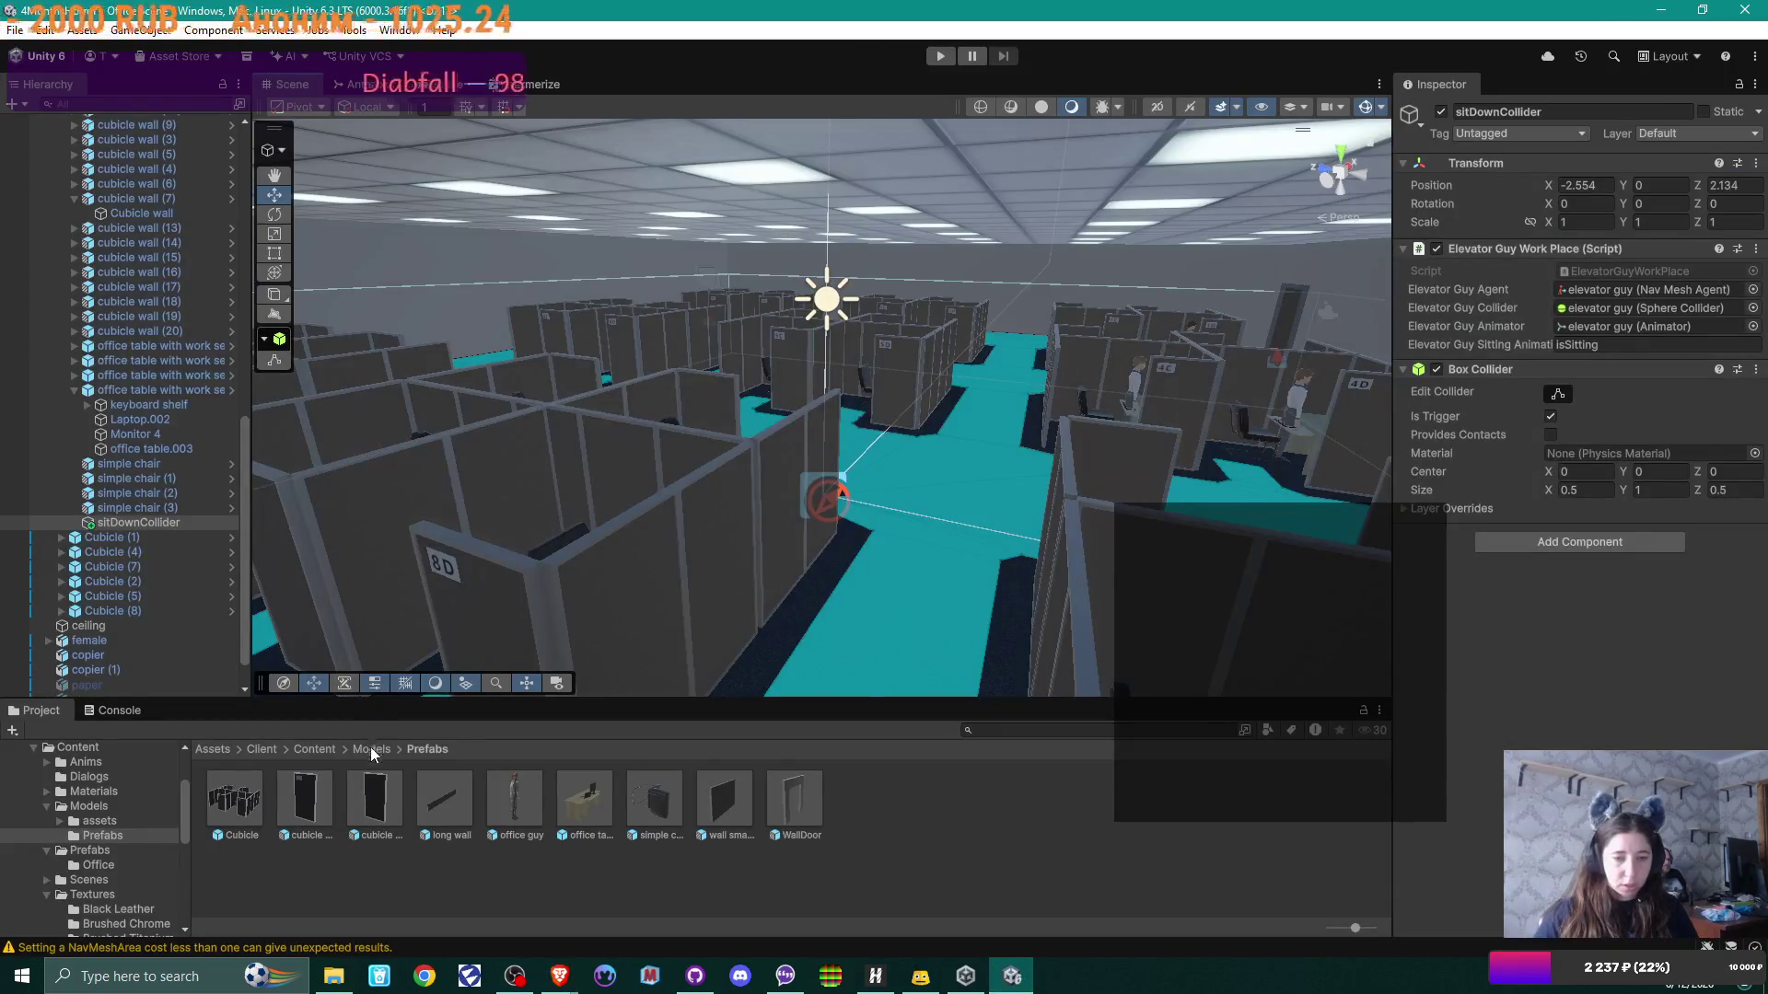
left_click(317, 746)
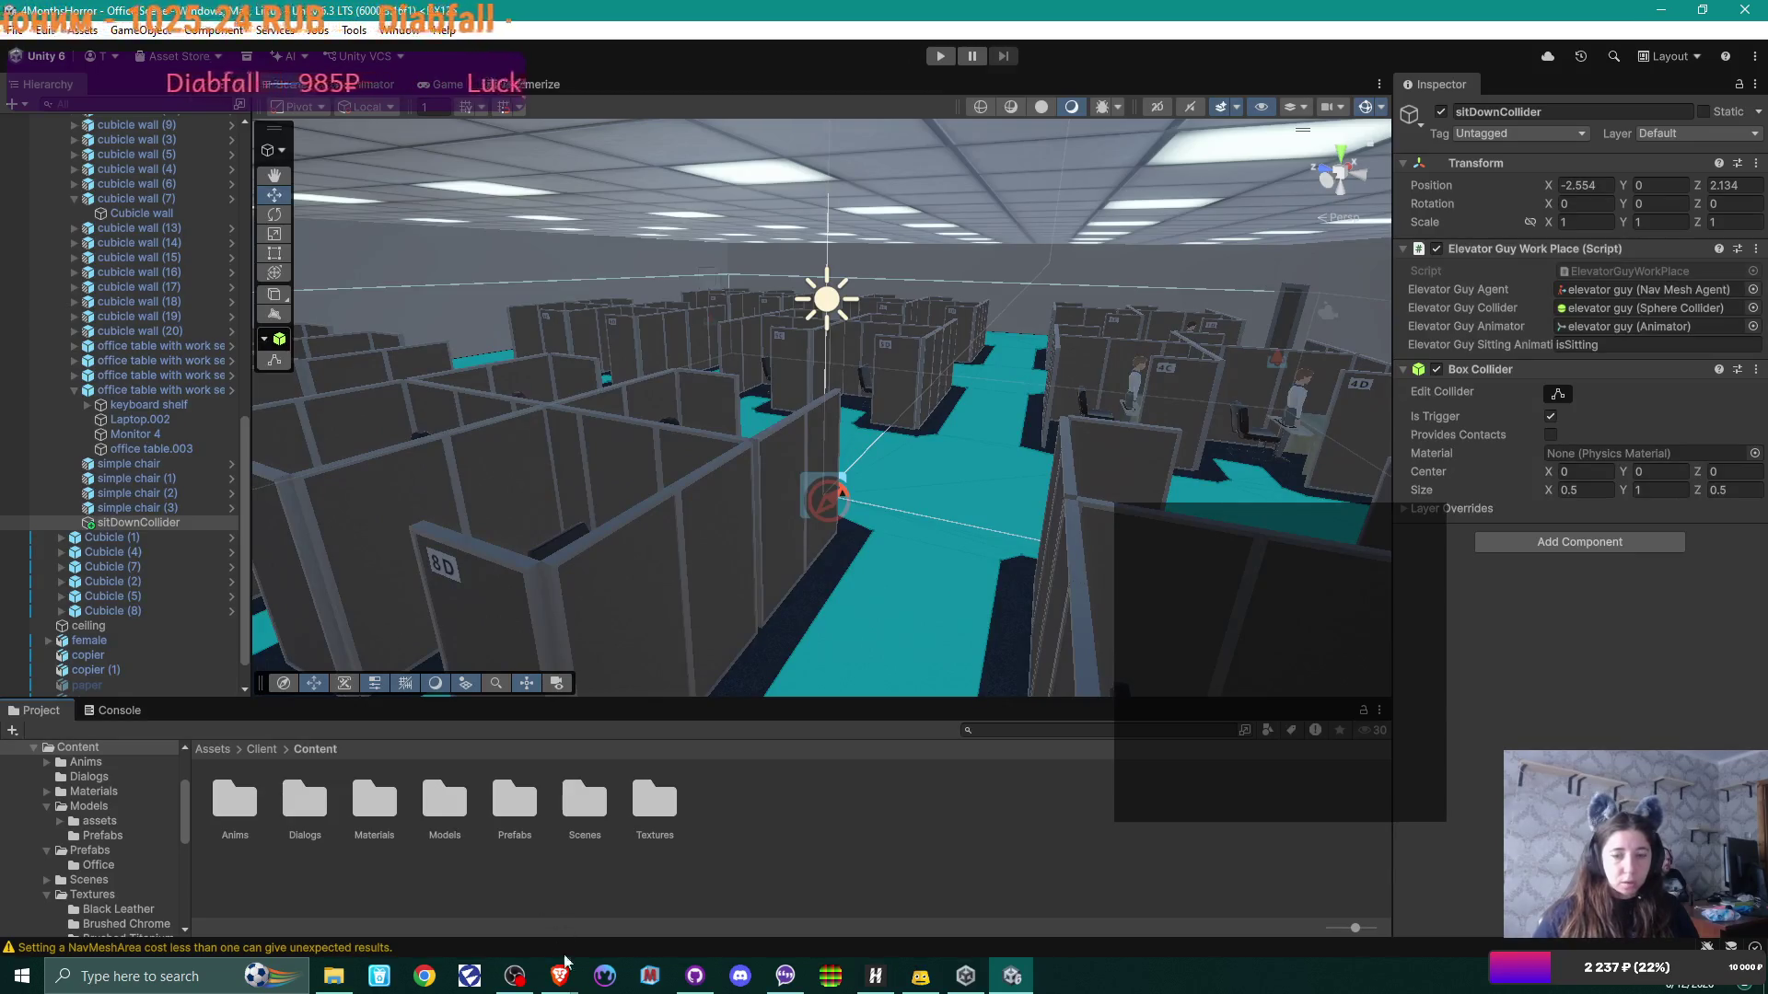
left_click(695, 976)
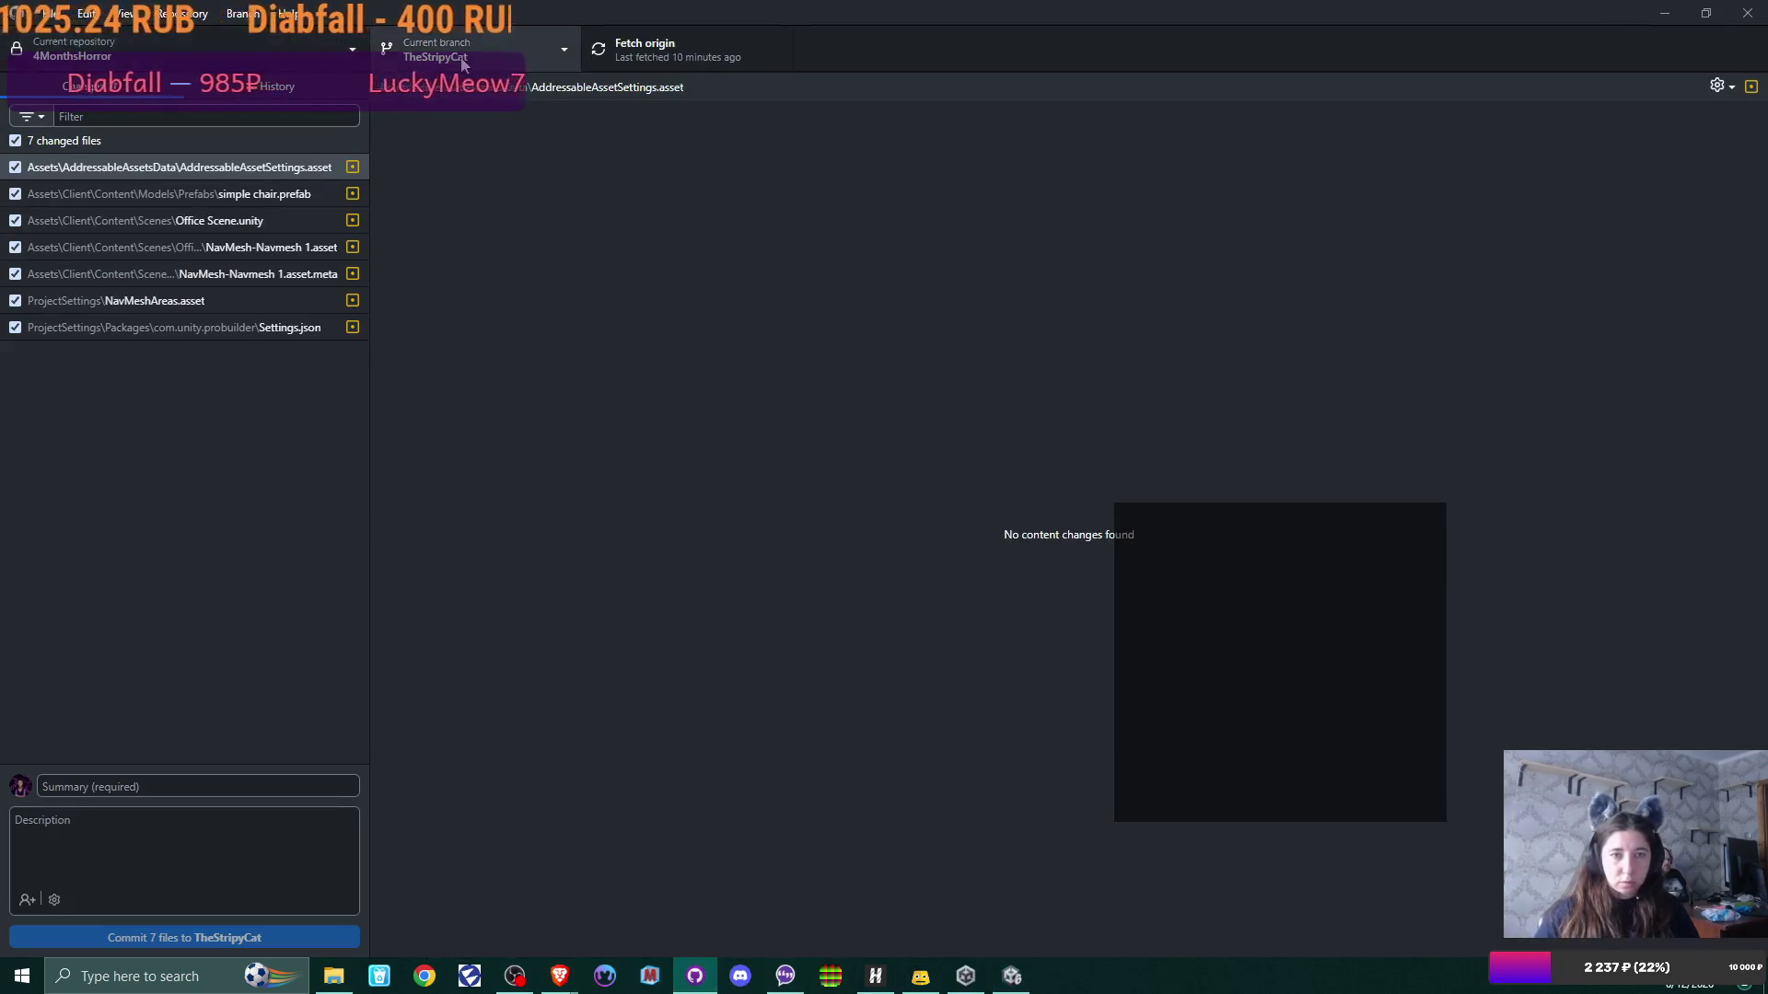
left_click(1667, 11)
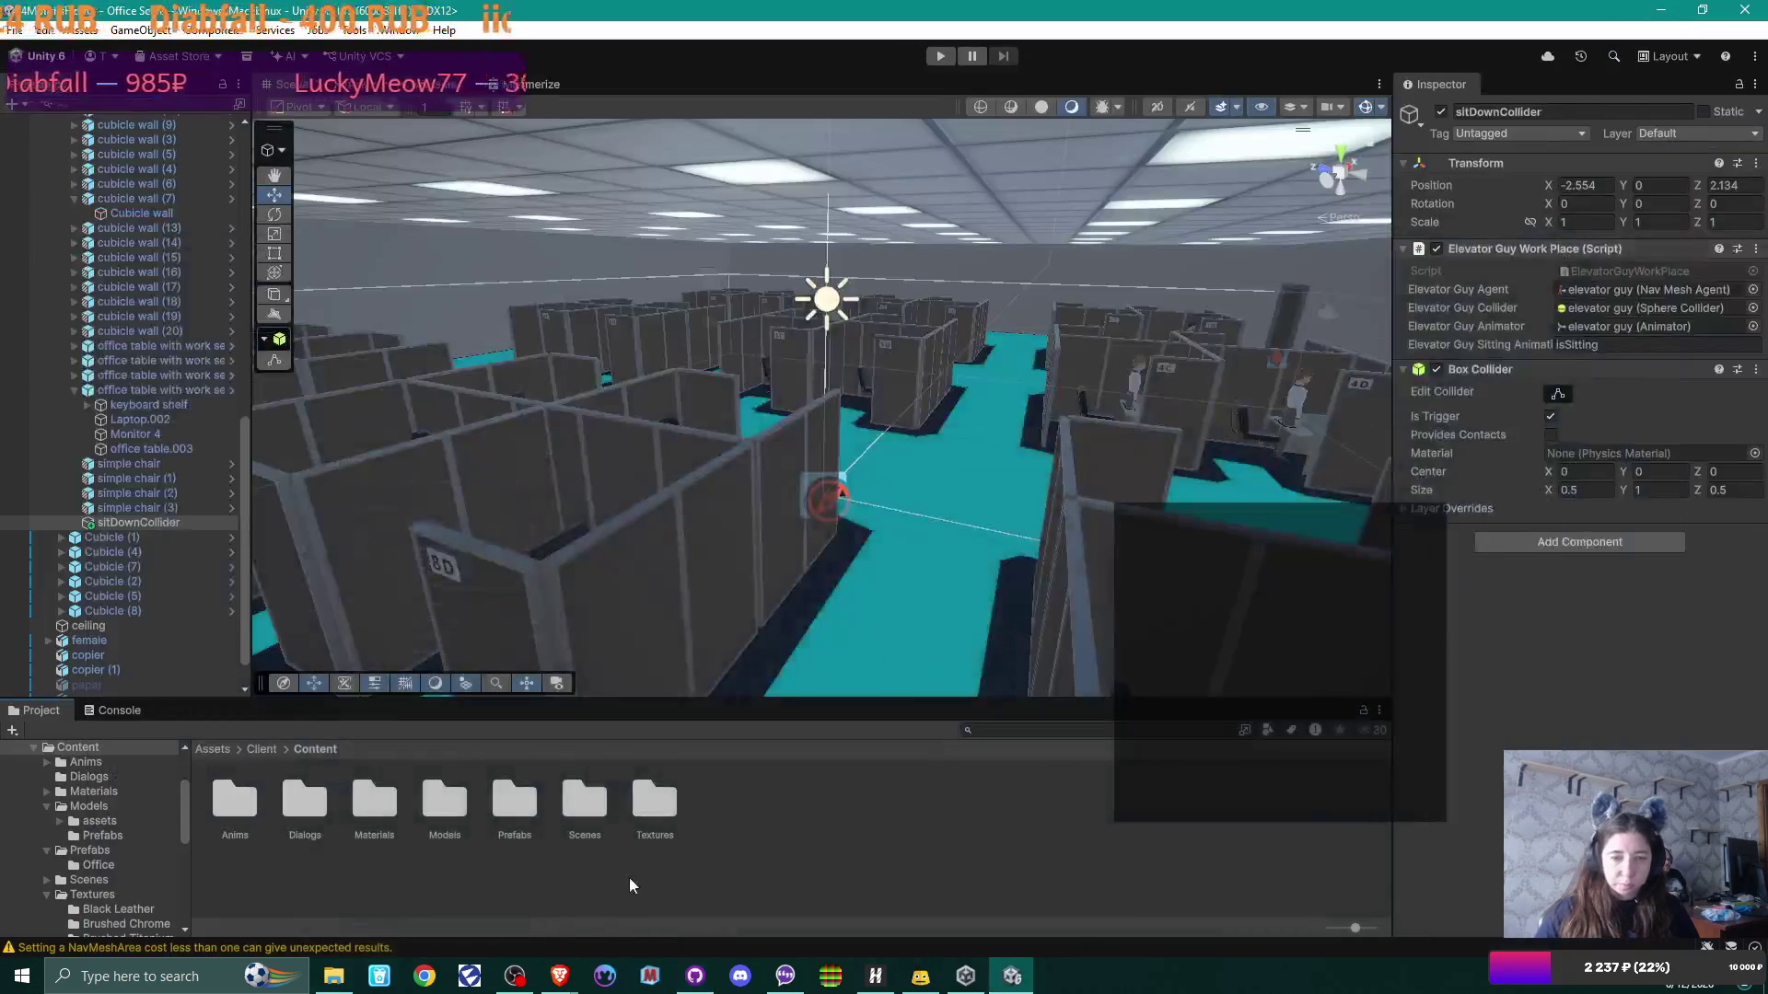
Step: Create a new folder named Fonts inside Content
right_click(802, 831)
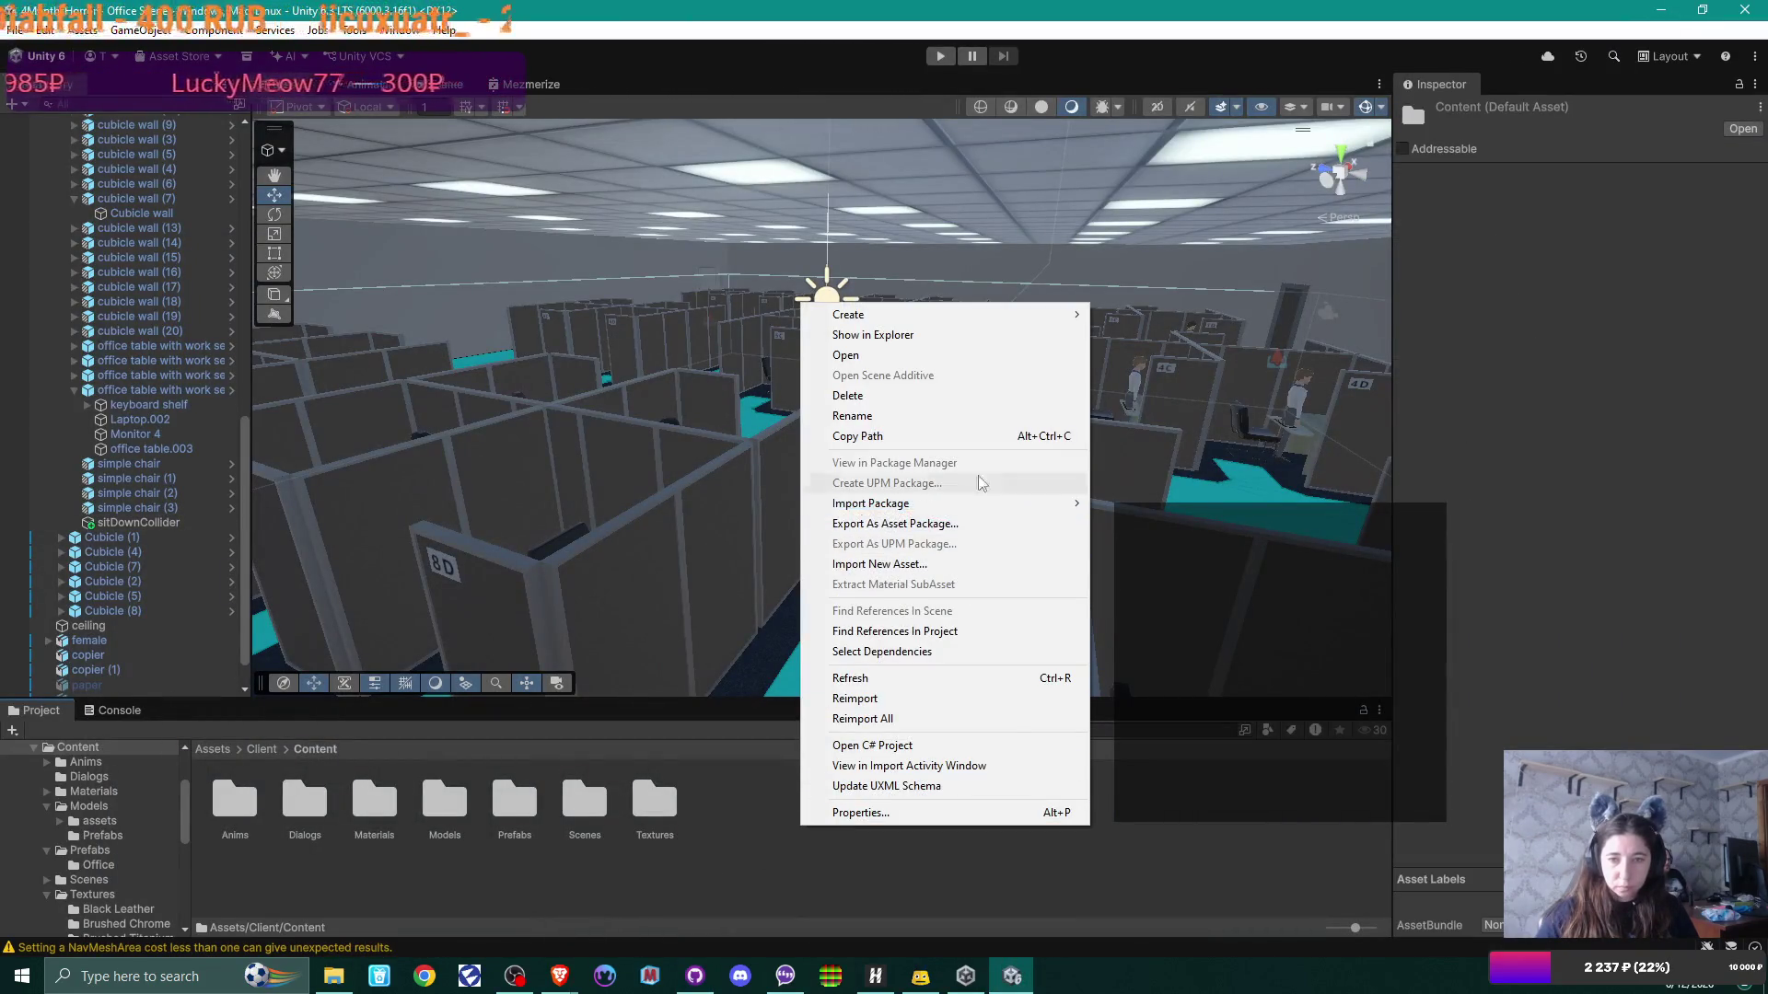
mouse_move(1073, 314)
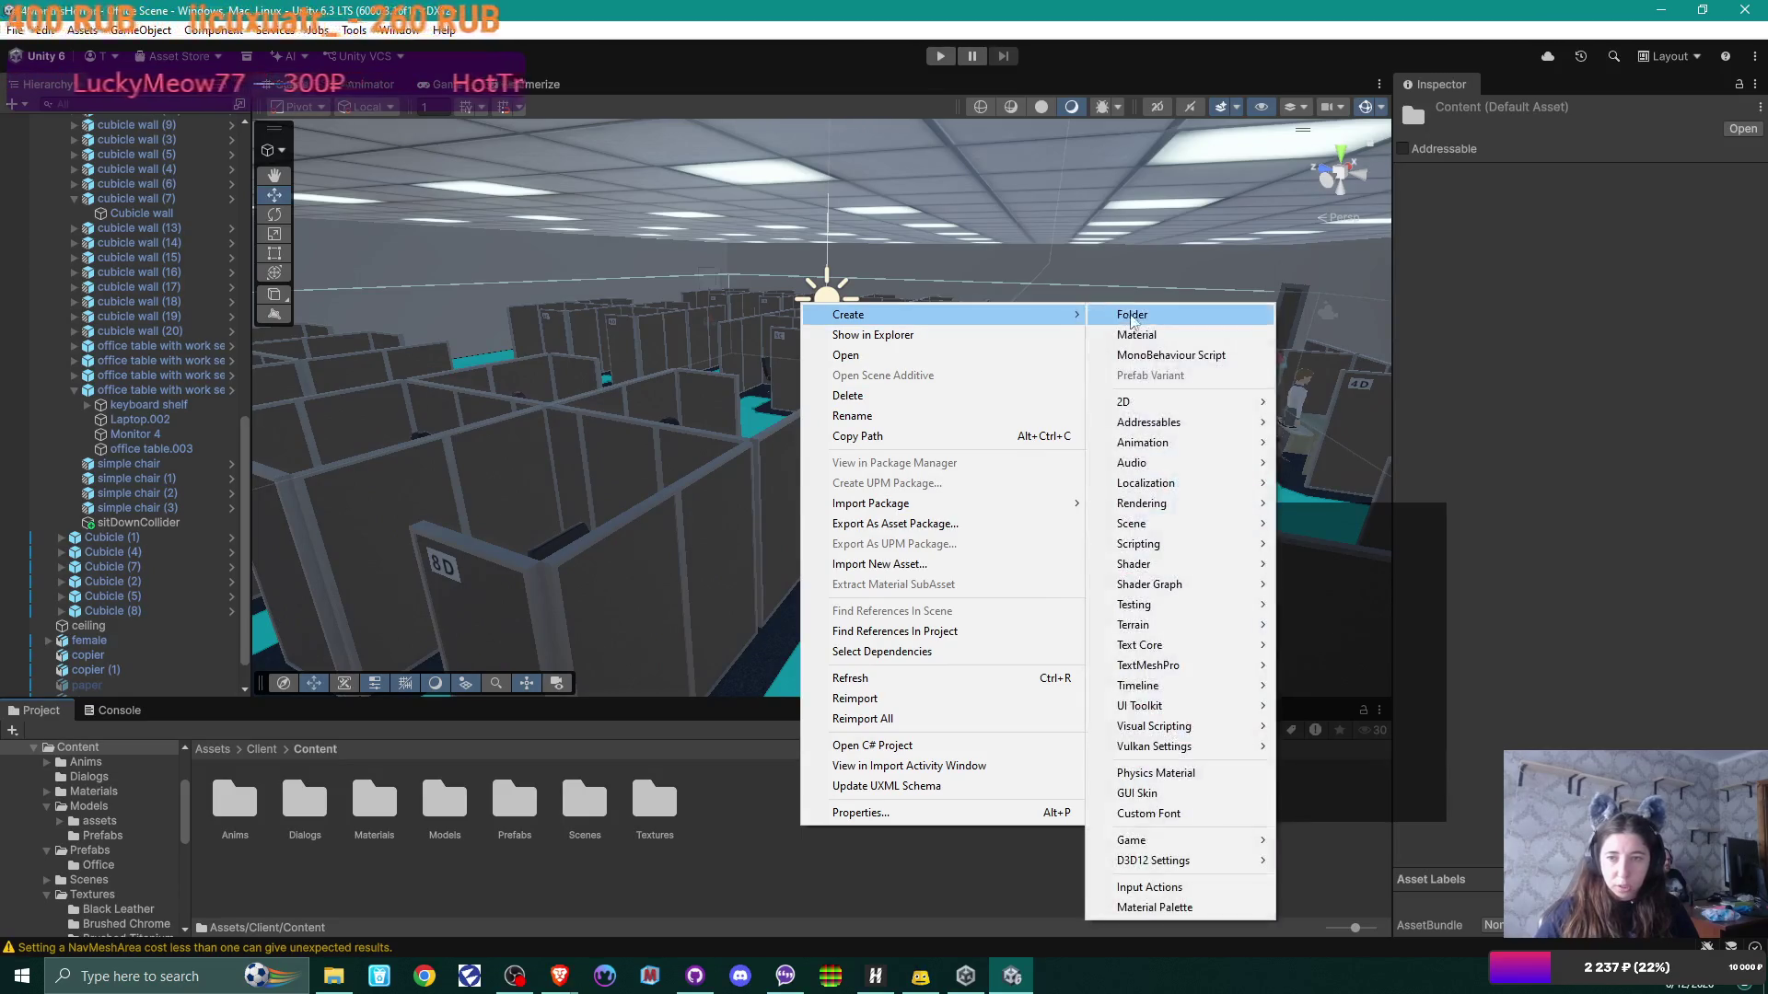
left_click(1141, 314)
type("Sce")
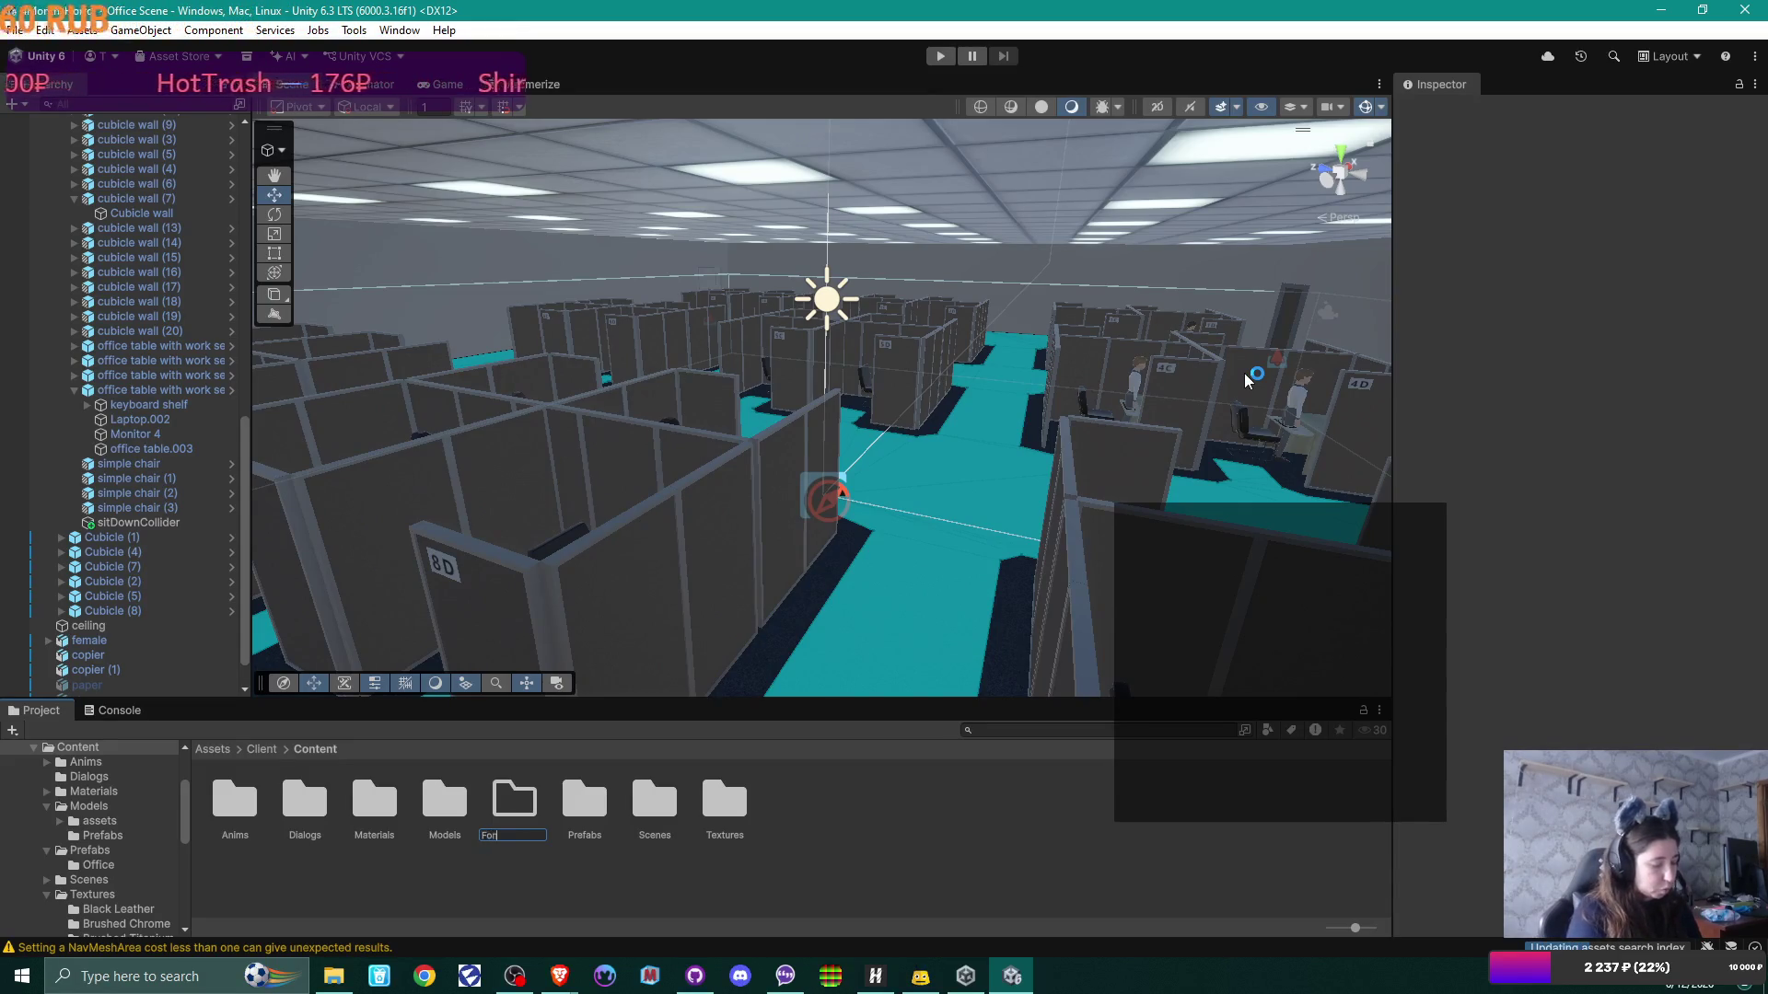
key("Return")
key("Return")
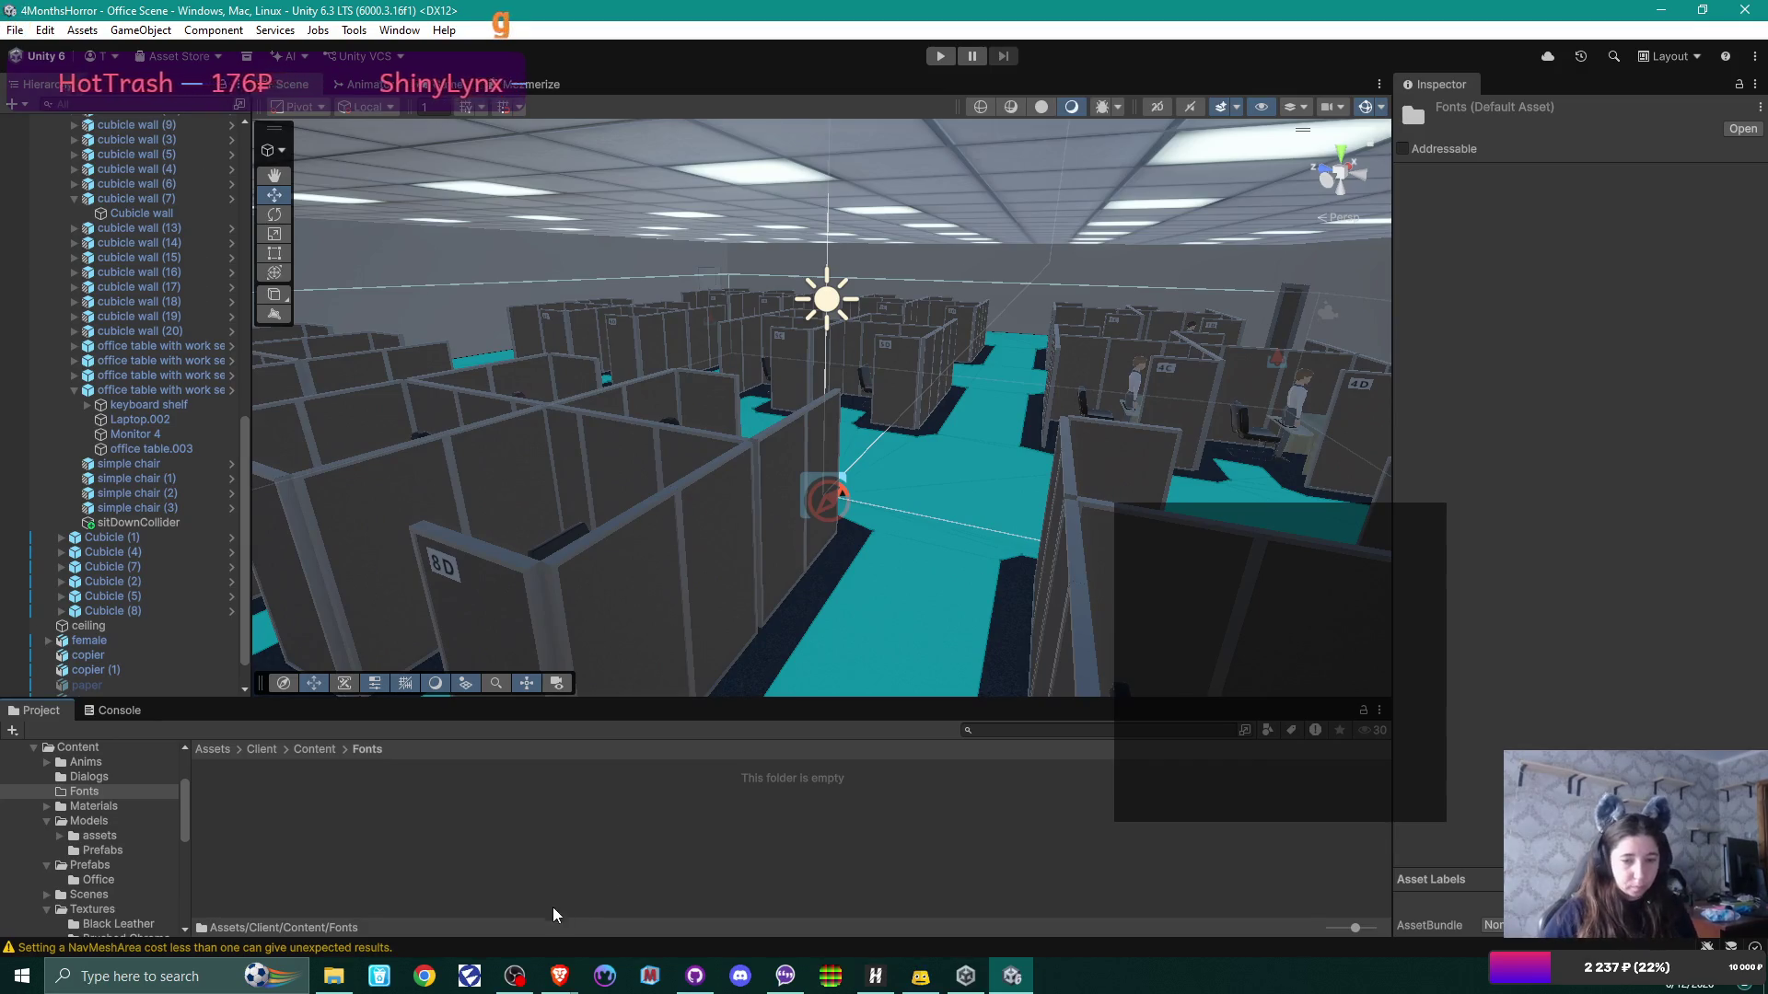
Step: Import the delta-block font folder, open it, and select DeltaBlock-Regular
key("alt+Tab")
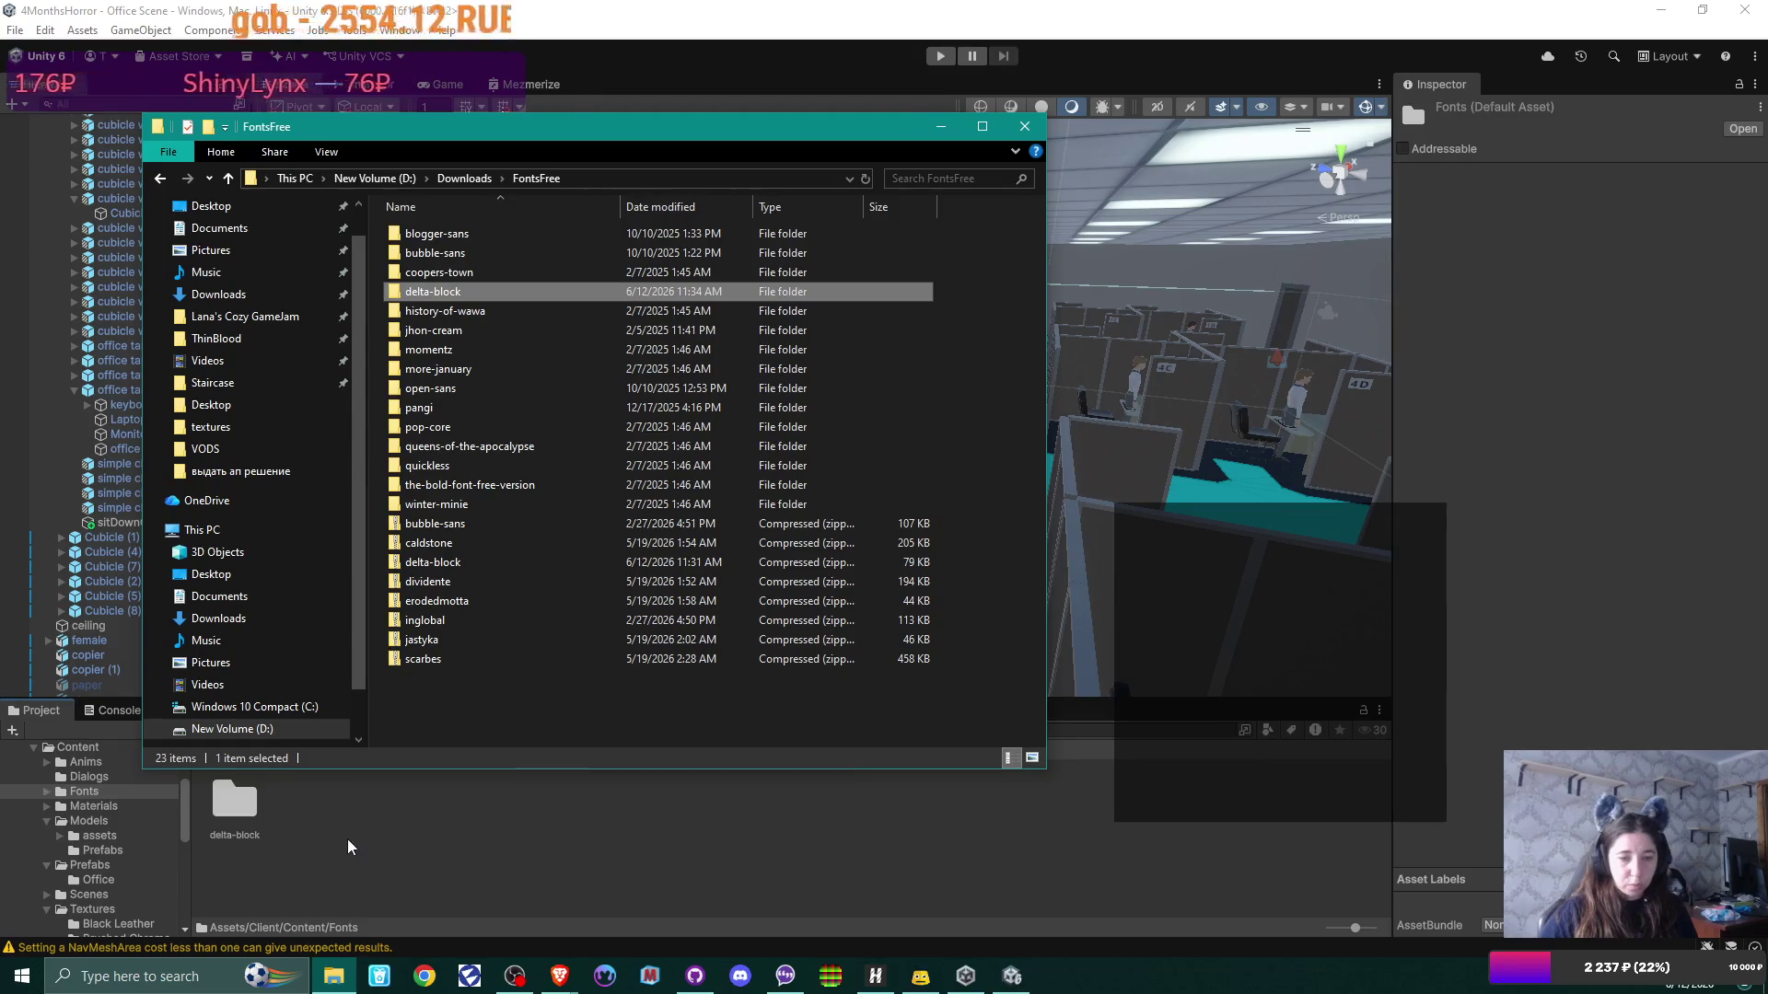
left_click(238, 790)
double_click(232, 791)
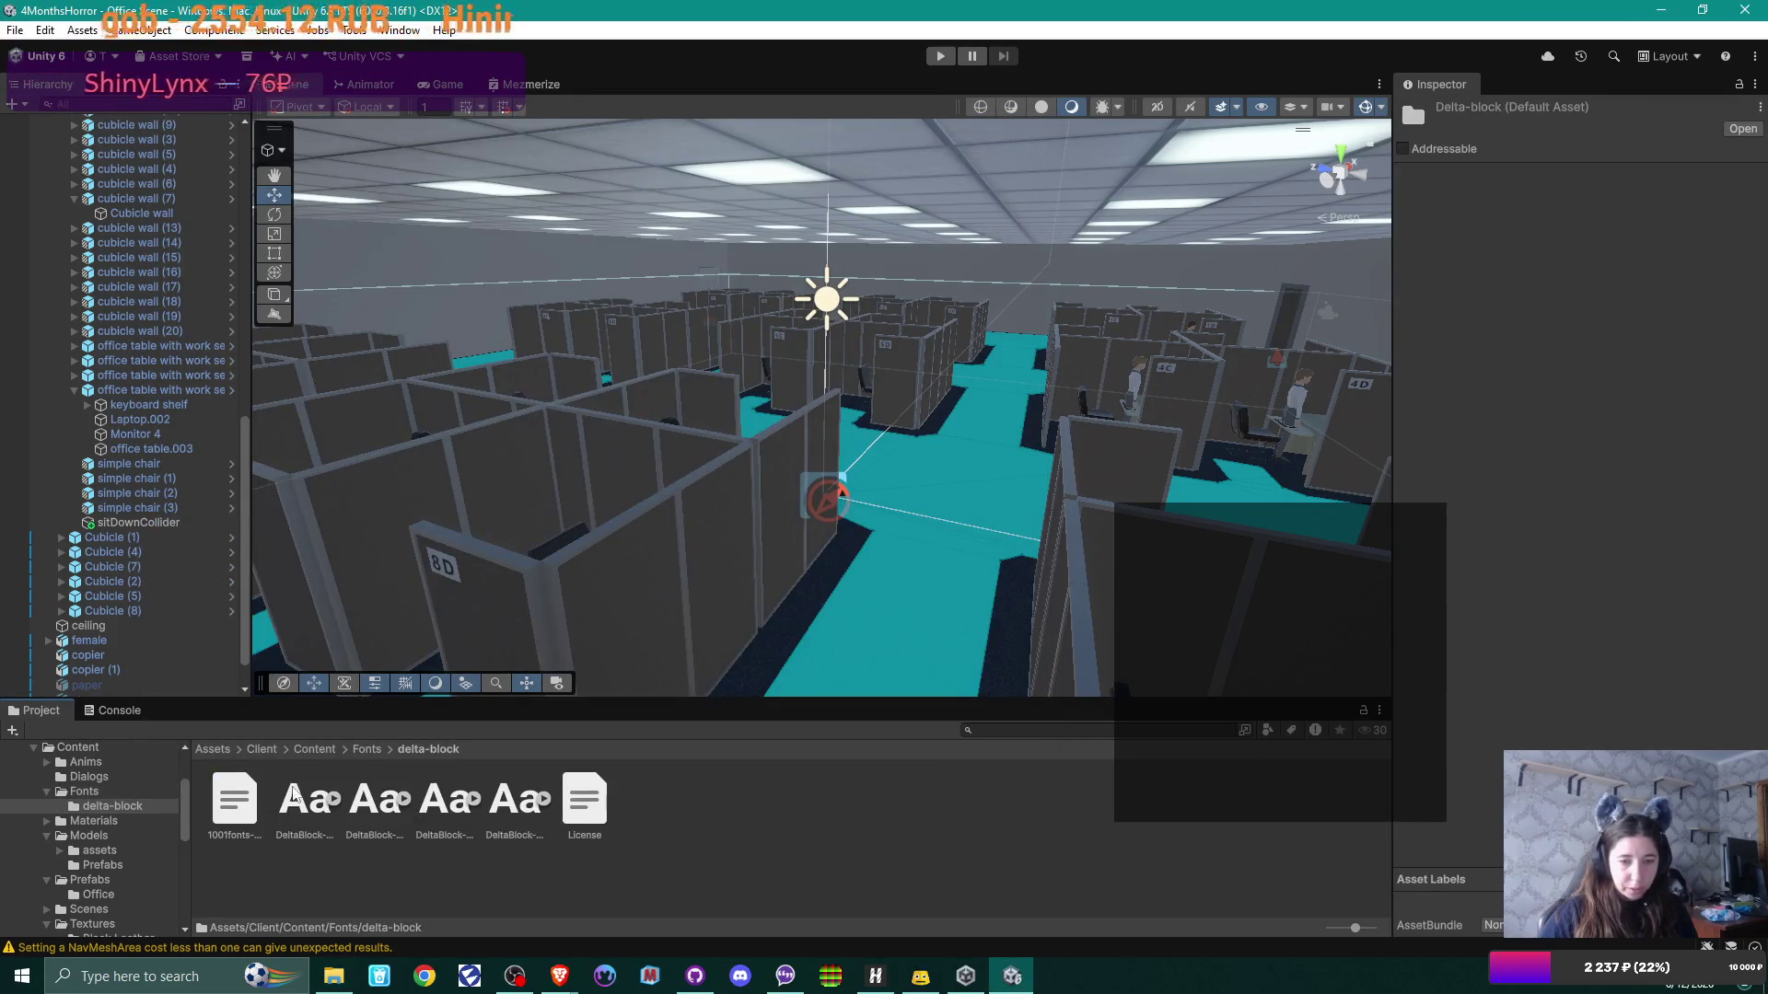
left_click(457, 808)
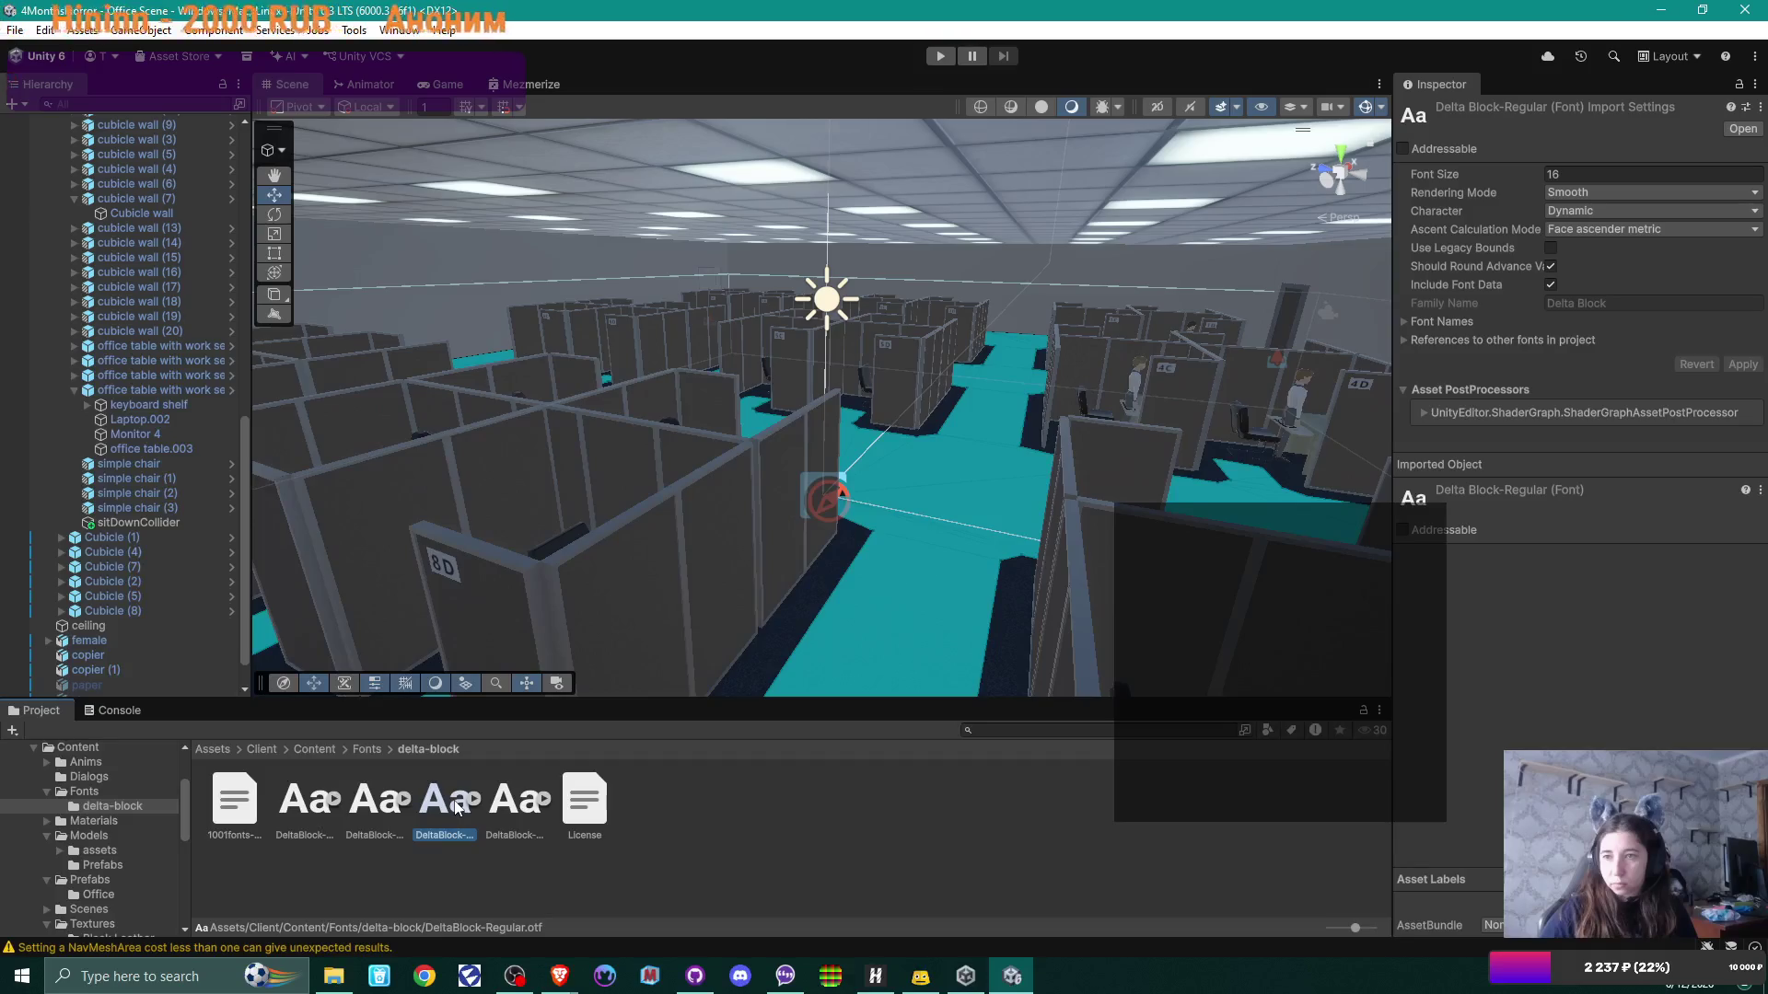
Step: Create a TextMeshPro Font Asset Variant from DeltaBlock-Regular
right_click(457, 807)
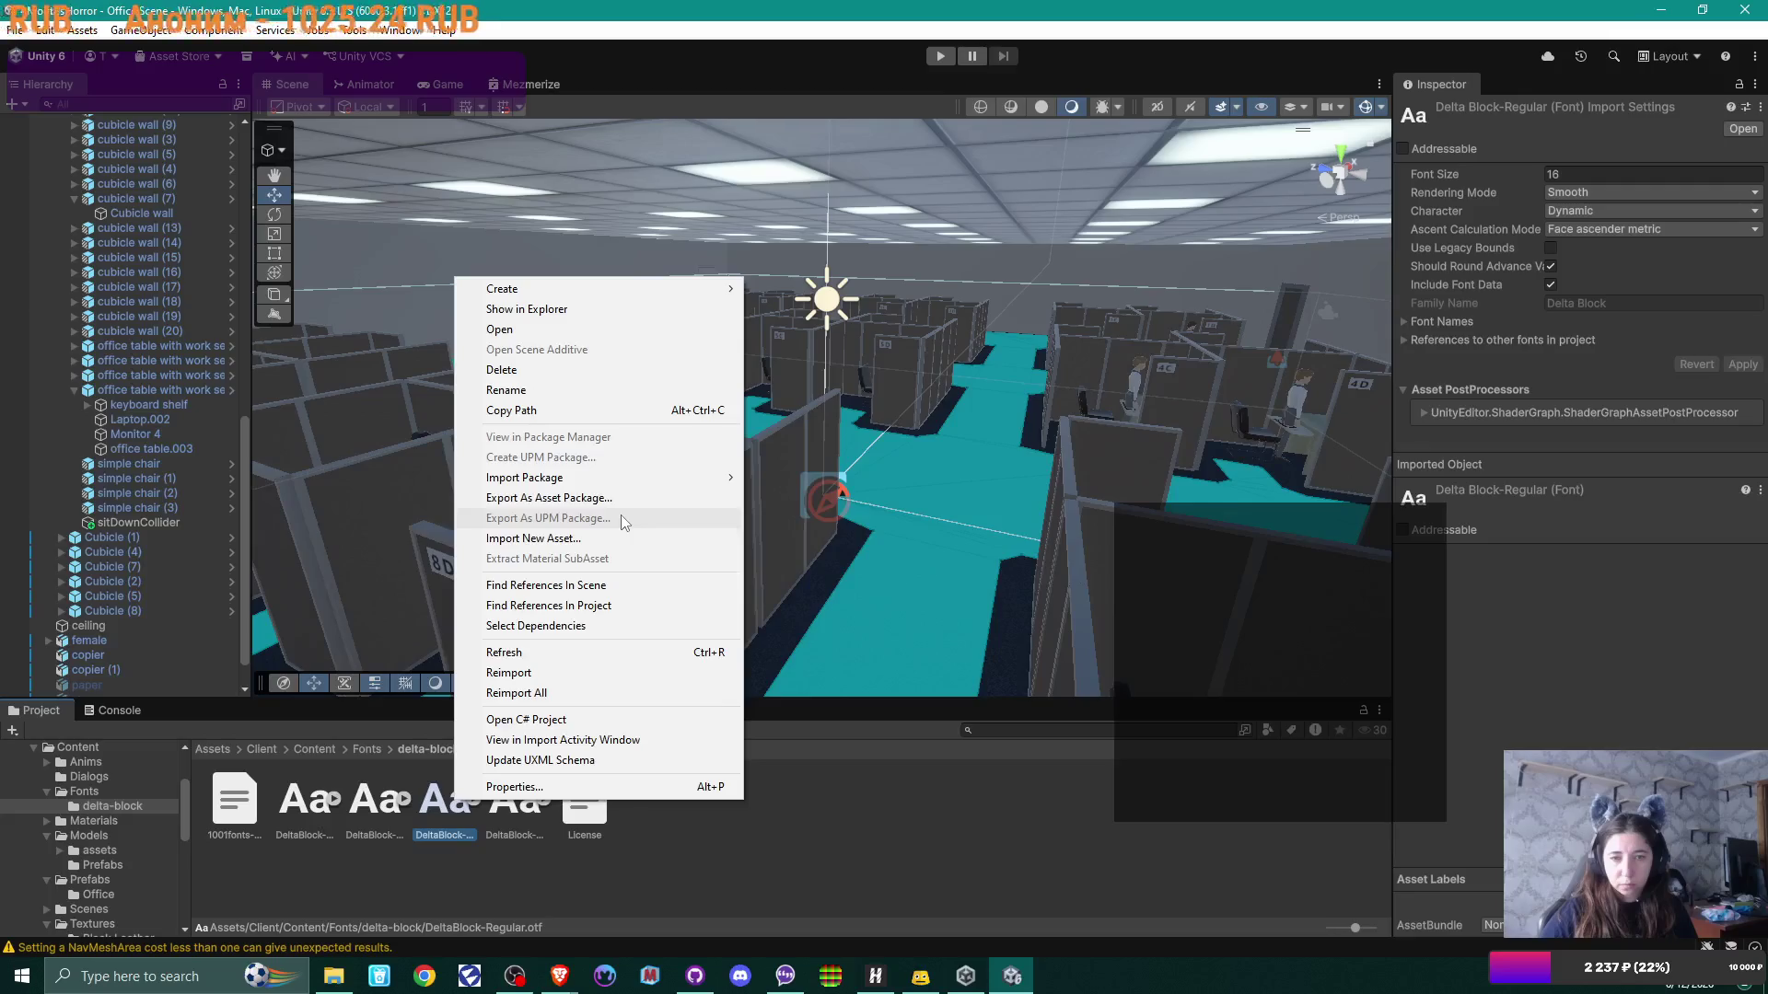
mouse_move(660, 284)
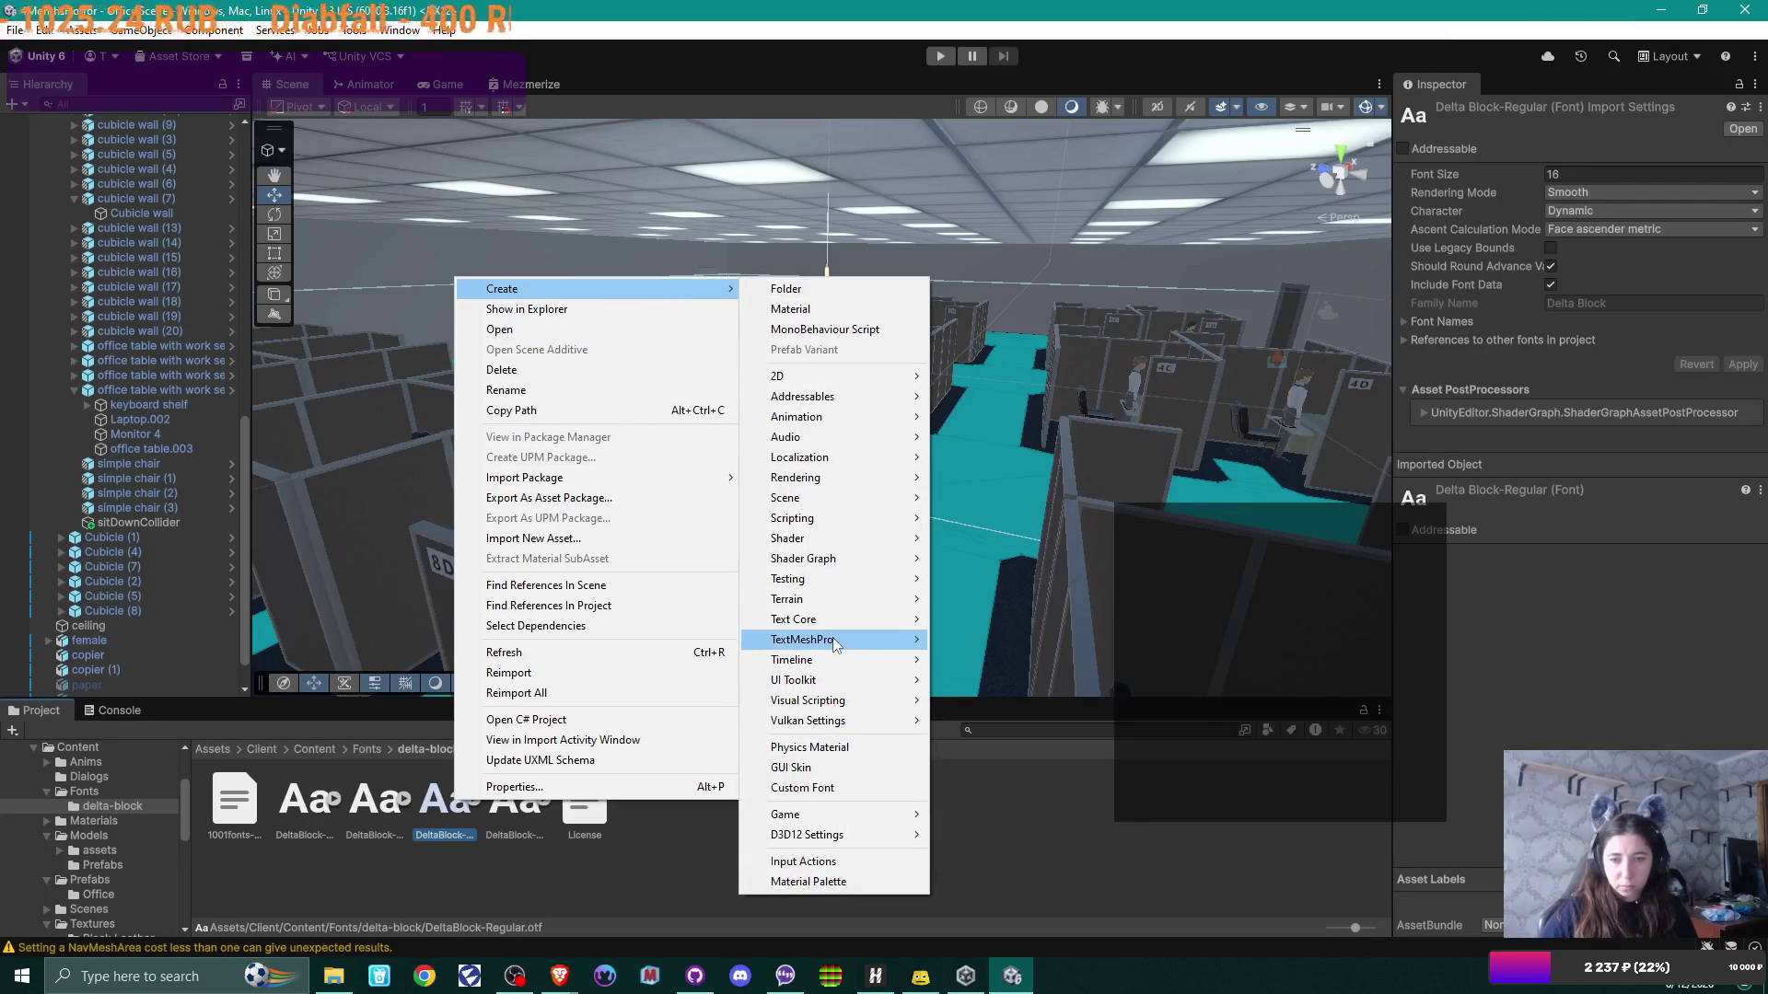
mouse_move(833, 643)
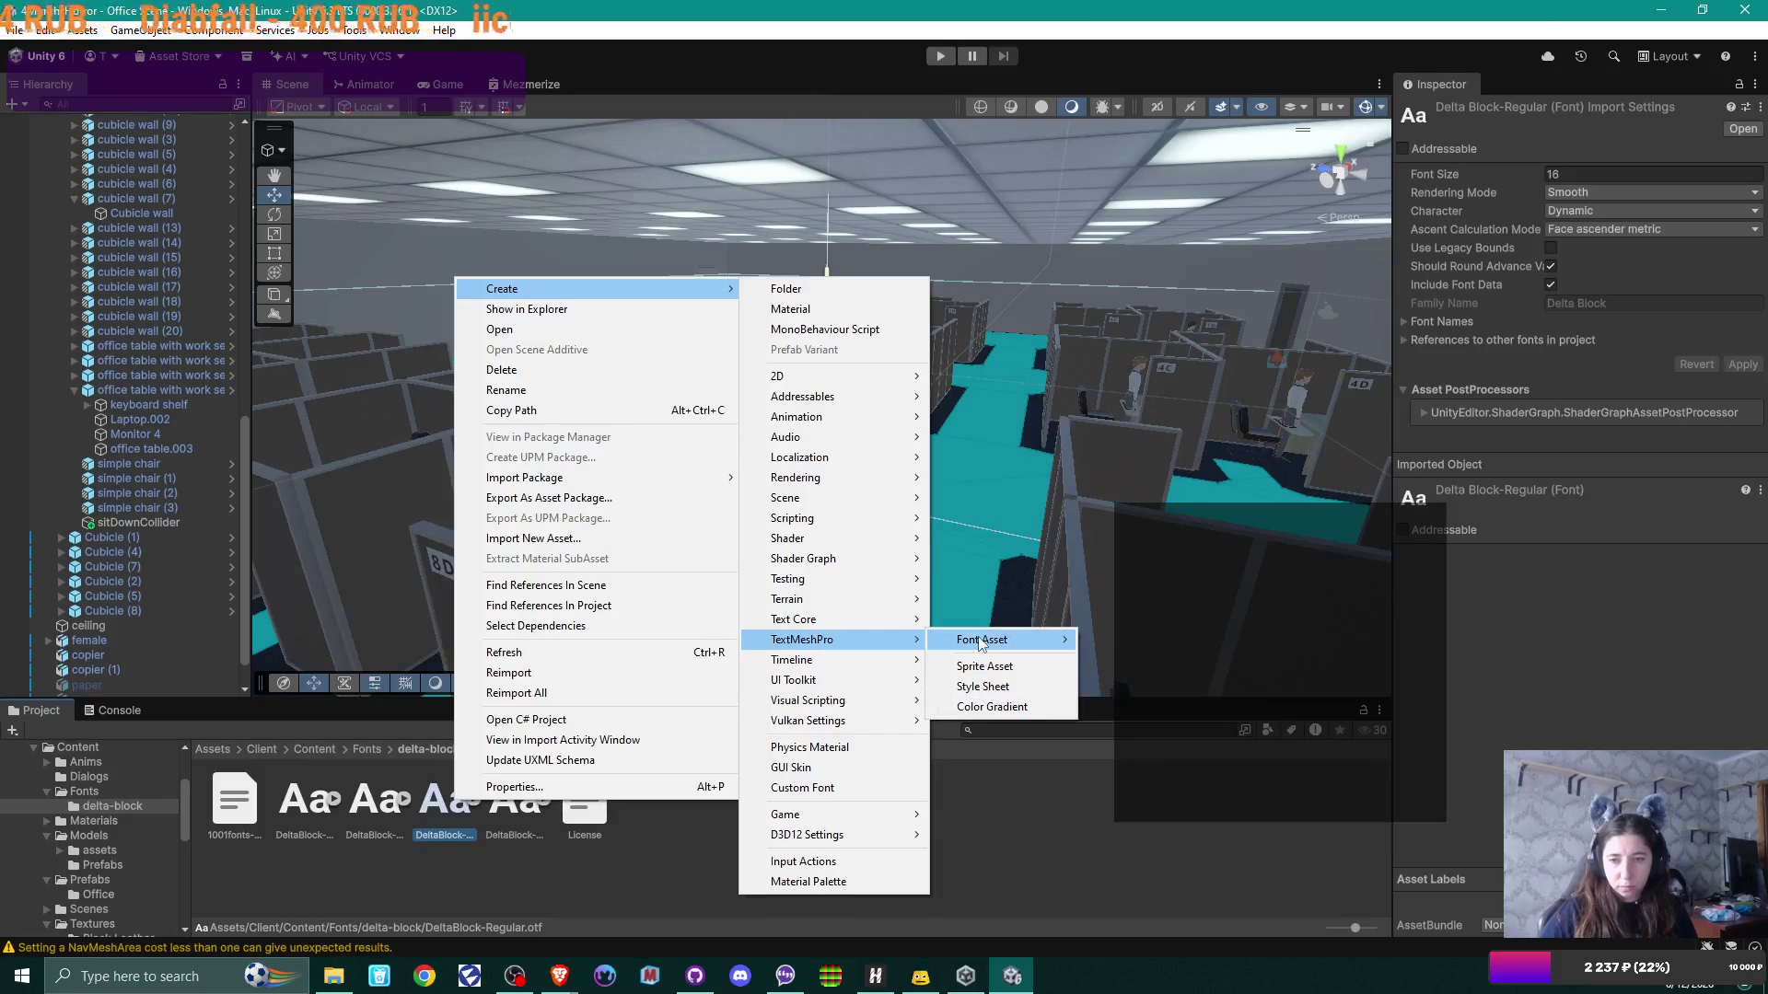
mouse_move(981, 642)
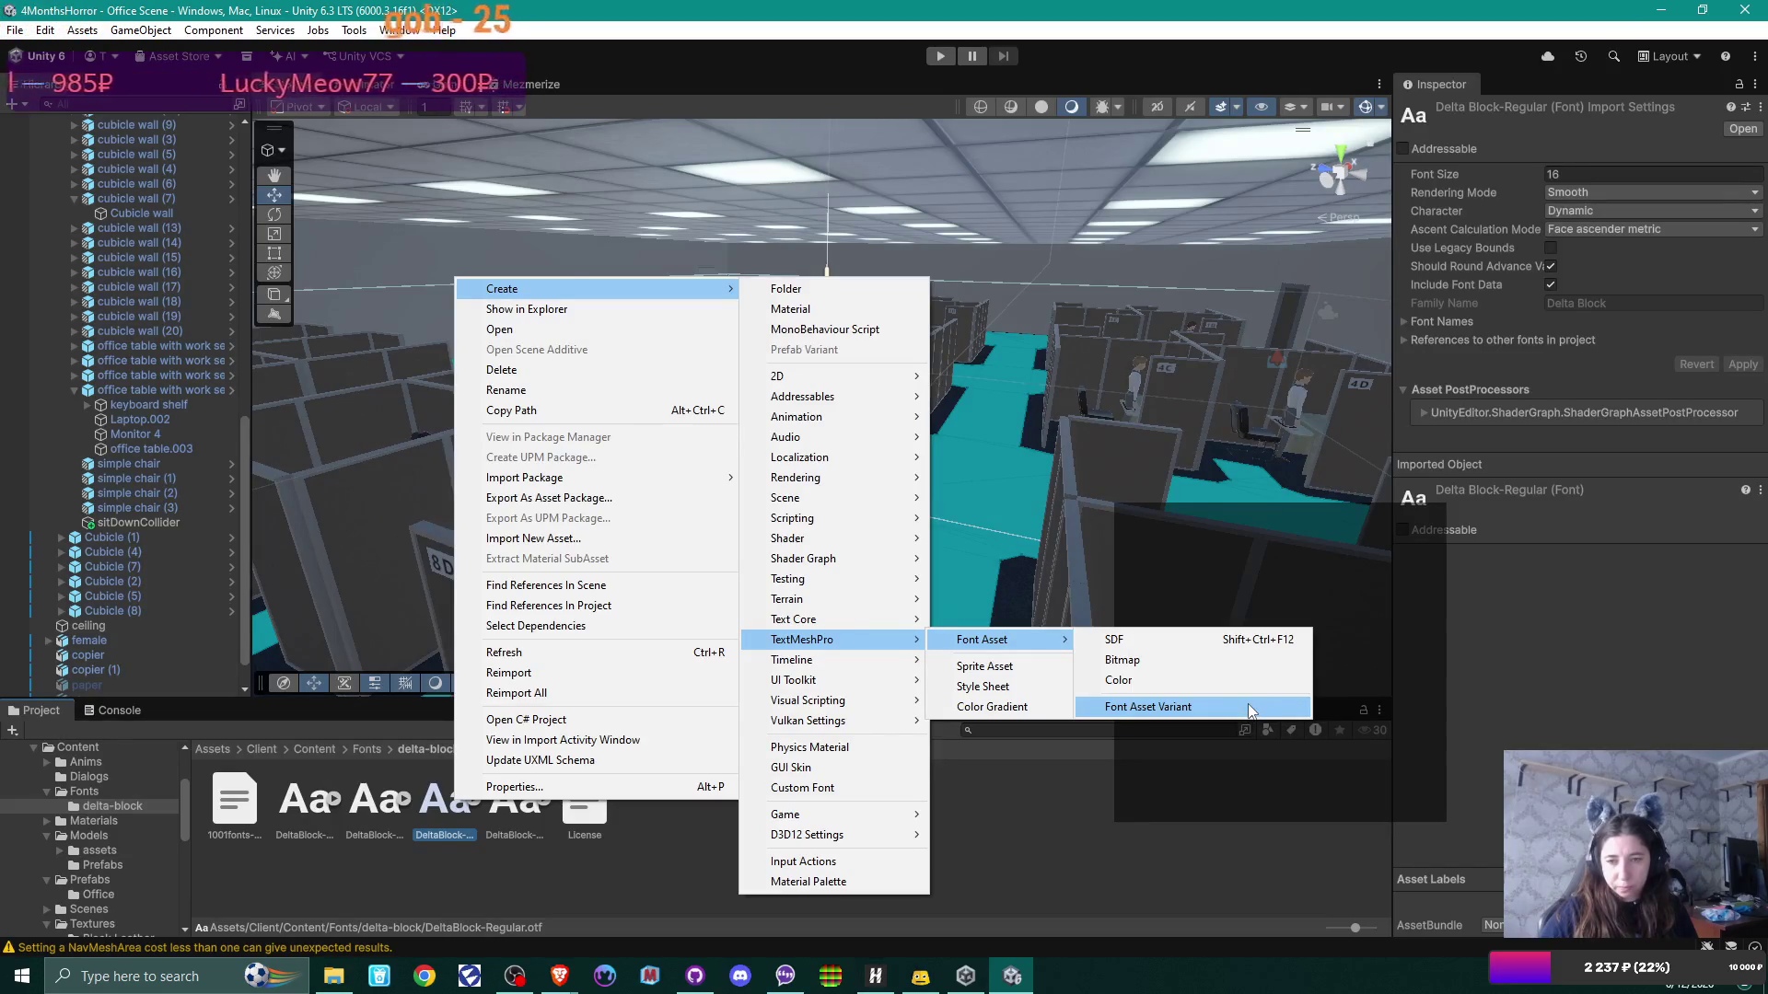
left_click(1250, 707)
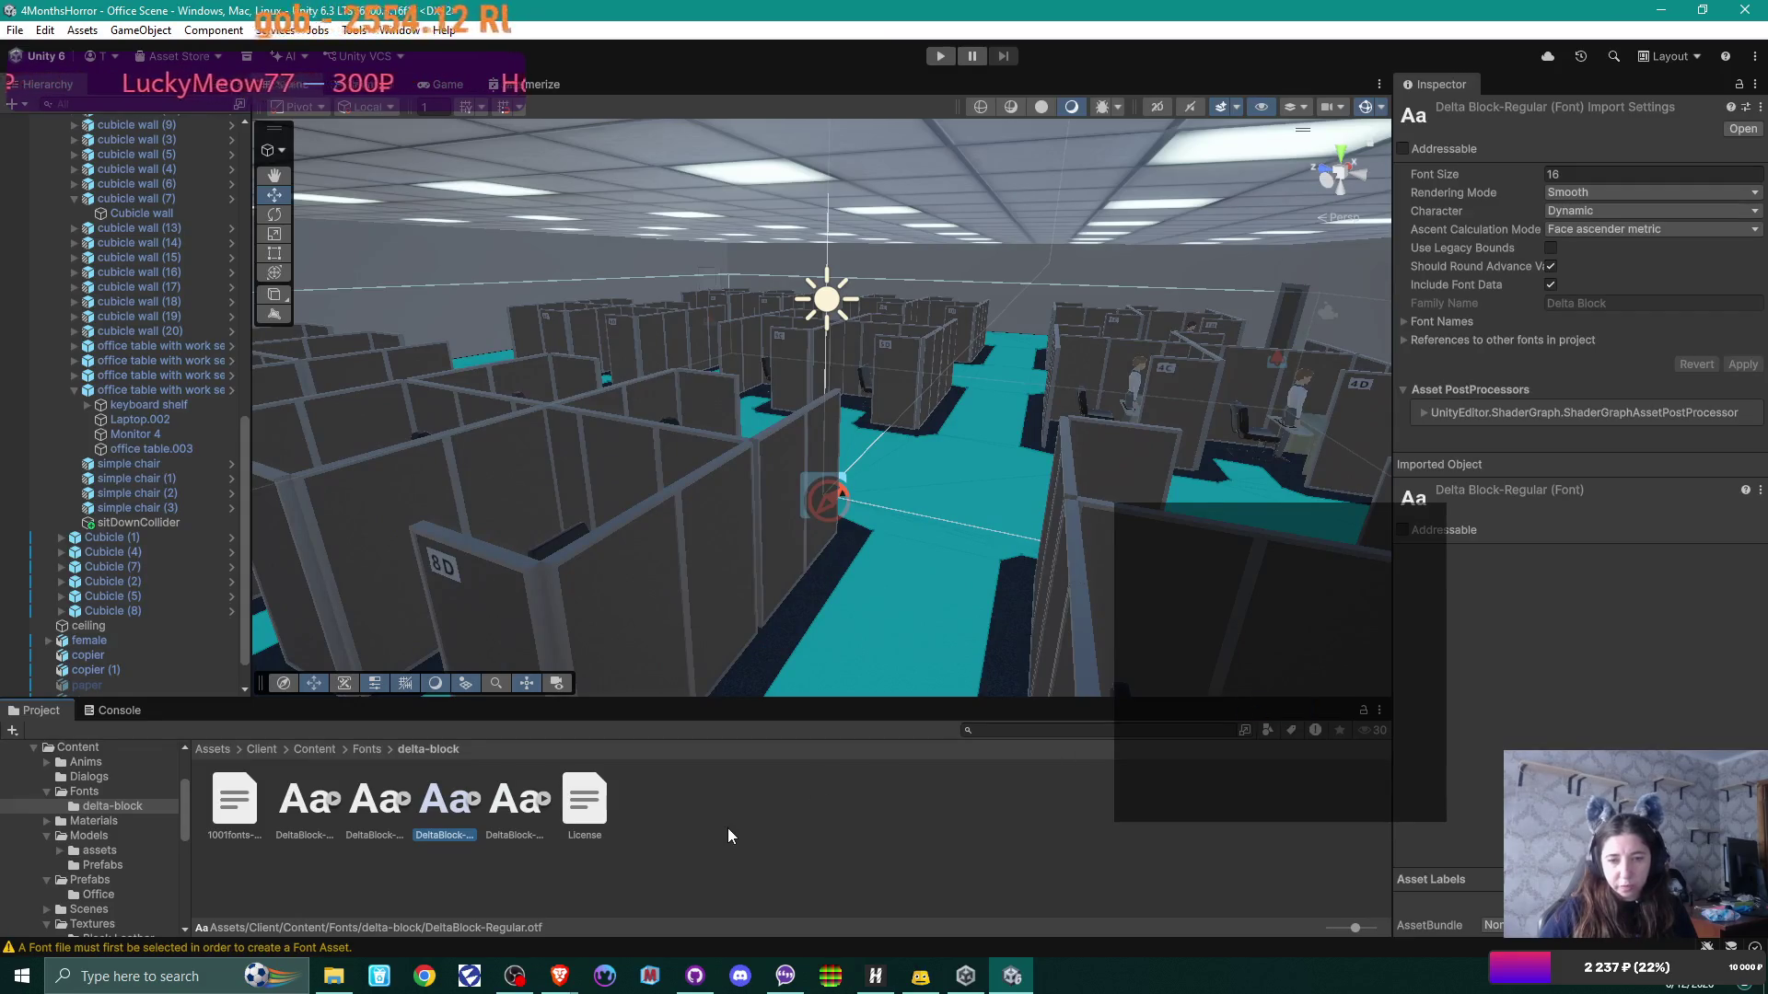
Step: Inspect the font's material and texture sub-assets, then reselect DeltaBlock-Regular to retry
left_click(477, 799)
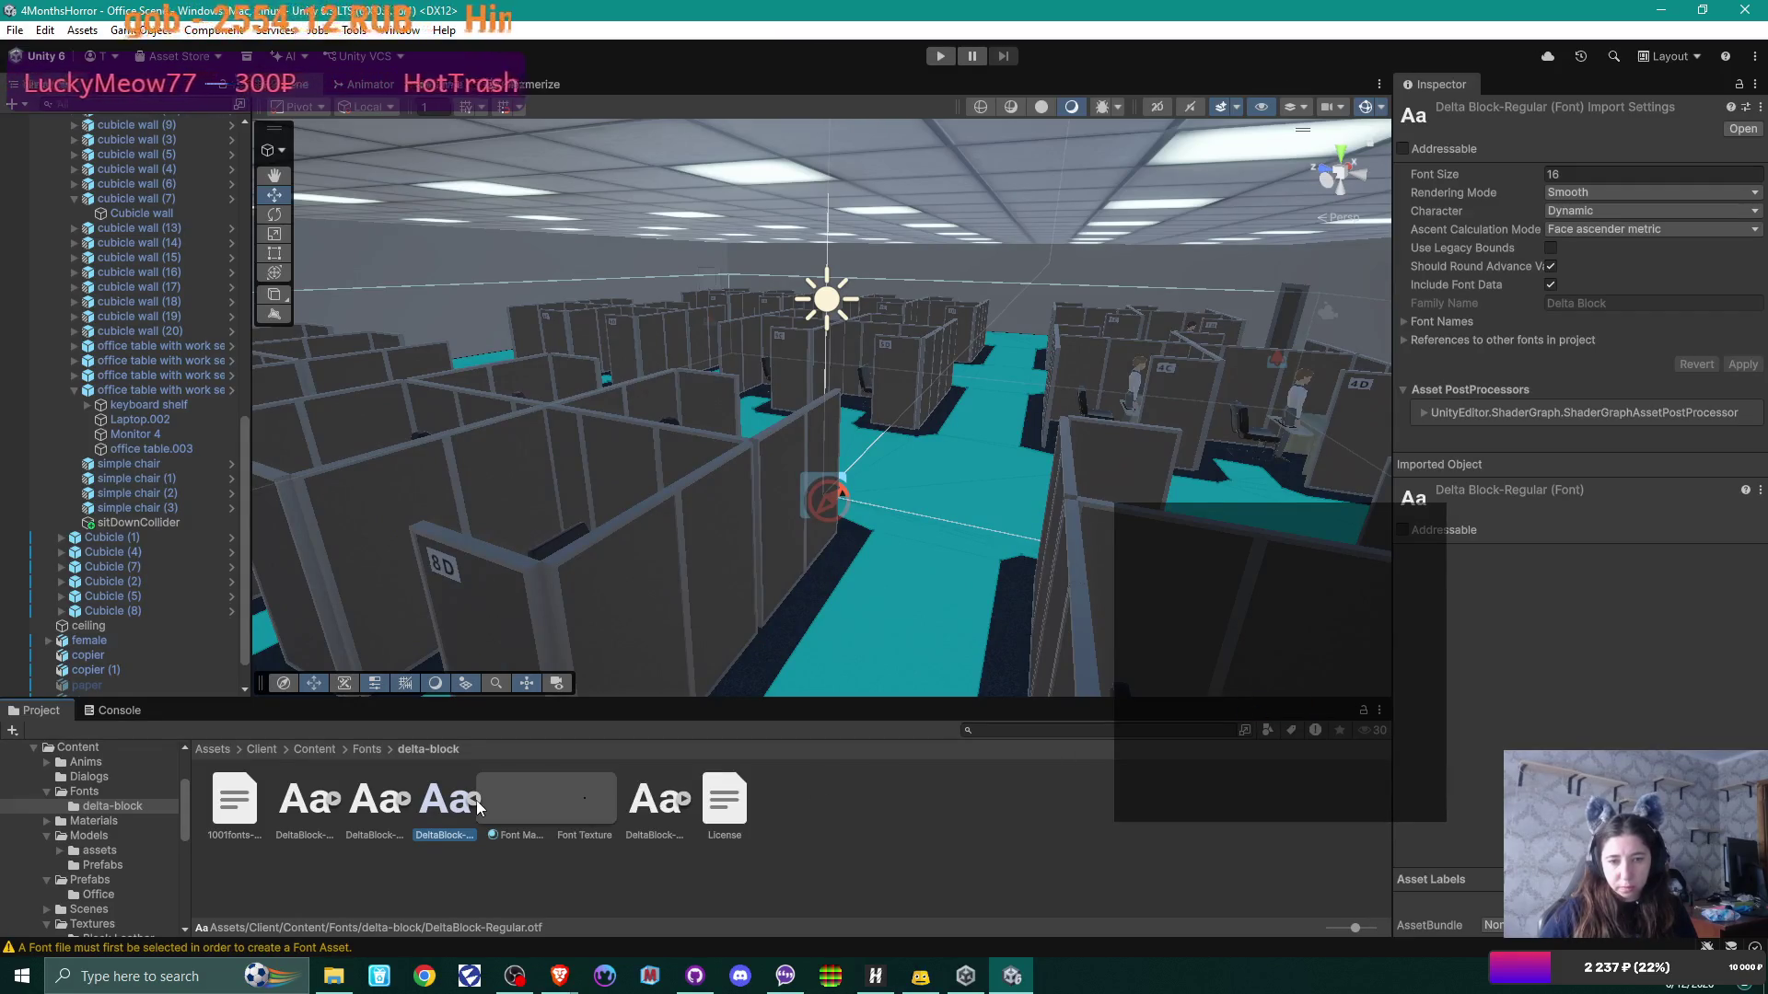
left_click(516, 806)
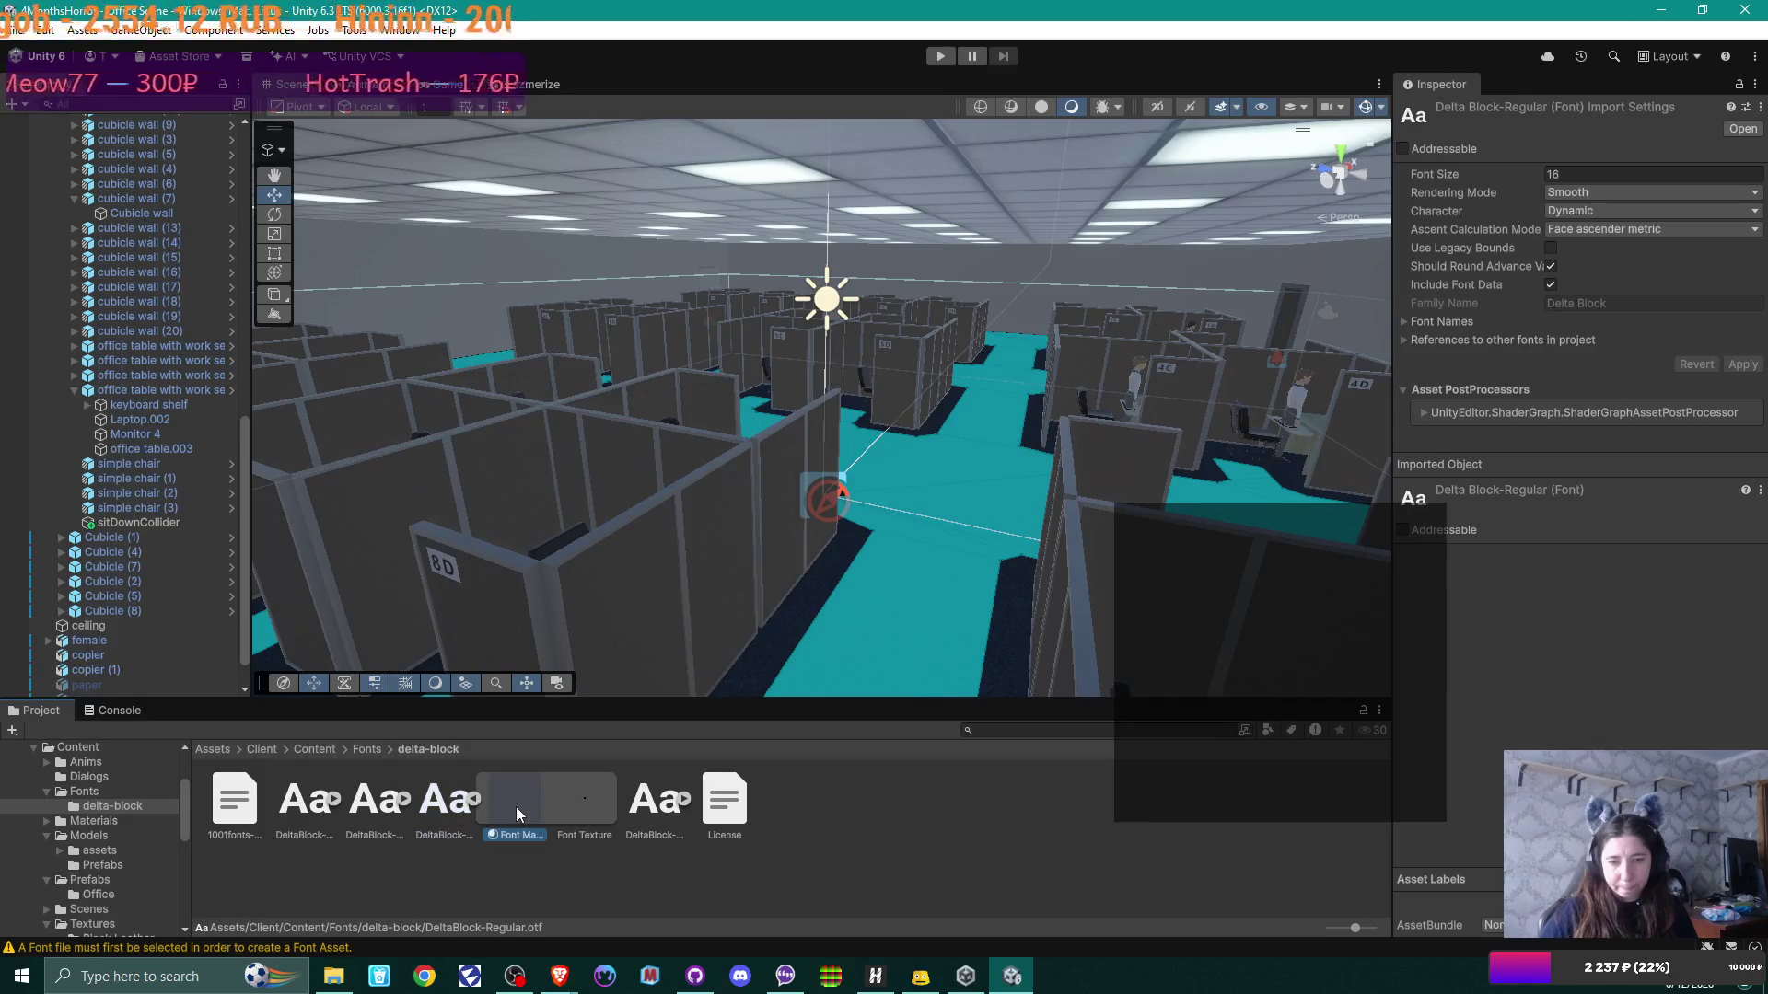
left_click(611, 809)
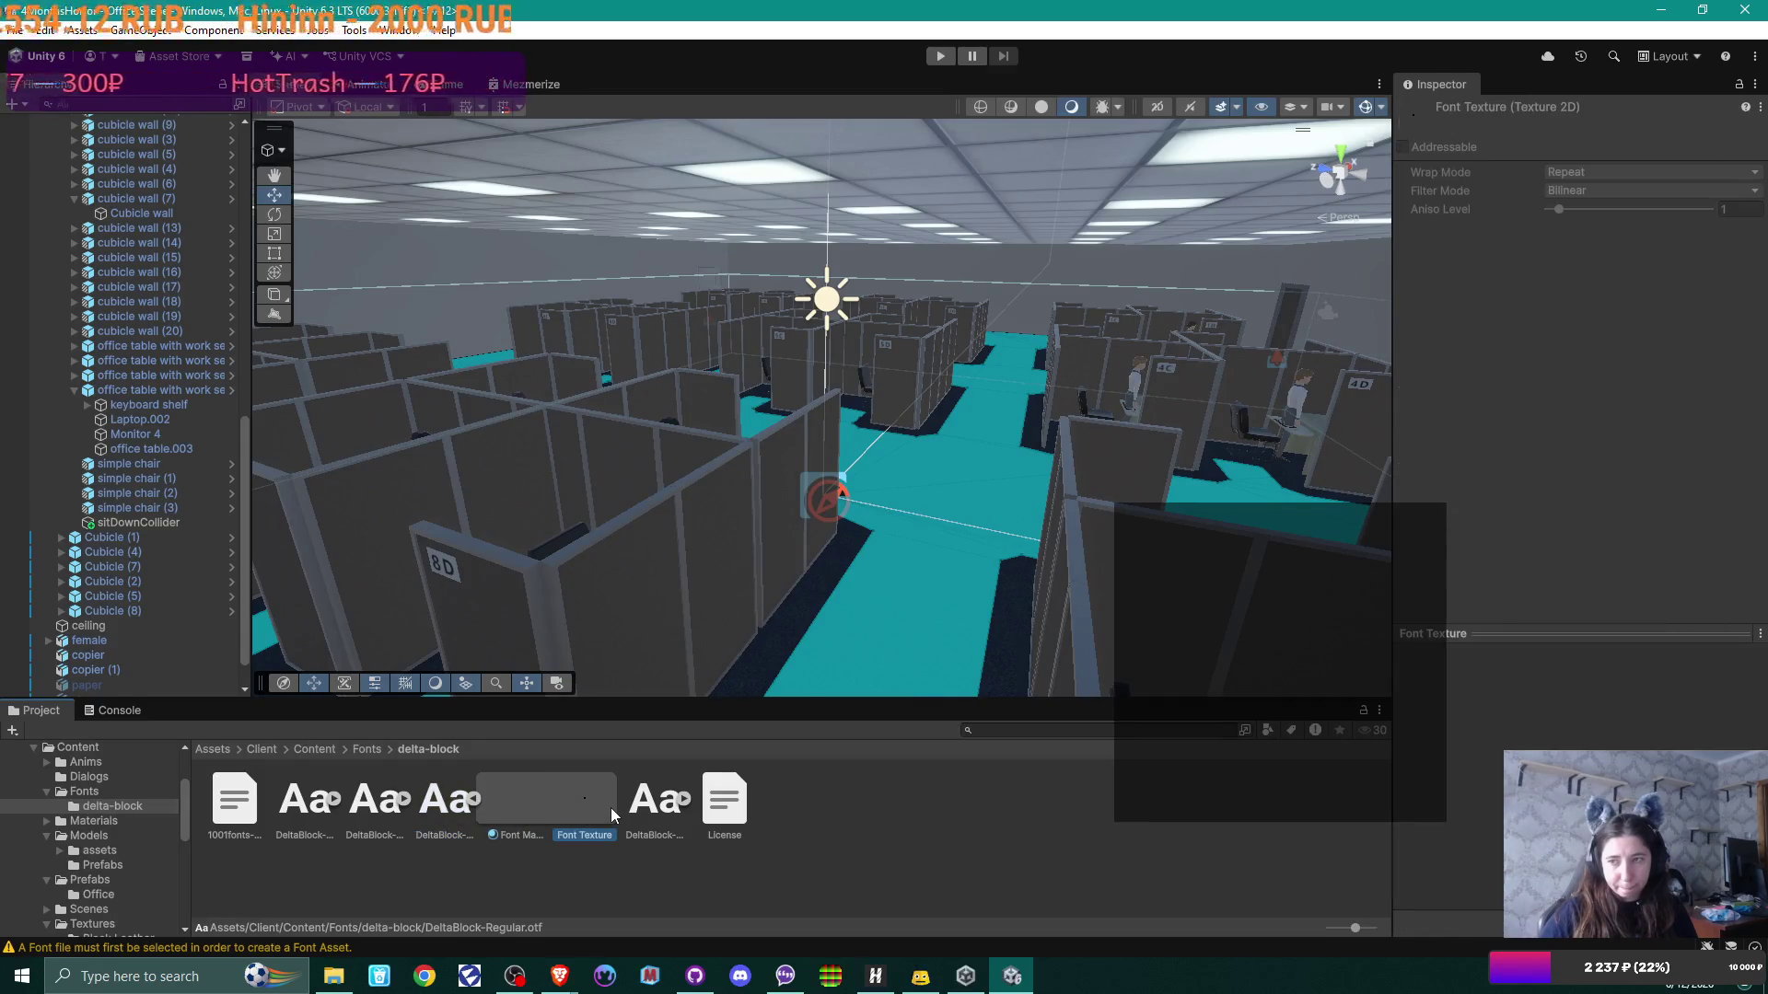
left_click(557, 804)
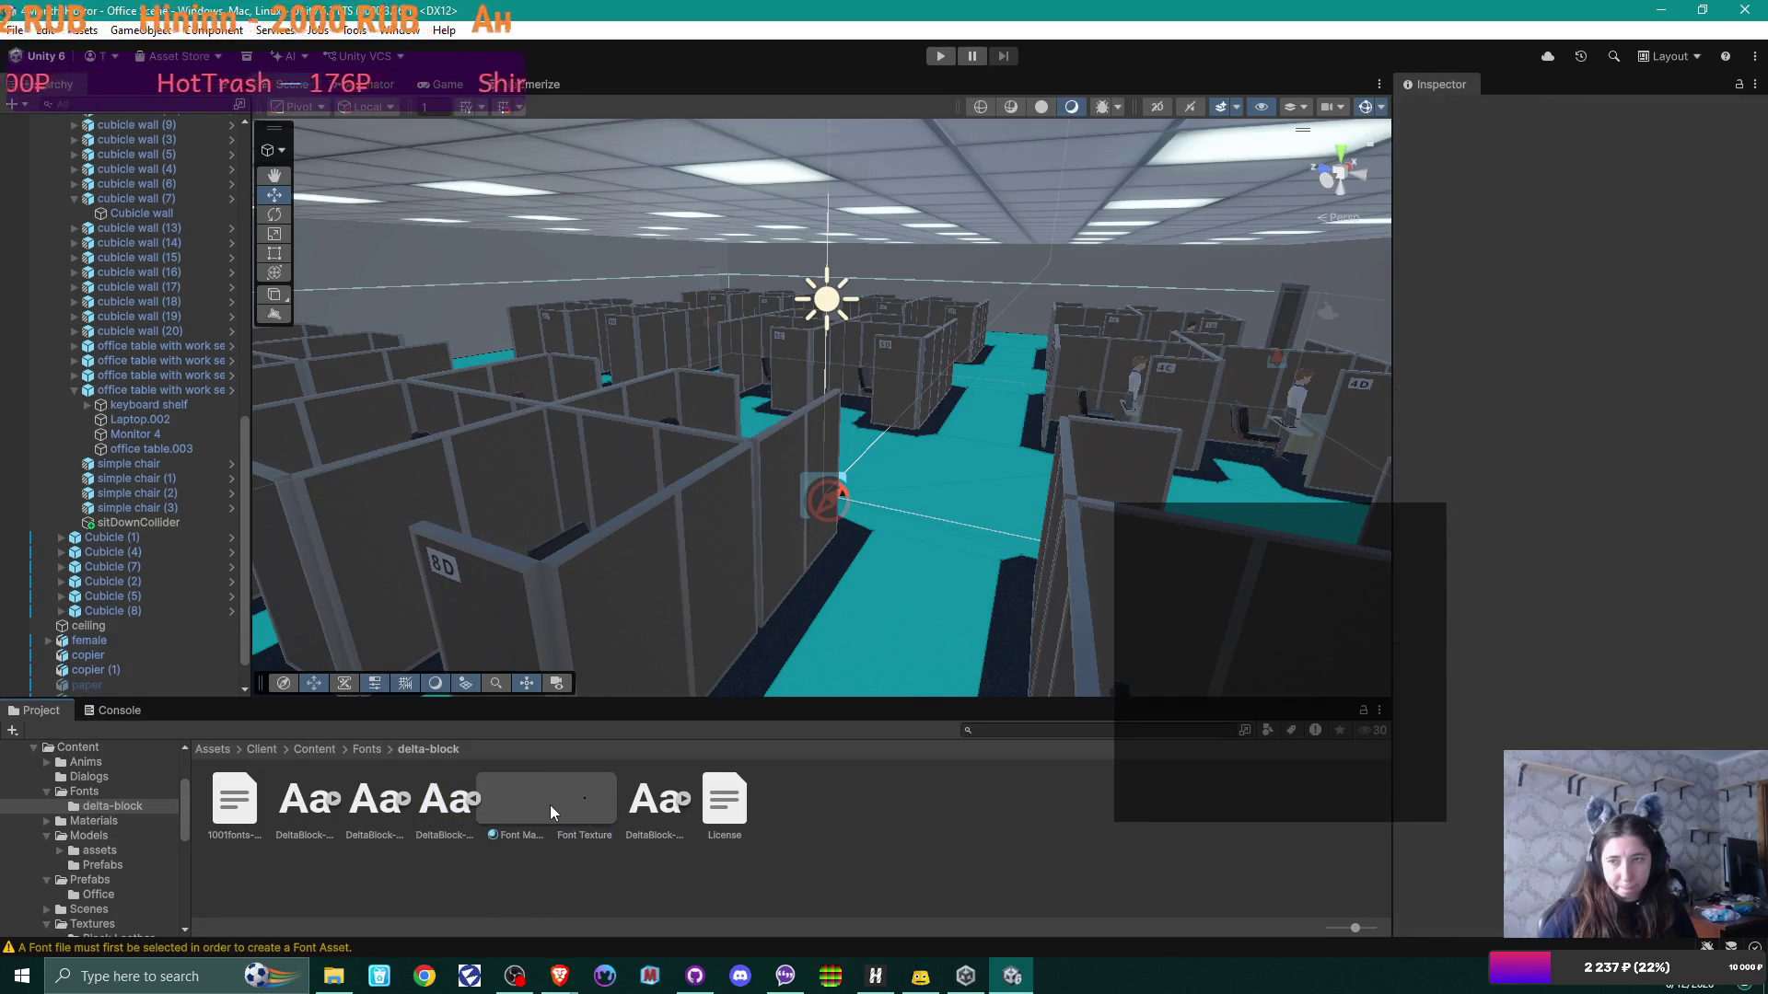
left_click(477, 795)
left_click(452, 799)
right_click(452, 799)
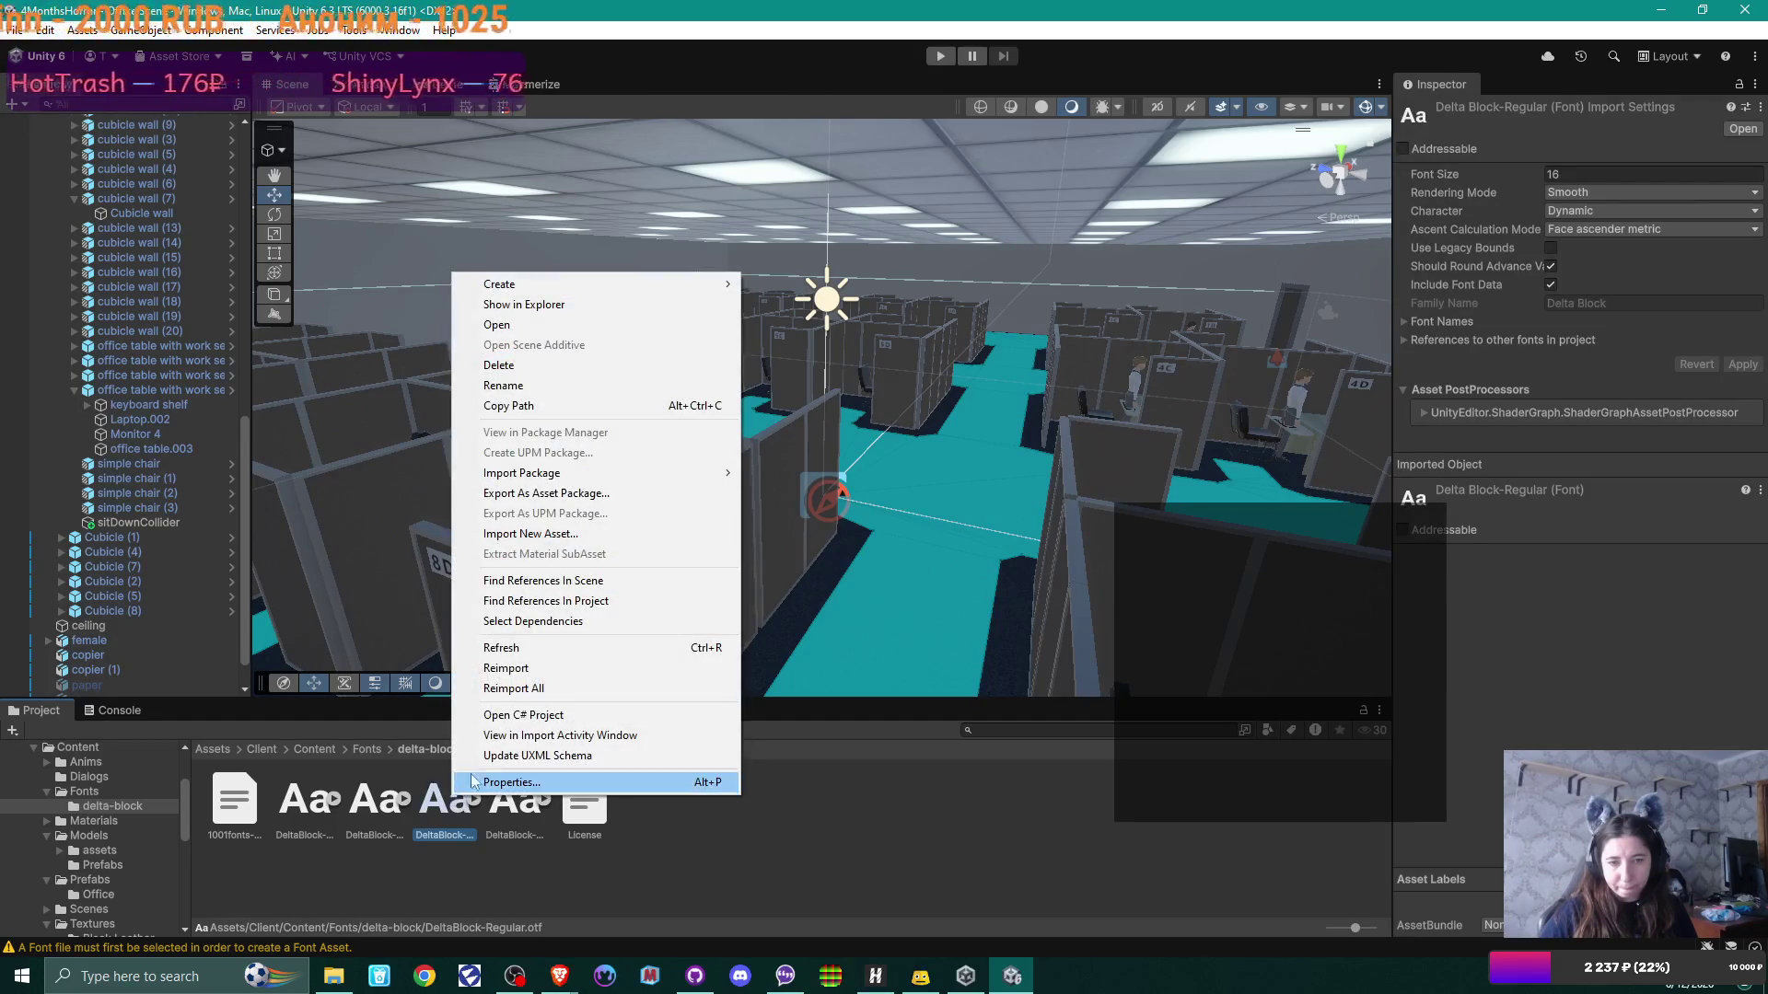
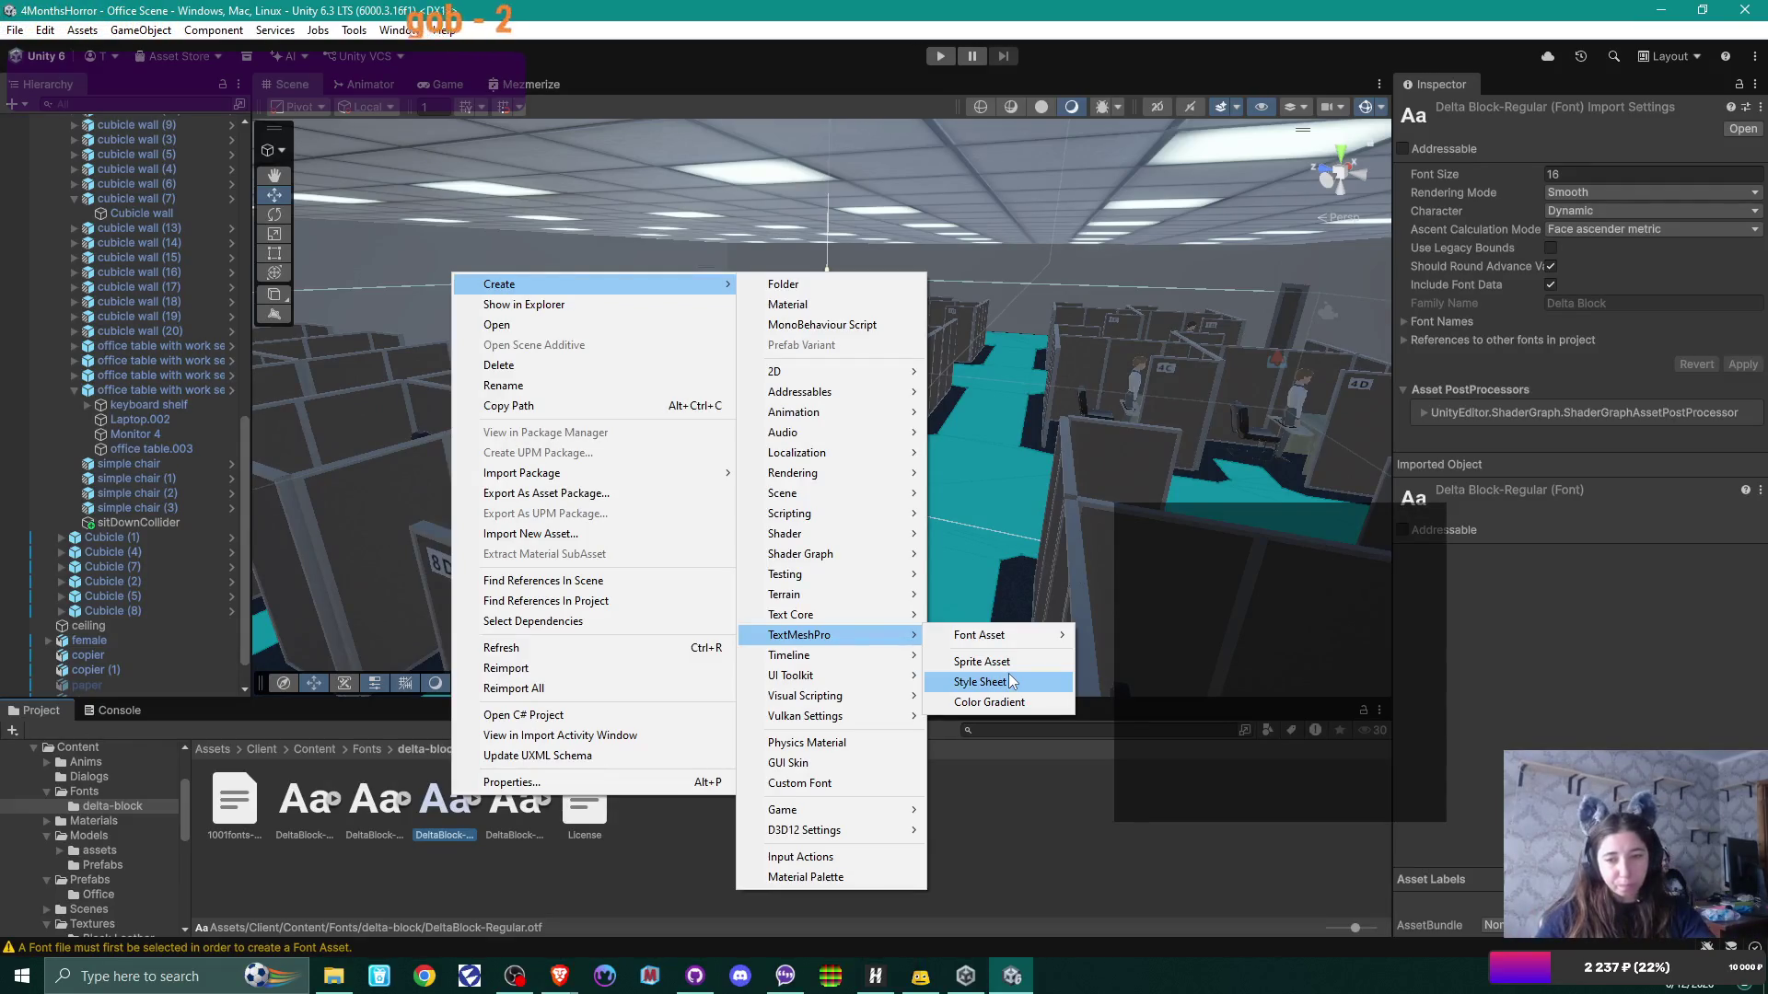
Step: Generate a TextMeshPro SDF font asset from the DeltaBlock-Regular font in the delta-block fonts folder
mouse_move(853, 676)
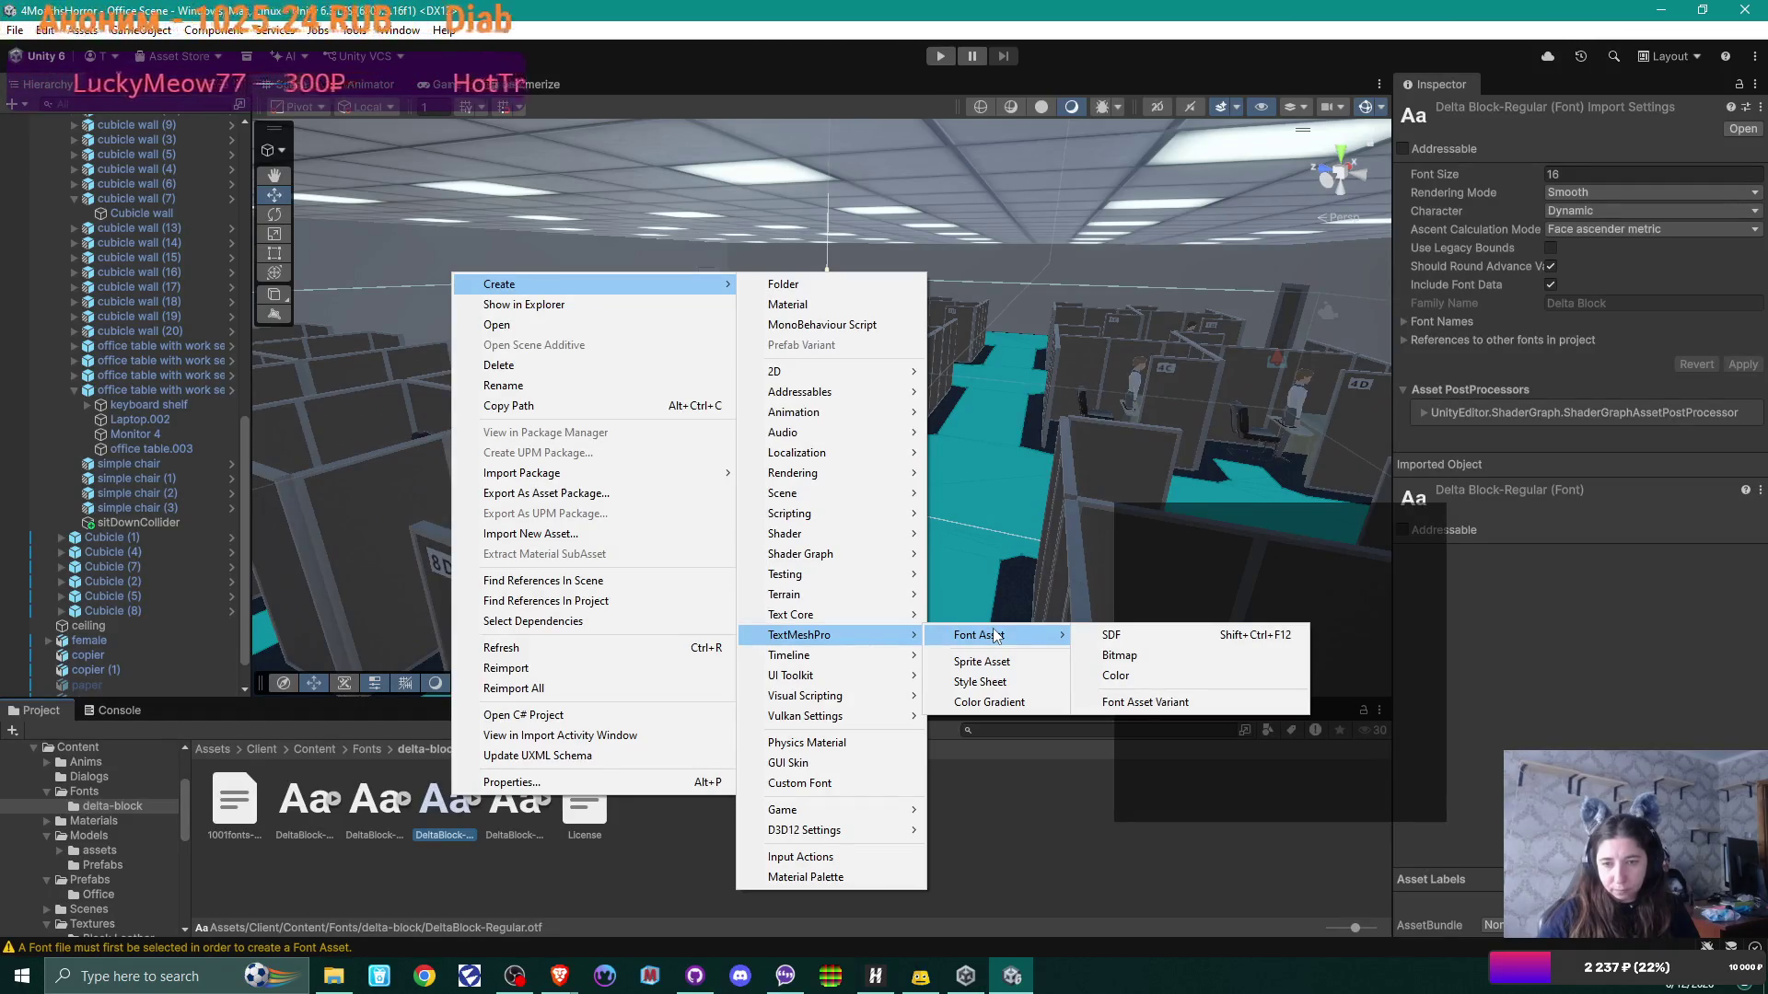
left_click(1112, 639)
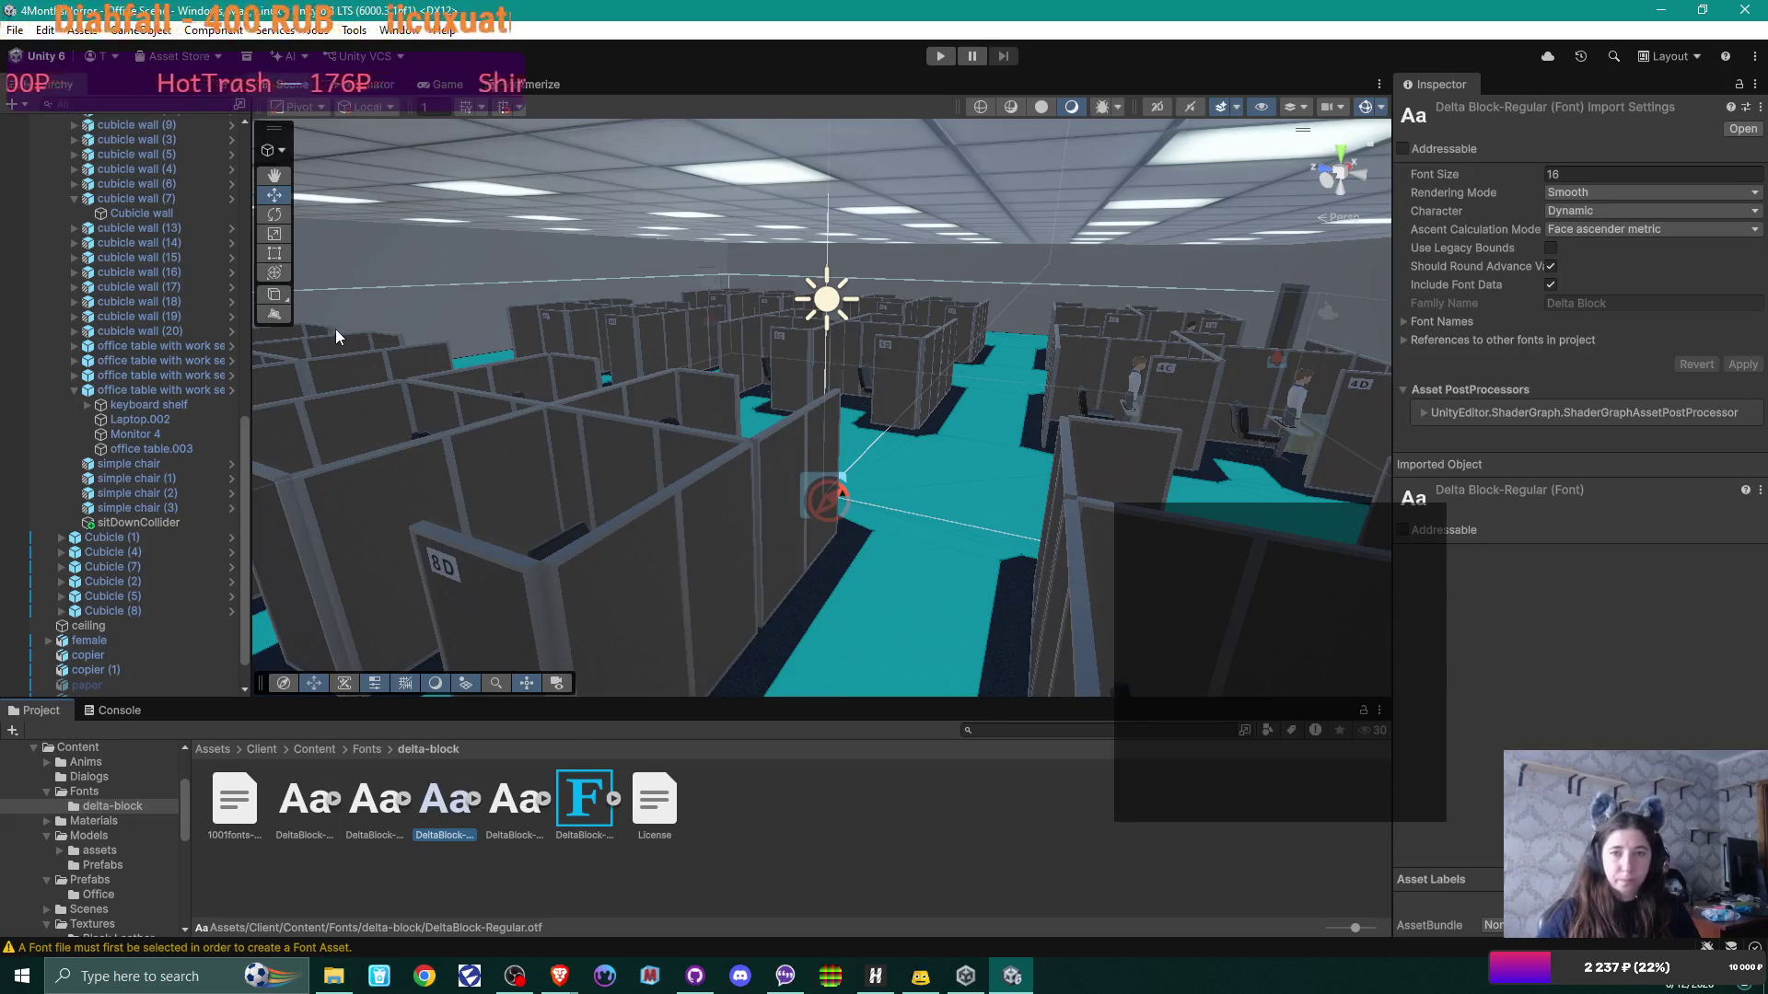
scroll(92, 302, "up", 15)
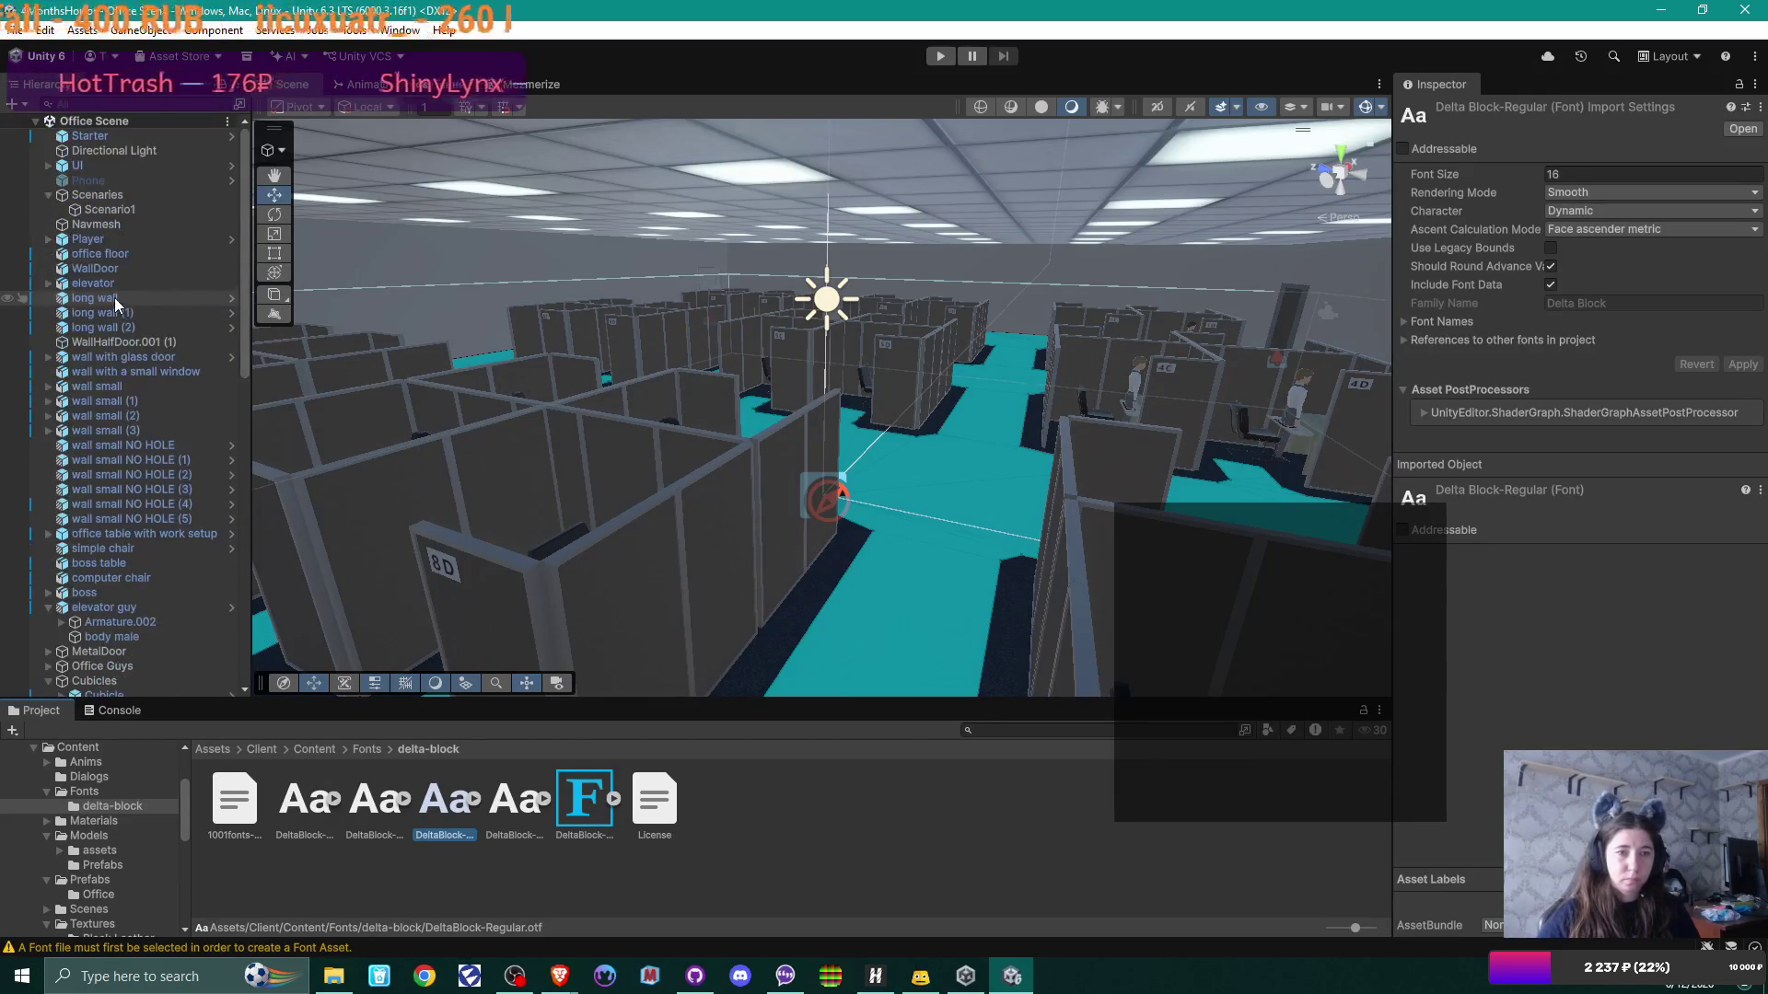
Step: Assign the DeltaBlock-Regular SDF font asset to the Hint text under UI
left_click(94, 166)
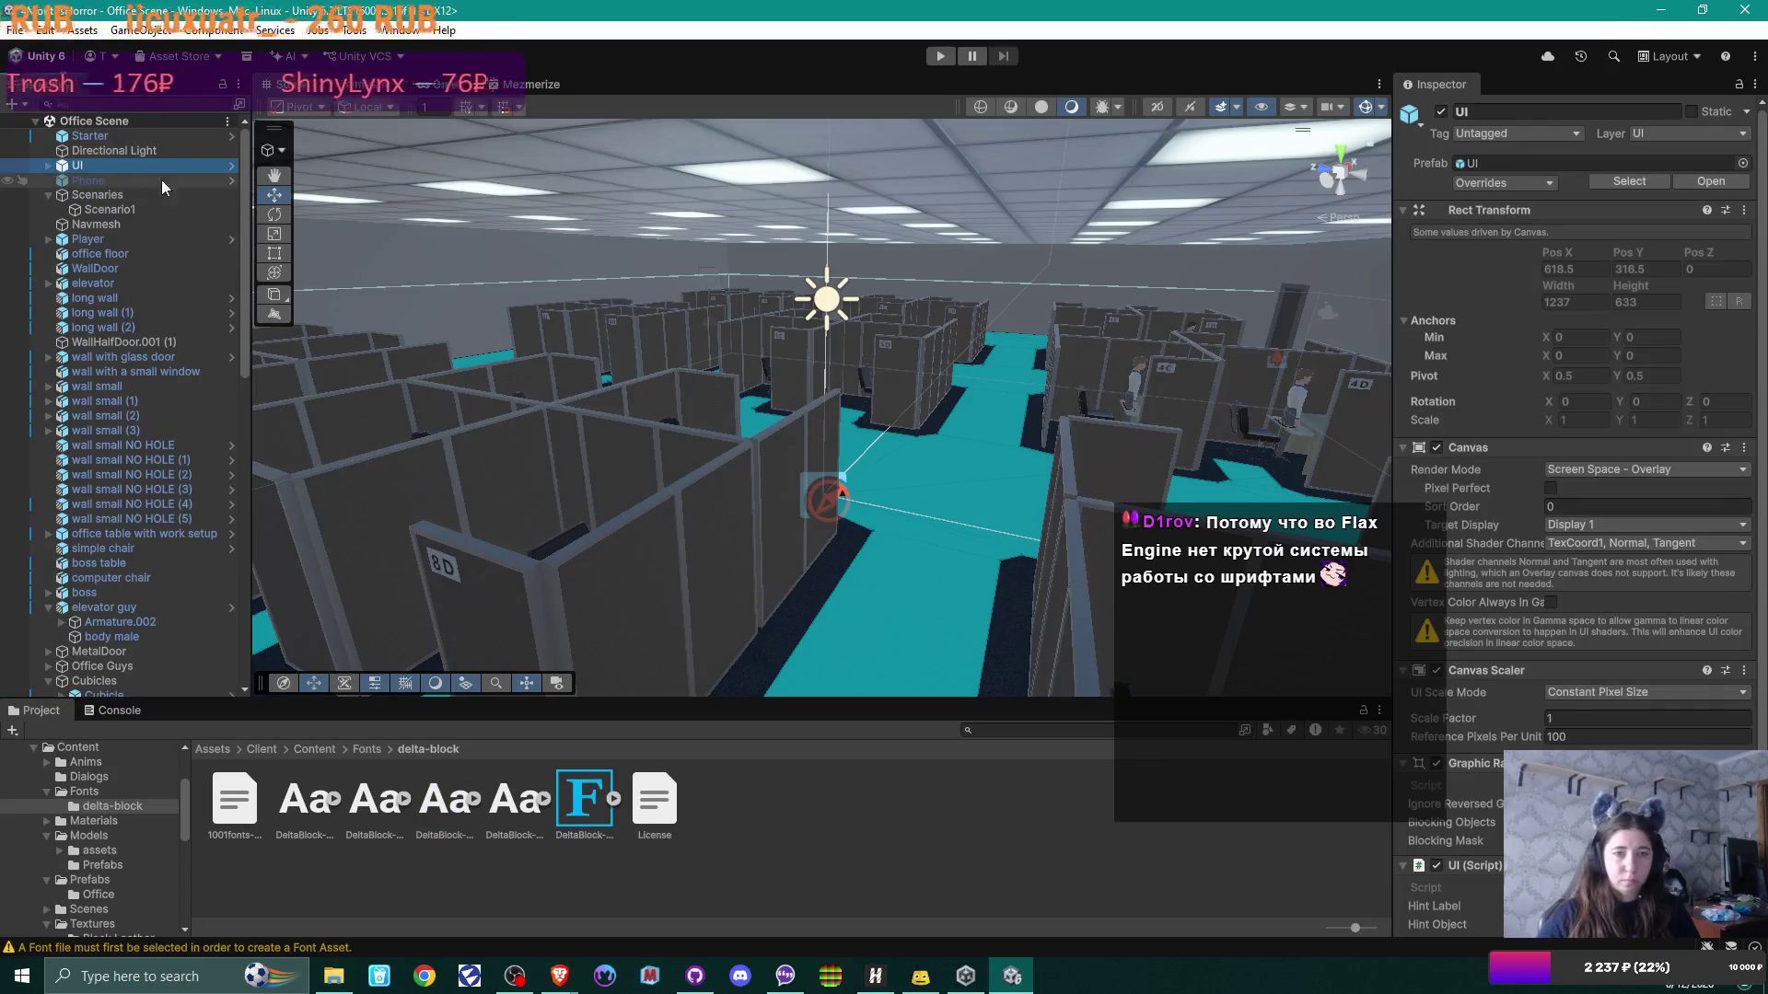
left_click(48, 166)
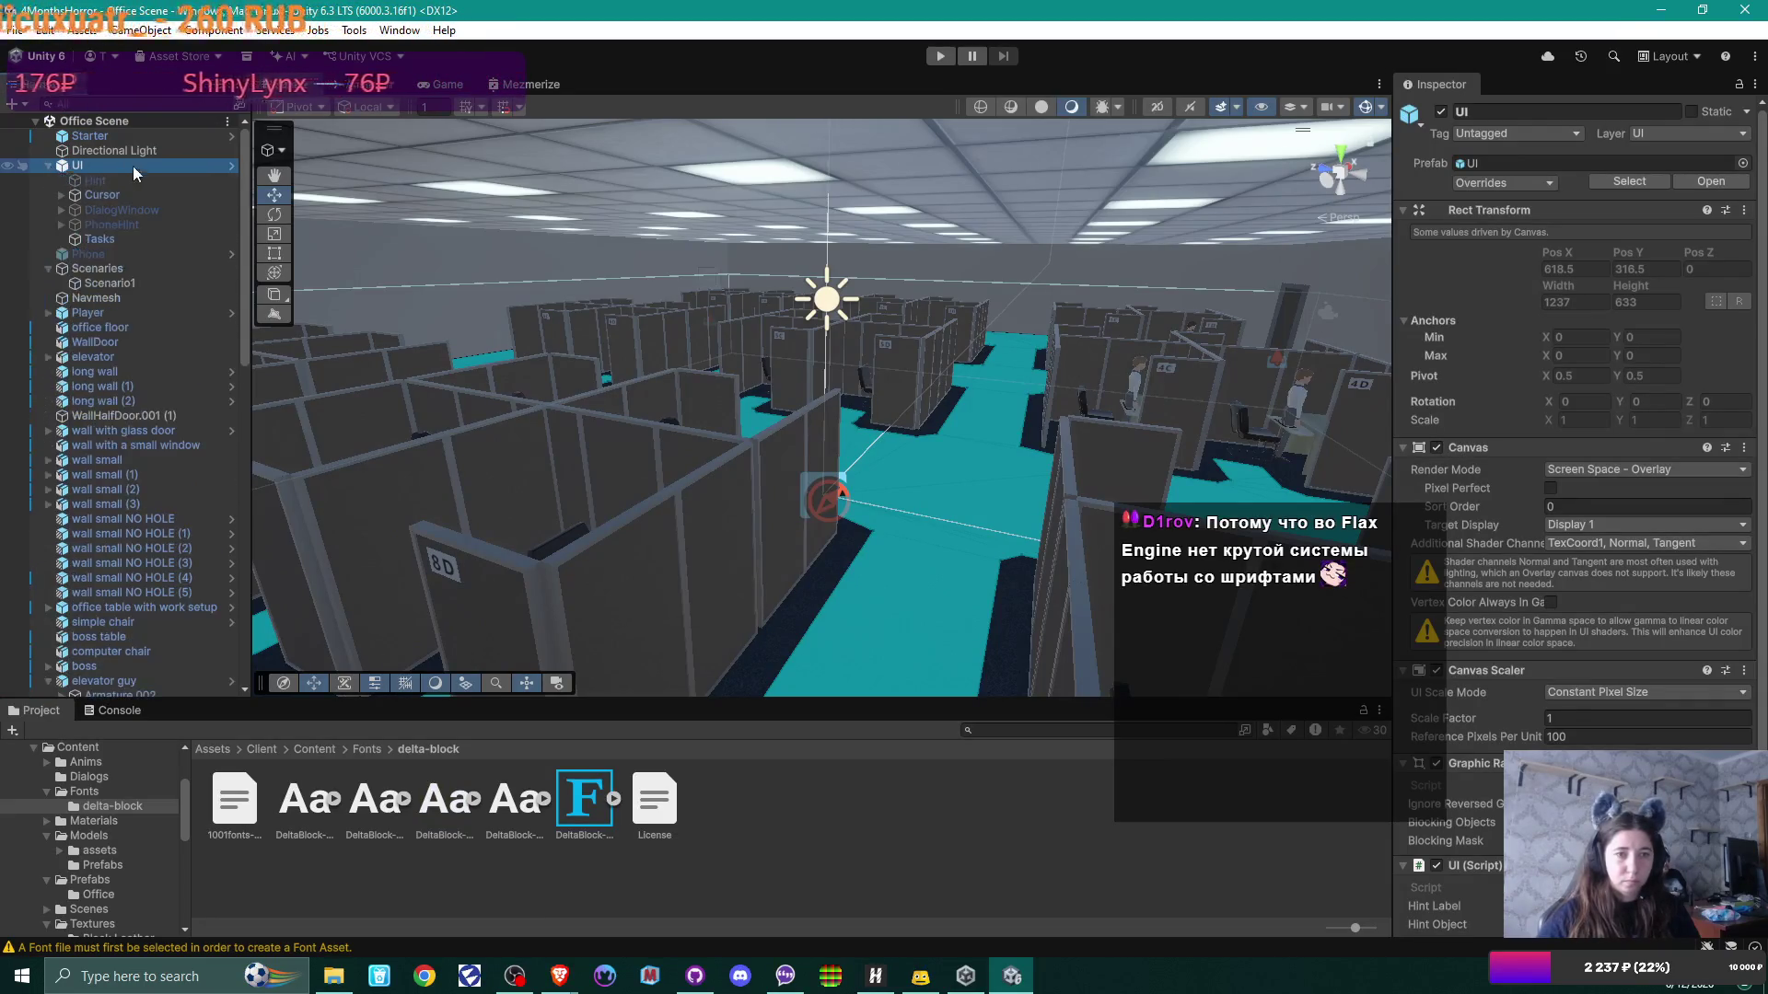
left_click(148, 181)
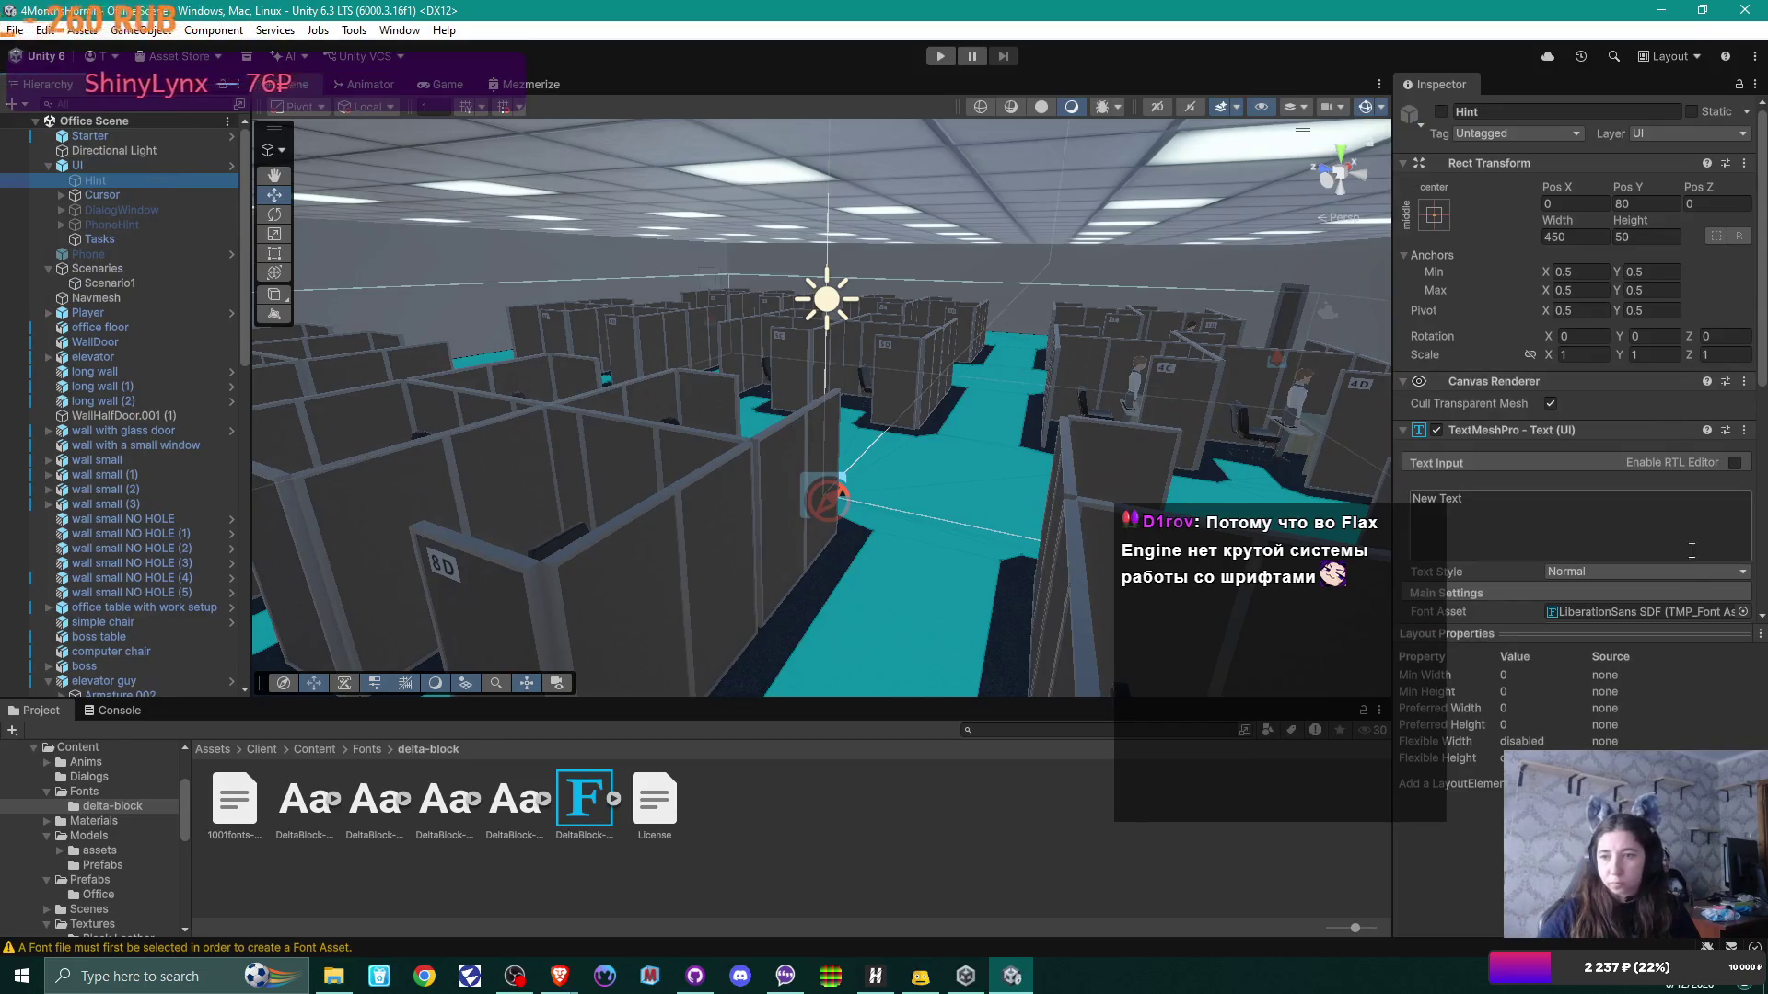
scroll(1619, 362, "down", 5)
left_click_drag(1619, 361, 1657, 336)
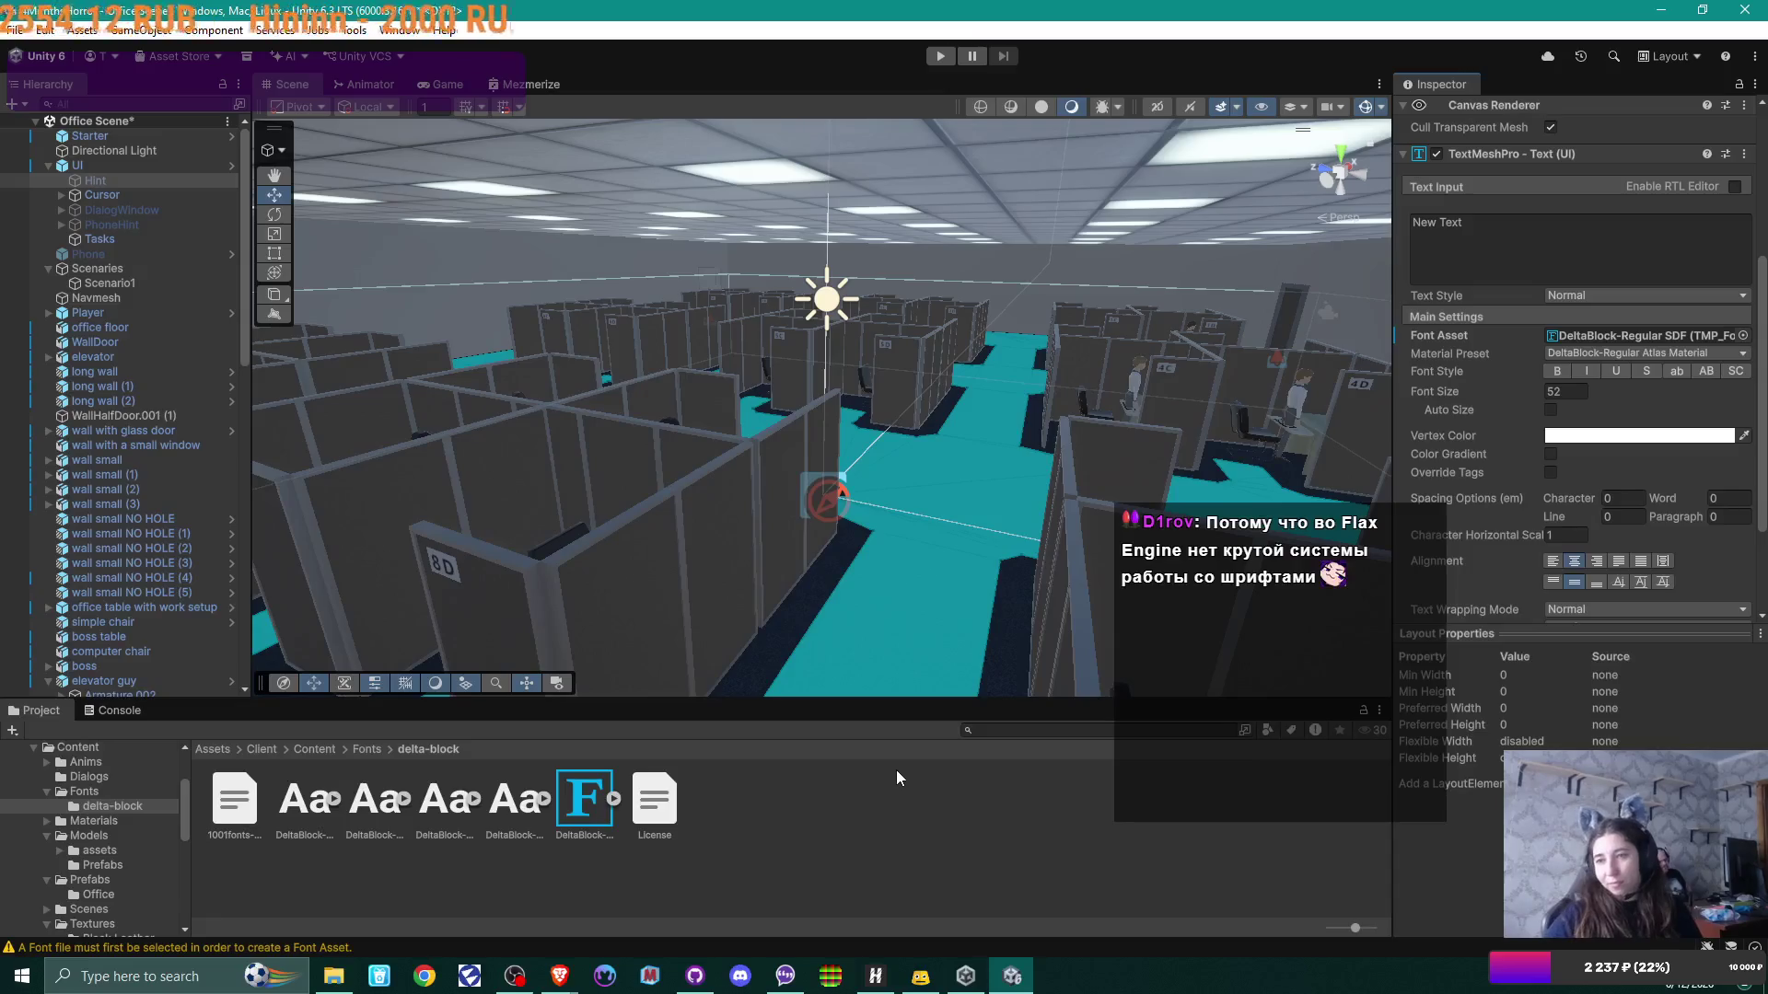
scroll(1648, 372, "down", 3)
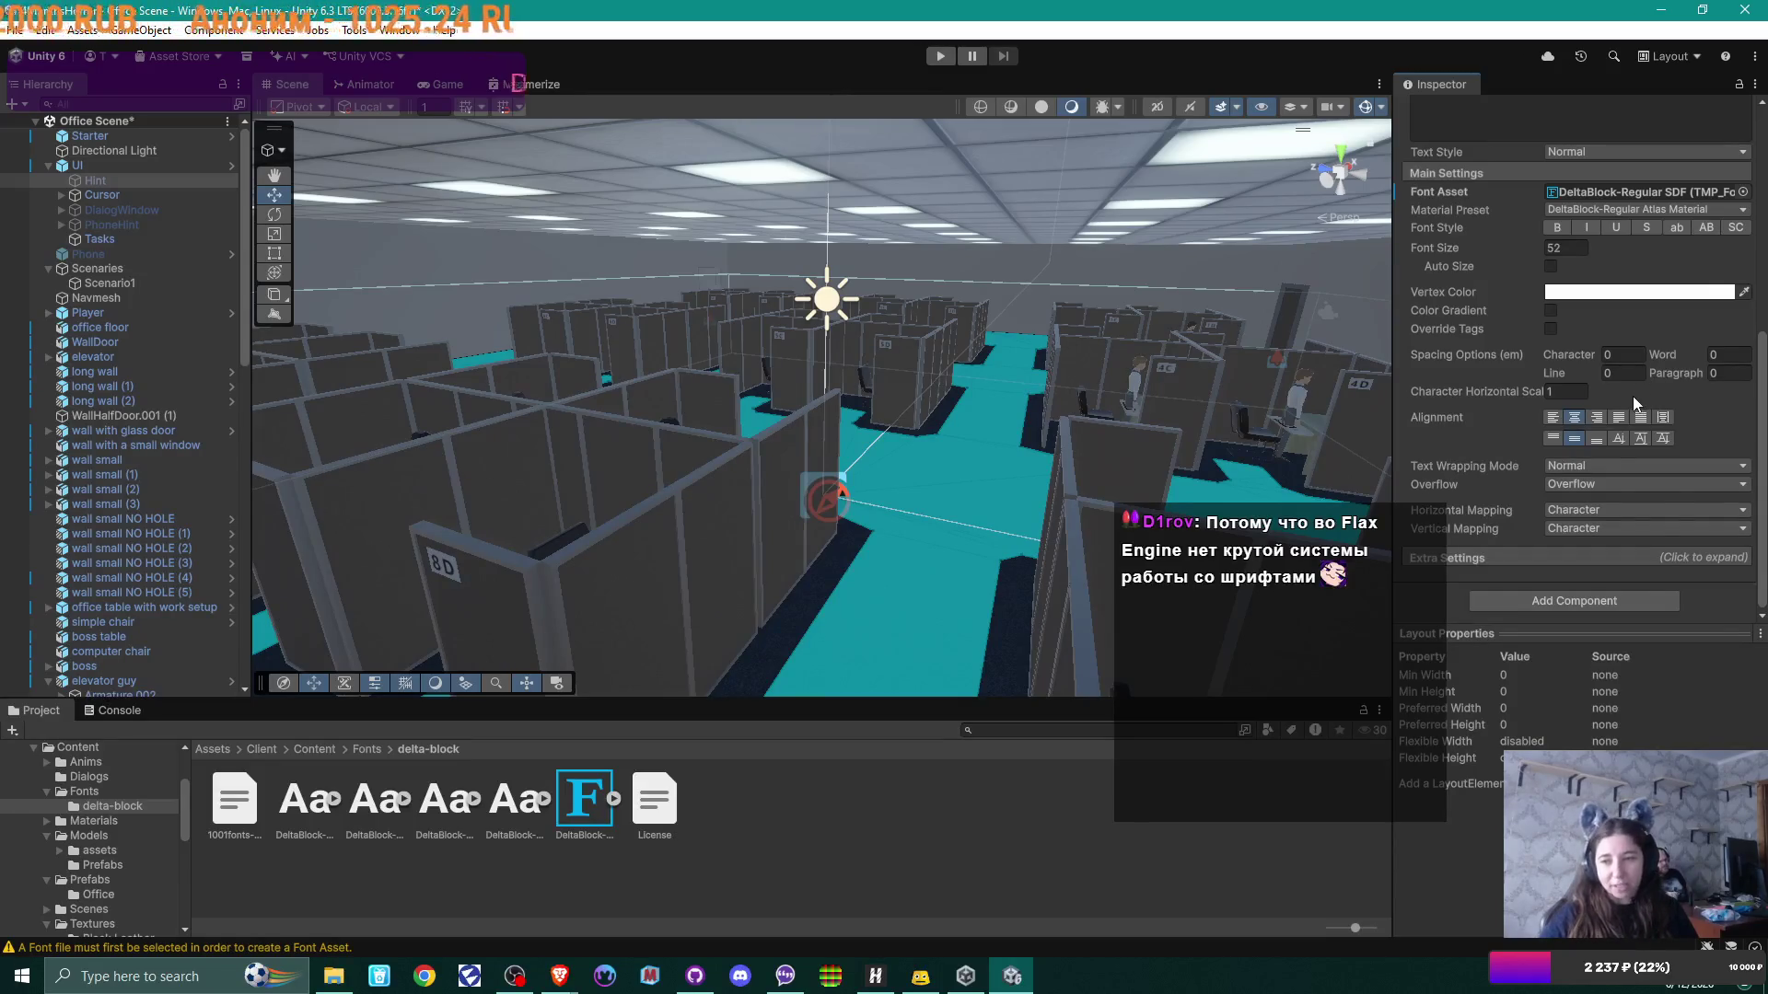
scroll(1632, 396, "up", 1)
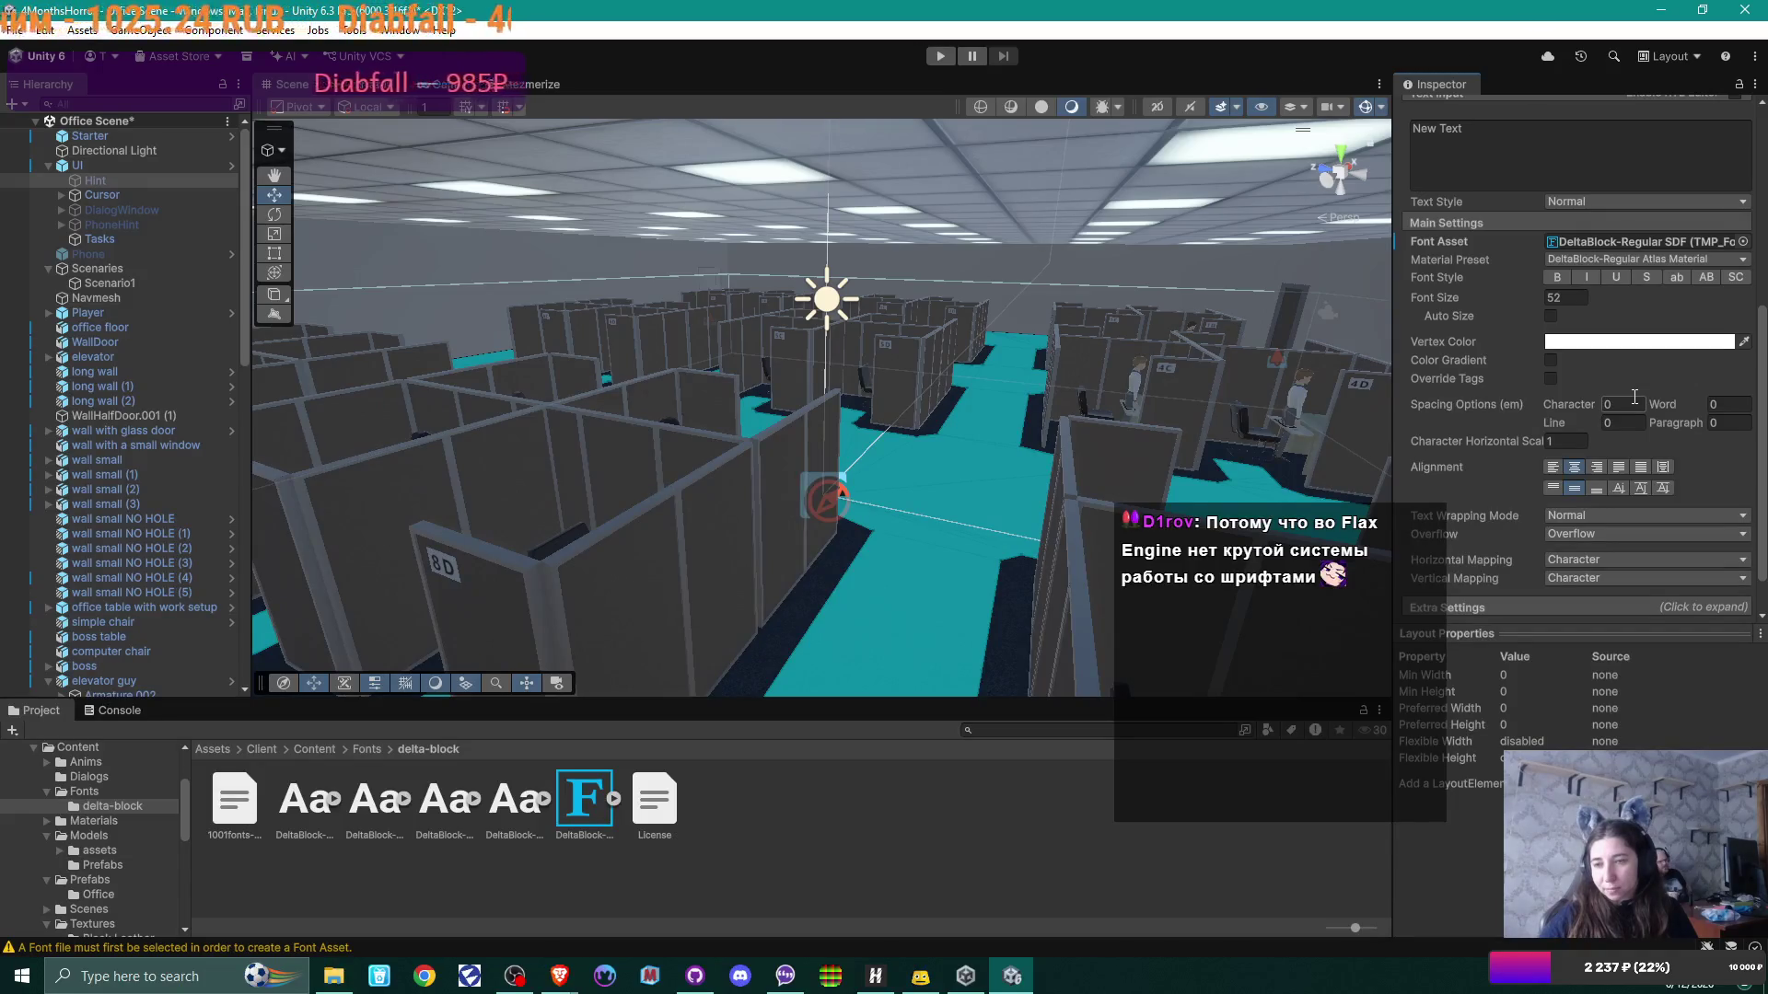
scroll(1634, 395, "up", 1)
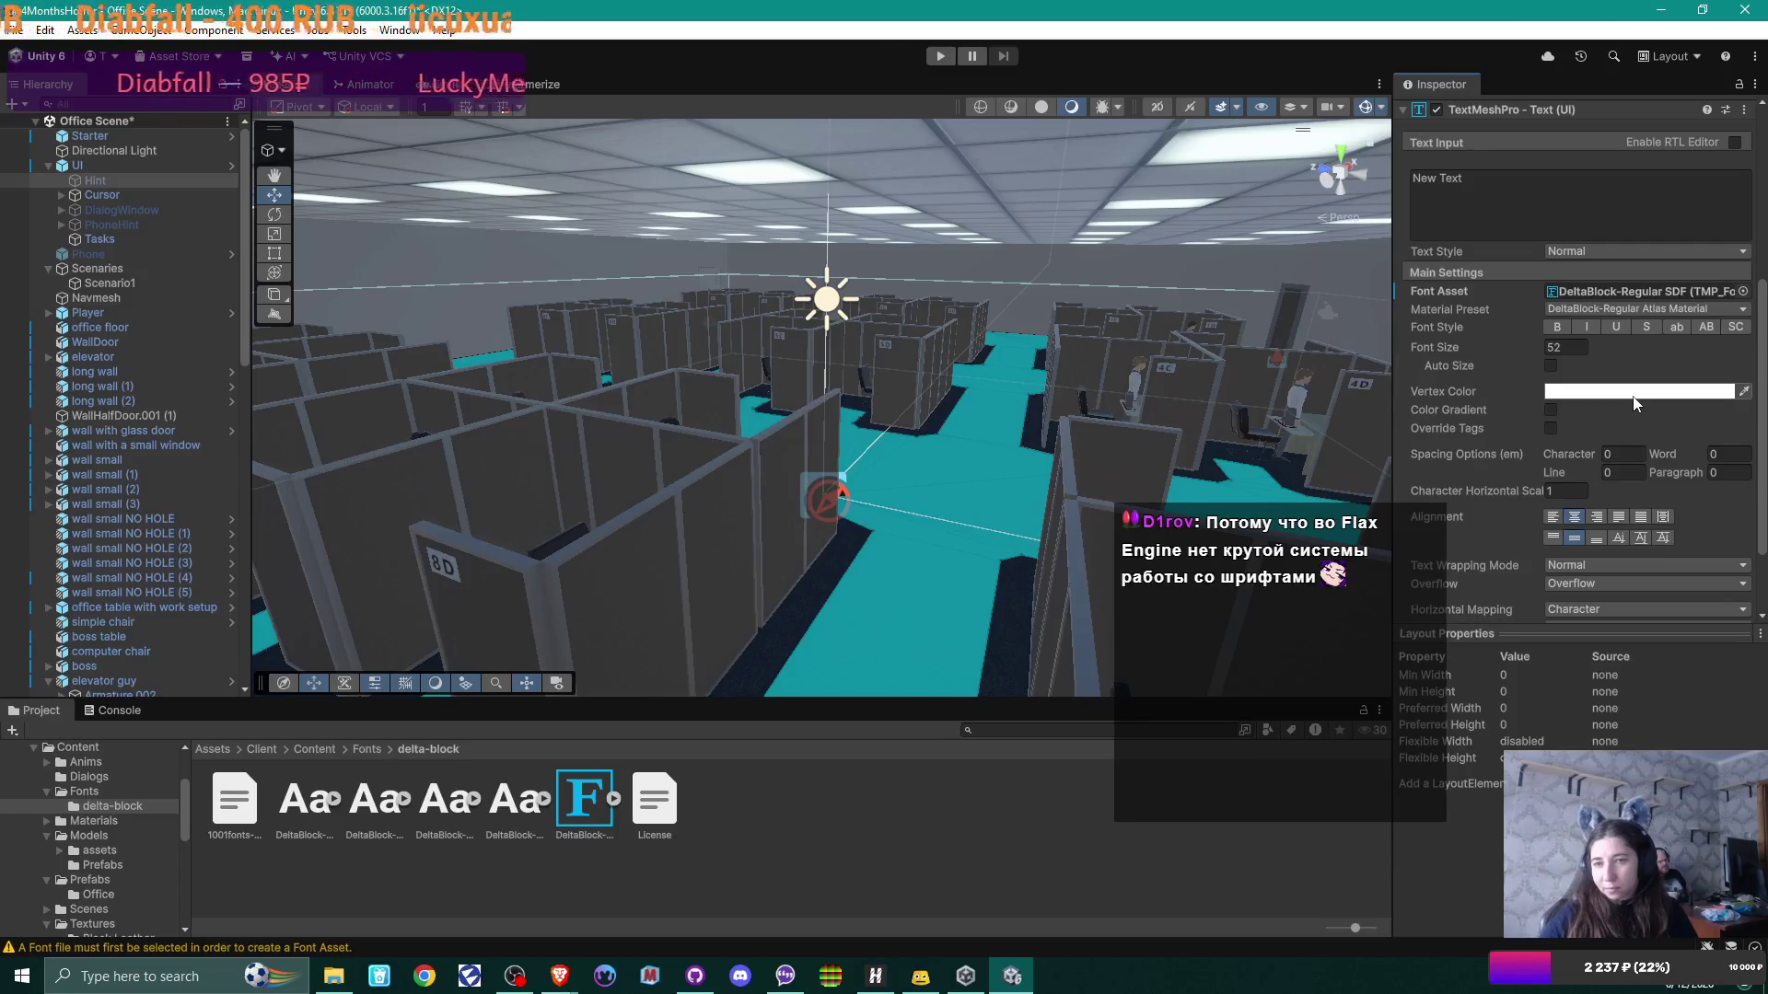
scroll(1635, 403, "up", 1)
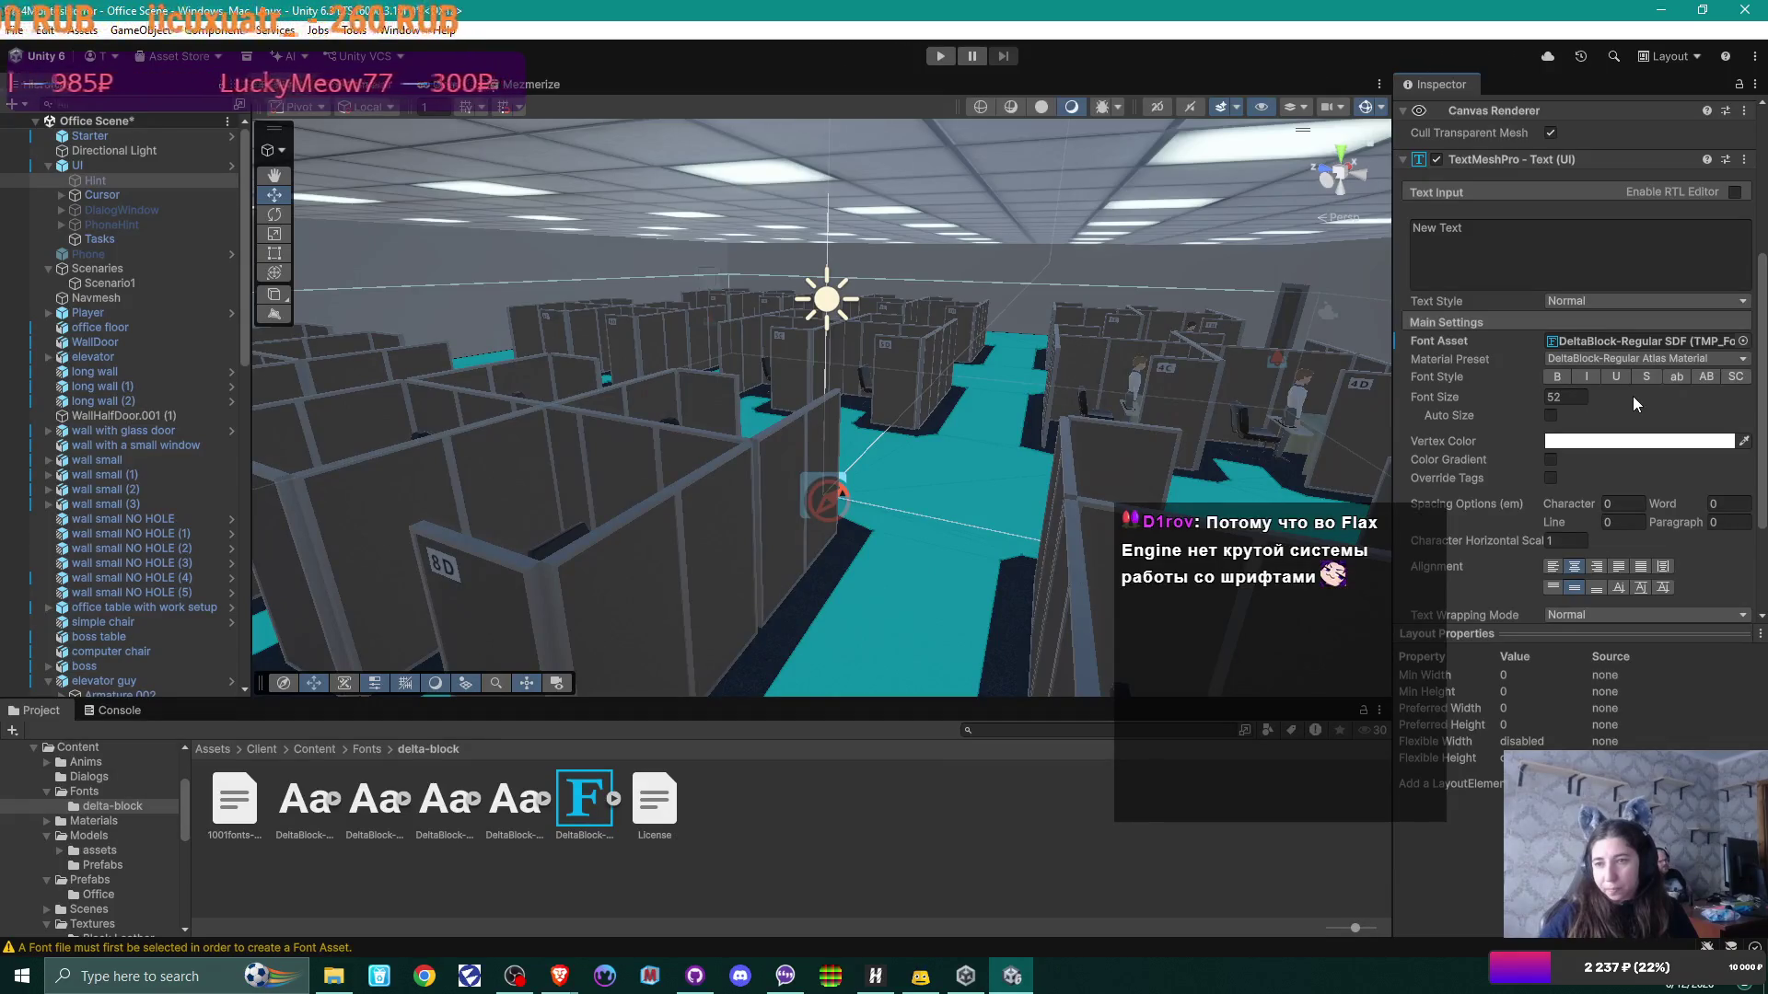
scroll(1633, 396, "up", 1)
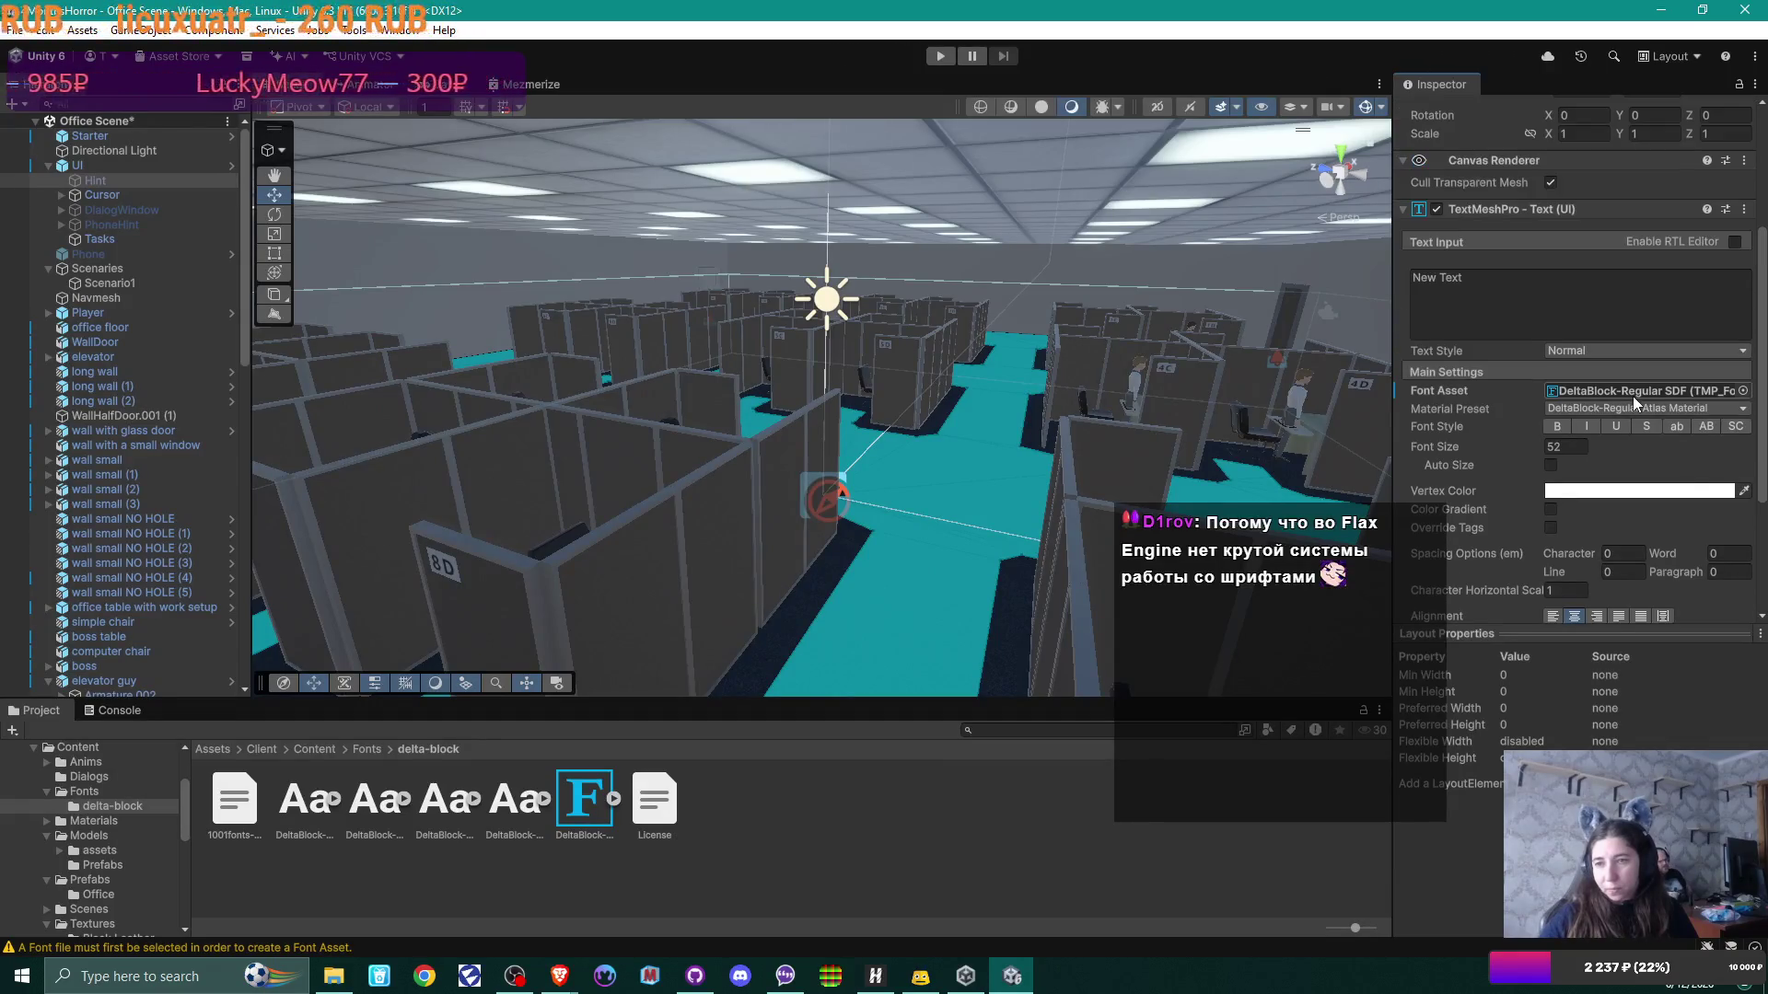
left_click(151, 212)
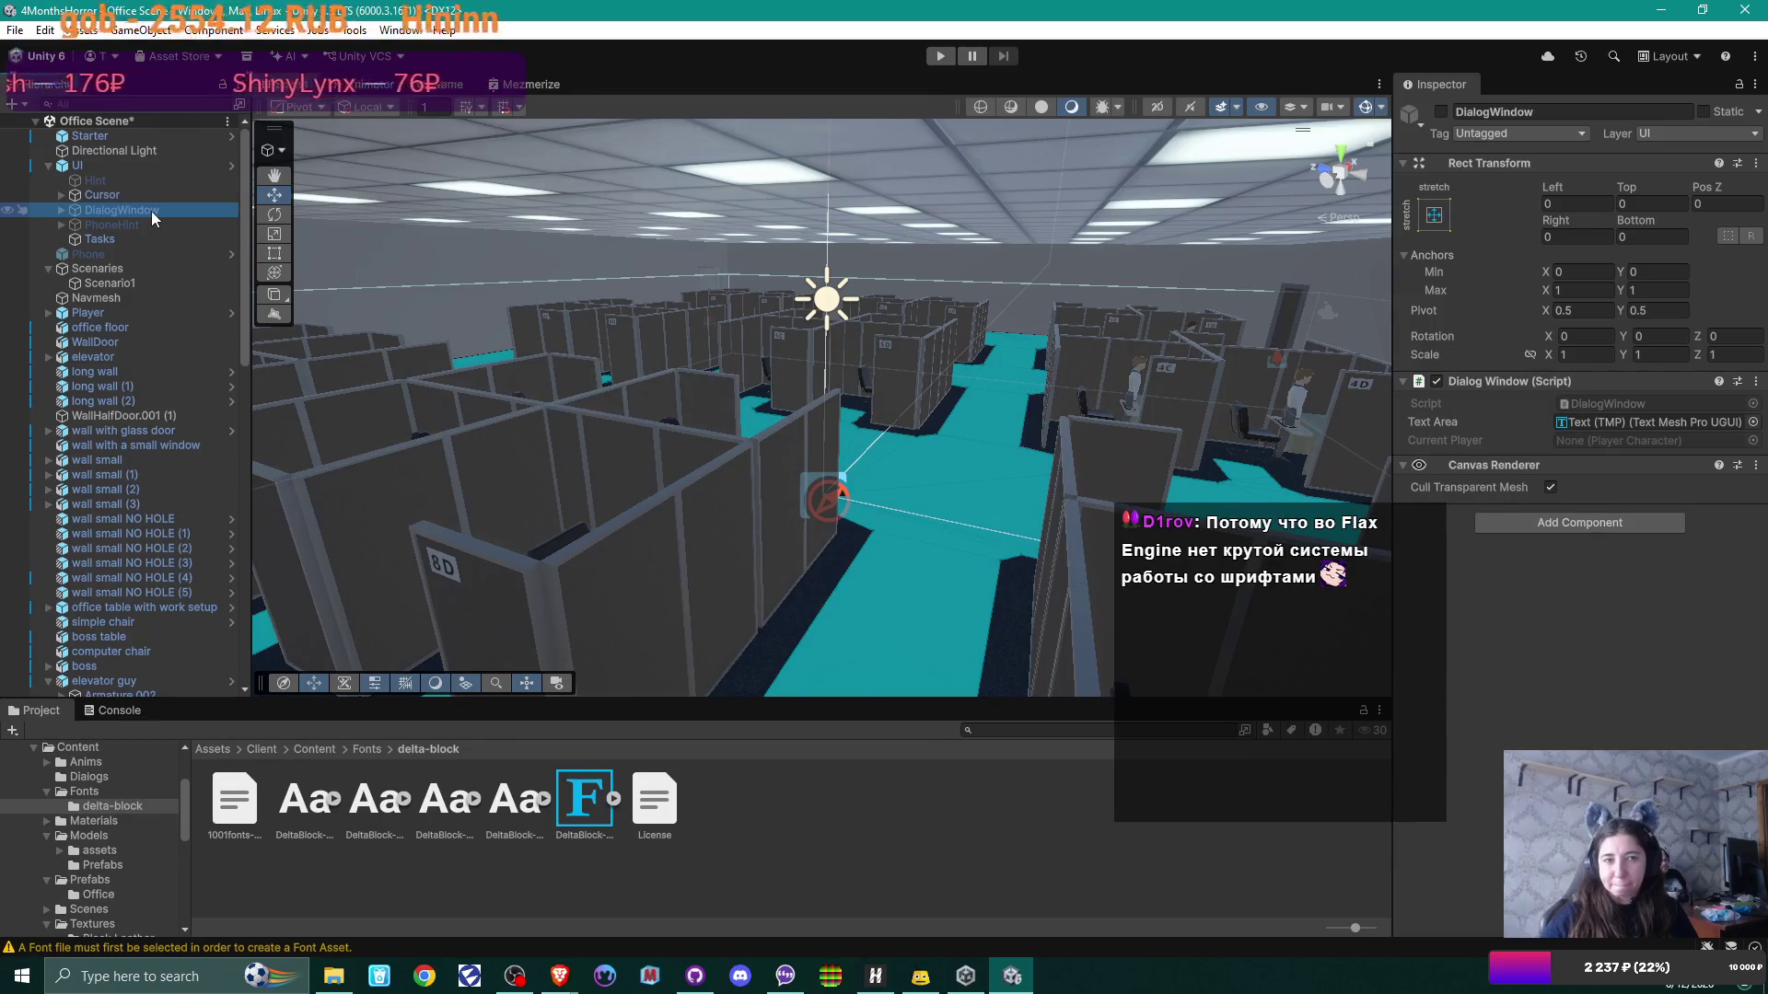
Step: Set the DialogWindow > Bg > Text (TMP) font asset to DeltaBlock-Regular SDF
left_click(61, 210)
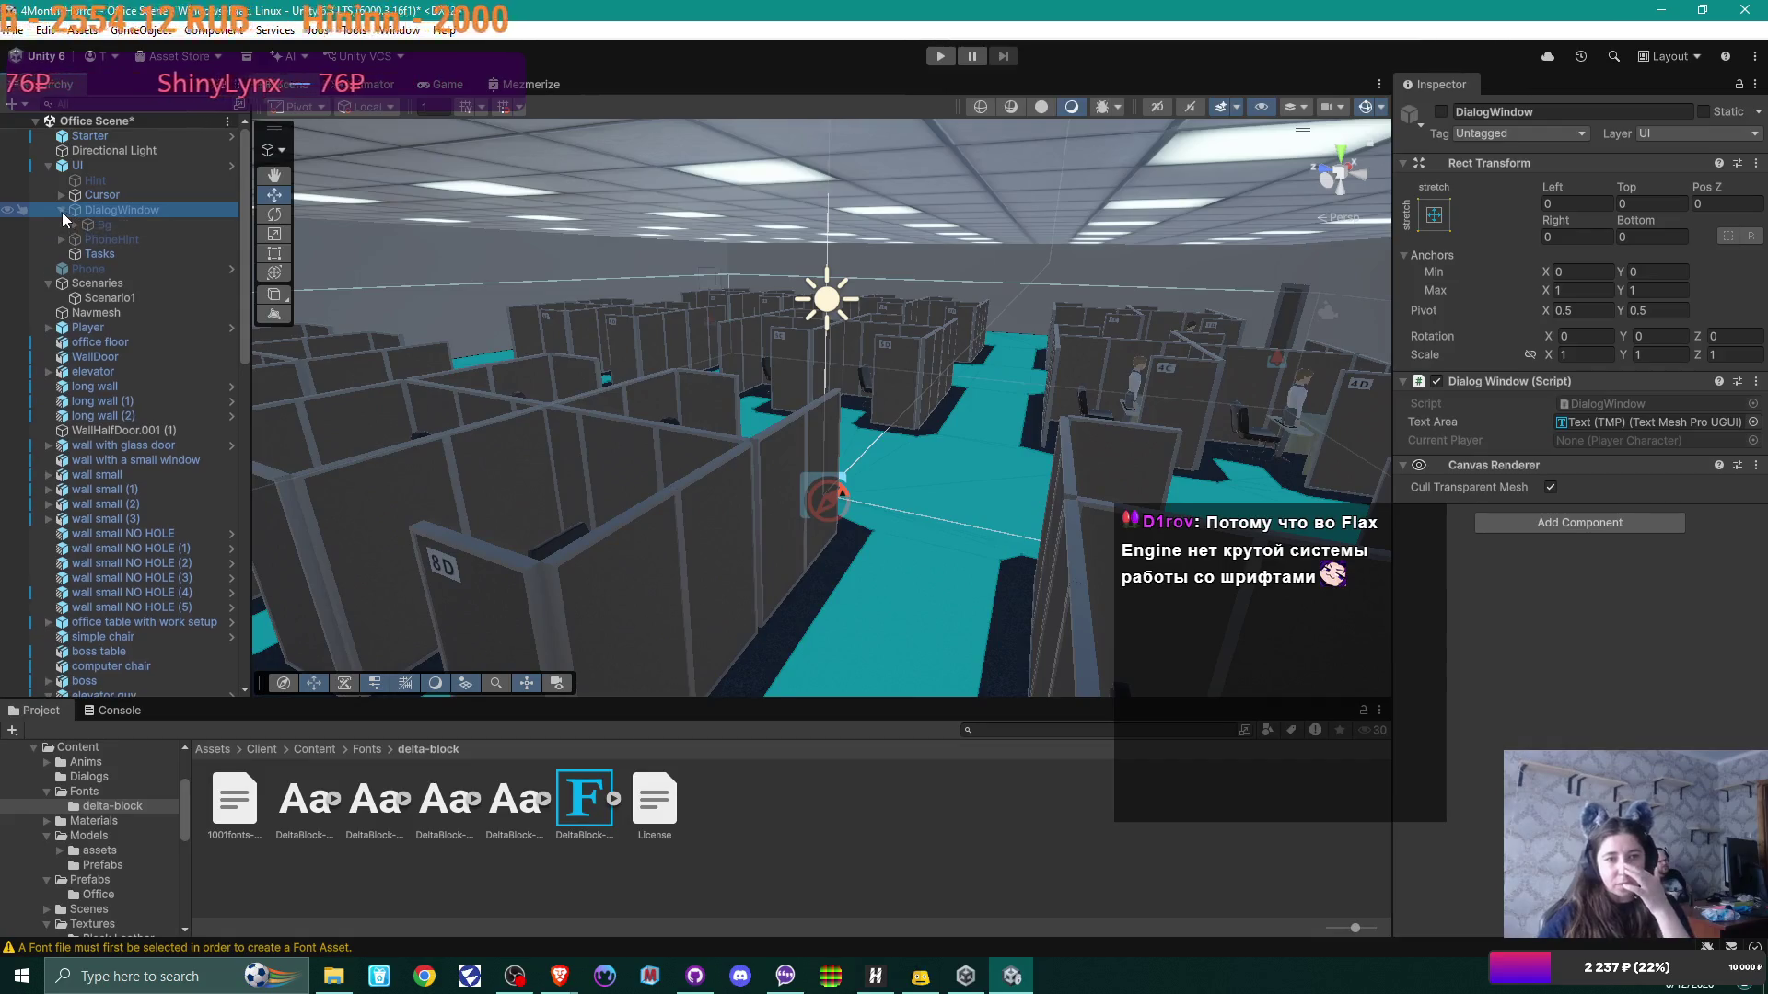
left_click(129, 228)
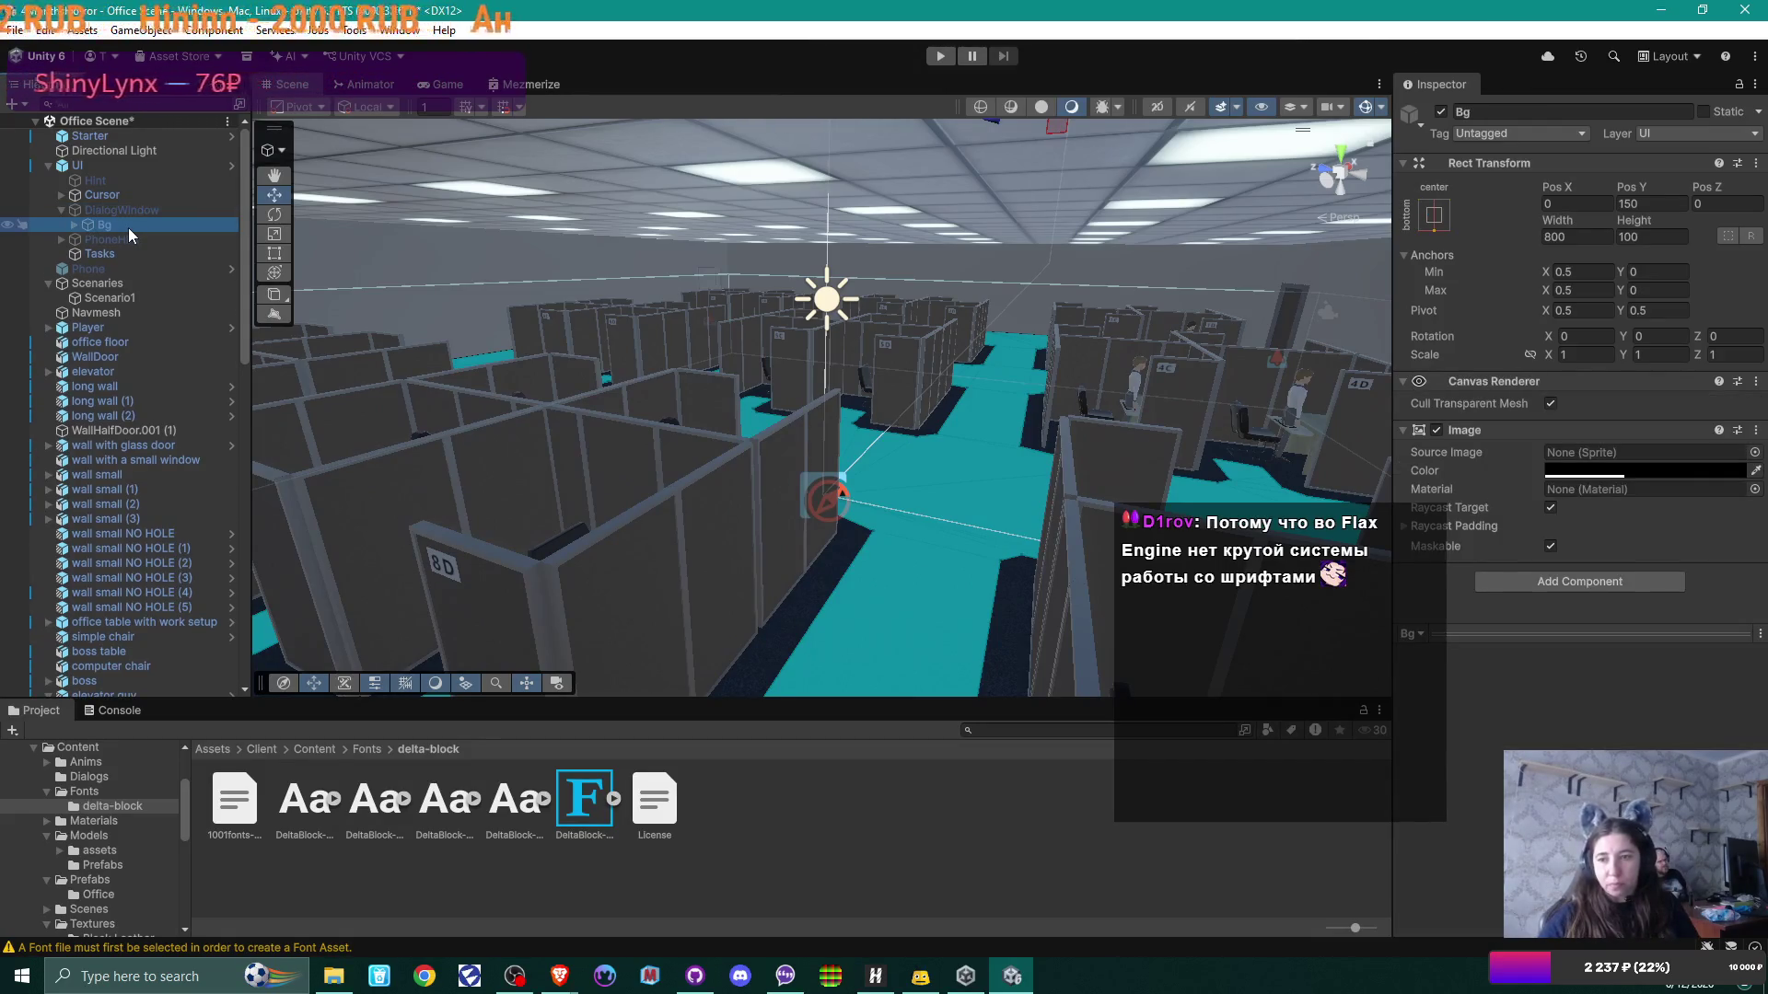
left_click(73, 224)
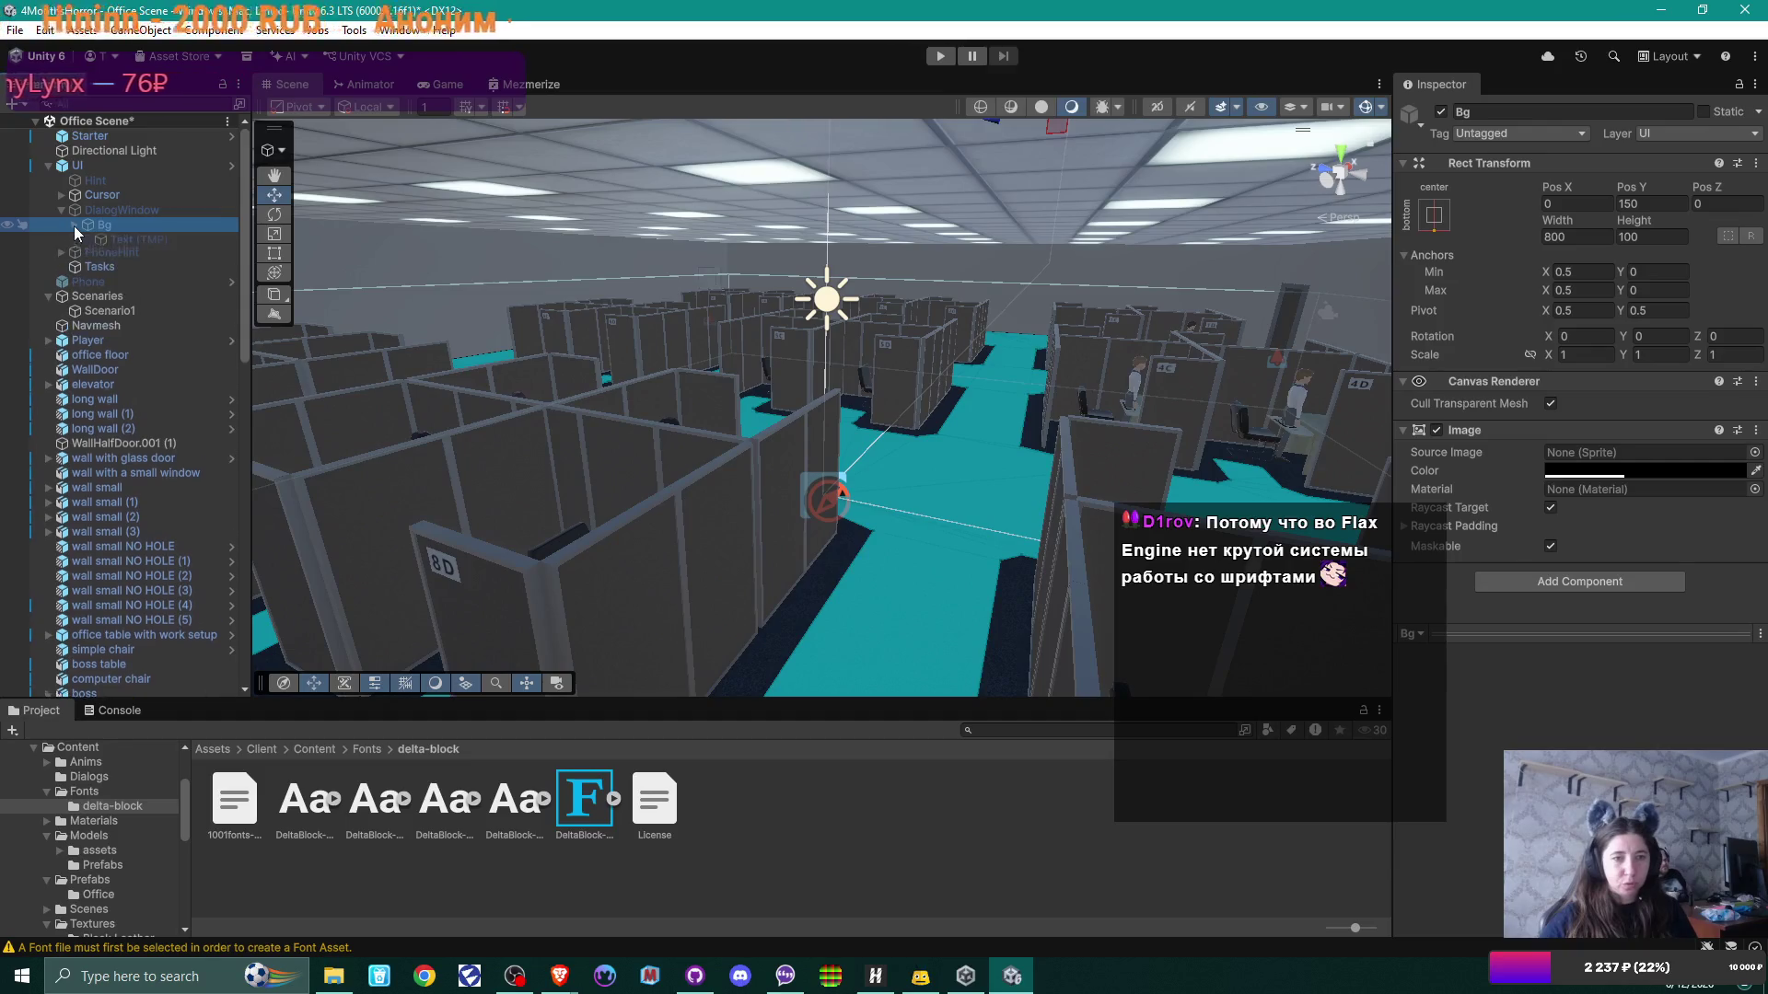
left_click(129, 239)
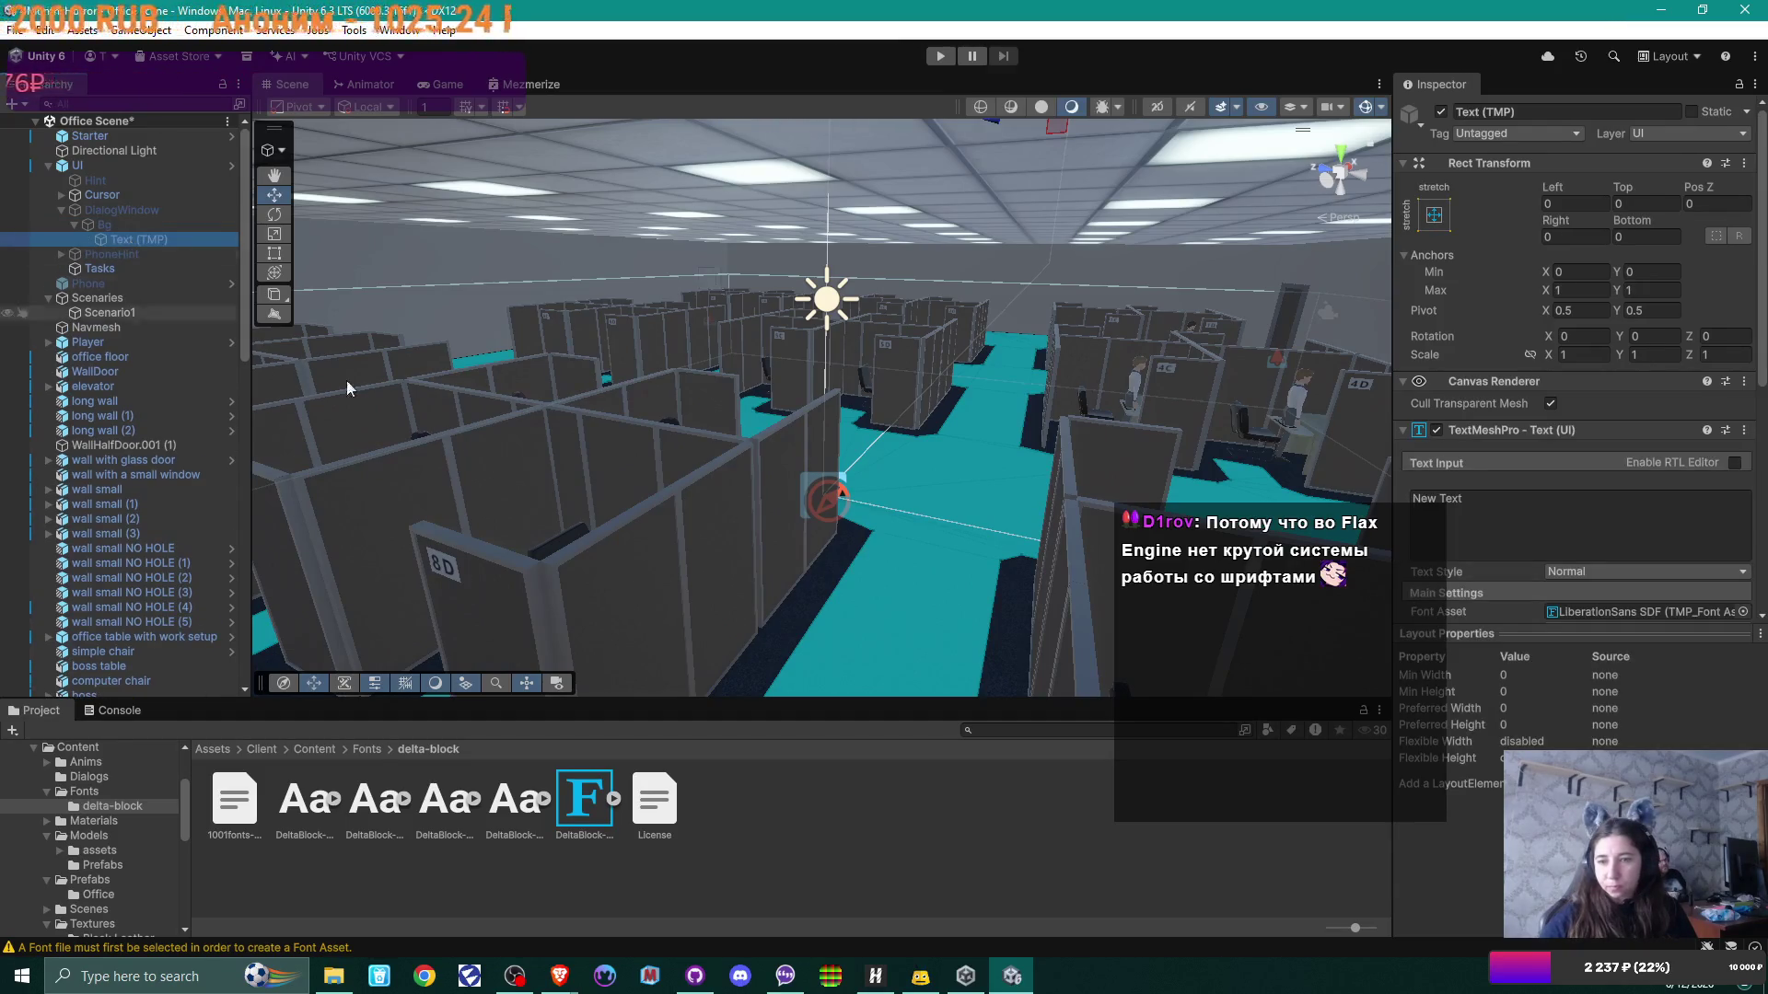
scroll(1583, 277, "down", 8)
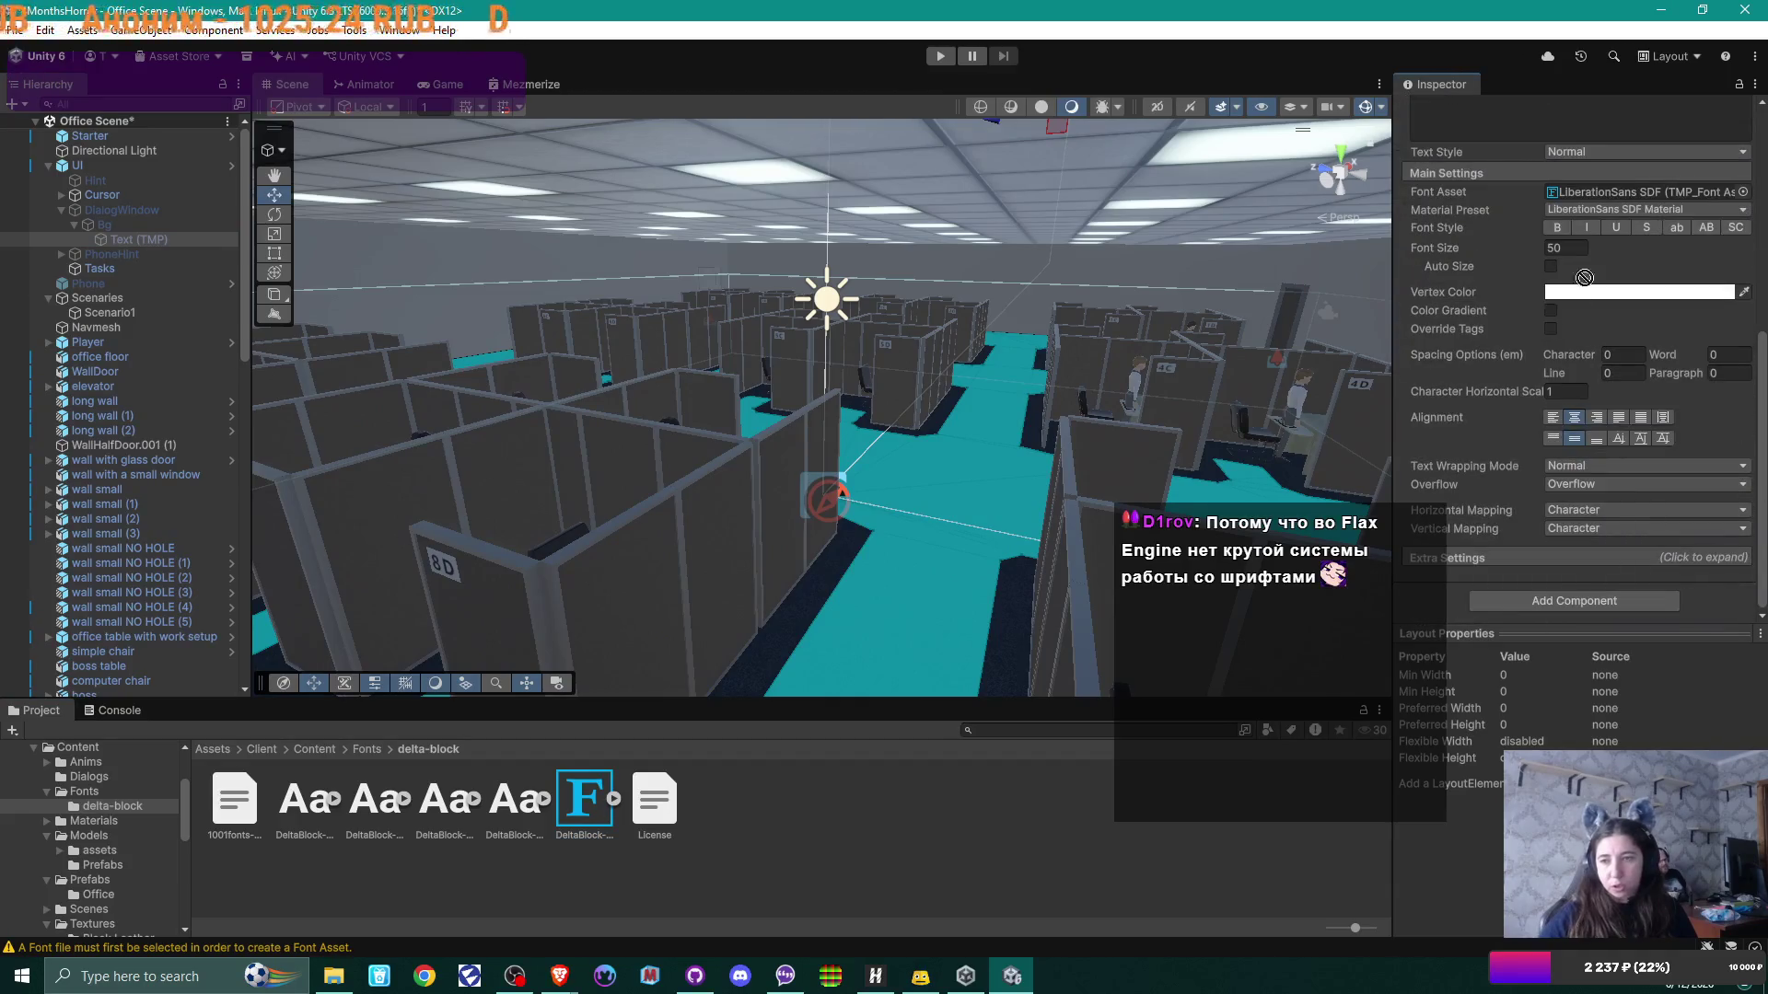
left_click_drag(1617, 181, 1615, 190)
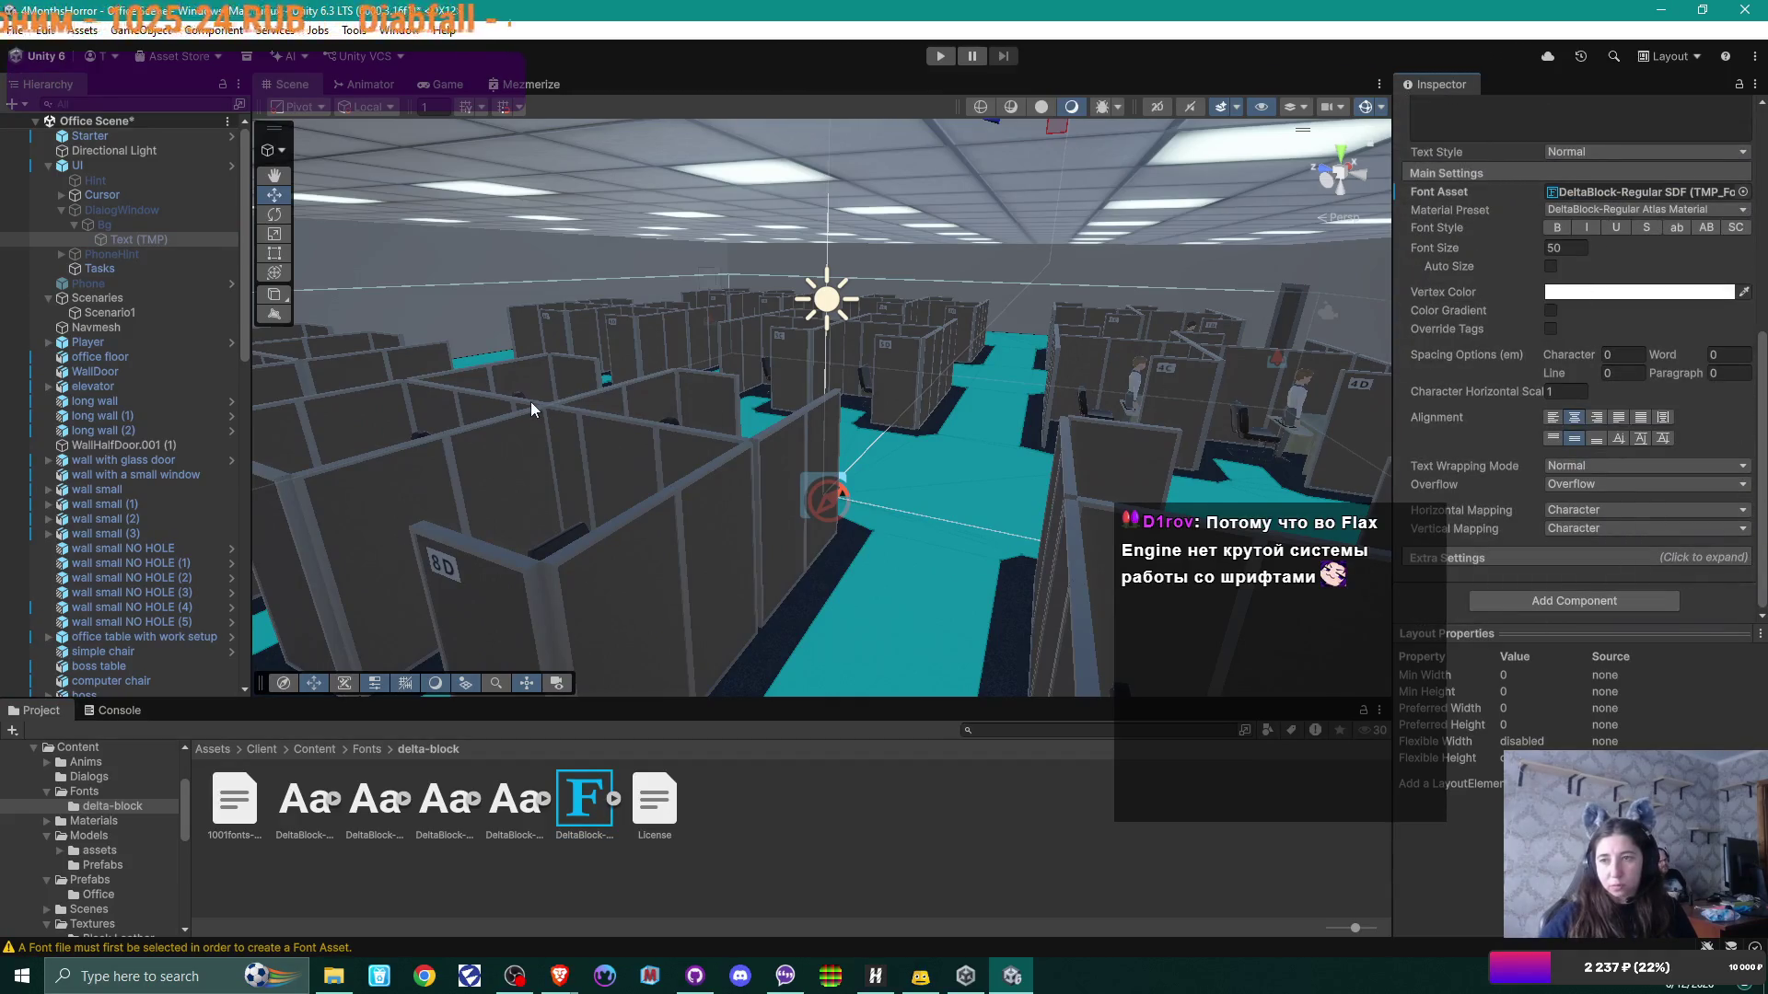
Step: Switch the PhoneHint Text font from LiberationSans SDF to DeltaBlock-Regular SDF
left_click(62, 254)
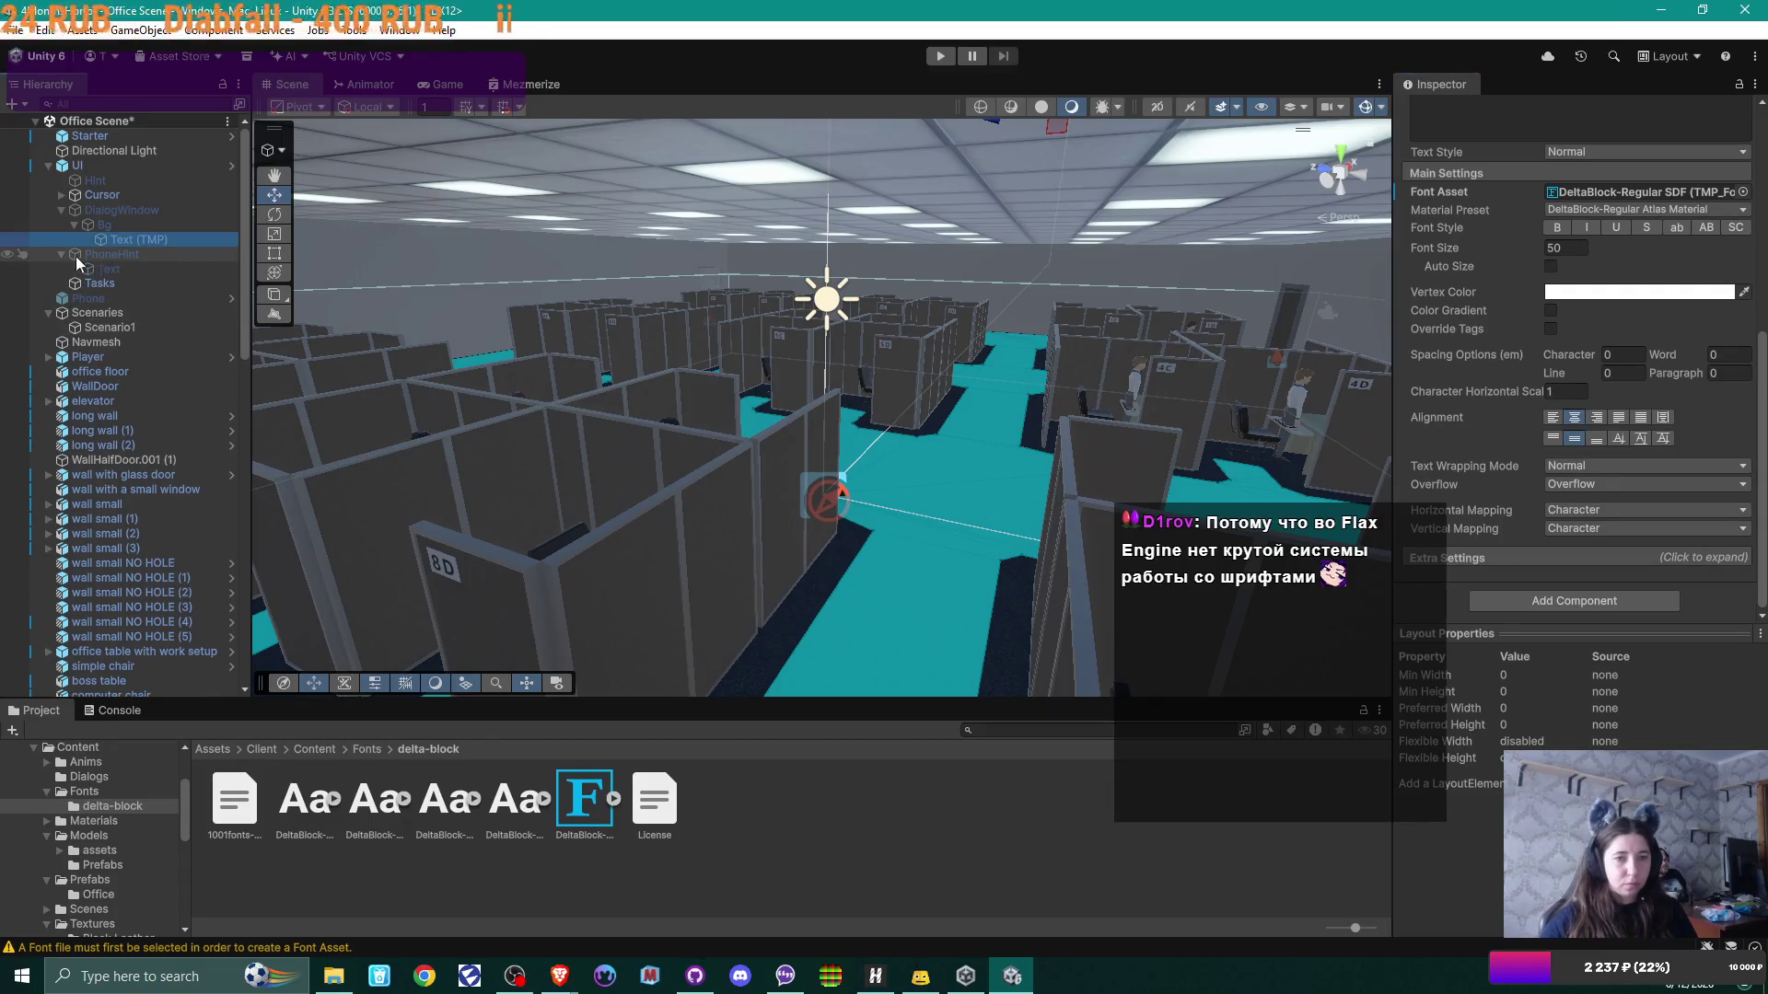
left_click(136, 266)
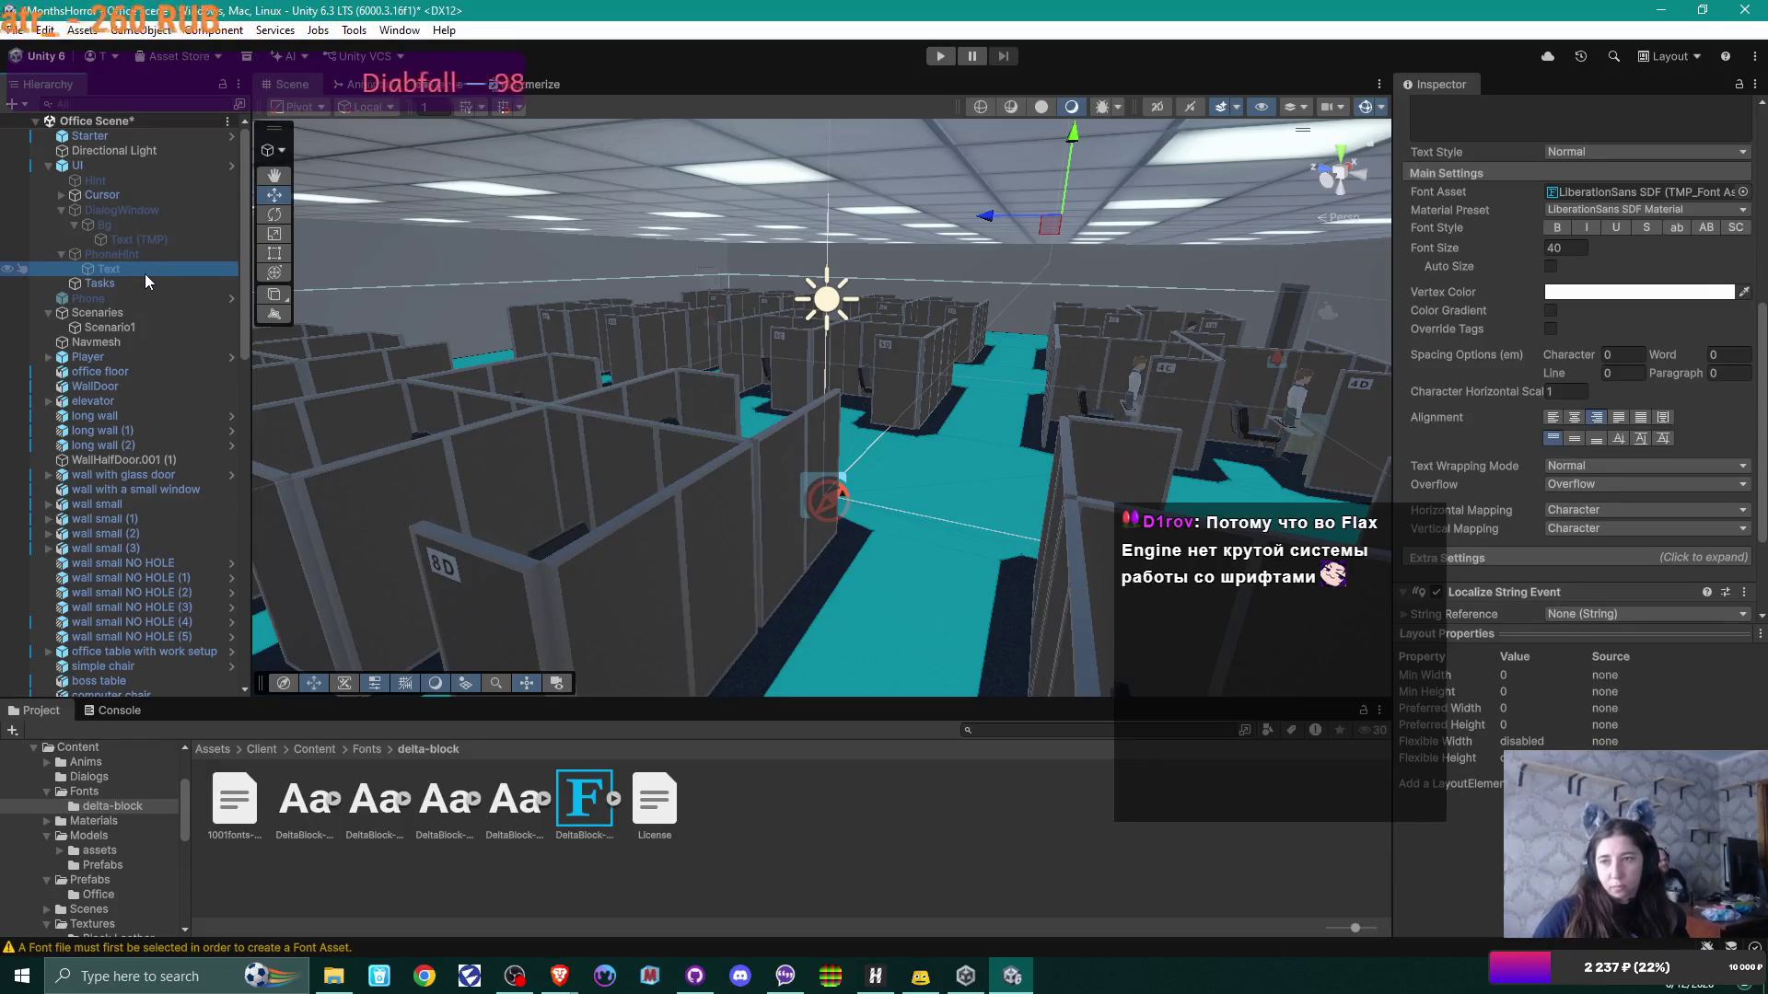
left_click(586, 799)
left_click_drag(1754, 172, 1639, 191)
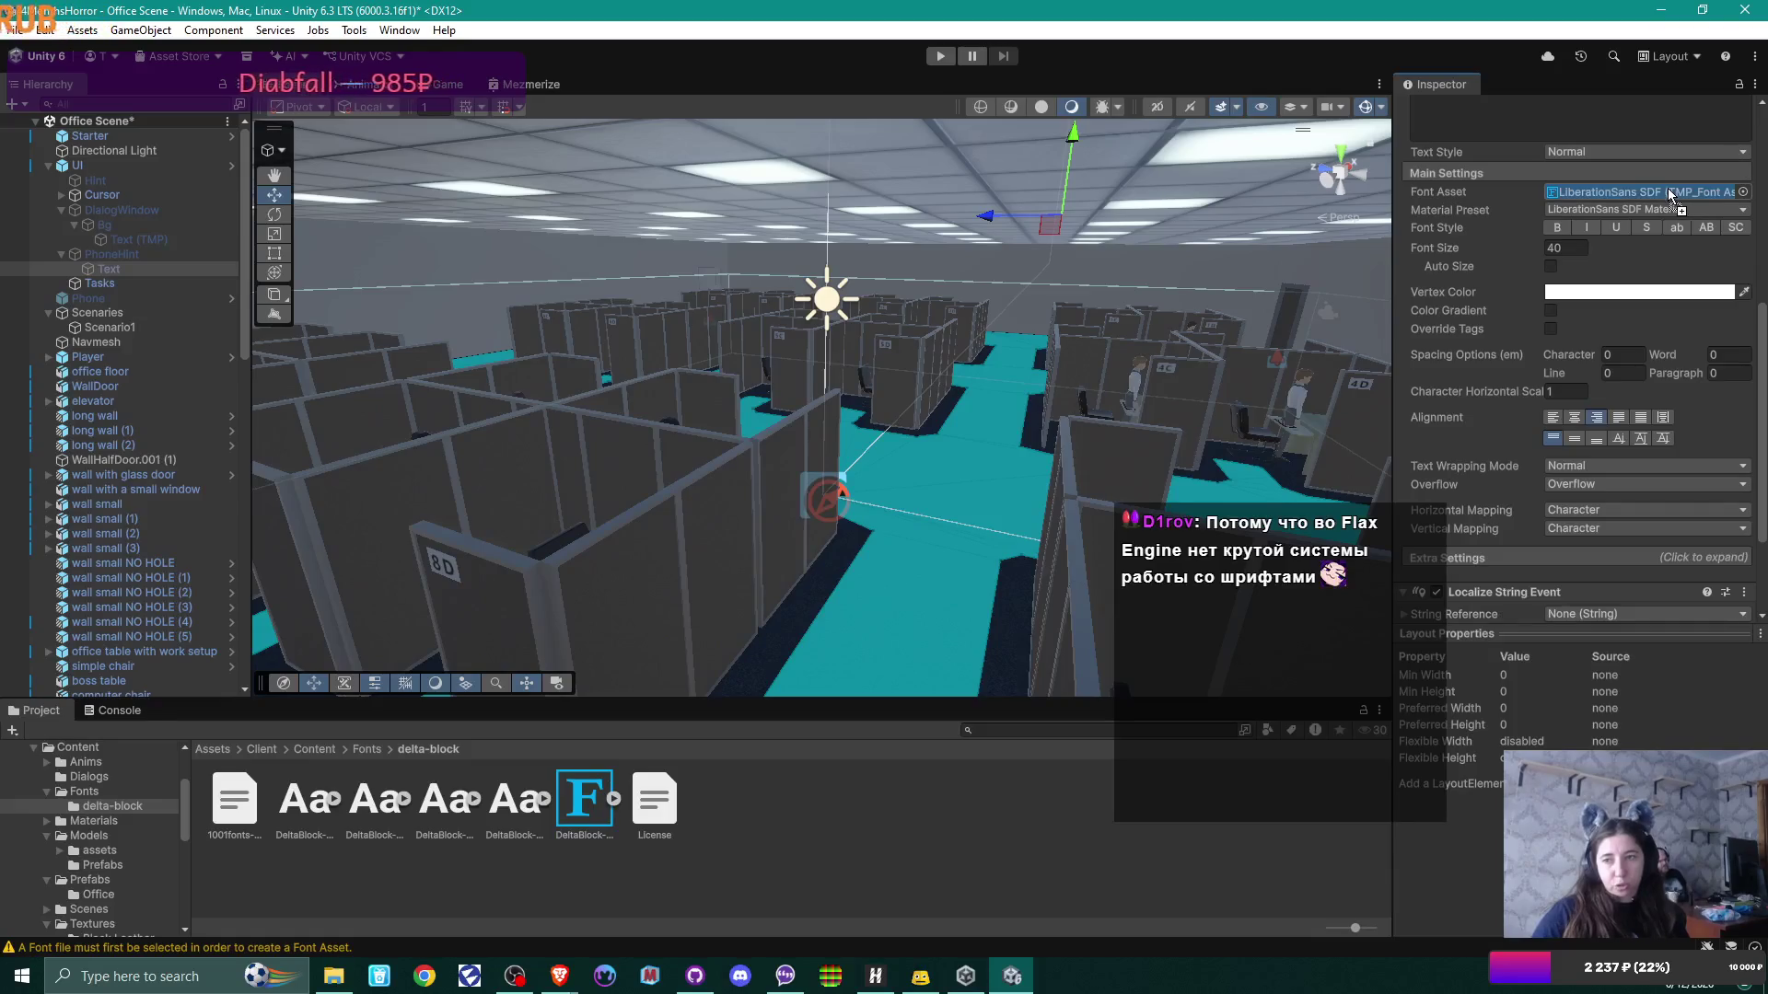
left_click(146, 284)
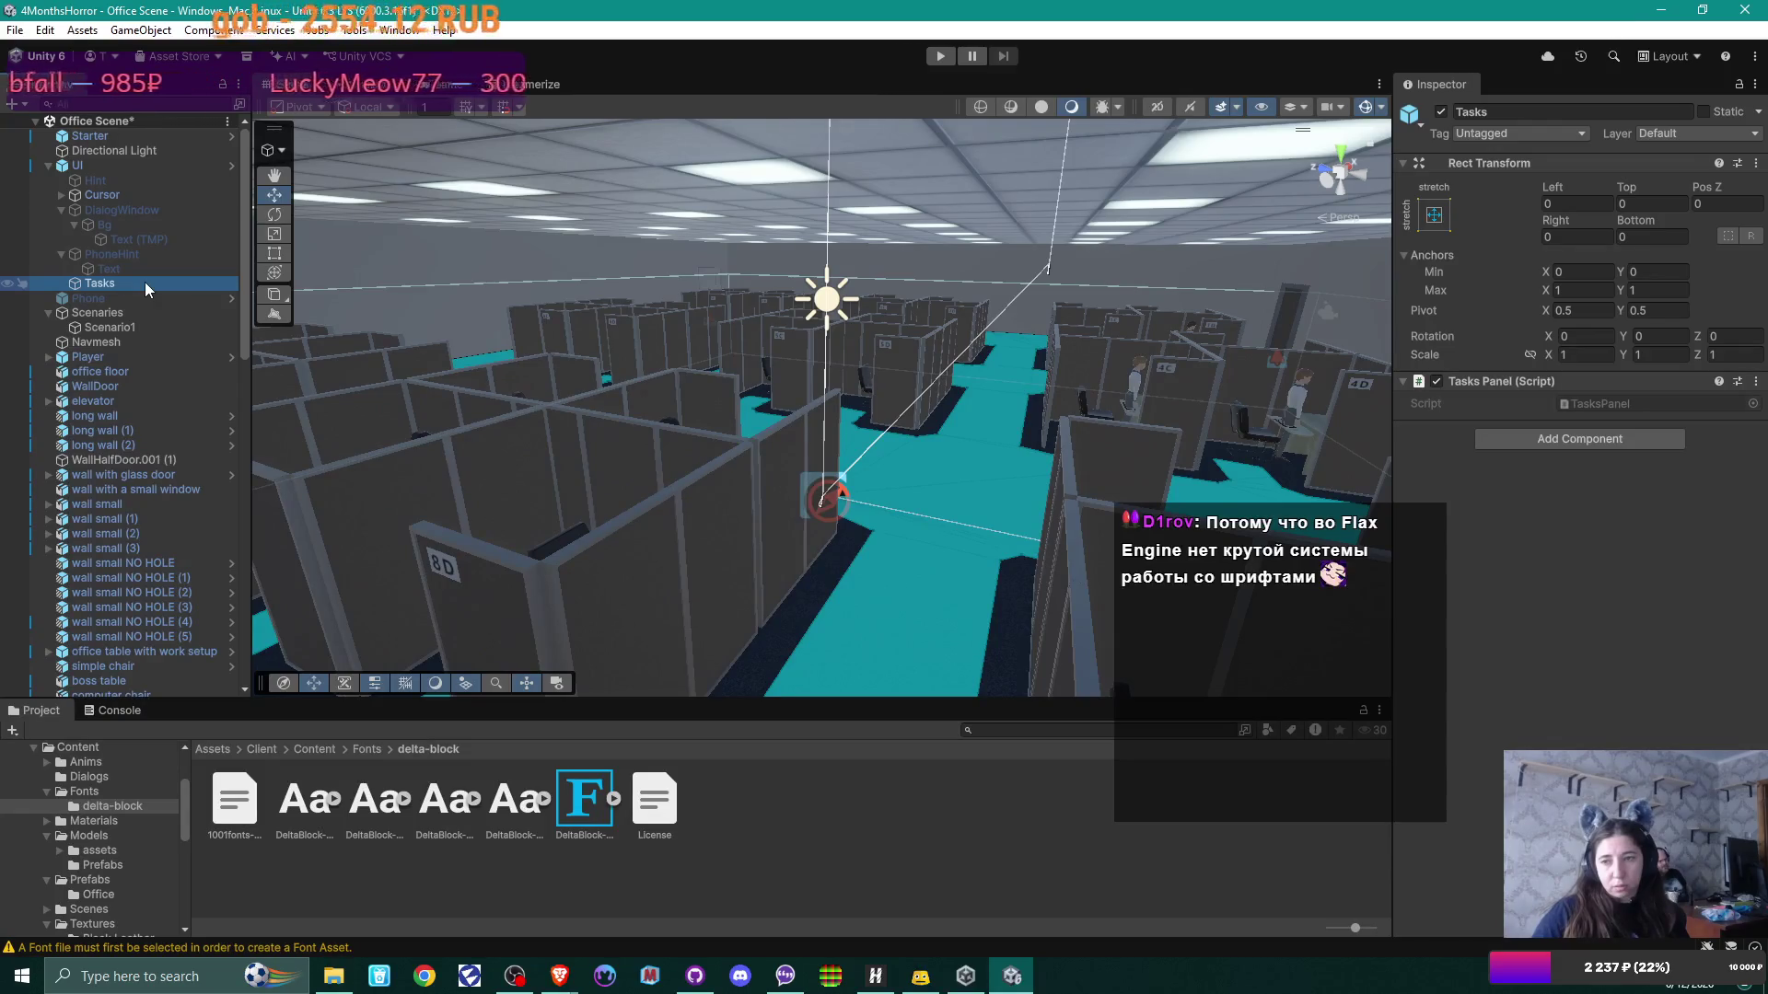
left_click(81, 299)
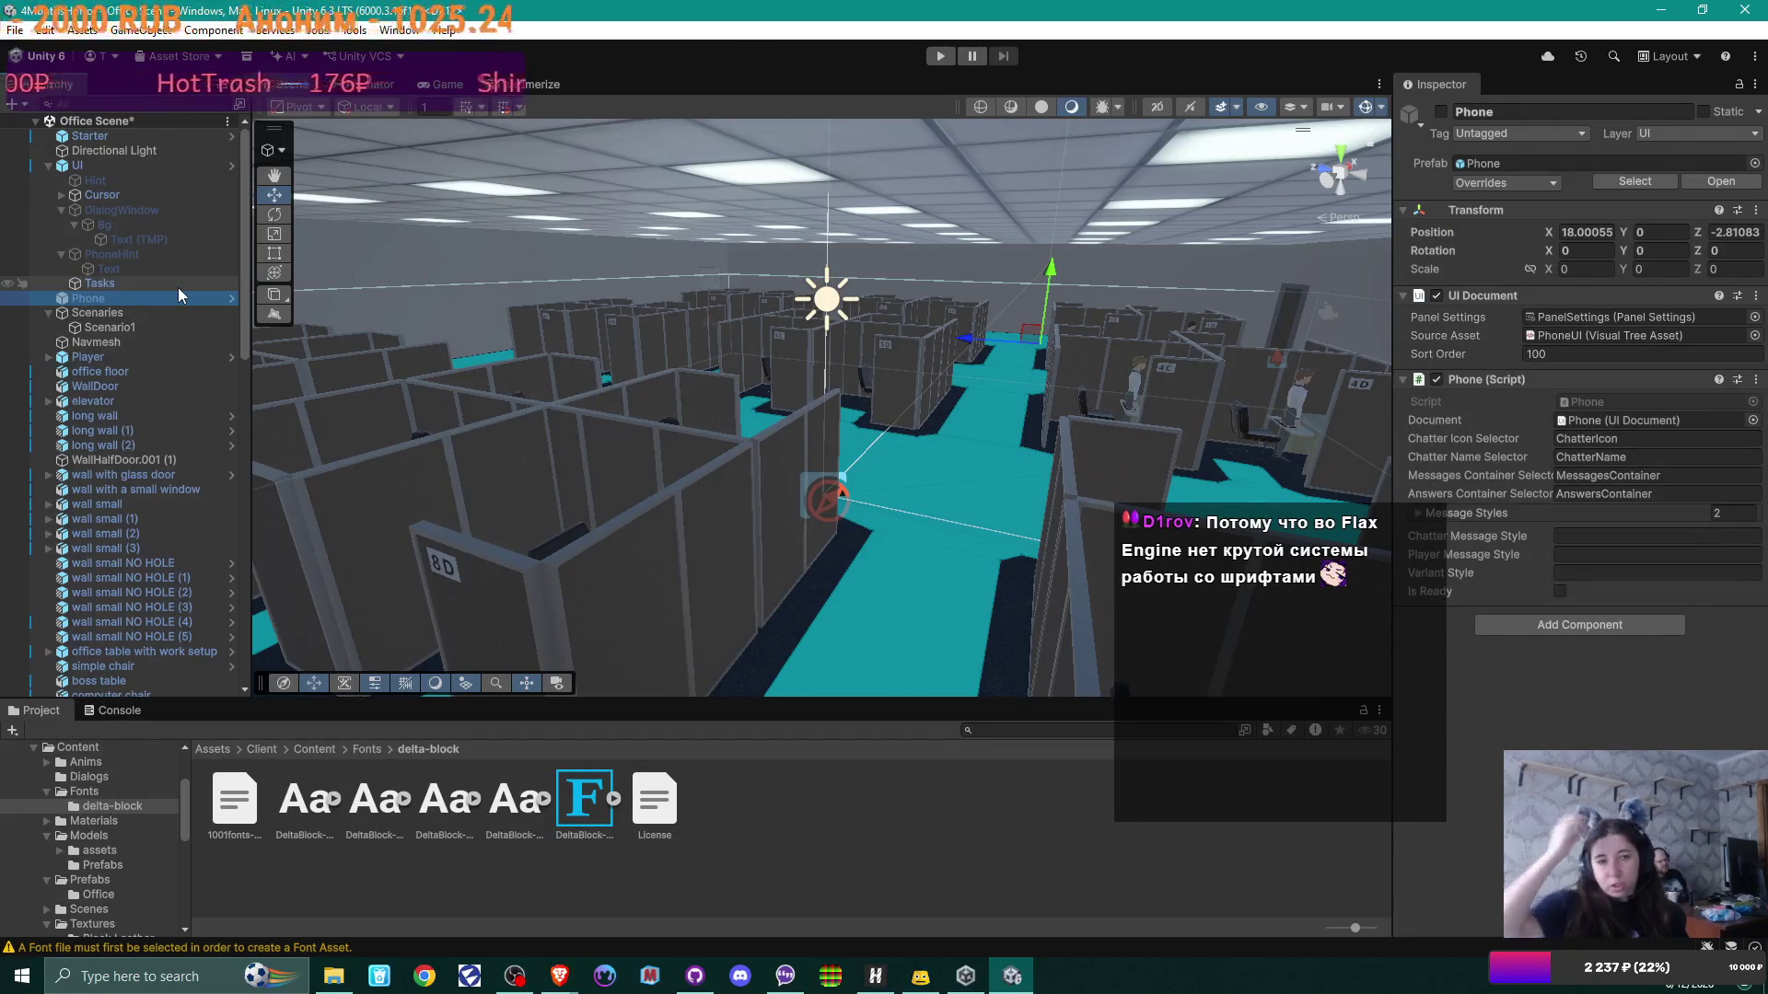
left_click(232, 299)
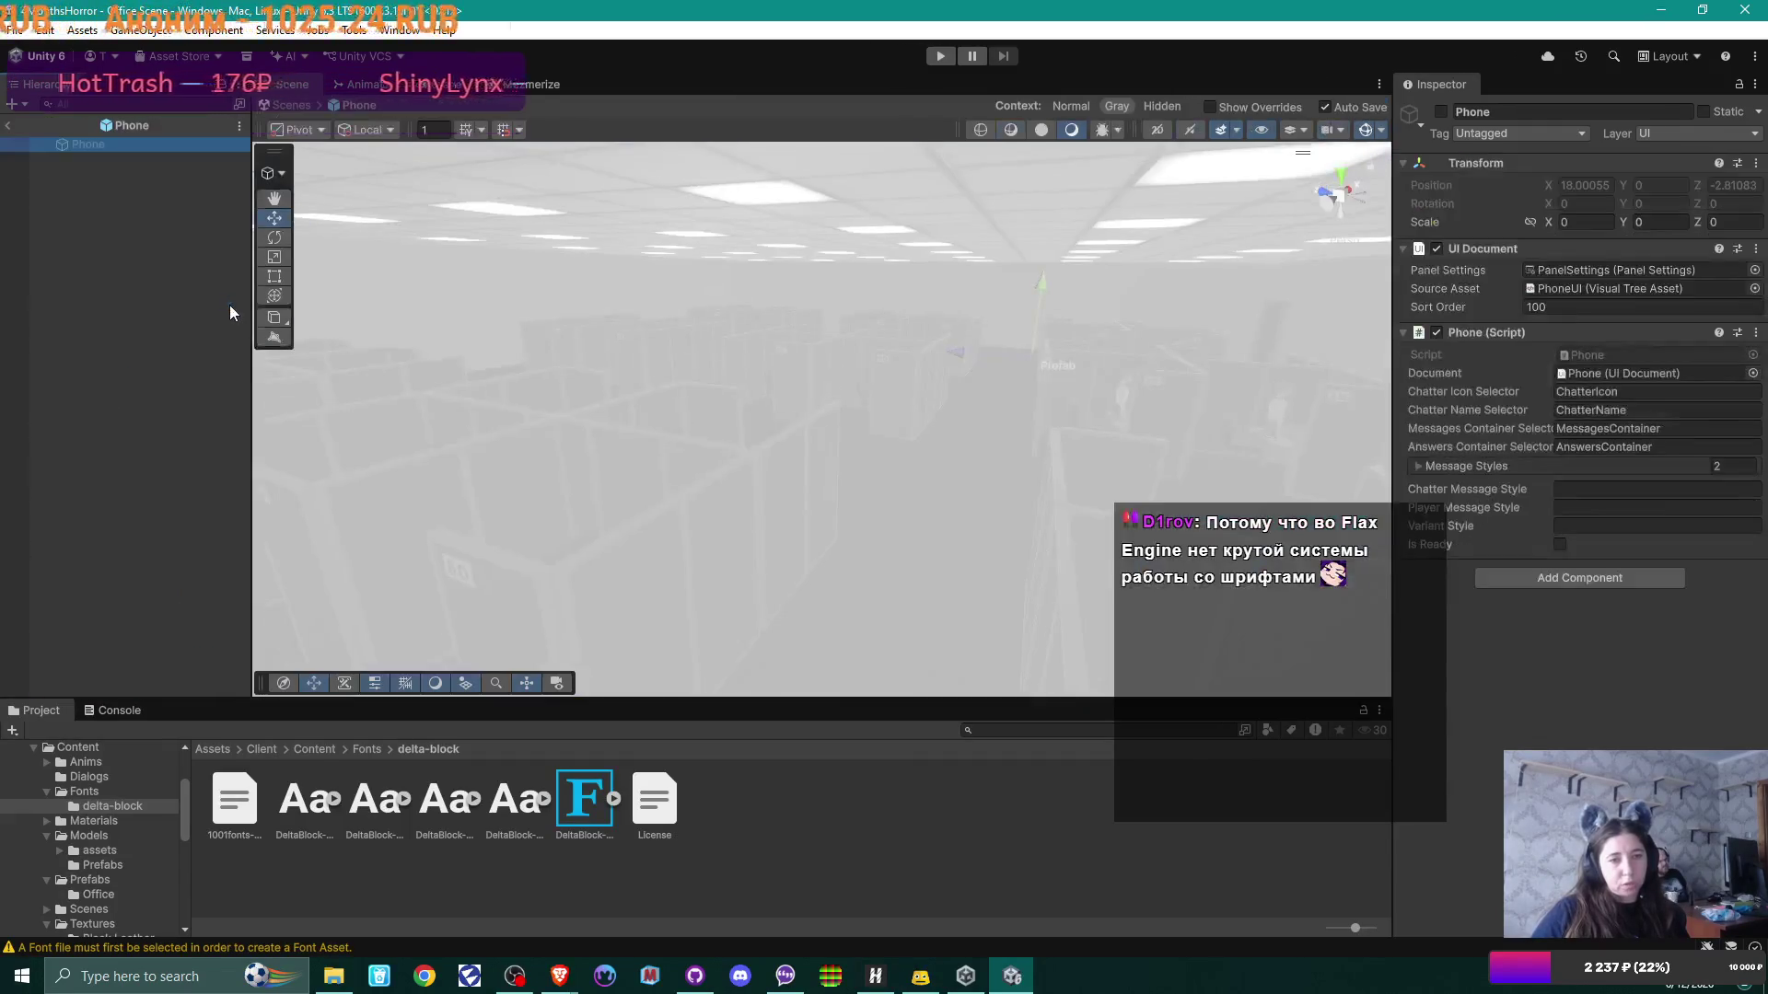
left_click(9, 130)
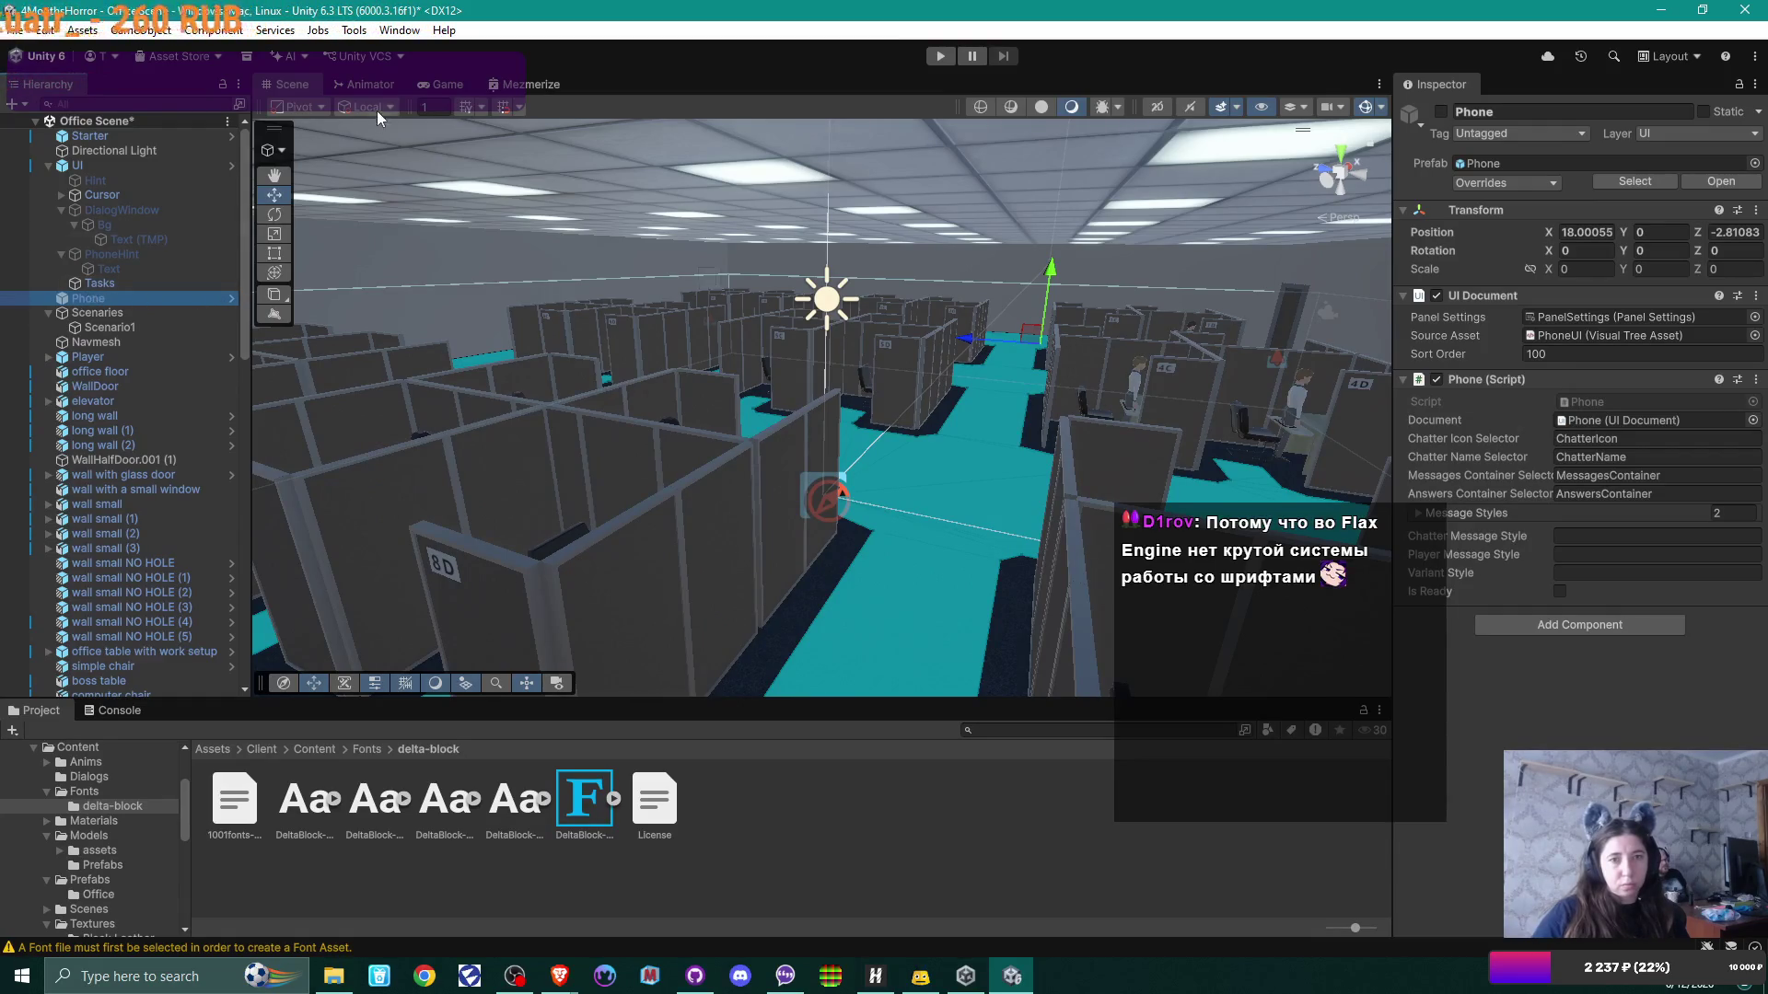
left_click(1440, 110)
Step: Enable Phone to preview its chat UI in the Game view, disable it again, and open the Phone prefab
left_click(448, 86)
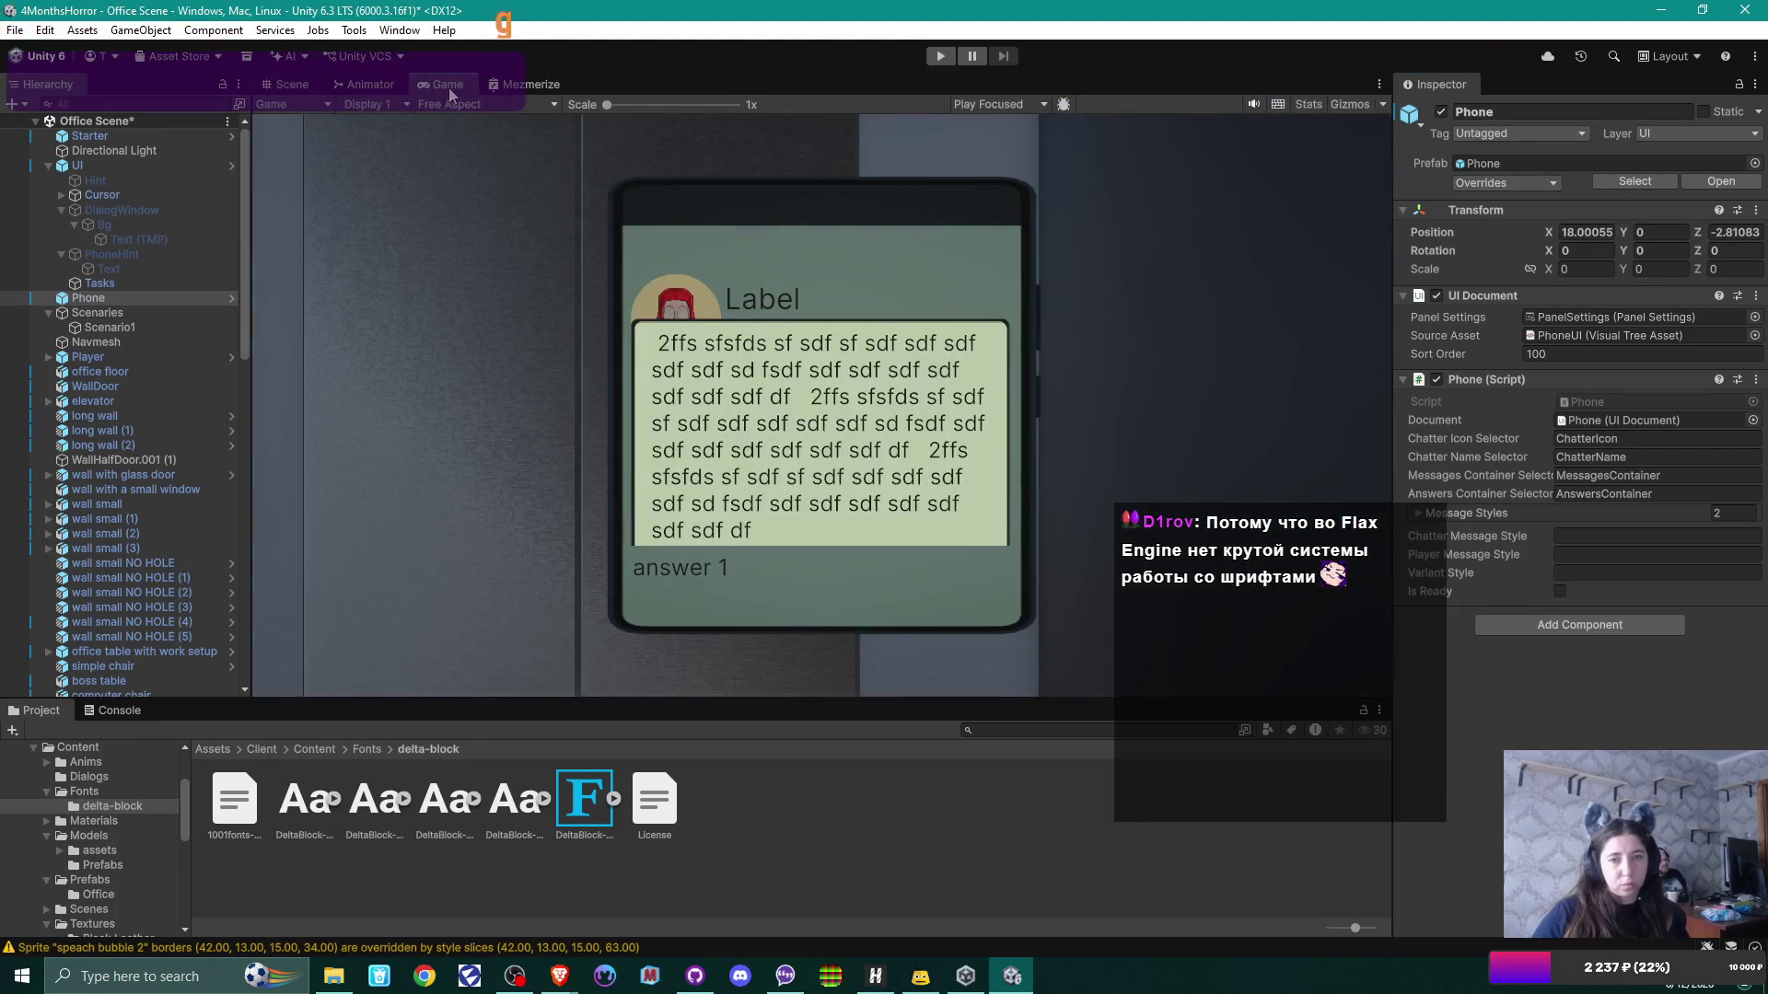
left_click(1442, 113)
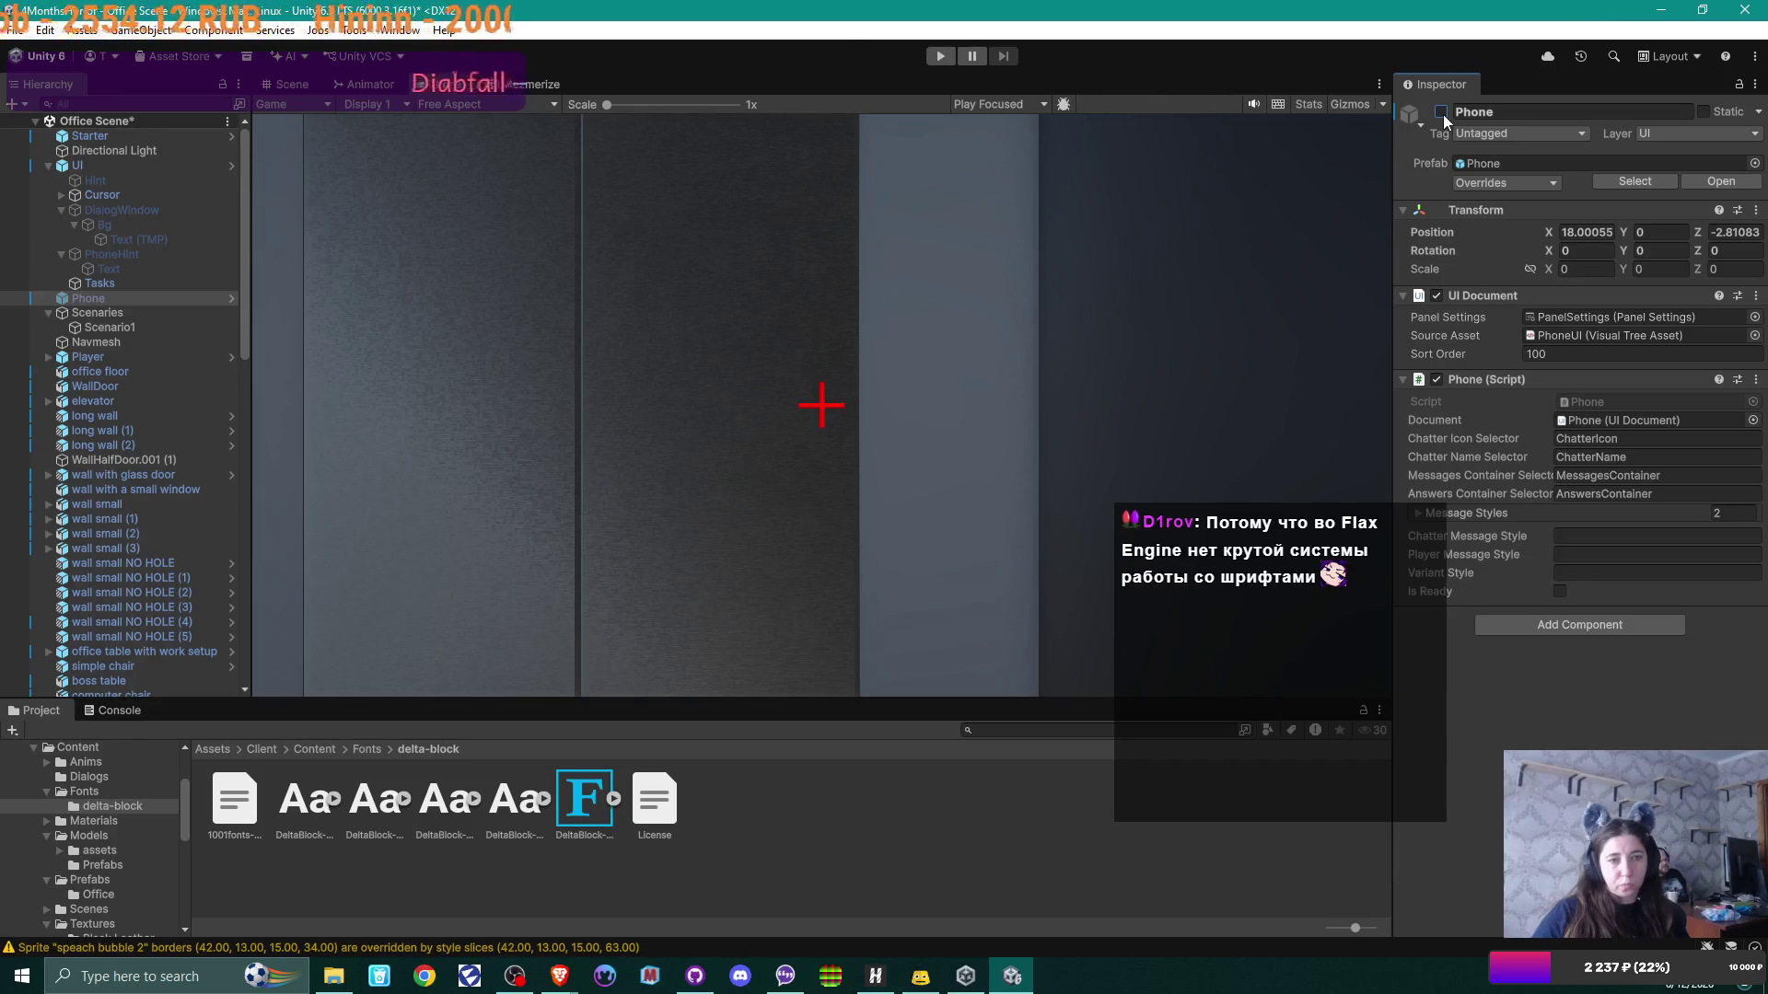
left_click(232, 297)
left_click(96, 144)
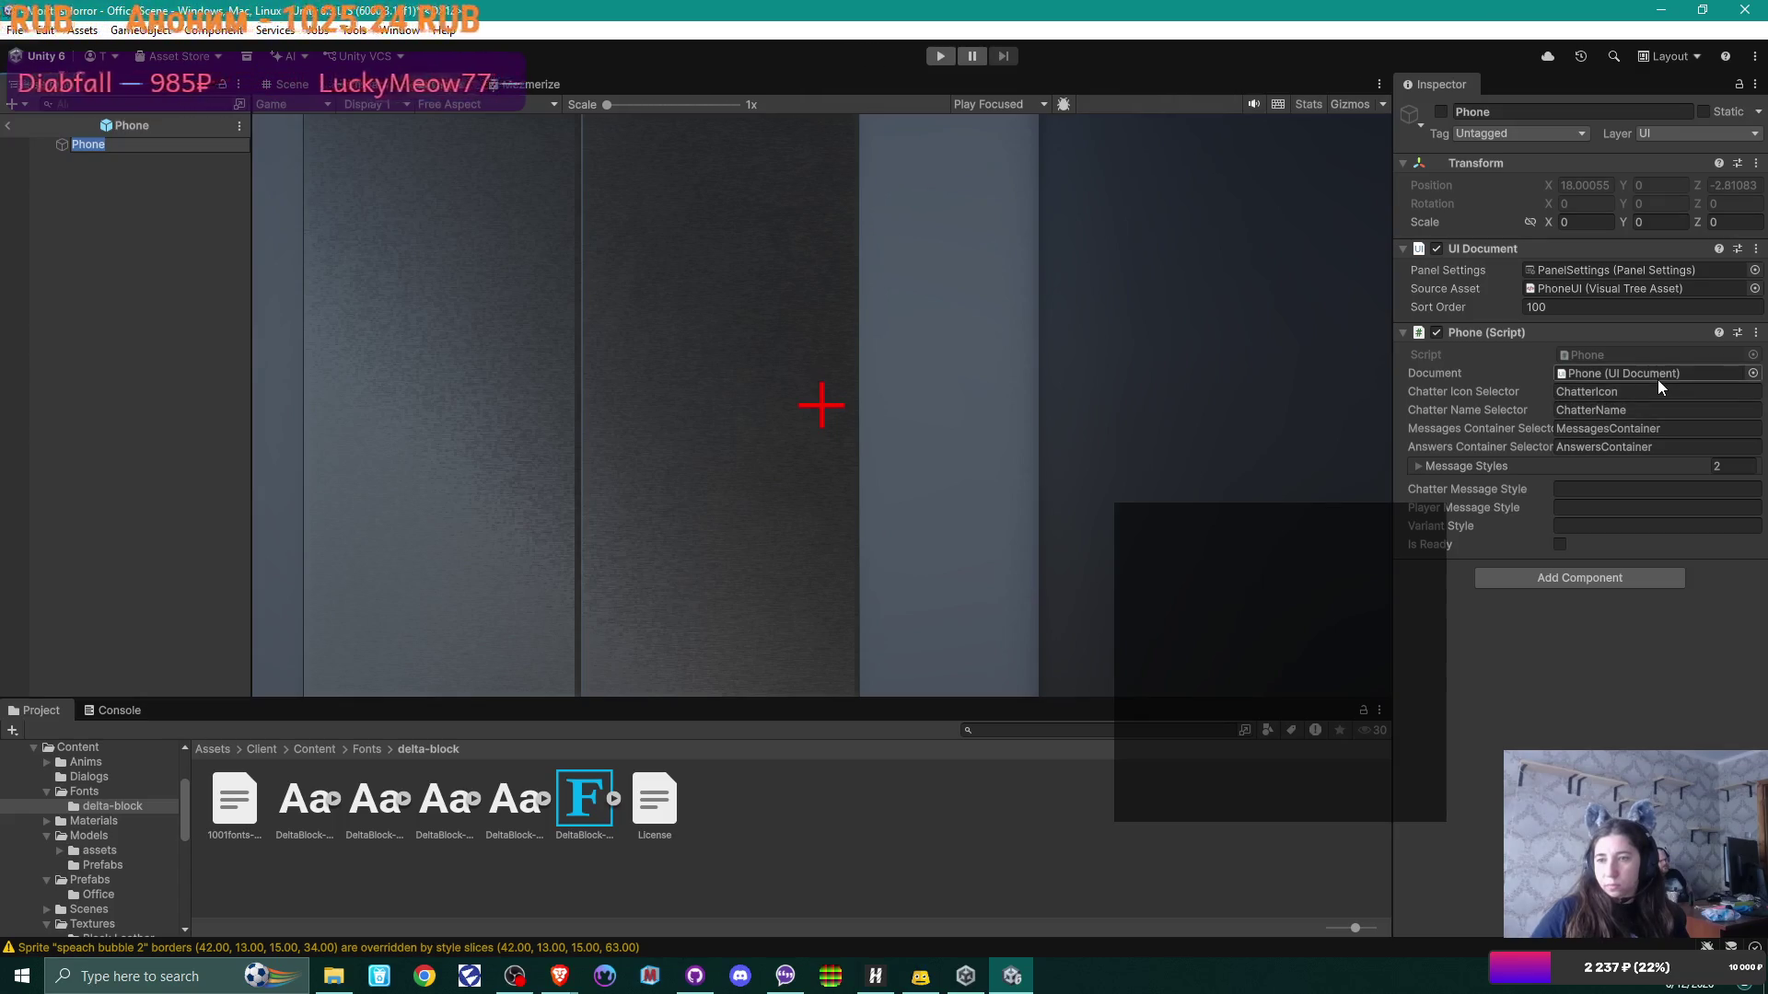
Step: Exit Prefab Mode, save the office scene, and look down over the office in the Scene view
left_click(11, 124)
key("ctrl+s")
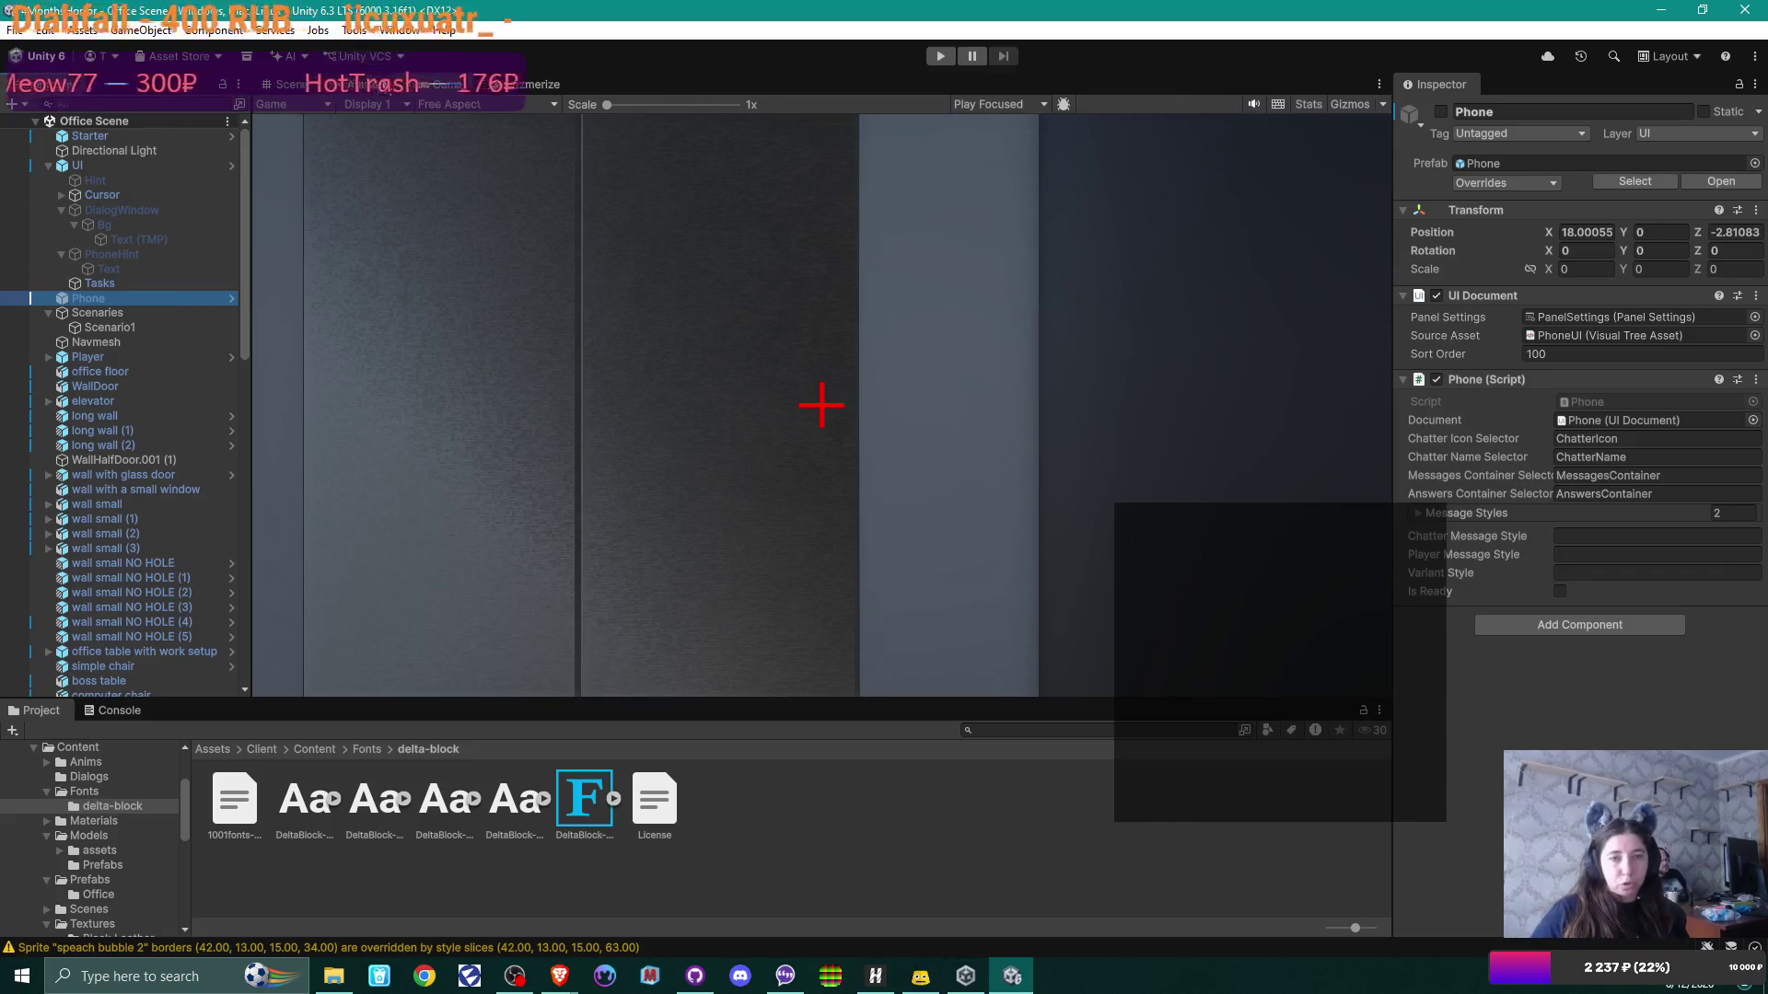
left_click(286, 84)
mouse_move(1211, 354)
left_mouse_down()
mouse_move(737, 407)
mouse_move(930, 395)
mouse_move(1006, 336)
mouse_move(959, 379)
left_mouse_up()
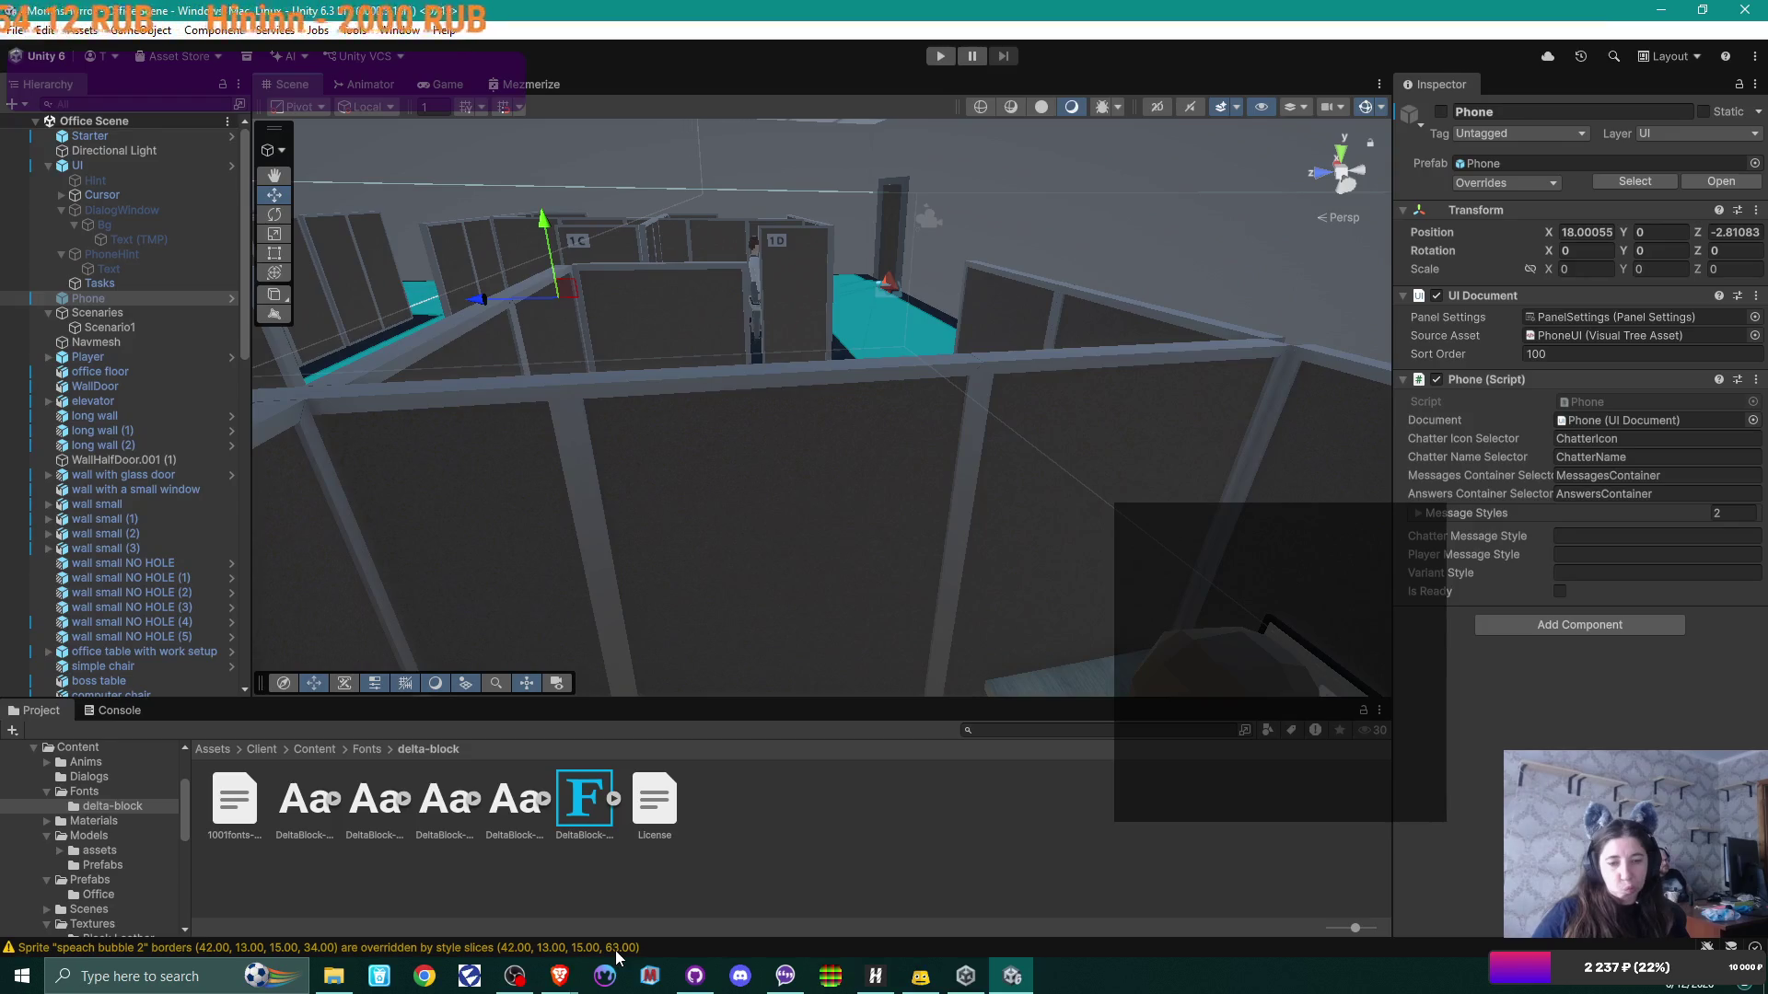
Step: Collapse the UI group and check Scenario1's Elevator script settings
scroll(855, 407, "up", 5)
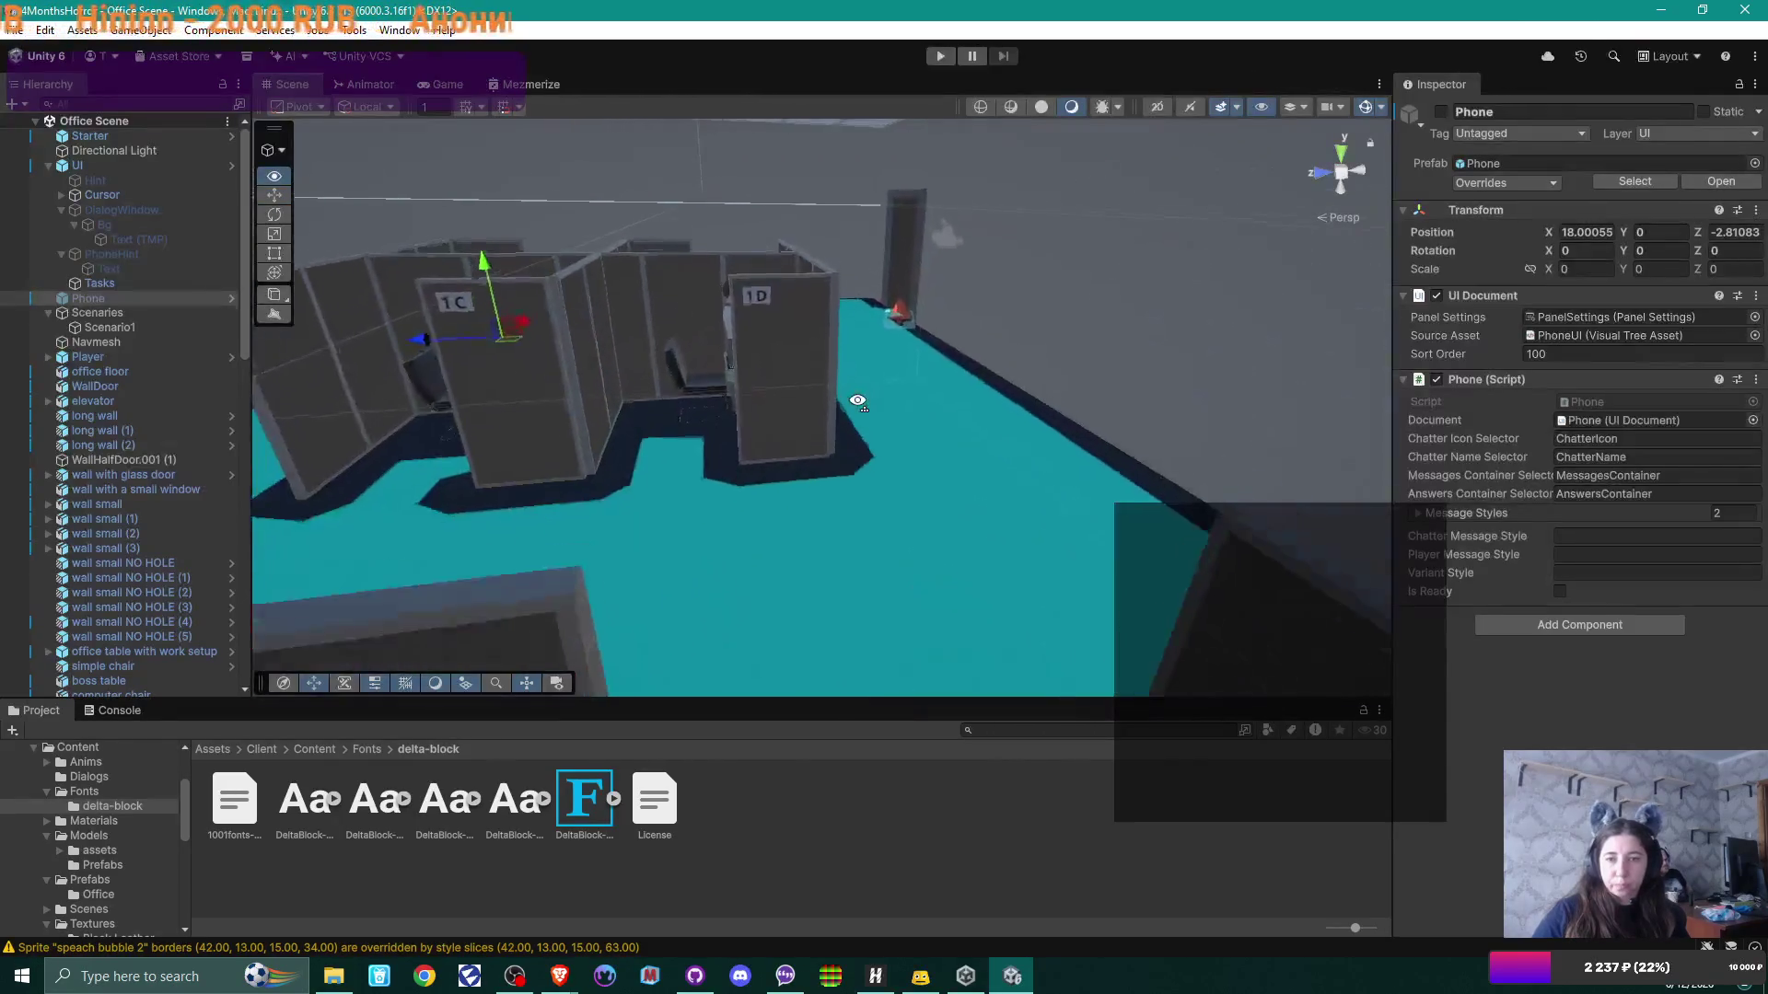
scroll(859, 402, "up", 10)
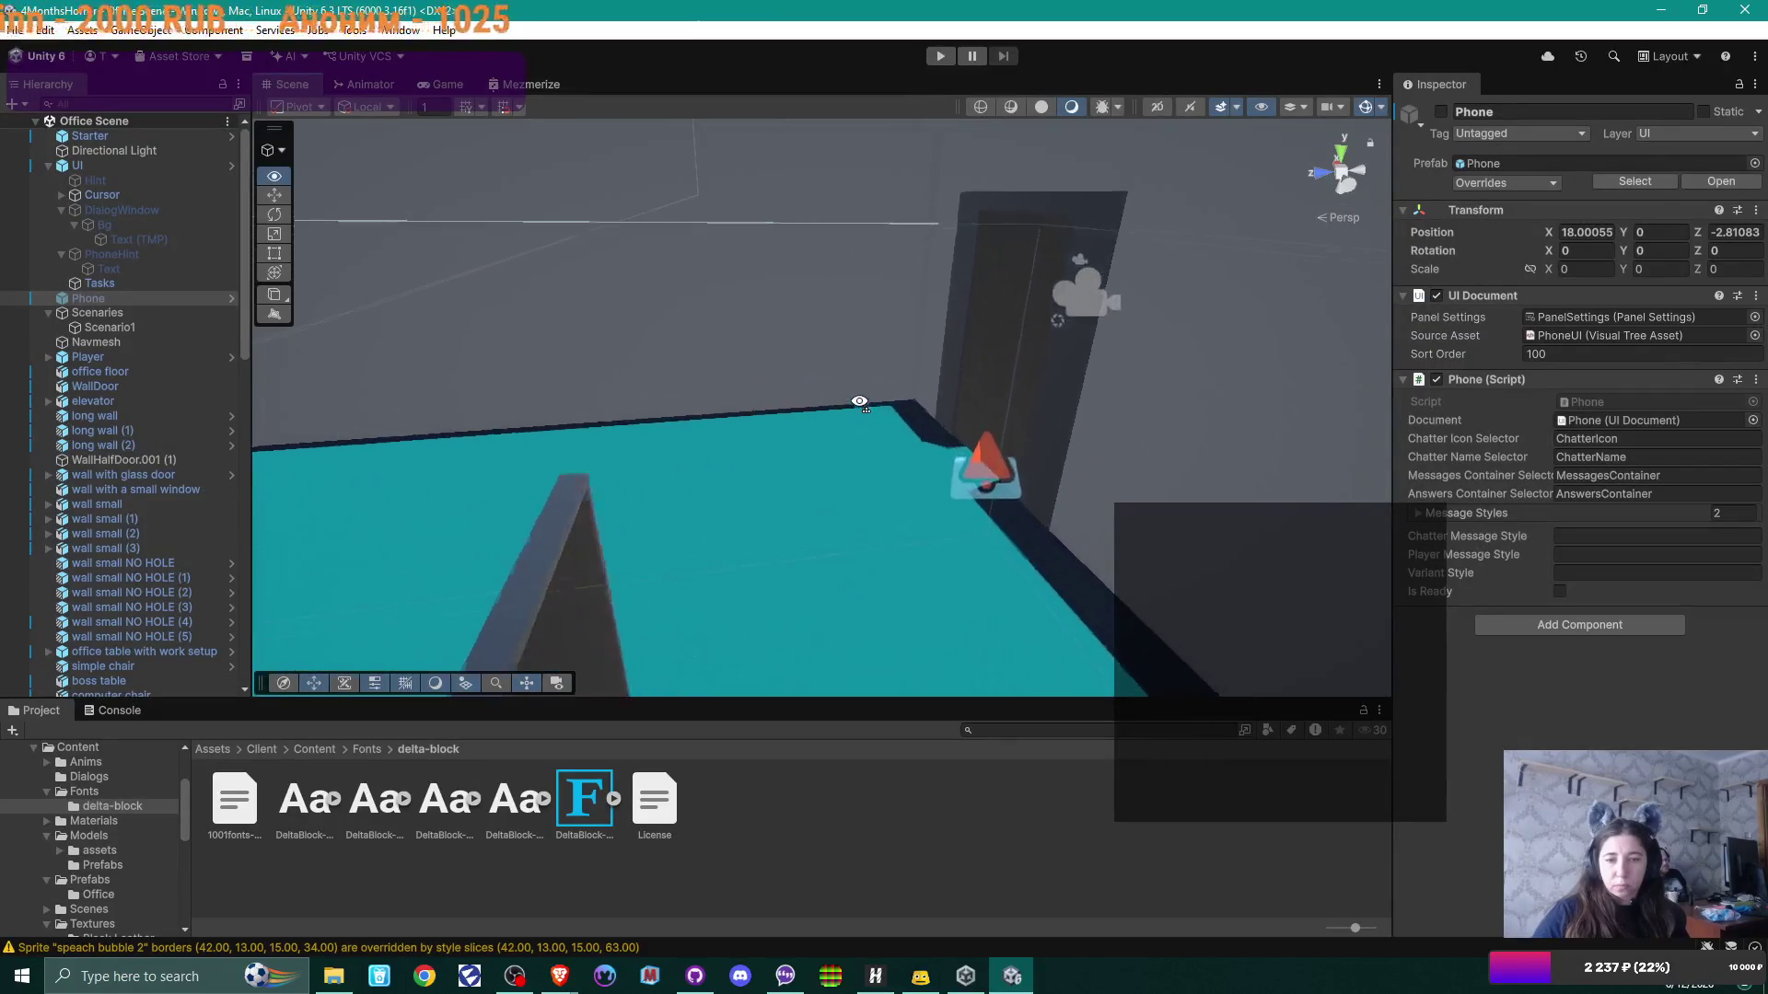
mouse_move(692, 437)
left_mouse_down()
mouse_move(406, 423)
mouse_move(553, 376)
mouse_move(639, 433)
left_mouse_up()
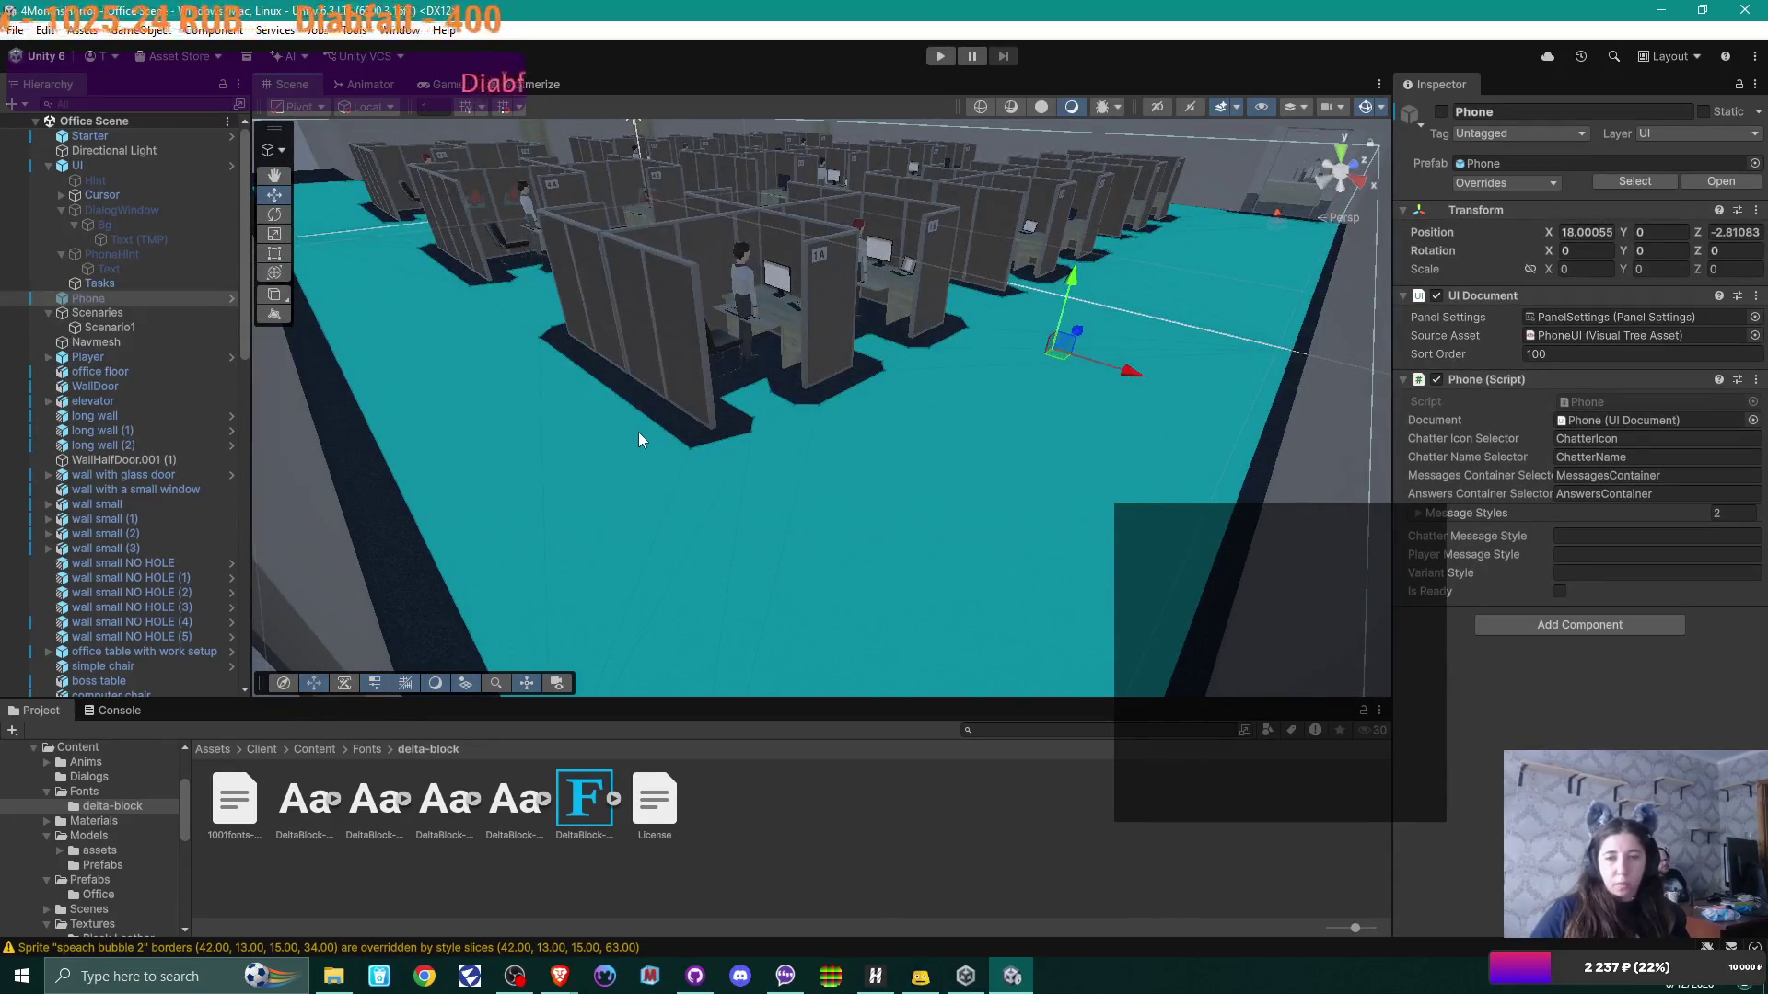
left_click(49, 165)
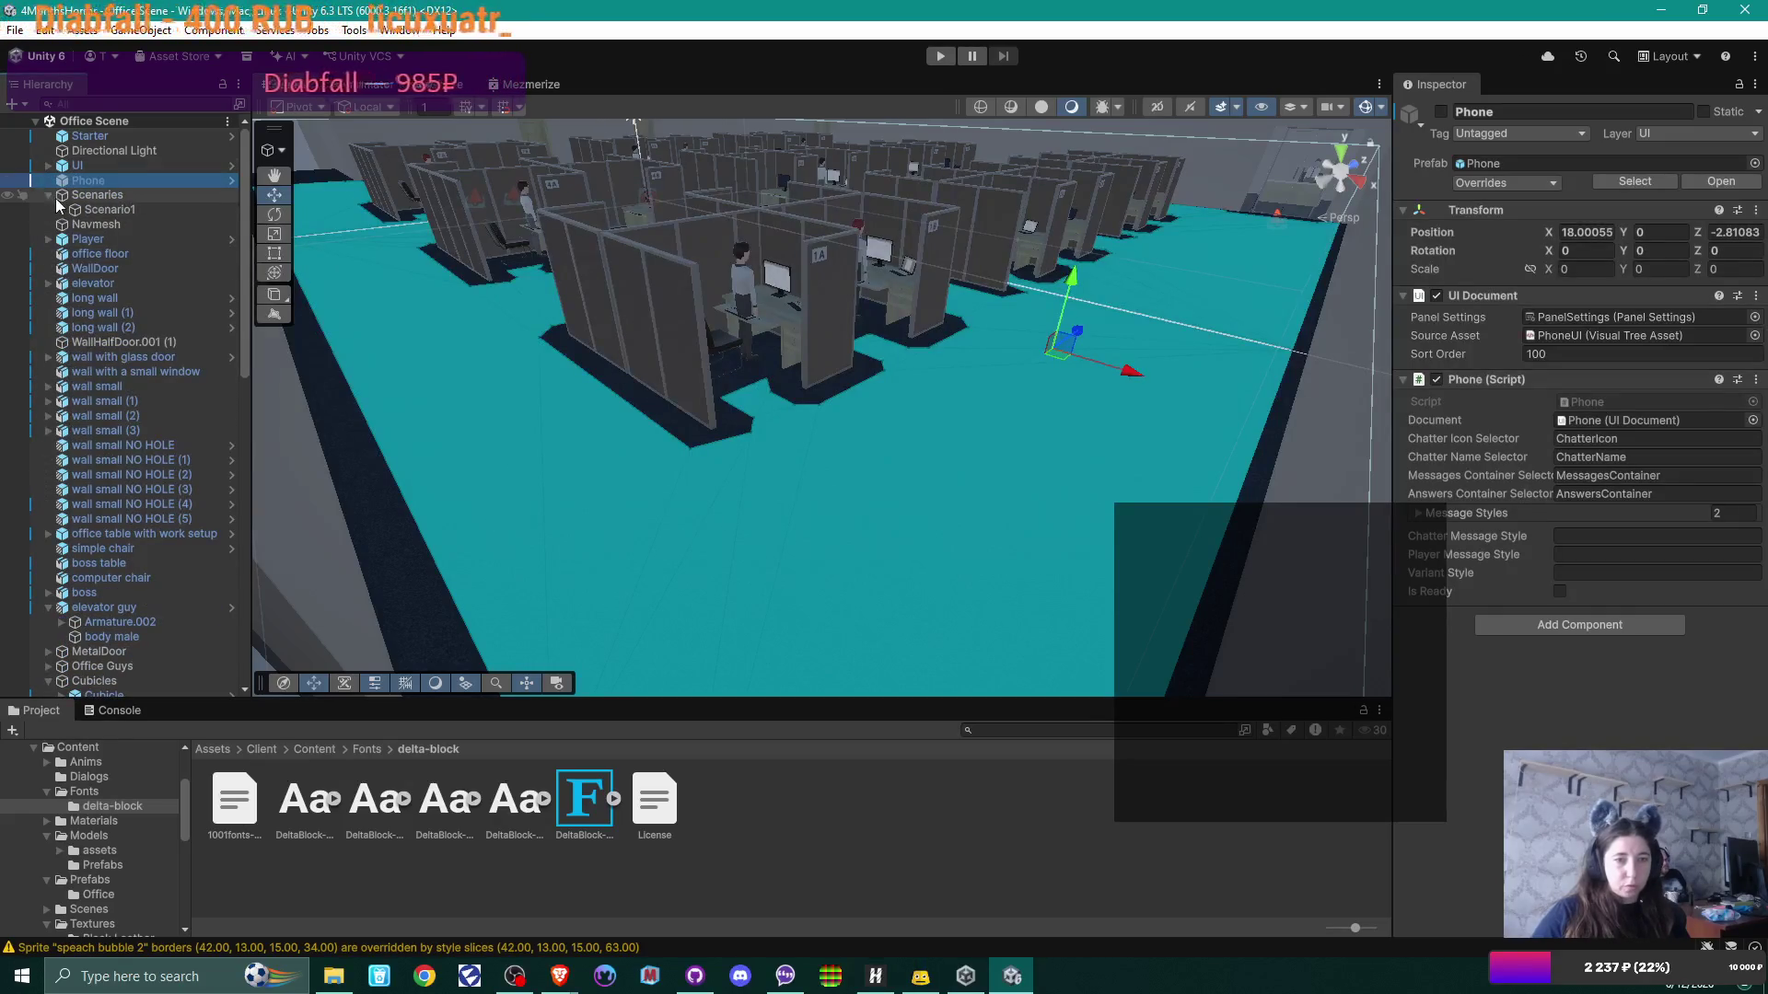
left_click(119, 212)
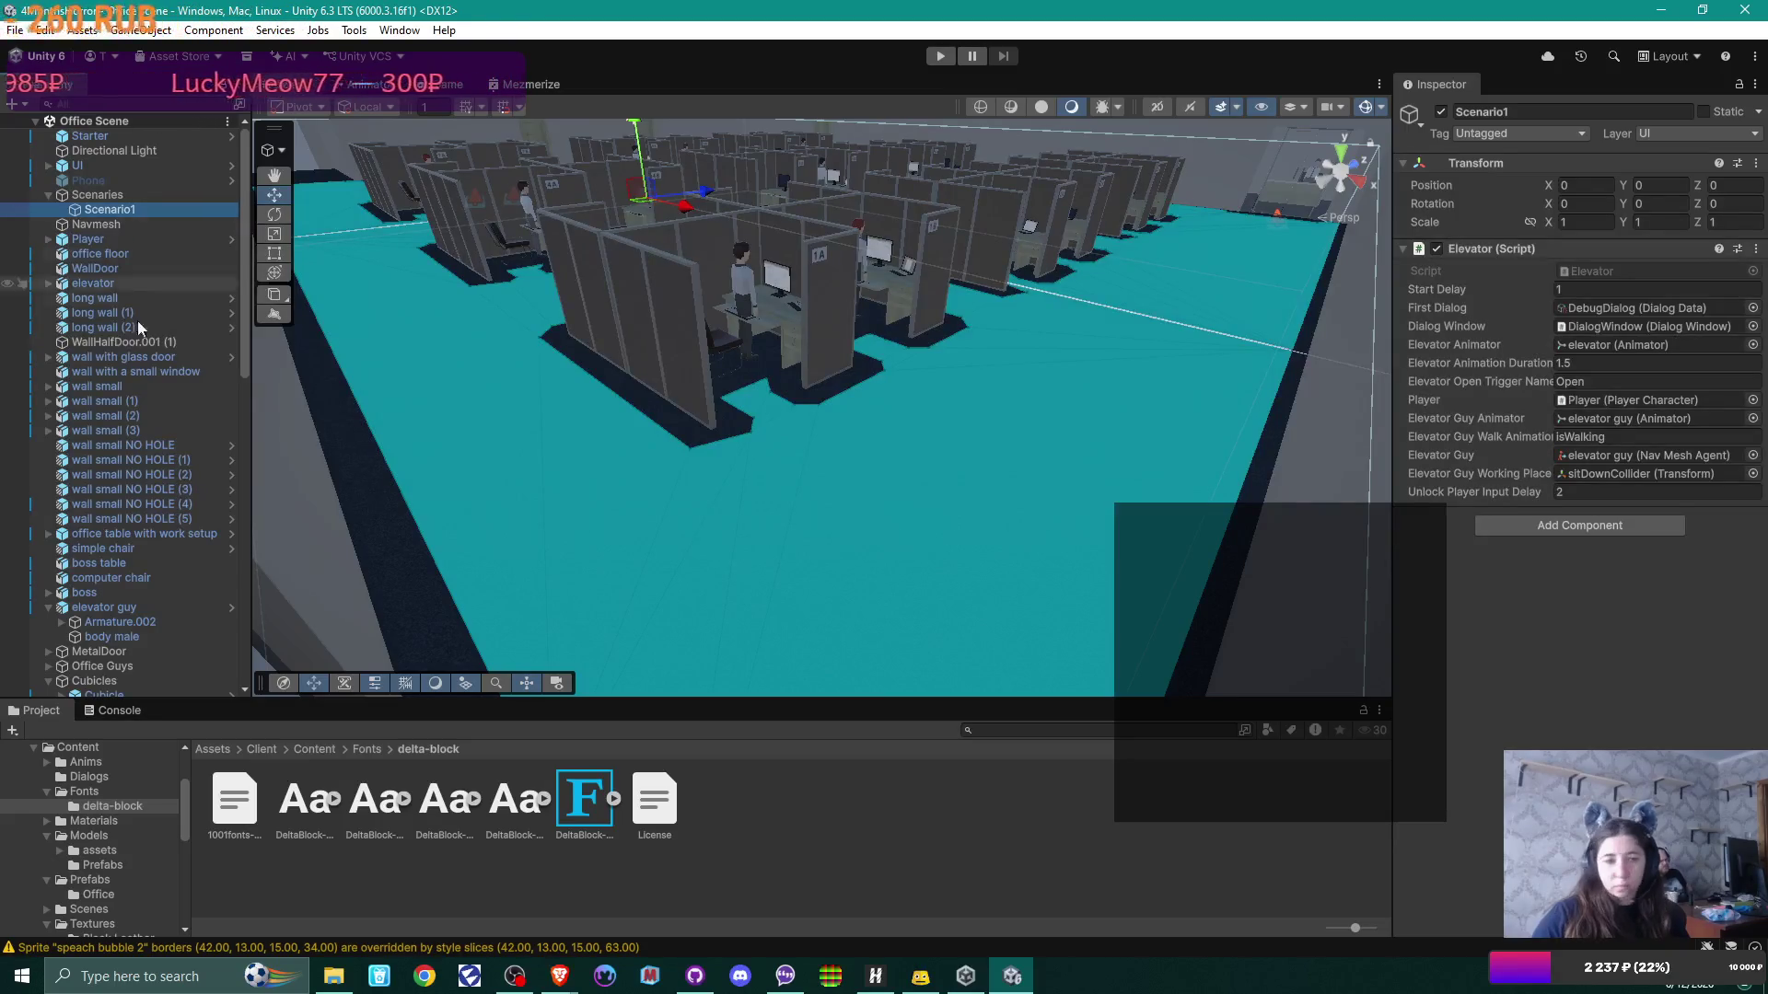
Step: Set the elevator guy's Nav Mesh Agent speed to 1.5 and open its OfficeGuy animator controller
left_click(147, 609)
left_click(1609, 380)
type("1.5")
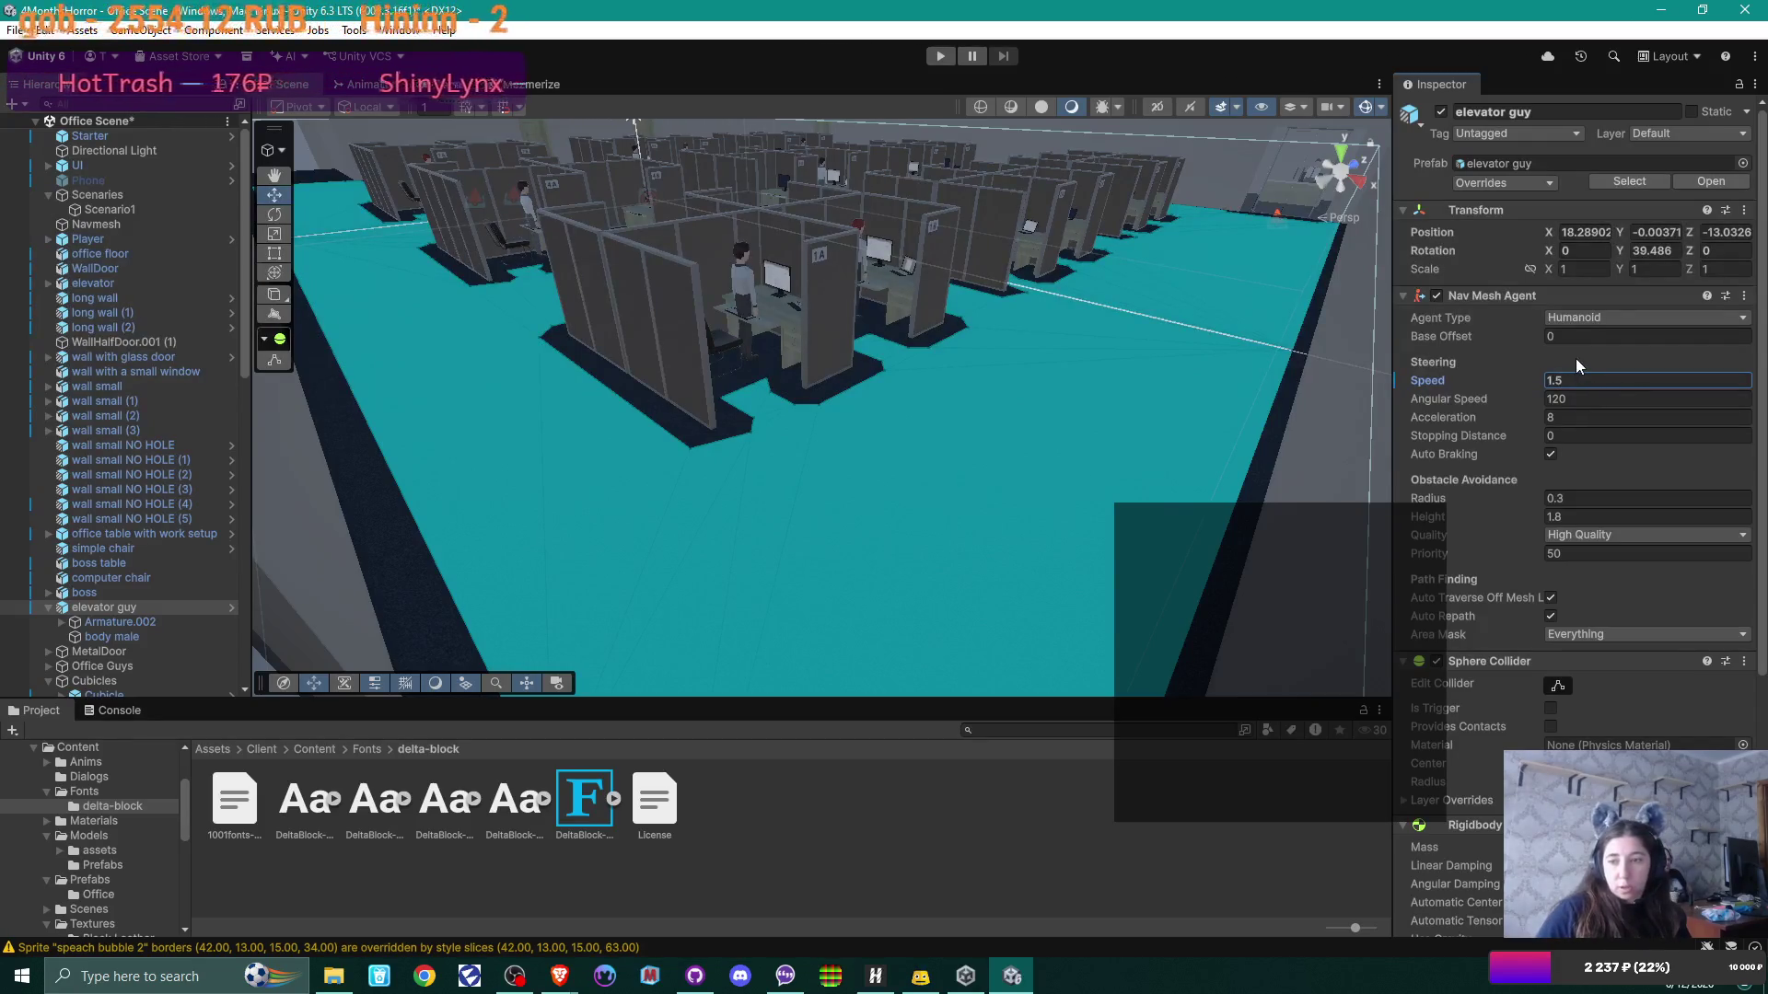
scroll(1525, 711, "down", 10)
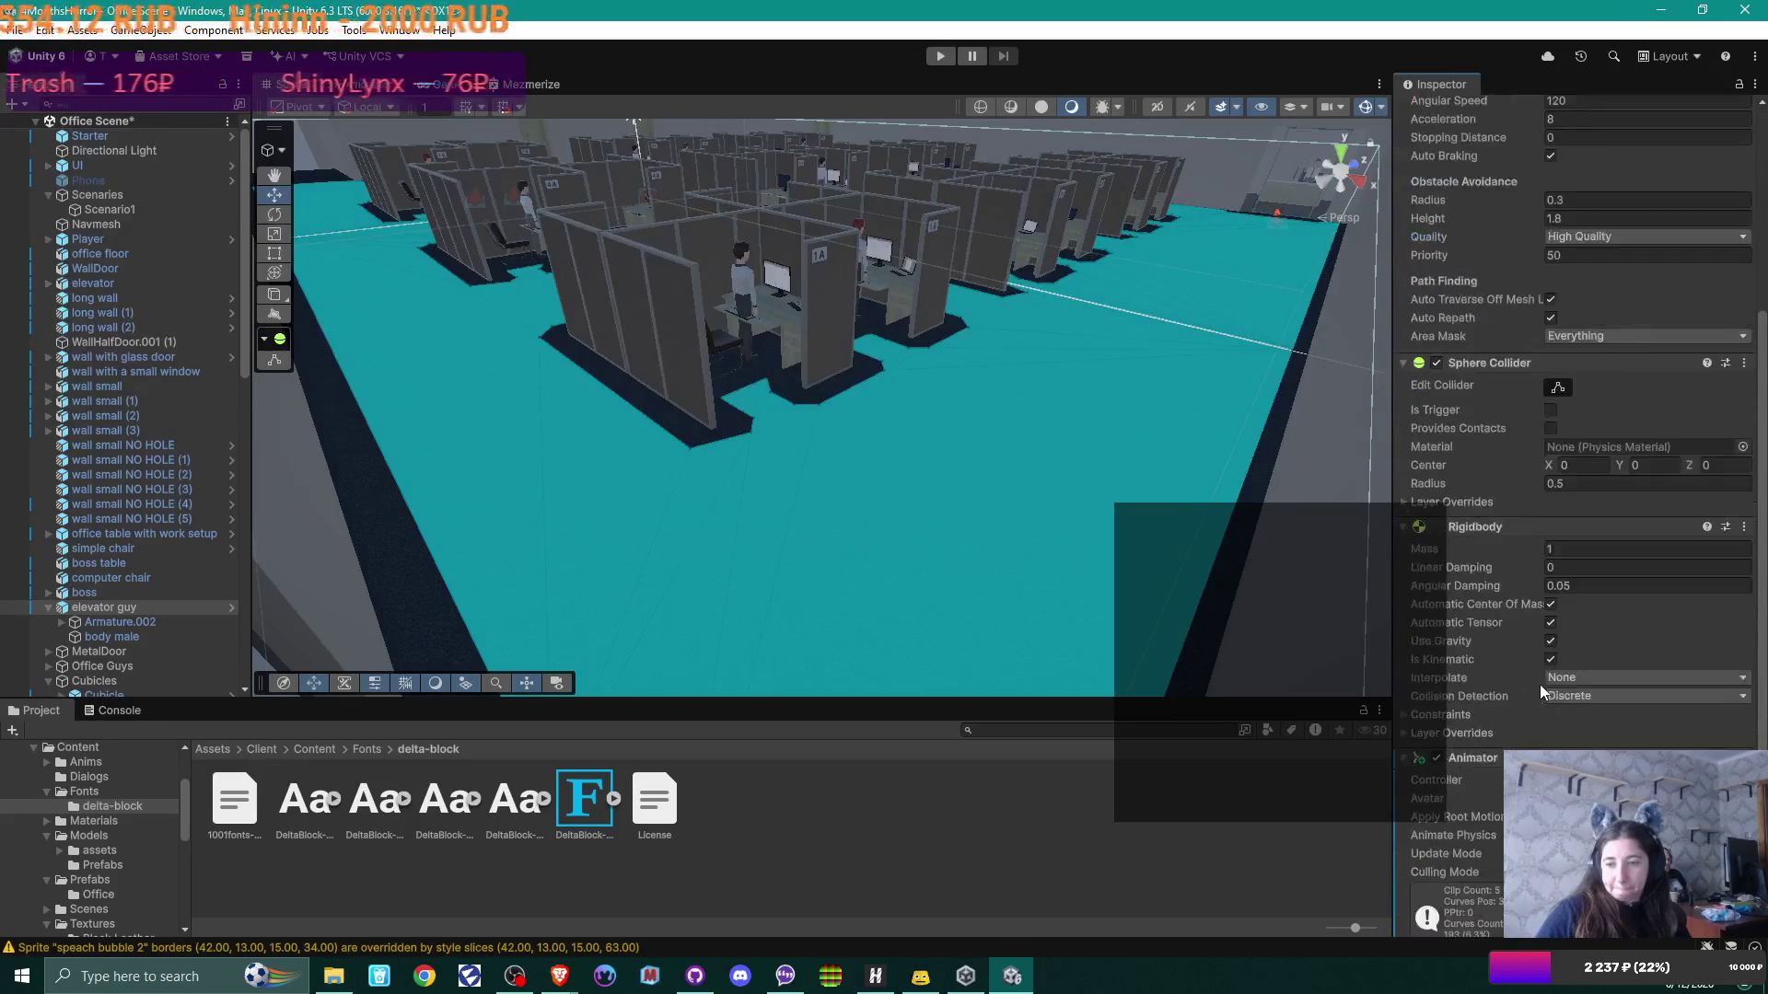
double_click(1583, 711)
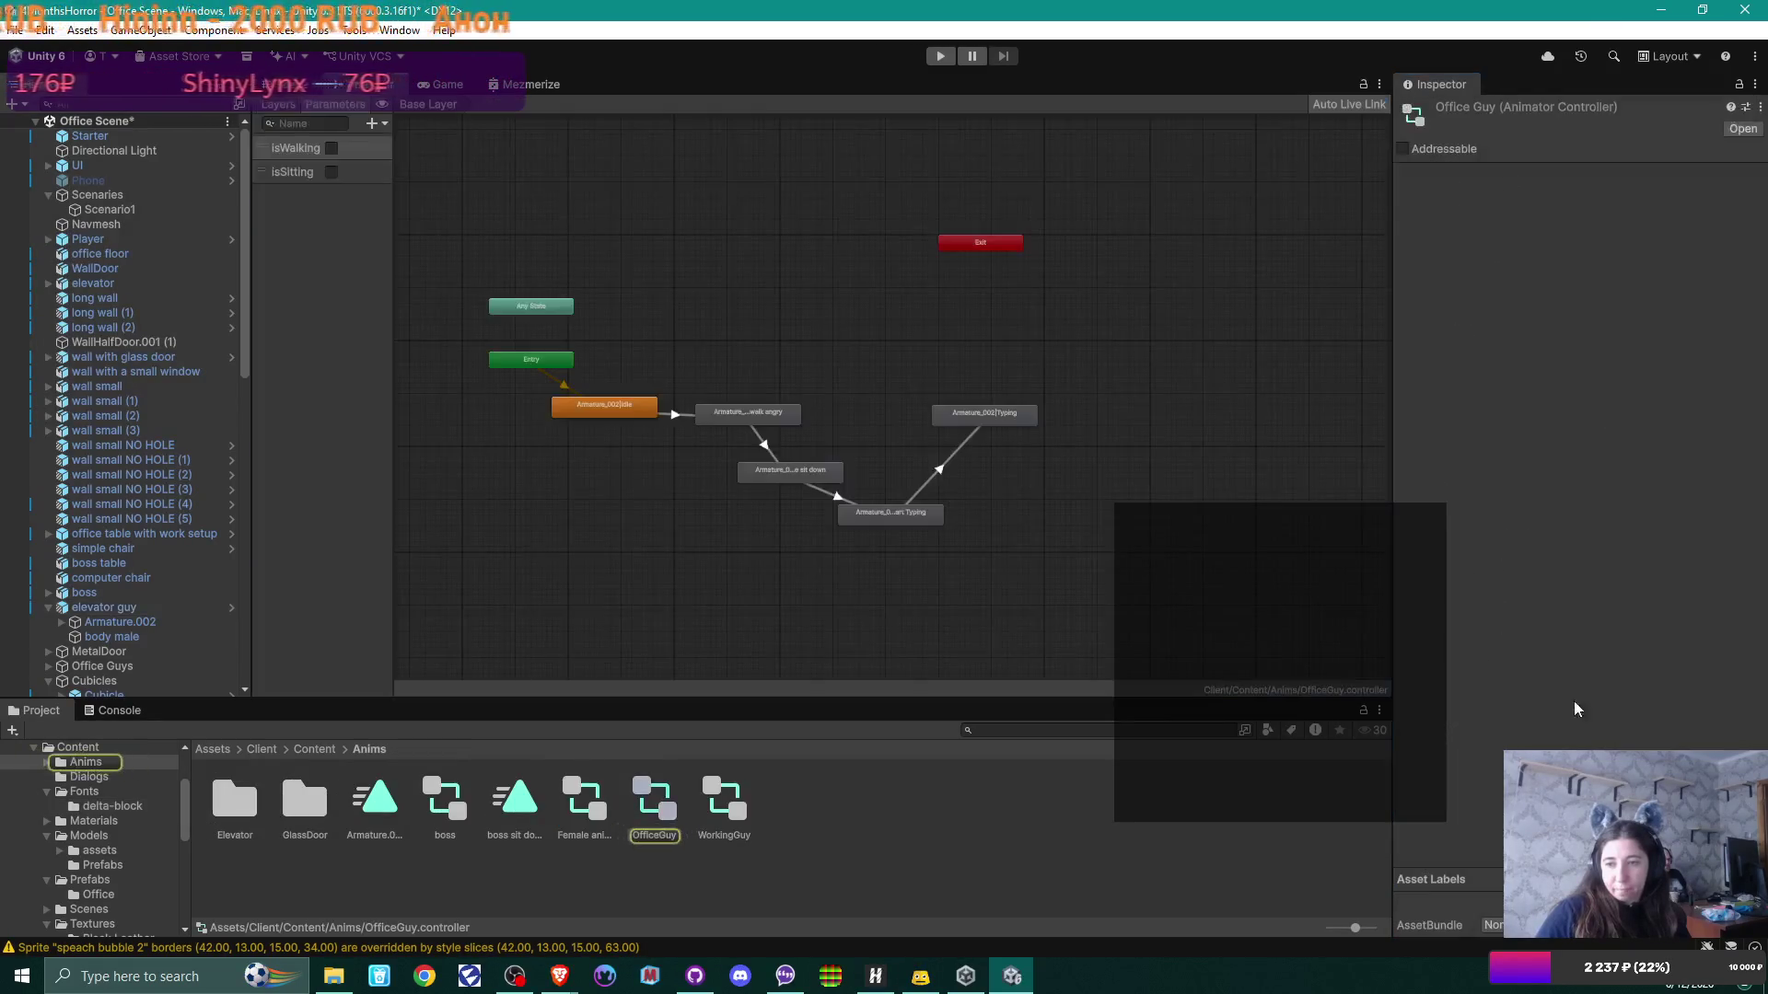
Step: Set the OfficeGuy walk angry state's Speed to 2, then go back to the Scene view
scroll(666, 434, "up", 5)
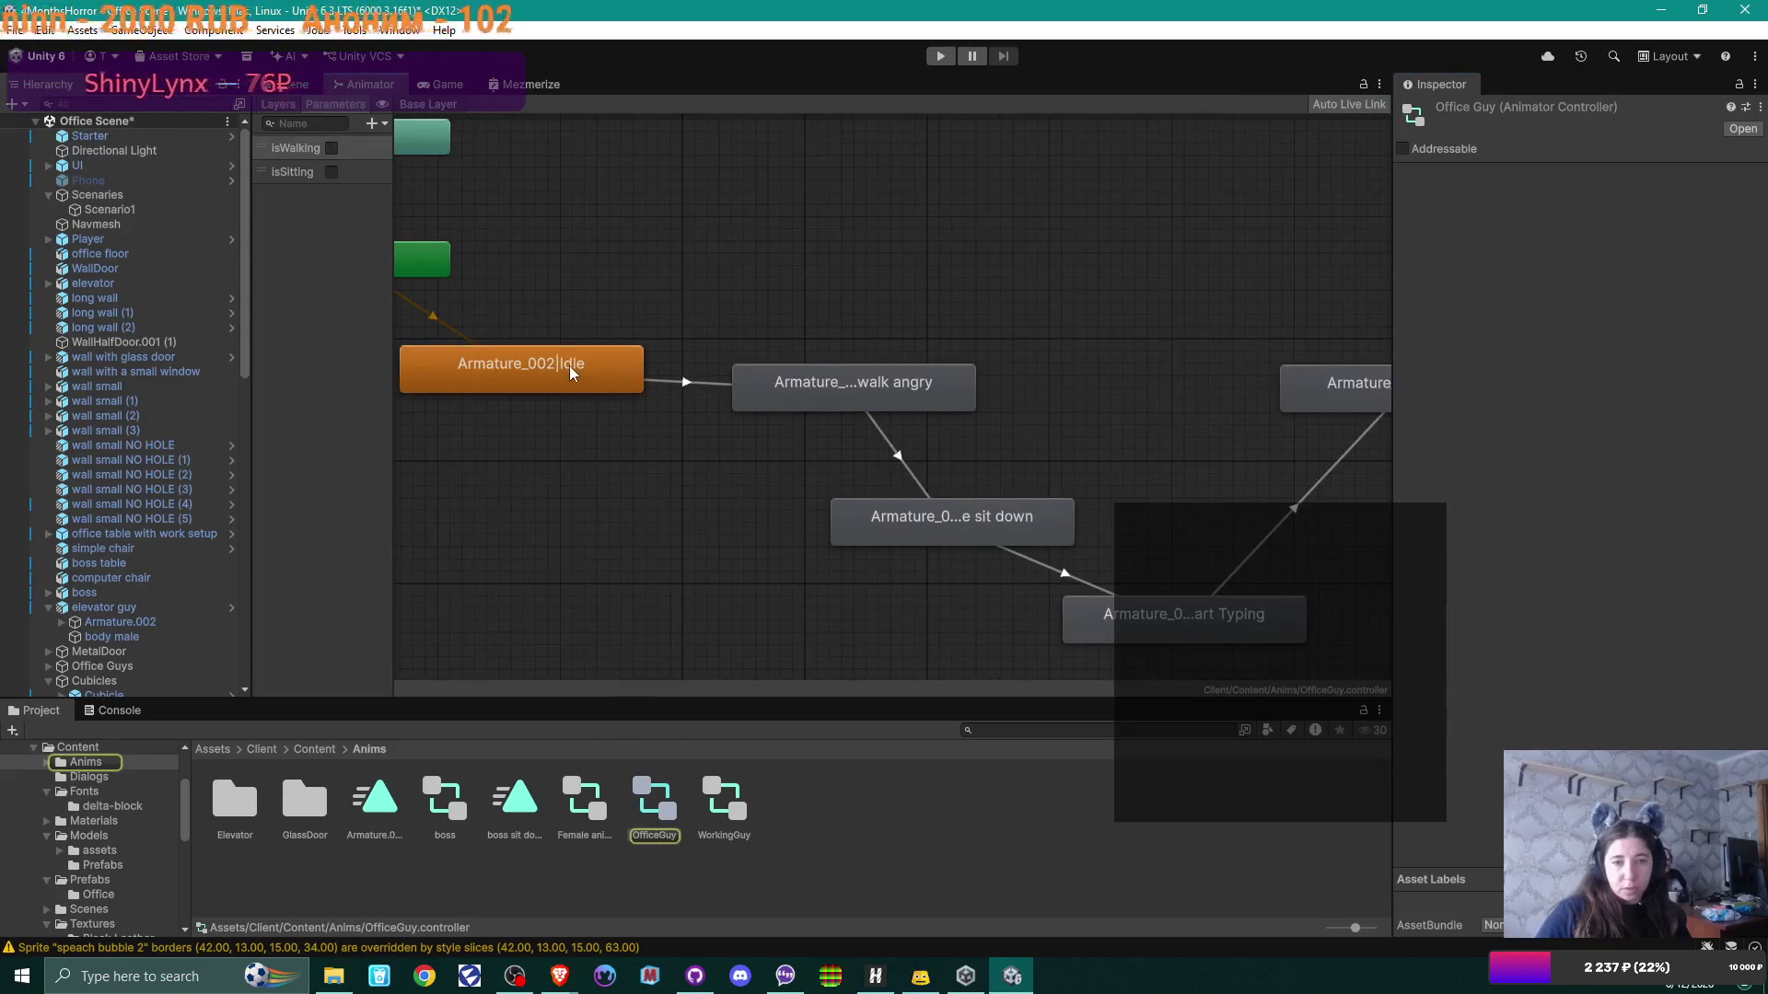
left_click(951, 393)
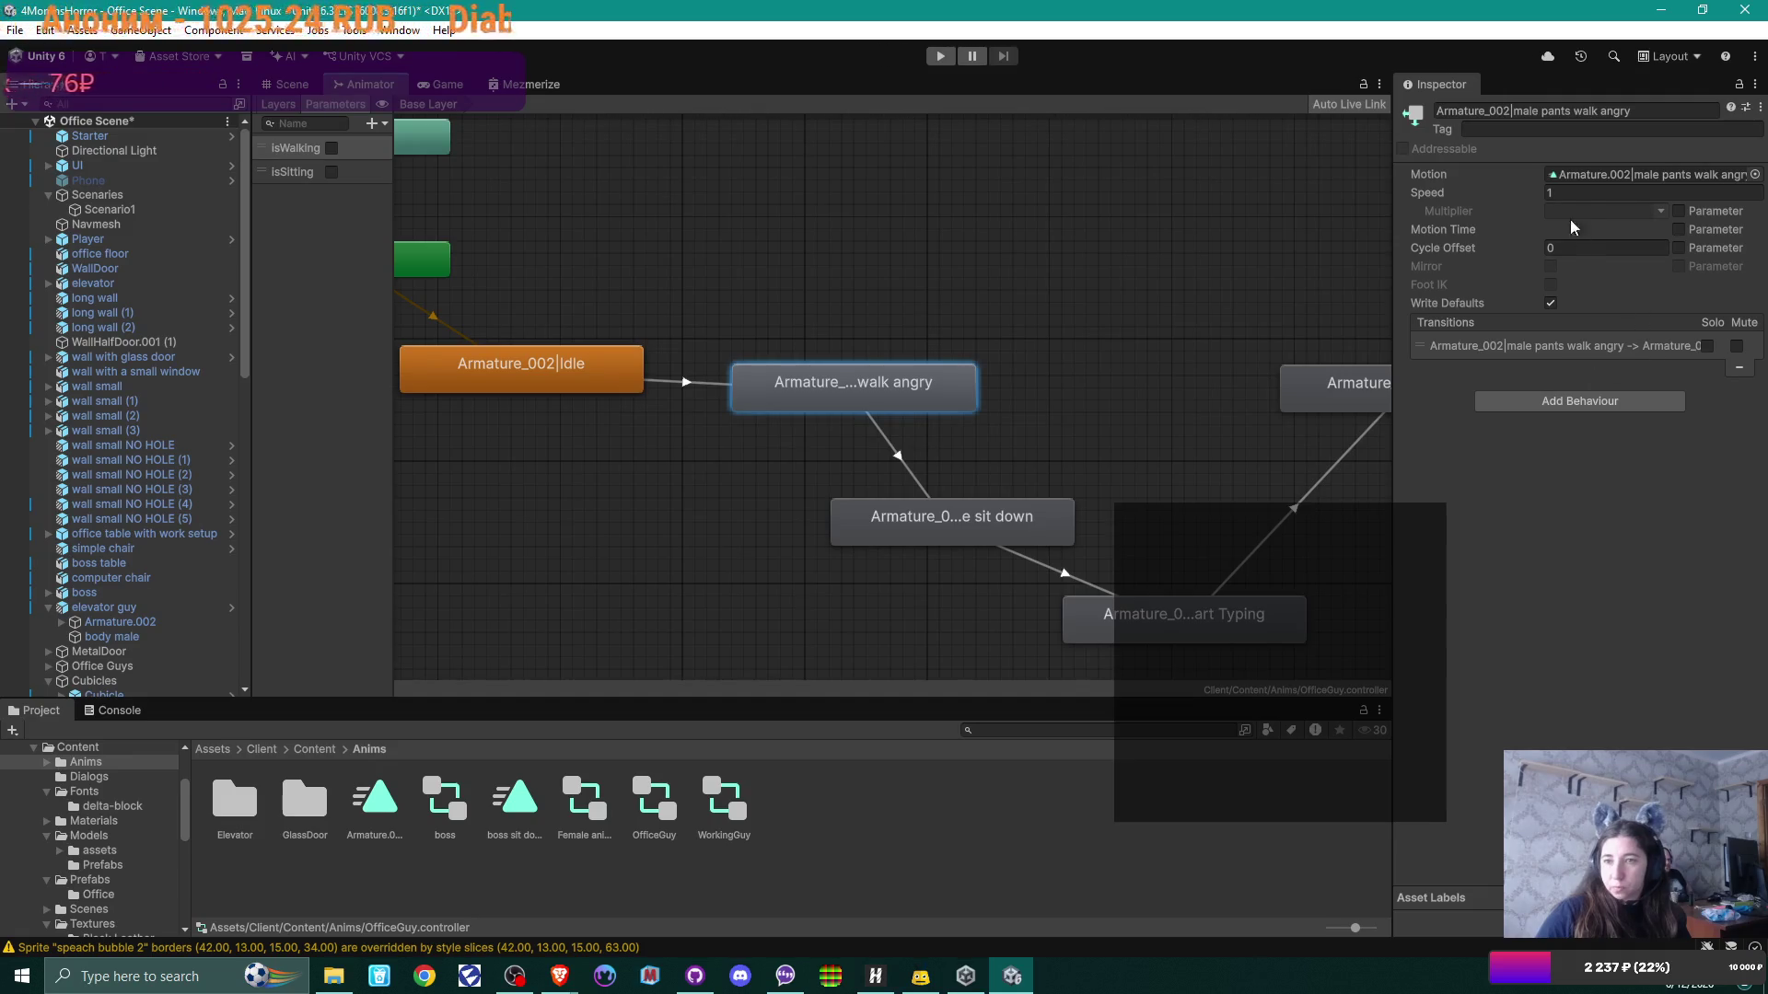
left_click(1563, 194)
type("2")
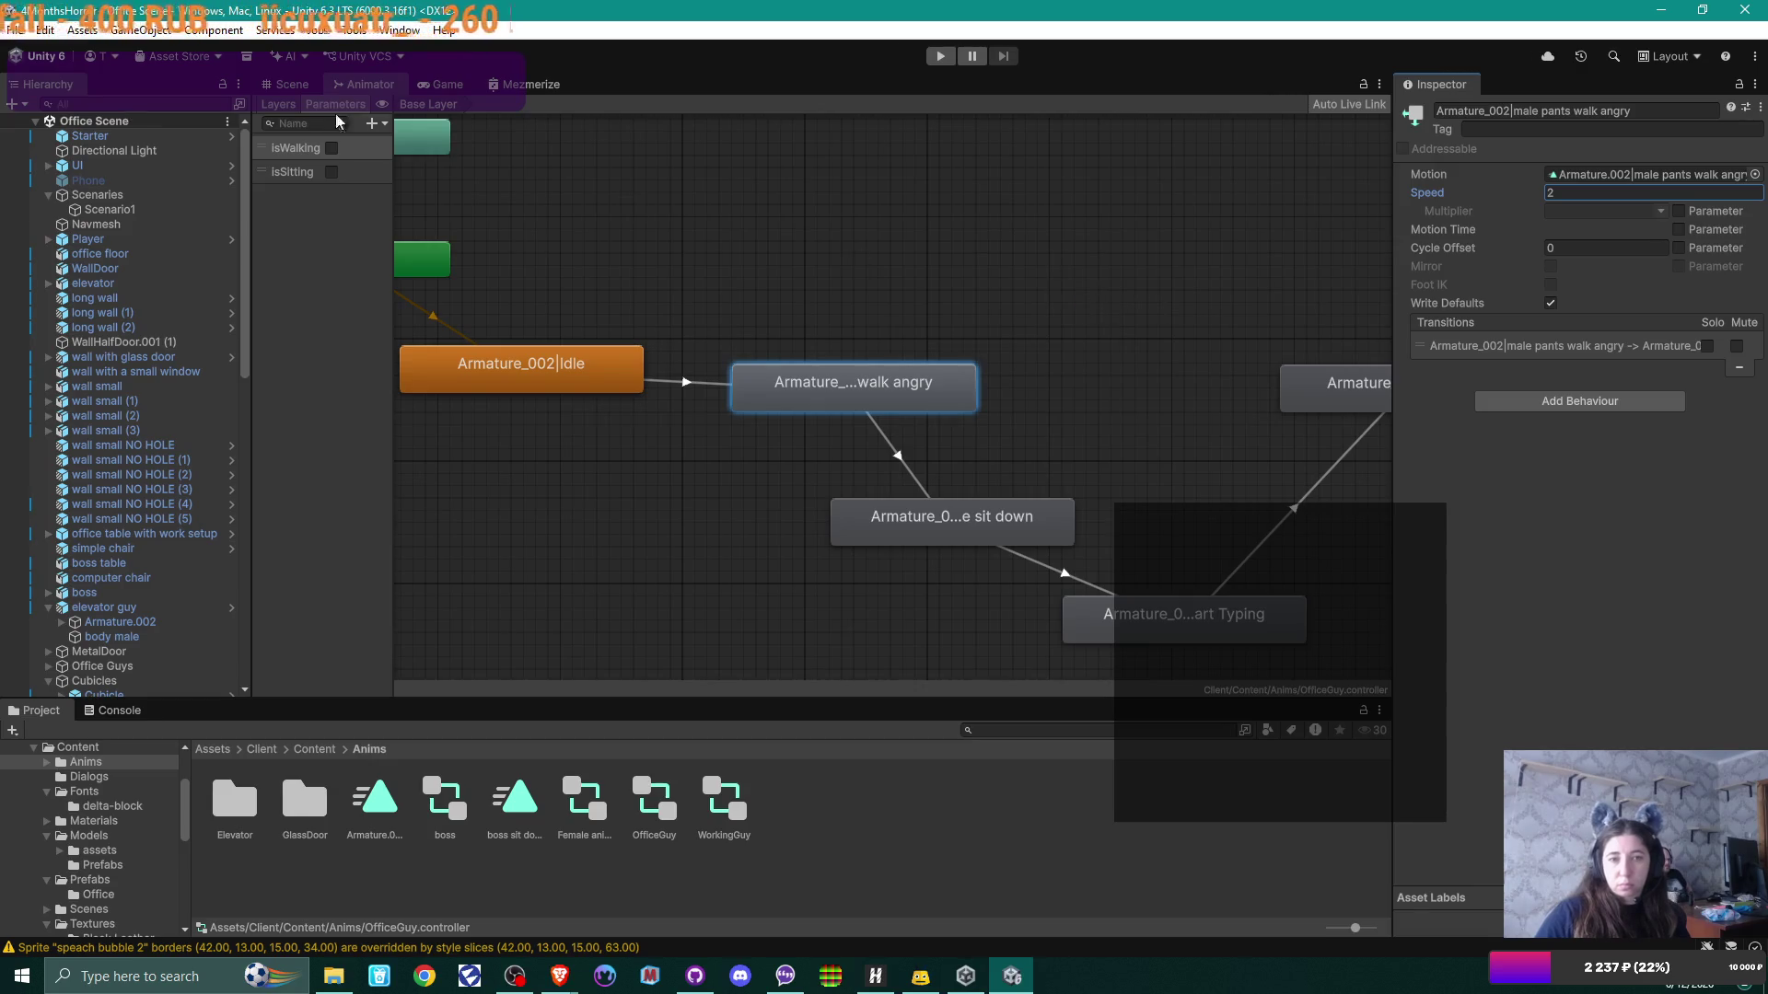
left_click(292, 84)
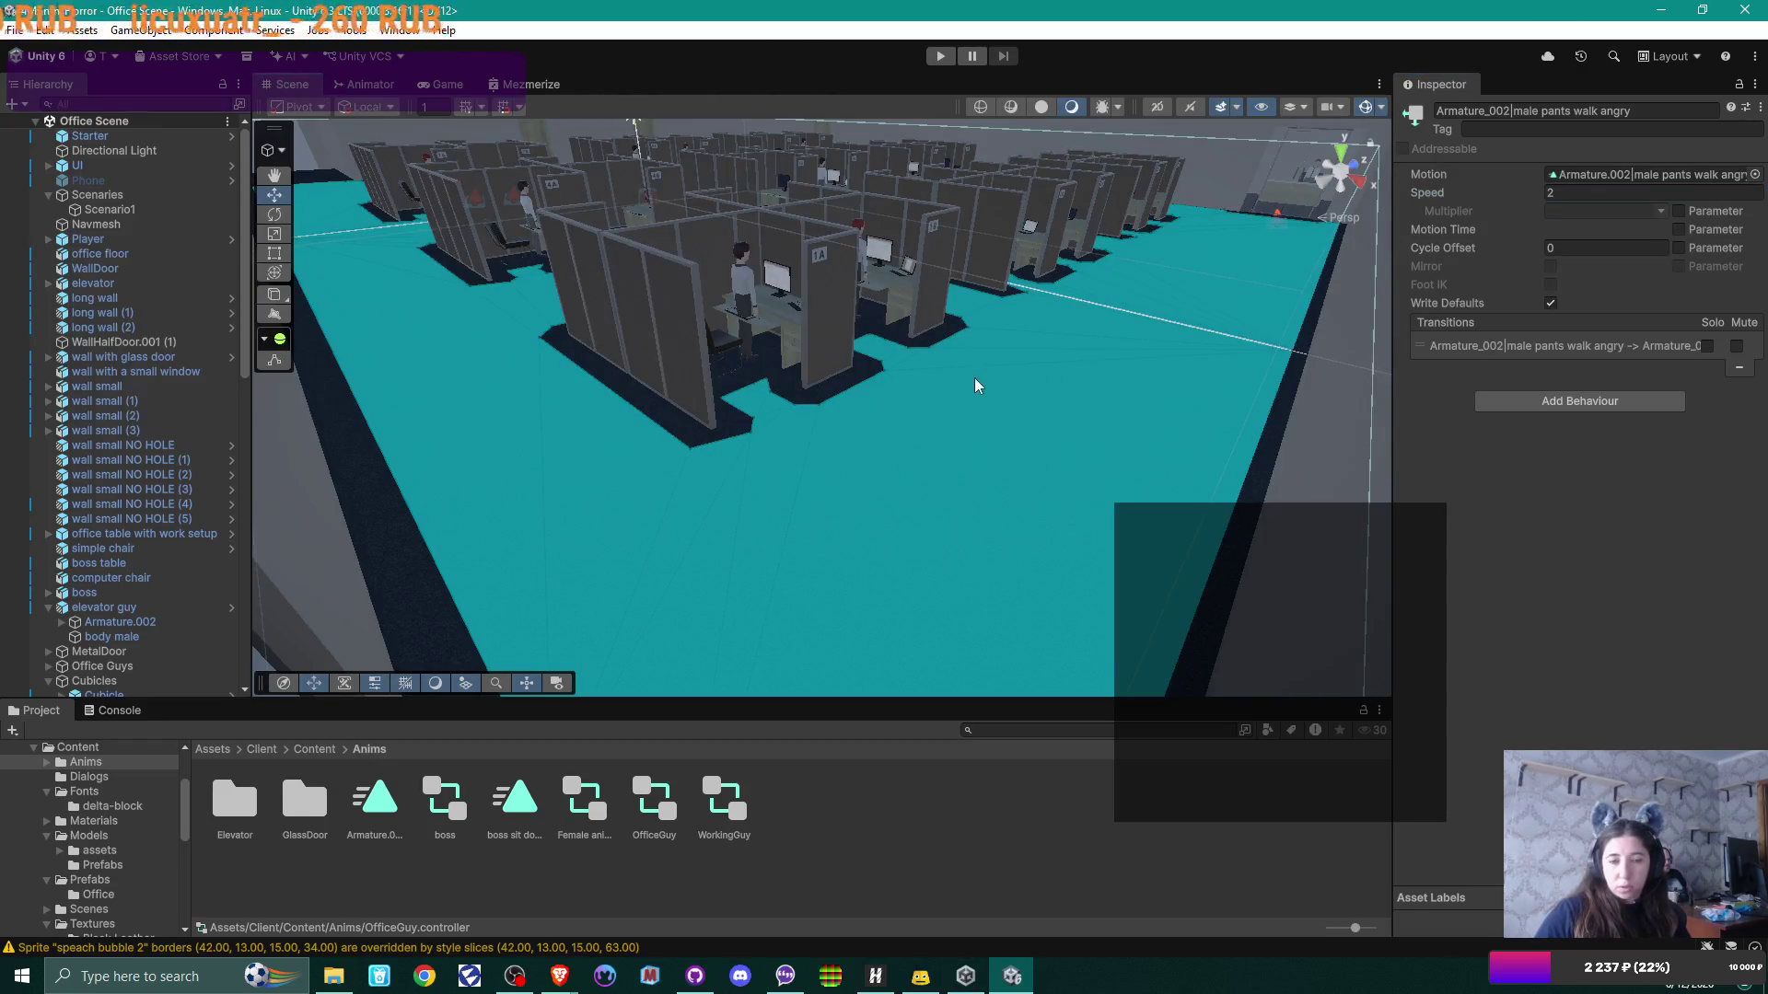
Step: Review Scenario1 and Scenaries, then fold the elevator guy and Cubicles groups in the Hierarchy
scroll(123, 402, "down", 3)
scroll(123, 400, "up", 3)
left_click(98, 211)
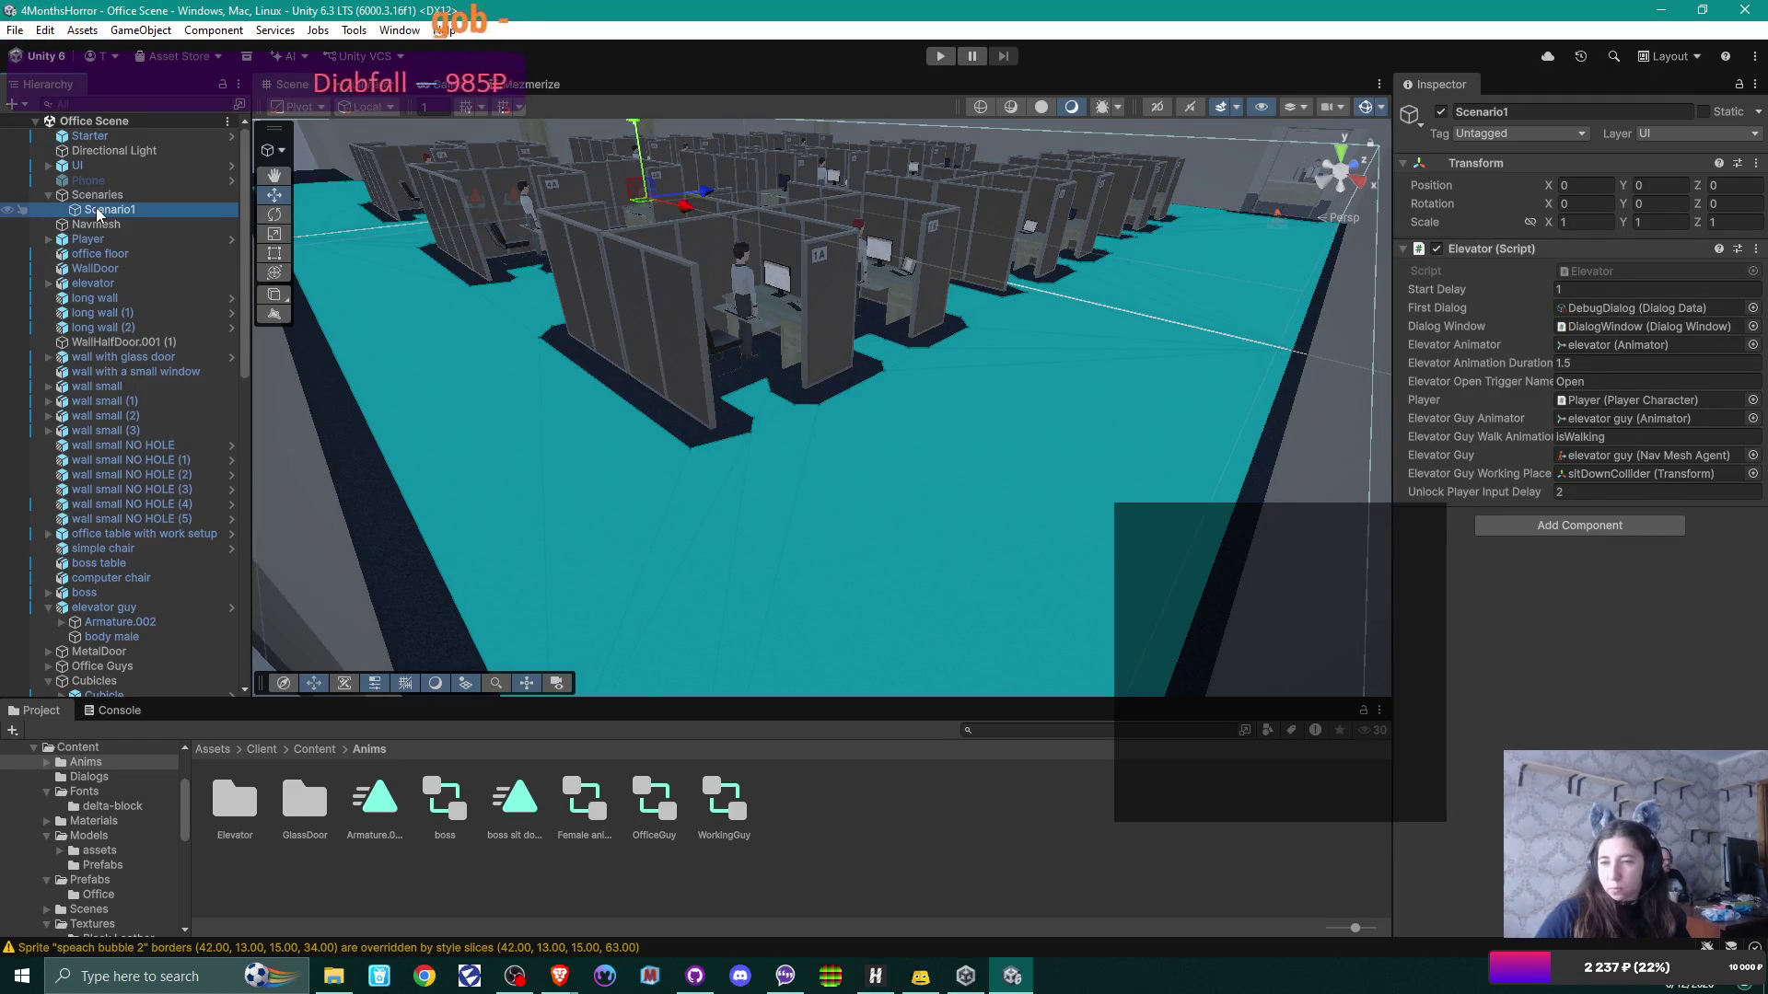
left_click(107, 196)
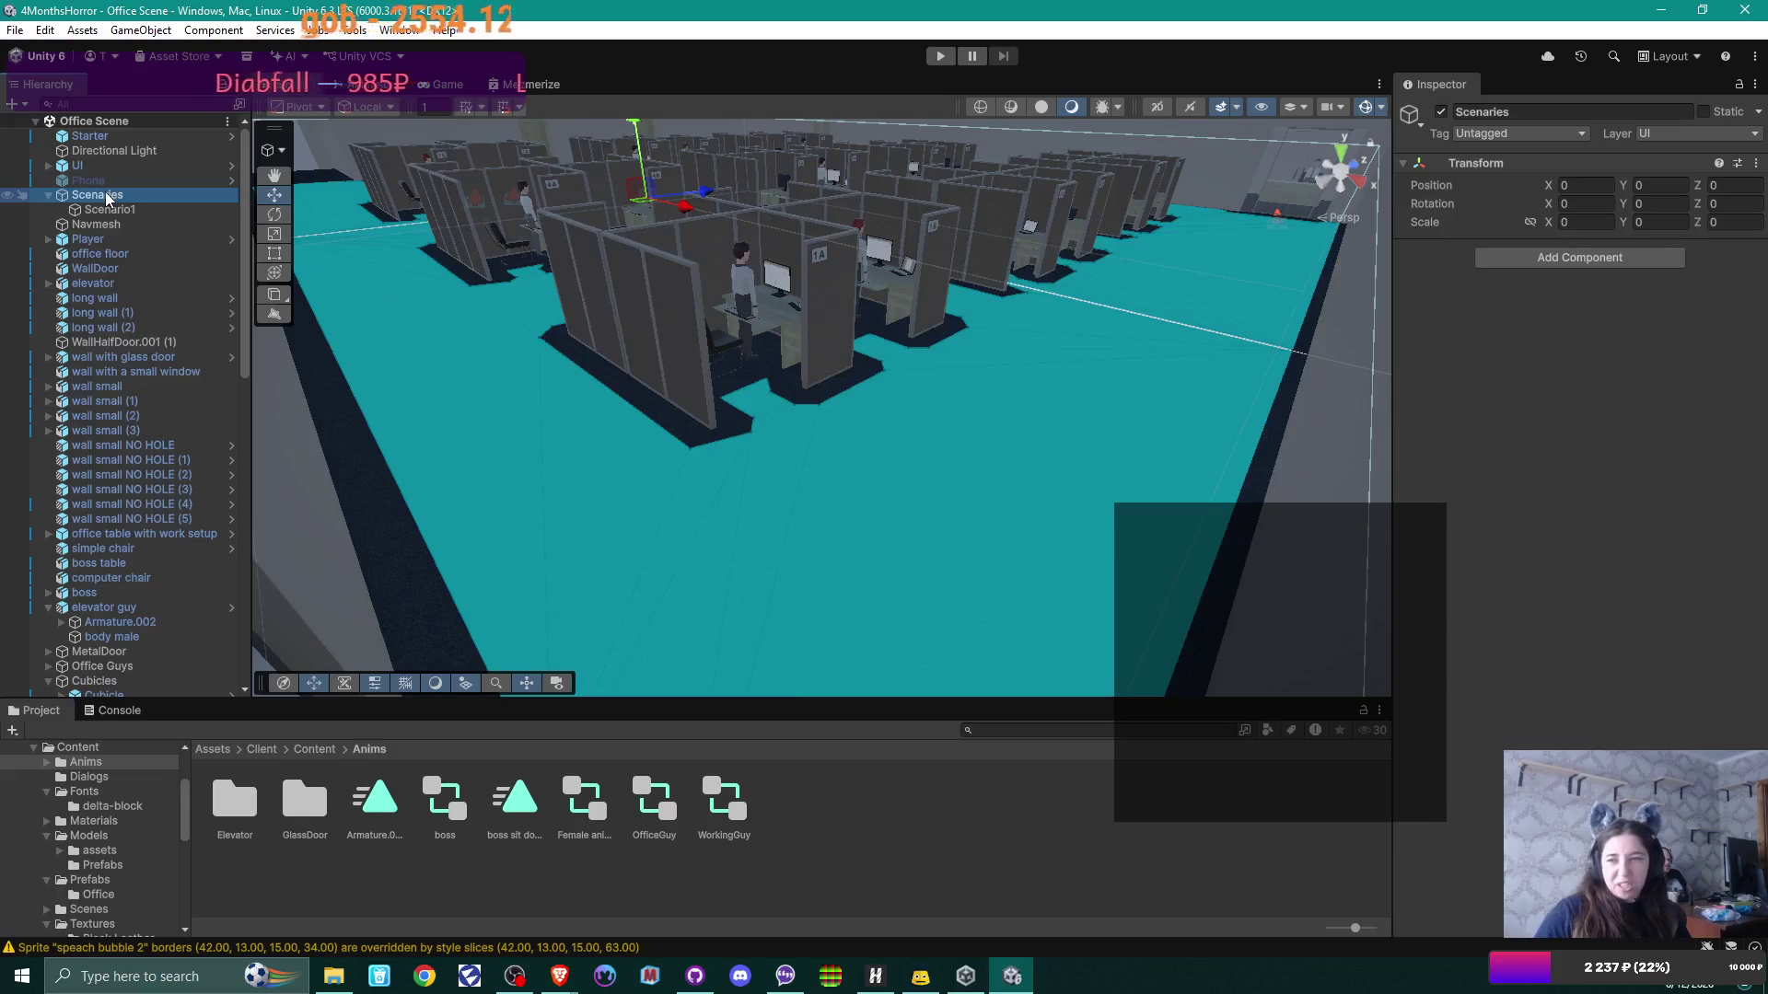
left_click(123, 210)
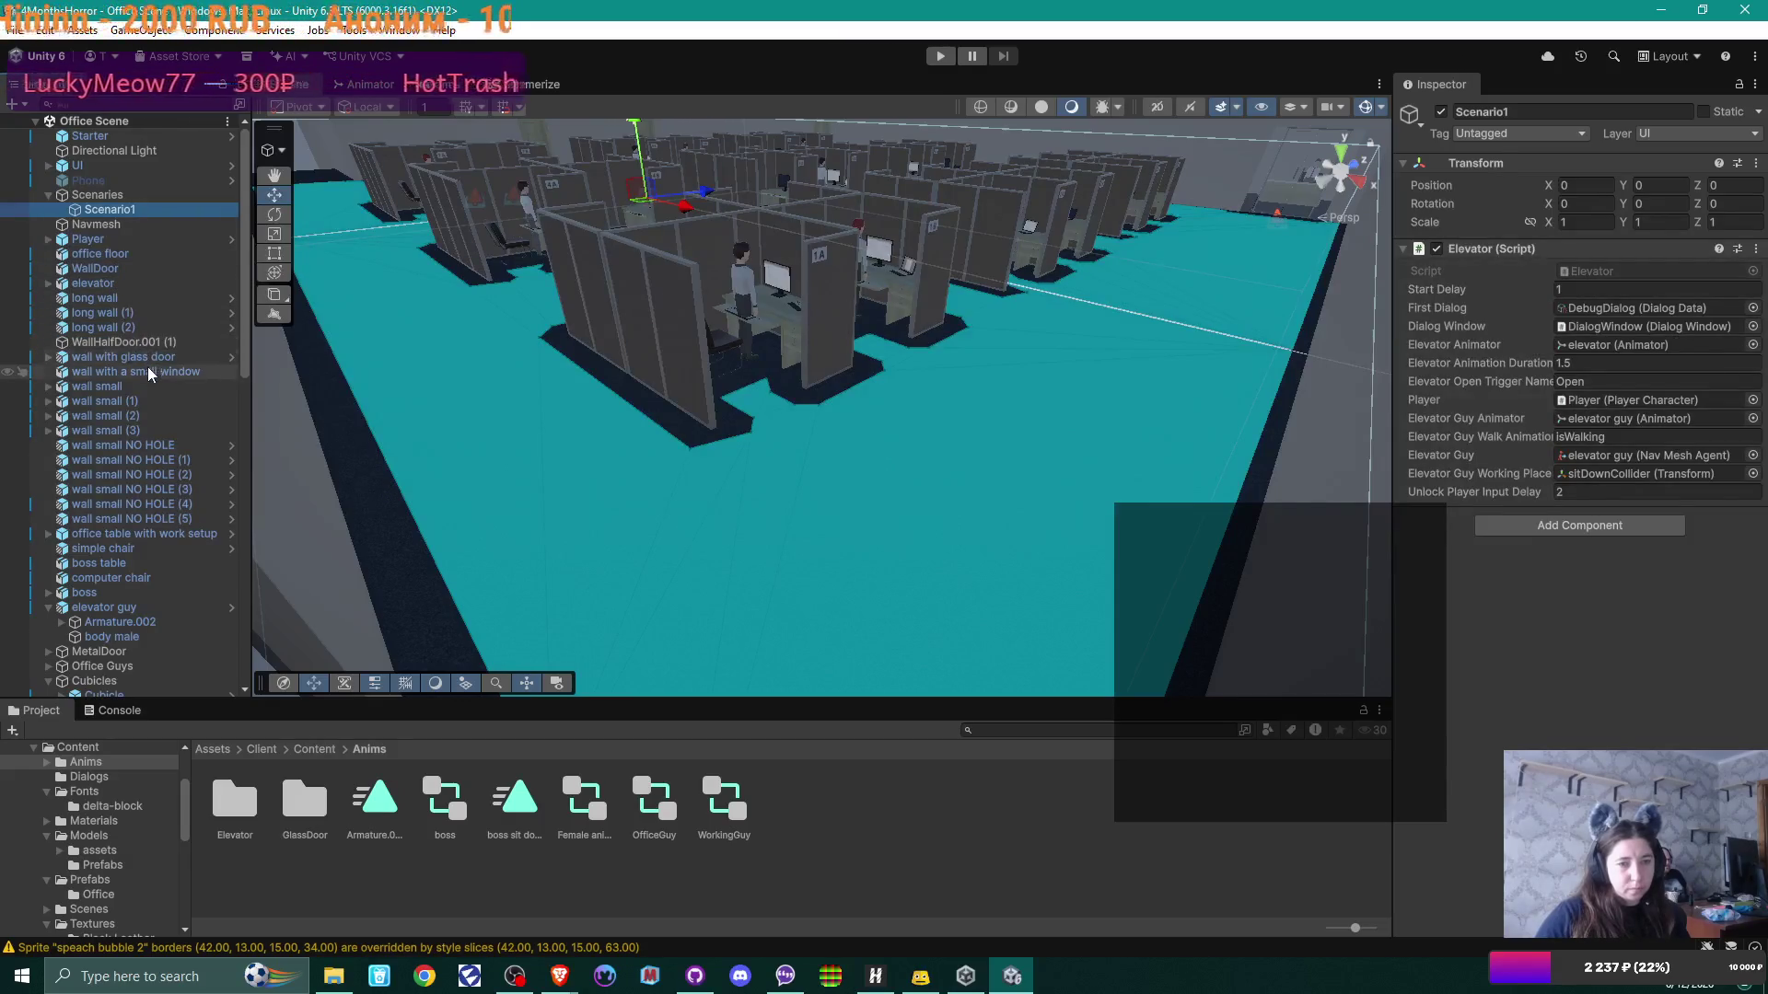
left_click(48, 607)
scroll(165, 481, "down", 5)
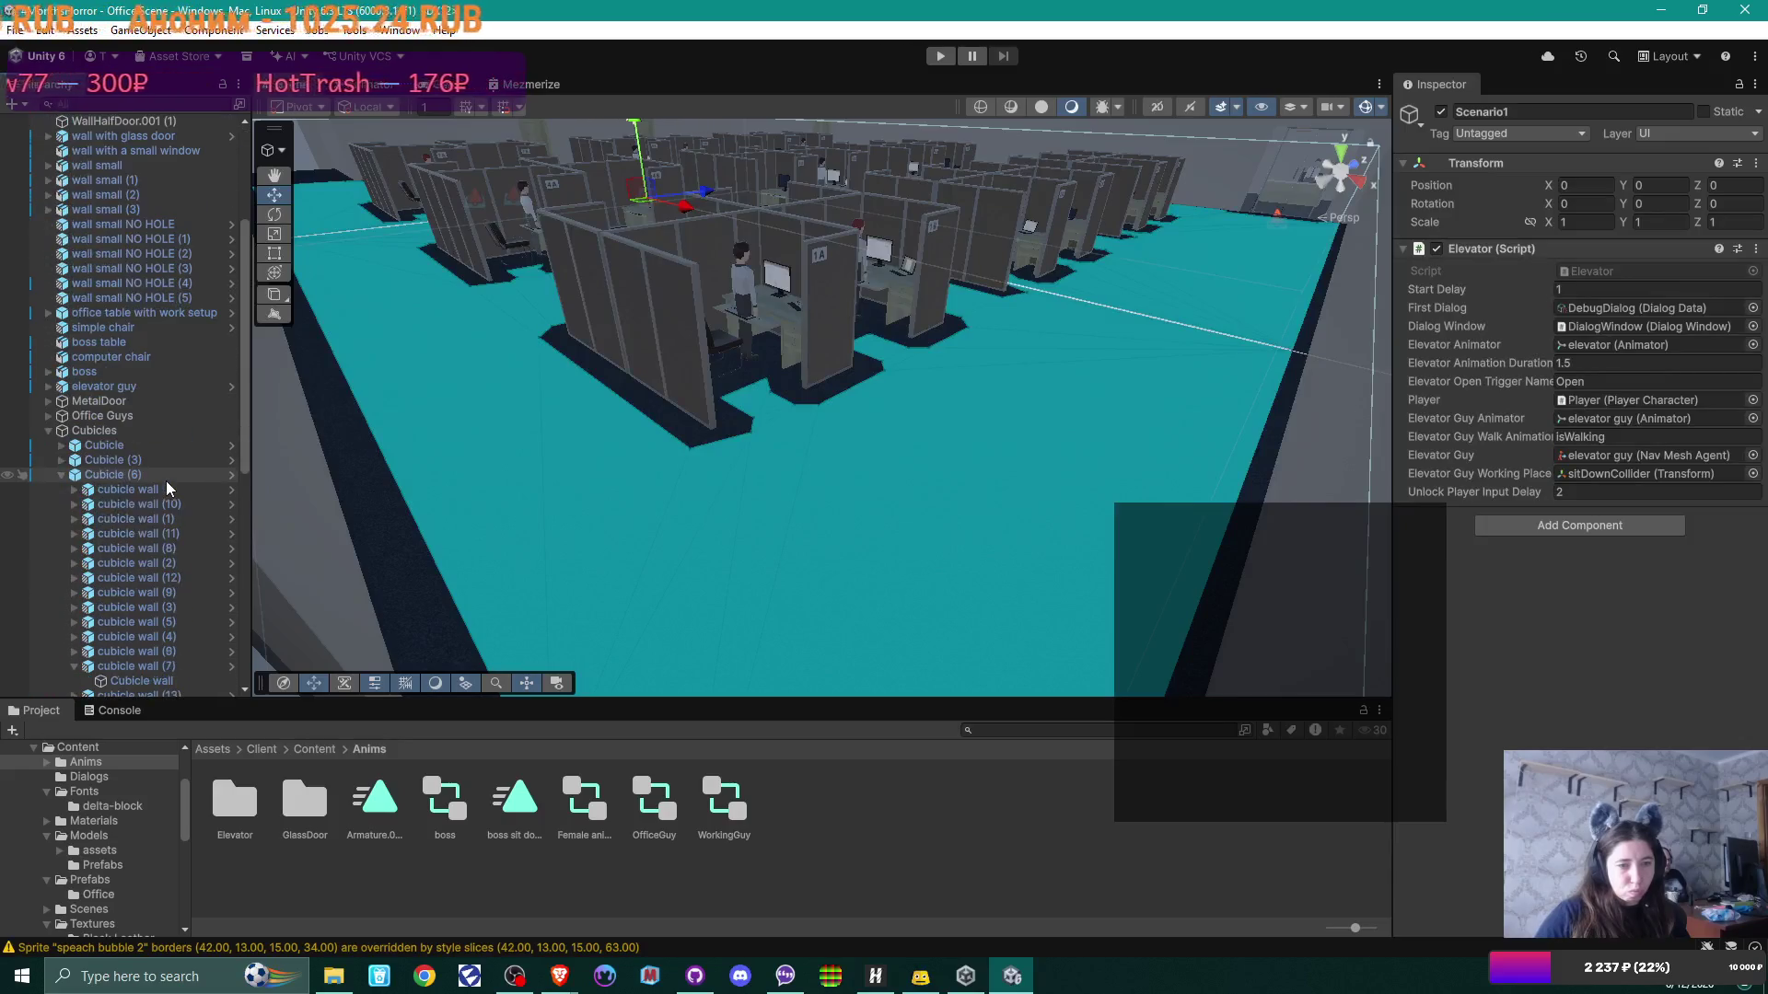
left_click(49, 431)
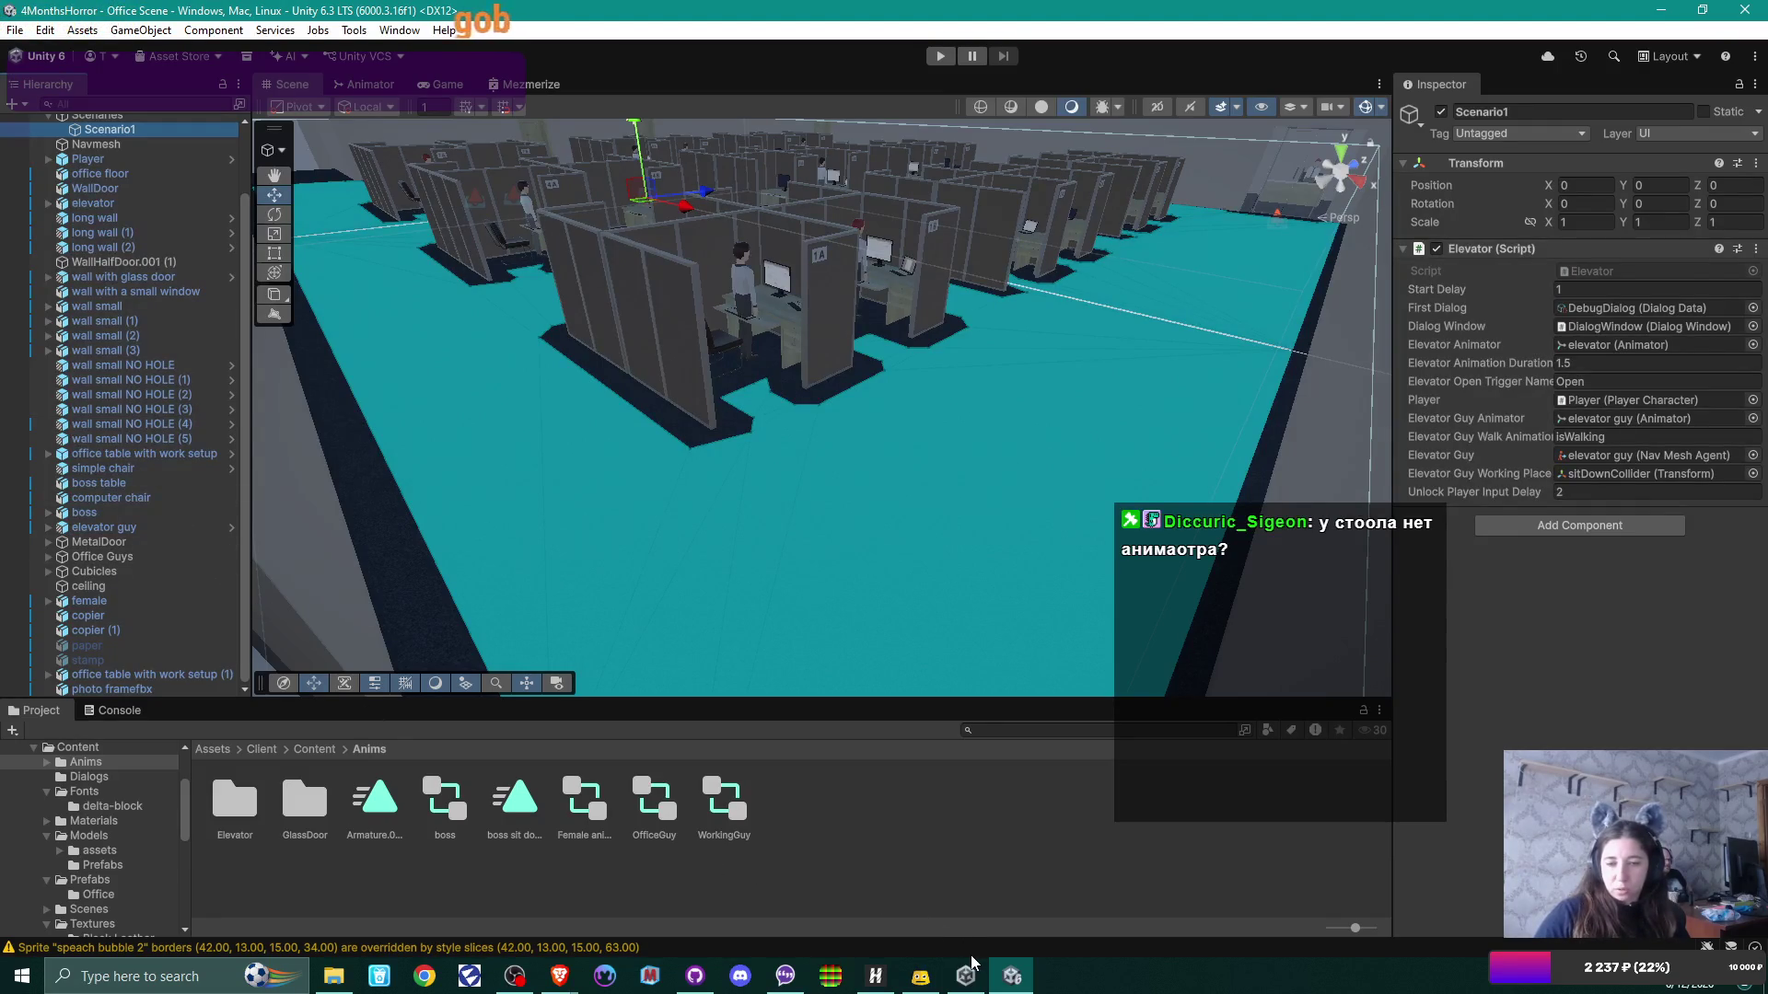
Step: Switch to the Brave window showing the Delta Block font page on 1001 Fonts
mouse_move(966, 971)
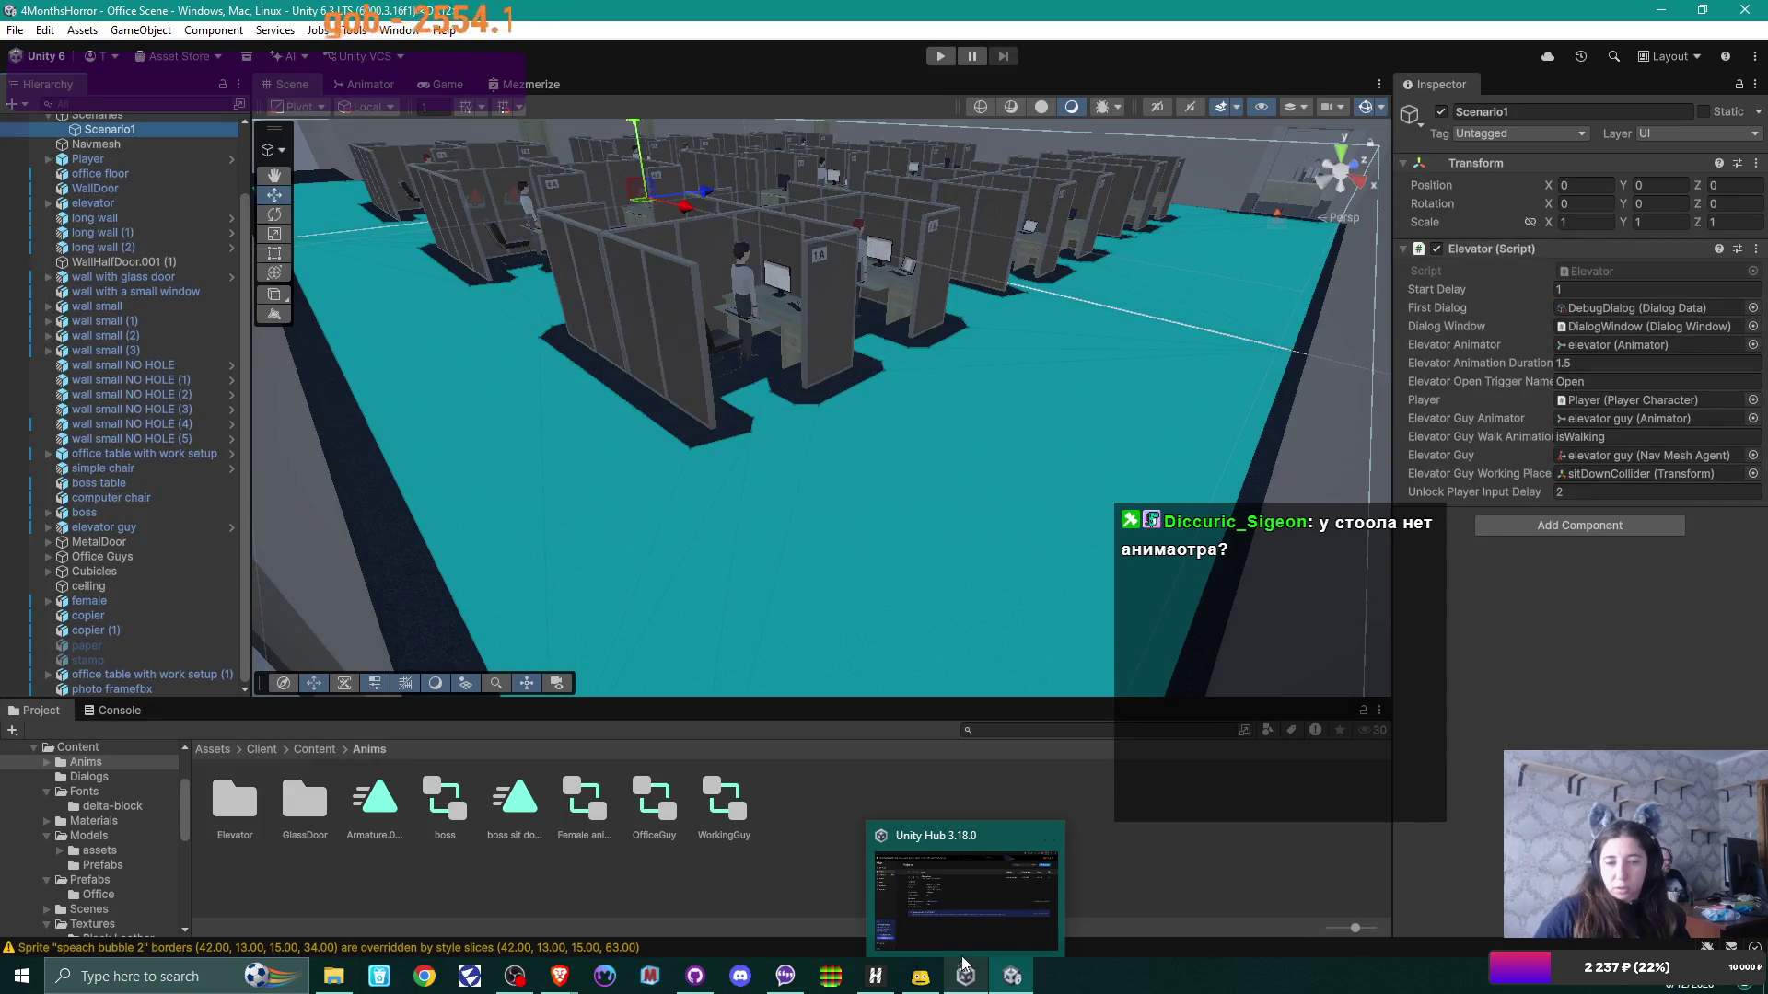
mouse_move(339, 982)
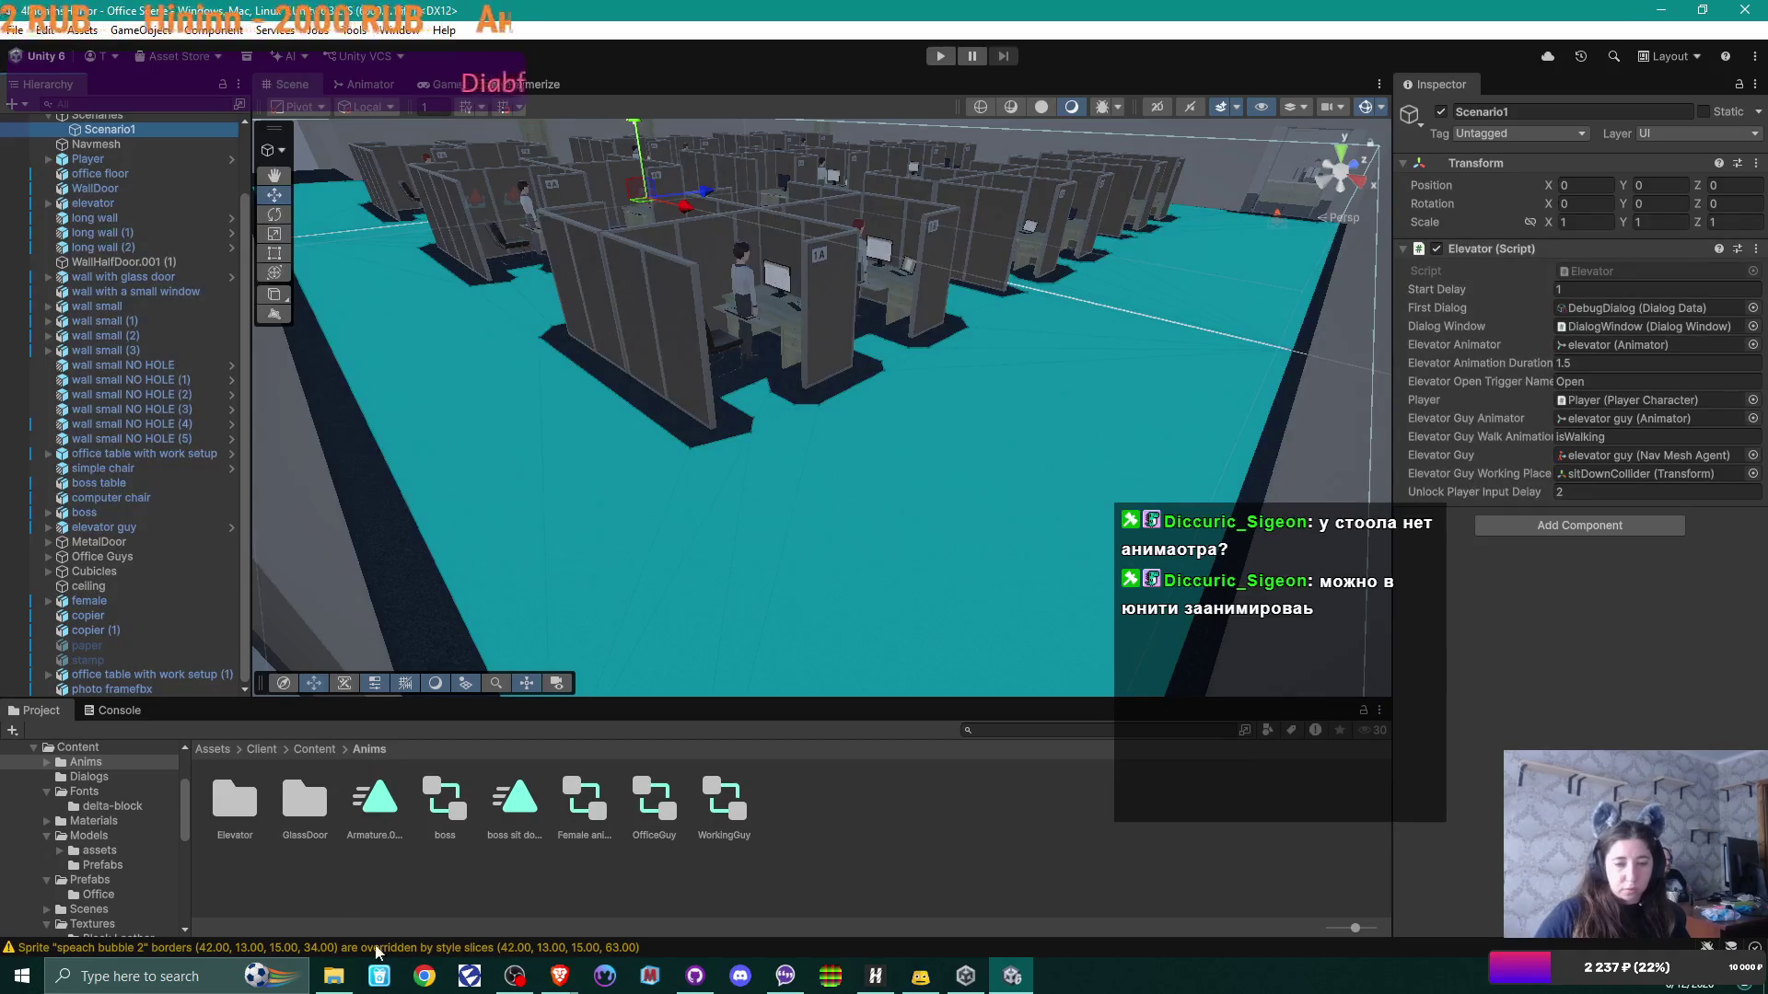
mouse_move(559, 976)
left_click(653, 875)
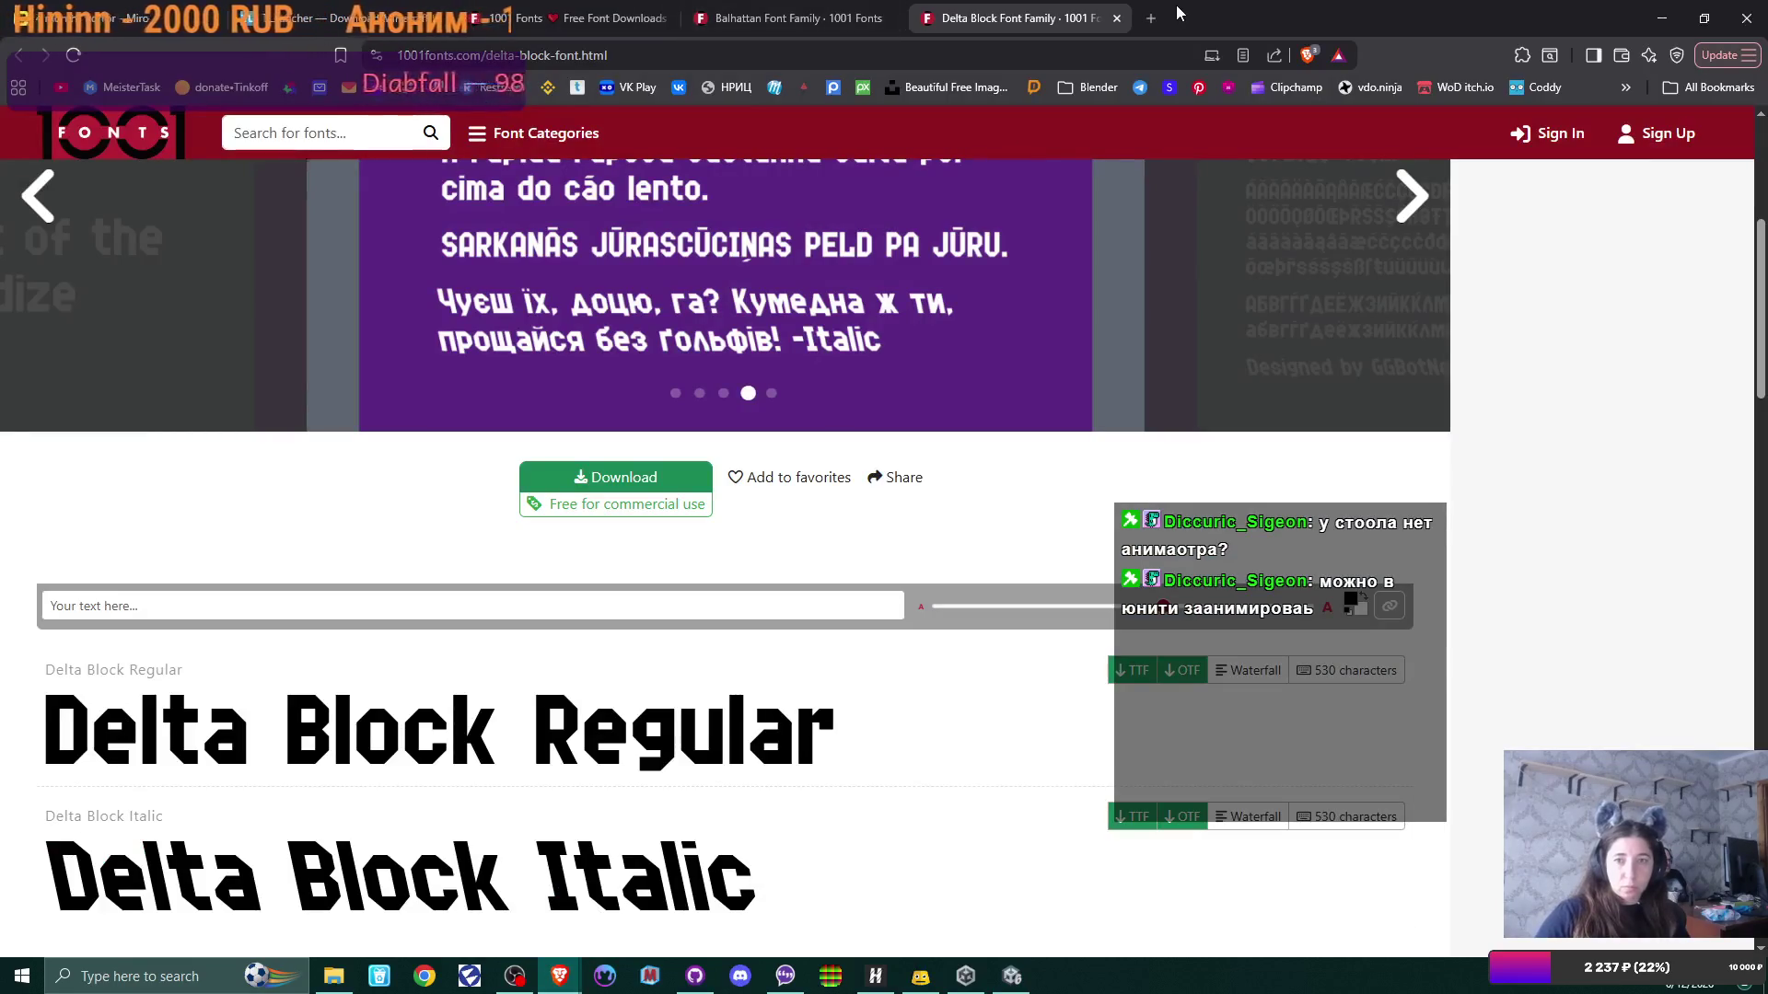
Step: Open YouTube in a new tab and search for 'unity animation tutorial'
left_click(1150, 17)
left_click(60, 87)
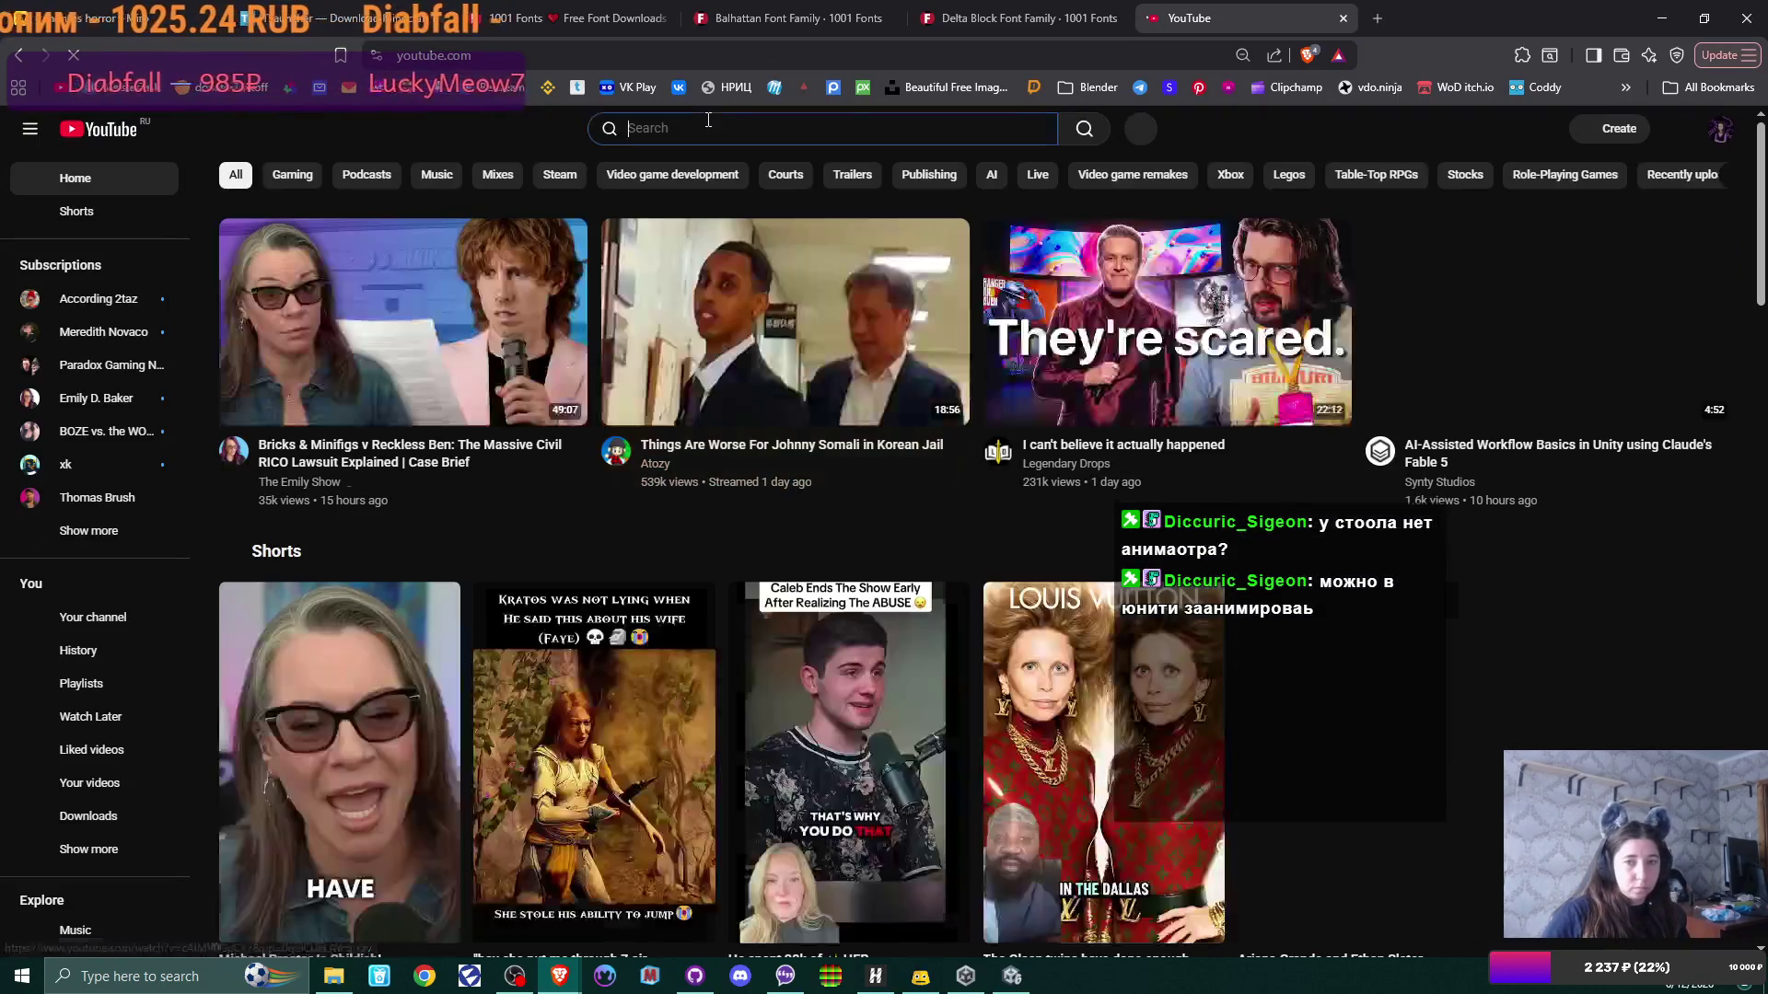
left_click(707, 124)
type("un")
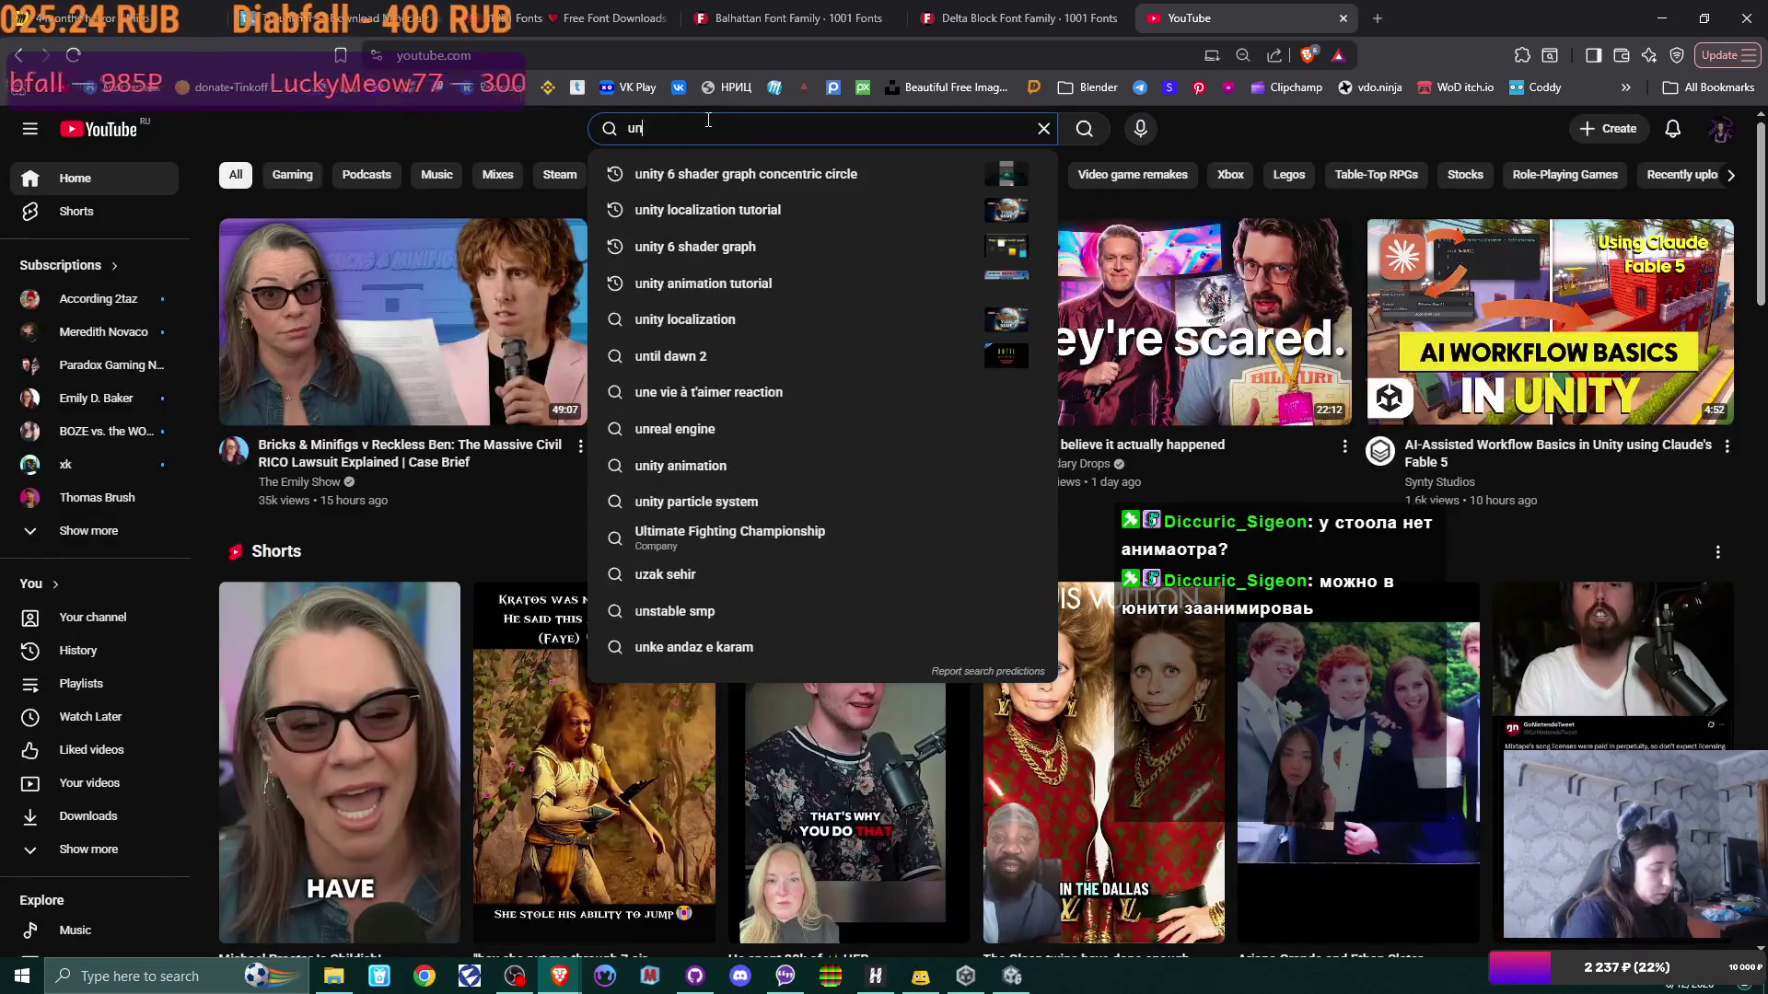
type("ity anima")
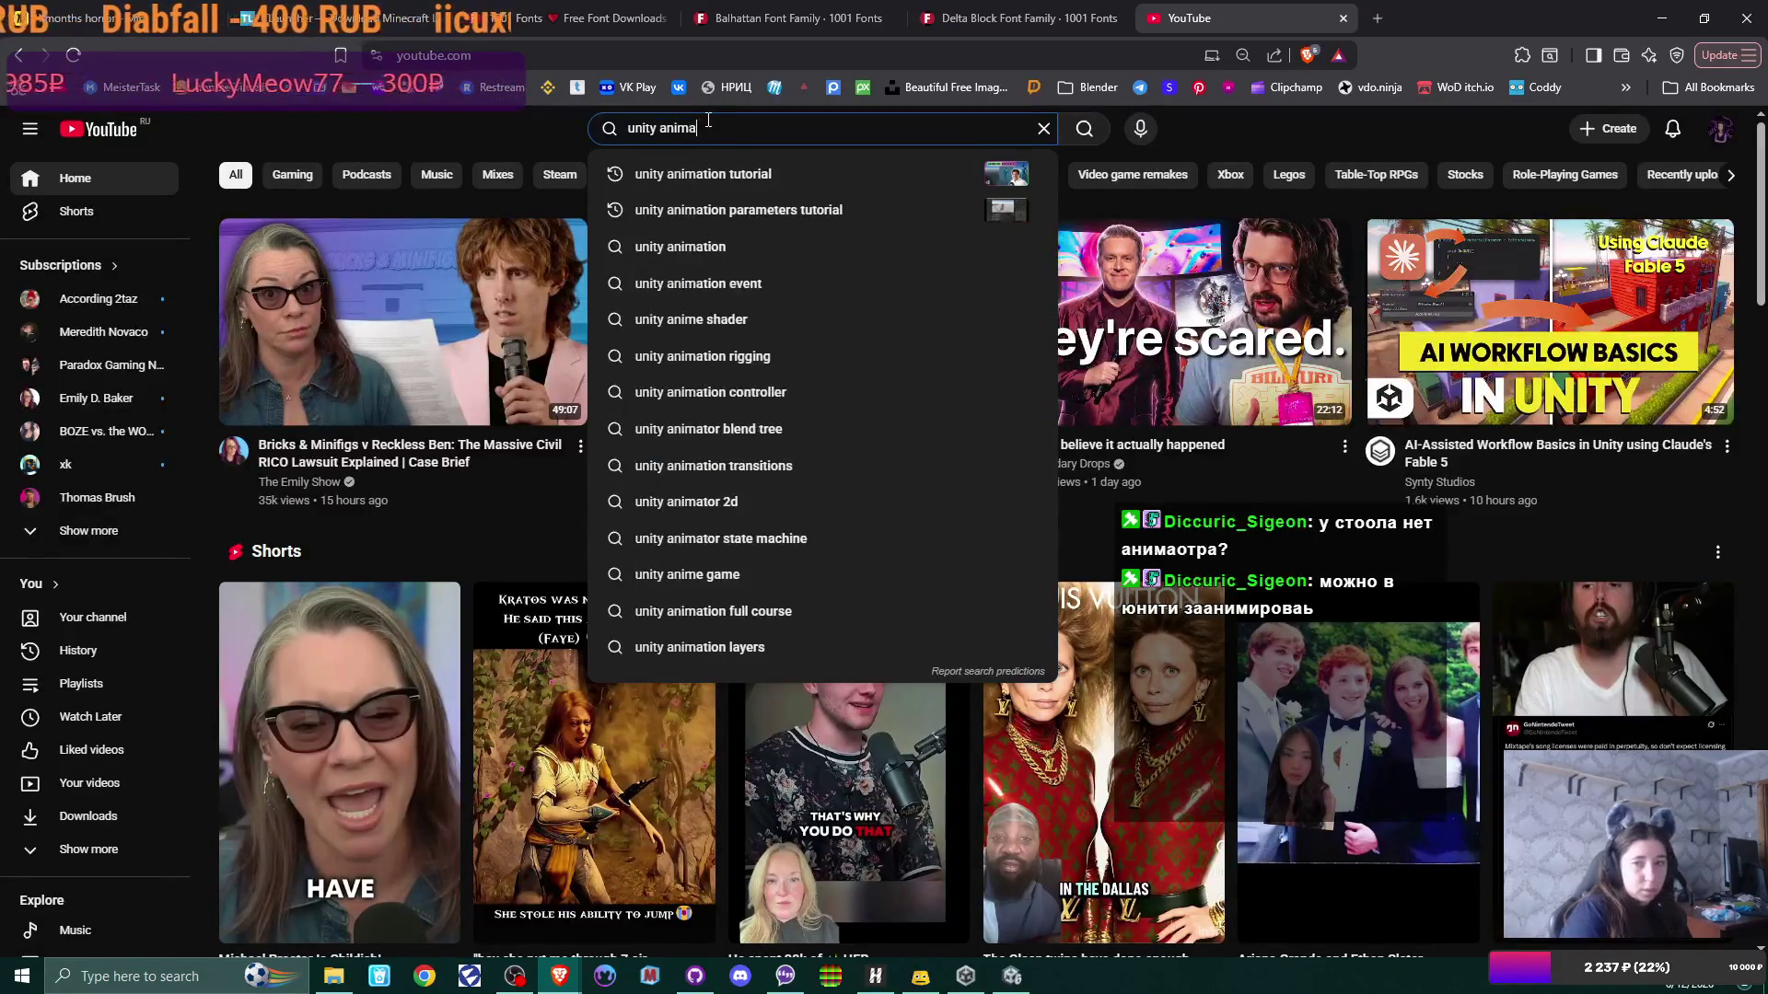
key("Down")
key("Return")
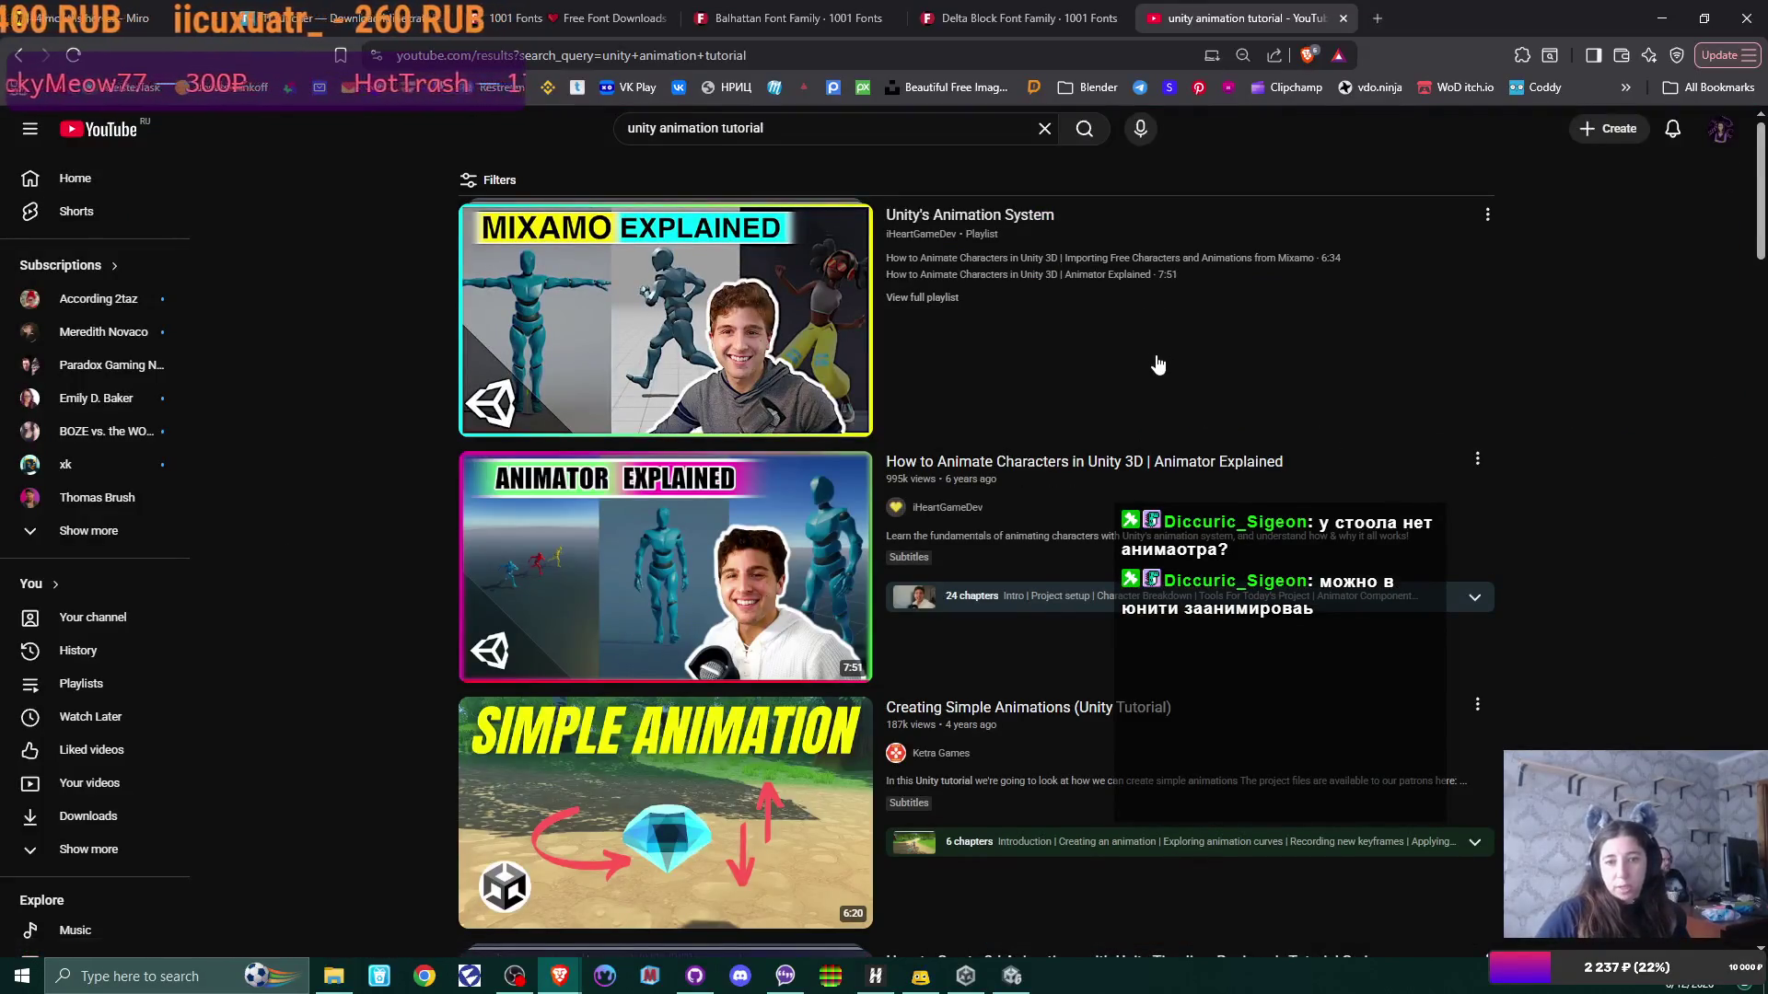
Step: Browse the results and open the Unity Timeline playlist in a background tab
scroll(1269, 361, "down", 3)
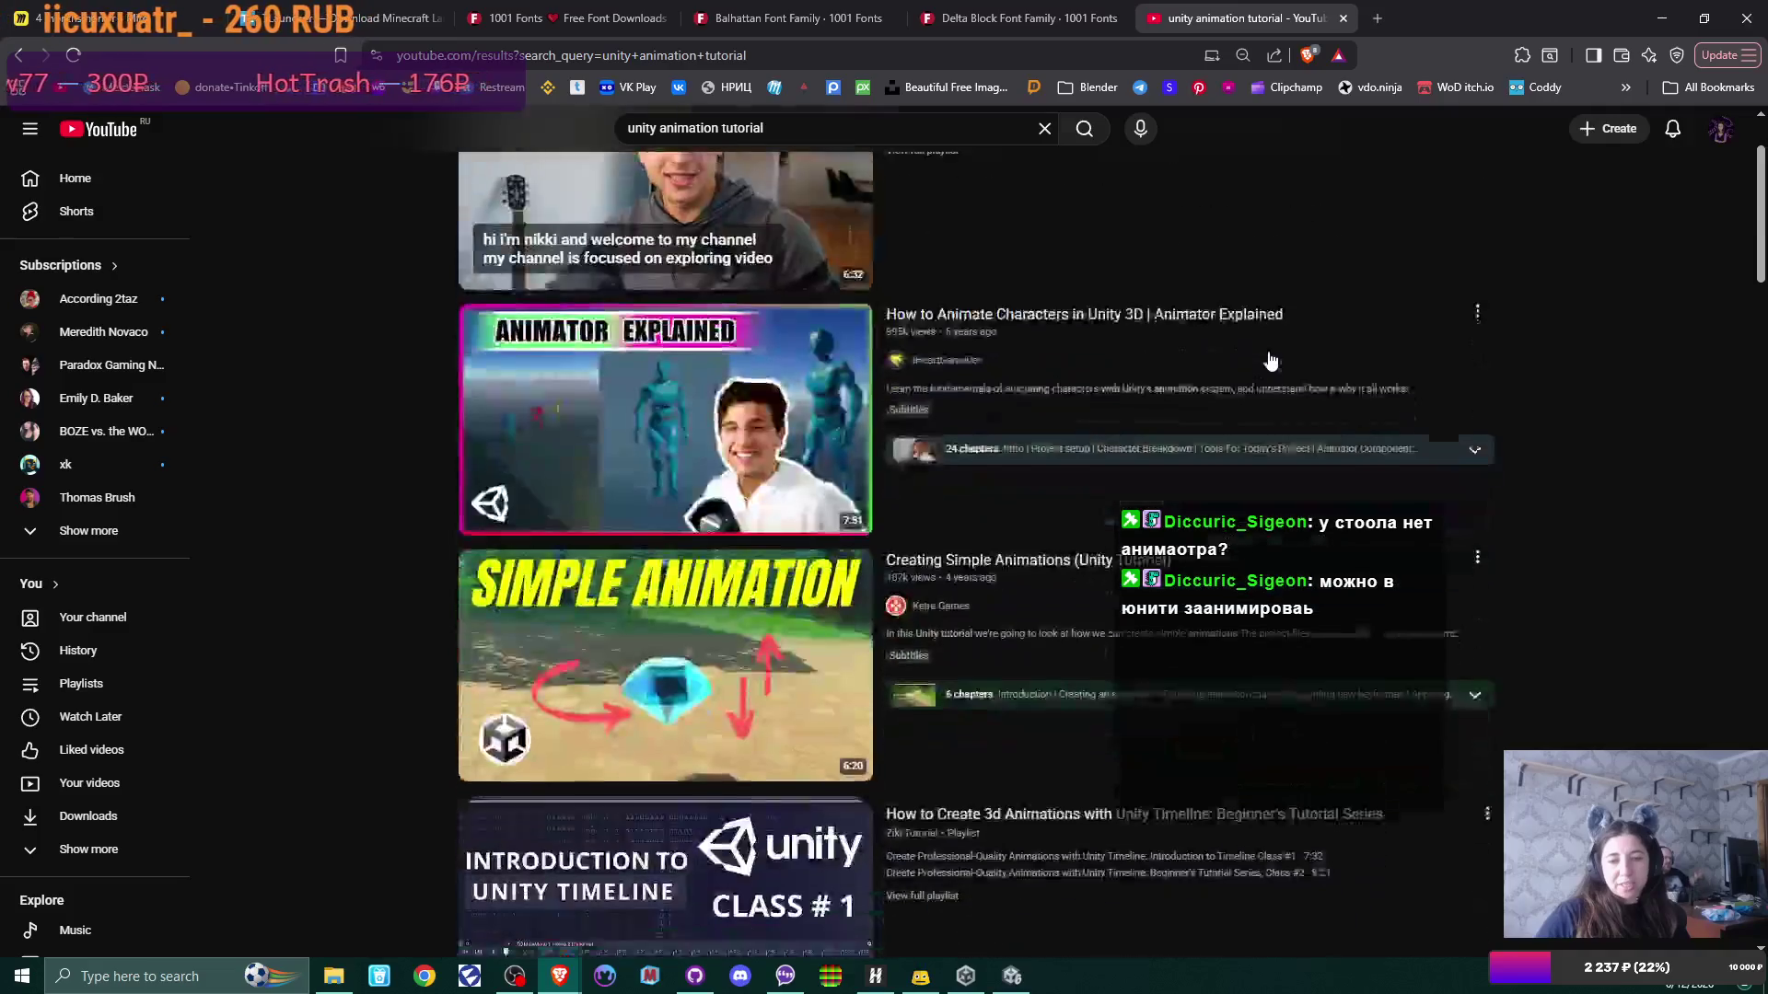
scroll(1269, 360, "down", 2)
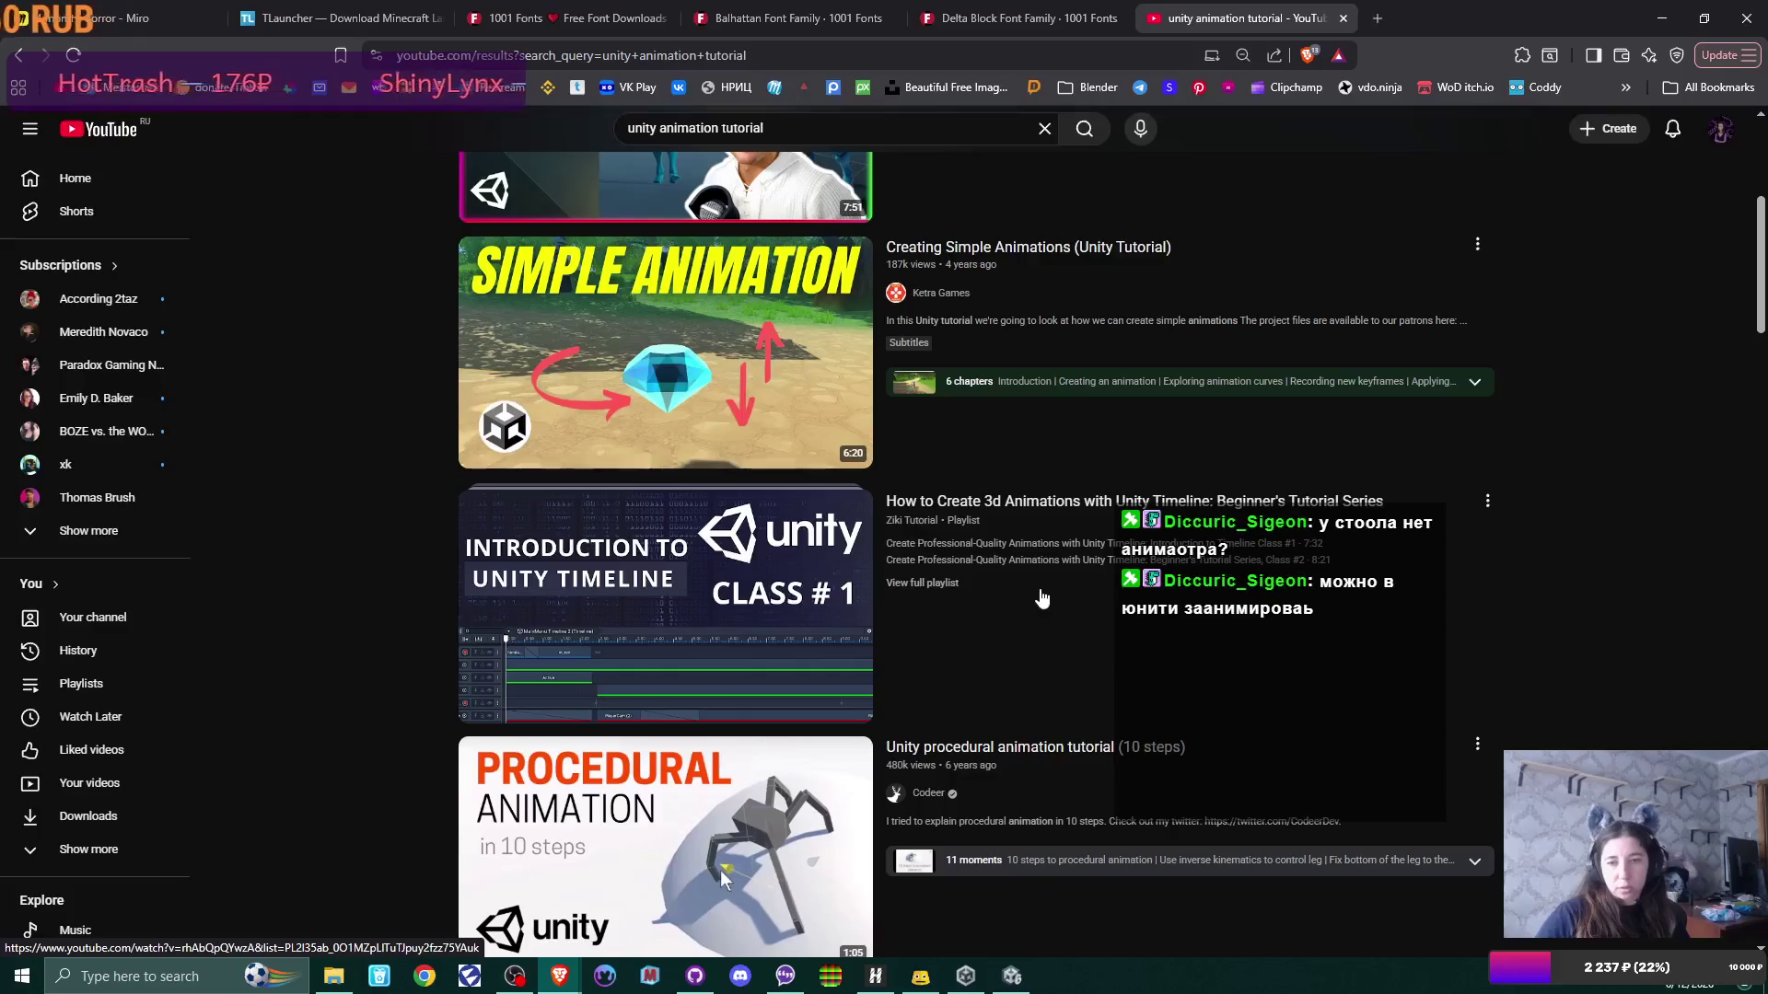
scroll(1041, 594, "down", 2)
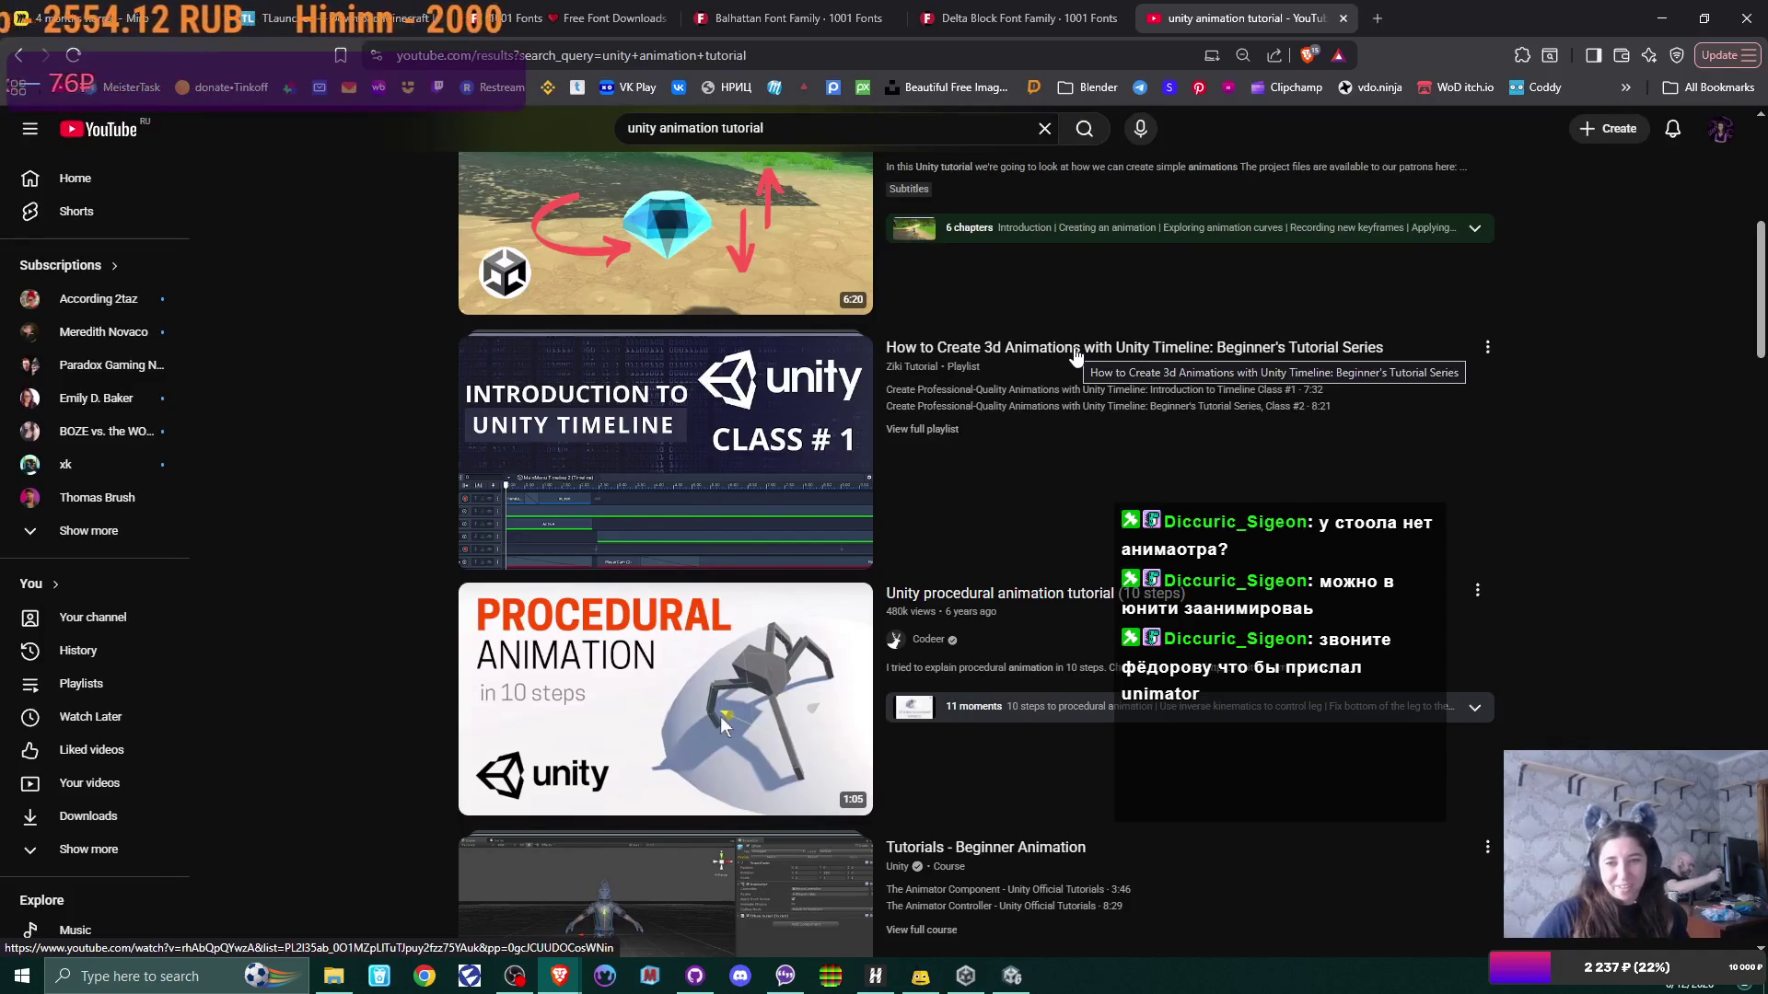
middle_click(1075, 356)
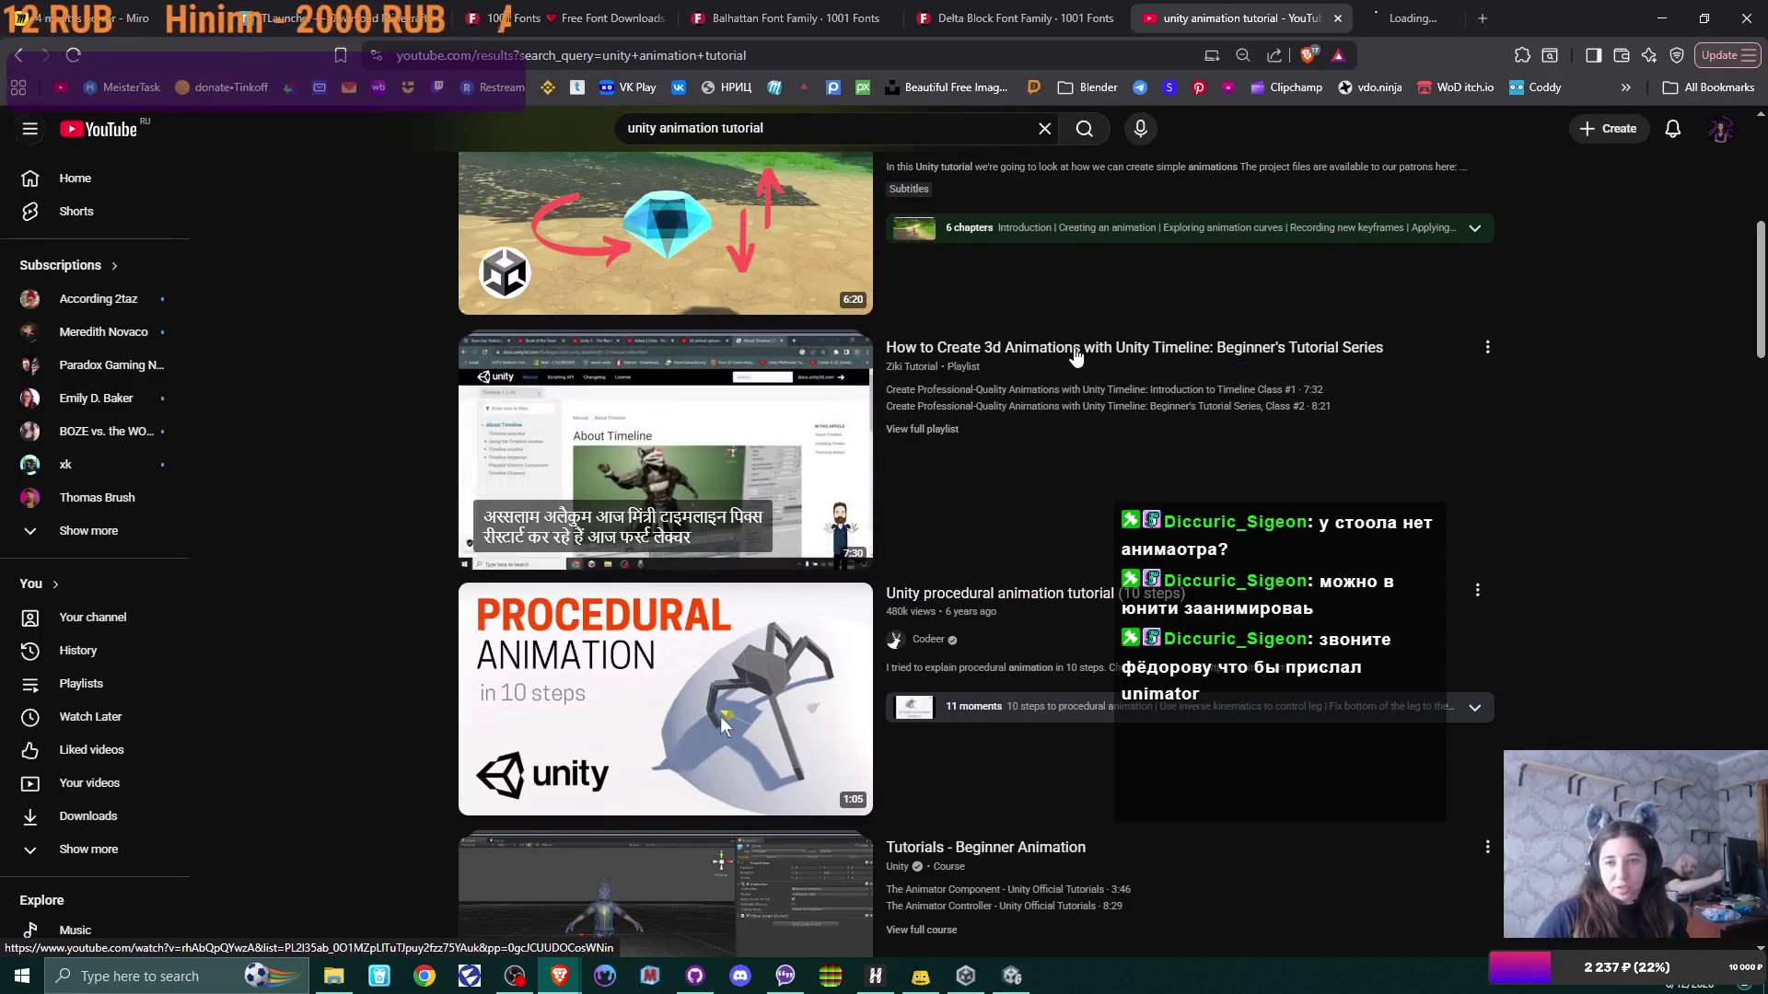
scroll(1075, 357, "down", 2)
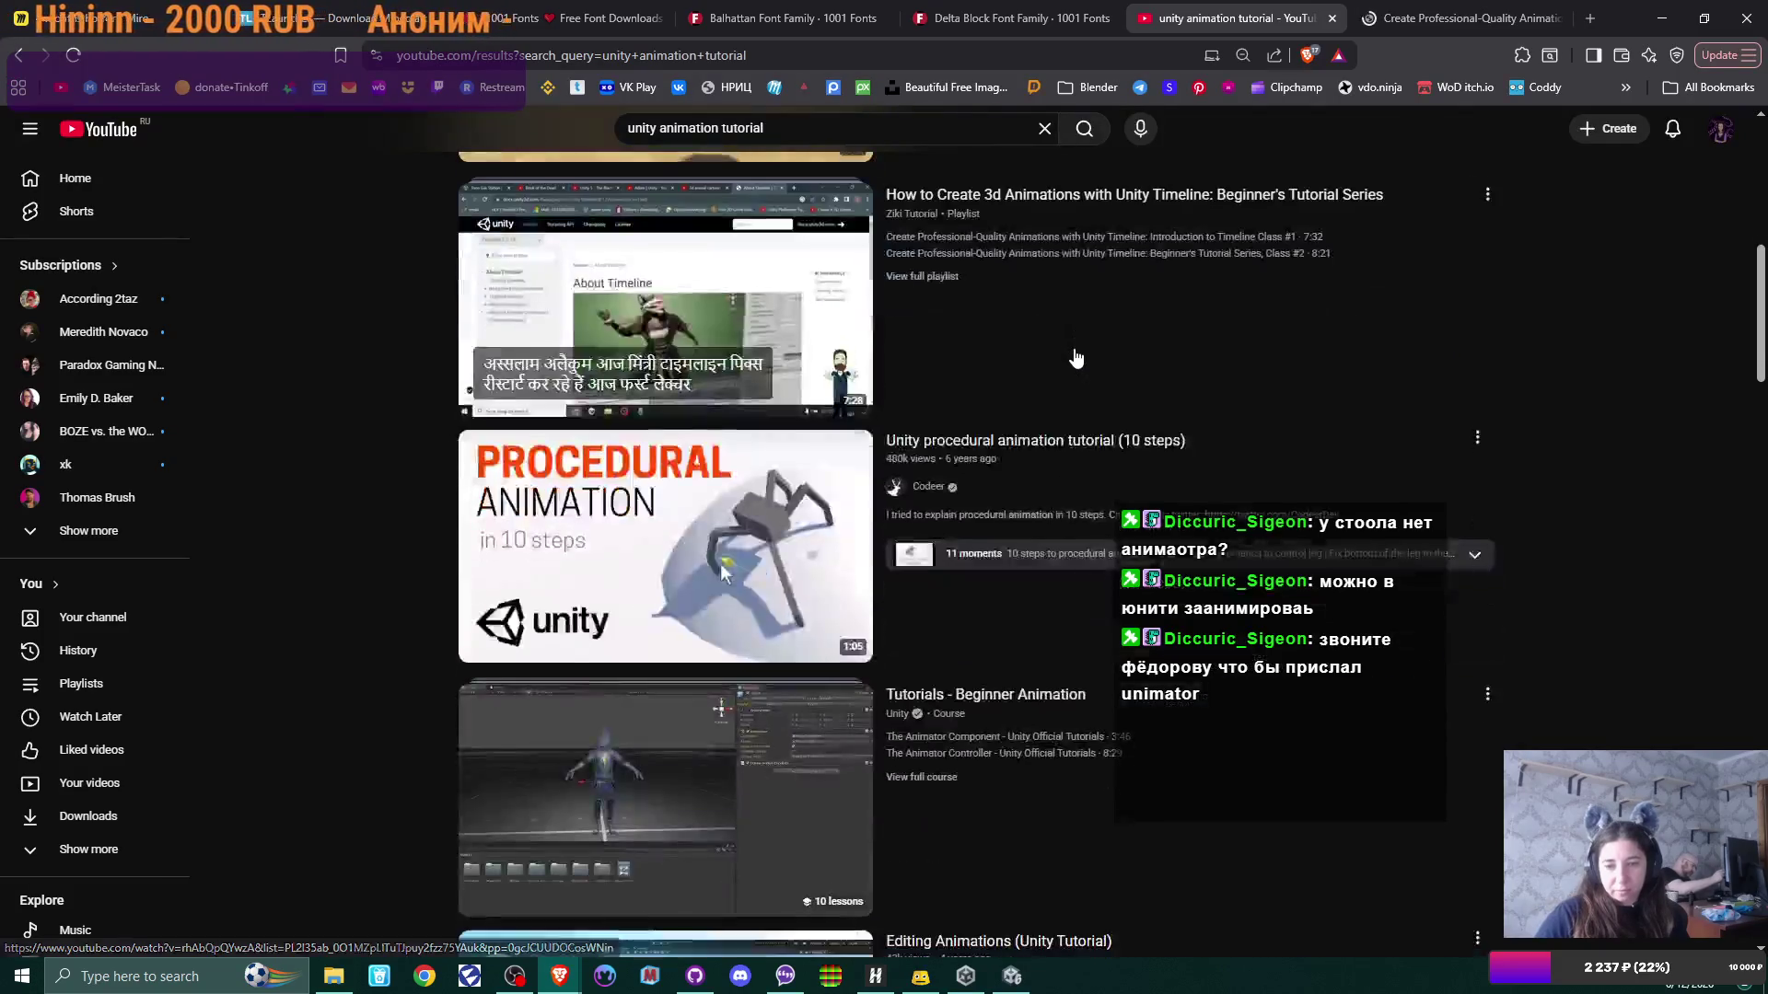
scroll(1074, 357, "down", 2)
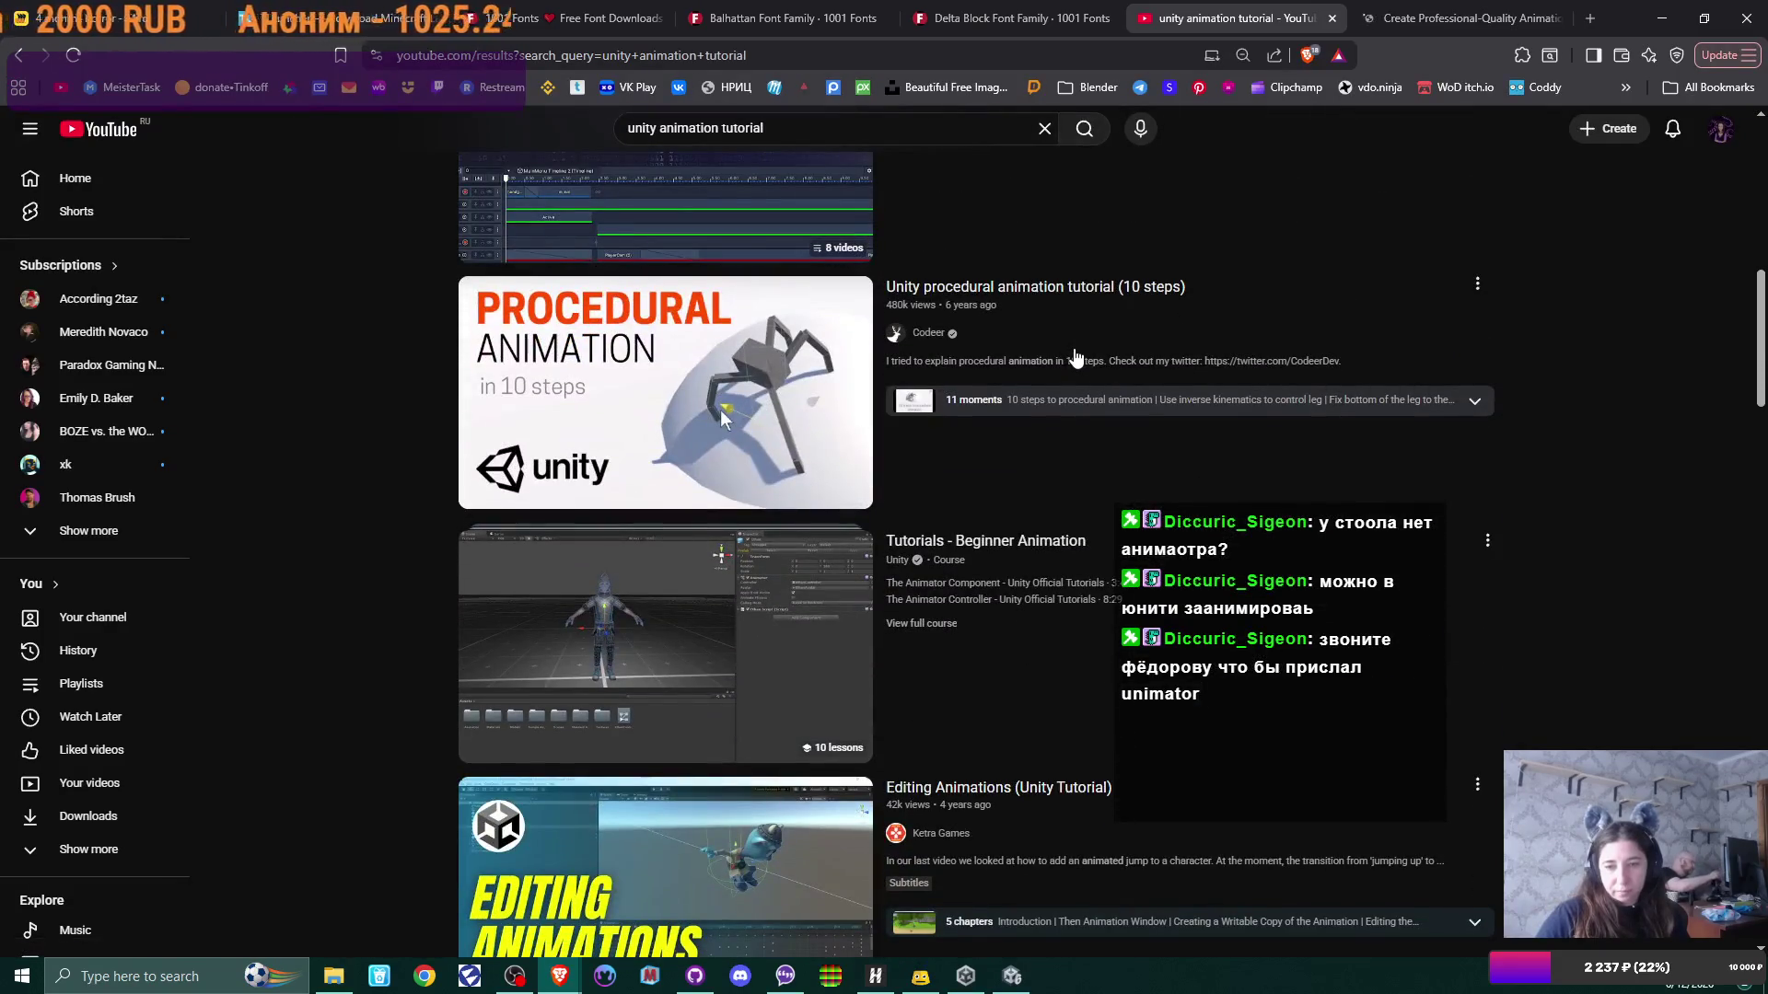
scroll(1074, 356, "down", 1)
scroll(1075, 356, "down", 5)
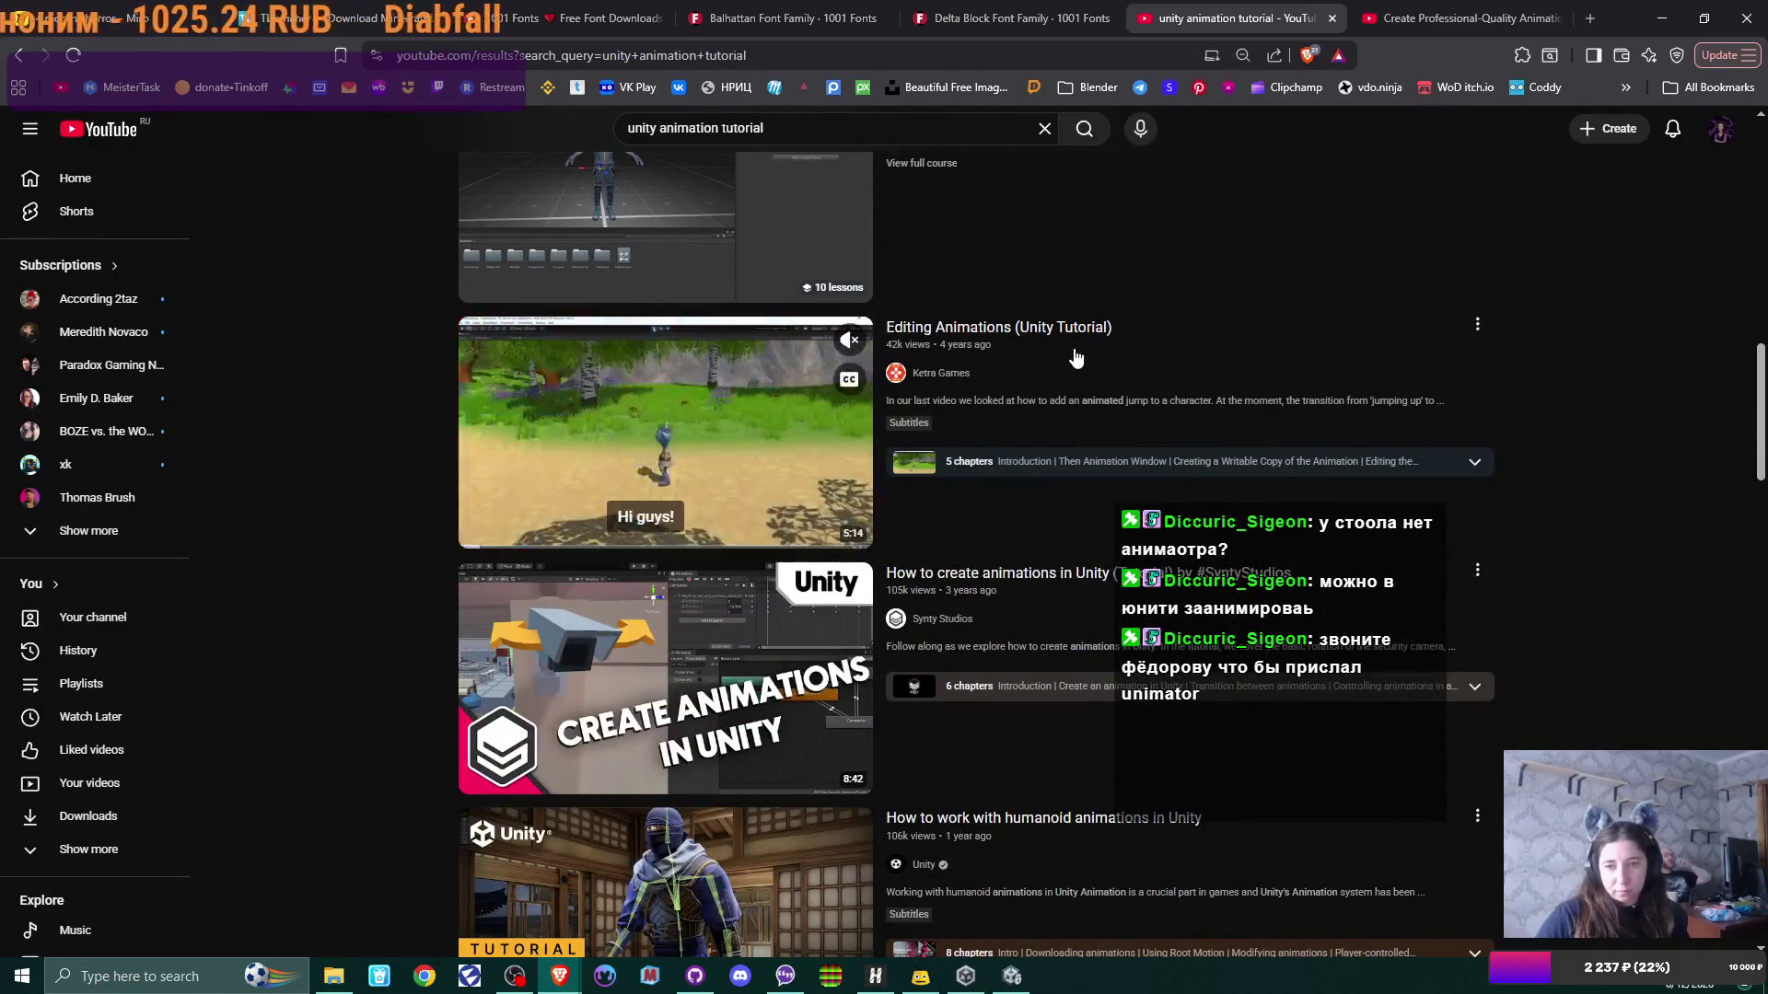
scroll(1074, 356, "down", 3)
mouse_move(1075, 356)
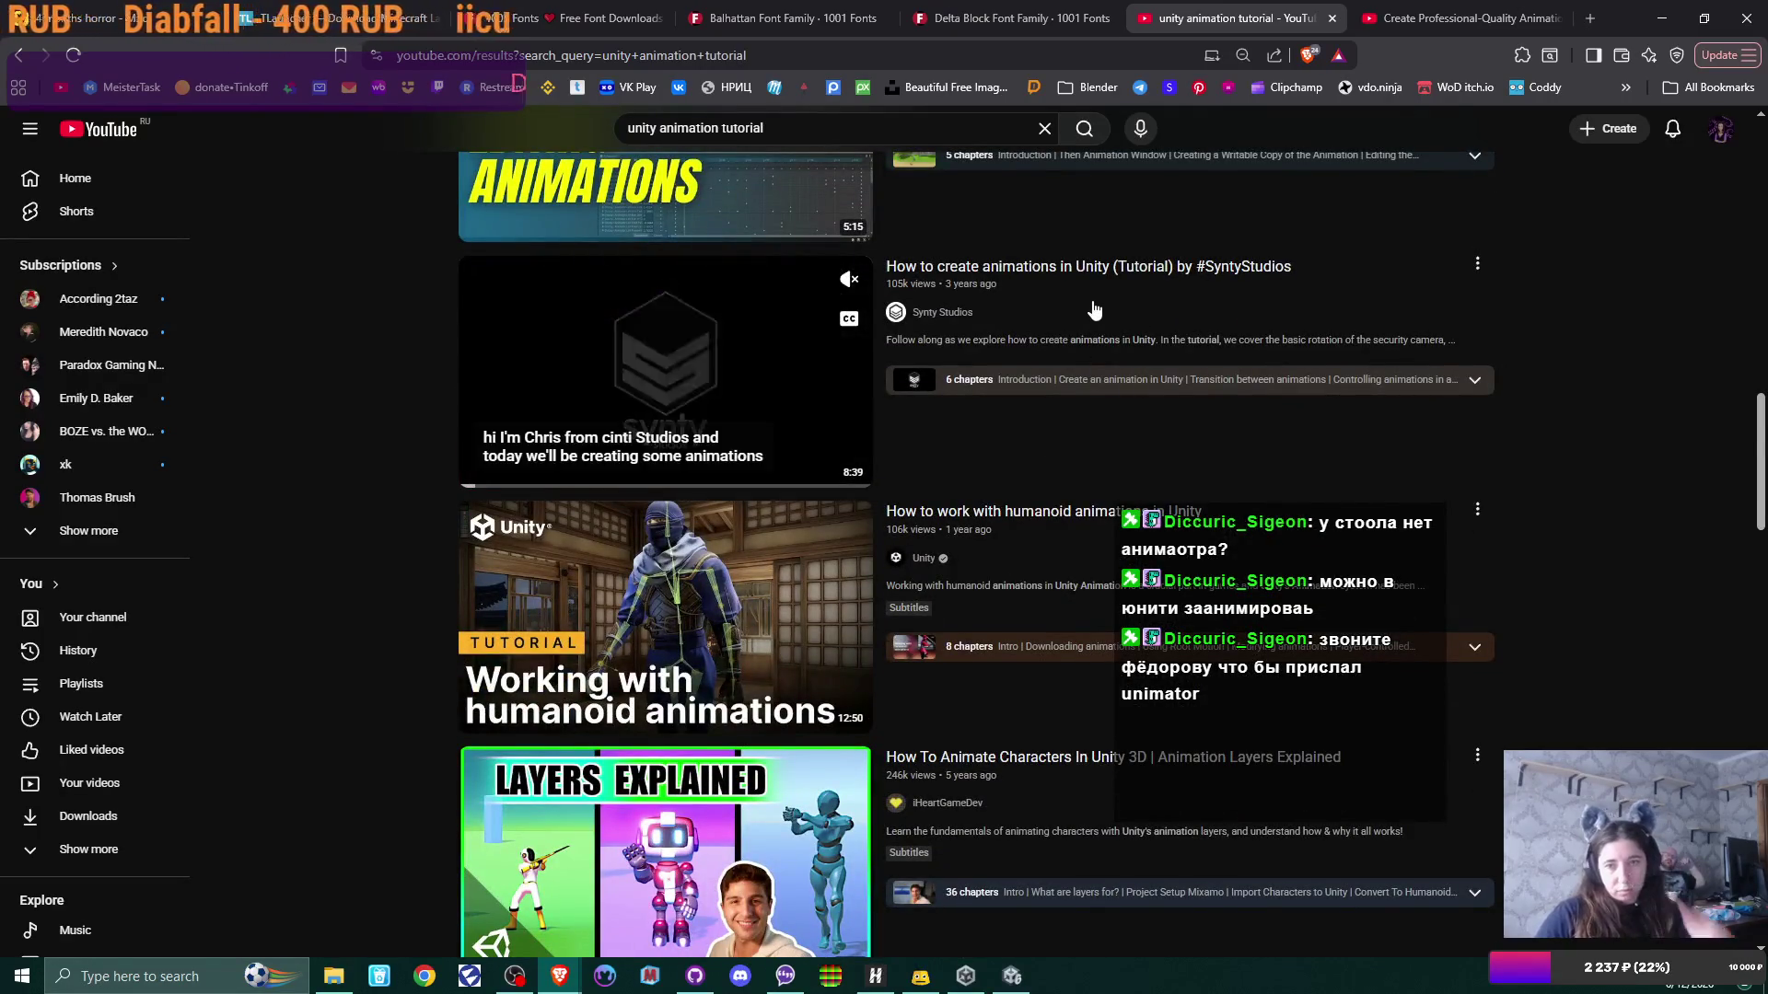
Step: Close the playlist tab, then open the Synty Studios animation tutorial in a new tab
left_click(1421, 10)
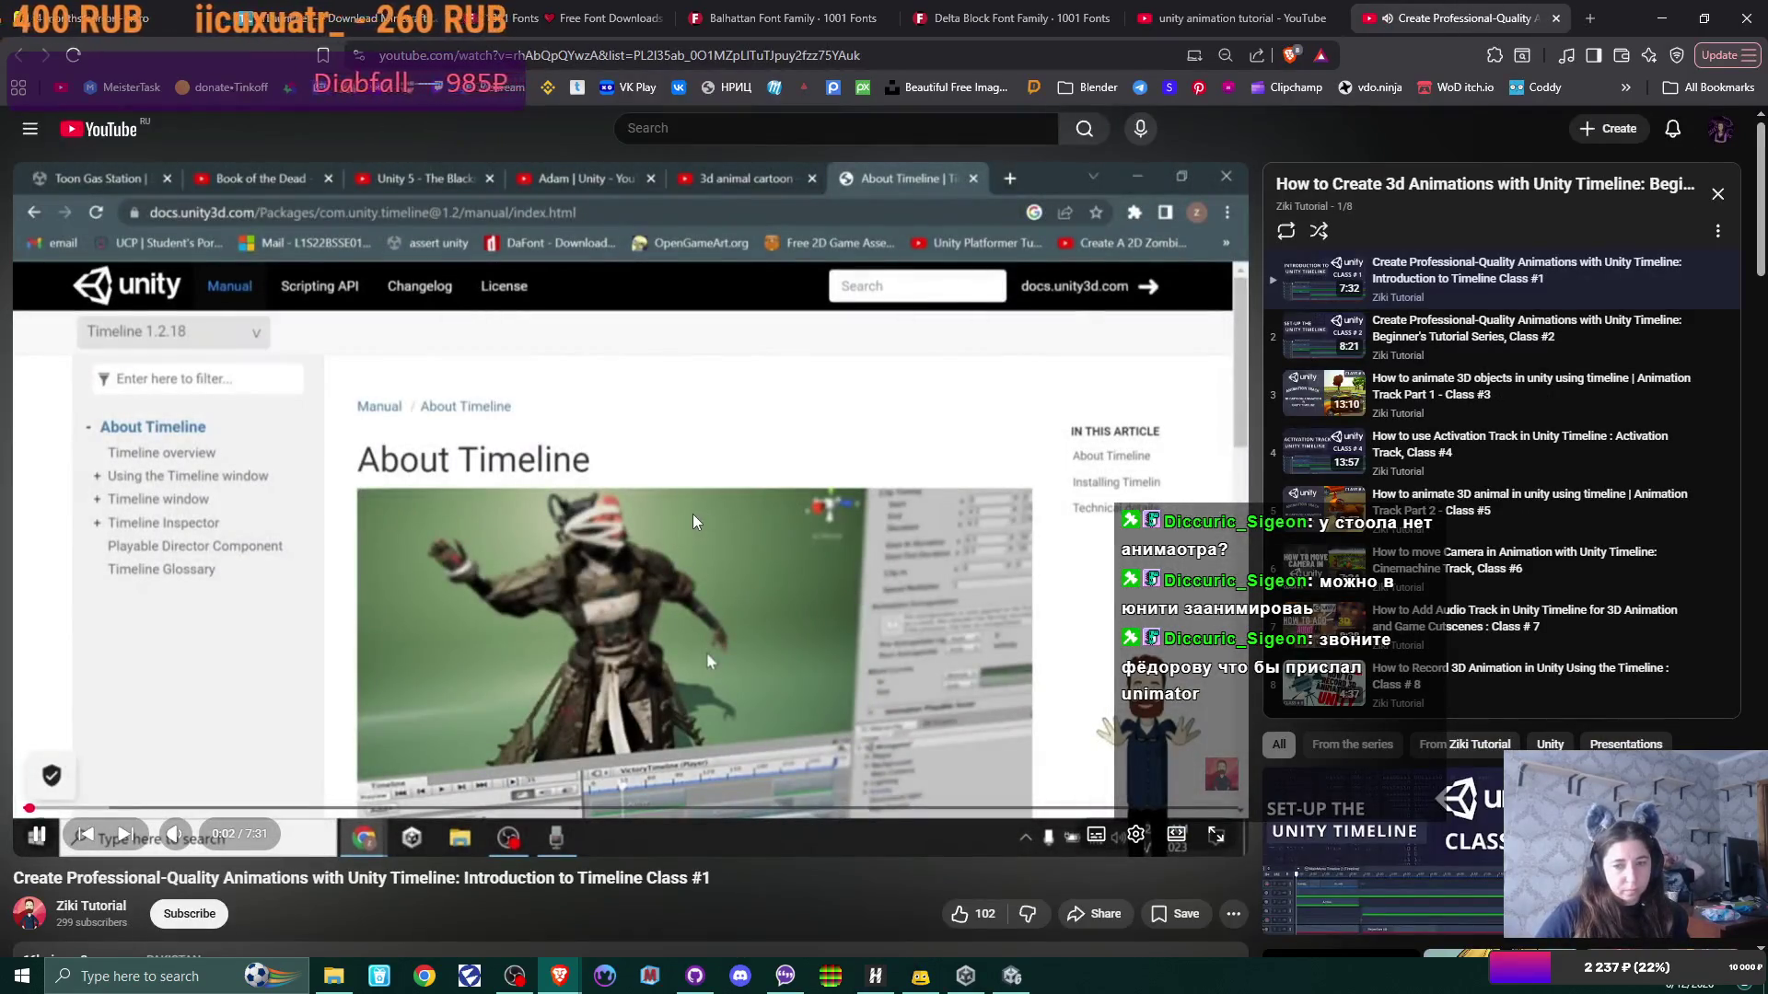
left_click(1554, 18)
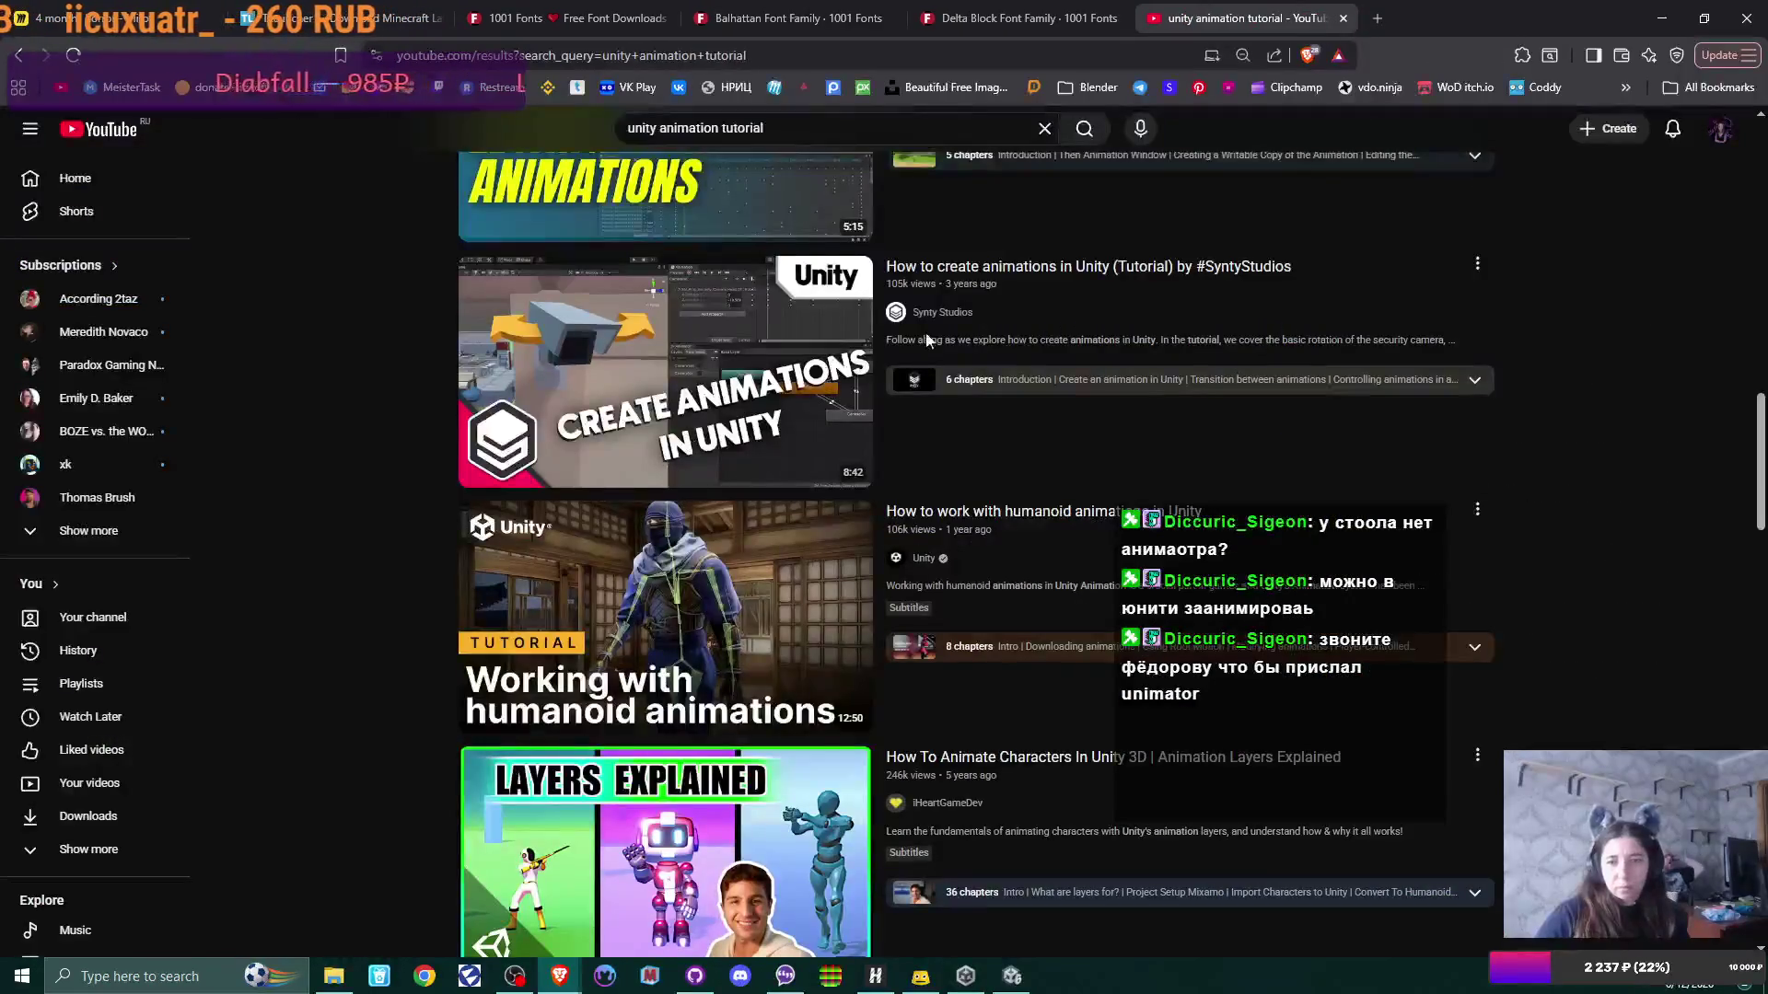
middle_click(1092, 268)
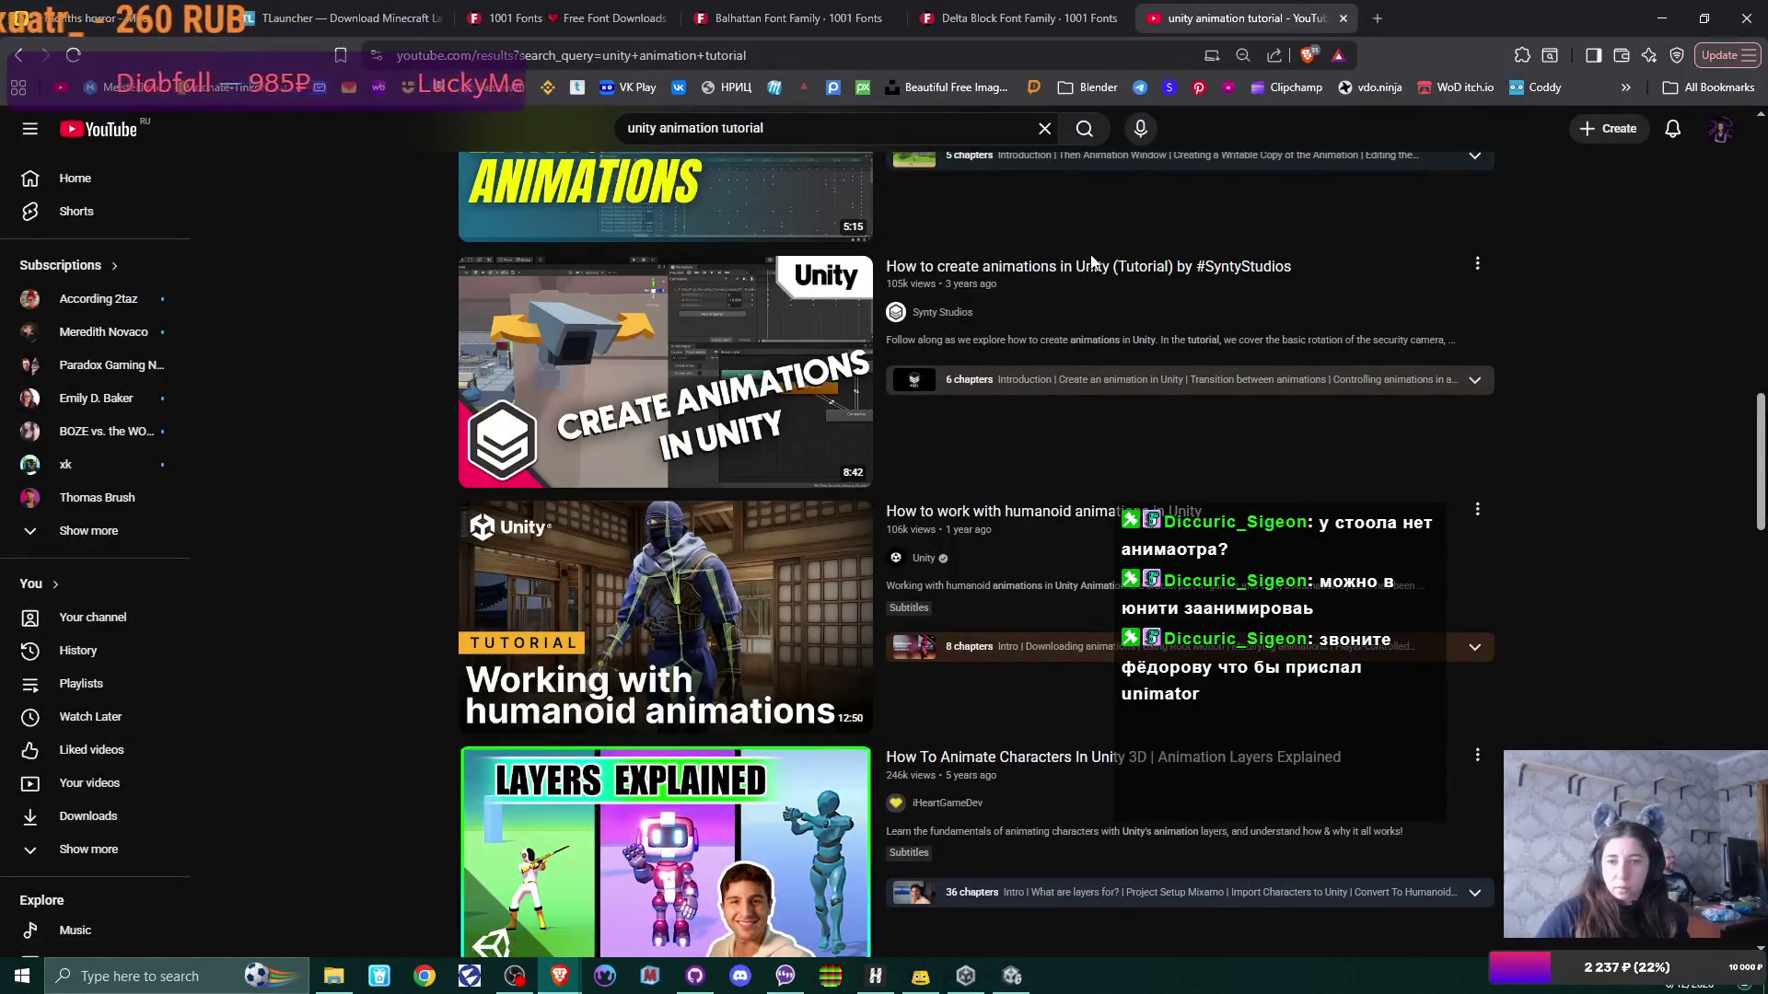
key("ctrl+Tab")
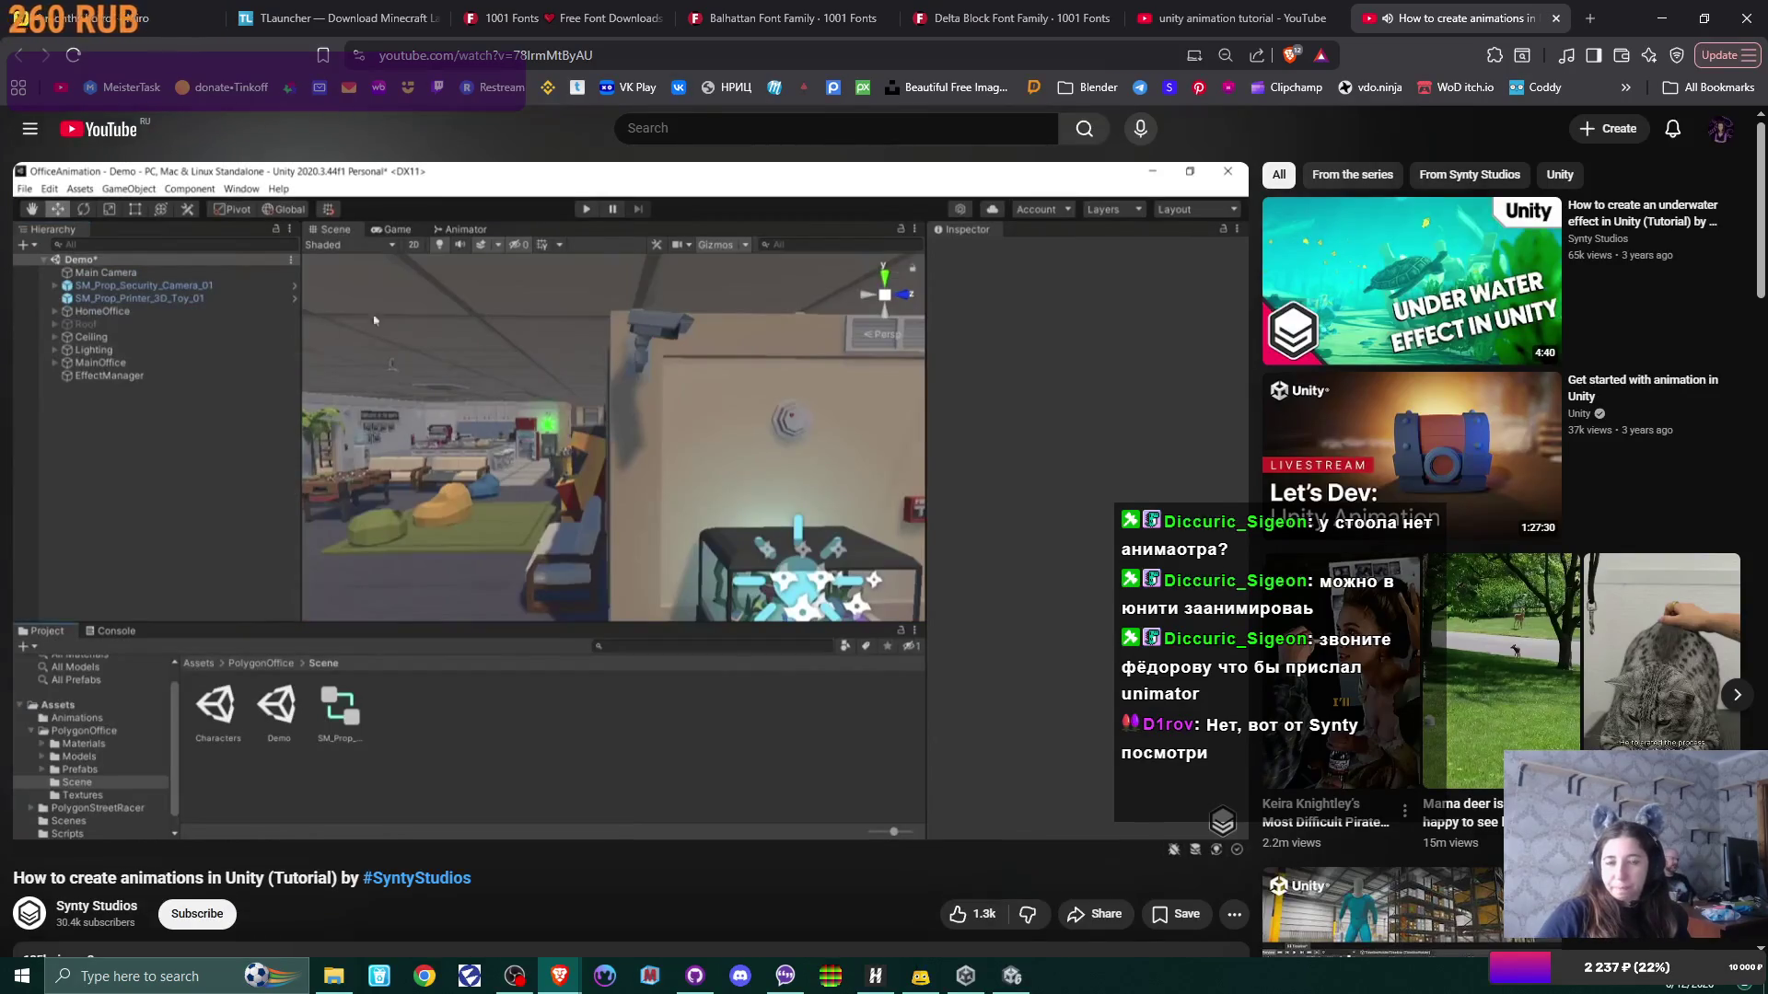
Step: Pause the Synty Studios tutorial at 0:27 and return to the Unity editor with Alt+Tab
mouse_move(479, 456)
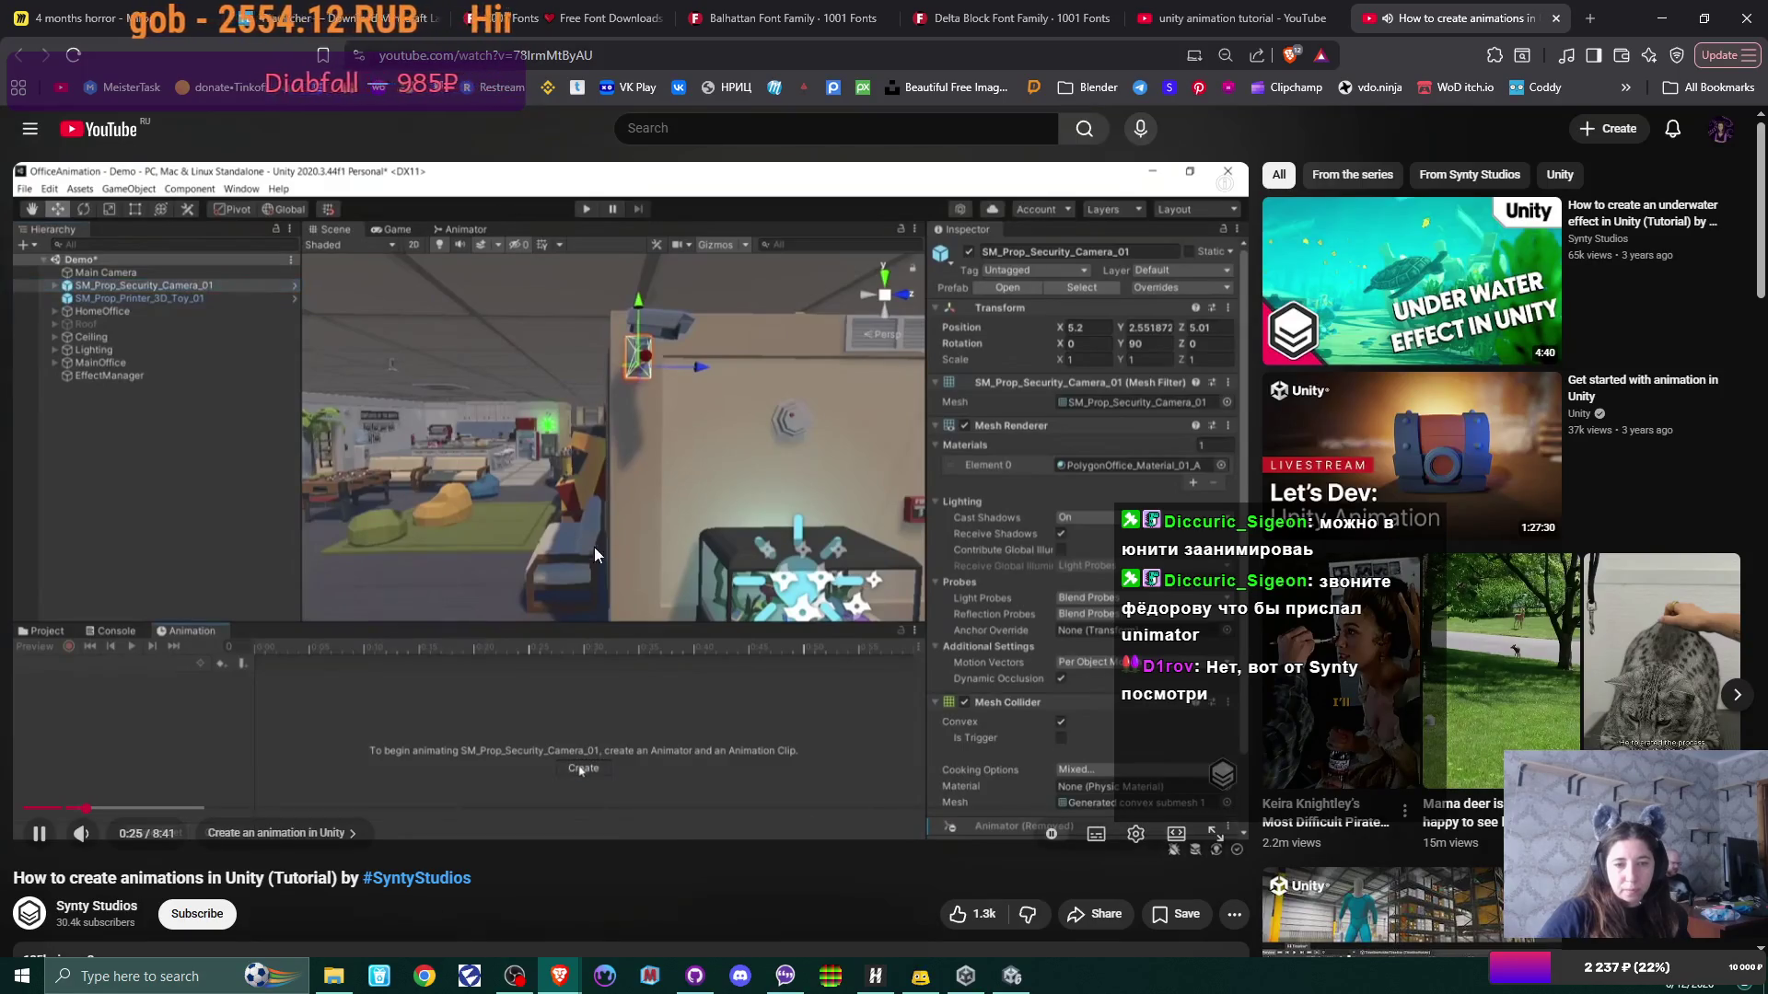
left_click(700, 576)
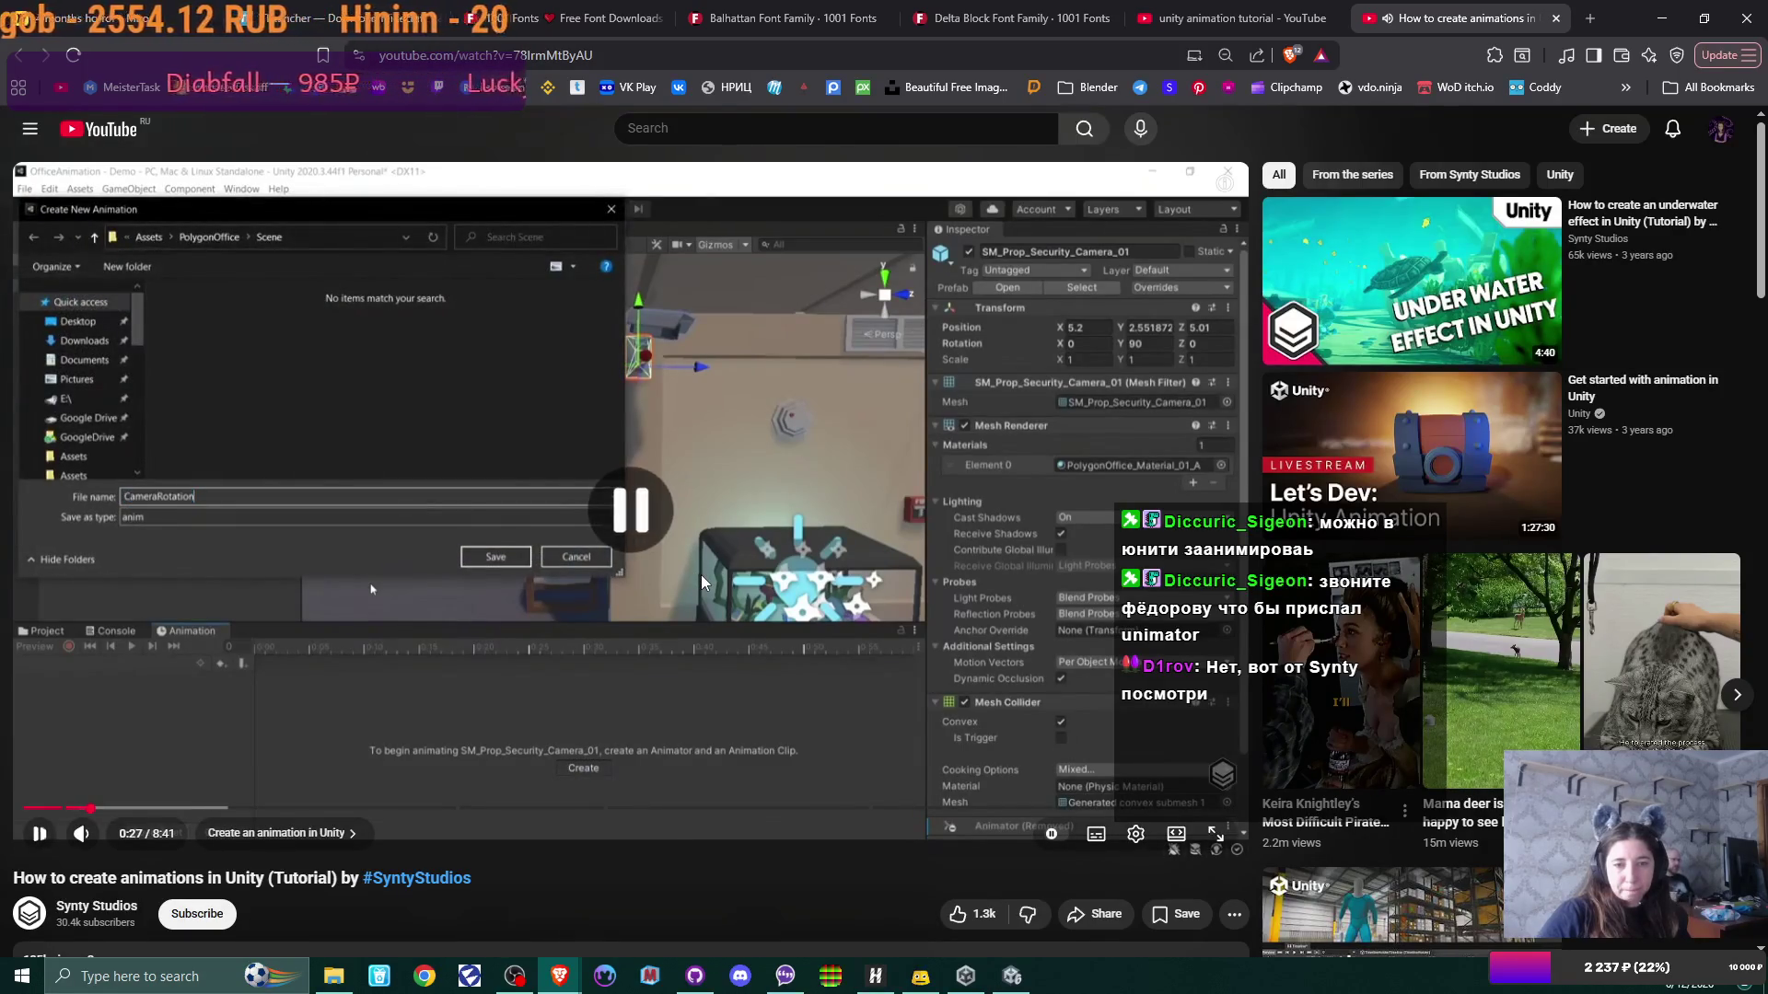
key("alt+Tab")
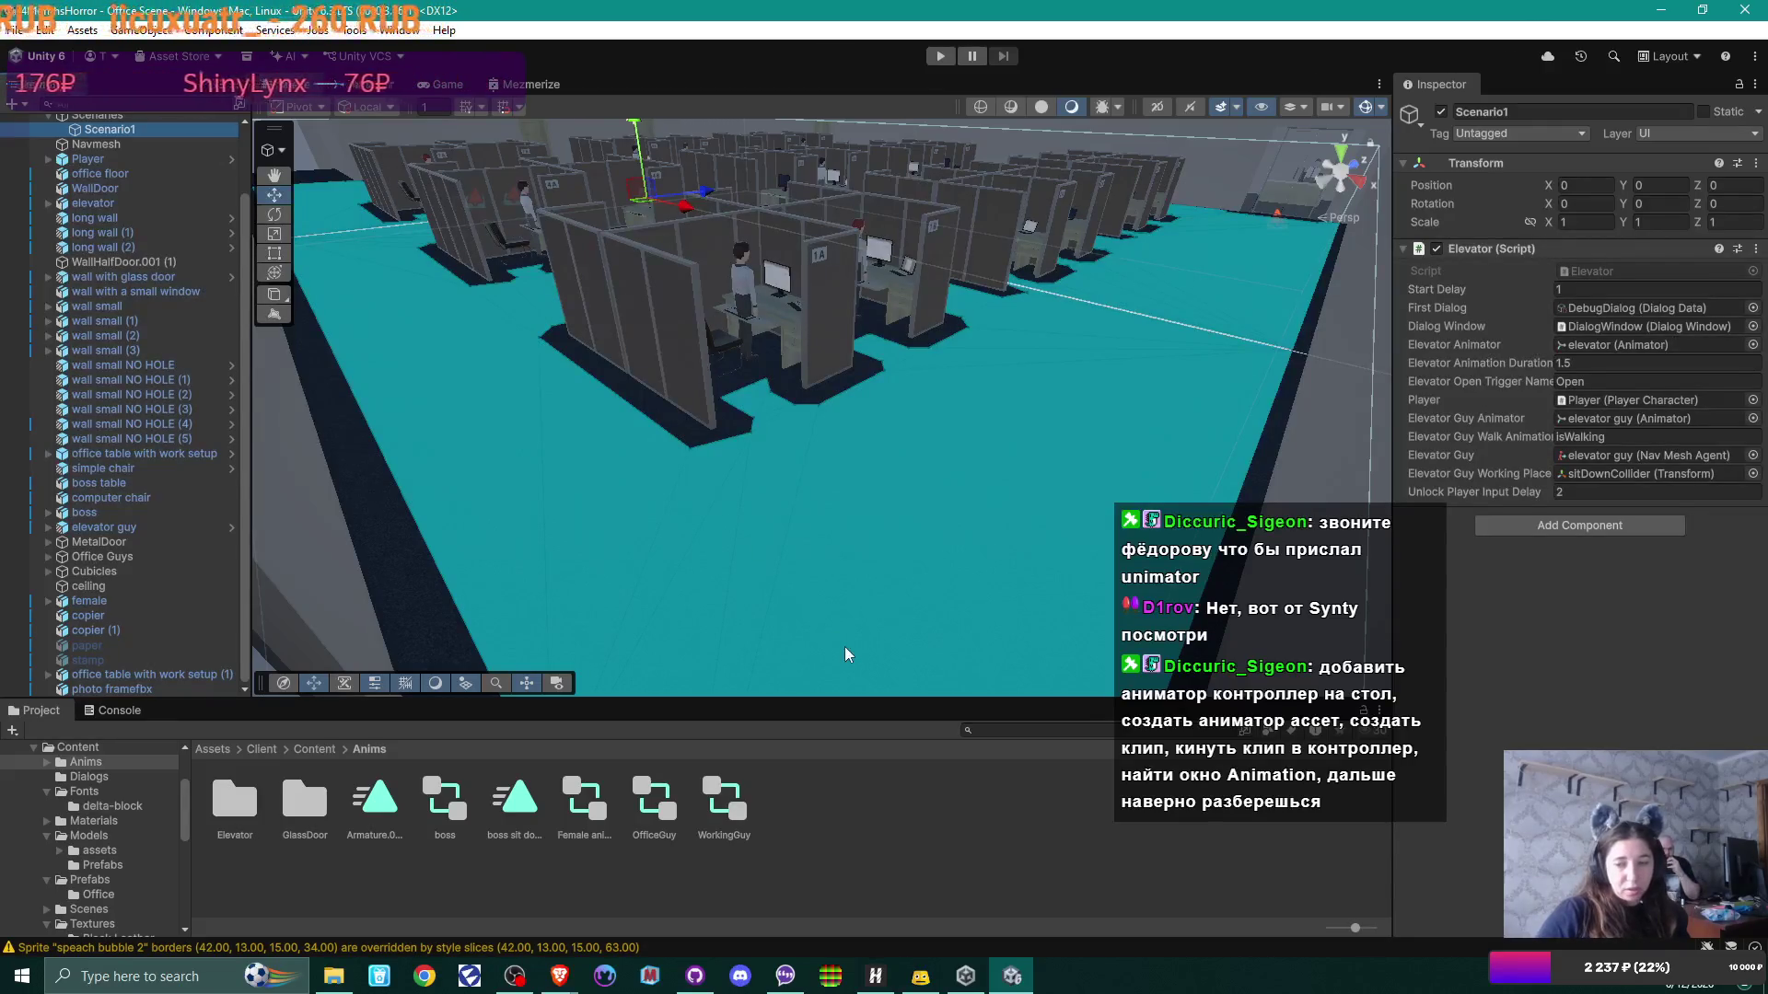
Step: Create an Animator Controller in the Anims folder and name it 'Table Anim'
right_click(826, 820)
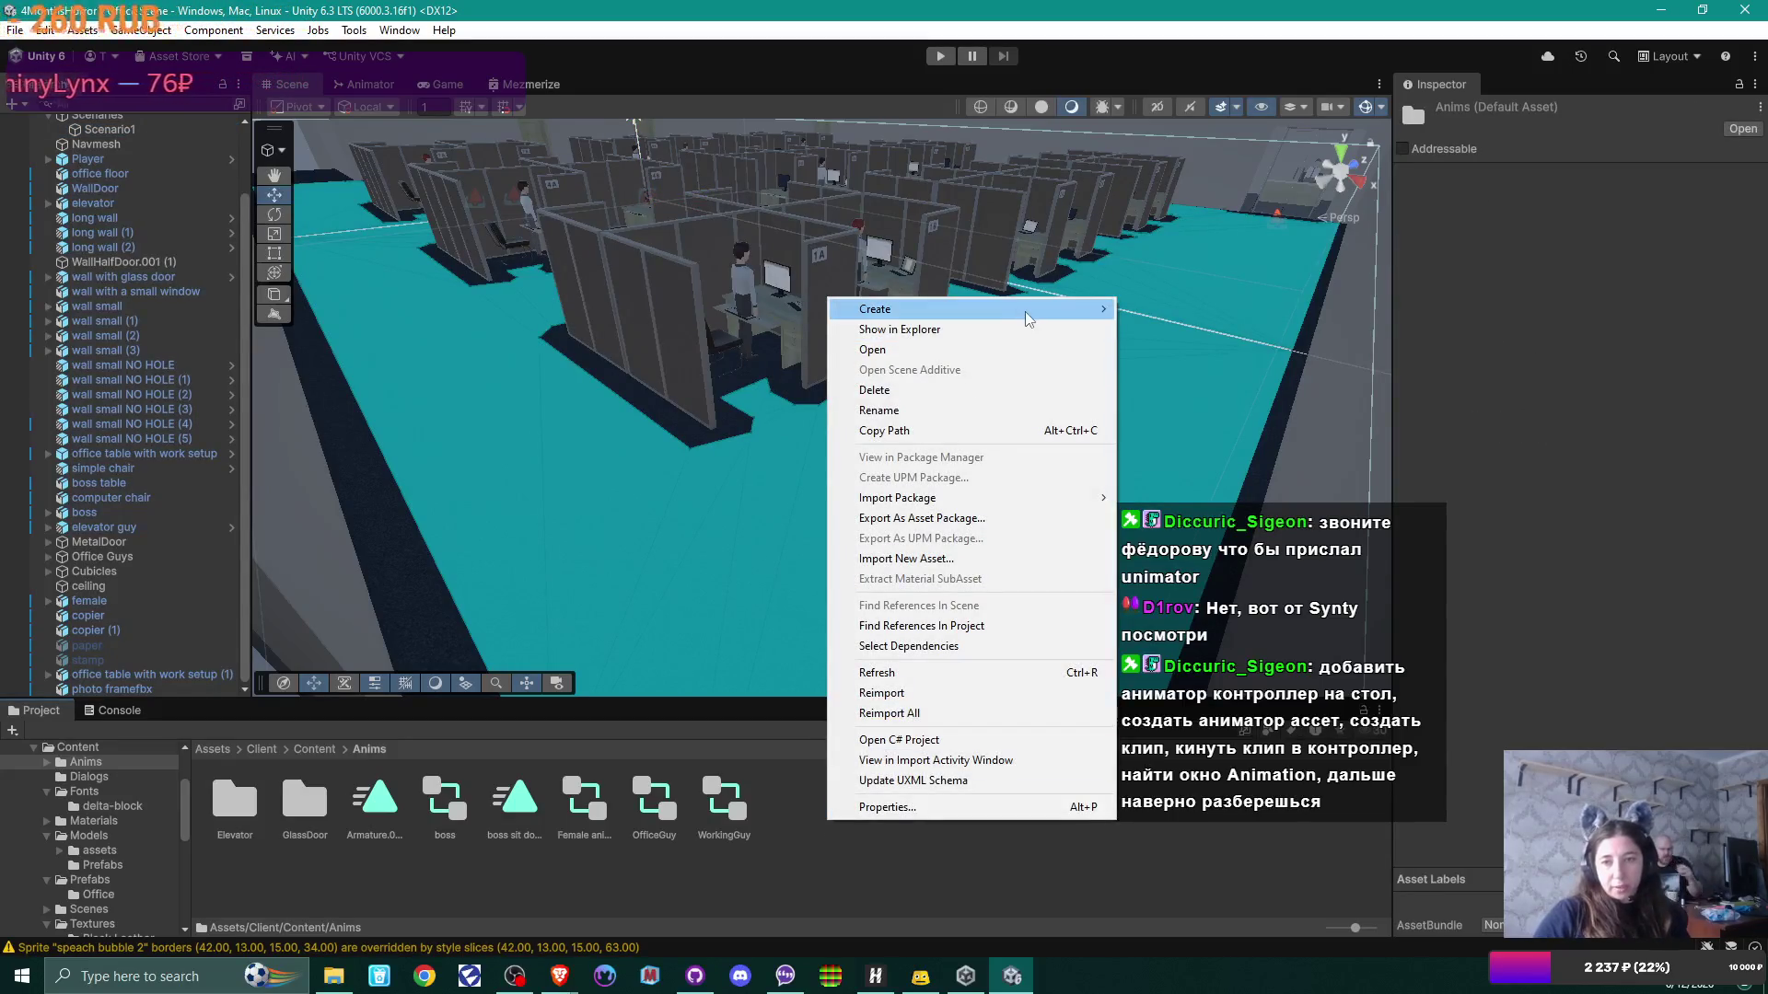
mouse_move(1028, 317)
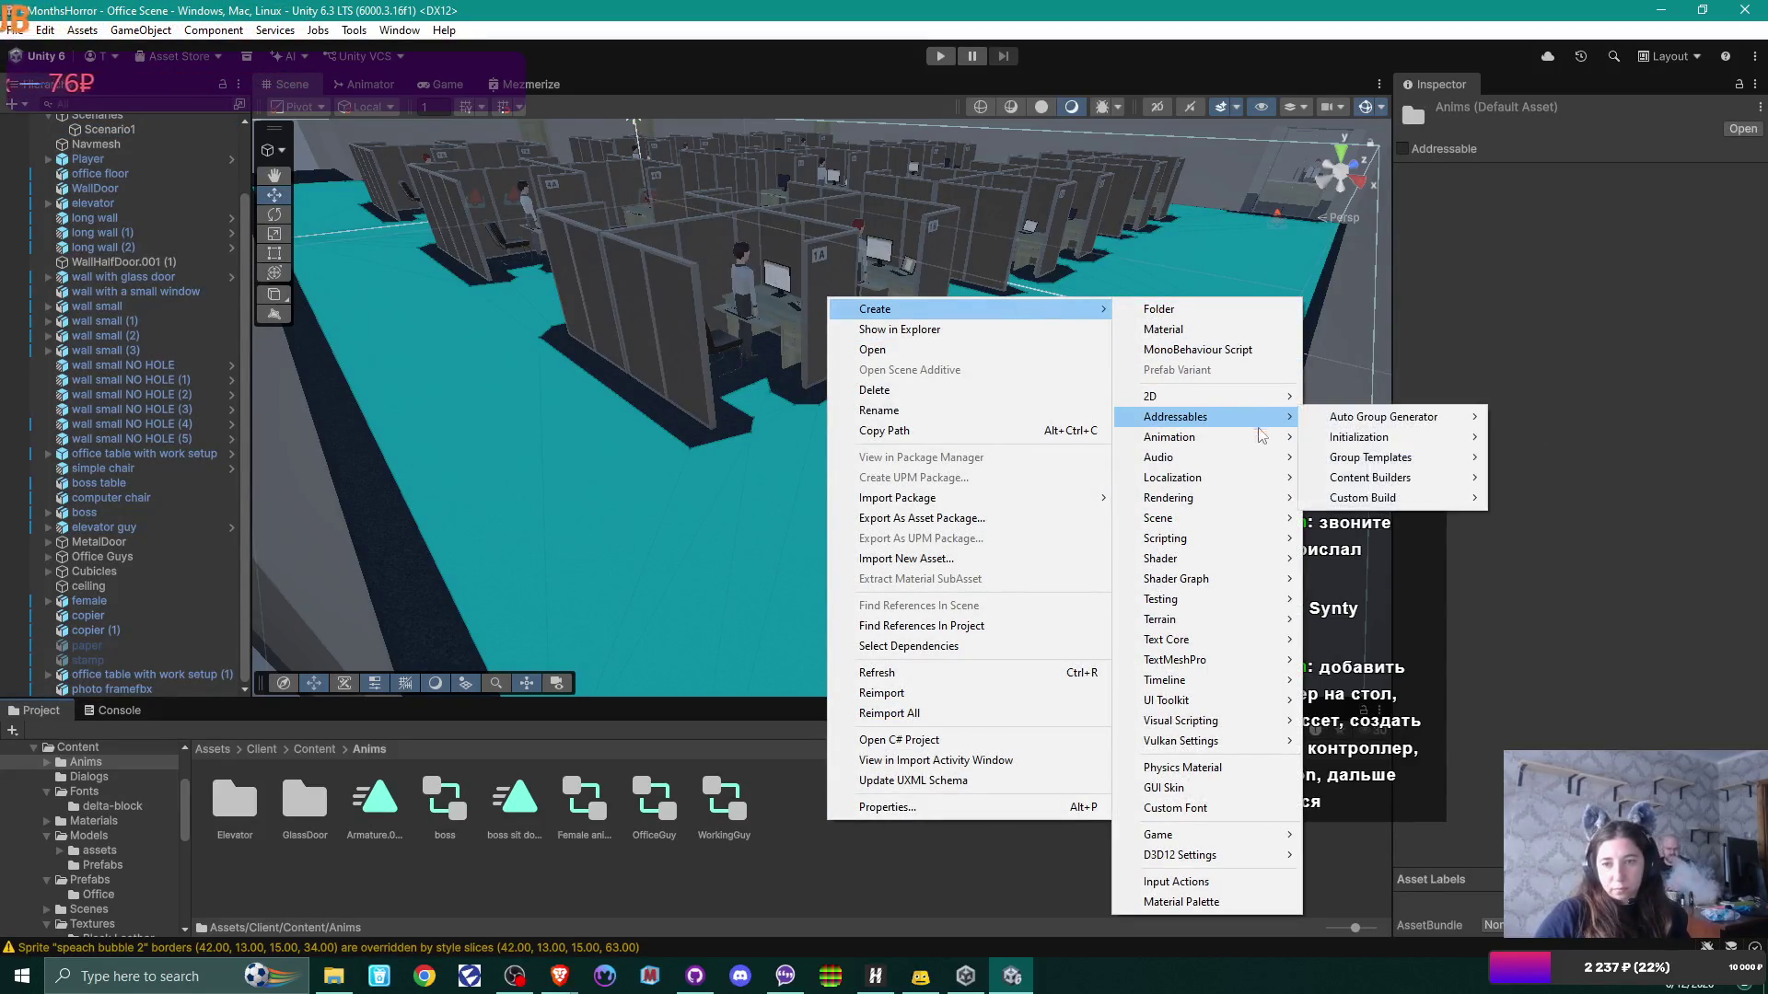
mouse_move(1259, 441)
left_click(1378, 438)
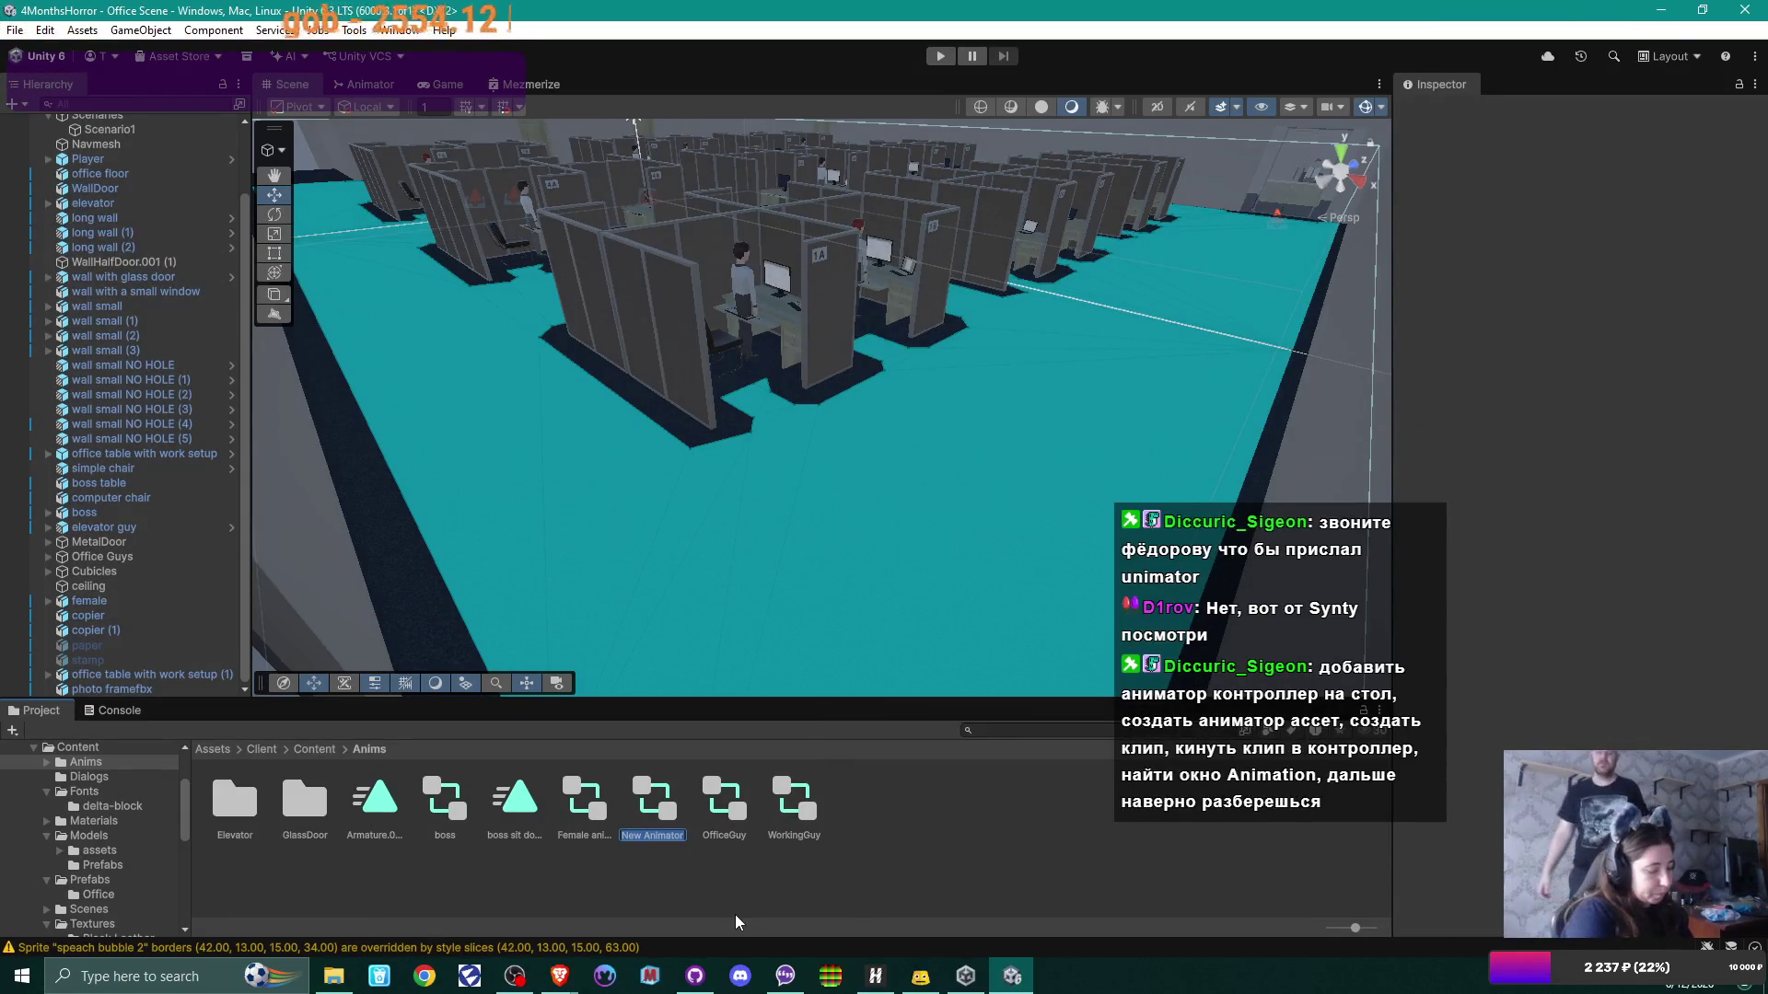
type("Table")
type("Anim")
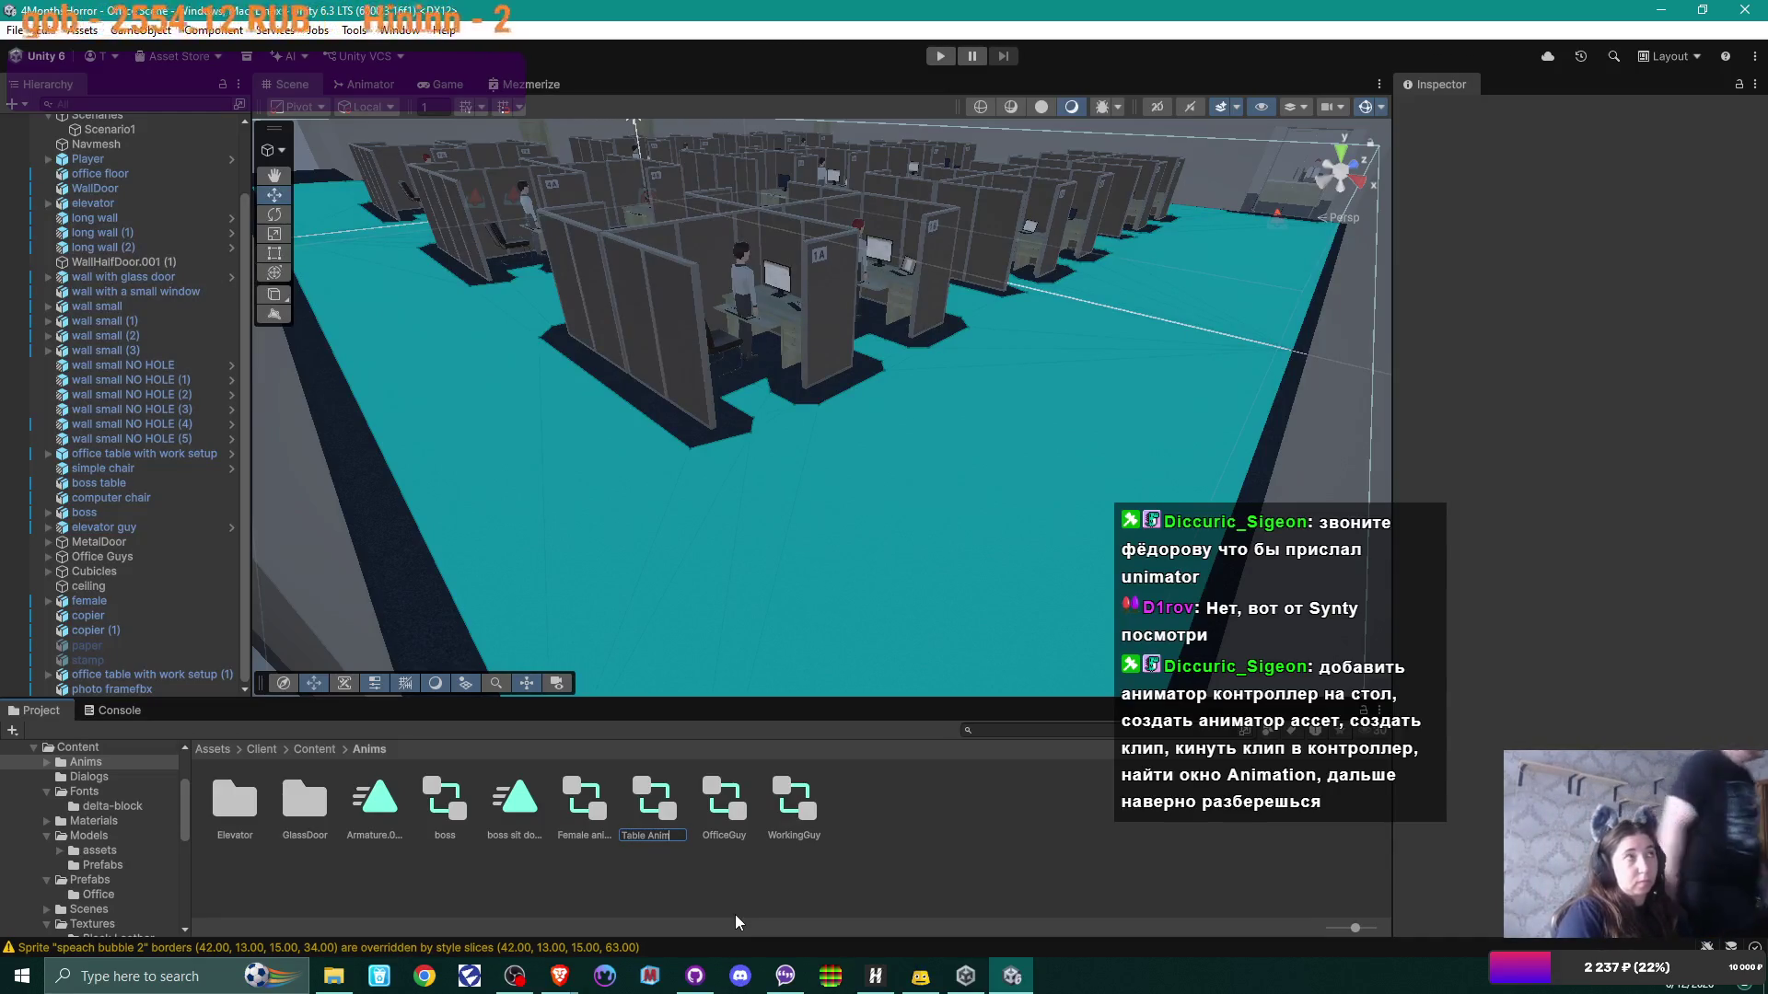
key("Return")
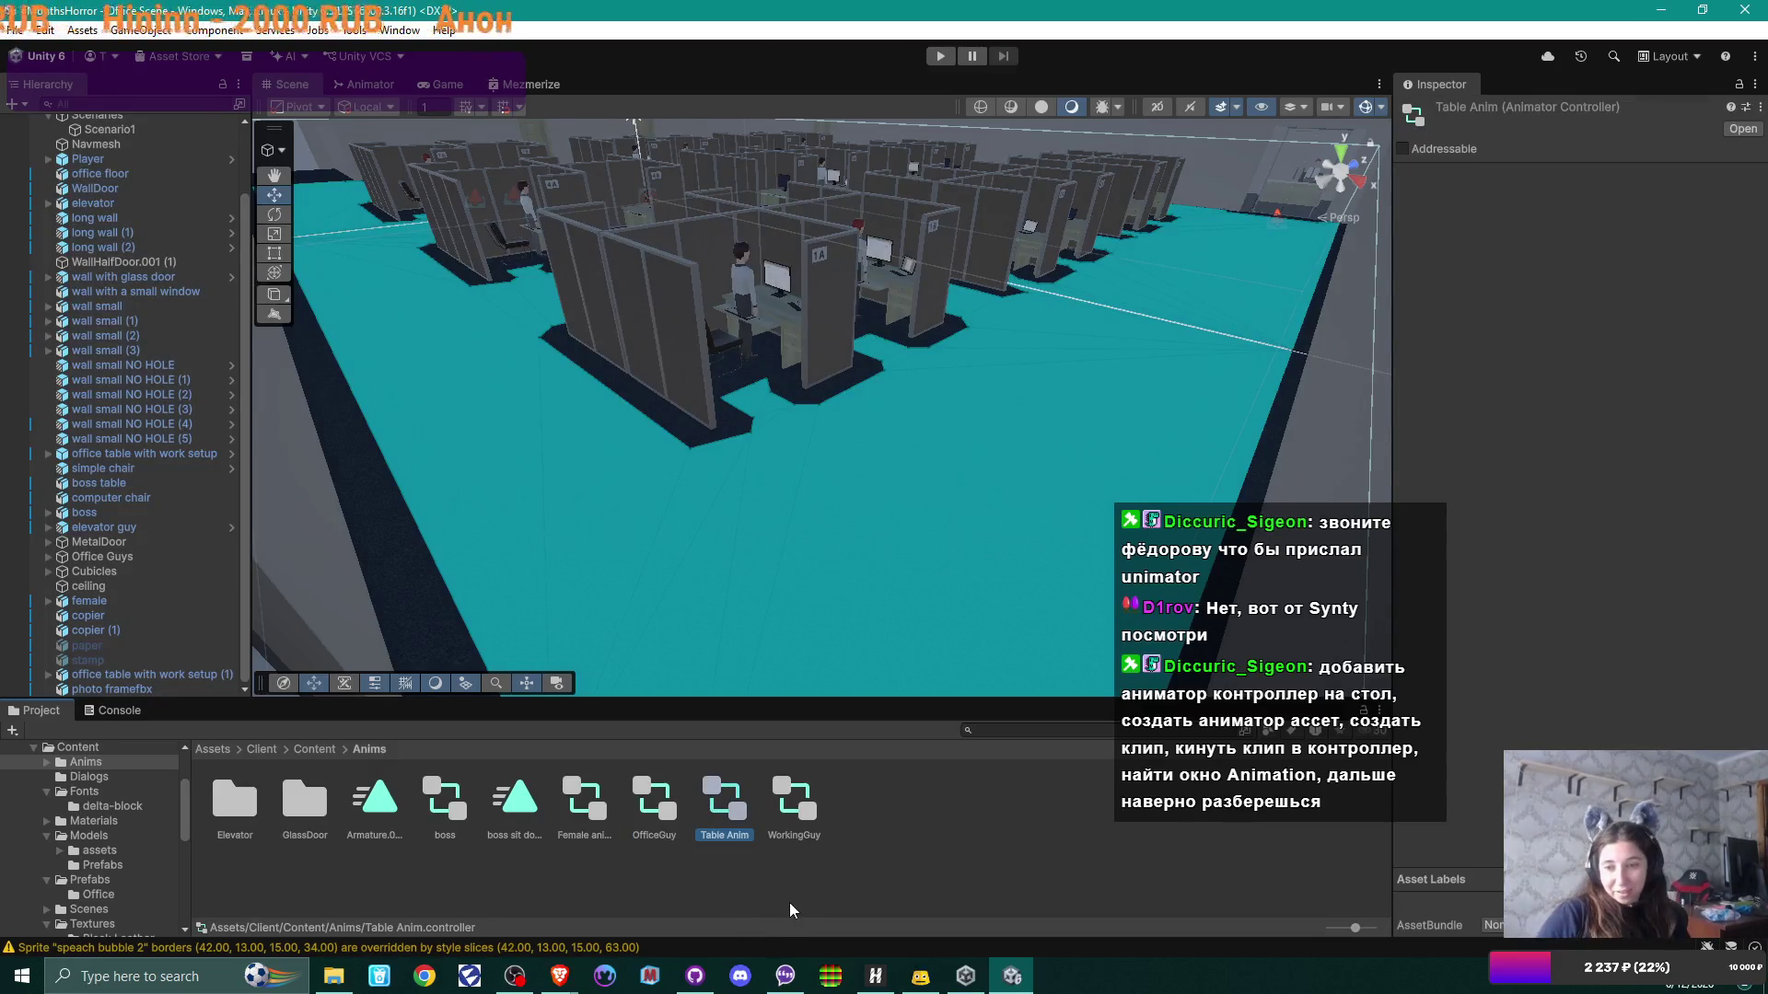
right_click(731, 804)
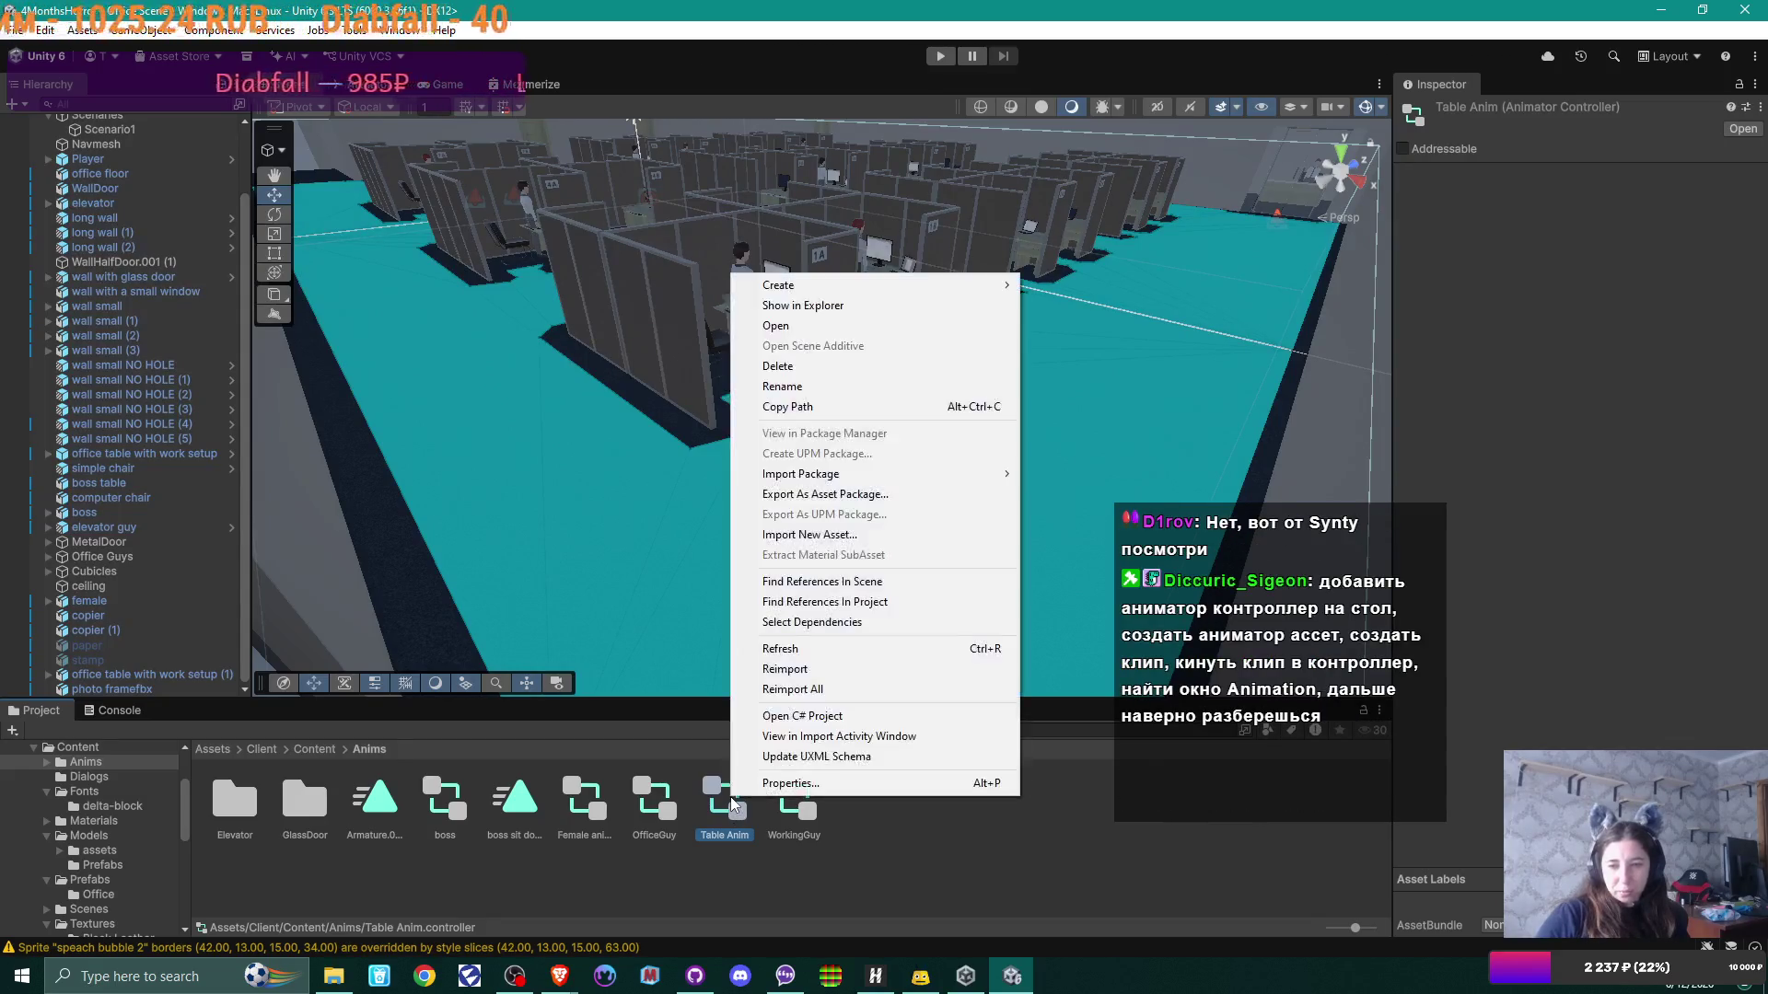
Step: Create an animation clip named TableKeyboardClip in the Anims folder
mouse_move(886, 287)
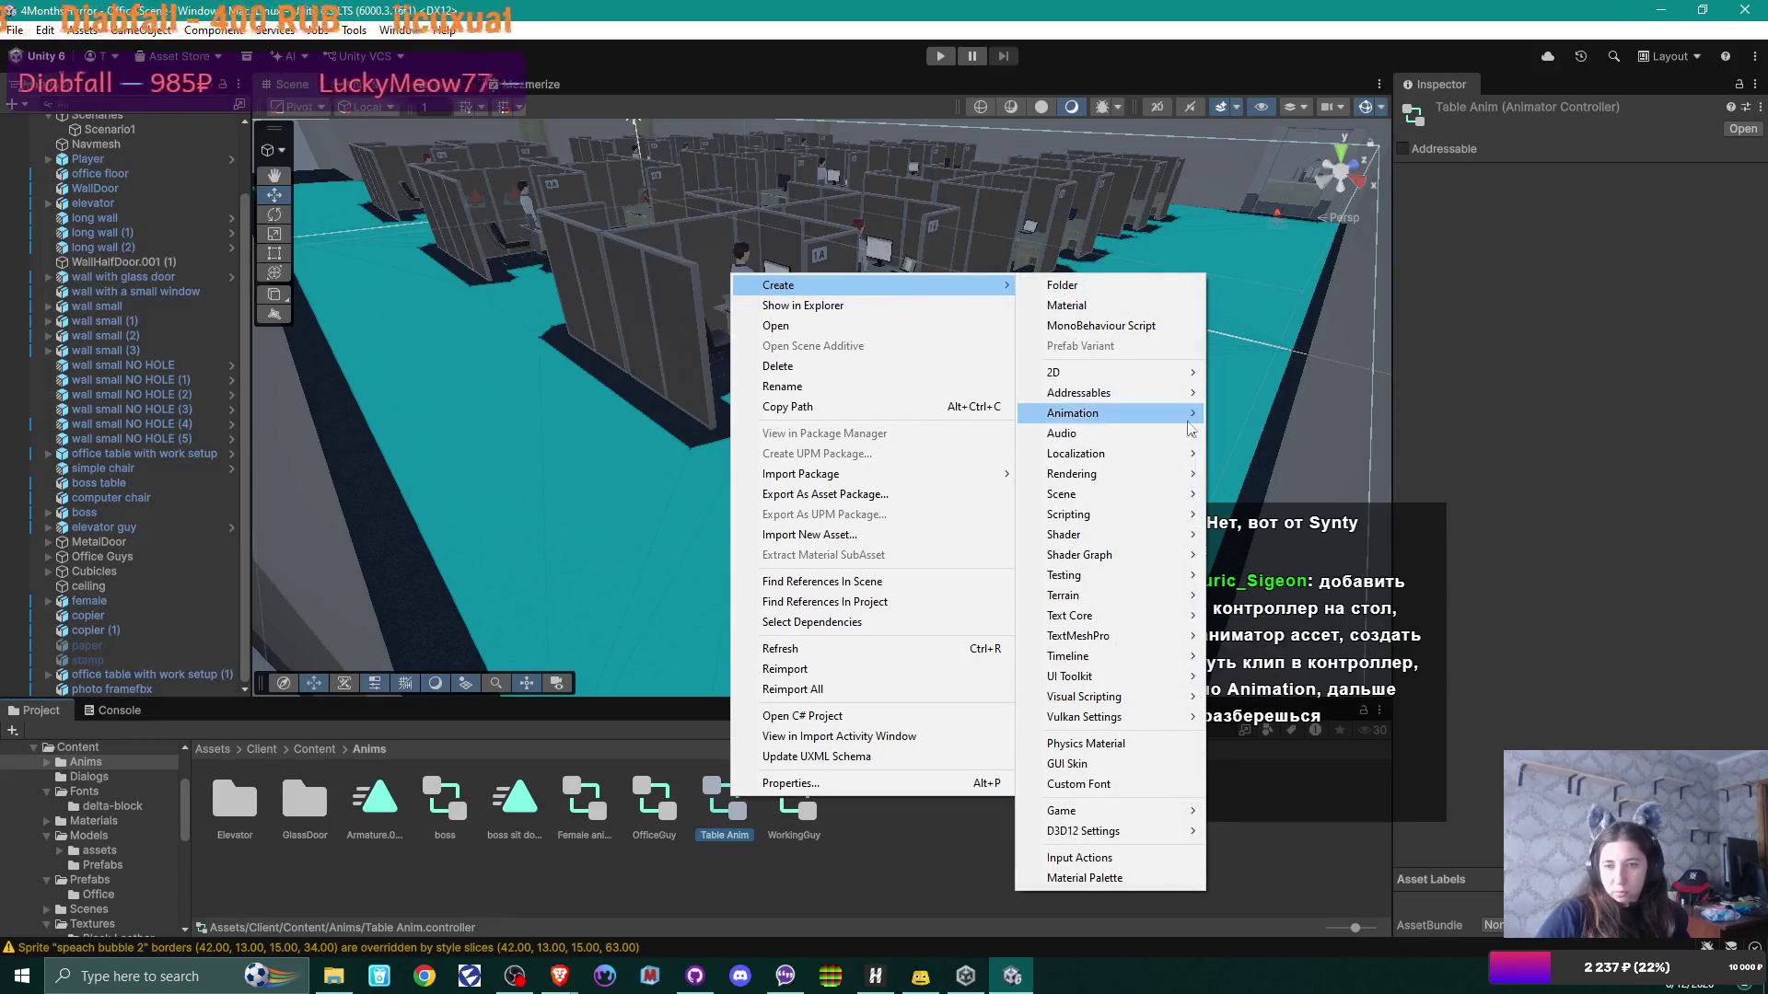
mouse_move(1146, 412)
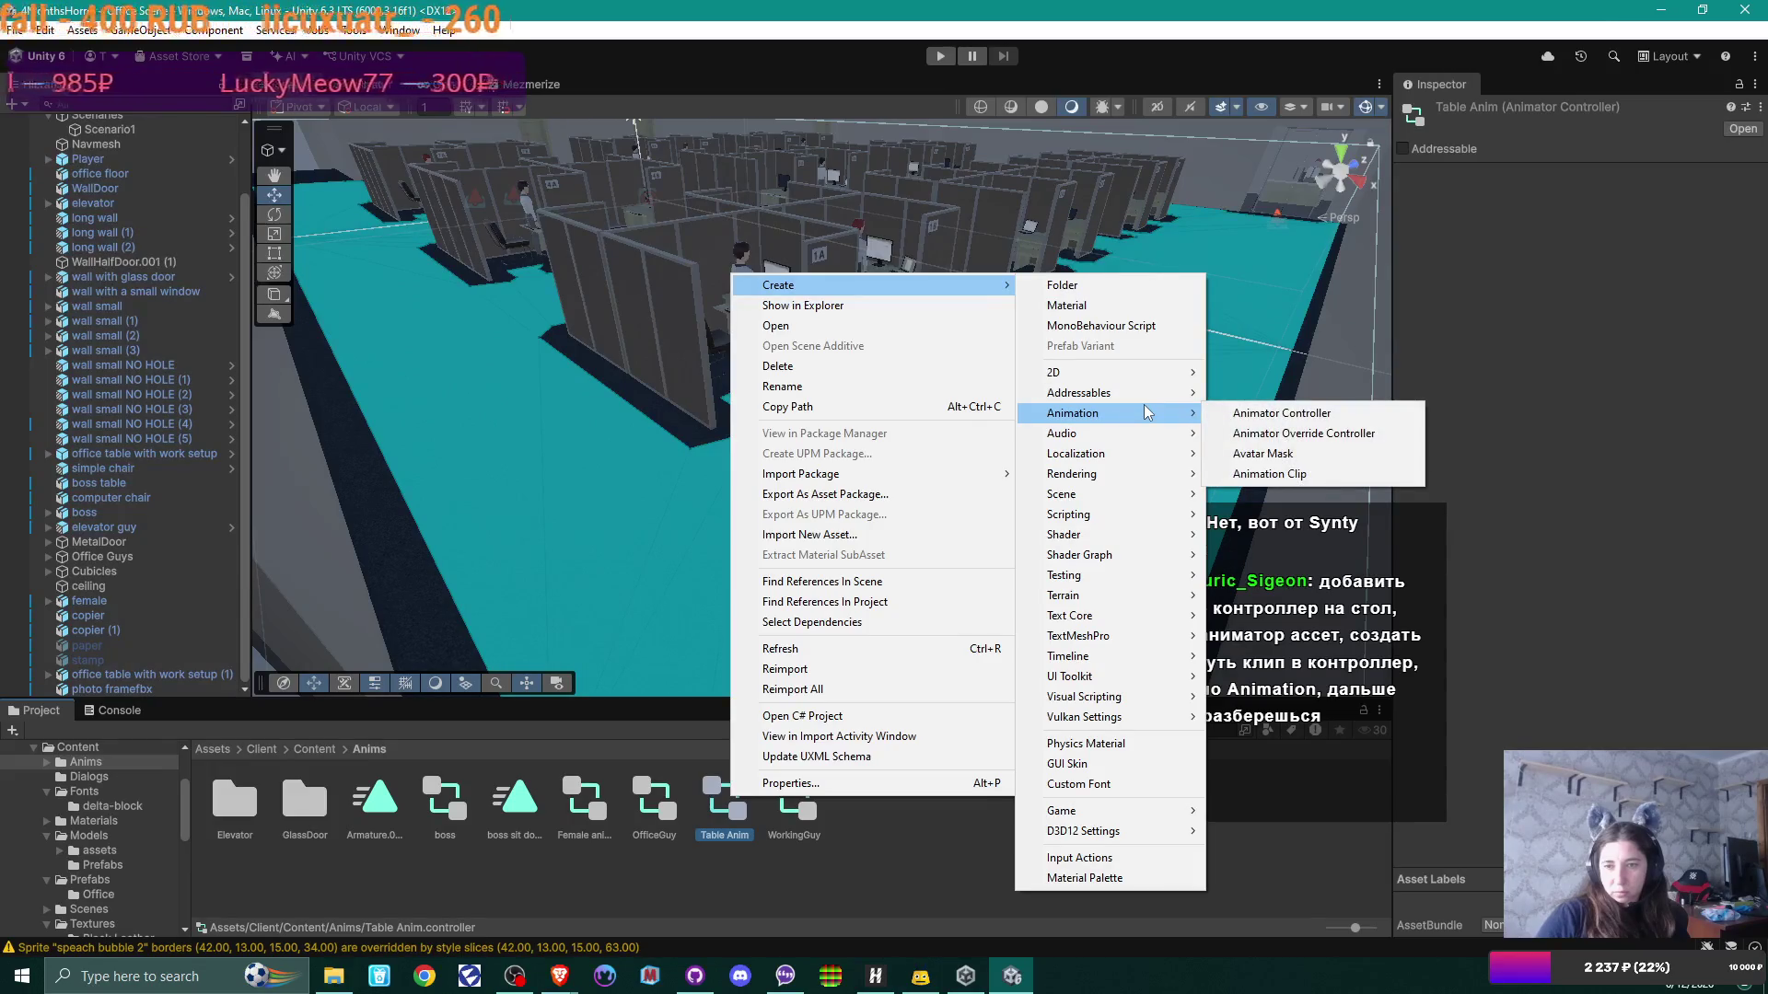
left_click(1318, 478)
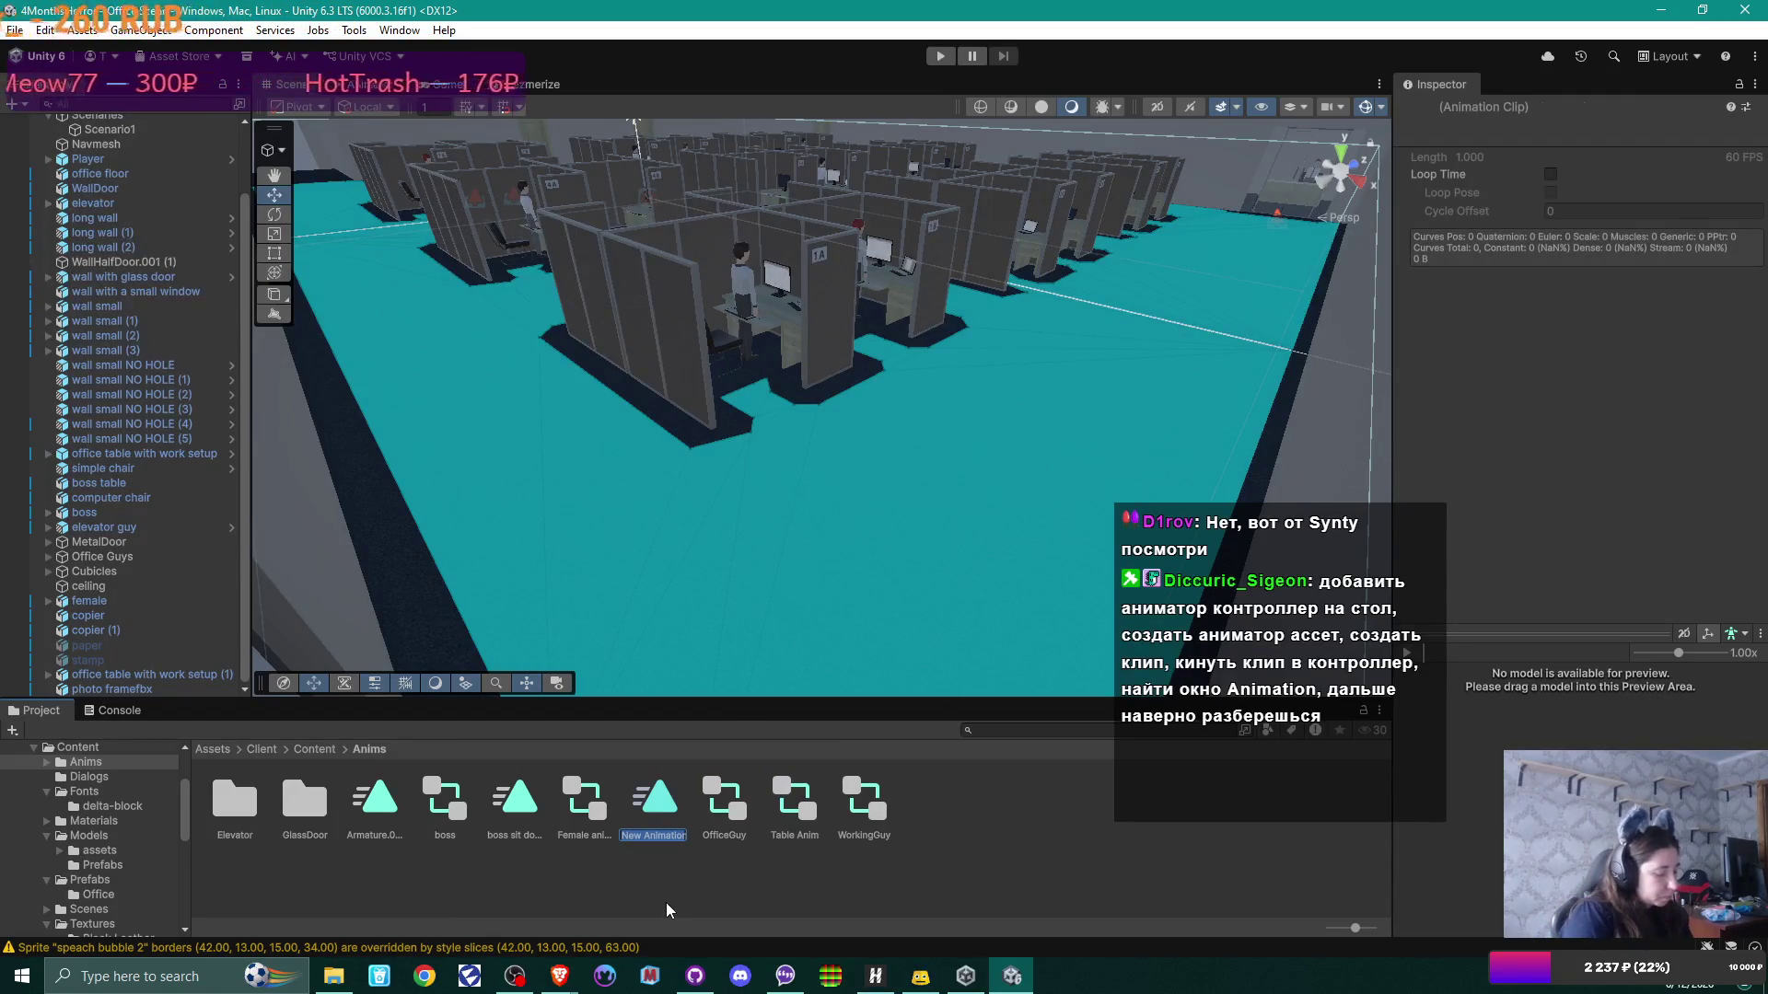
type("Tab")
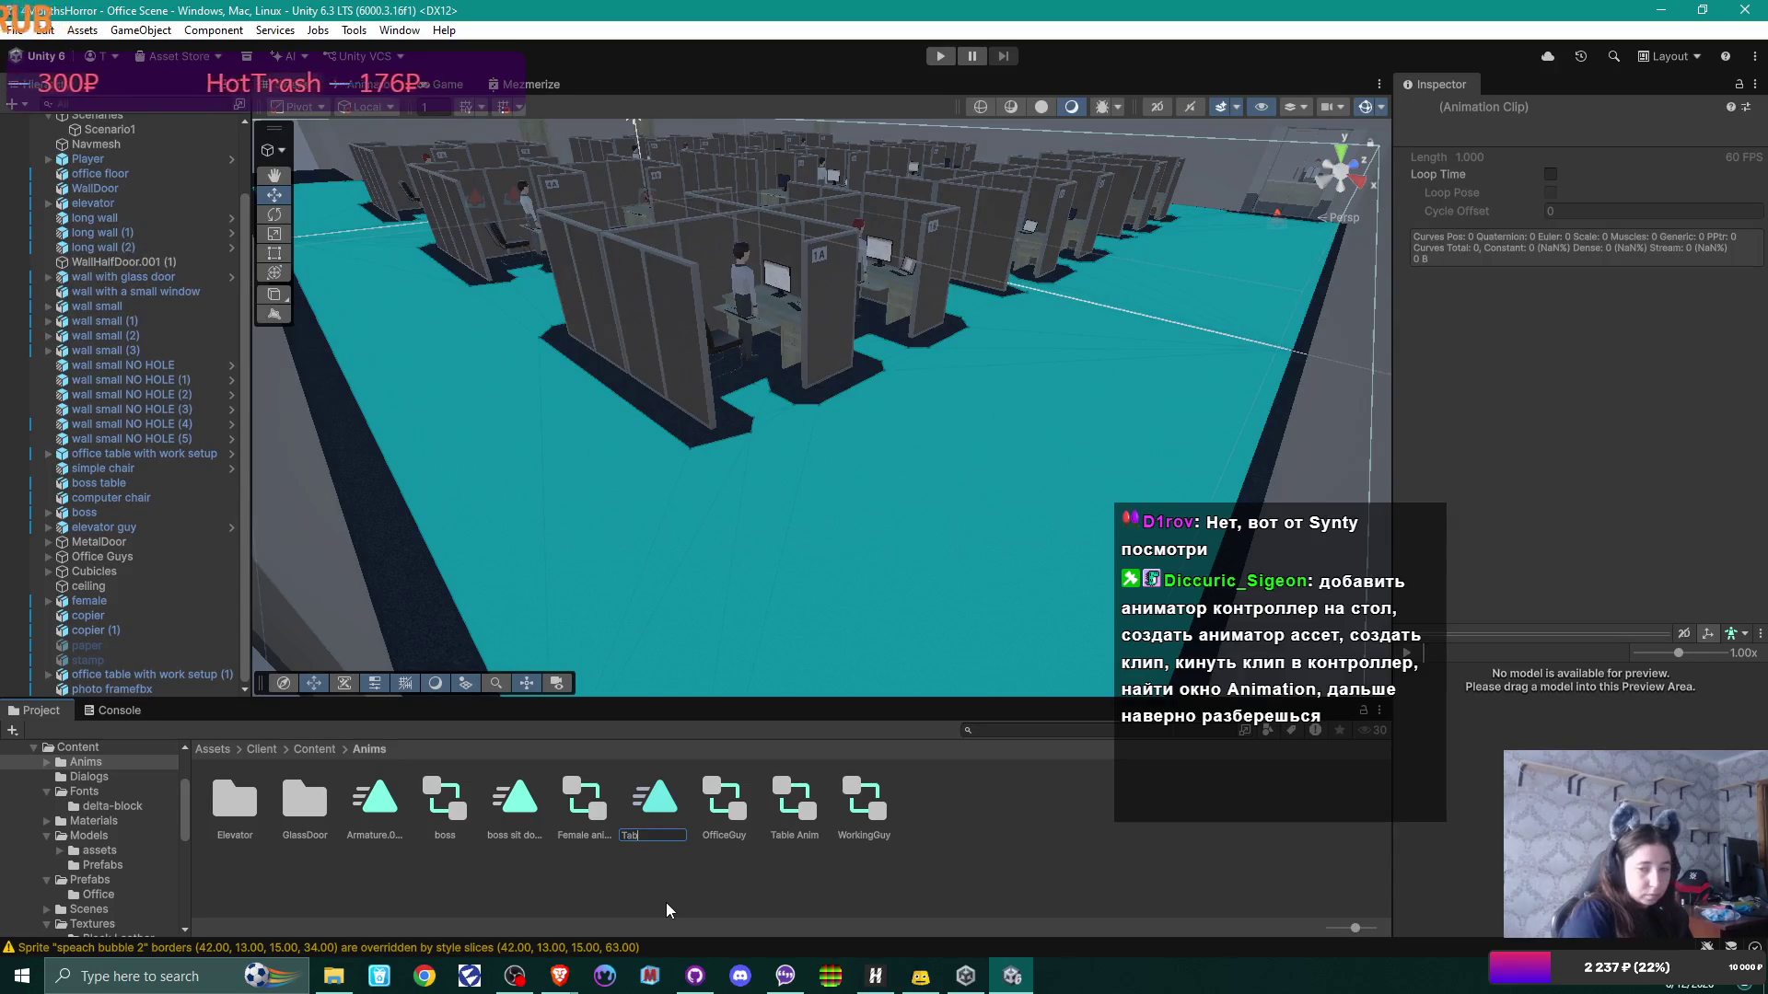
type("leKeyboardClip")
key("Return")
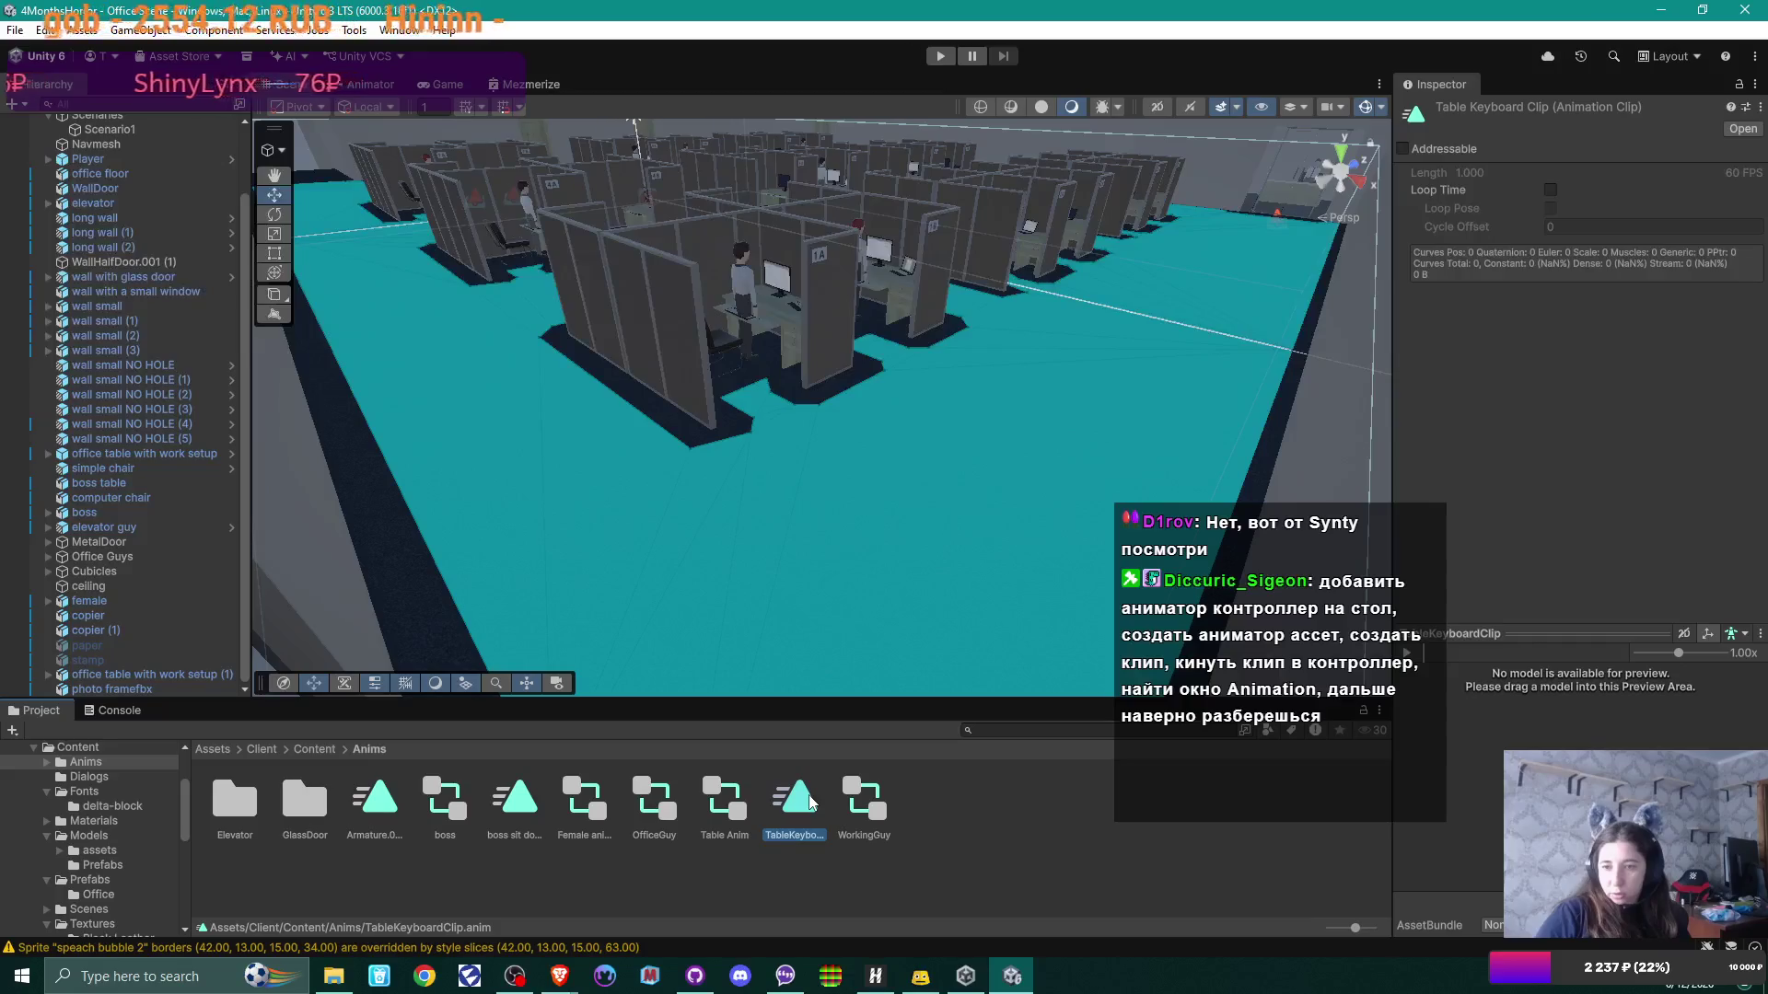
Step: Open Table Anim in the Animator and add TableKeyboardClip as its default state
double_click(724, 799)
mouse_move(794, 801)
left_mouse_down()
mouse_move(724, 458)
mouse_move(682, 483)
left_mouse_up()
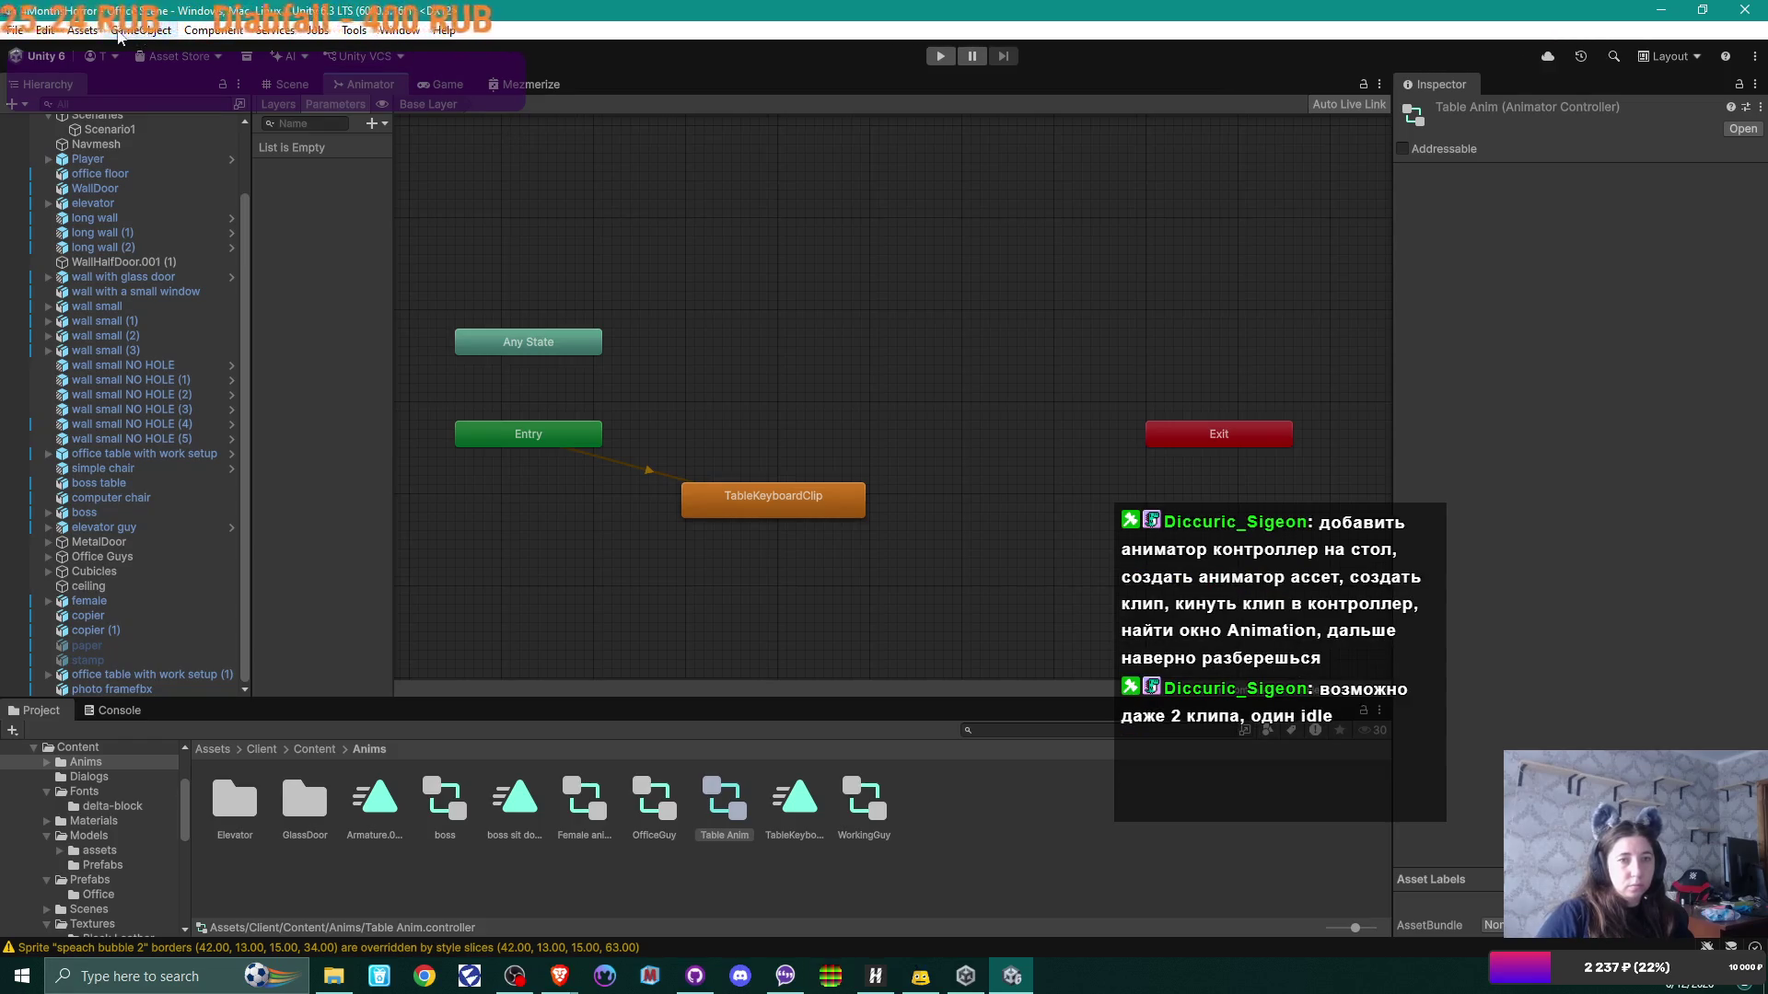
left_click(405, 30)
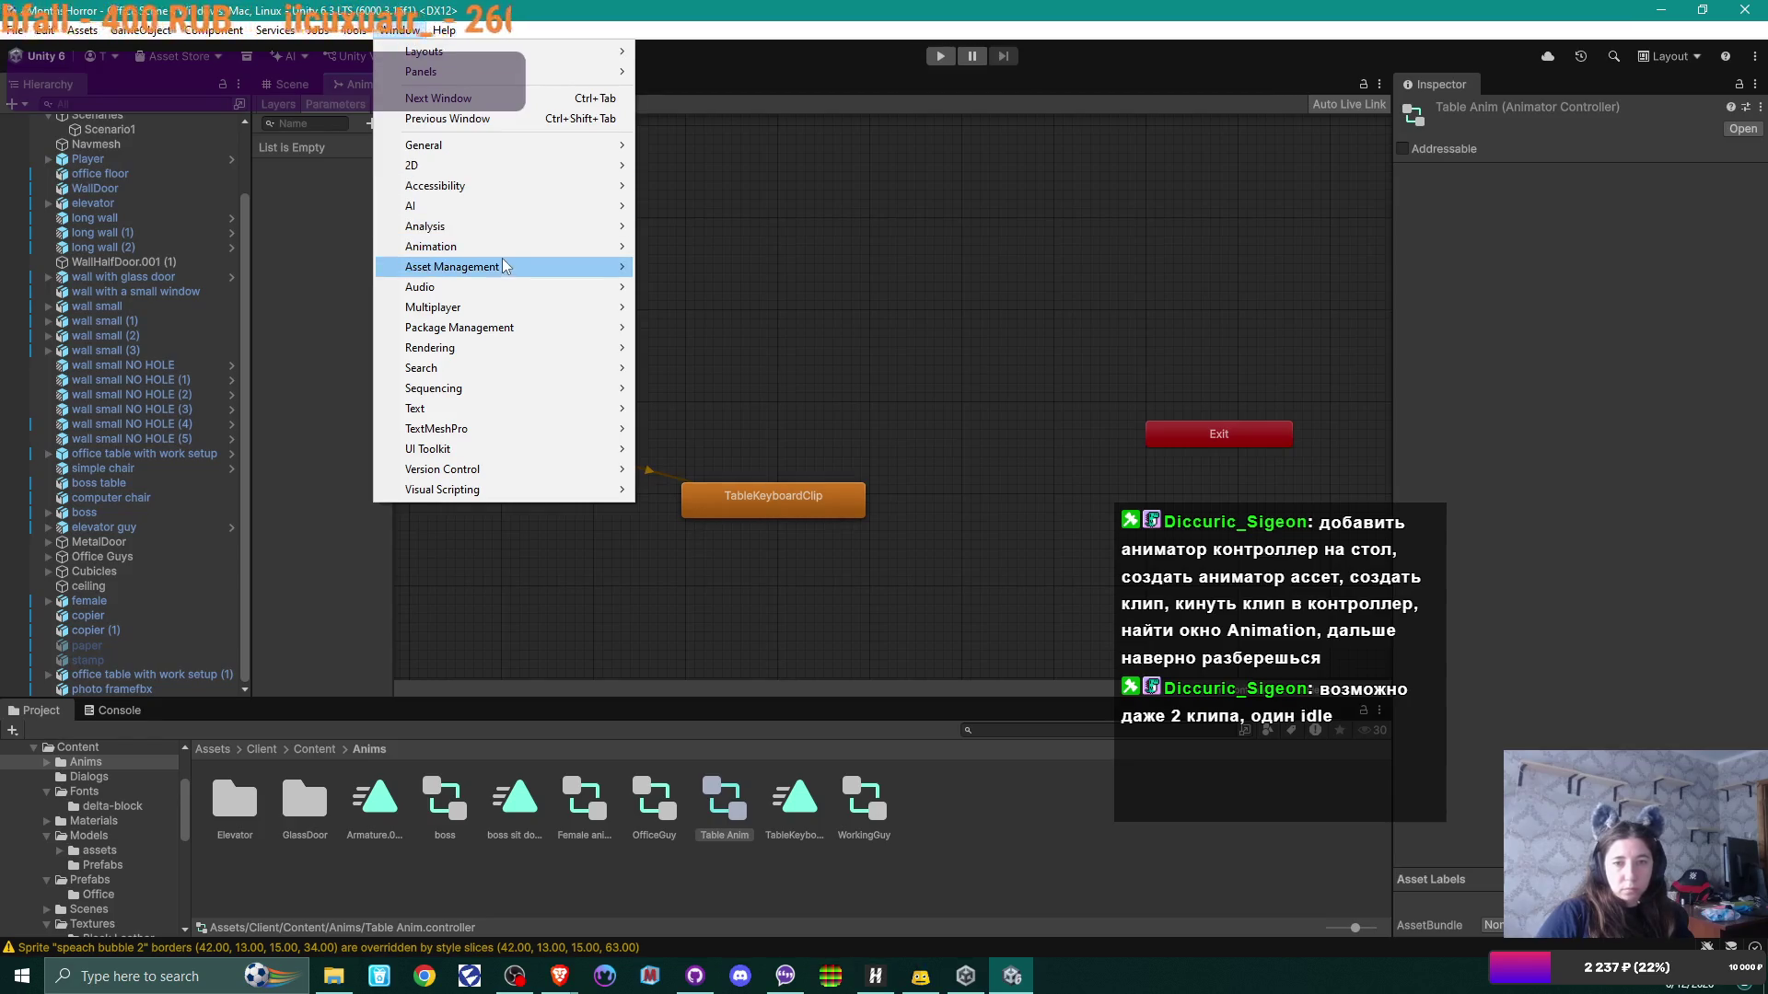
Step: Open the Animation window and position it as a wide floating panel over the Scene view
mouse_move(488, 247)
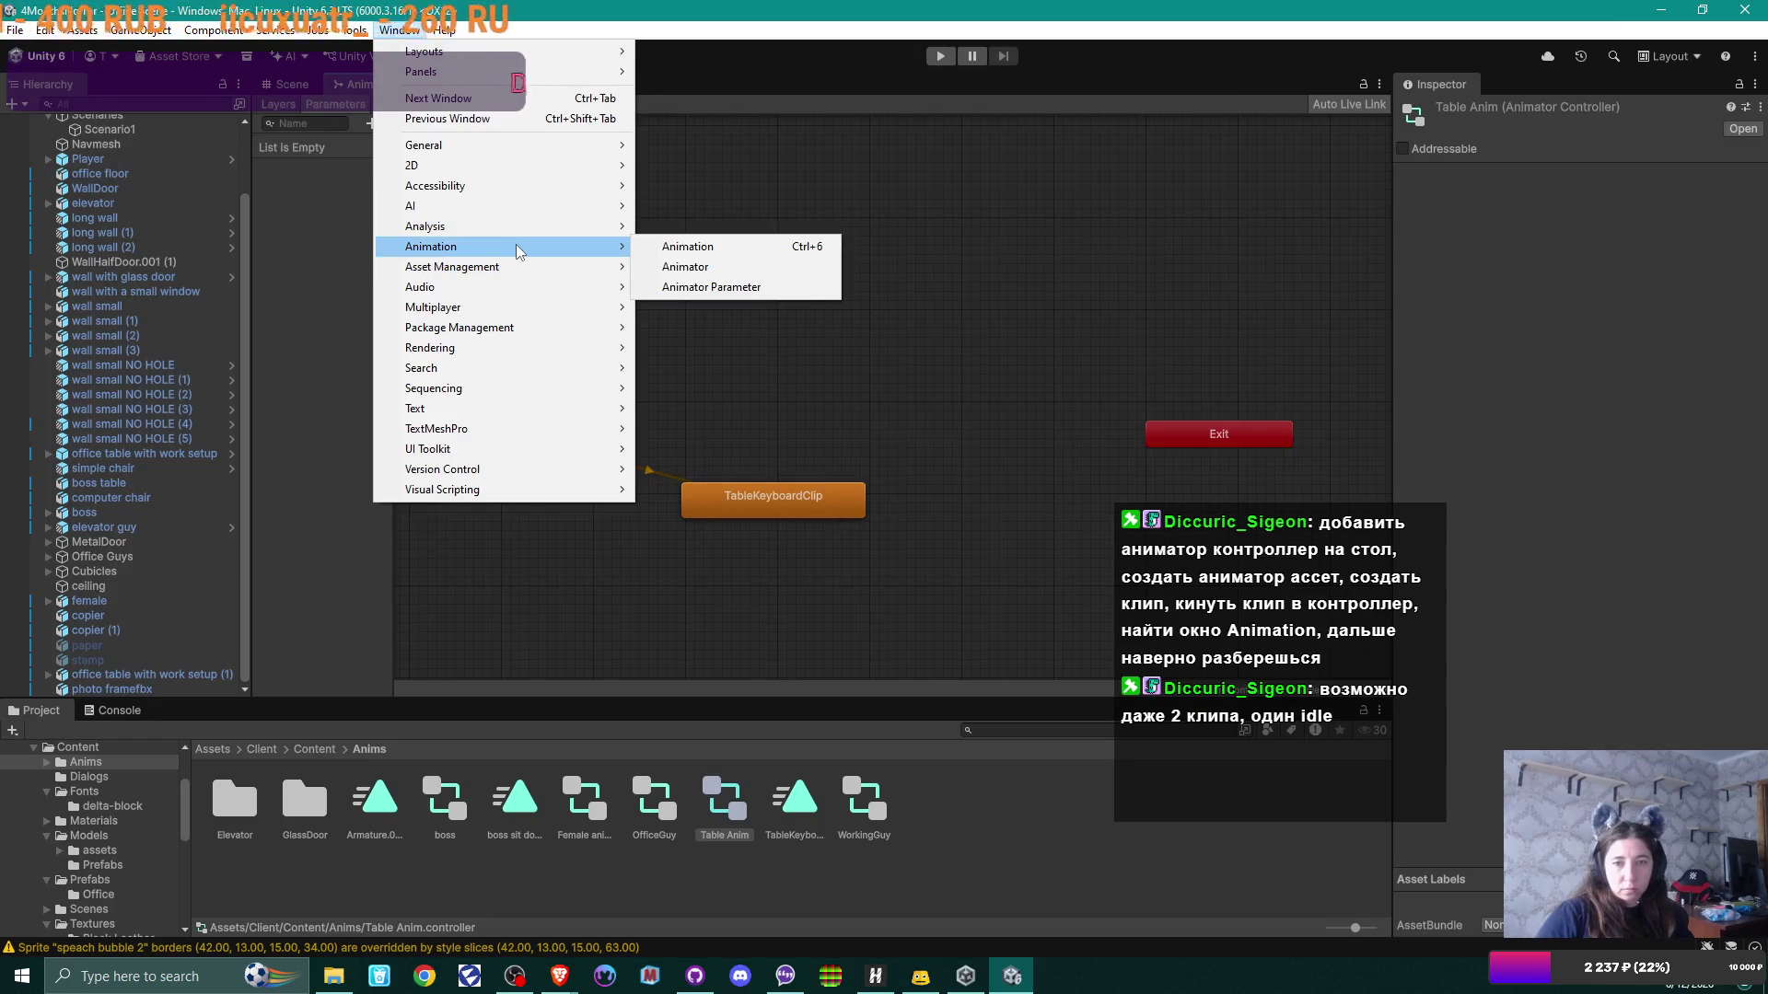
left_click(684, 246)
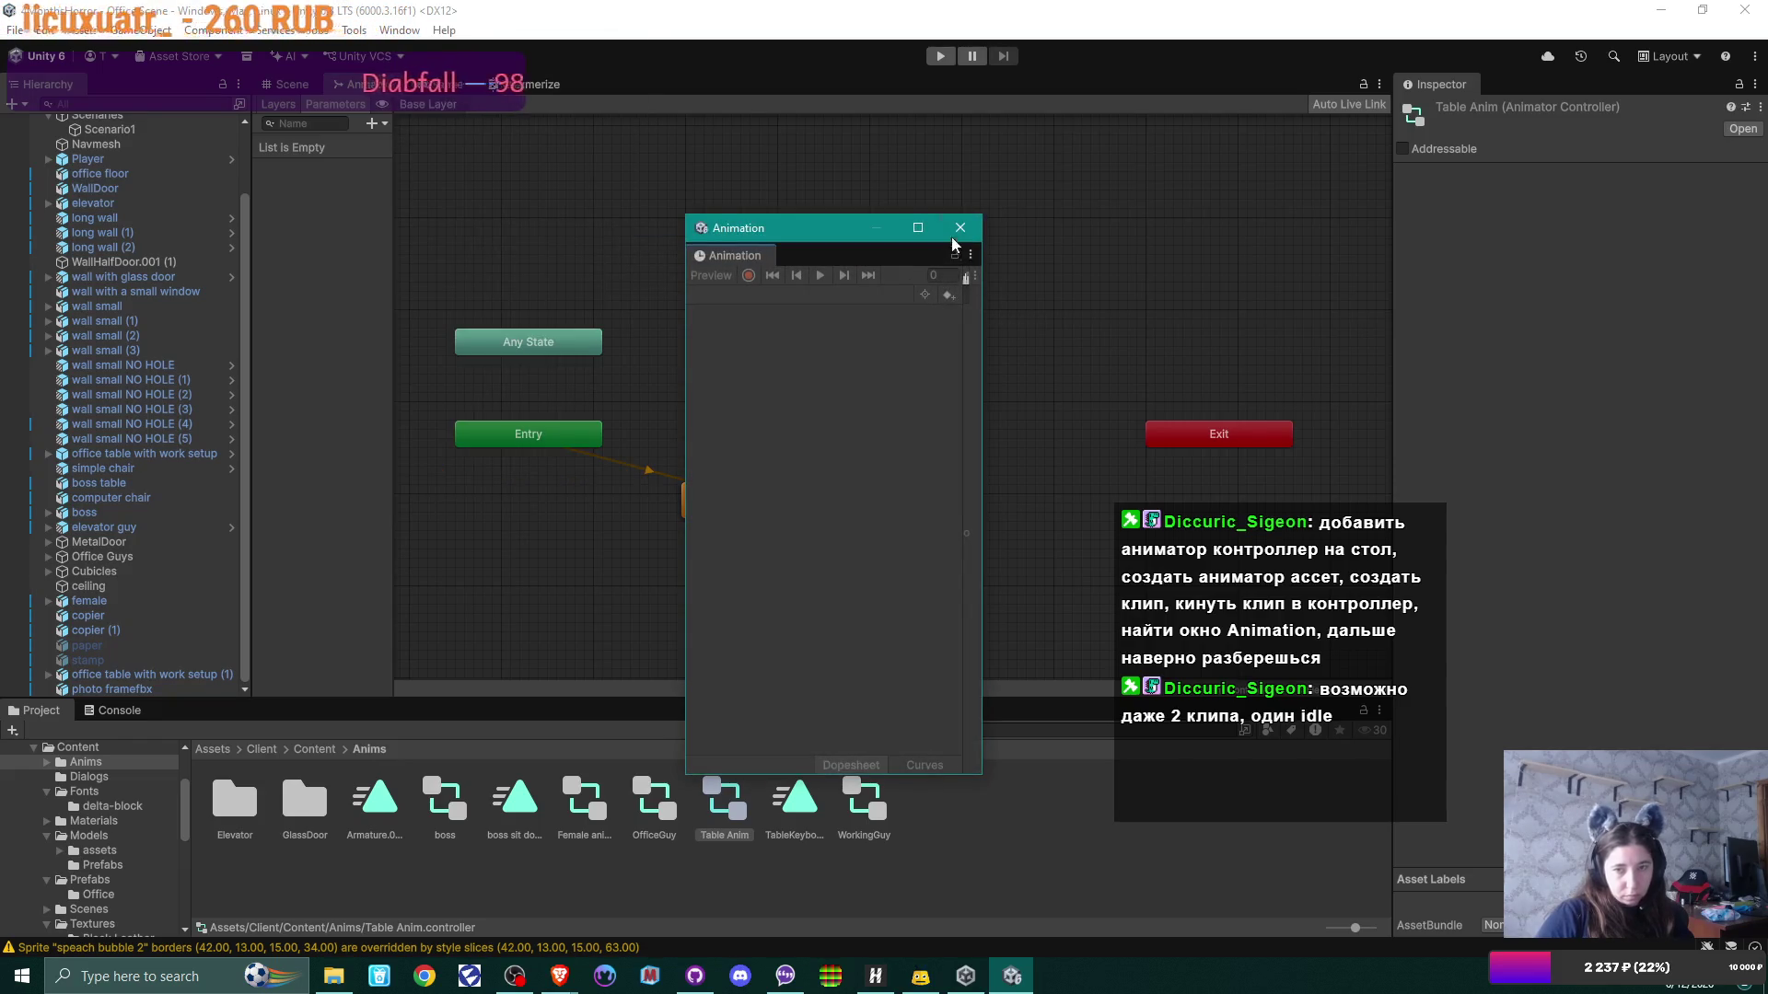
mouse_move(841, 229)
left_mouse_down()
mouse_move(1000, 728)
mouse_move(908, 831)
mouse_move(287, 729)
mouse_move(855, 449)
mouse_move(935, 215)
mouse_move(905, 220)
left_mouse_up()
left_click_drag(1047, 426, 1265, 433)
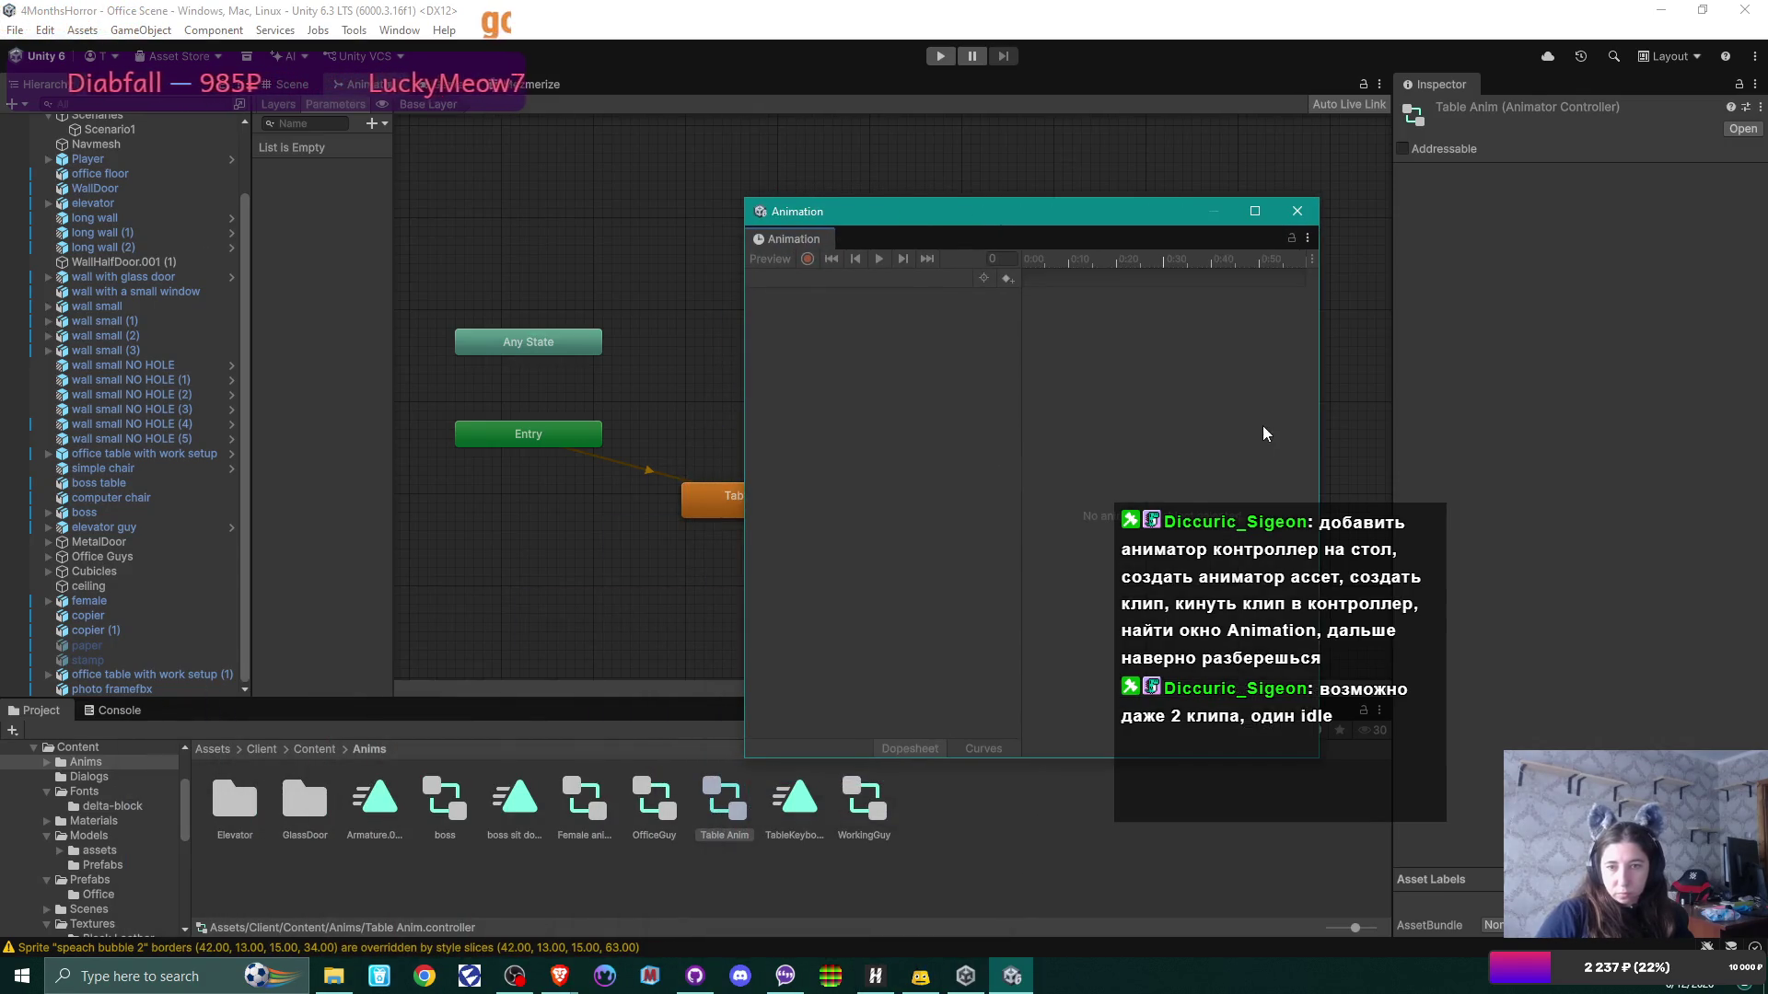
left_click_drag(1083, 230, 766, 224)
left_click_drag(1063, 403, 1262, 405)
mouse_move(1045, 217)
left_mouse_down()
mouse_move(939, 338)
mouse_move(923, 394)
left_mouse_up()
left_click(279, 86)
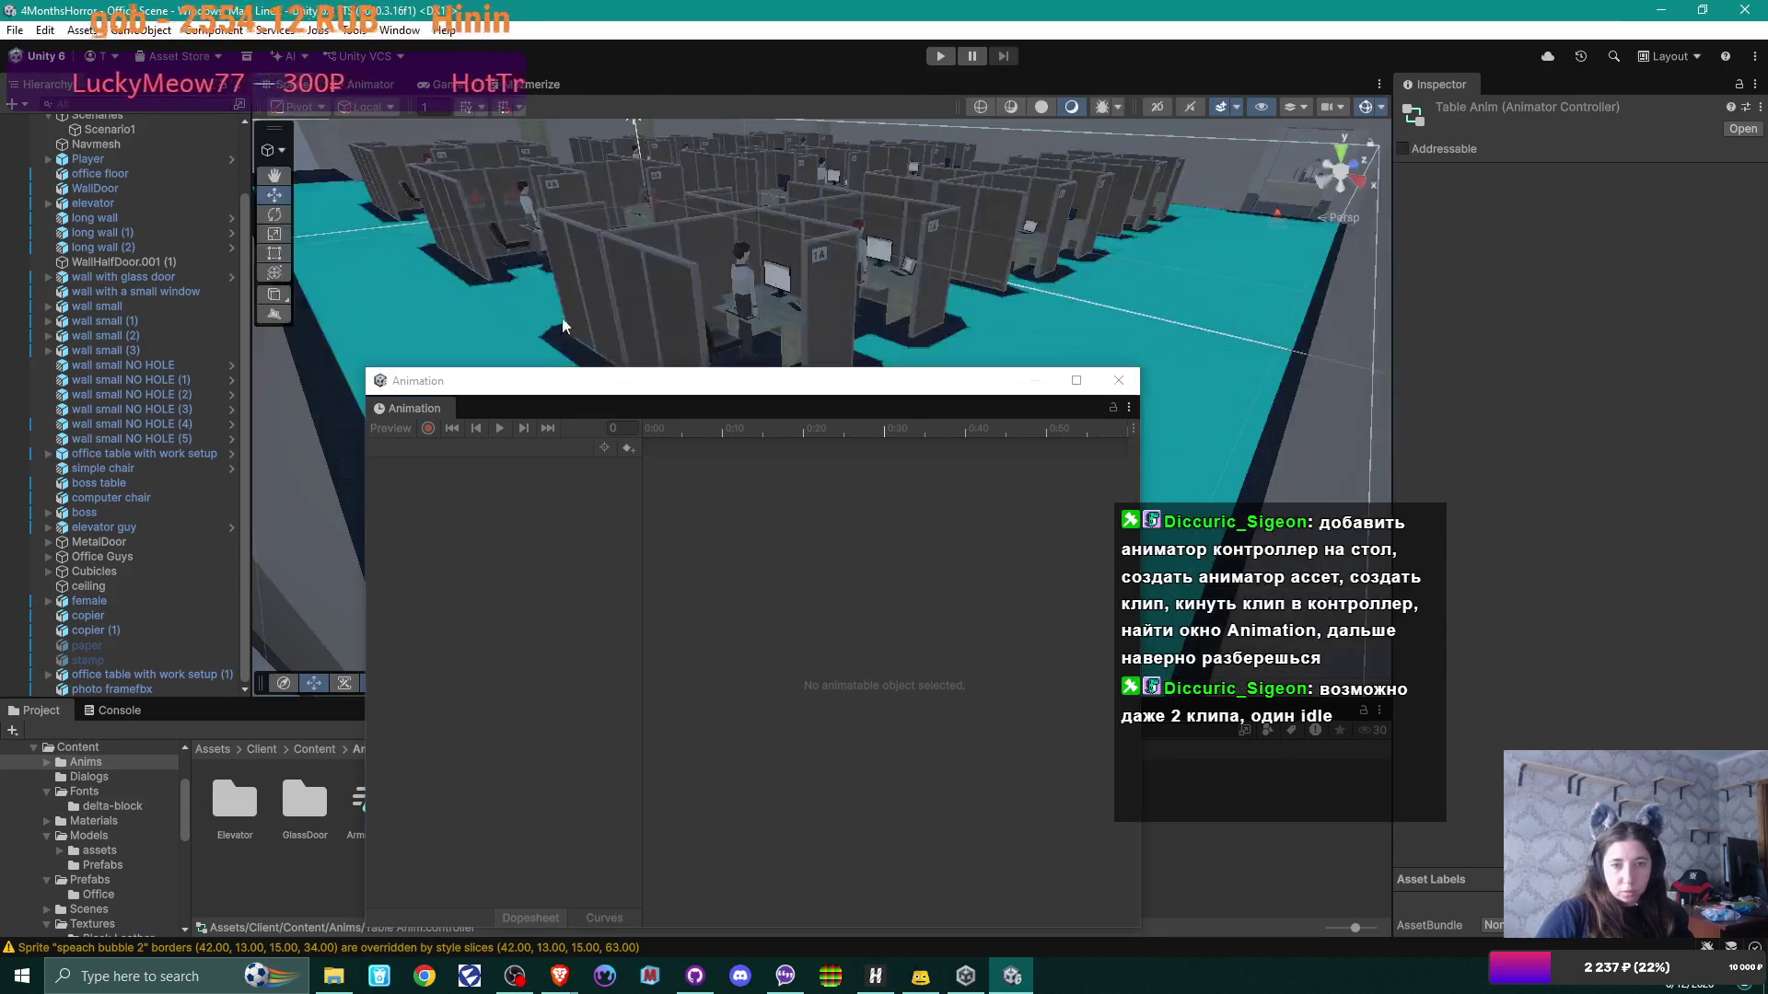
left_click_drag(755, 394, 756, 285)
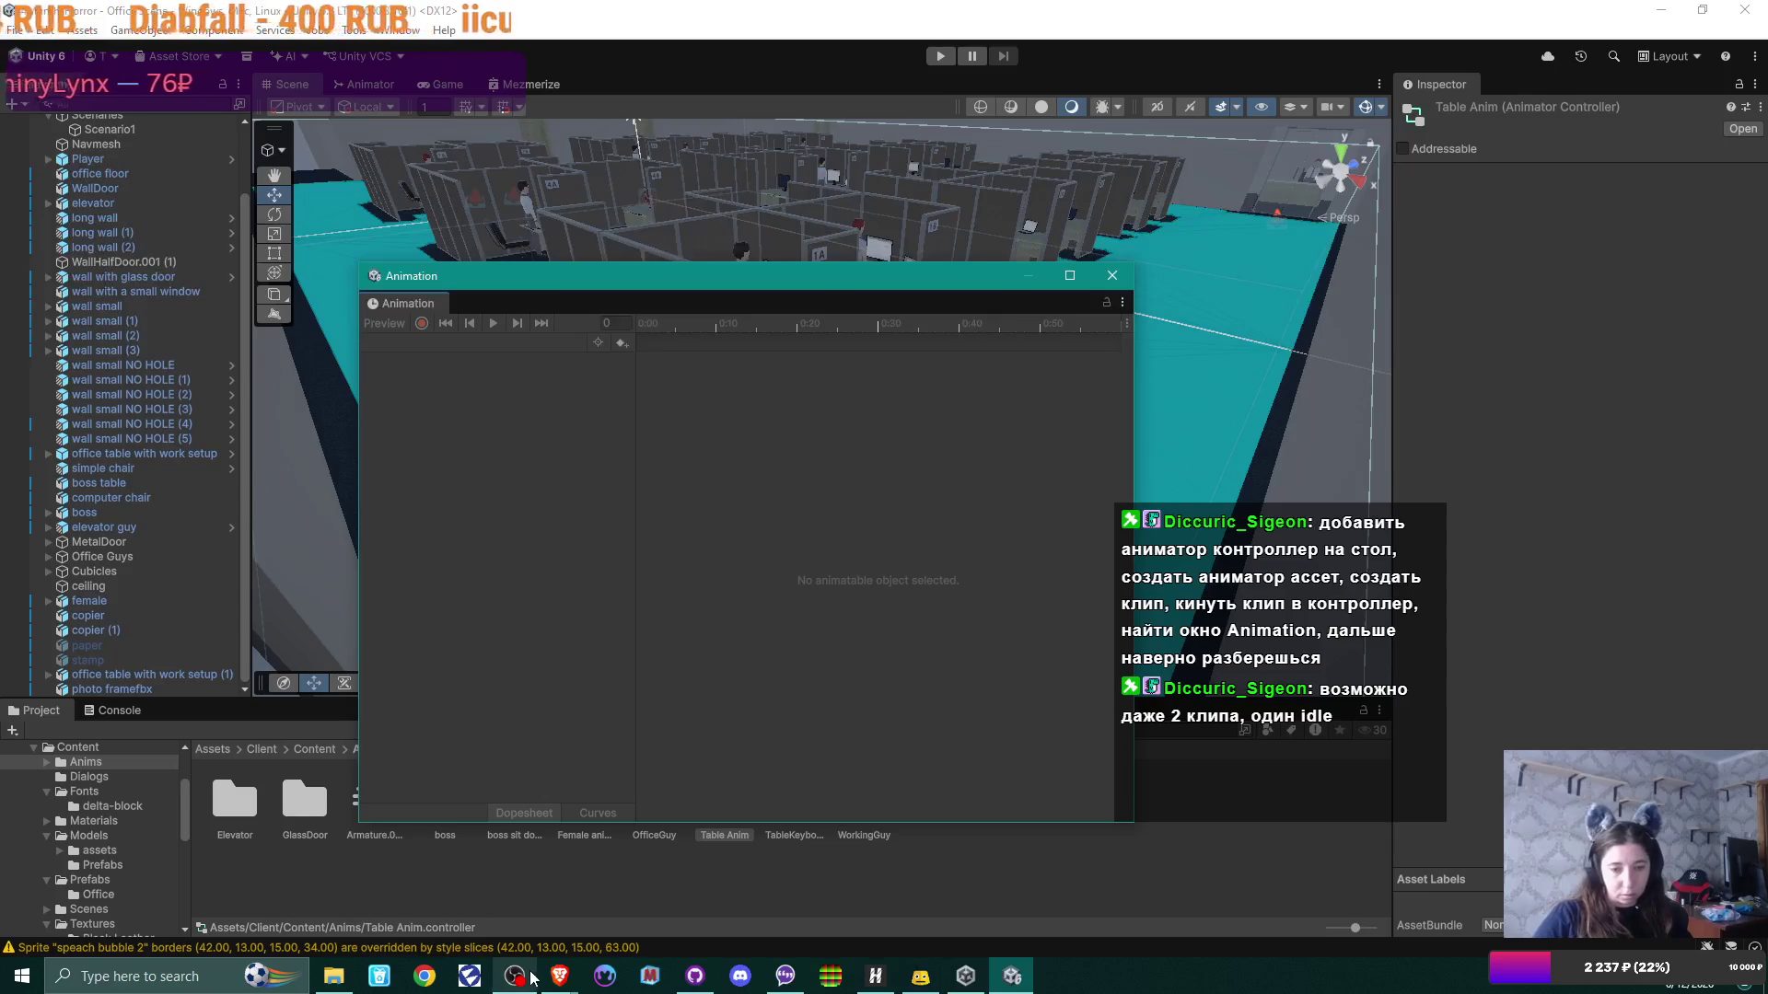
Step: Bring the Brave browser forward and resume the animation tutorial video
mouse_move(560, 976)
left_click(654, 898)
left_click(851, 502)
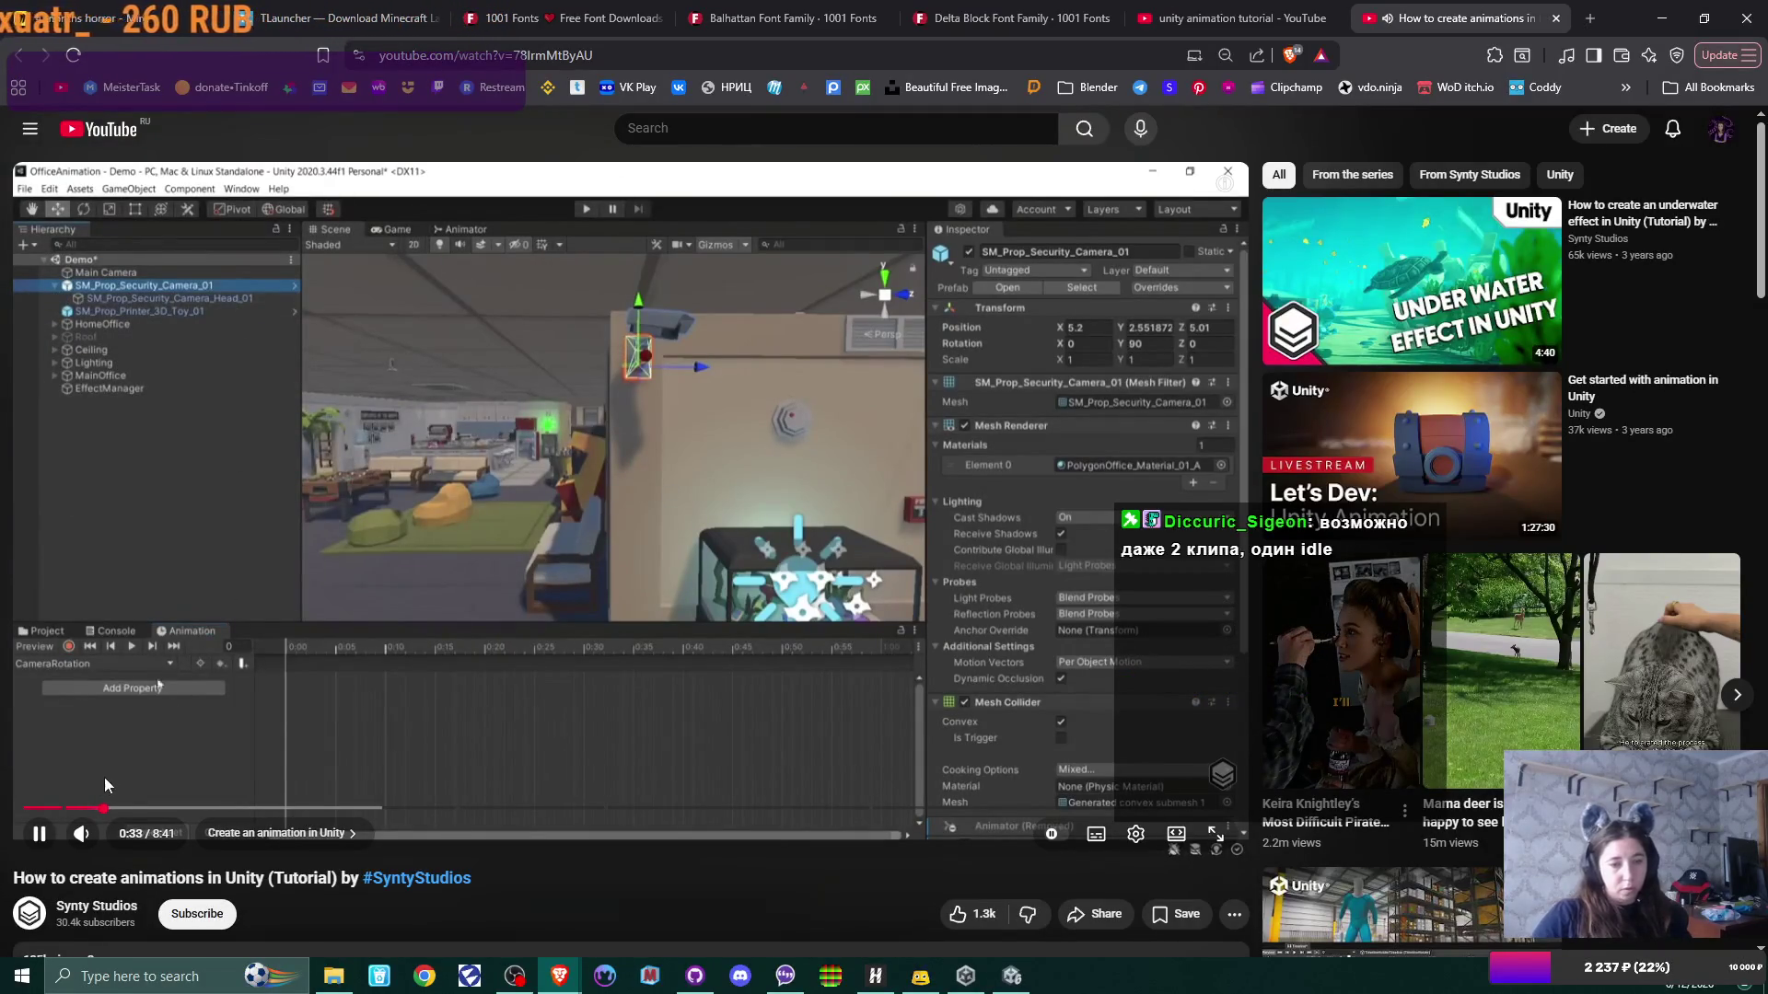
Step: Rewind the tutorial to about 0:19, pause it, and return to Unity
left_click(83, 808)
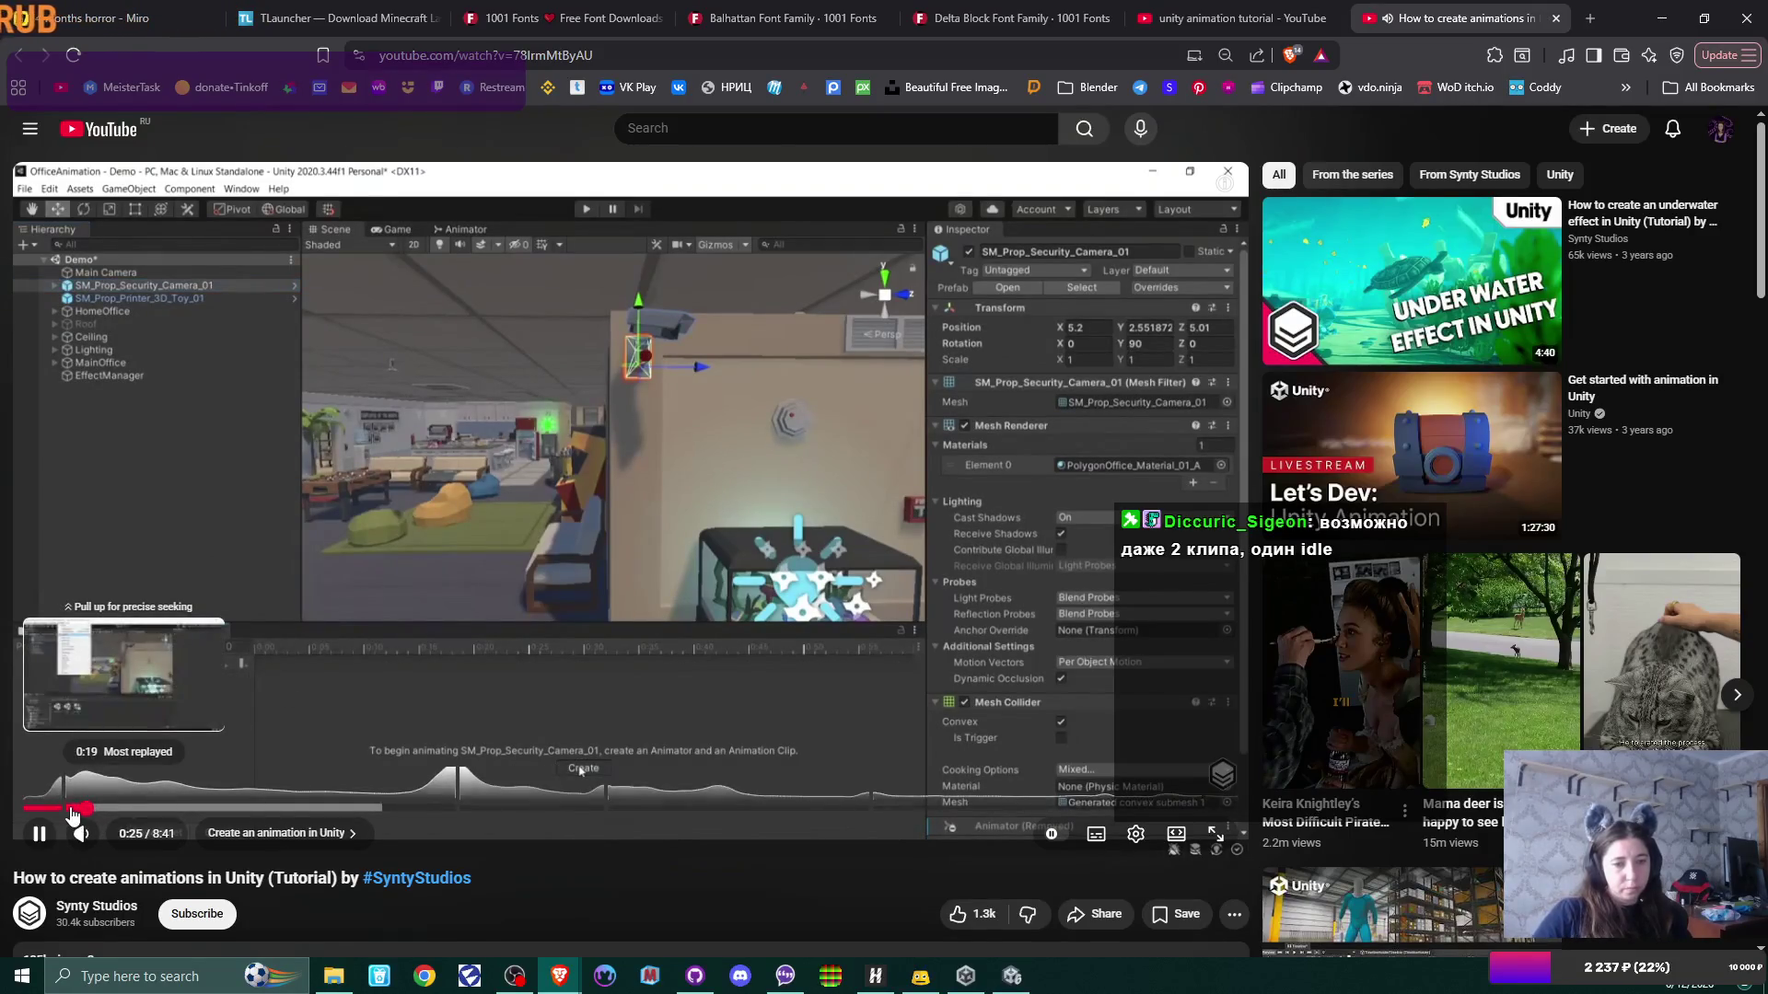
left_click(71, 808)
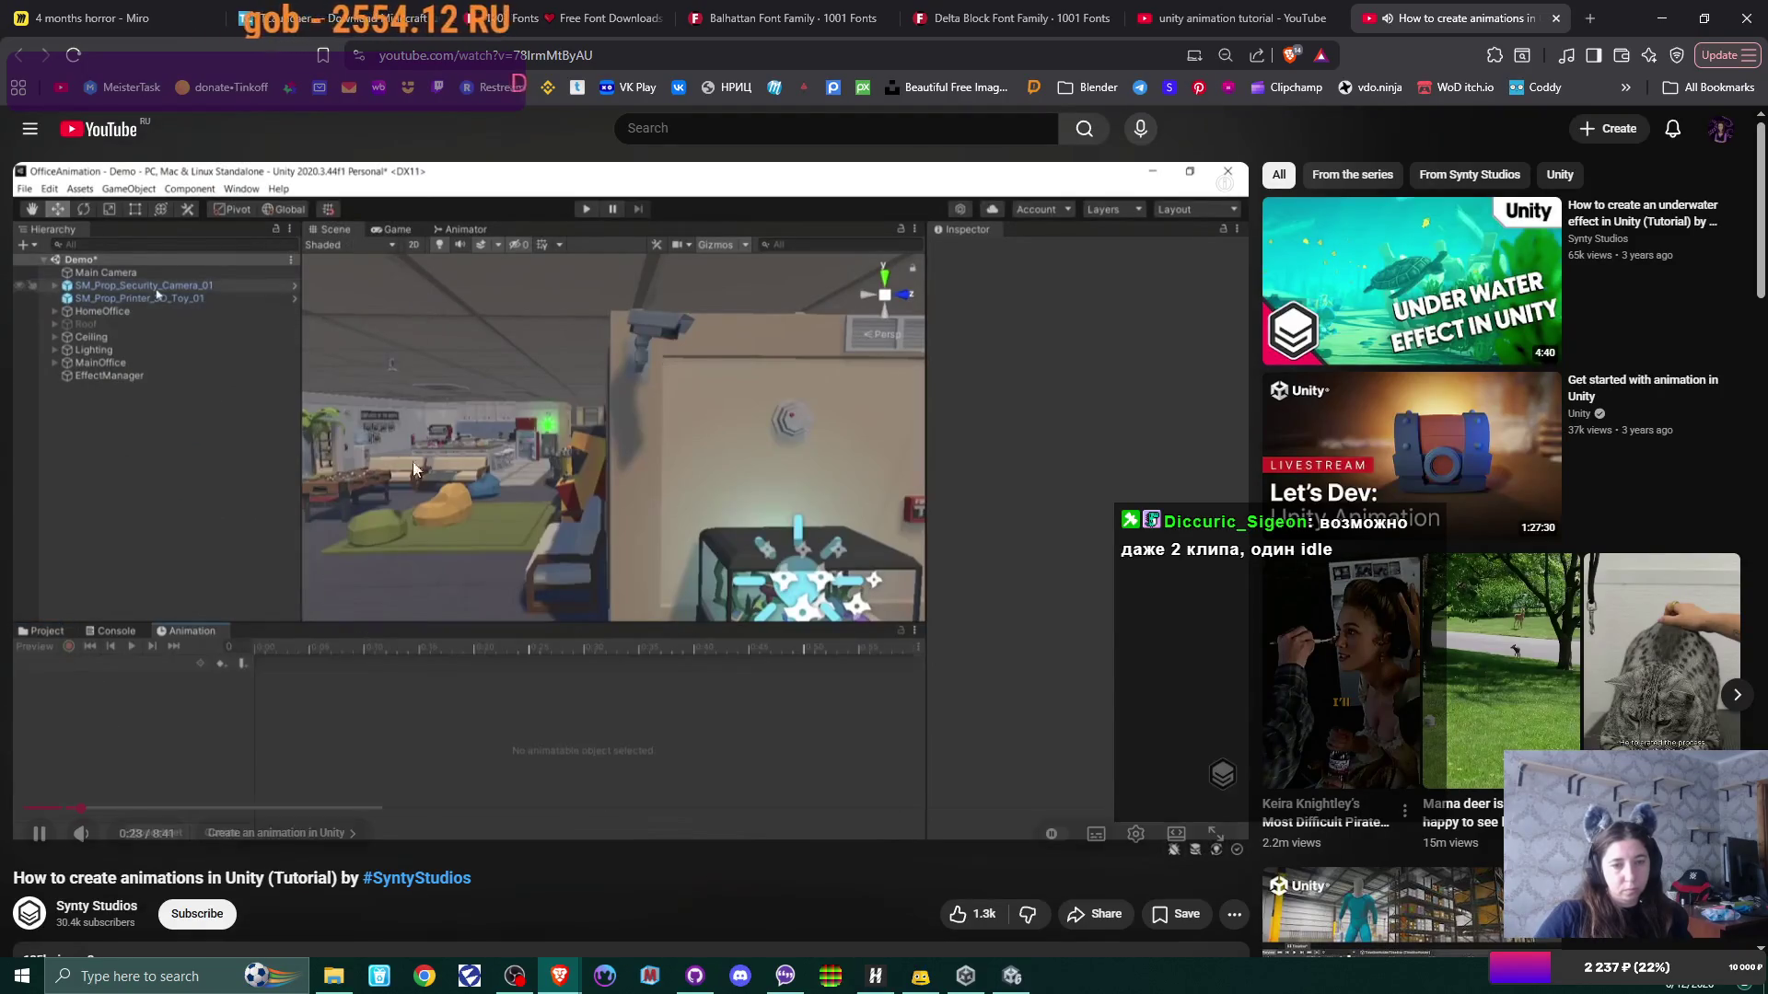
left_click(497, 502)
key("alt+Tab")
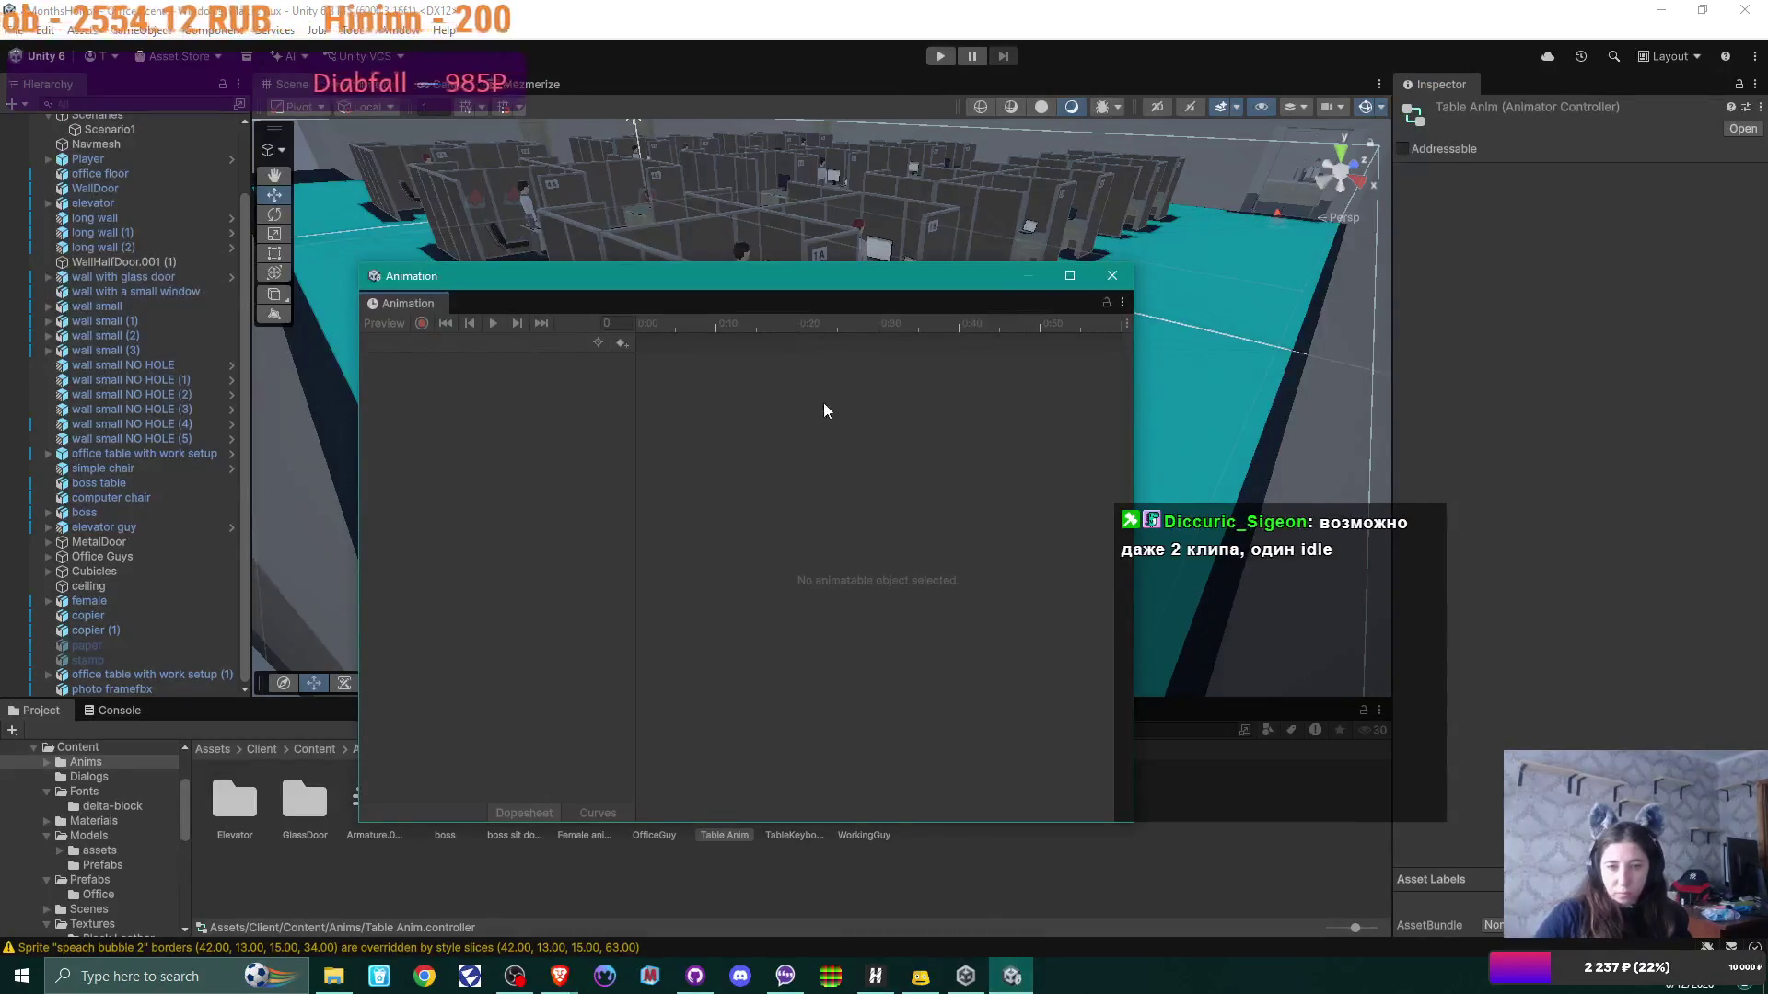
Step: Select the desk's table piece in the scene and frame the view on it
mouse_move(627, 254)
left_mouse_down()
mouse_move(674, 191)
mouse_move(647, 212)
mouse_move(899, 233)
mouse_move(829, 248)
mouse_move(829, 191)
mouse_move(952, 183)
mouse_move(845, 205)
mouse_move(837, 105)
mouse_move(855, 132)
left_mouse_up()
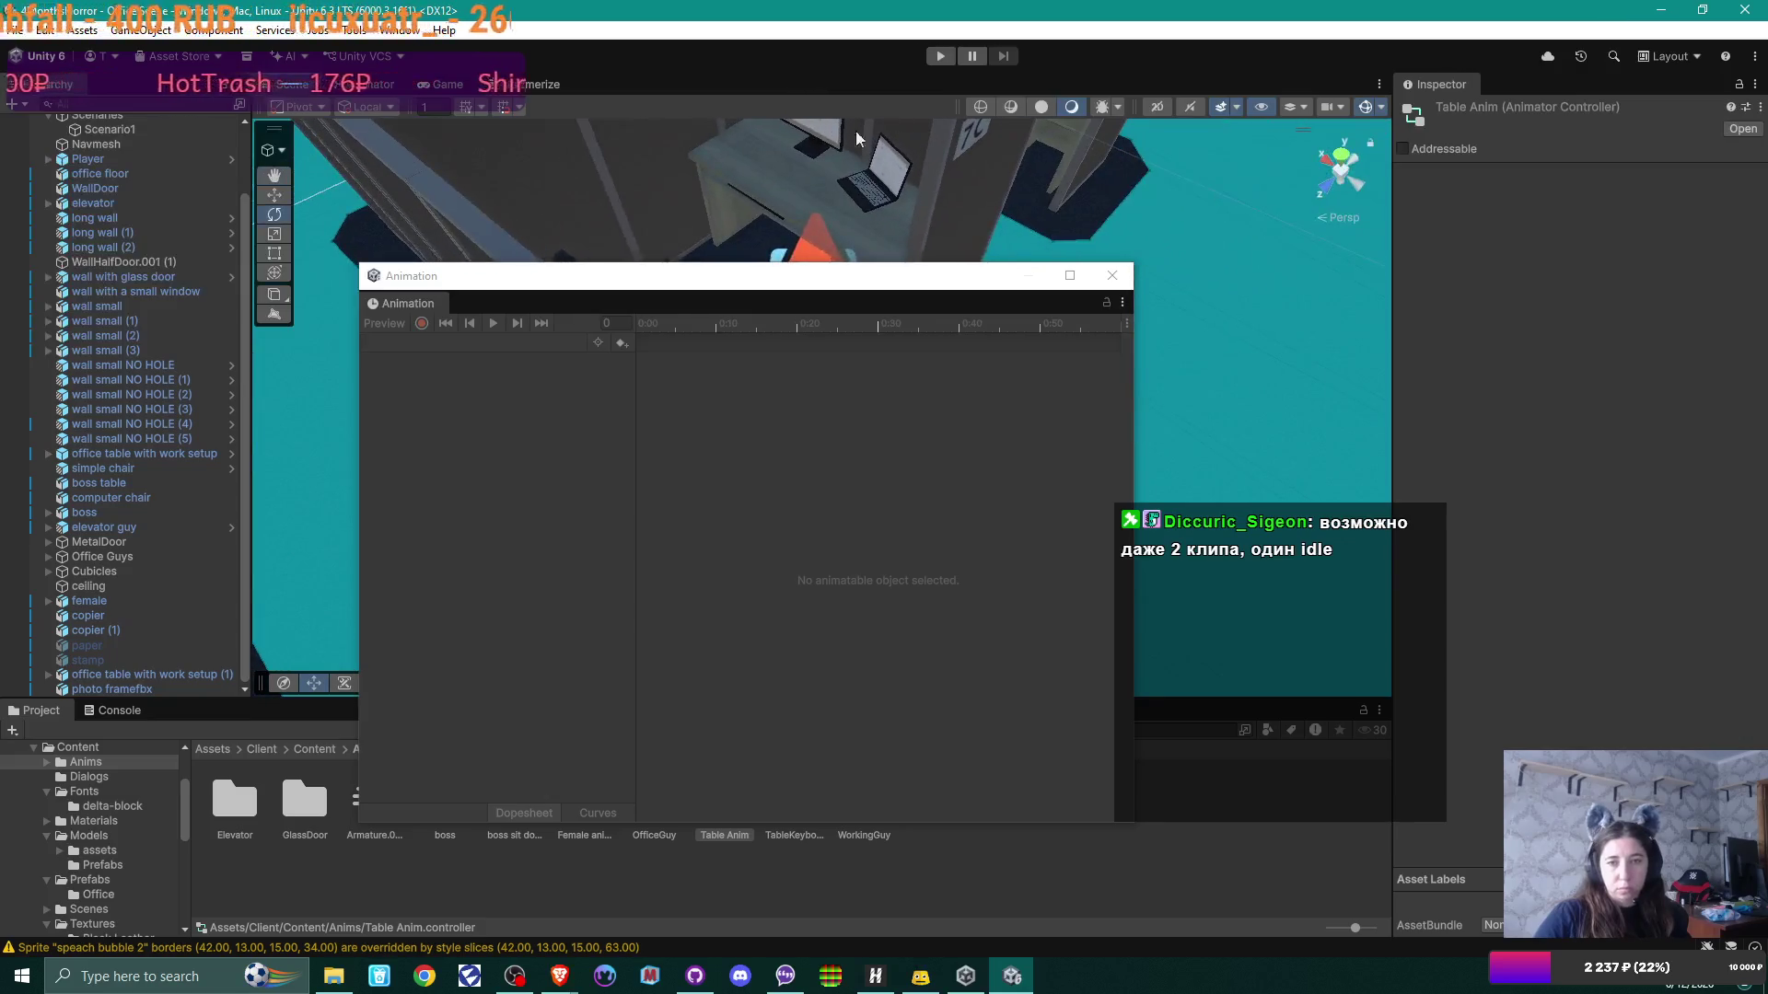
left_click(748, 188)
left_click(750, 186)
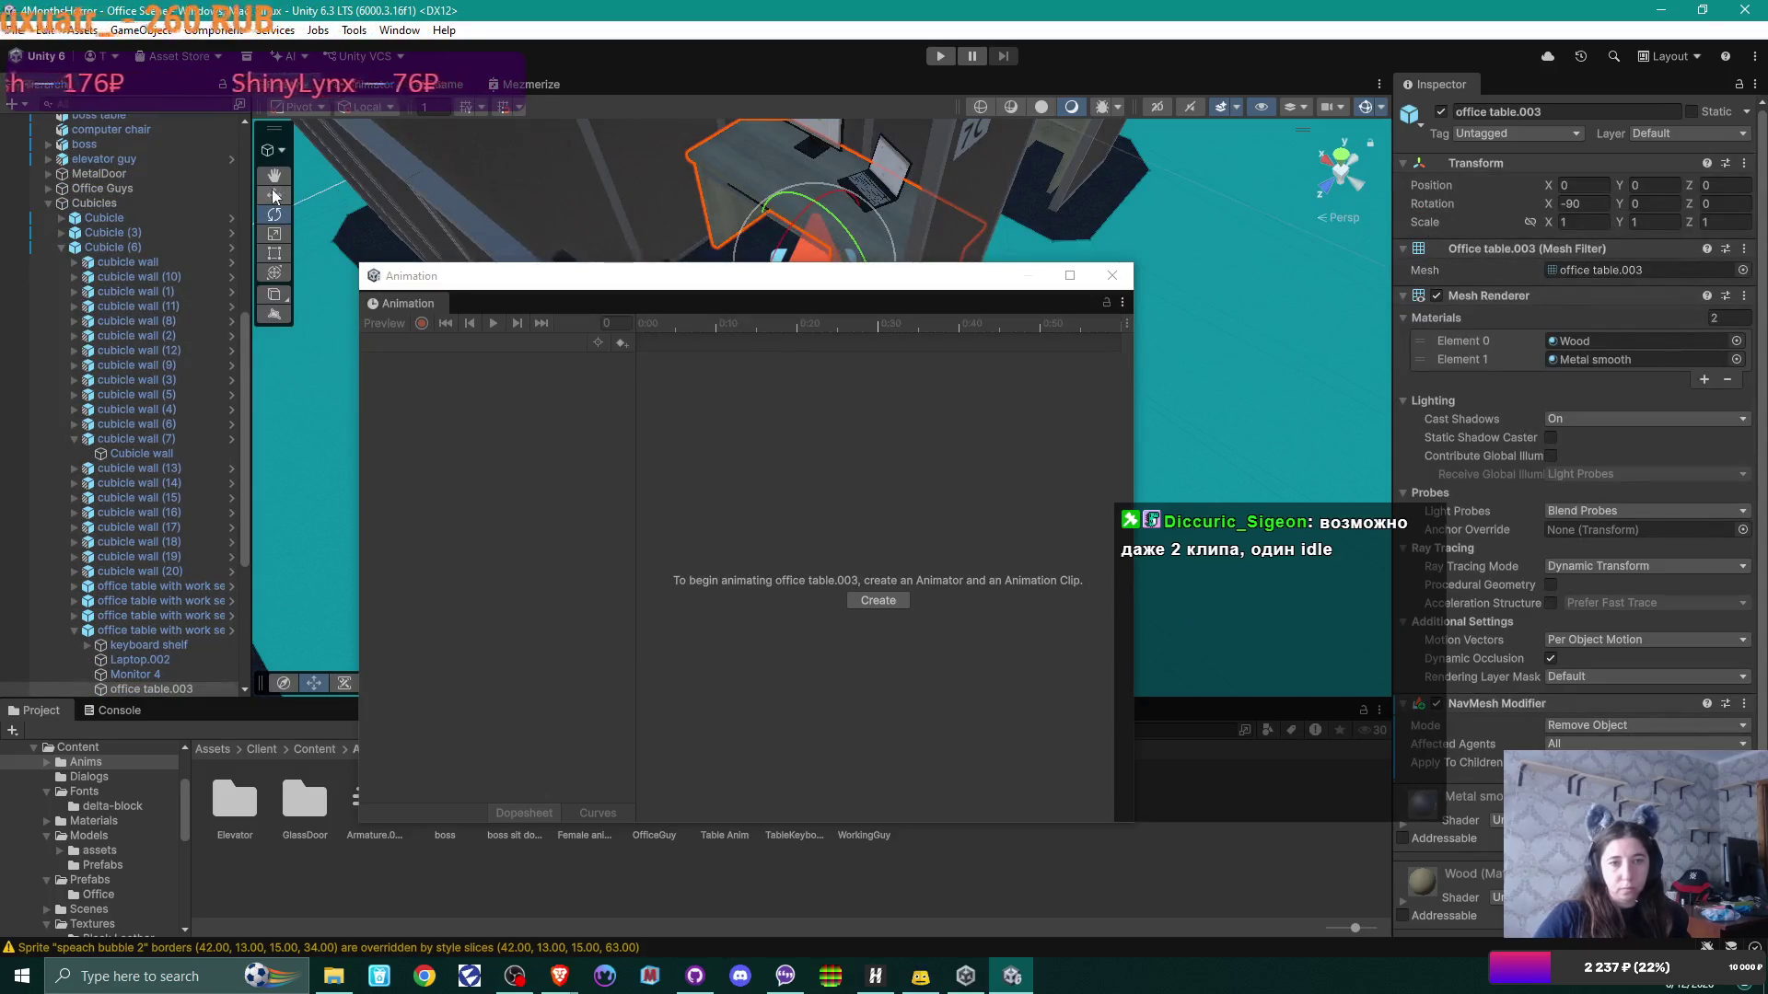
mouse_move(552, 211)
left_mouse_down()
mouse_move(795, 207)
mouse_move(772, 195)
left_mouse_up()
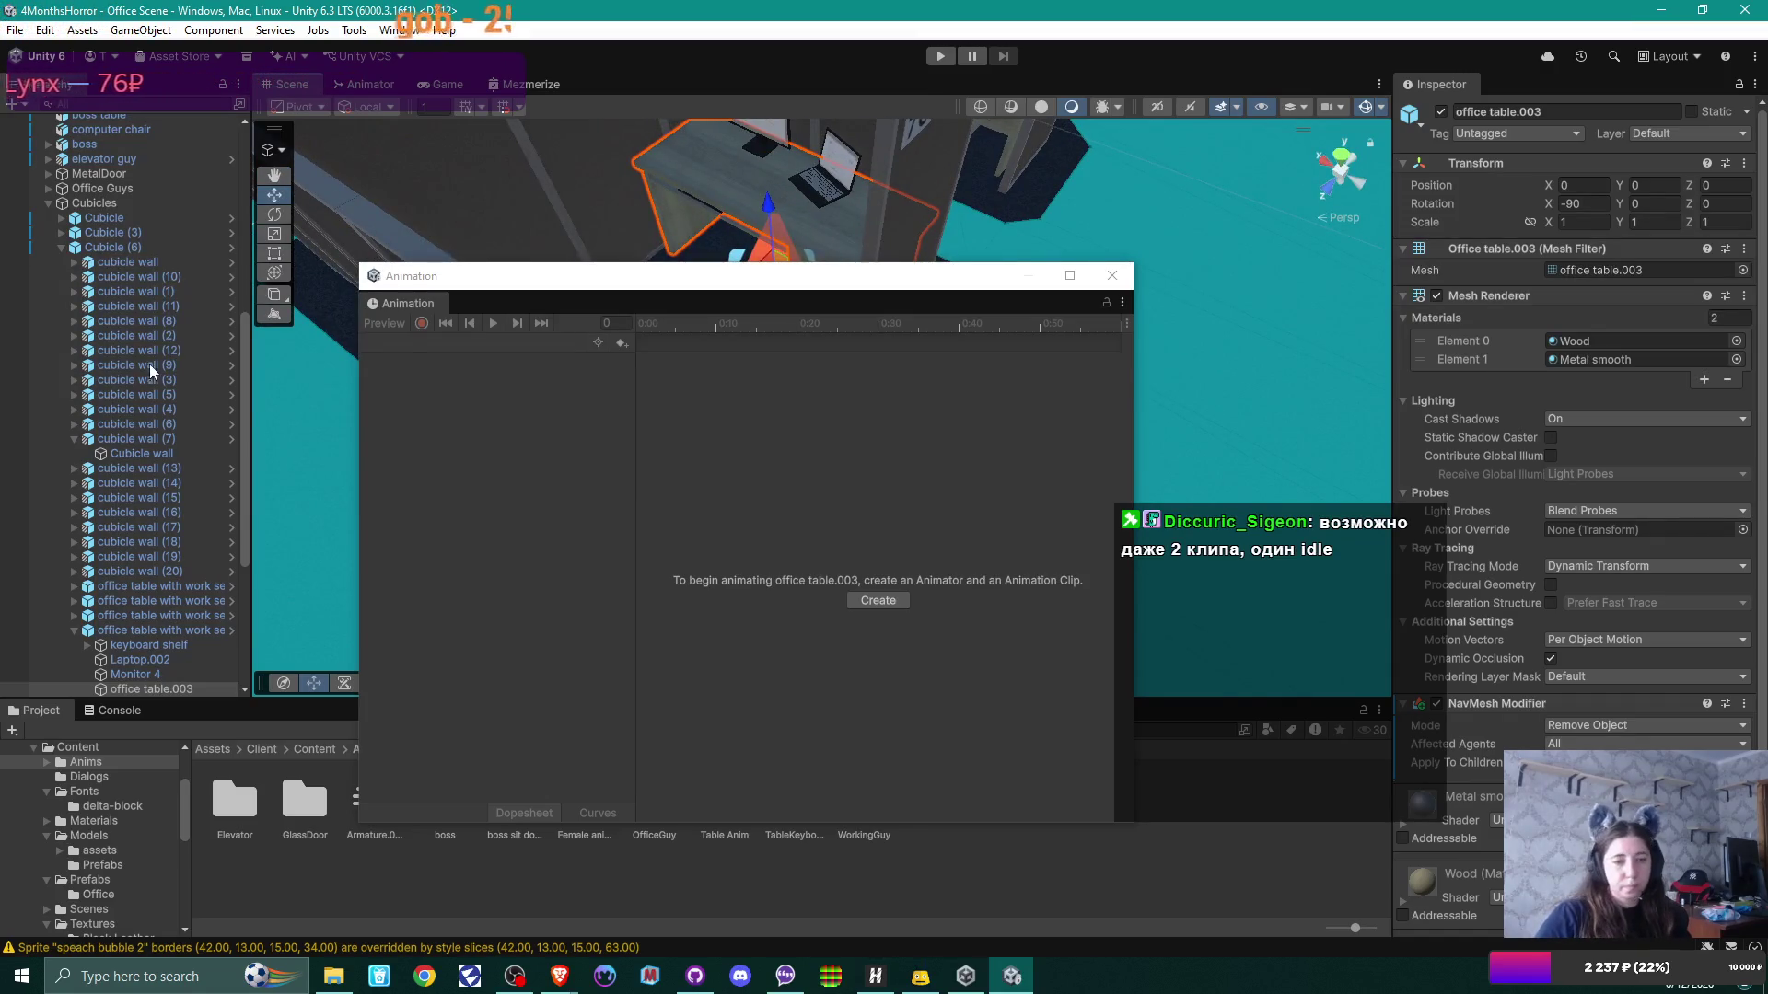
key("f")
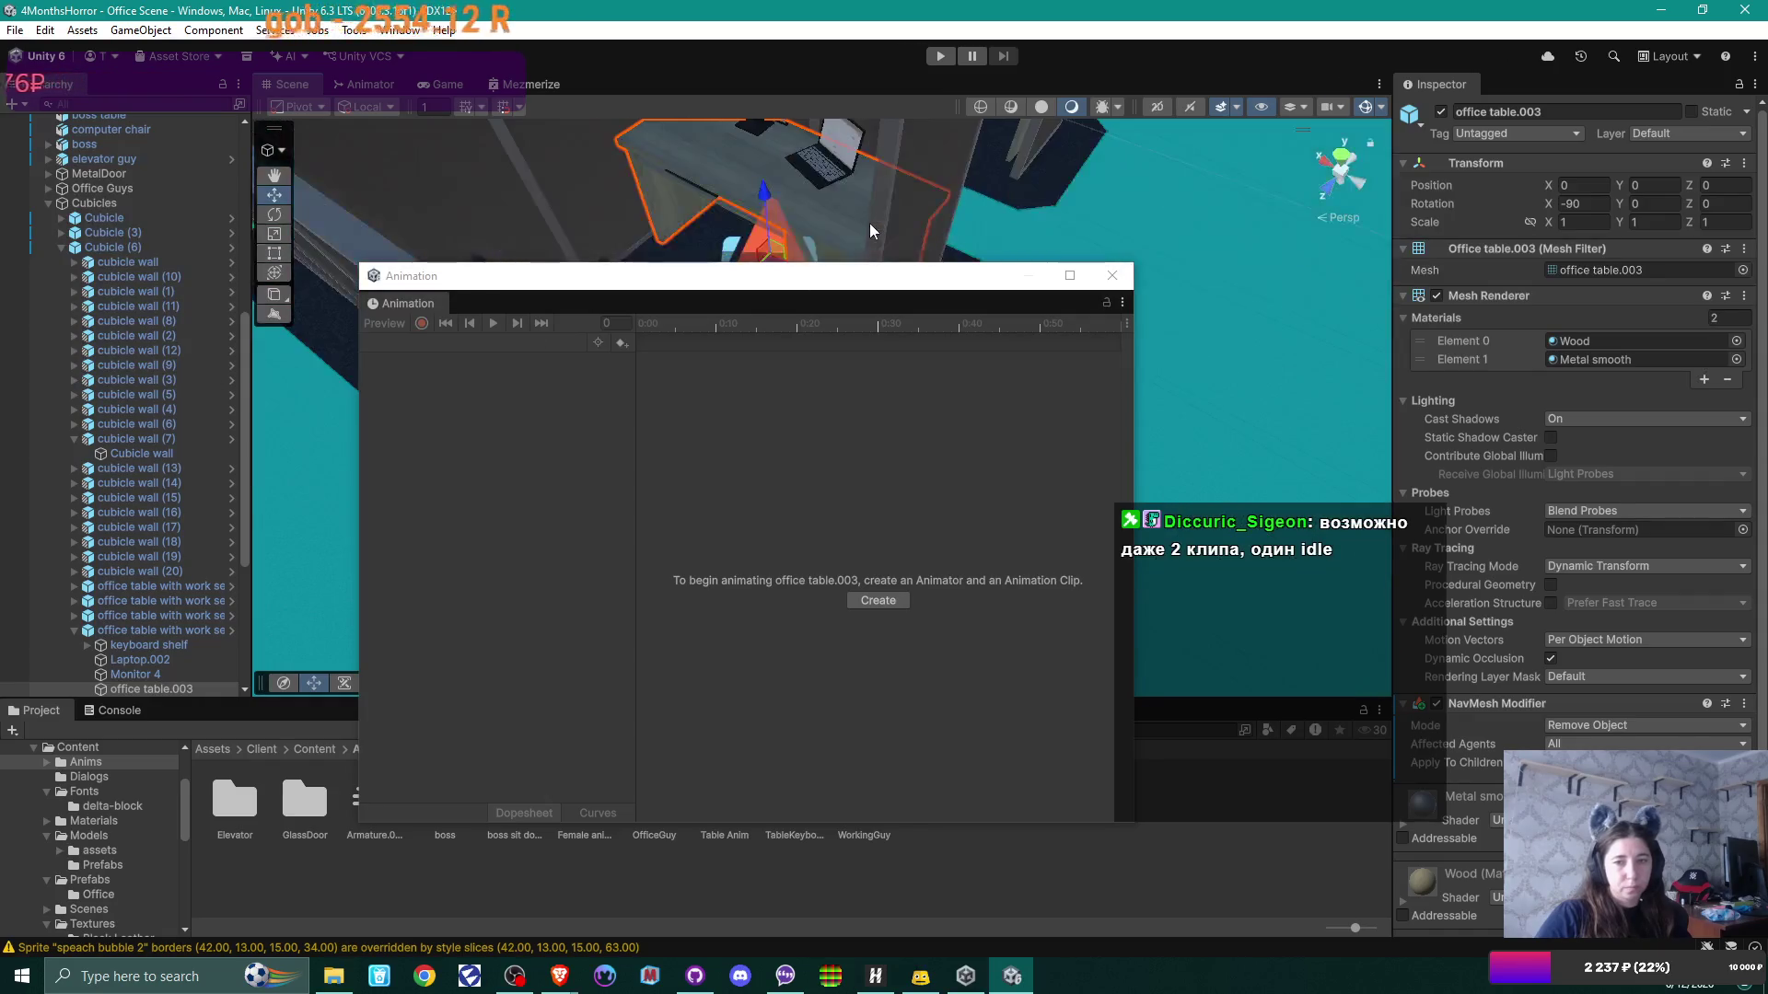
Step: Select 'office table with work setup (3)' in the Hierarchy and dock the Animation window by the Console
left_click_drag(249, 364, 253, 481)
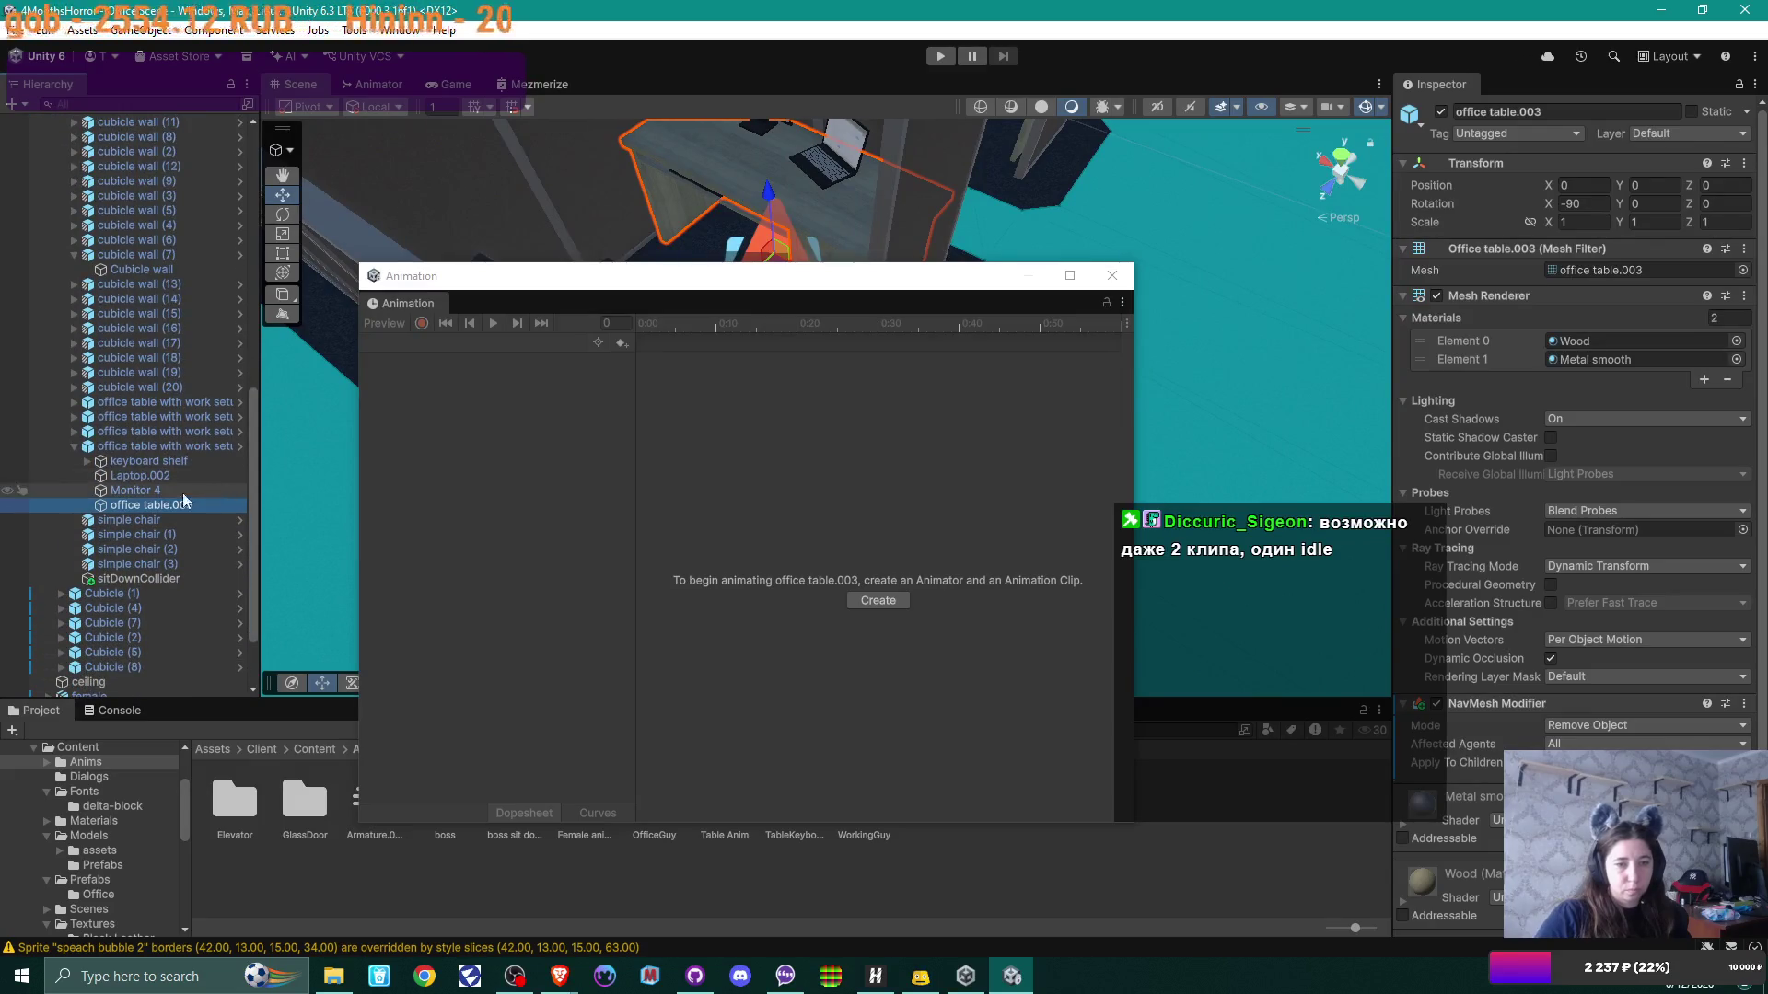
left_click(140, 446)
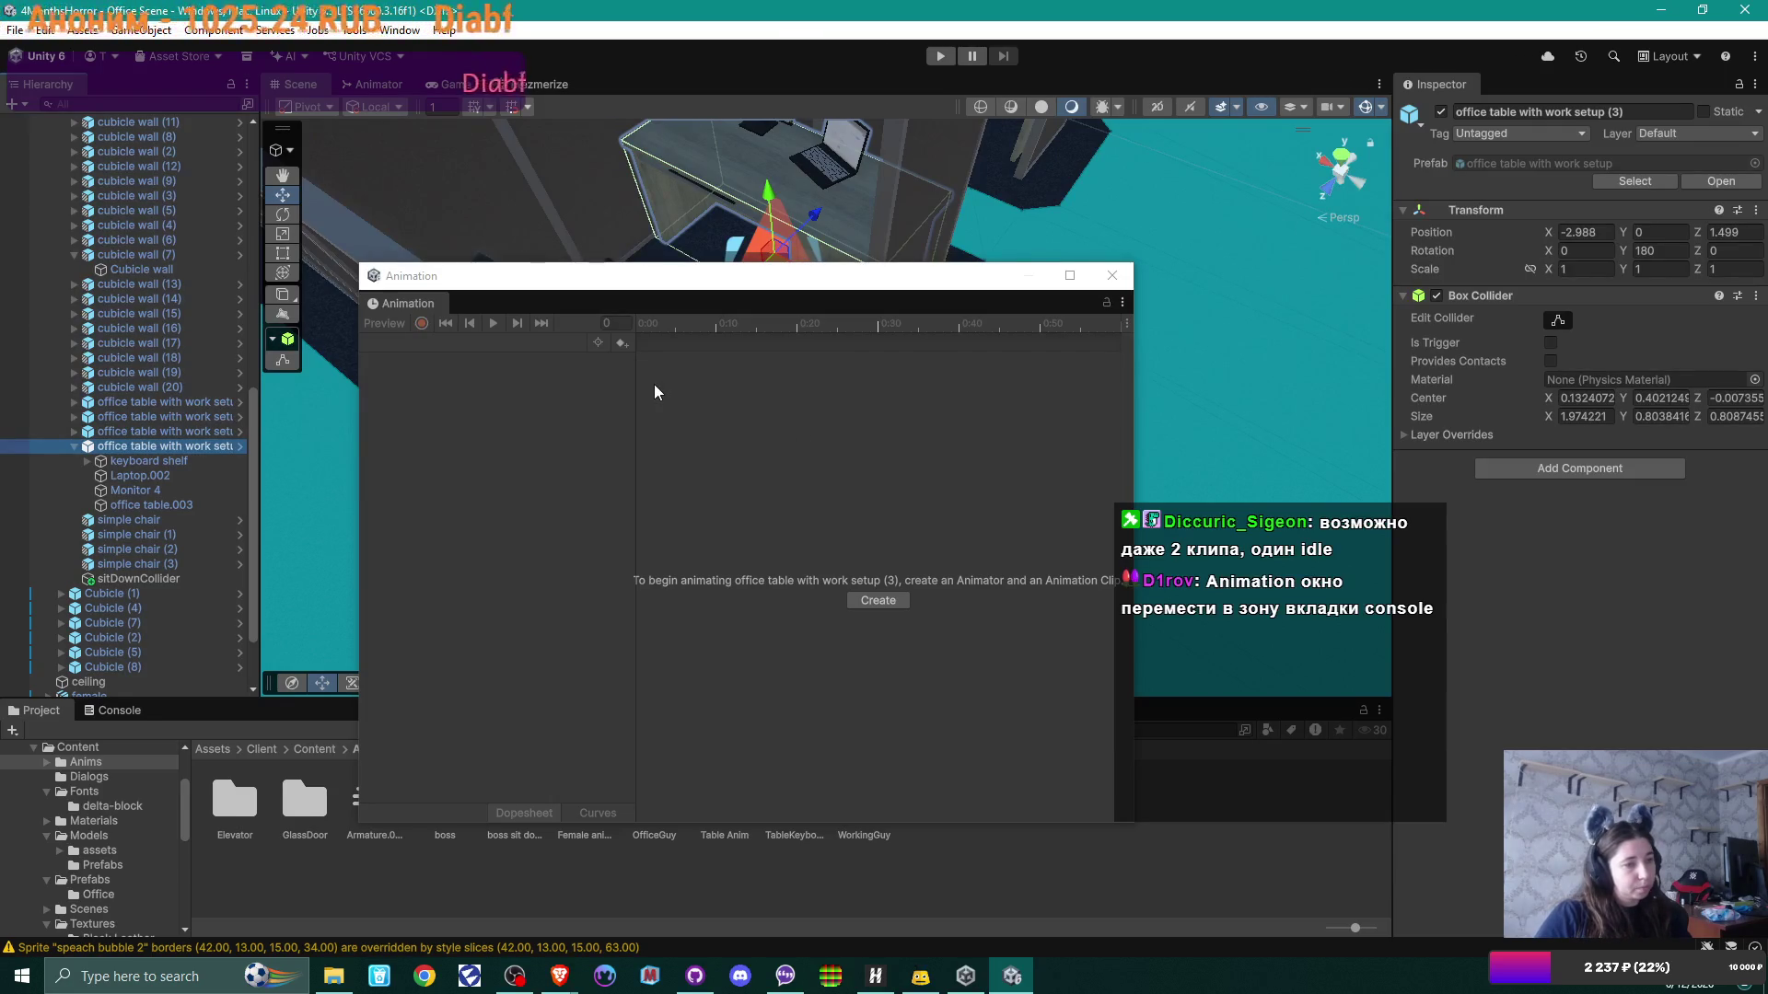
mouse_move(414, 303)
left_mouse_down()
mouse_move(427, 327)
mouse_move(313, 644)
mouse_move(221, 731)
mouse_move(219, 711)
left_mouse_up()
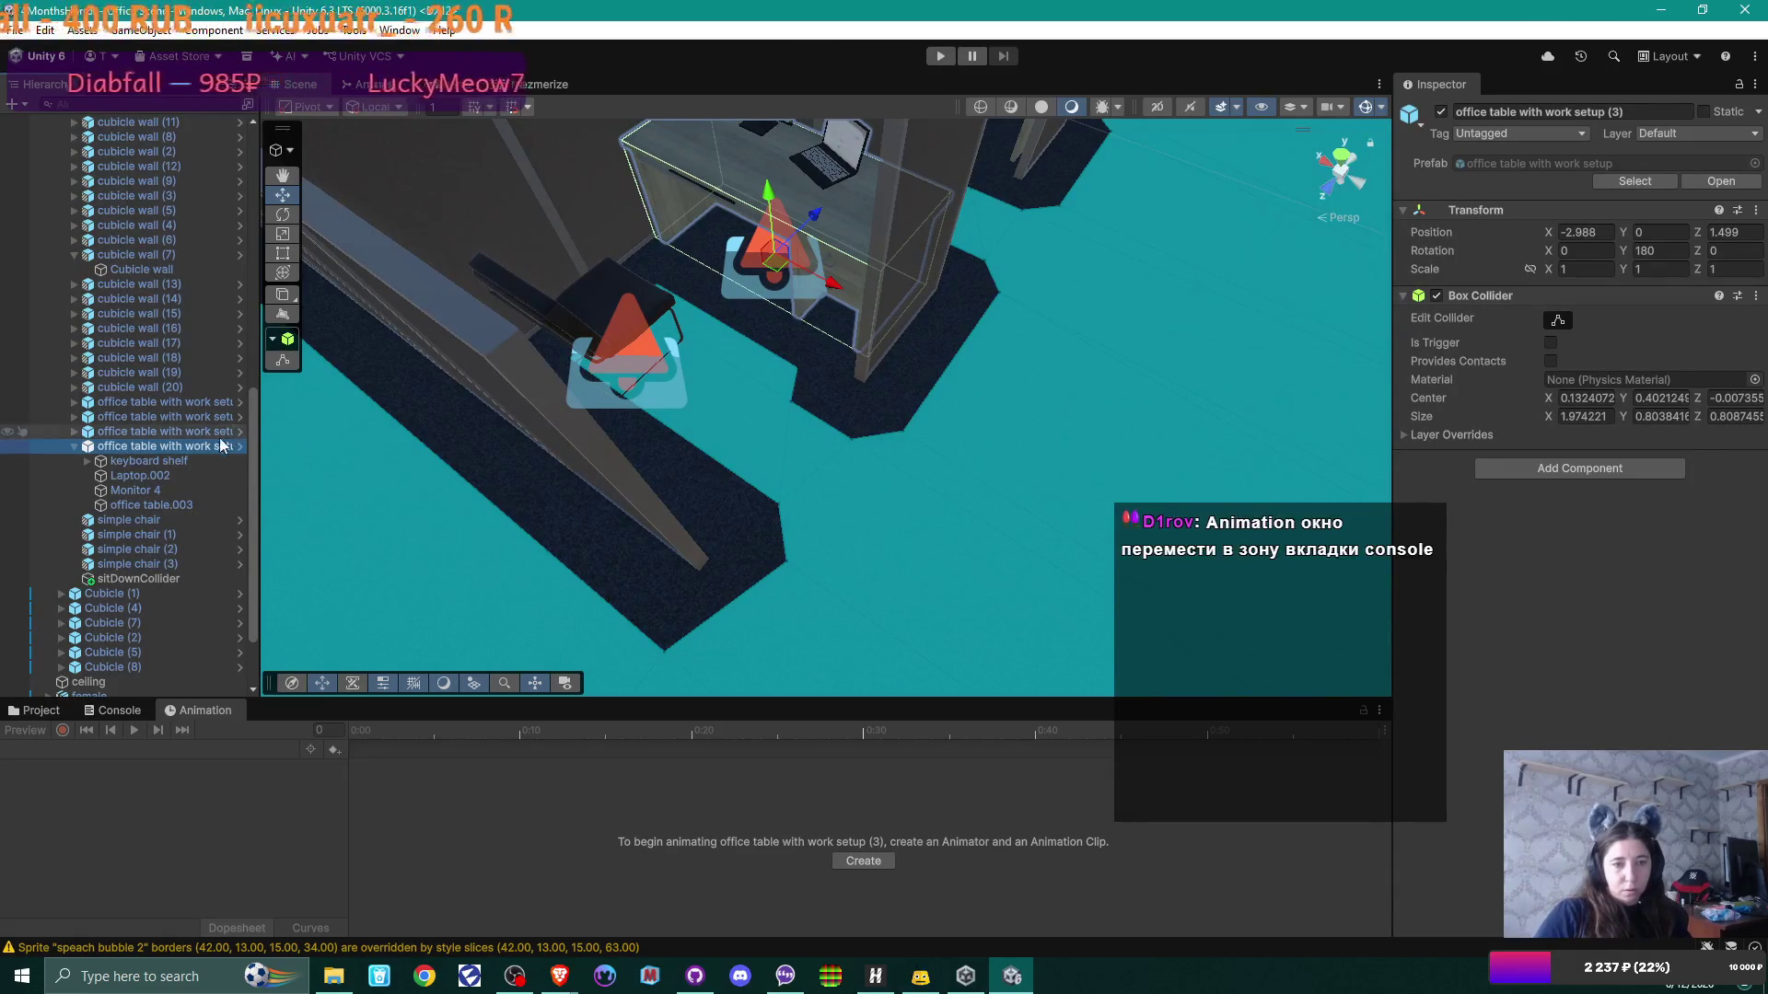
Step: Create a new animation clip for the desk setup named SlideKeyboardOut in Anims
left_click(874, 859)
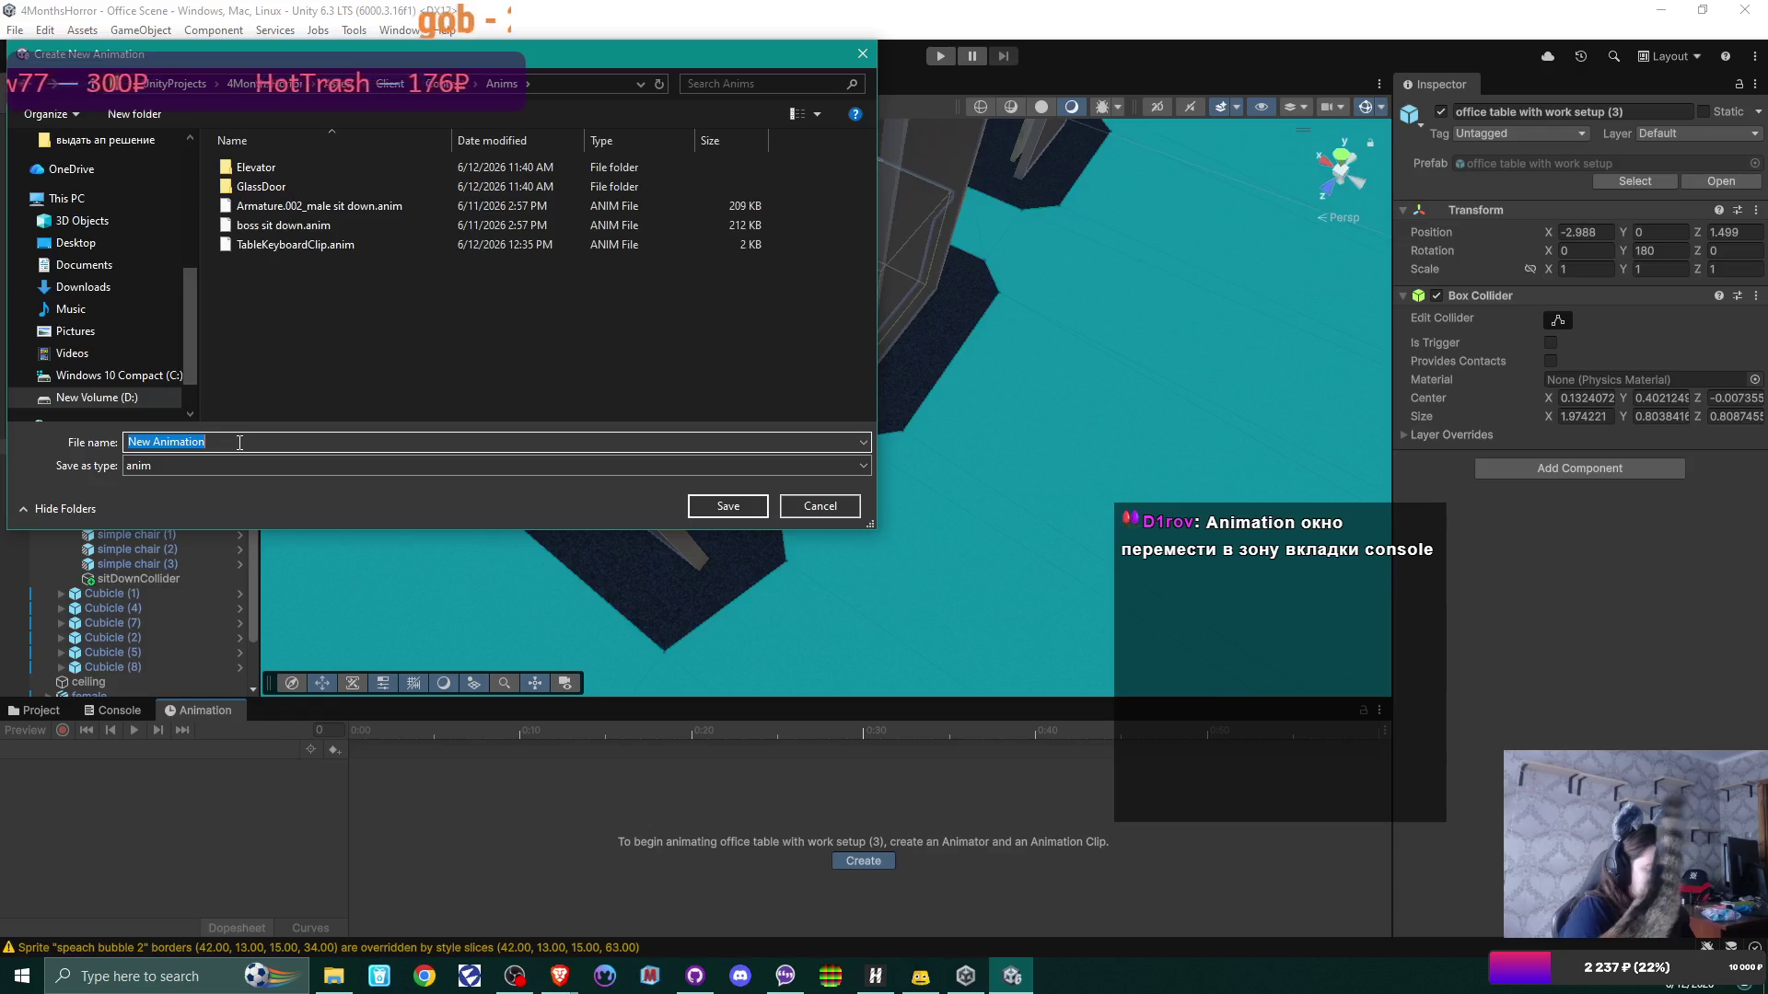
type("Sl")
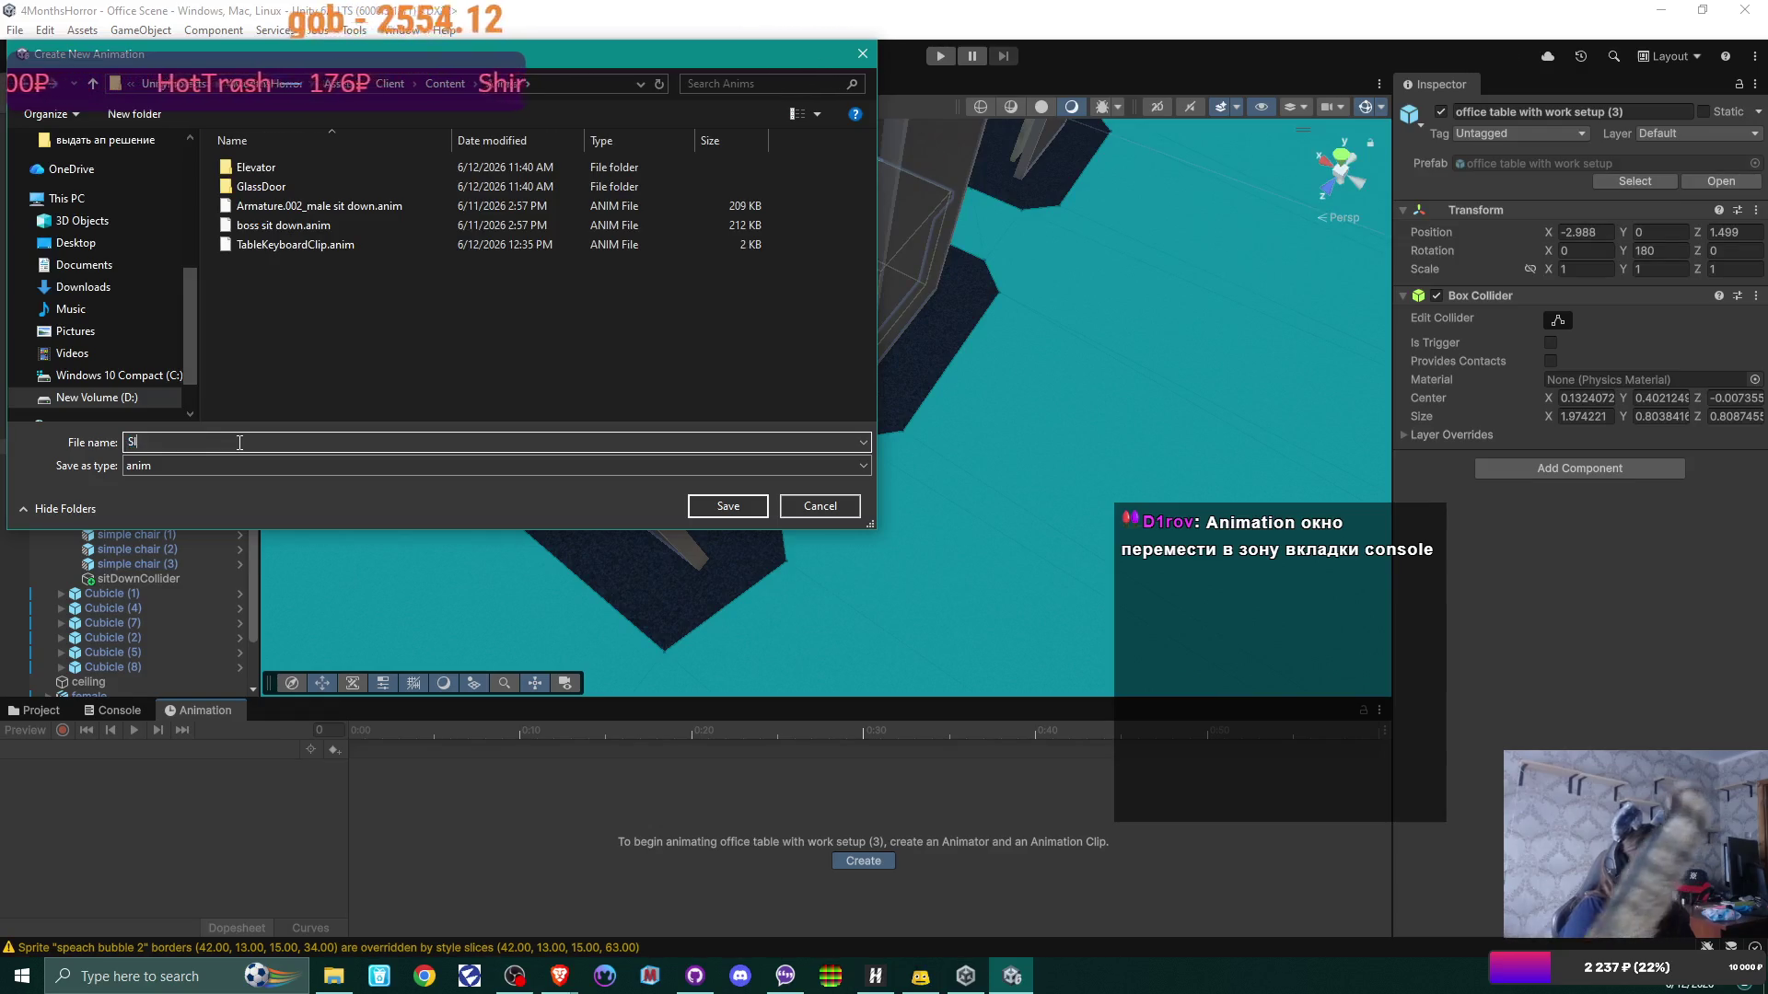
type("ideKeyboardOut")
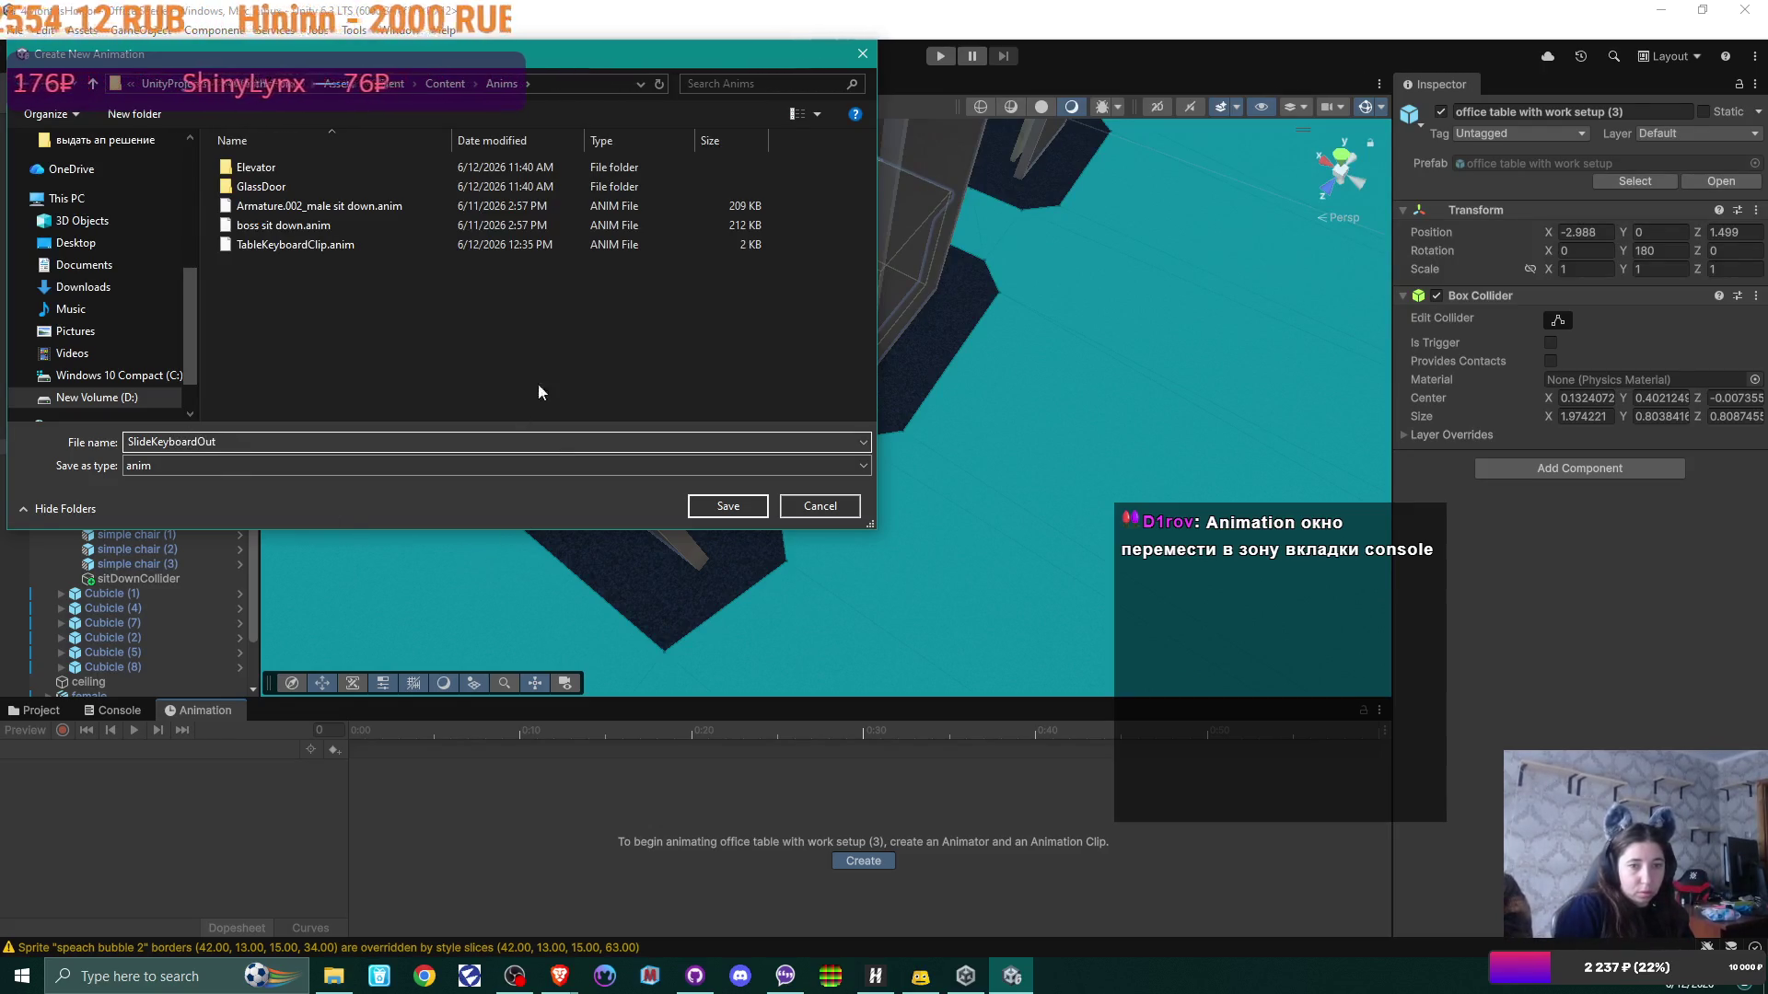
left_click(736, 505)
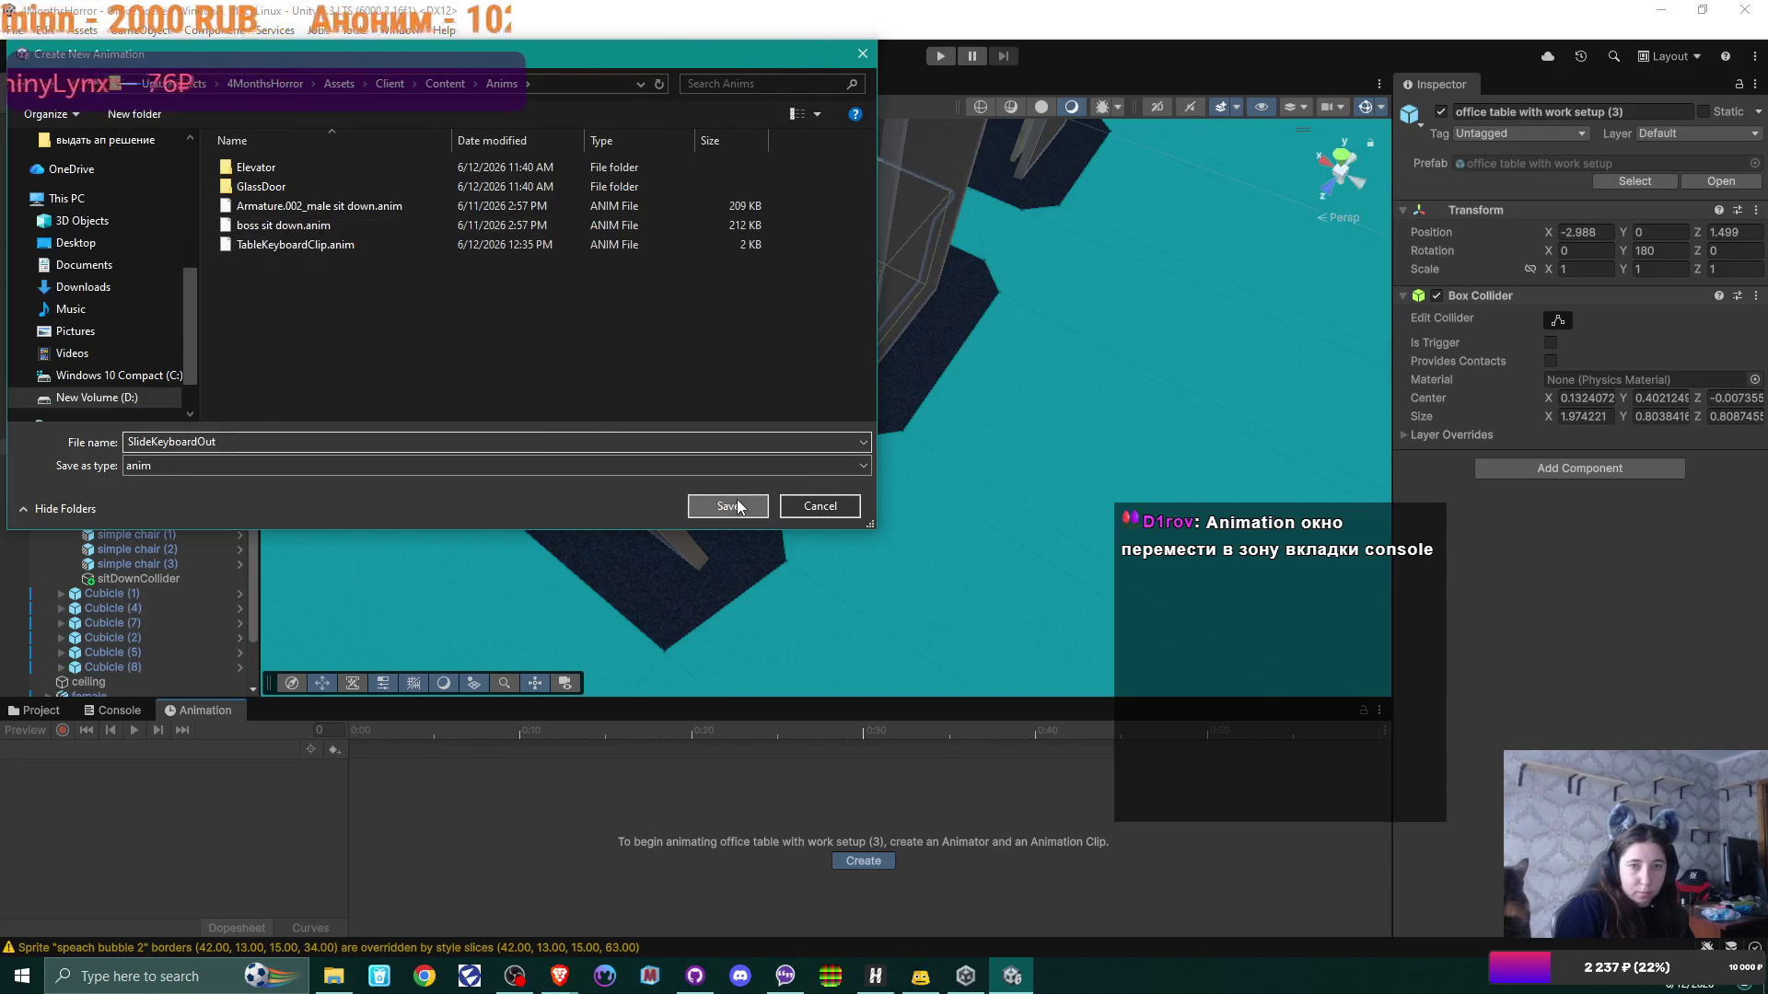